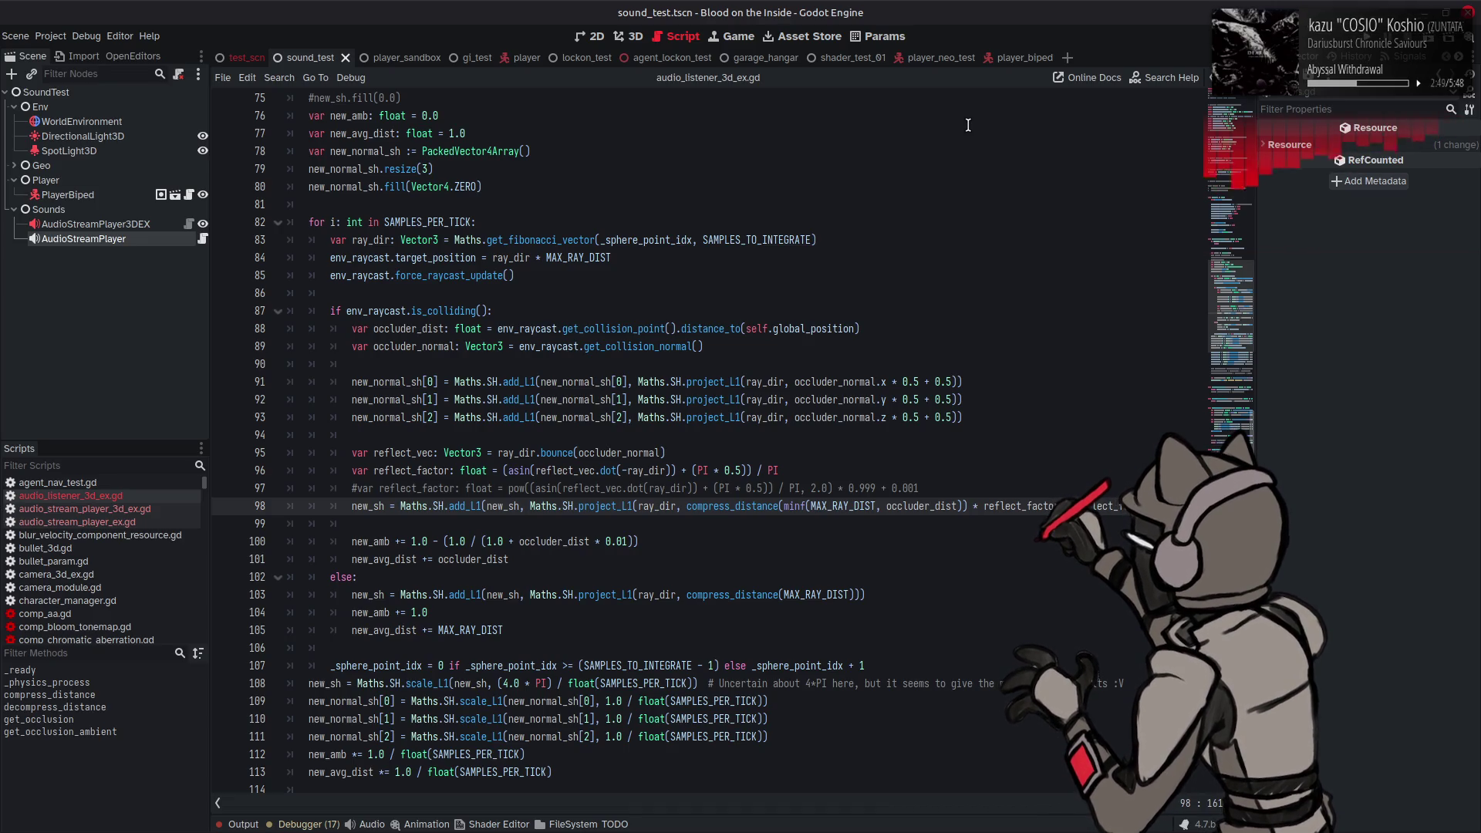
# Step: Undo the trailing edit on line 98 and save the script
pyautogui.click(1005, 268)
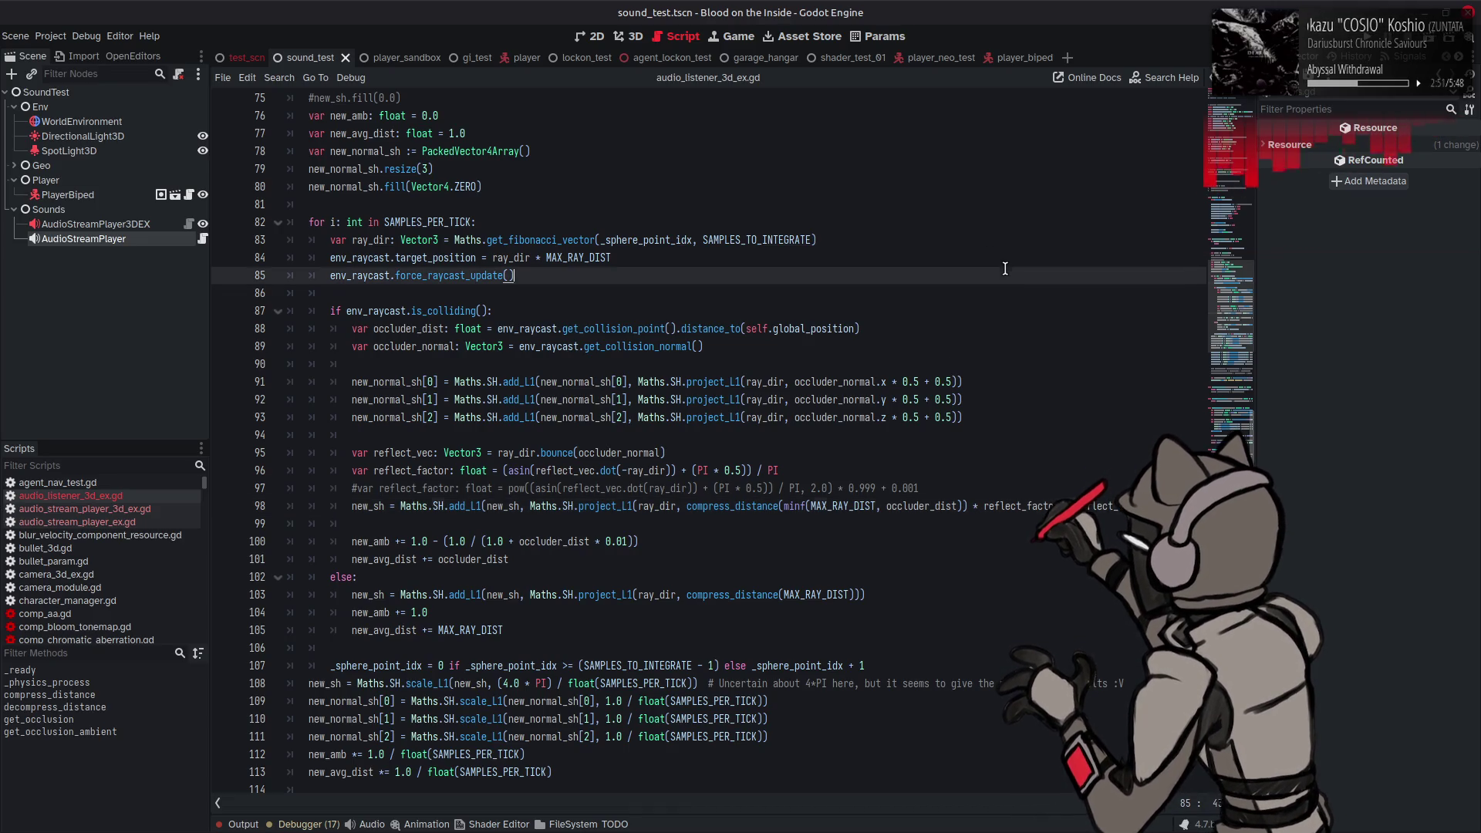
pyautogui.hotkey('ctrl', 'z')
pyautogui.hotkey('ctrl', 's')
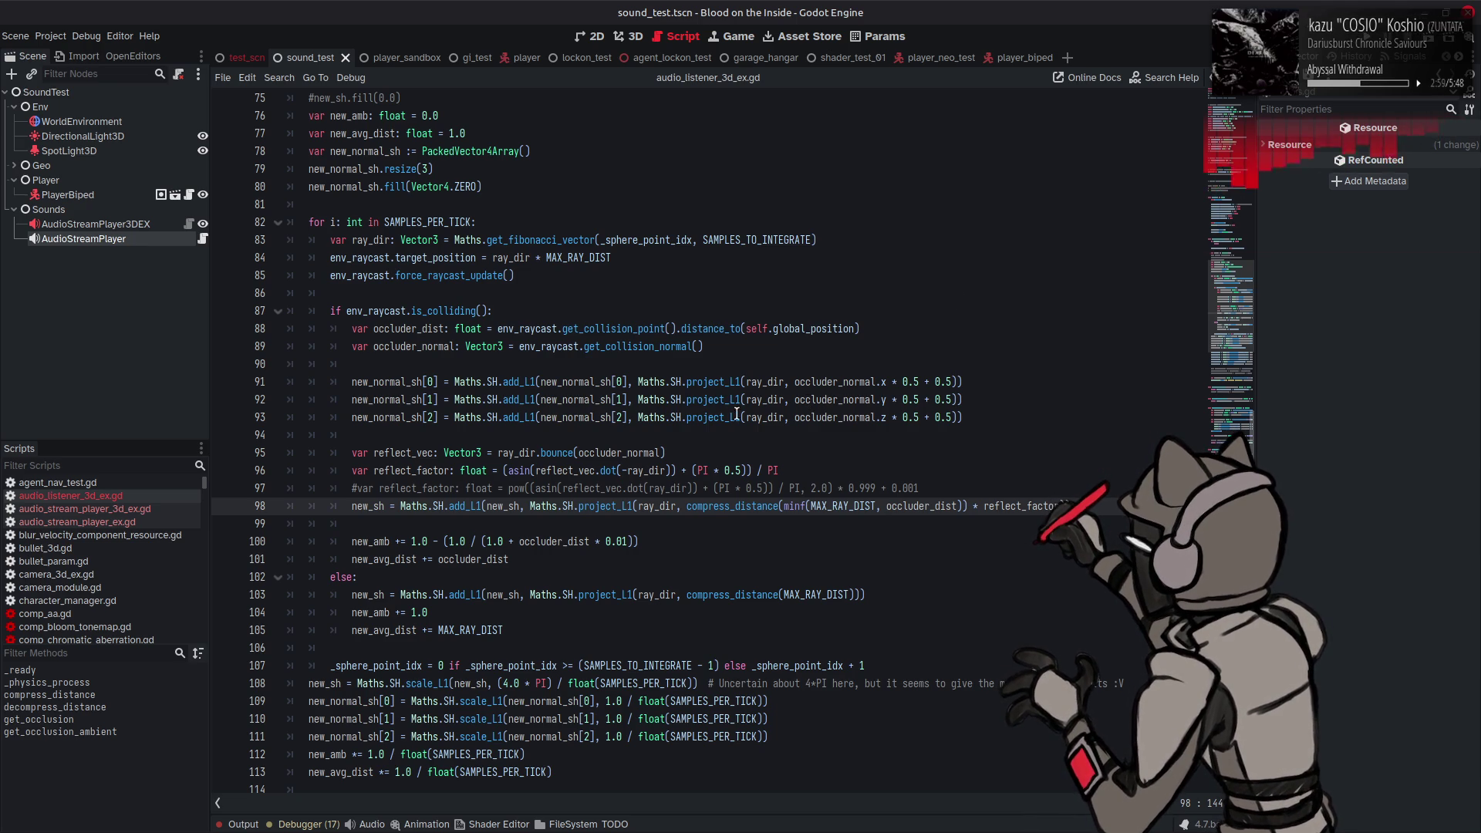
# Step: Wrap line 96's asin expression in Maths.linestep(0.1, 0.5, …)
pyautogui.moveTo(715, 417)
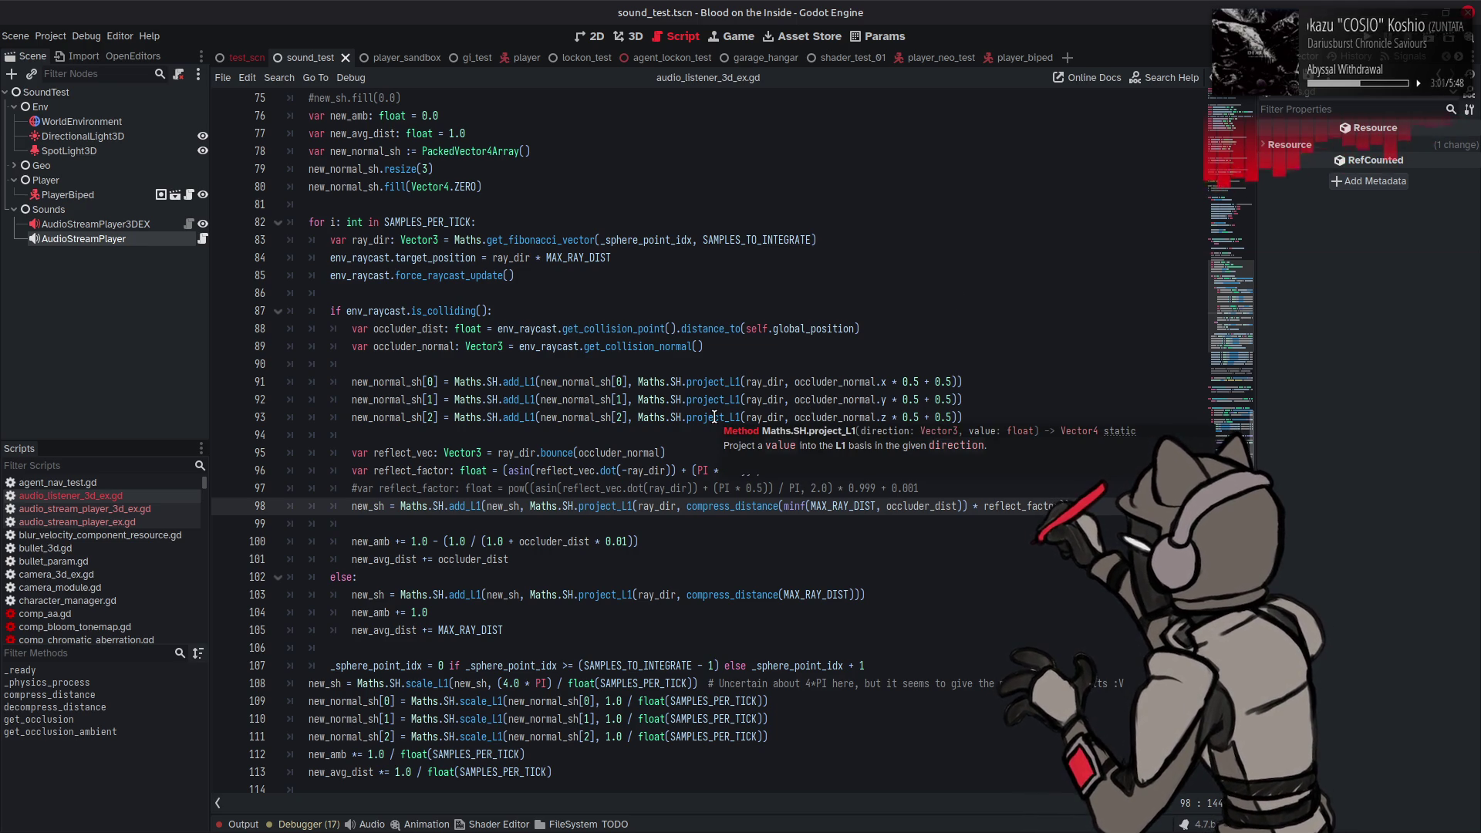
pyautogui.click(502, 470)
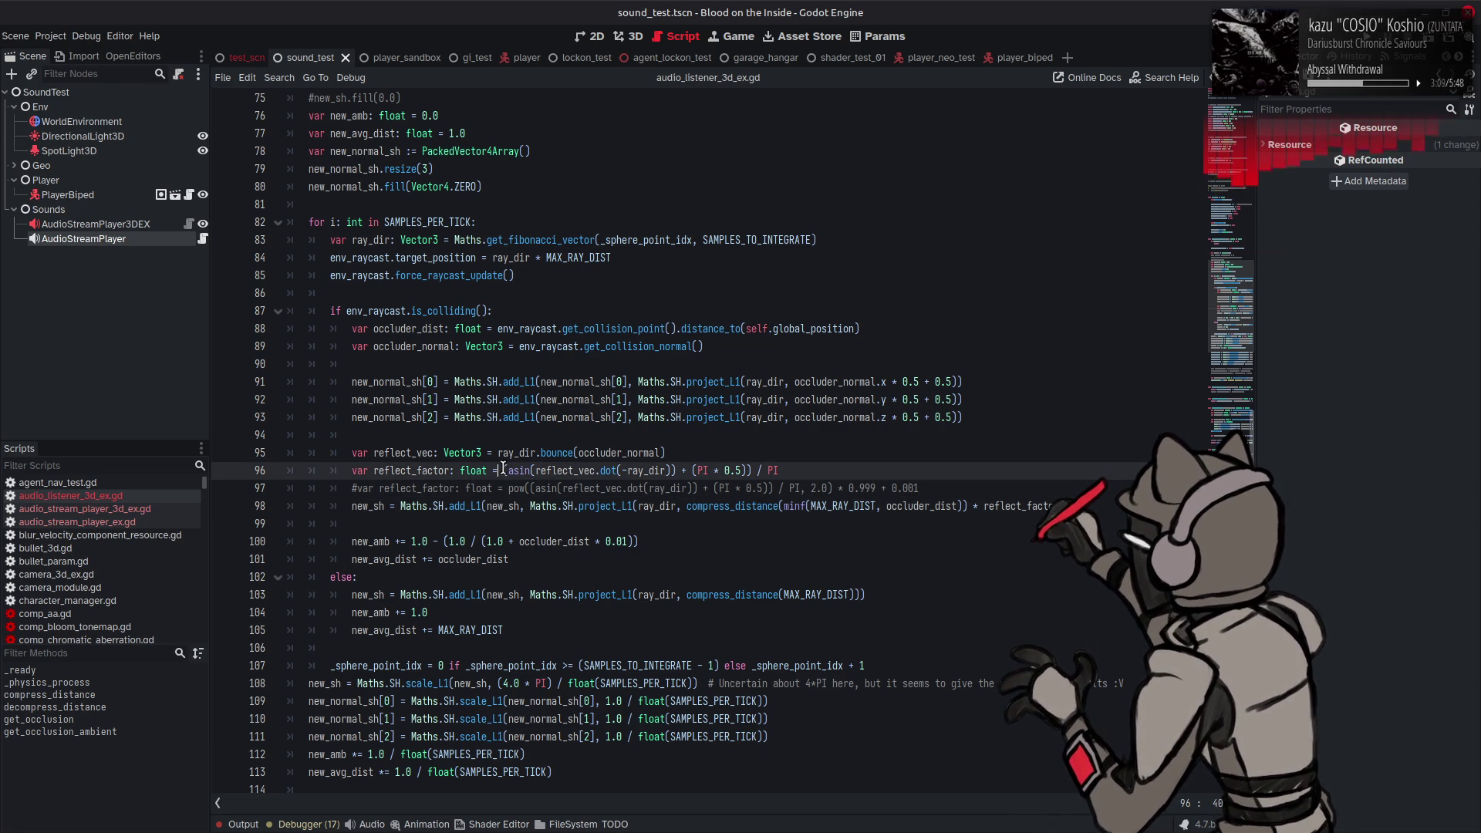
pyautogui.press('Right')
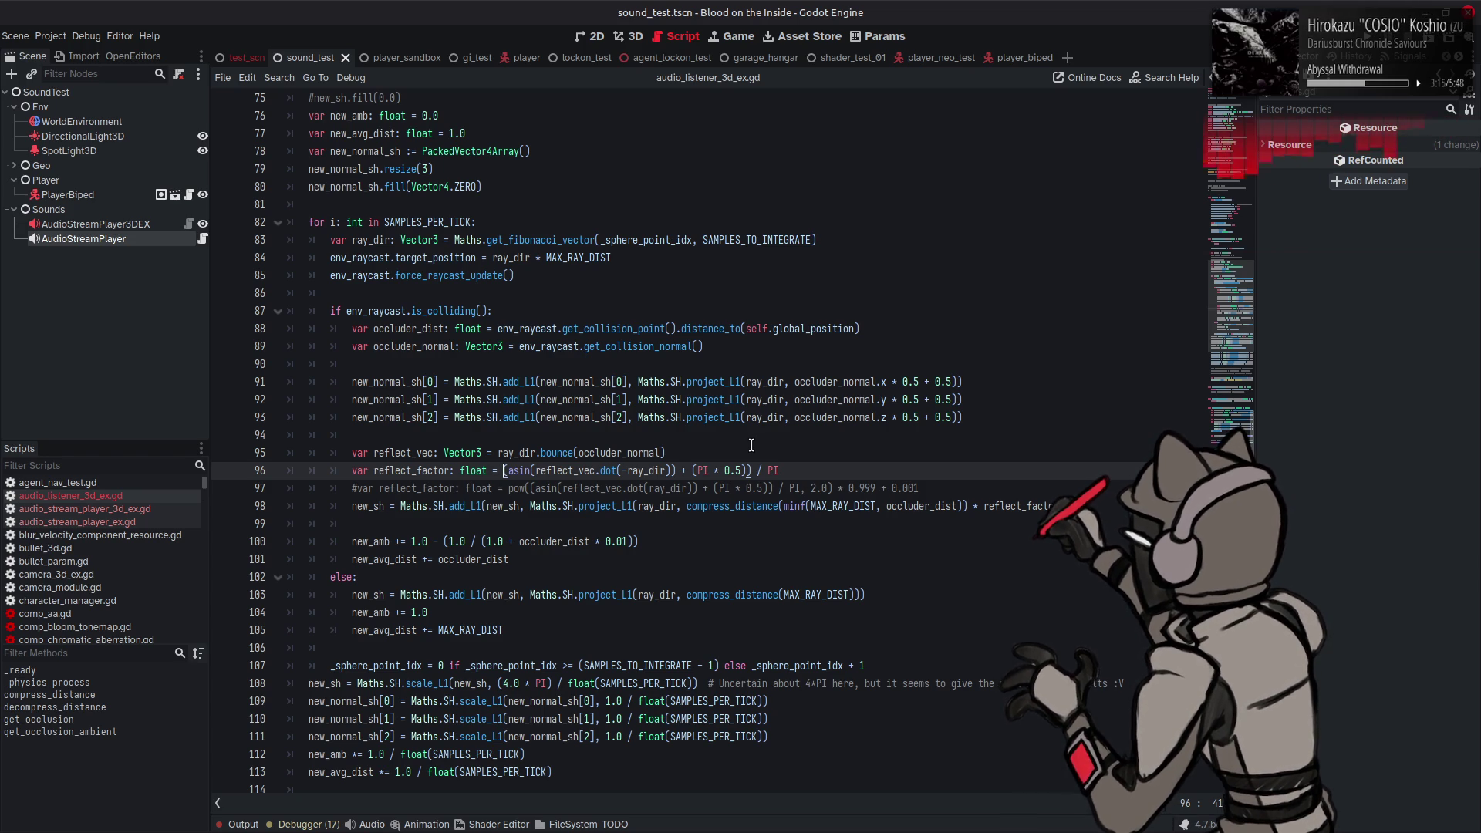
pyautogui.write('Maths.l')
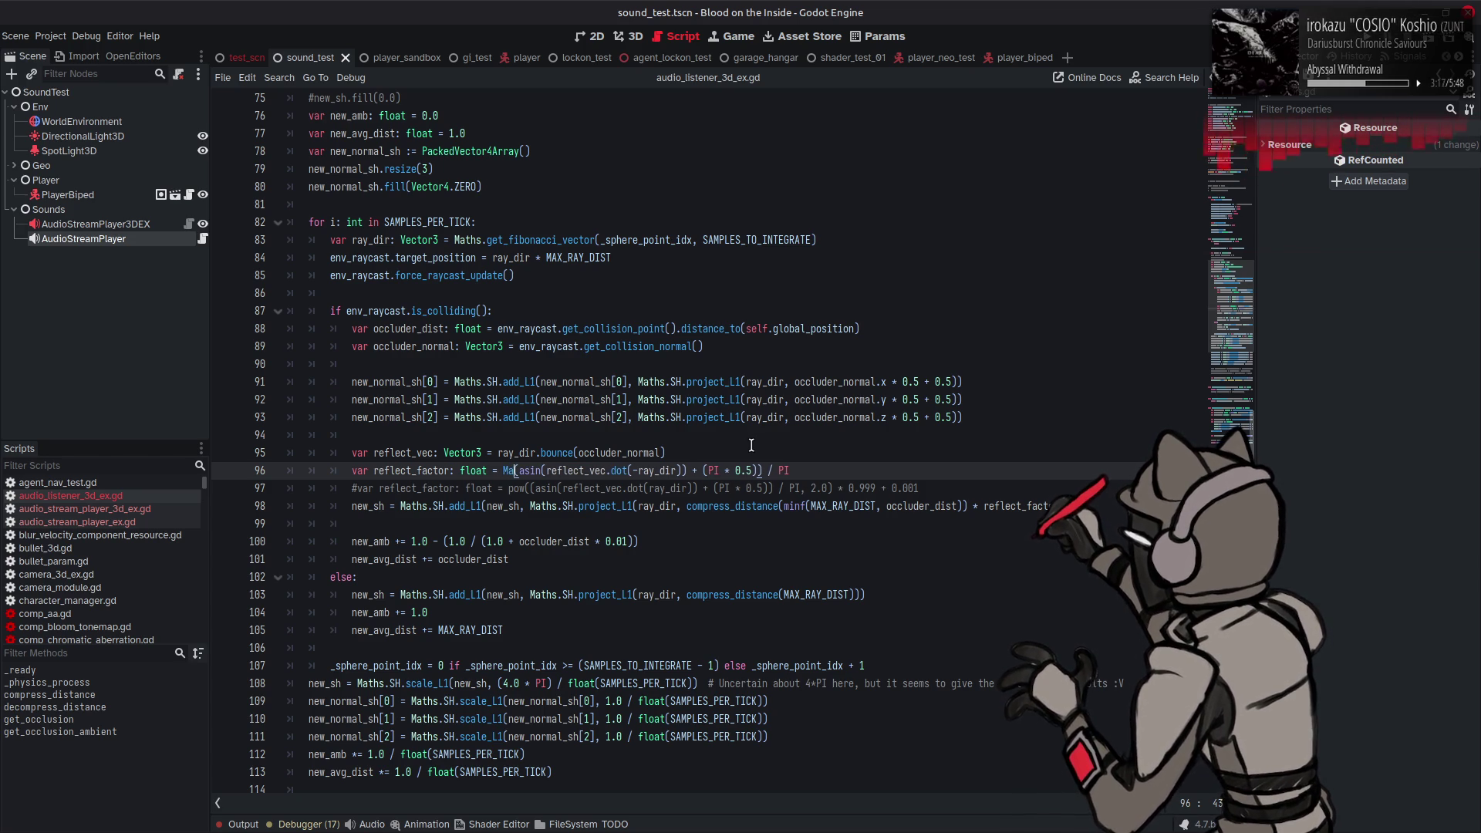
pyautogui.write('in')
pyautogui.press('Return')
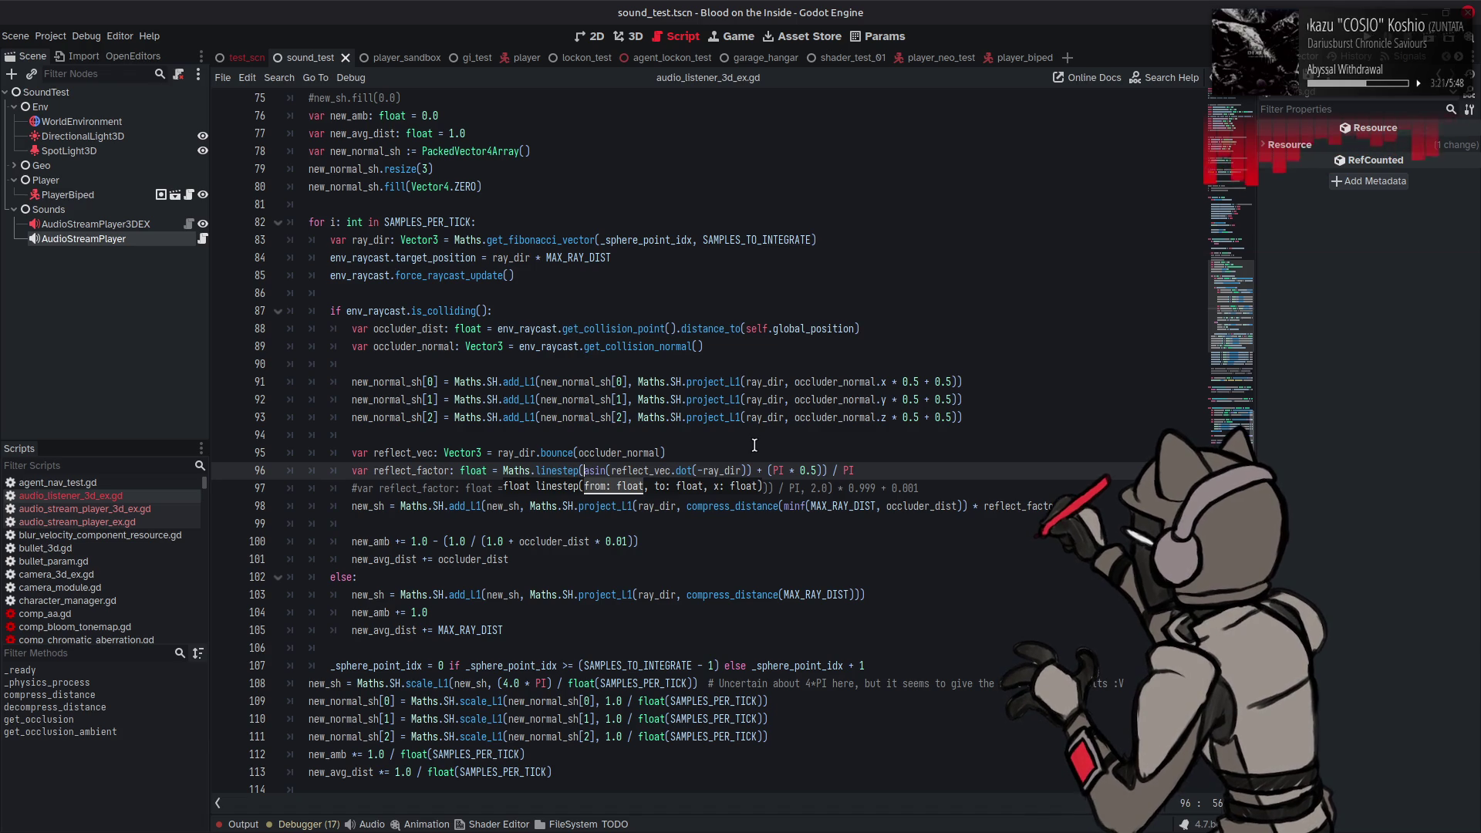
pyautogui.click(916, 470)
pyautogui.write(')')
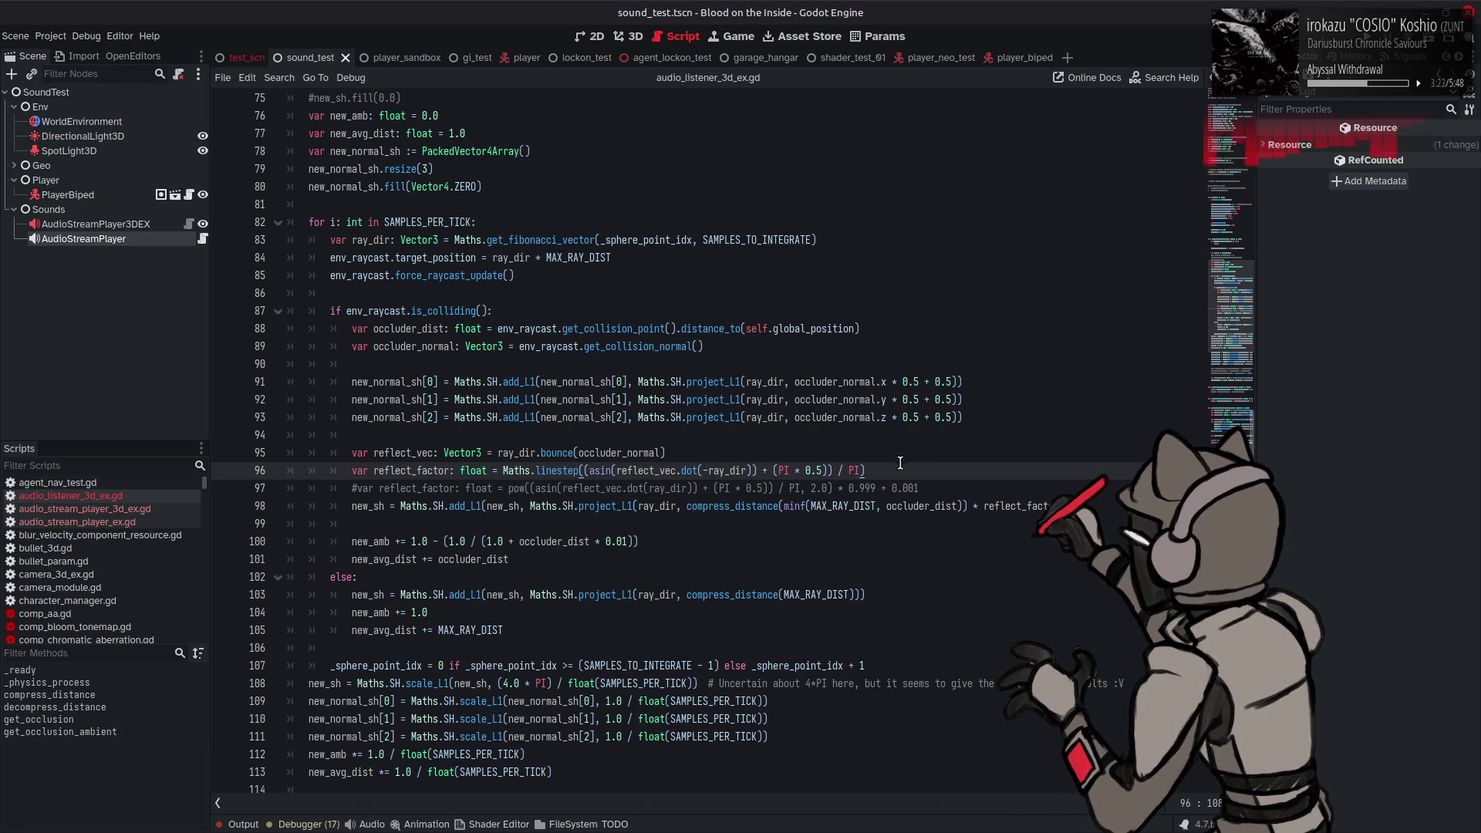
pyautogui.click(584, 470)
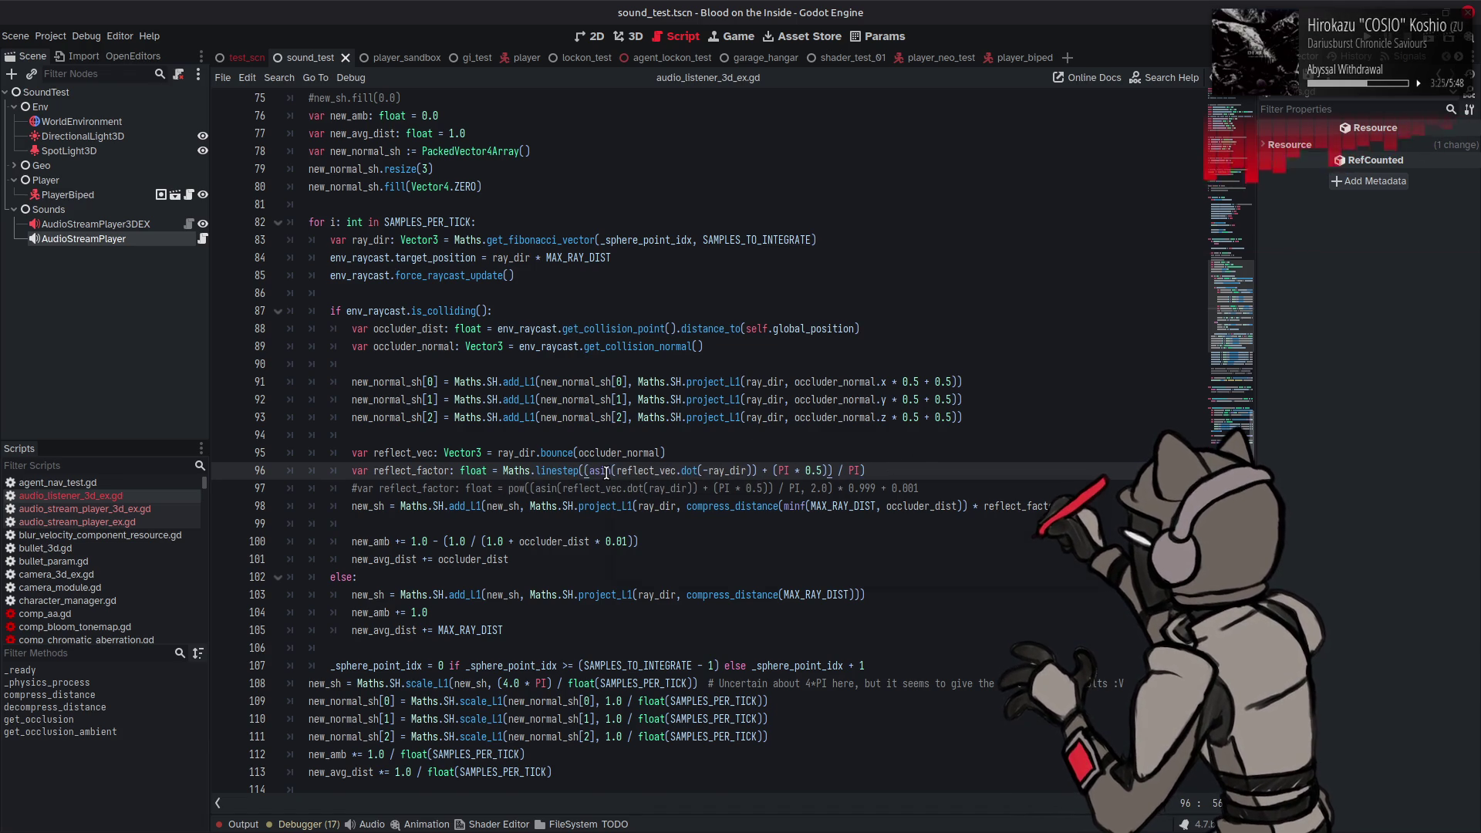
pyautogui.write('0.')
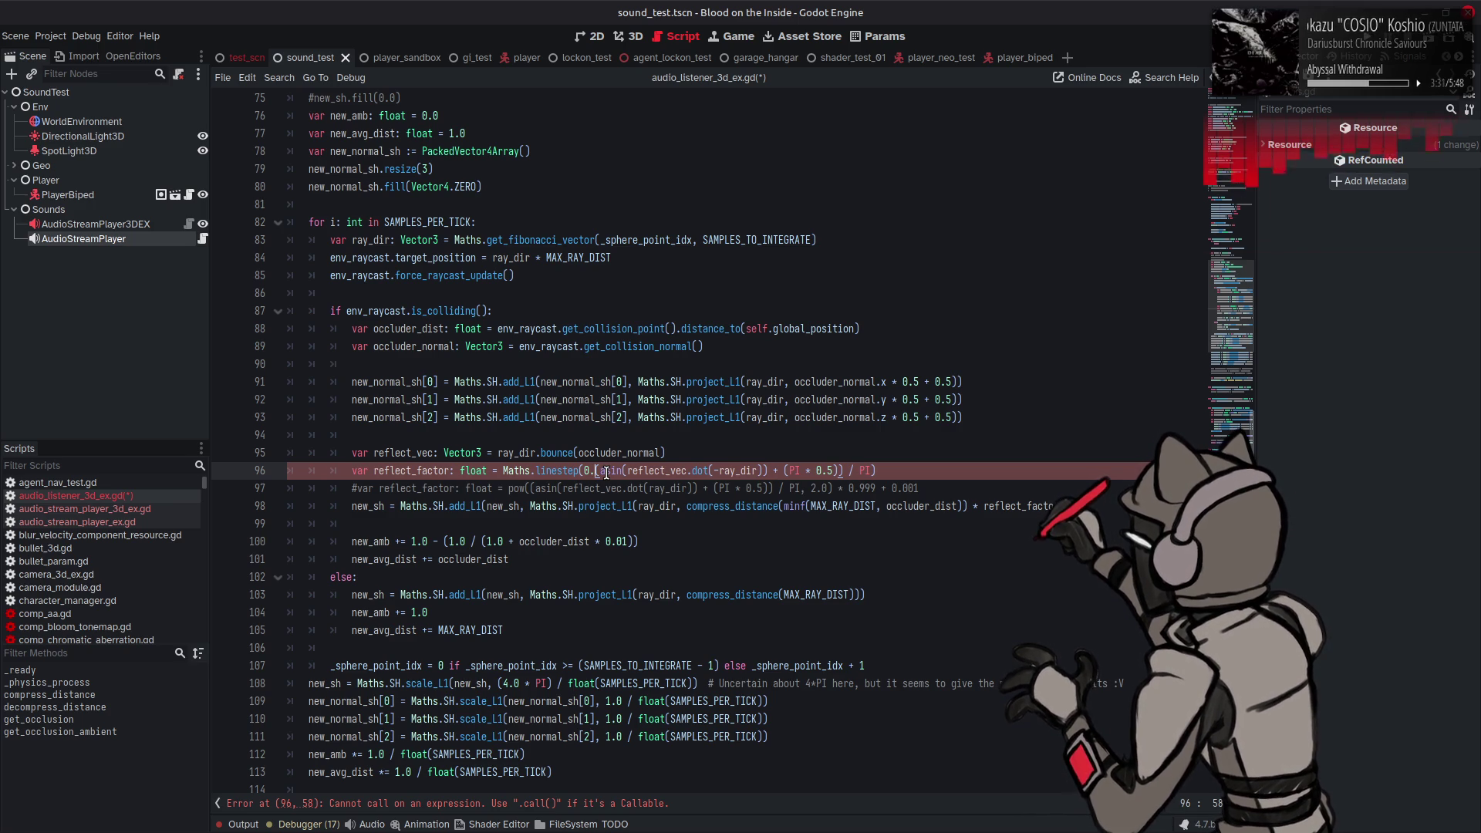
pyautogui.write('1, ')
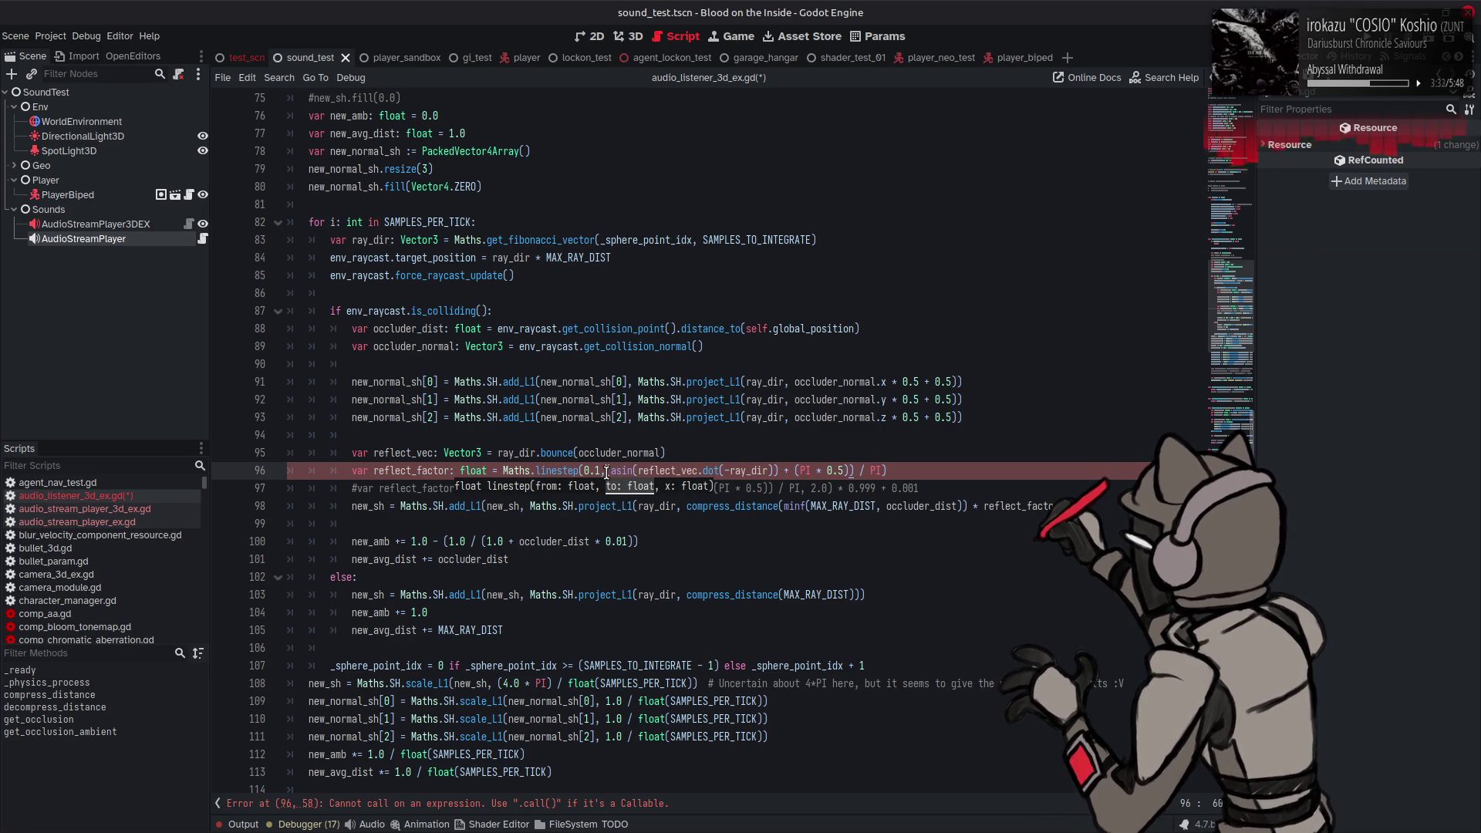
pyautogui.write('0.')
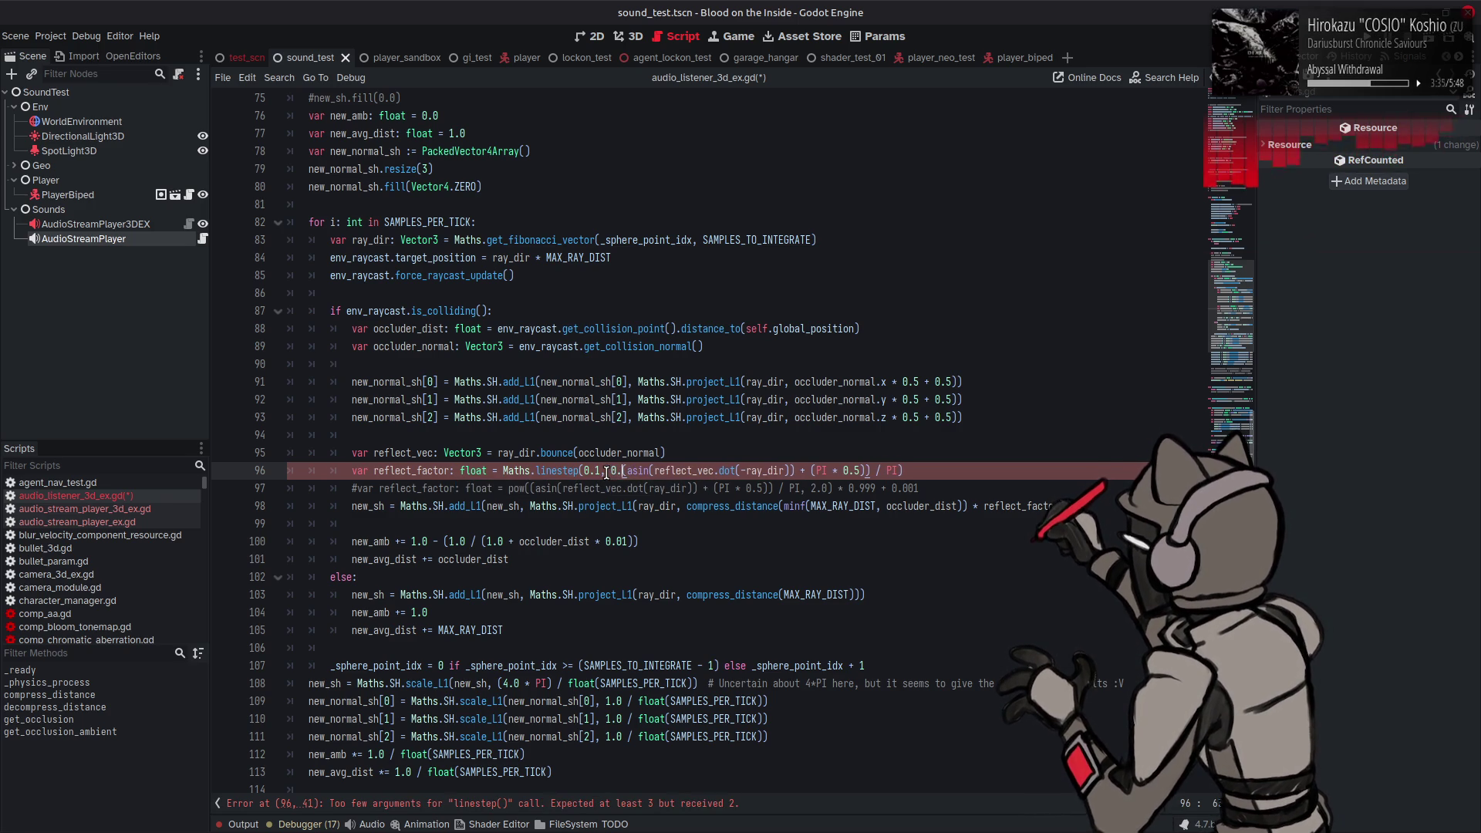
pyautogui.write('5,')
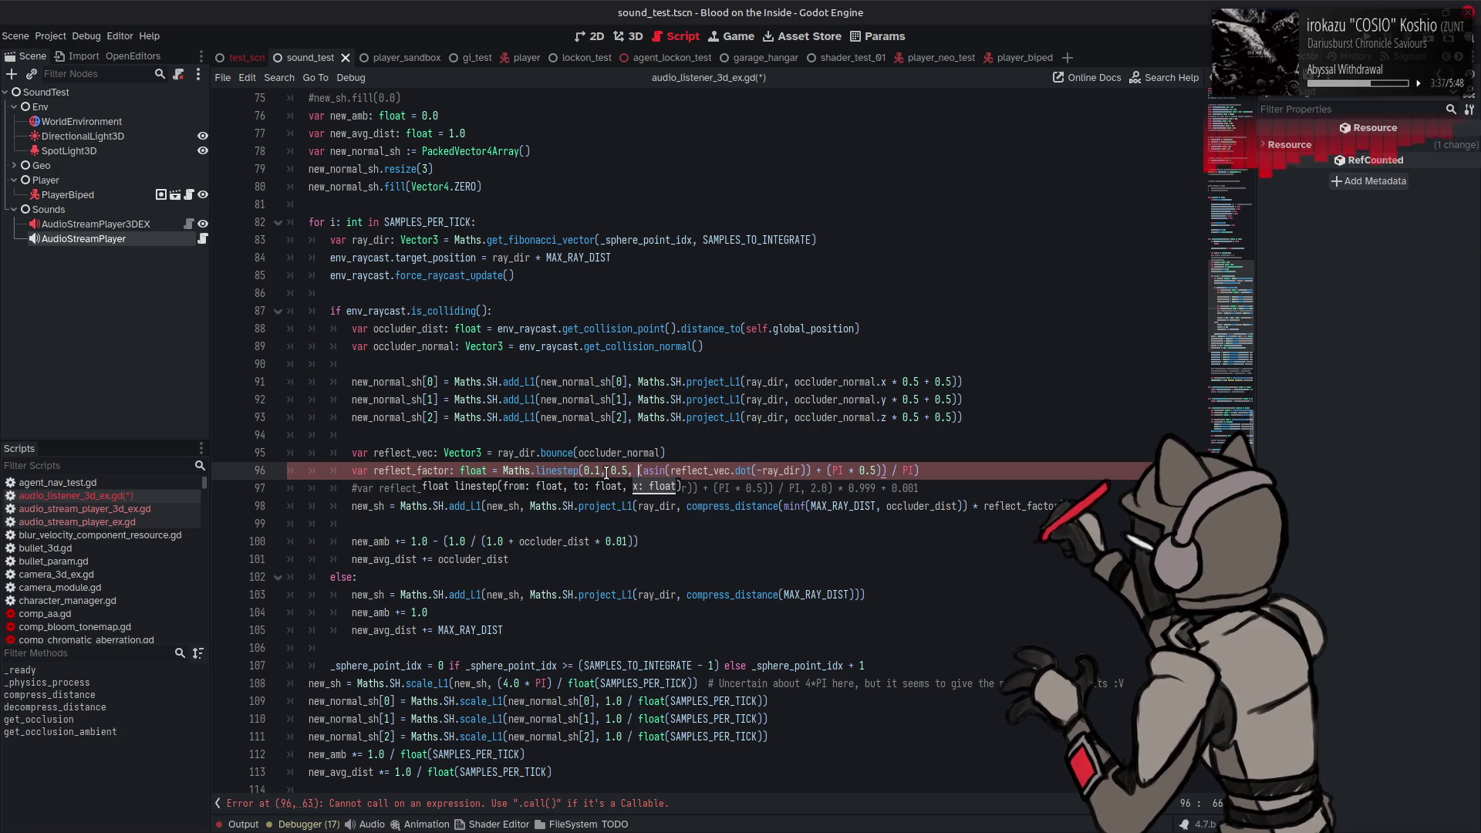
pyautogui.click(854, 399)
pyautogui.hotkey('ctrl', 's')
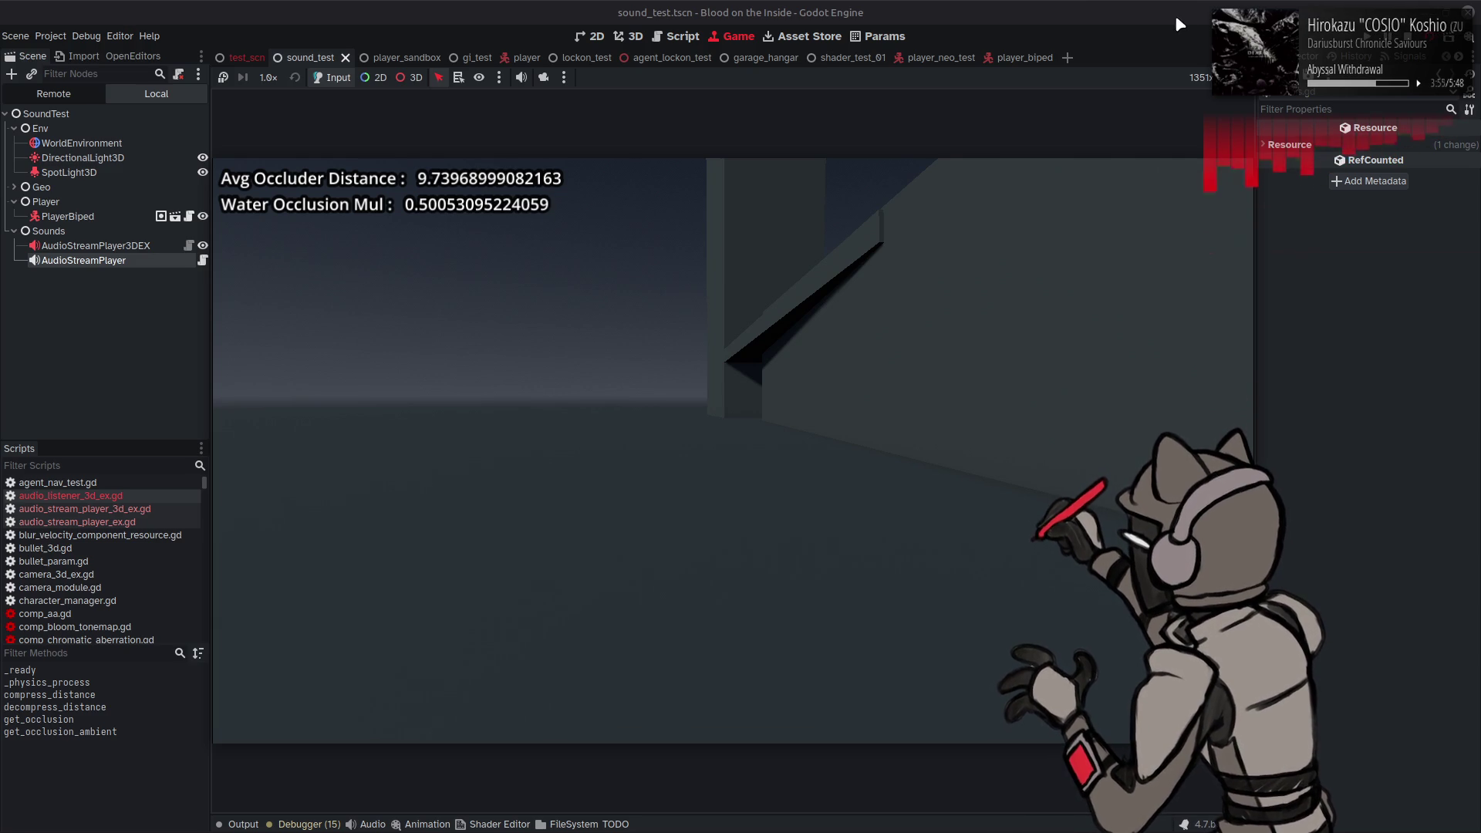
pyautogui.press('F8')
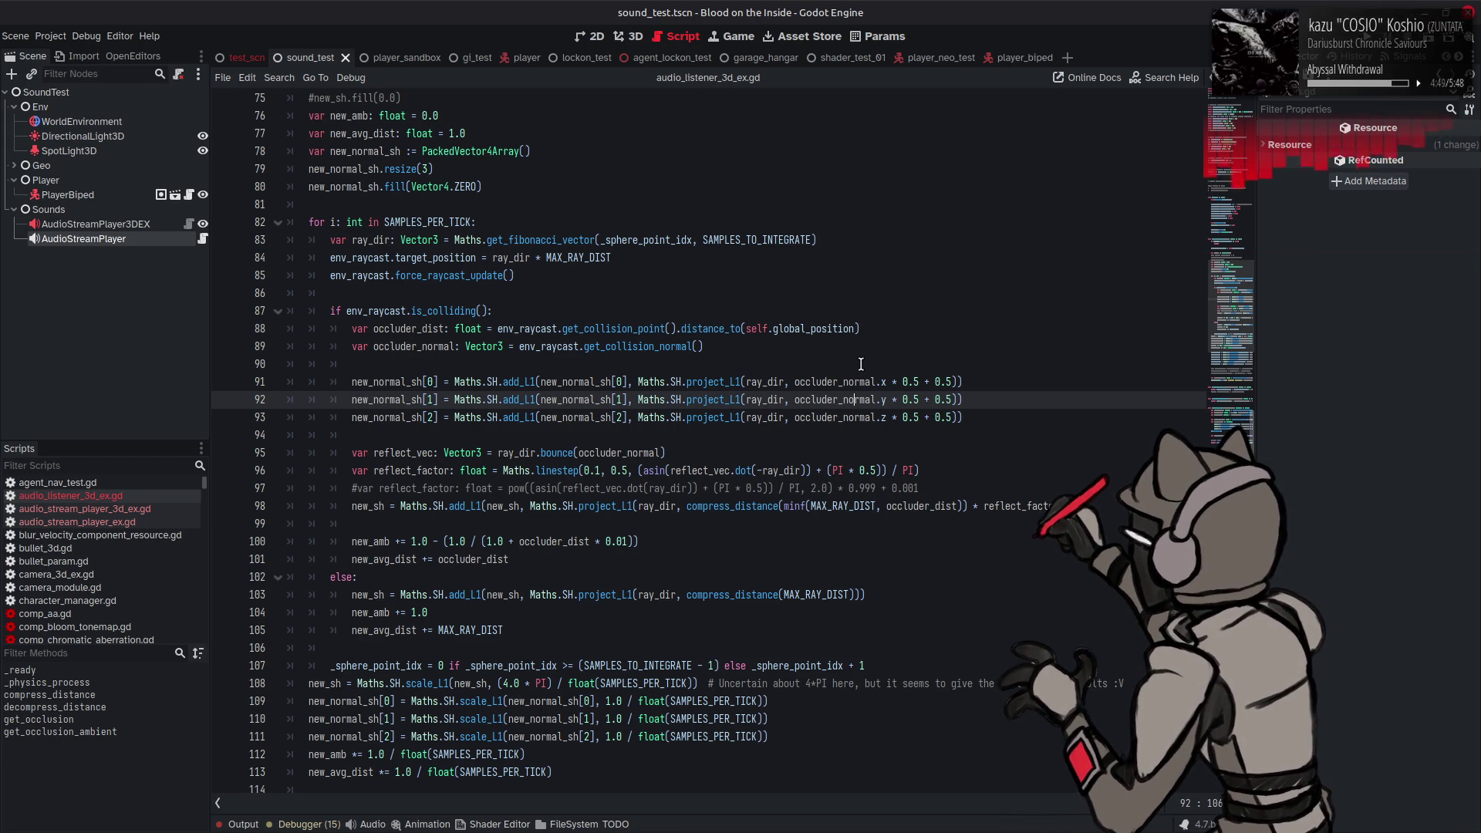
# Step: Replace 1.0 with (4.0 * PI) on lines 109–111, save, and run the test scene
pyautogui.moveTo(830, 426)
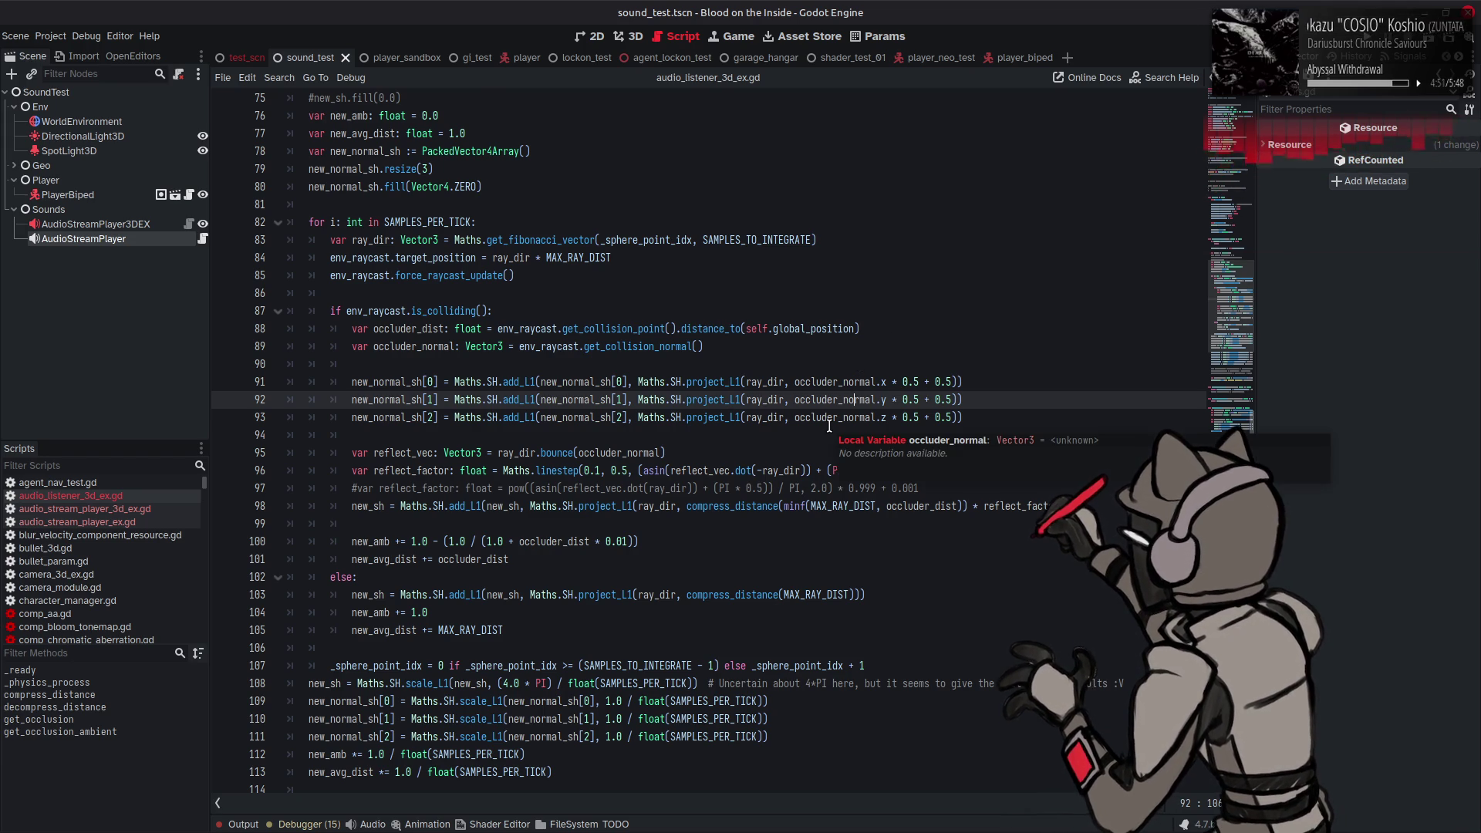
pyautogui.scroll(-4, 829, 426)
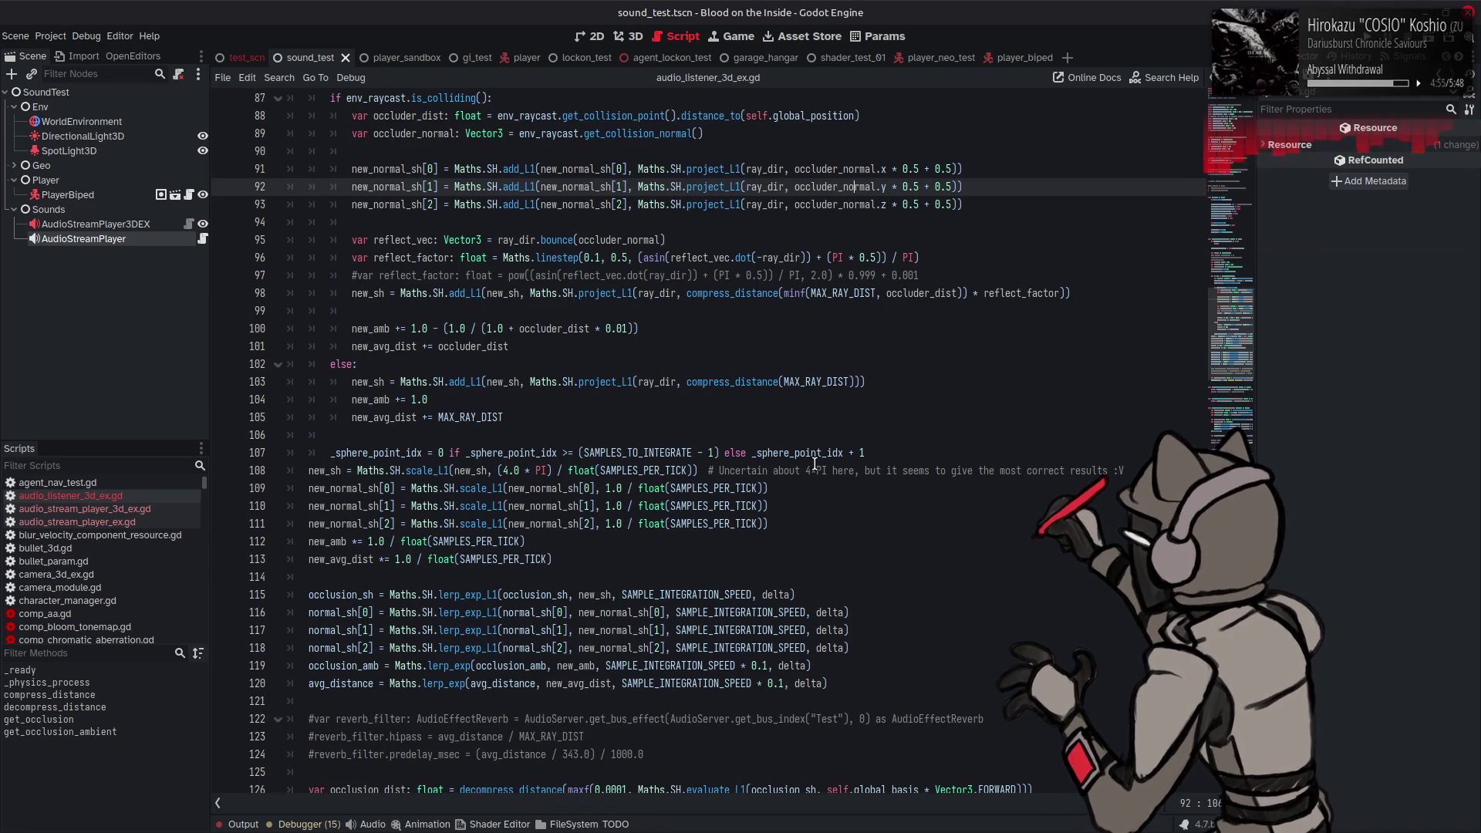
pyautogui.moveTo(815, 464)
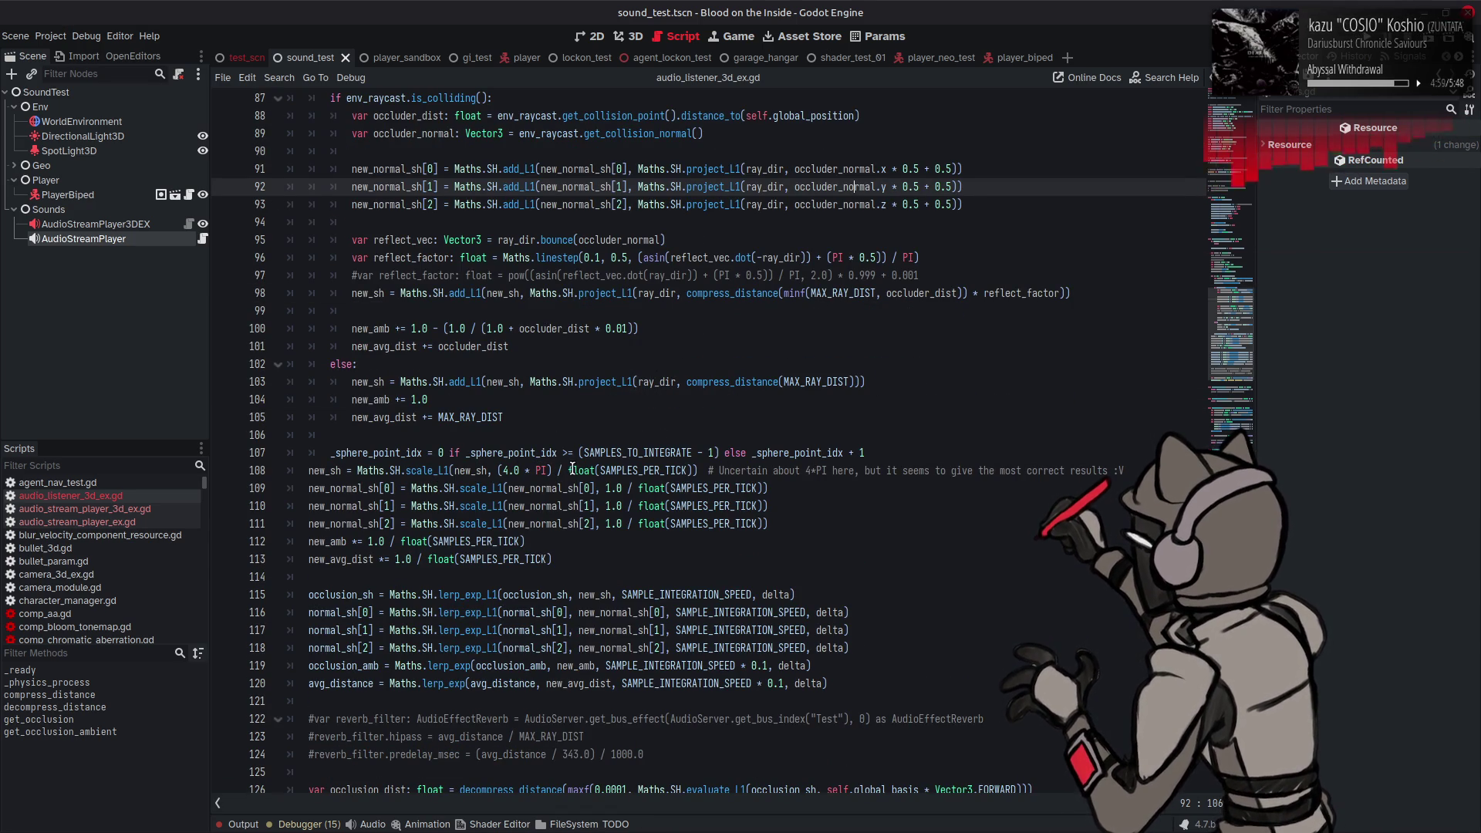
pyautogui.moveTo(498, 470)
pyautogui.mouseDown()
pyautogui.moveTo(618, 491)
pyautogui.moveTo(620, 526)
pyautogui.mouseUp()
pyautogui.write('(4.0 * PI)')
pyautogui.write('(4.0 * PI)')
pyautogui.click(605, 526)
pyautogui.write('(4.0 * PI)')
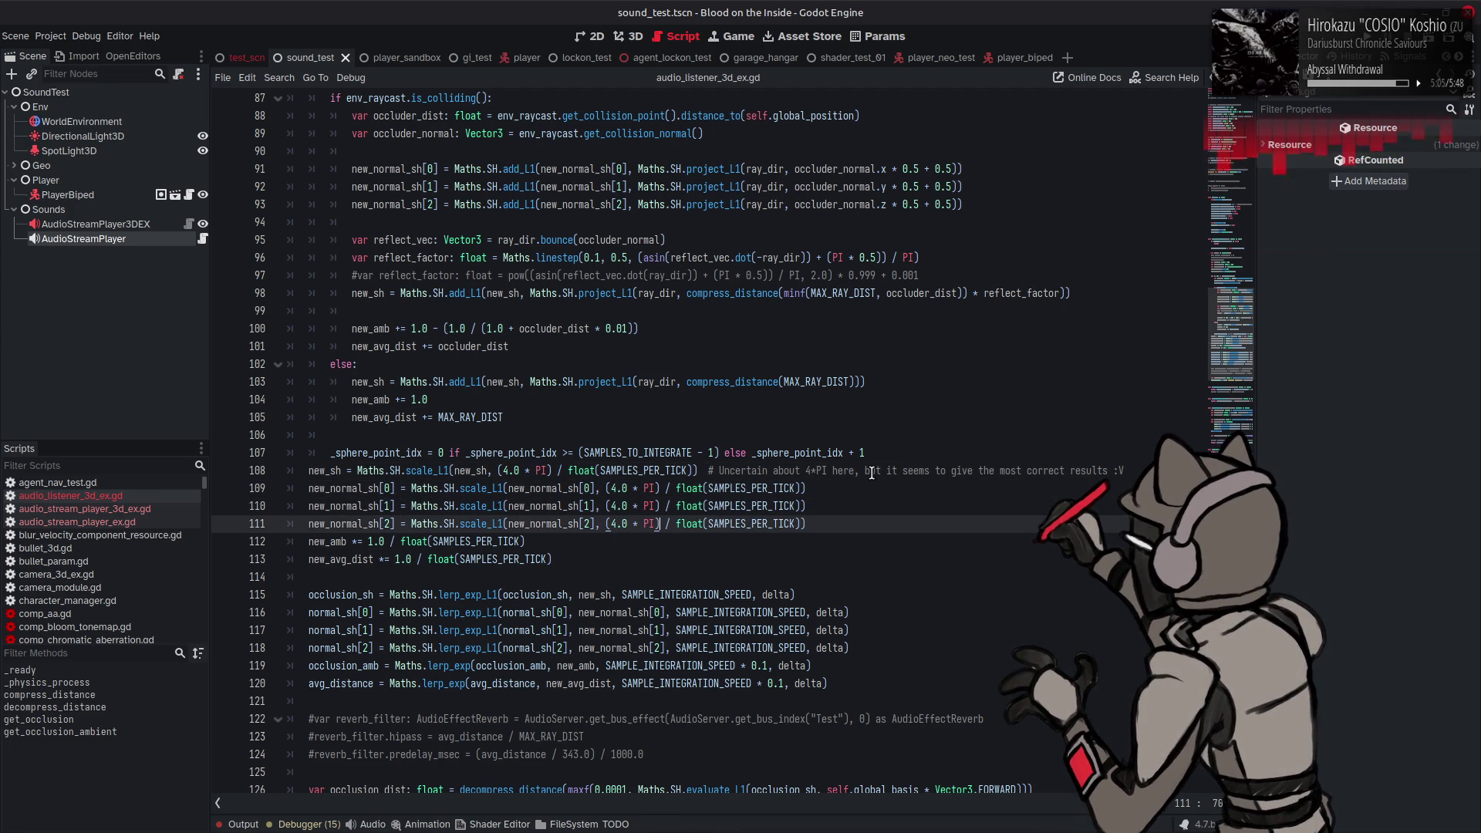
pyautogui.hotkey('ctrl', 's')
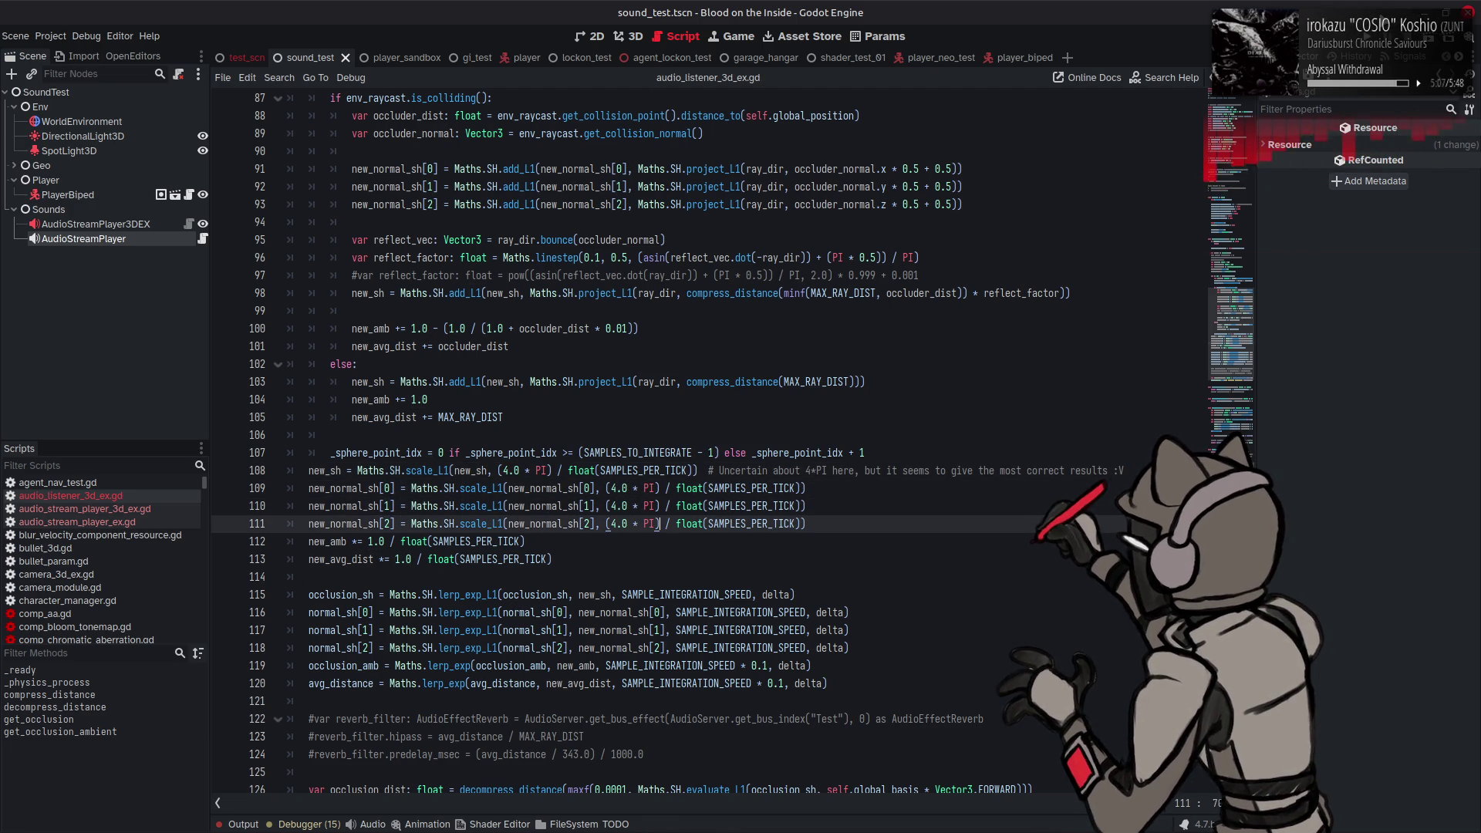
pyautogui.press('F6')
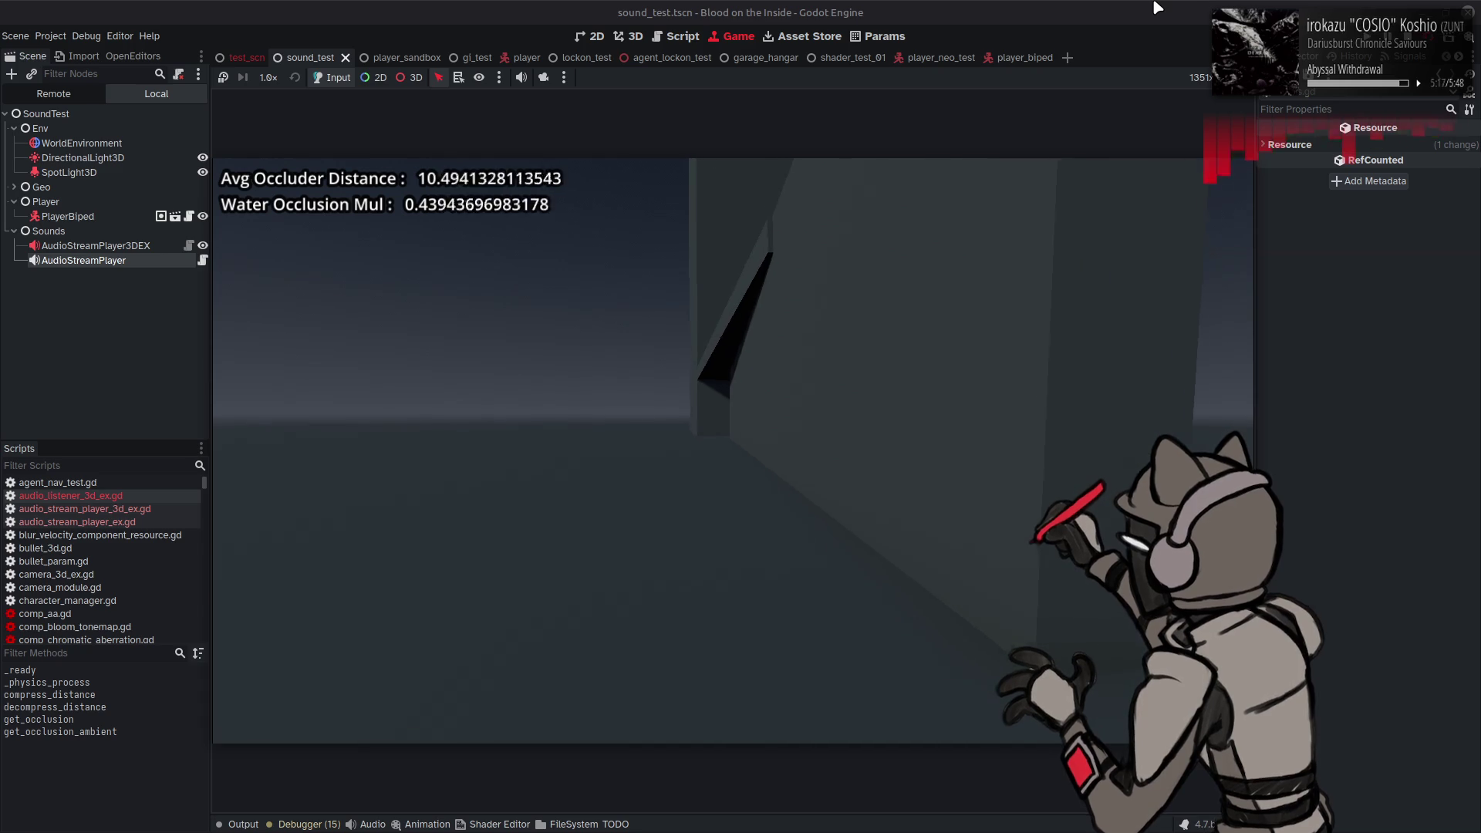
# Step: Stop the running sound_test game and scroll back up in audio_listener_3d_ex.gd
pyautogui.press('F8')
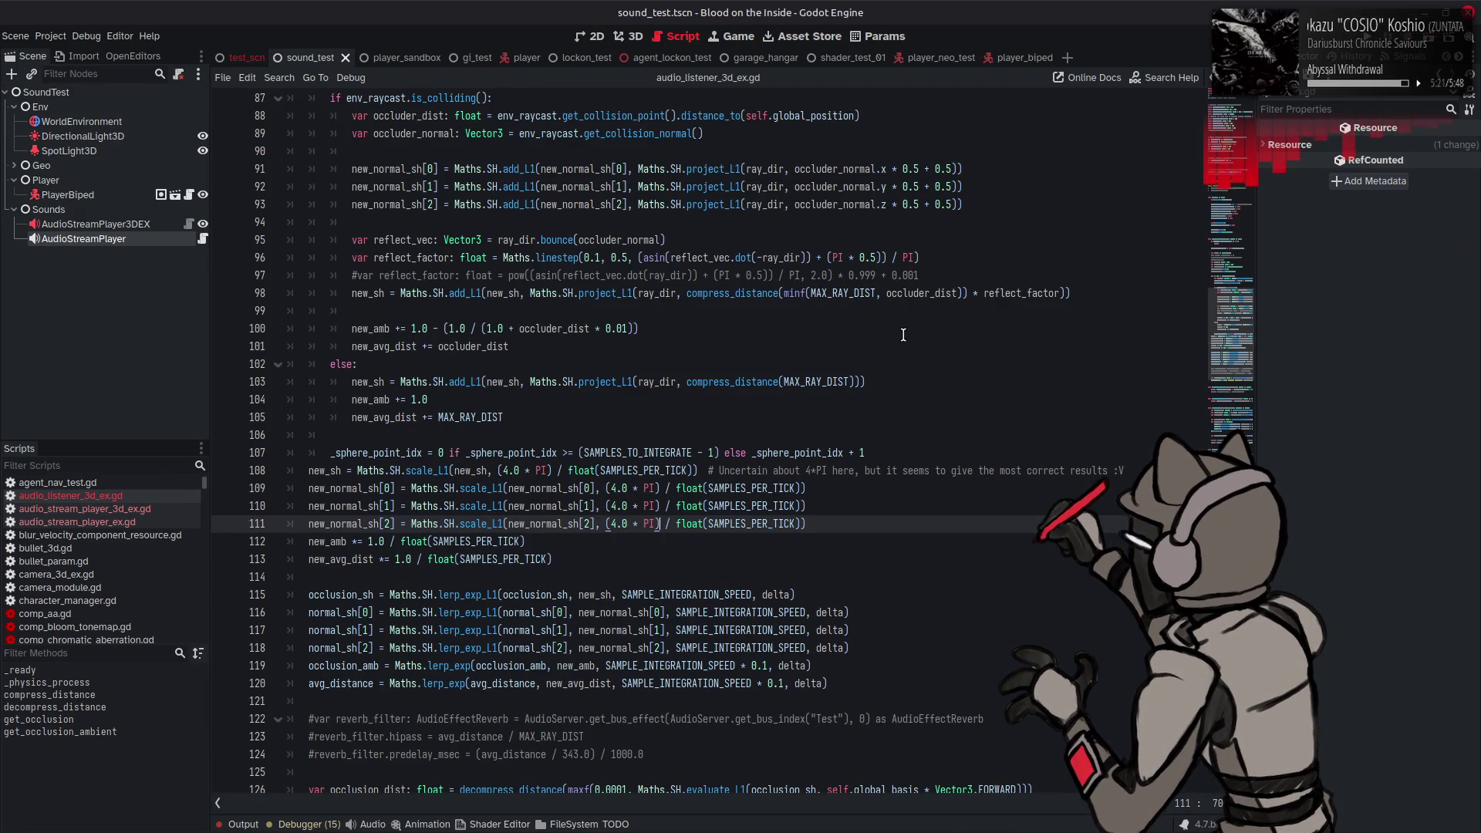
pyautogui.scroll(3, 634, 419)
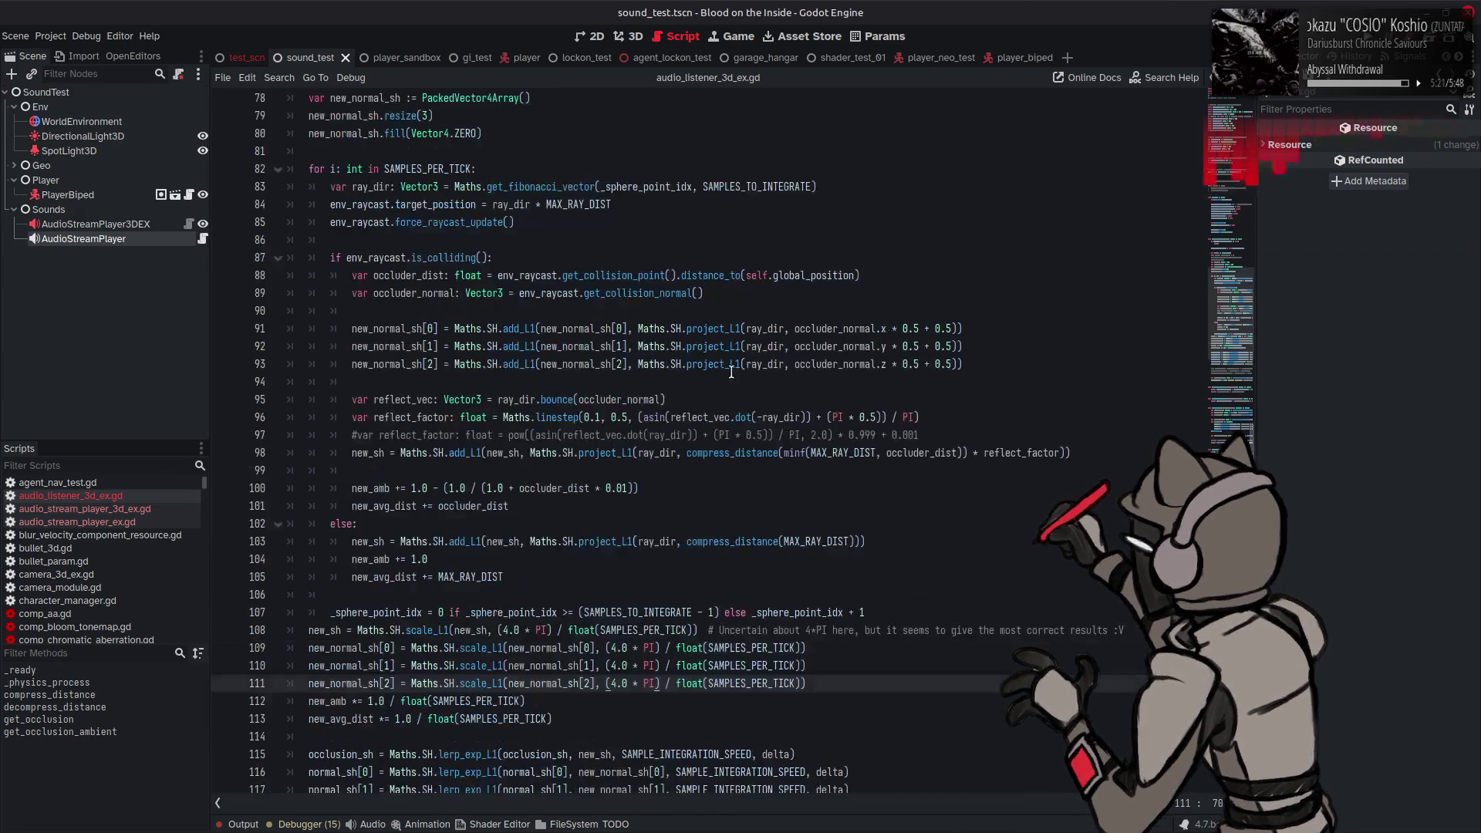
# Step: Raise line 96's linestep upper bound from 0.5 to 0.7, save, and rerun the scene
pyautogui.click(625, 416)
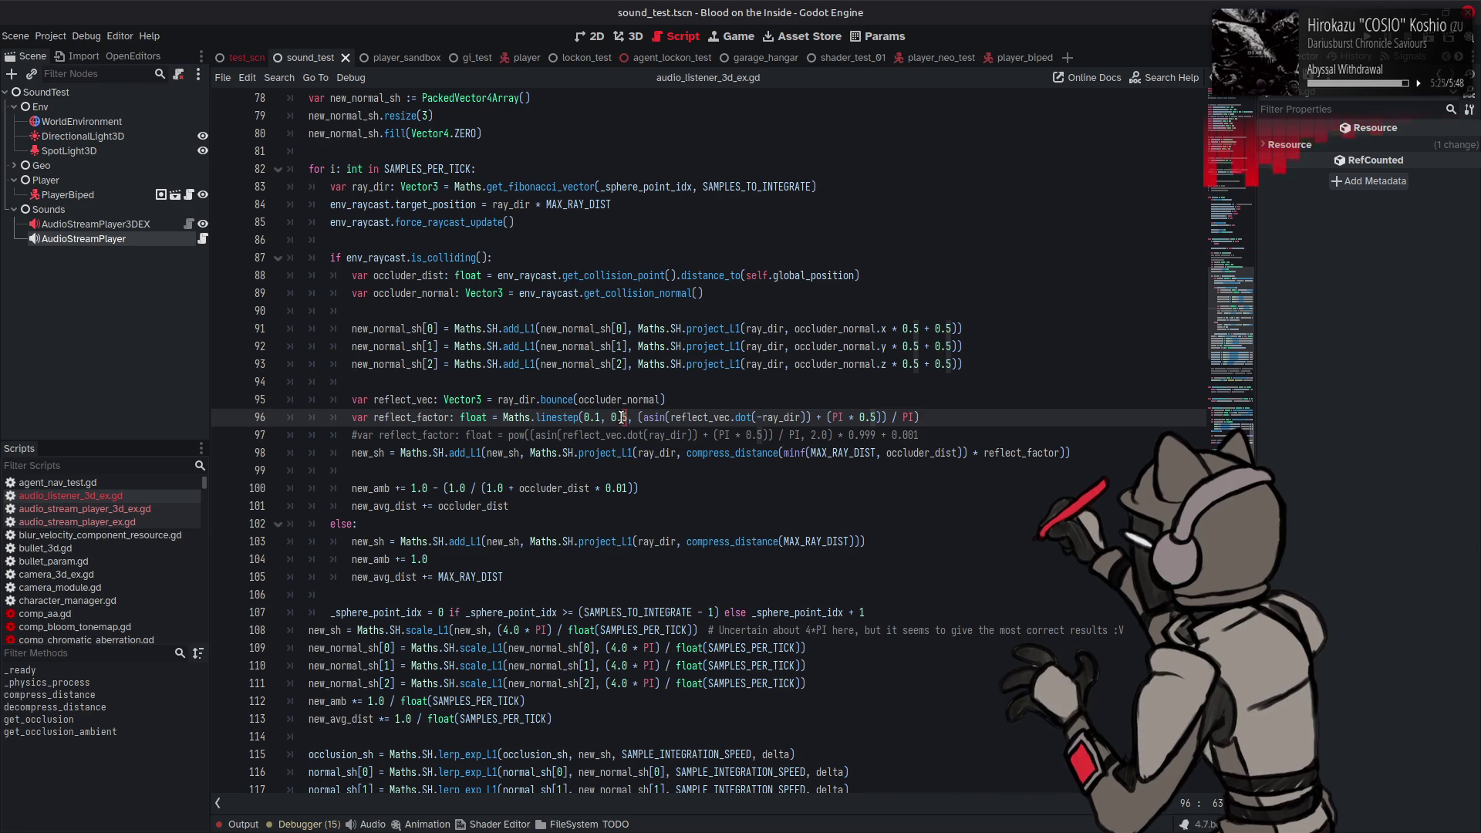
pyautogui.moveTo(653, 413)
pyautogui.press('BackSpace')
pyautogui.write('7')
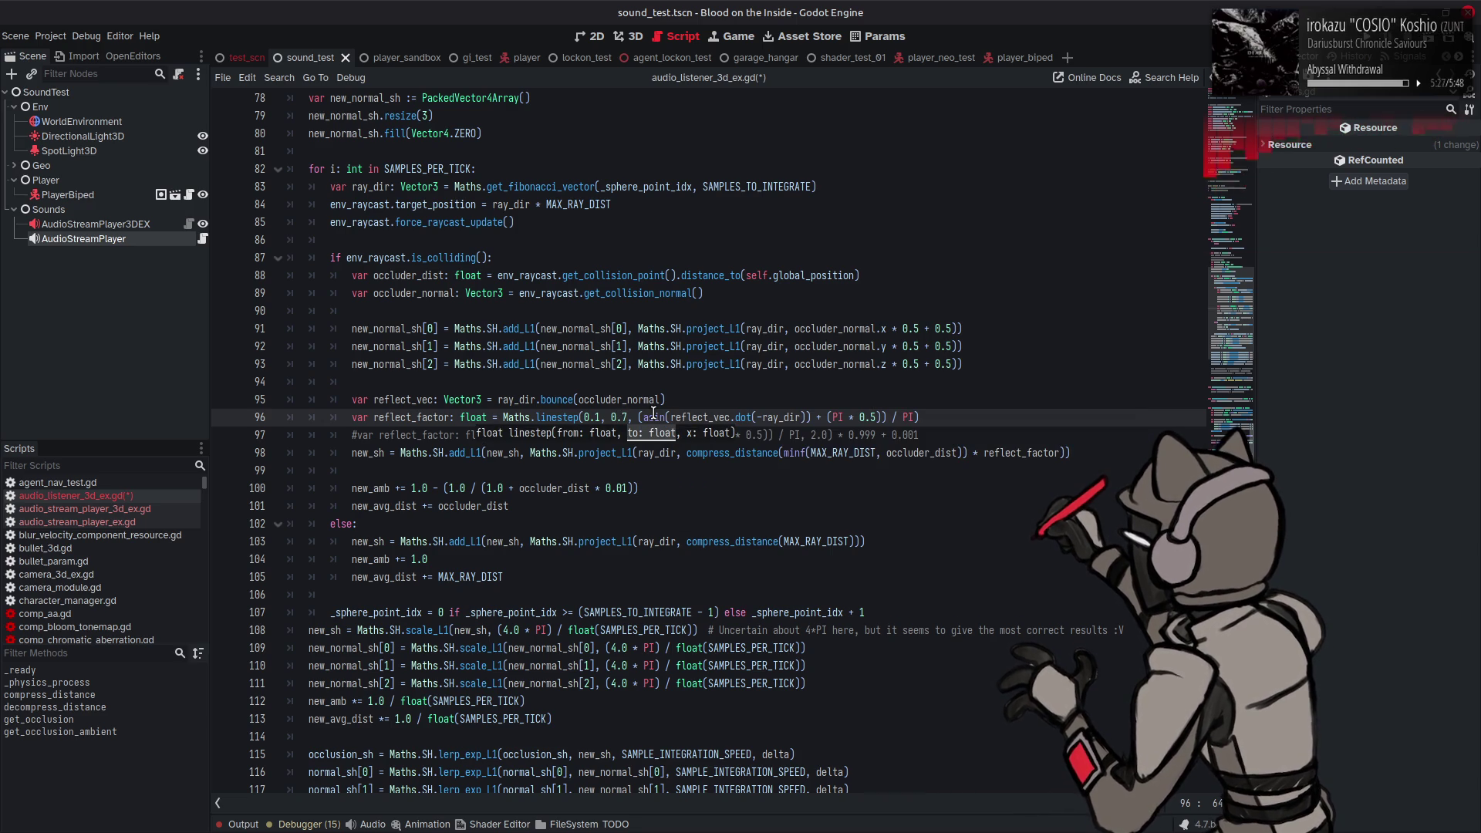
pyautogui.hotkey('ctrl', 's')
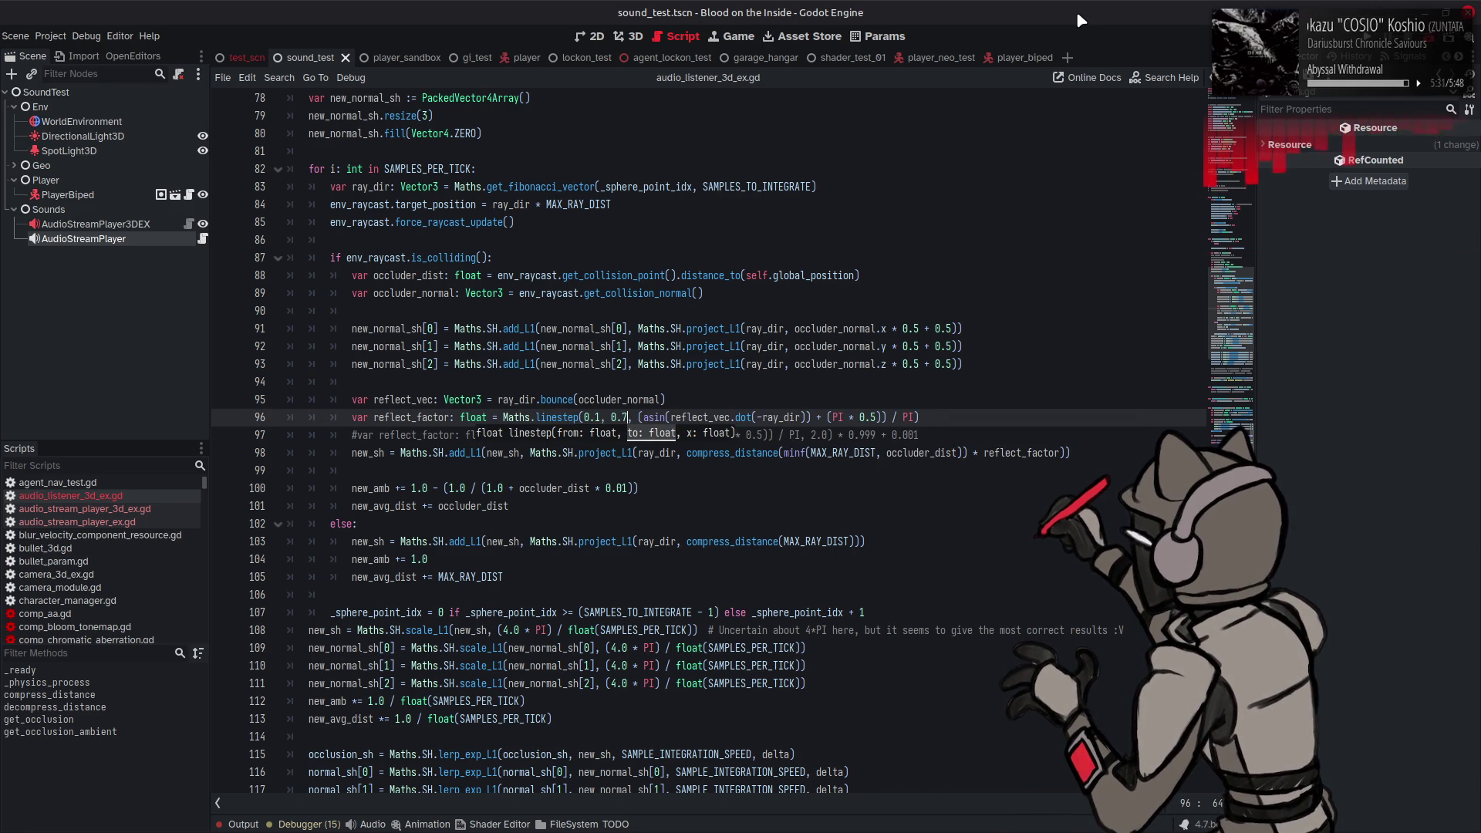
pyautogui.press('F6')
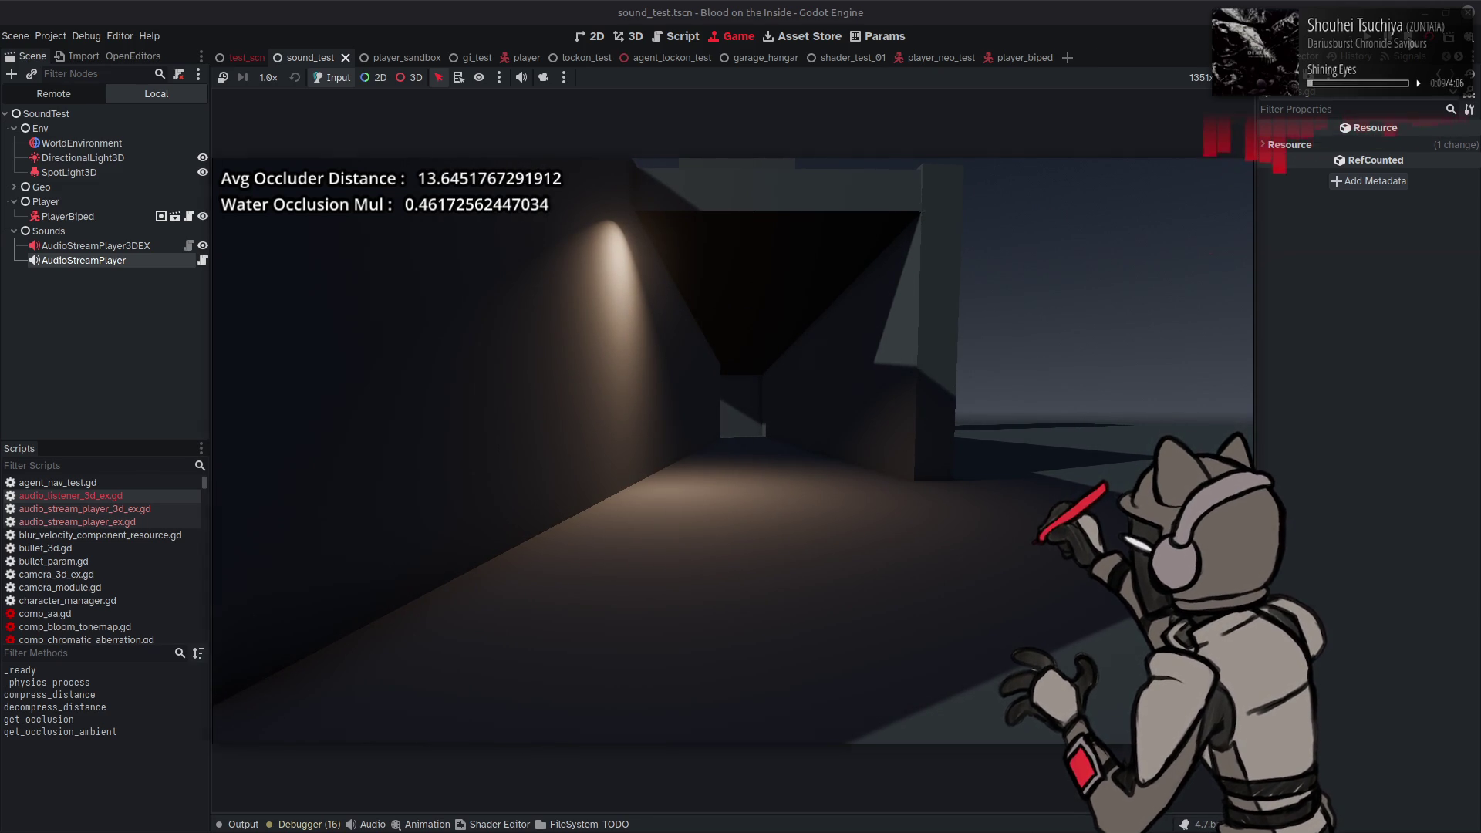
# Step: Stop the game and return to line 96's linestep(0.1, 0.7, …) in the script
pyautogui.press('F8')
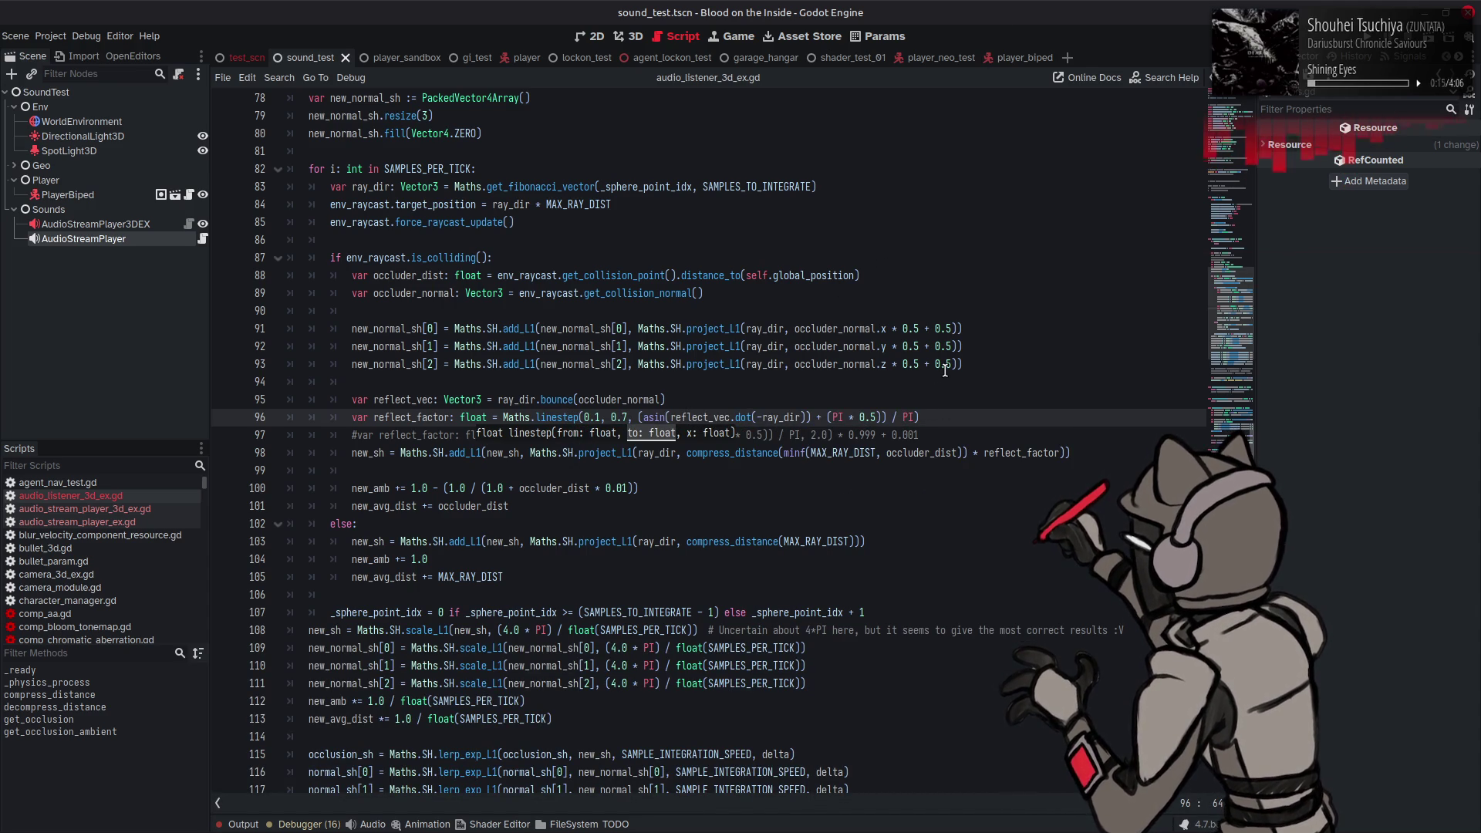
pyautogui.write(',')
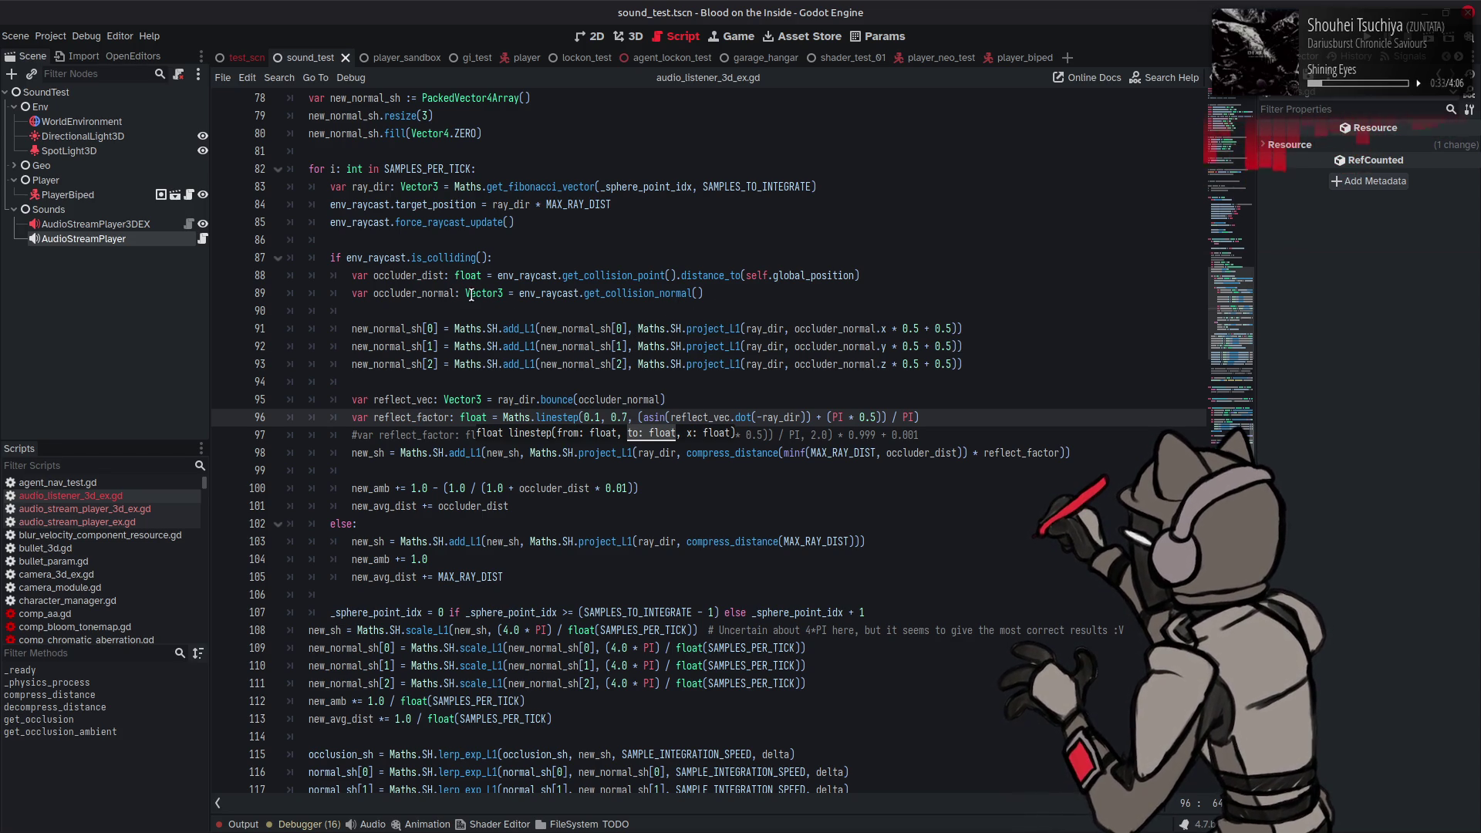
# Step: Add line 90 'var reflect_vec: Vector3 = ray_dir' below the occluder_normal line
pyautogui.click(735, 293)
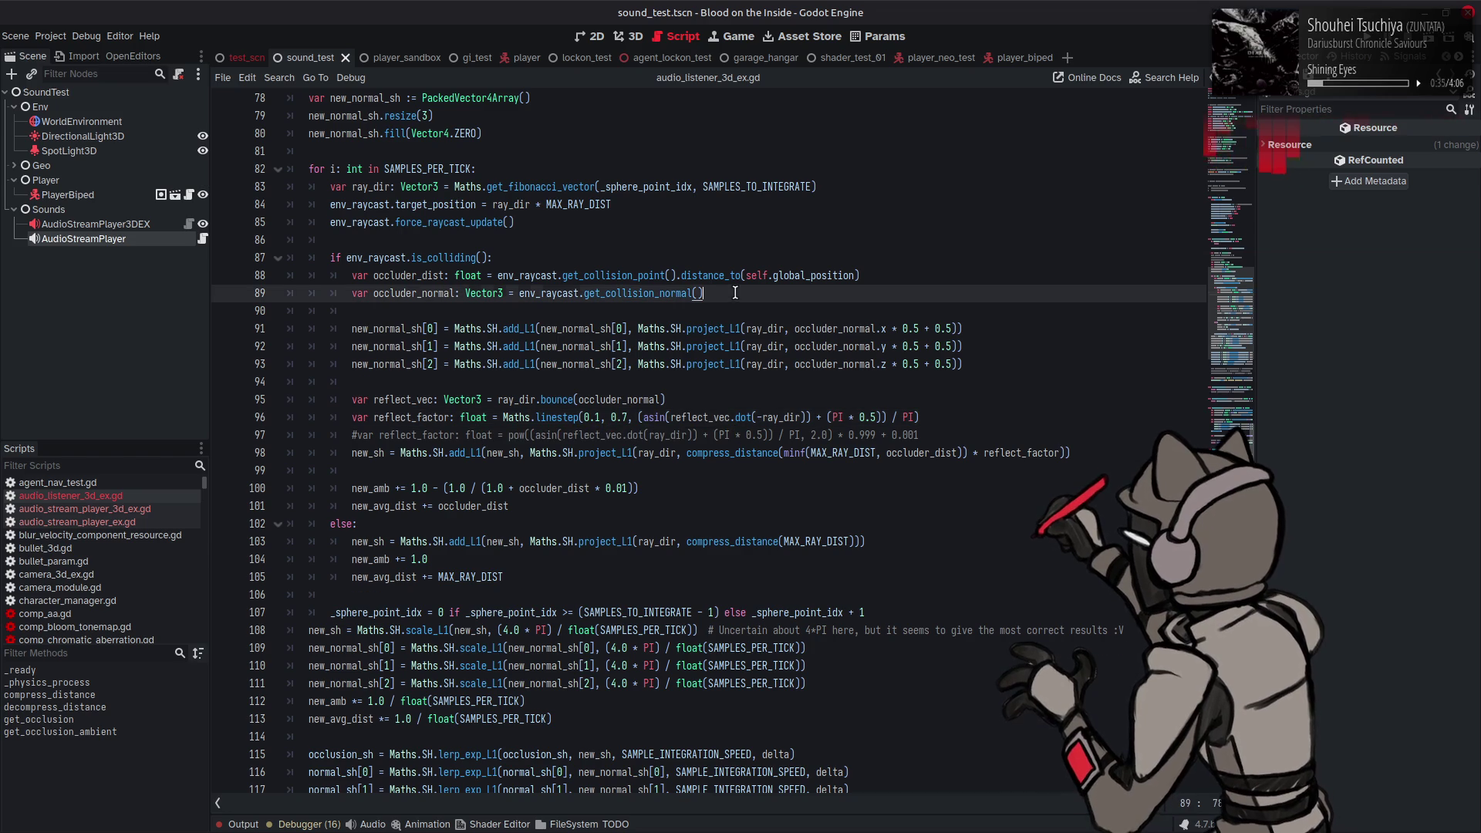
pyautogui.press('Return')
pyautogui.write('var ref')
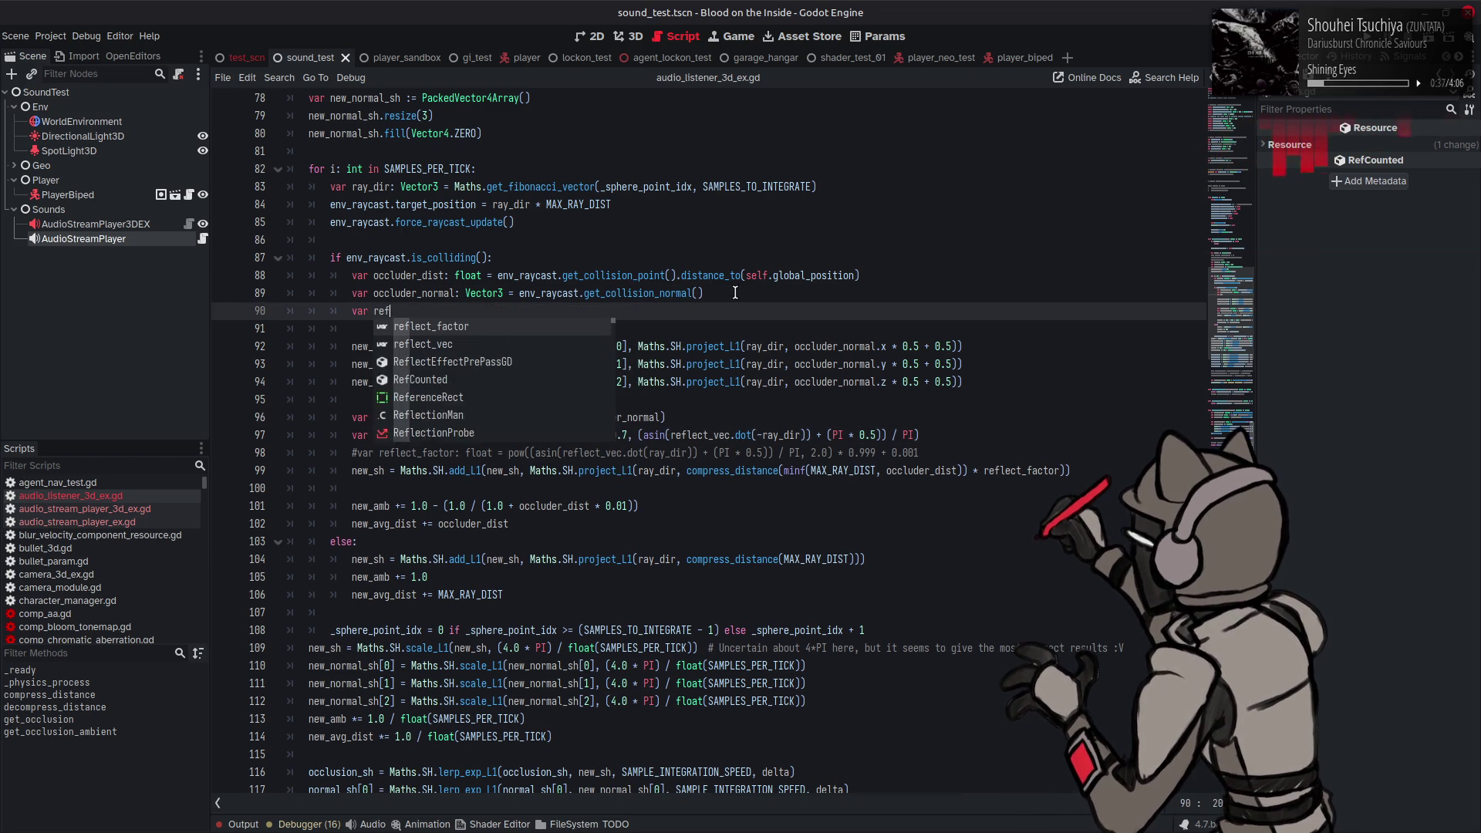
pyautogui.write('lect_')
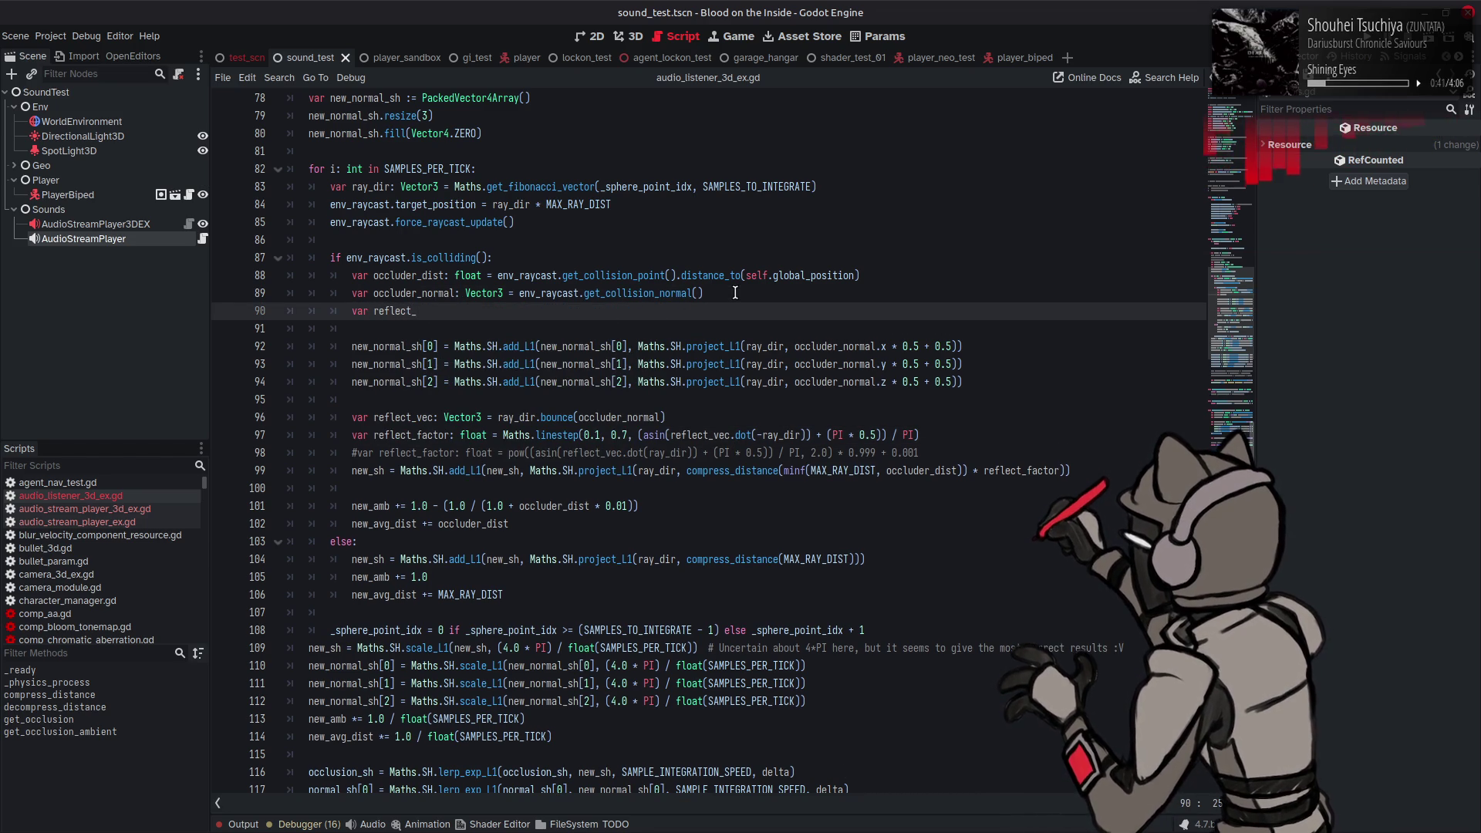
pyautogui.write('vec:')
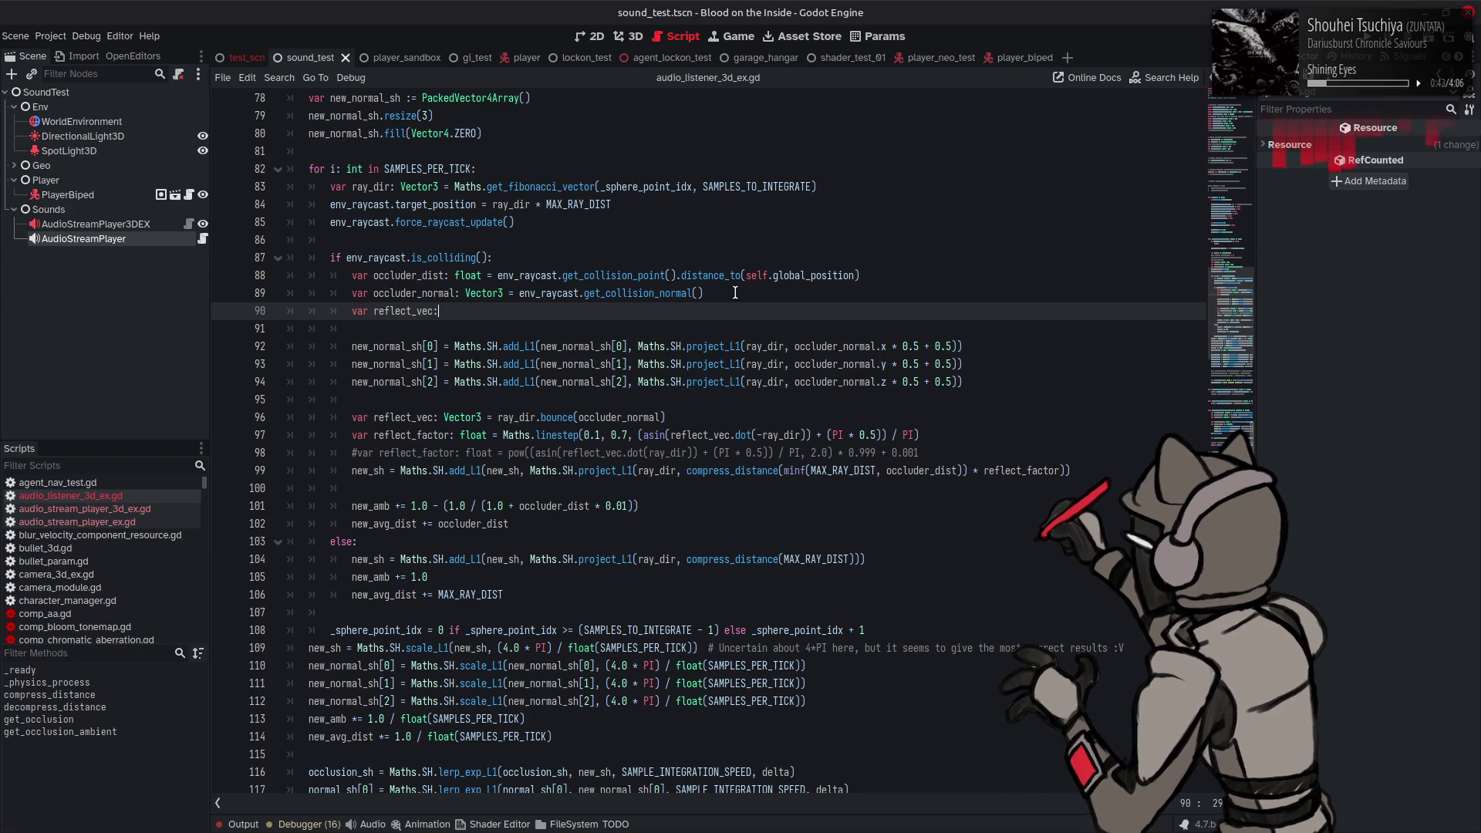
pyautogui.write(' Vec')
pyautogui.press('Down')
pyautogui.press('Down')
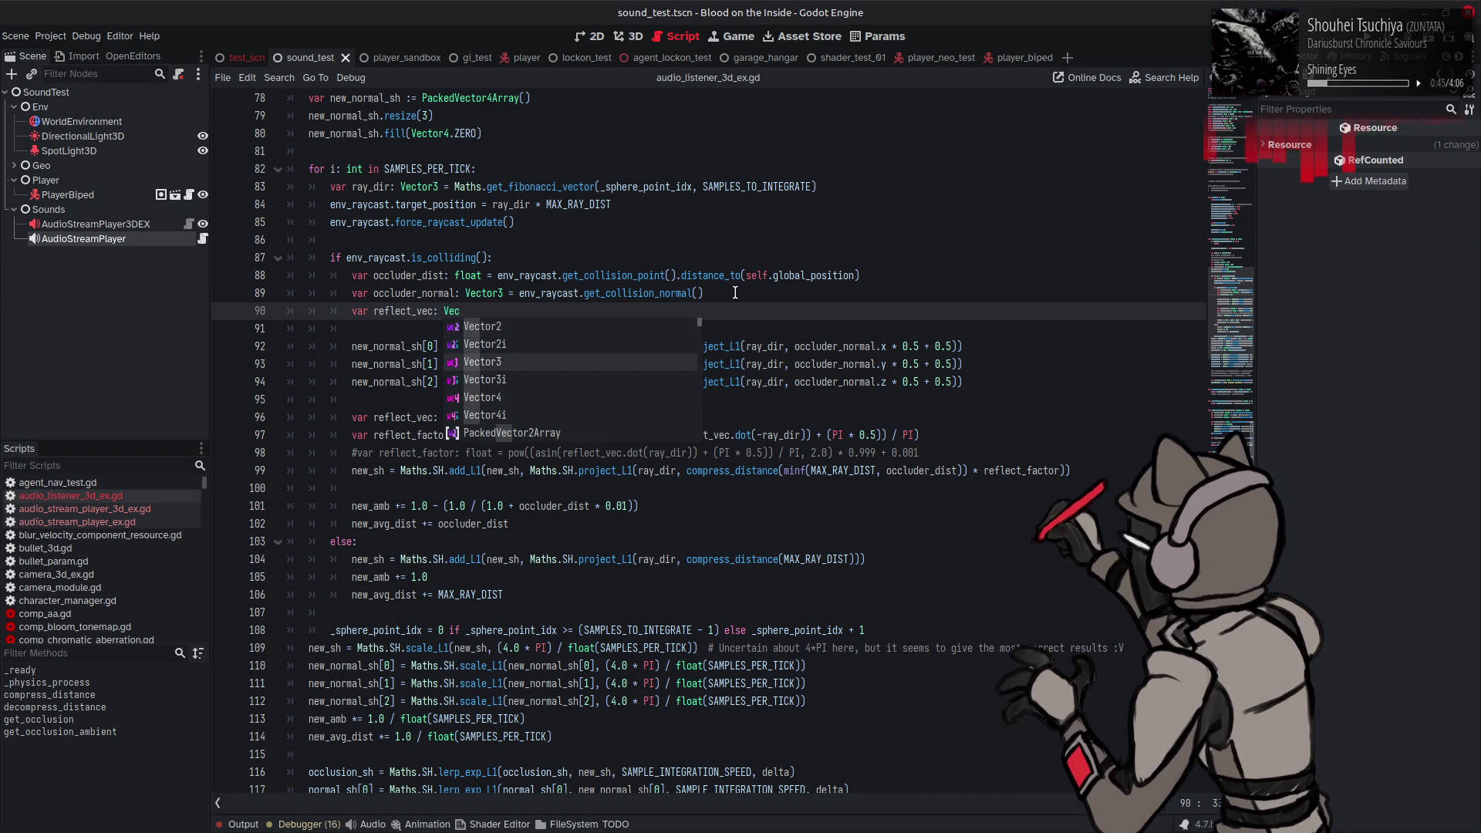
pyautogui.press('Return')
pyautogui.write('=')
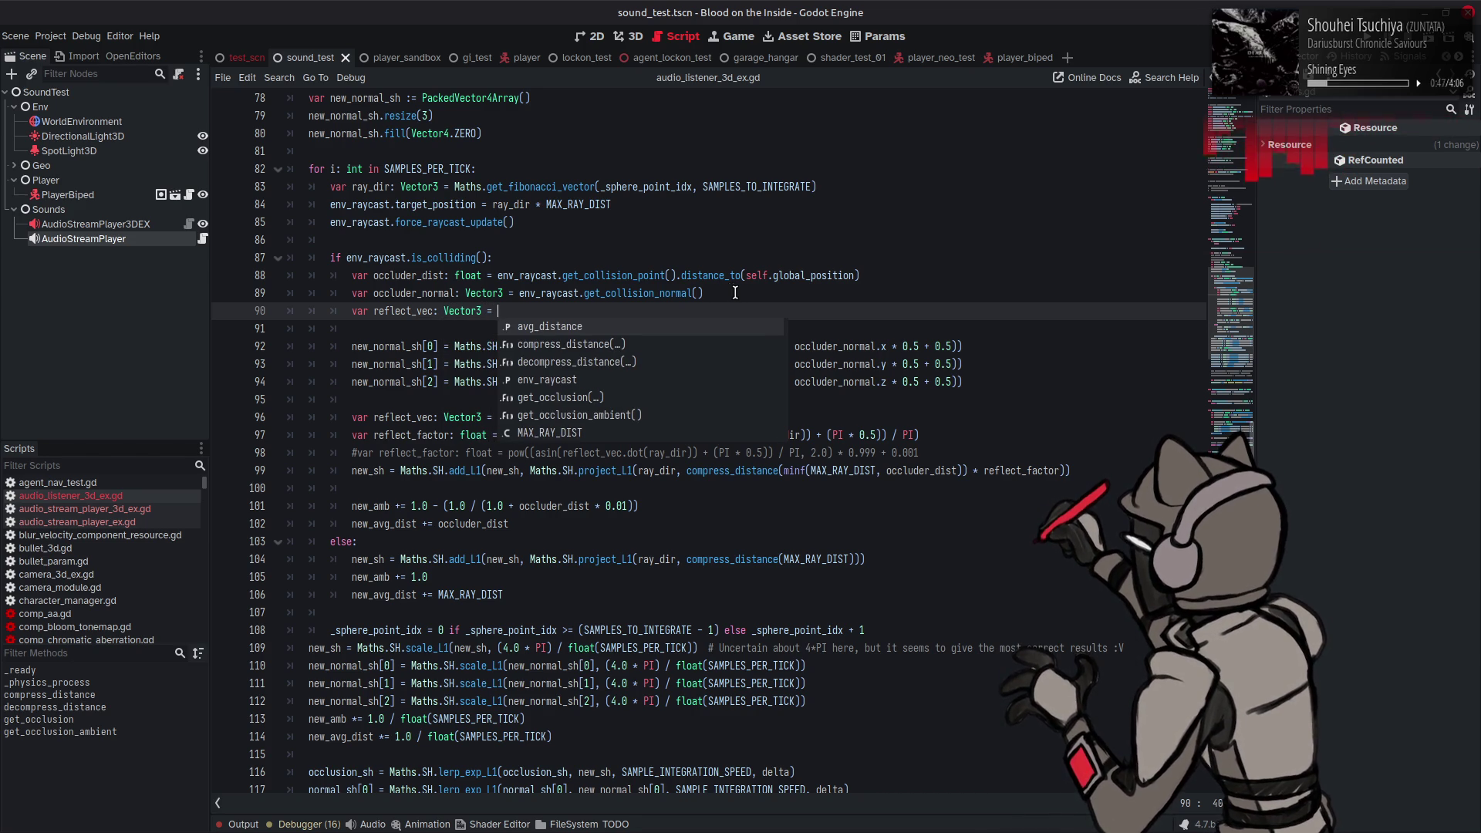
pyautogui.click(640, 255)
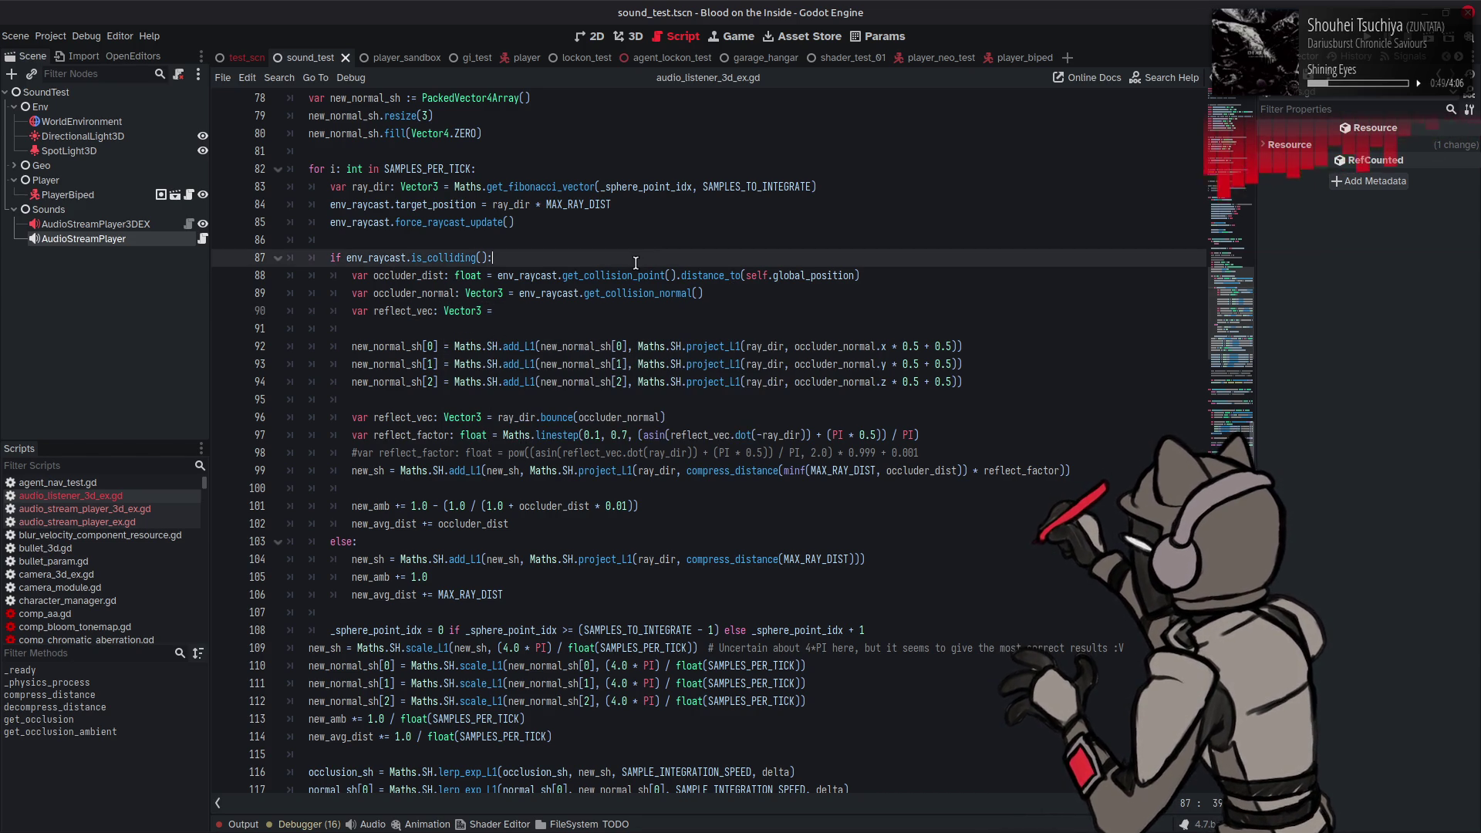
pyautogui.doubleClick(458, 294)
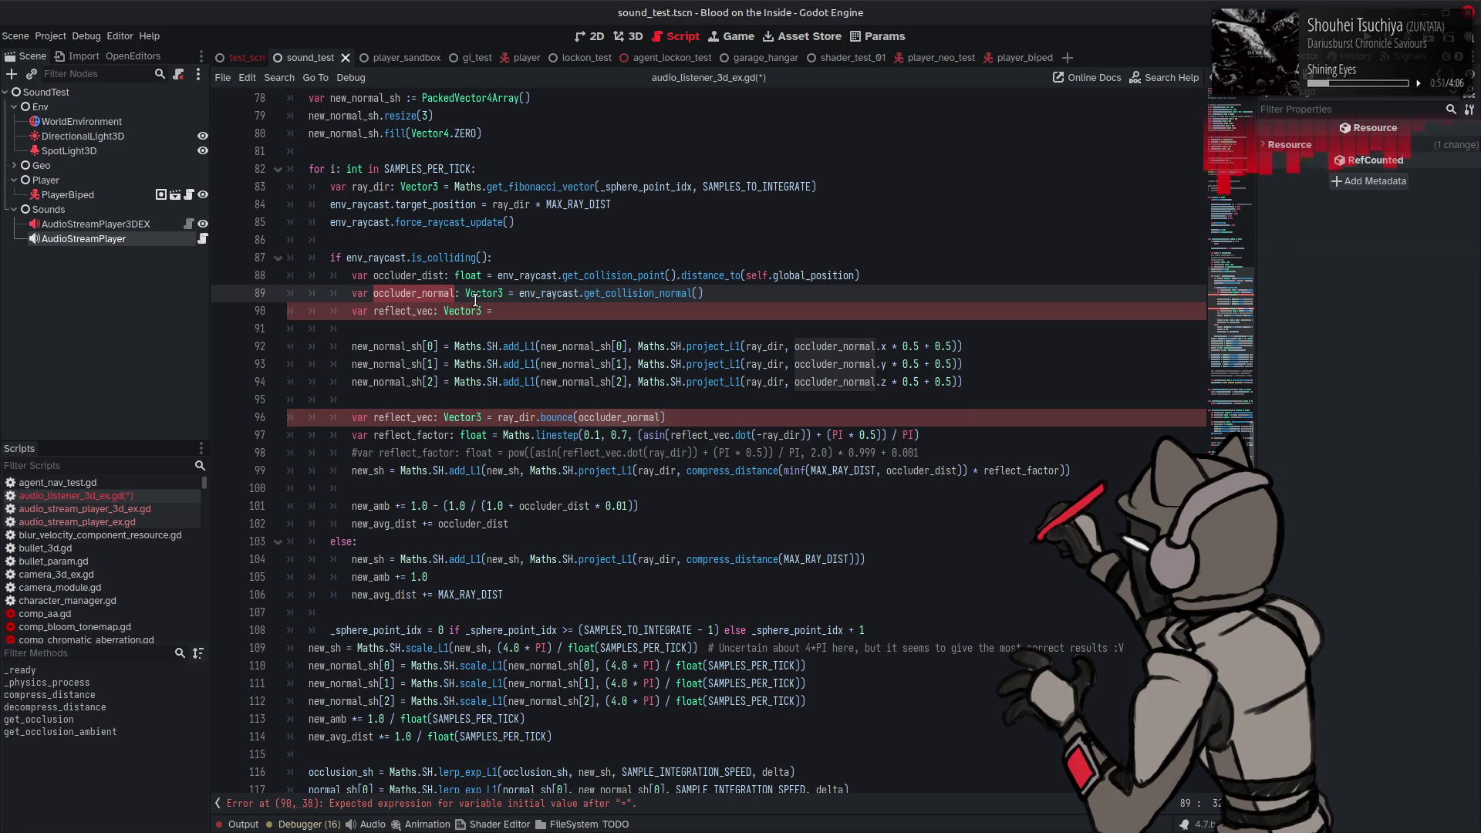
pyautogui.doubleClick(359, 187)
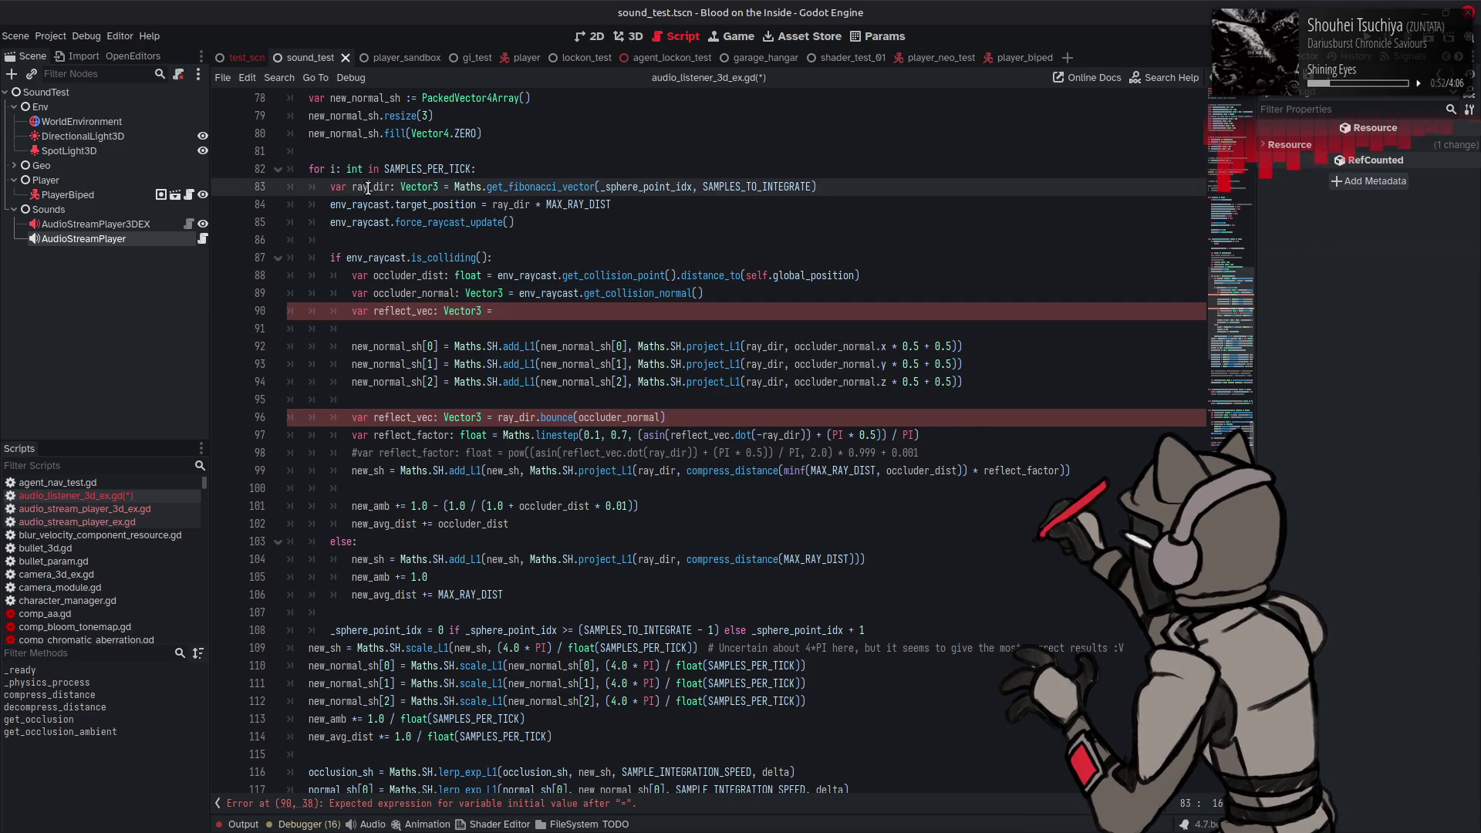
pyautogui.middleClick(540, 312)
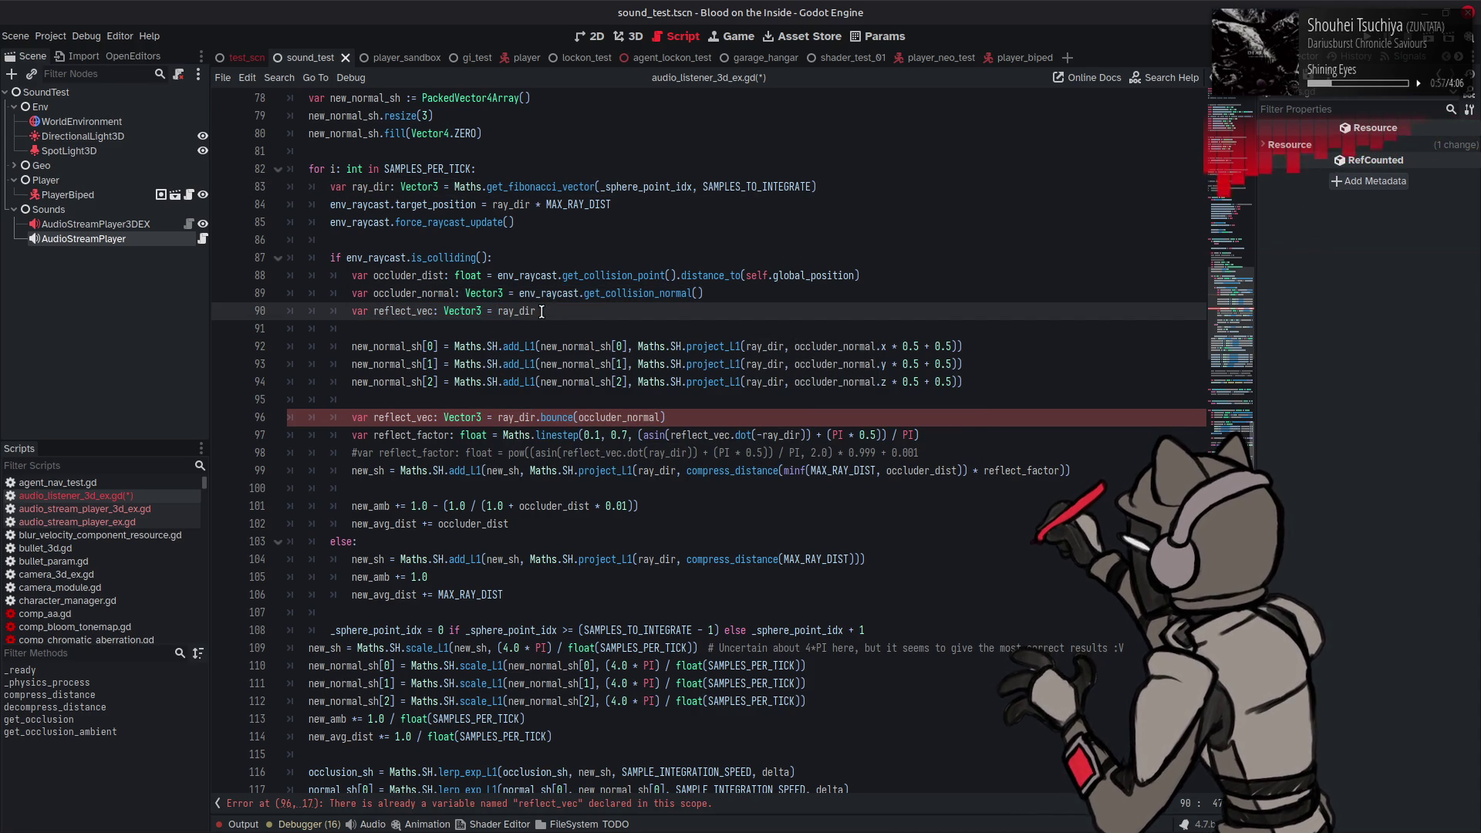
# Step: Move line 96's bounce declaration onto line 90 and remove the leftover blank line
pyautogui.click(671, 417)
pyautogui.doubleClick(359, 417)
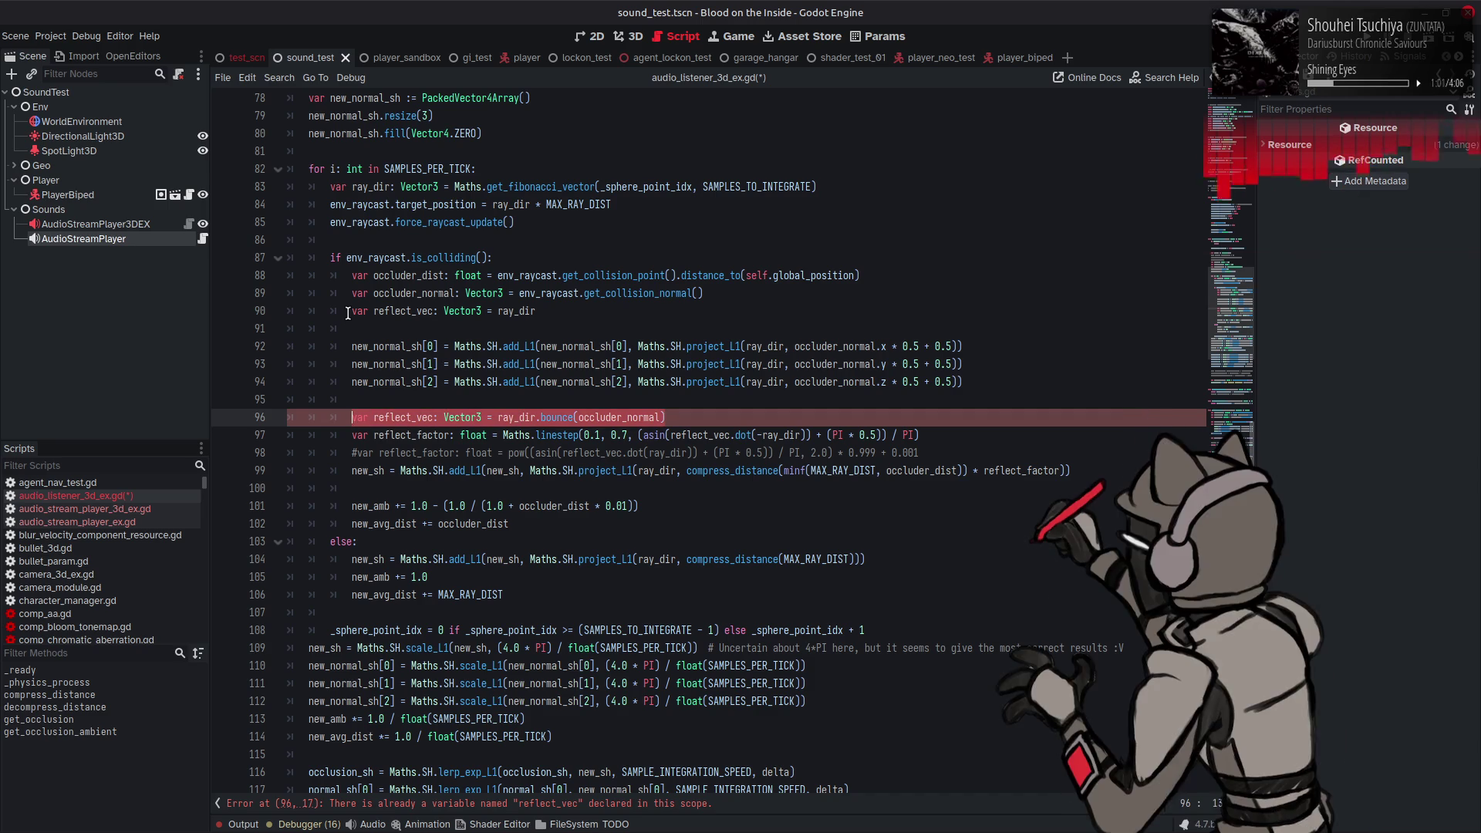
pyautogui.hotkey('ctrl', 'x')
pyautogui.moveTo(347, 318); pyautogui.dragTo(537, 317)
pyautogui.hotkey('ctrl', 'v')
pyautogui.click(414, 419)
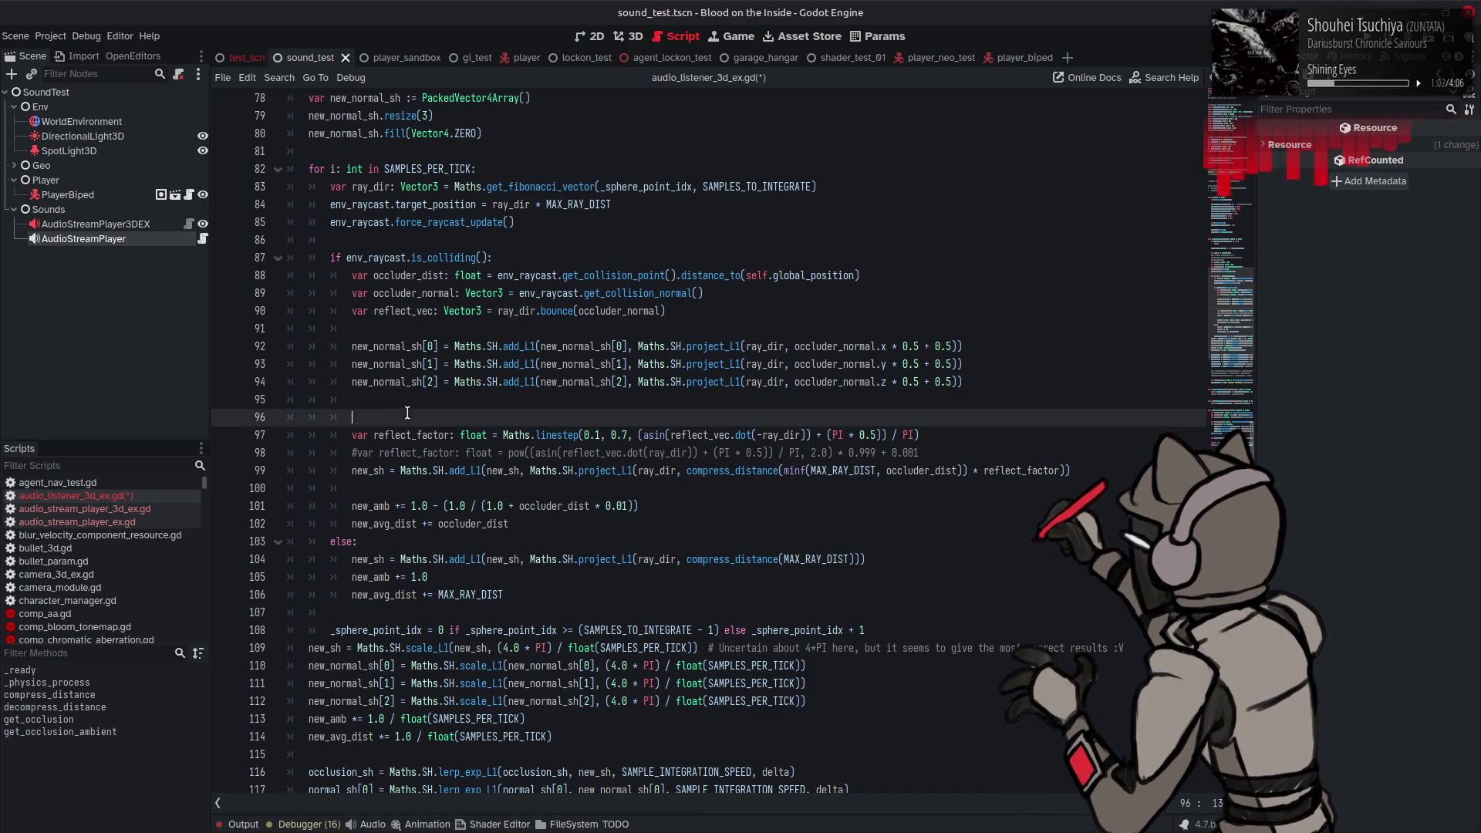
pyautogui.press('BackSpace')
pyautogui.press('BackSpace')
pyautogui.press('BackSpace')
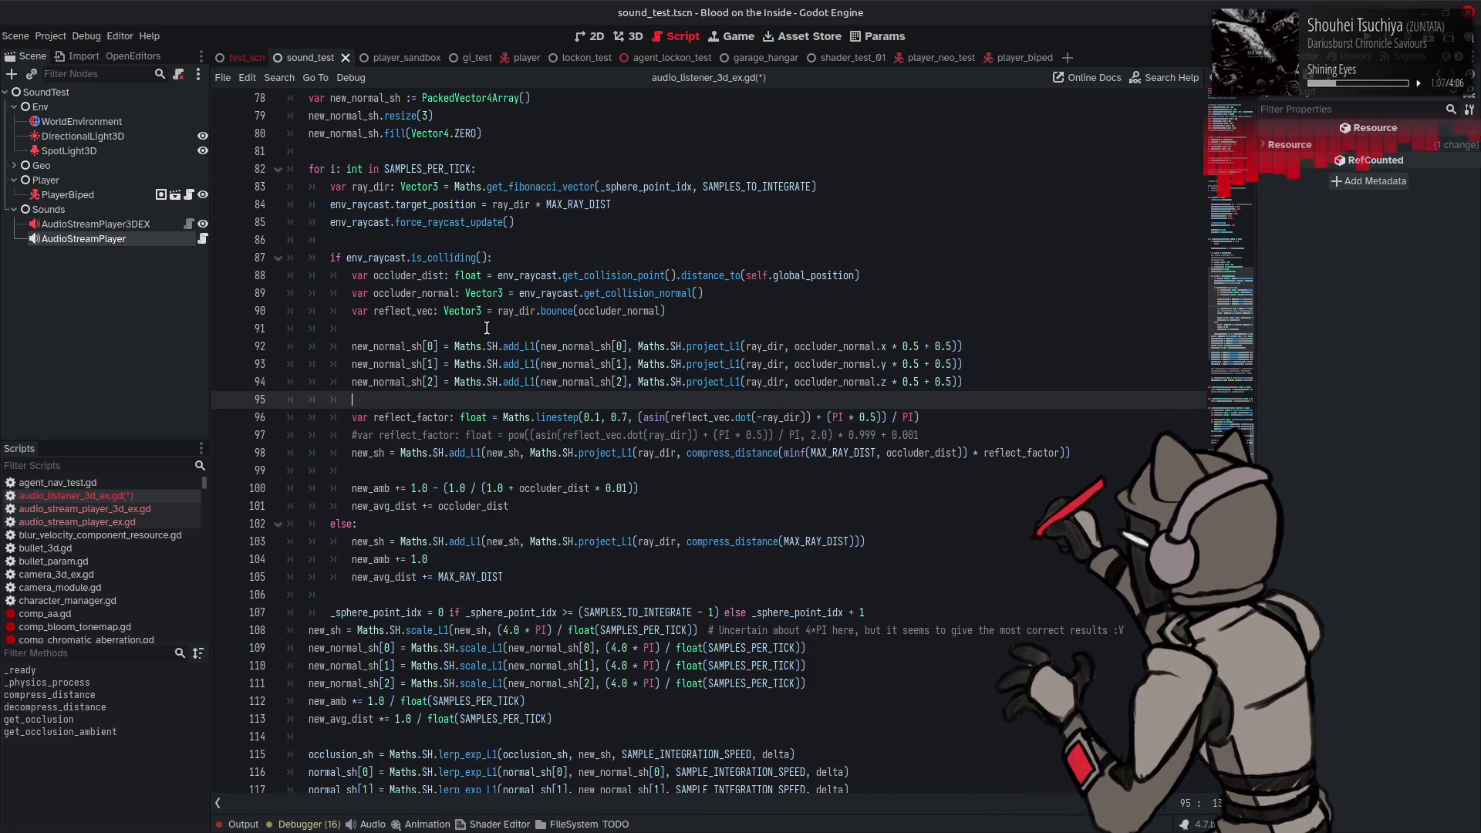
# Step: Replace occluder_normal with reflect_vec on lines 92, 93 and 94, then save
pyautogui.doubleClick(381, 347)
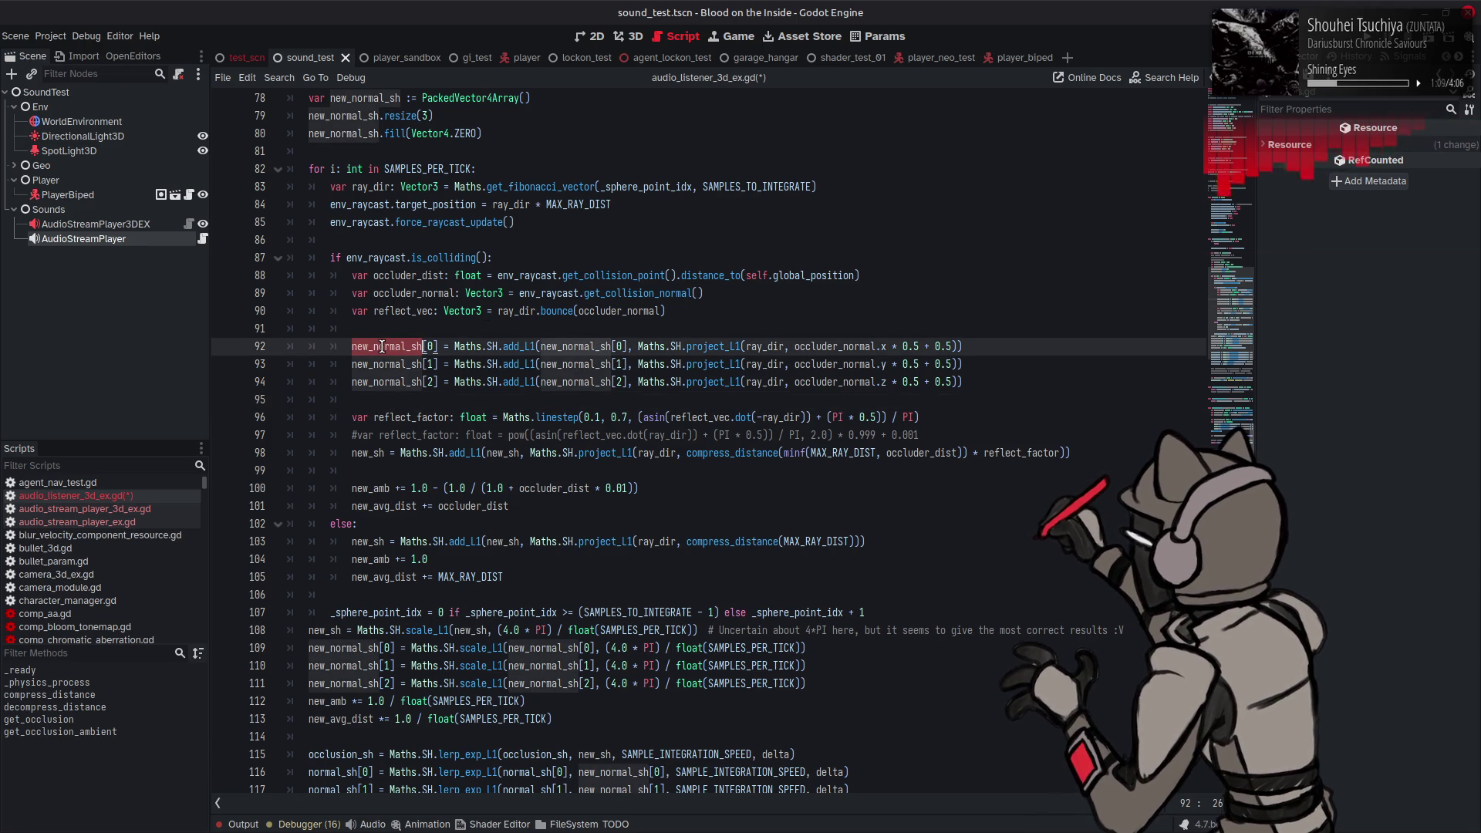
pyautogui.doubleClick(410, 311)
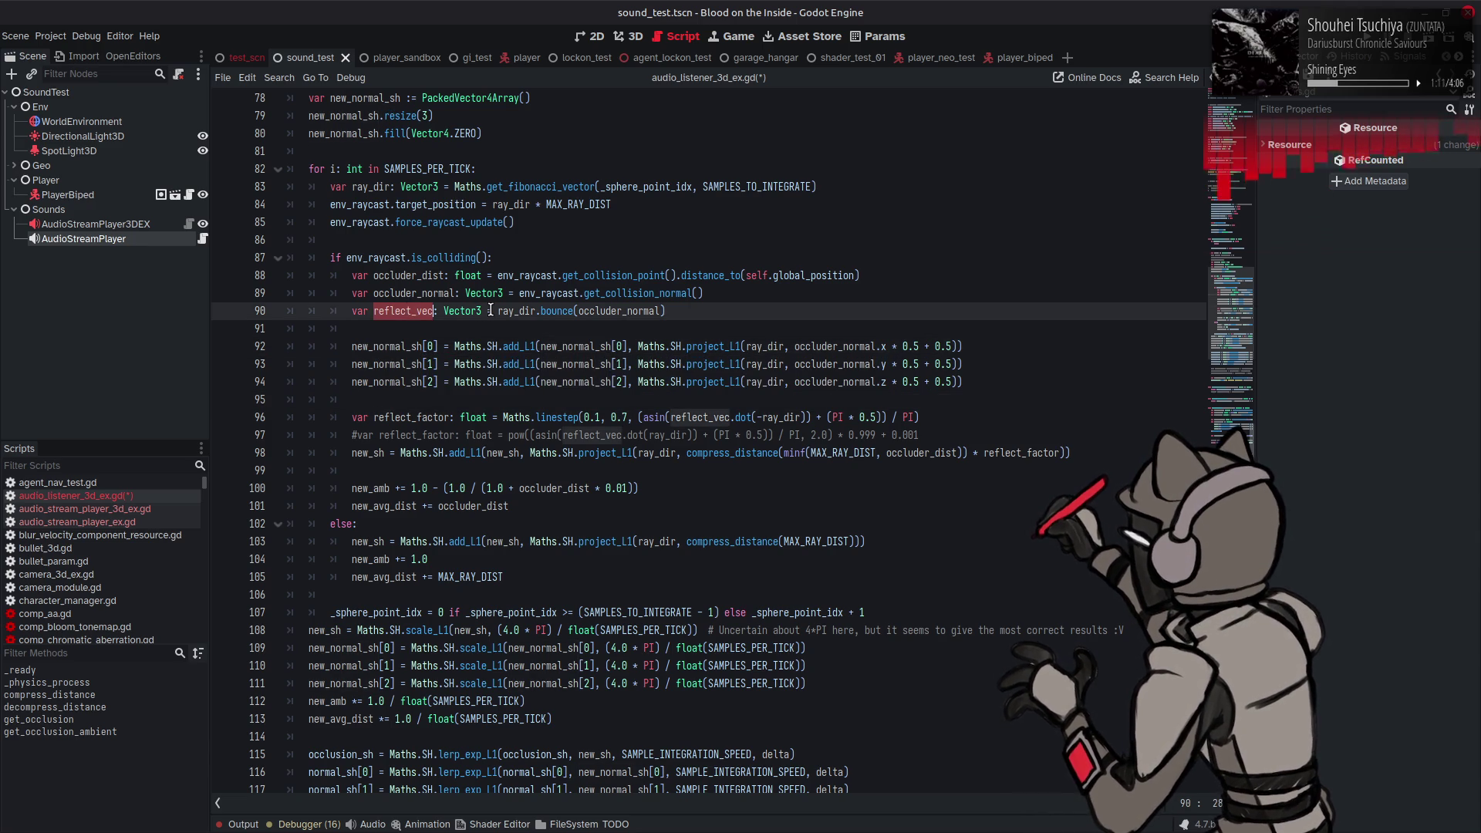
pyautogui.hotkey('ctrl', 'c')
pyautogui.doubleClick(826, 347)
pyautogui.hotkey('ctrl', 'v')
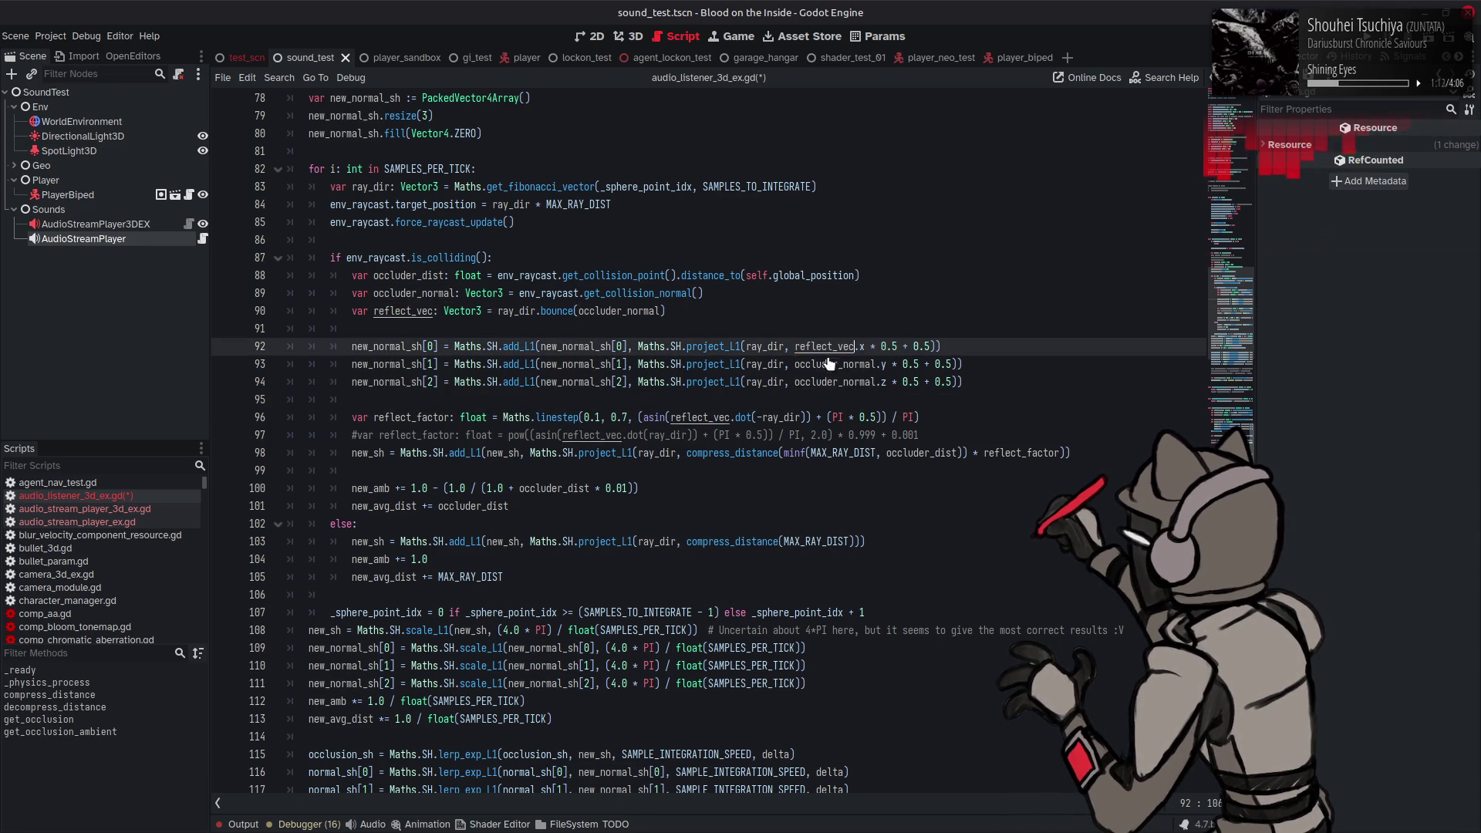
pyautogui.click(823, 364)
pyautogui.doubleClick(823, 363)
pyautogui.hotkey('ctrl', 'v')
pyautogui.doubleClick(811, 382)
pyautogui.hotkey('ctrl', 'v')
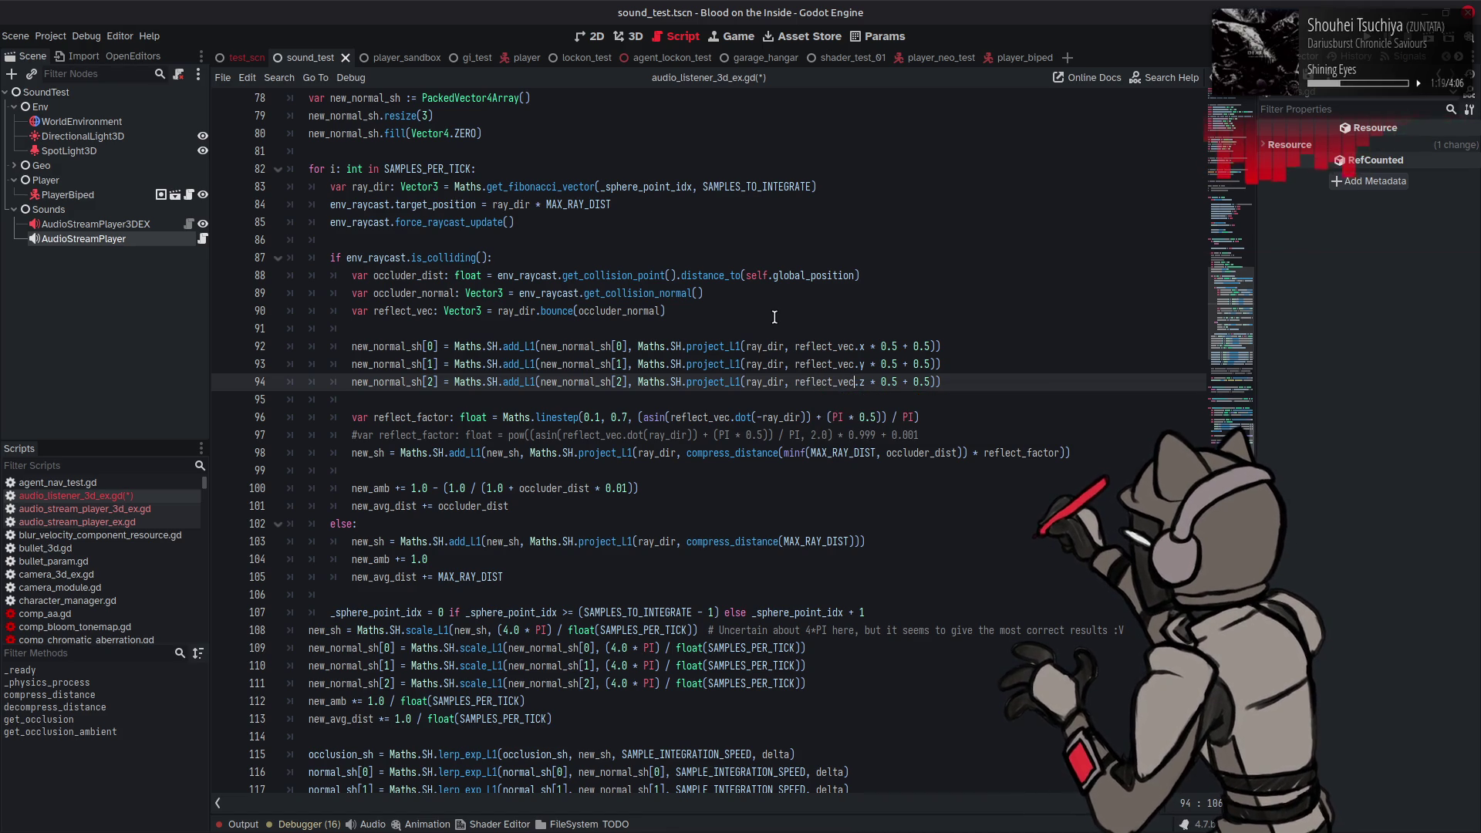
pyautogui.hotkey('ctrl', 's')
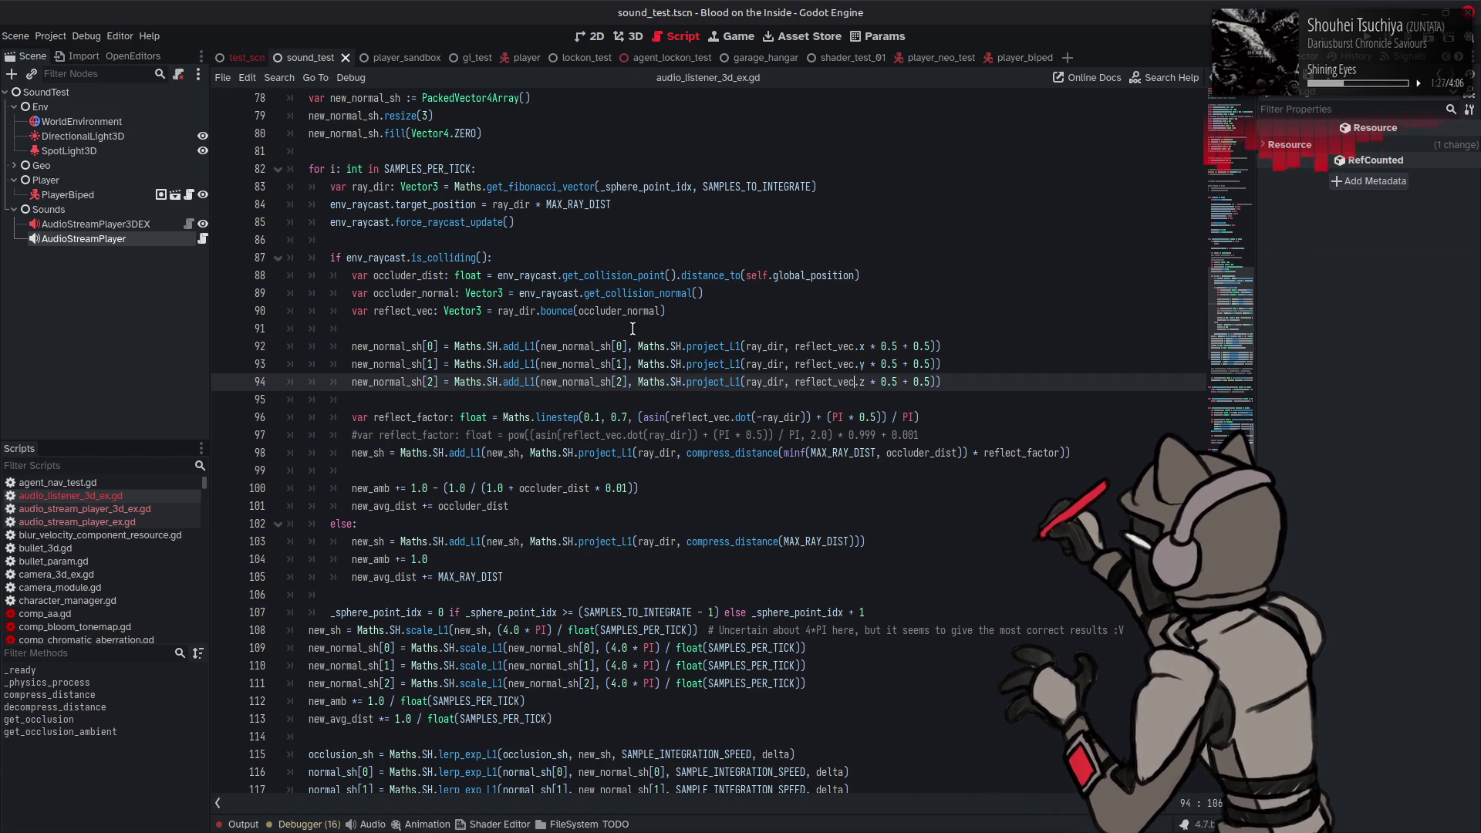
# Step: Copy the three new_normal_sh update lines into the else branch below new_sh
pyautogui.moveTo(954, 382)
pyautogui.mouseDown()
pyautogui.moveTo(341, 360)
pyautogui.moveTo(344, 348)
pyautogui.mouseUp()
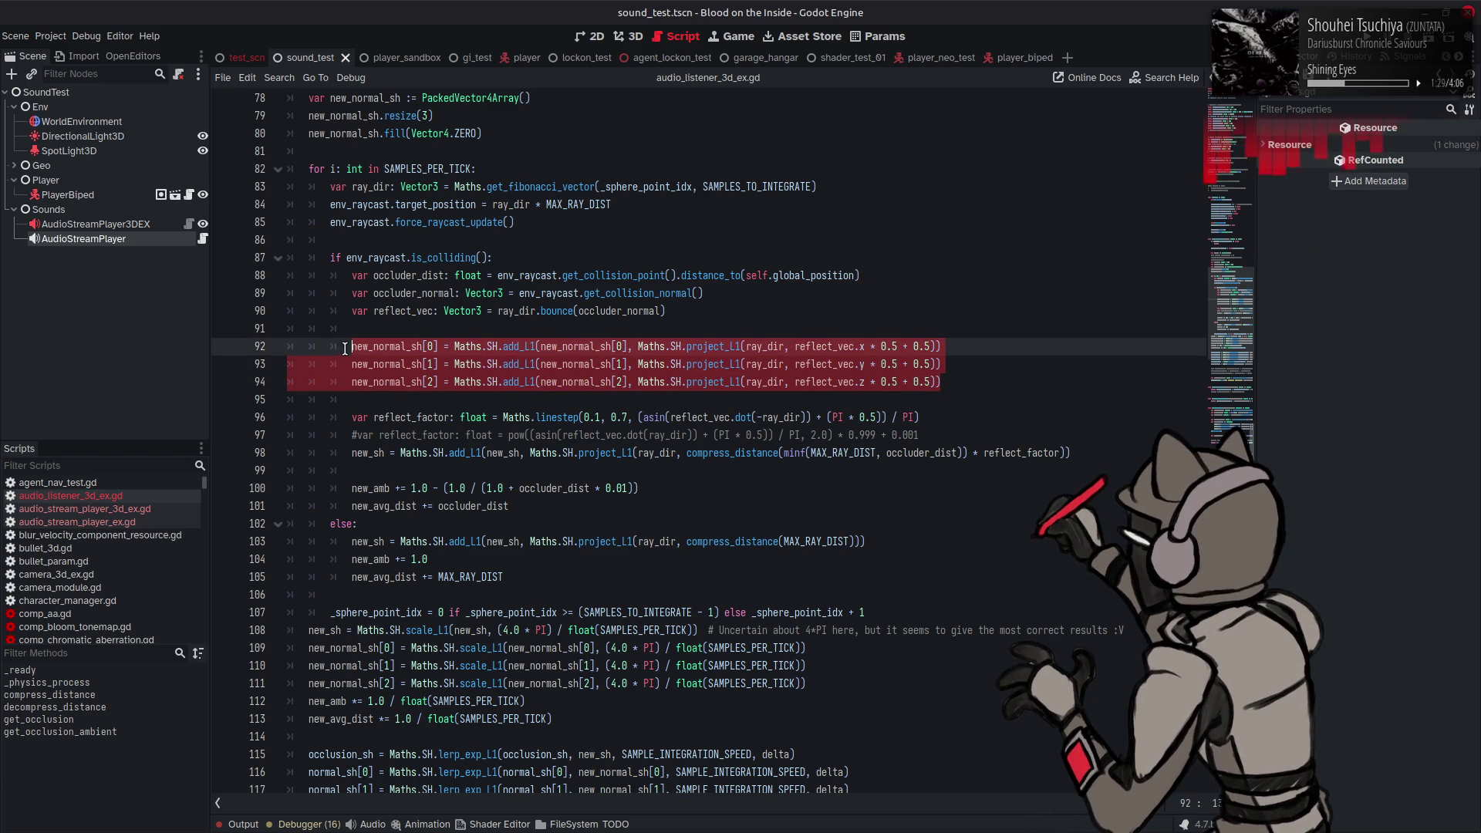
pyautogui.click(877, 541)
pyautogui.press('Return')
pyautogui.press('Return')
pyautogui.press('Return')
pyautogui.press('Up')
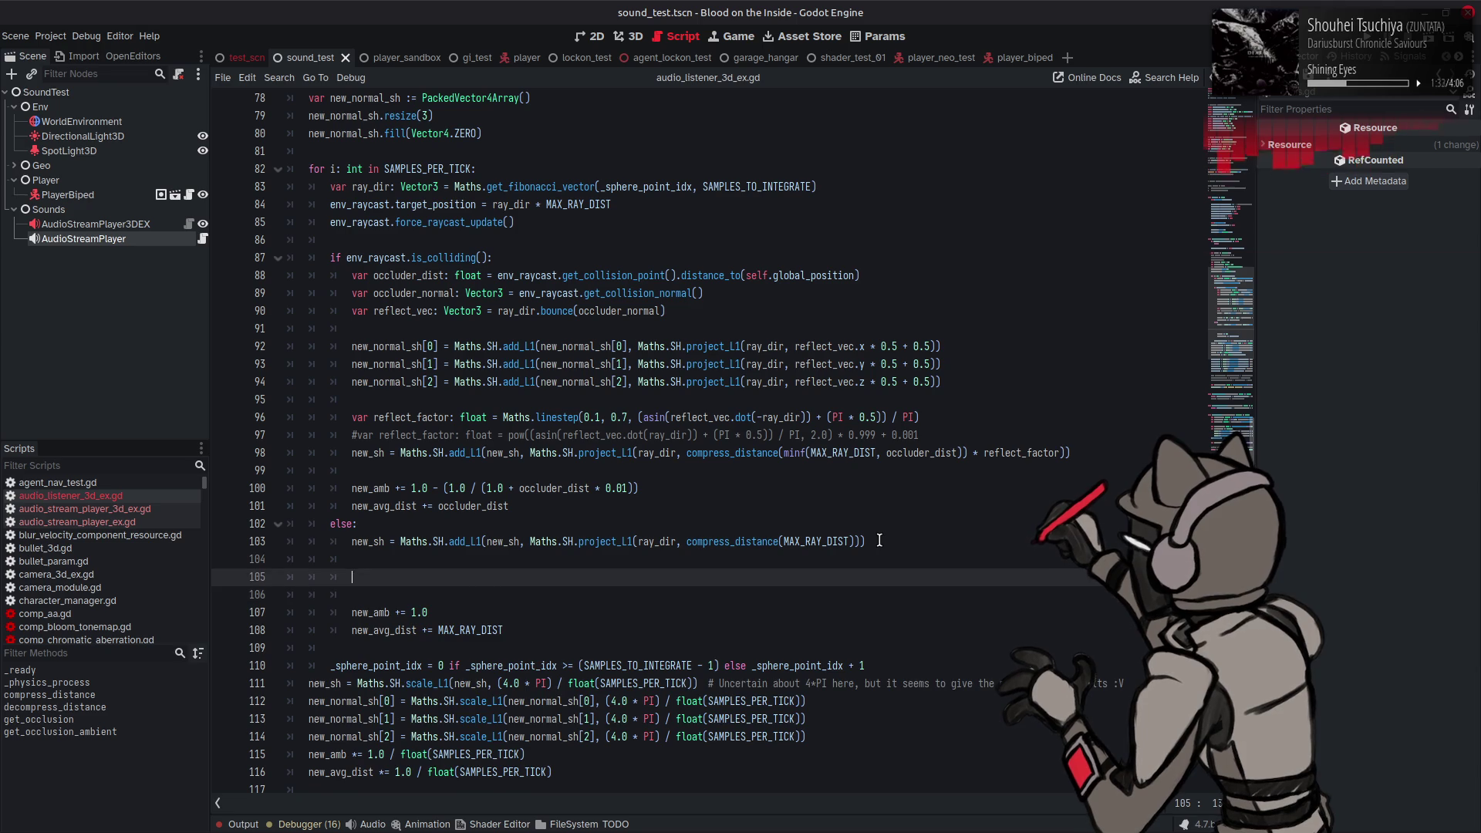
pyautogui.hotkey('ctrl', 'v')
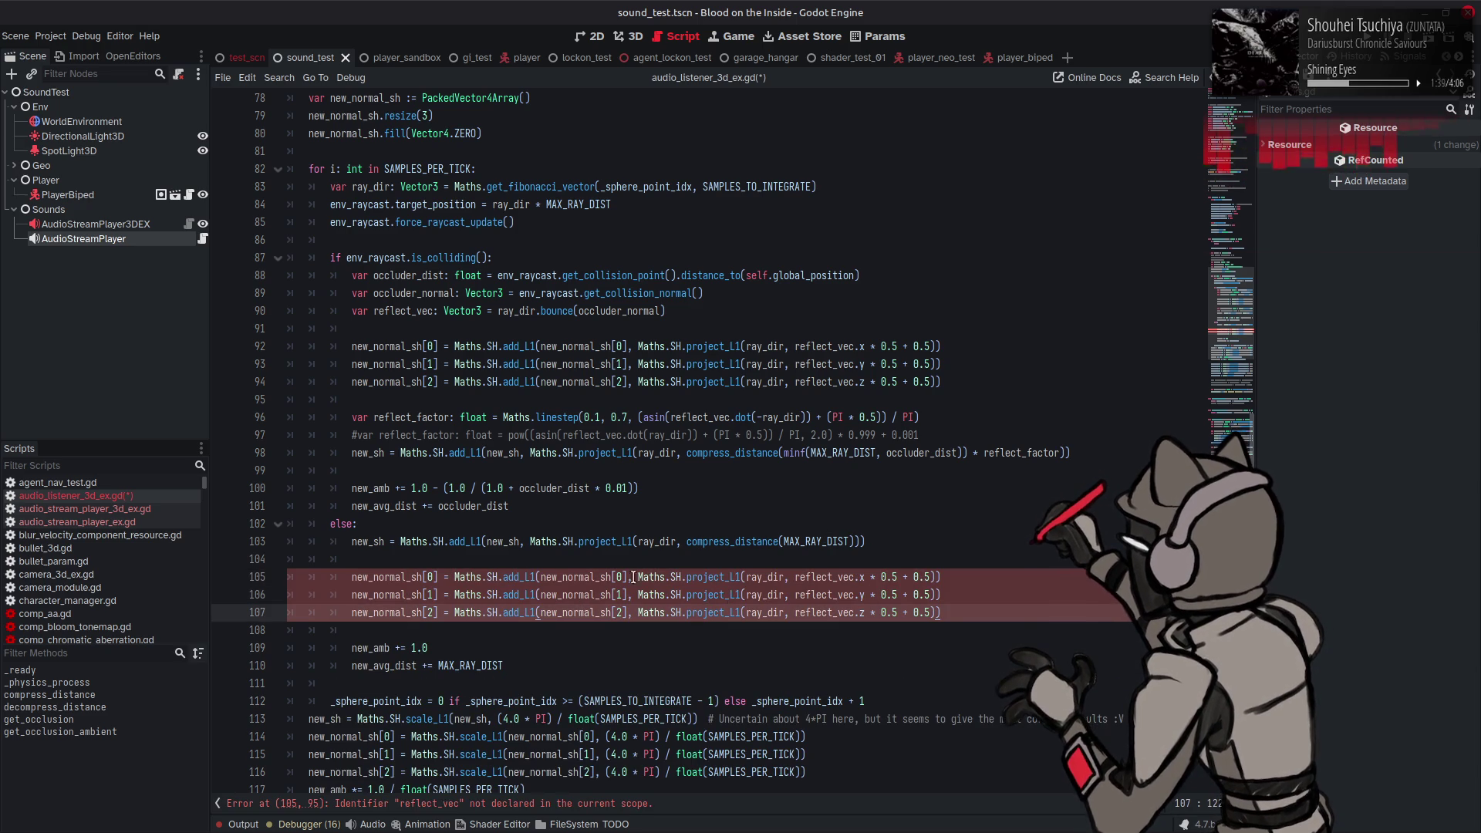
# Step: Change reflect_vec to ray_dir on lines 105–107 and save the script
pyautogui.click(772, 577)
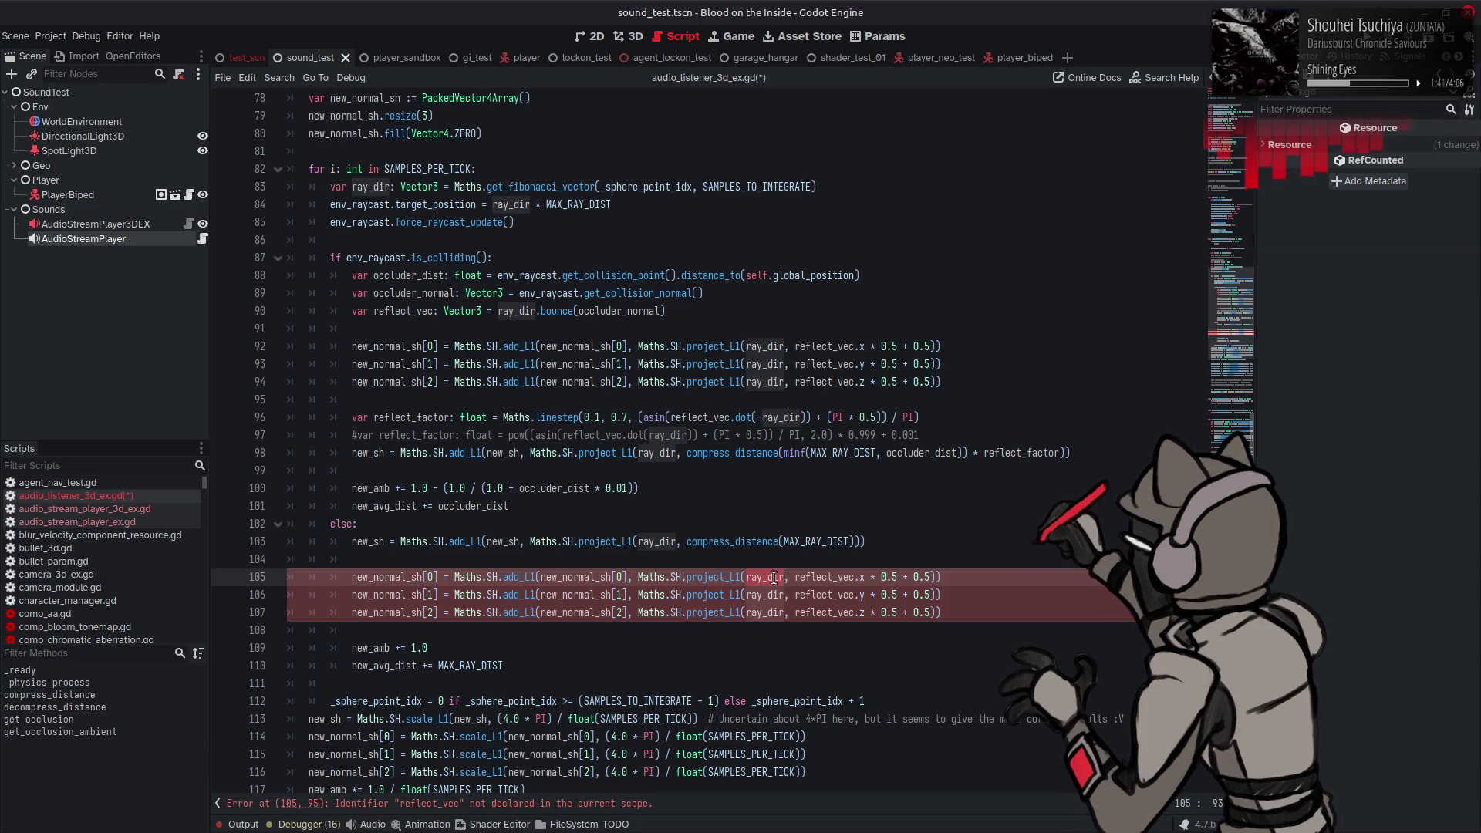
pyautogui.click(804, 577)
pyautogui.doubleClick(804, 577)
pyautogui.hotkey('ctrl', 'v')
pyautogui.doubleClick(818, 595)
pyautogui.hotkey('ctrl', 'v')
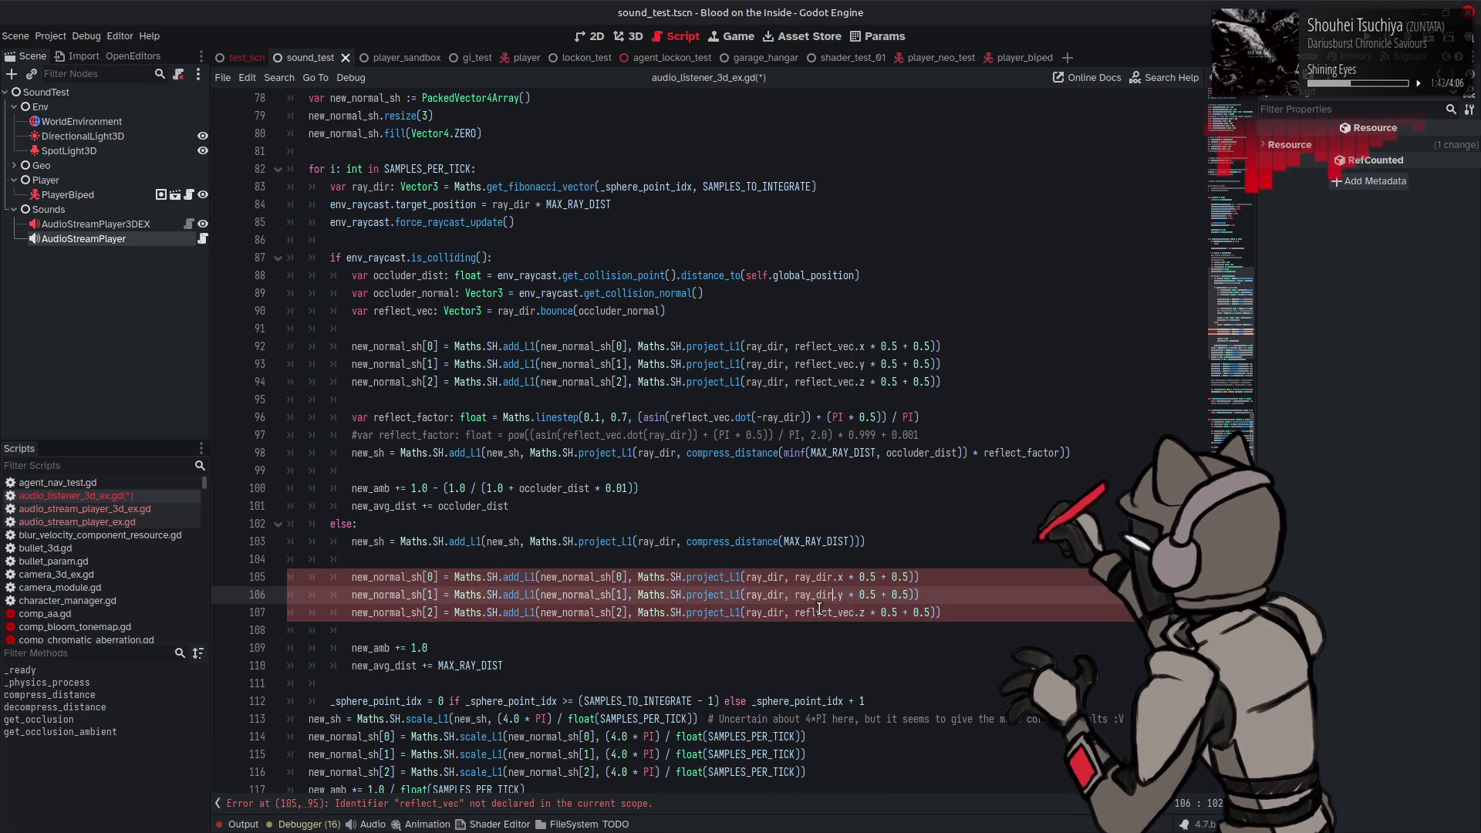
pyautogui.doubleClick(818, 613)
pyautogui.hotkey('ctrl', 'v')
pyautogui.click(944, 589)
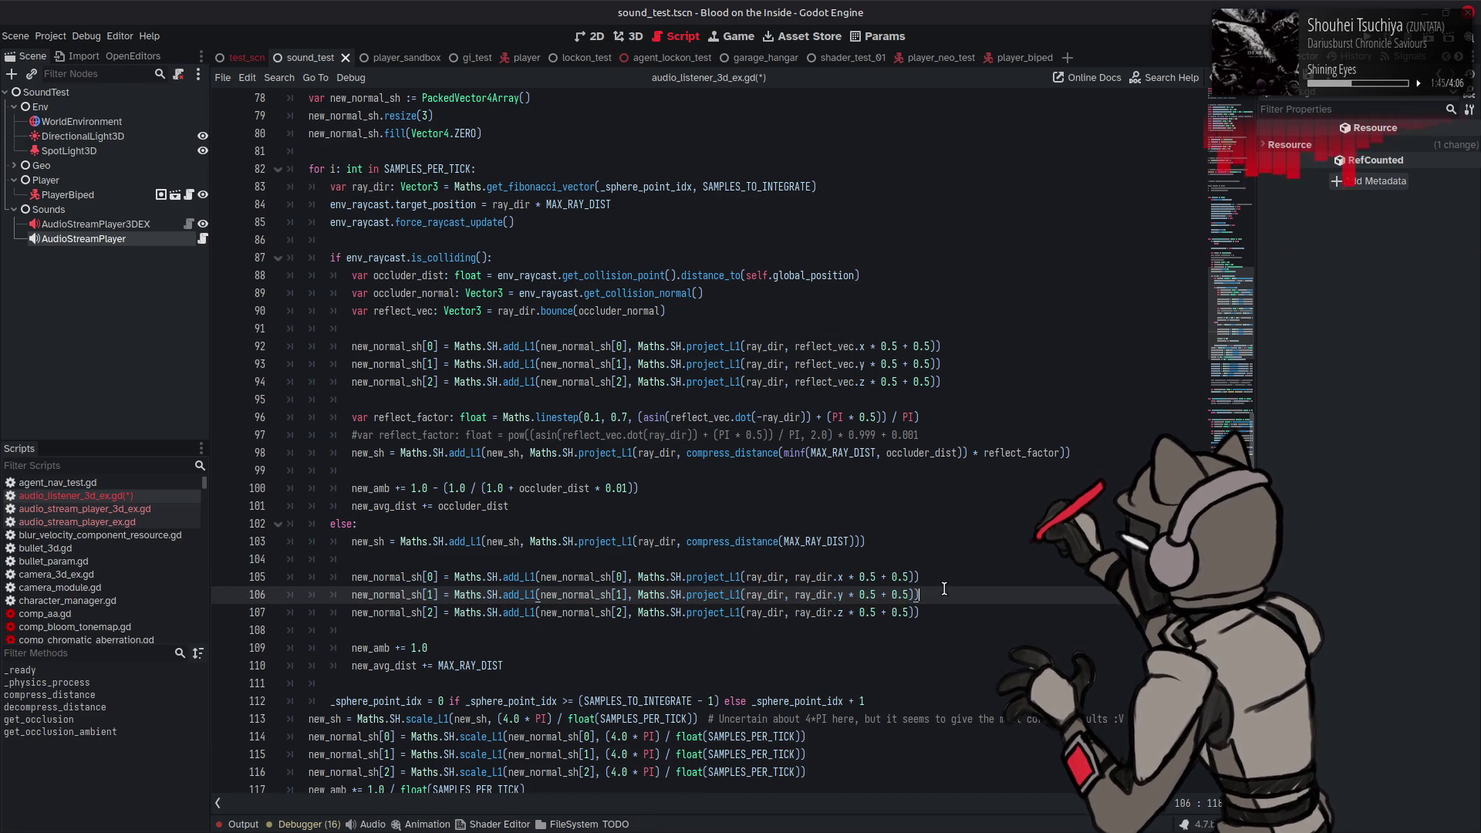
pyautogui.hotkey('ctrl', 's')
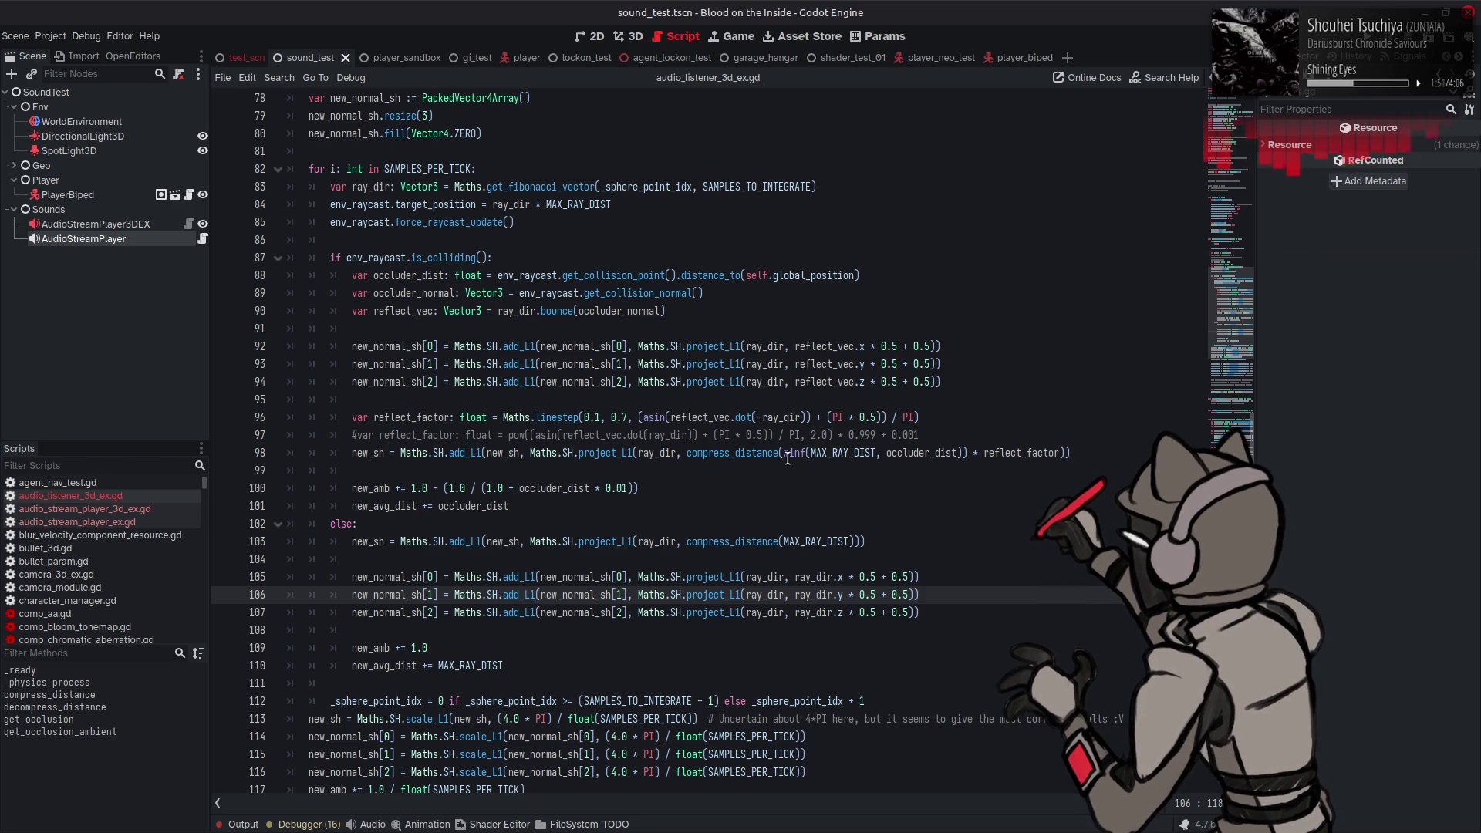
pyautogui.click(712, 477)
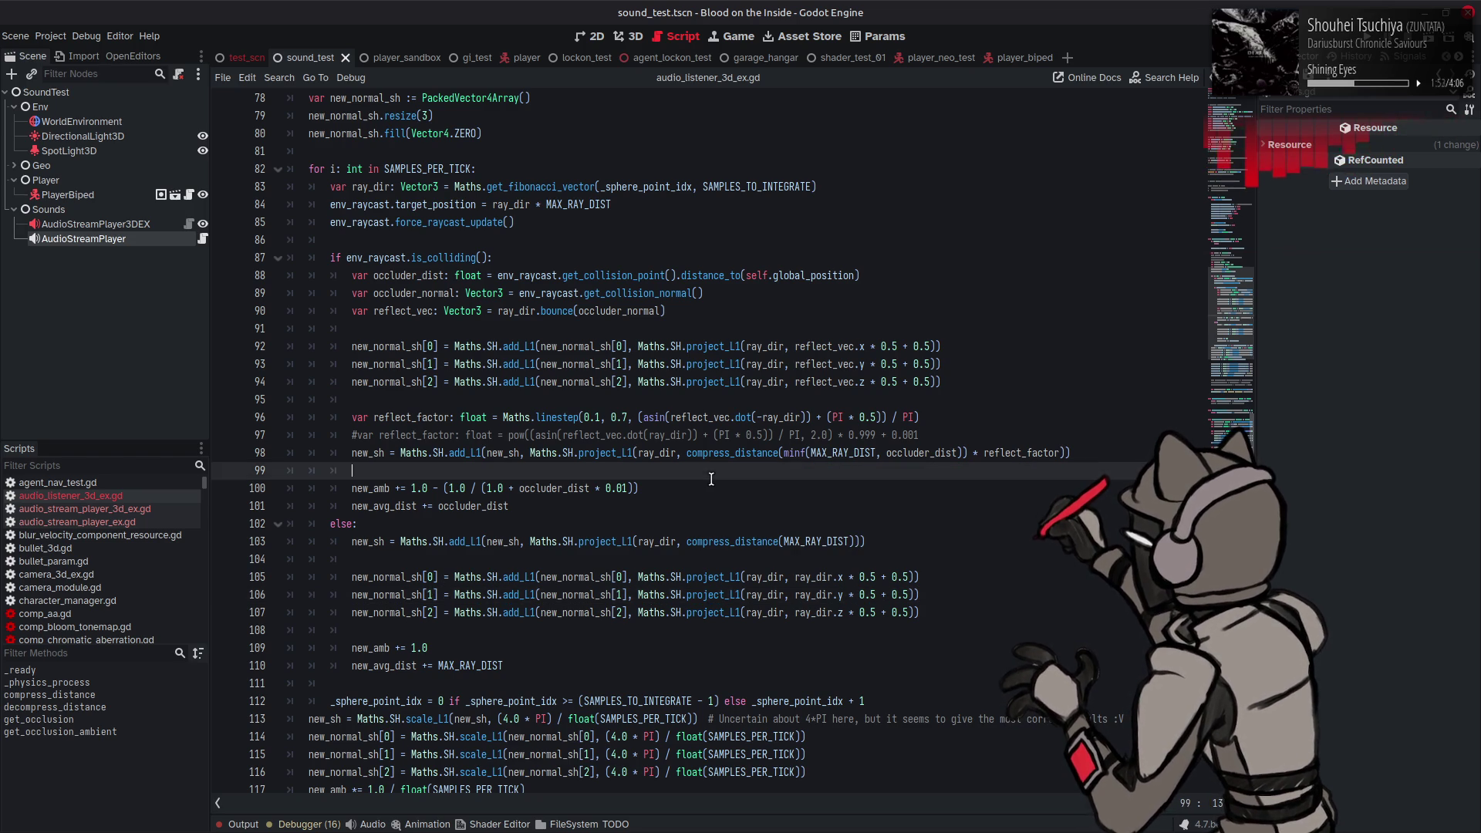
pyautogui.click(711, 487)
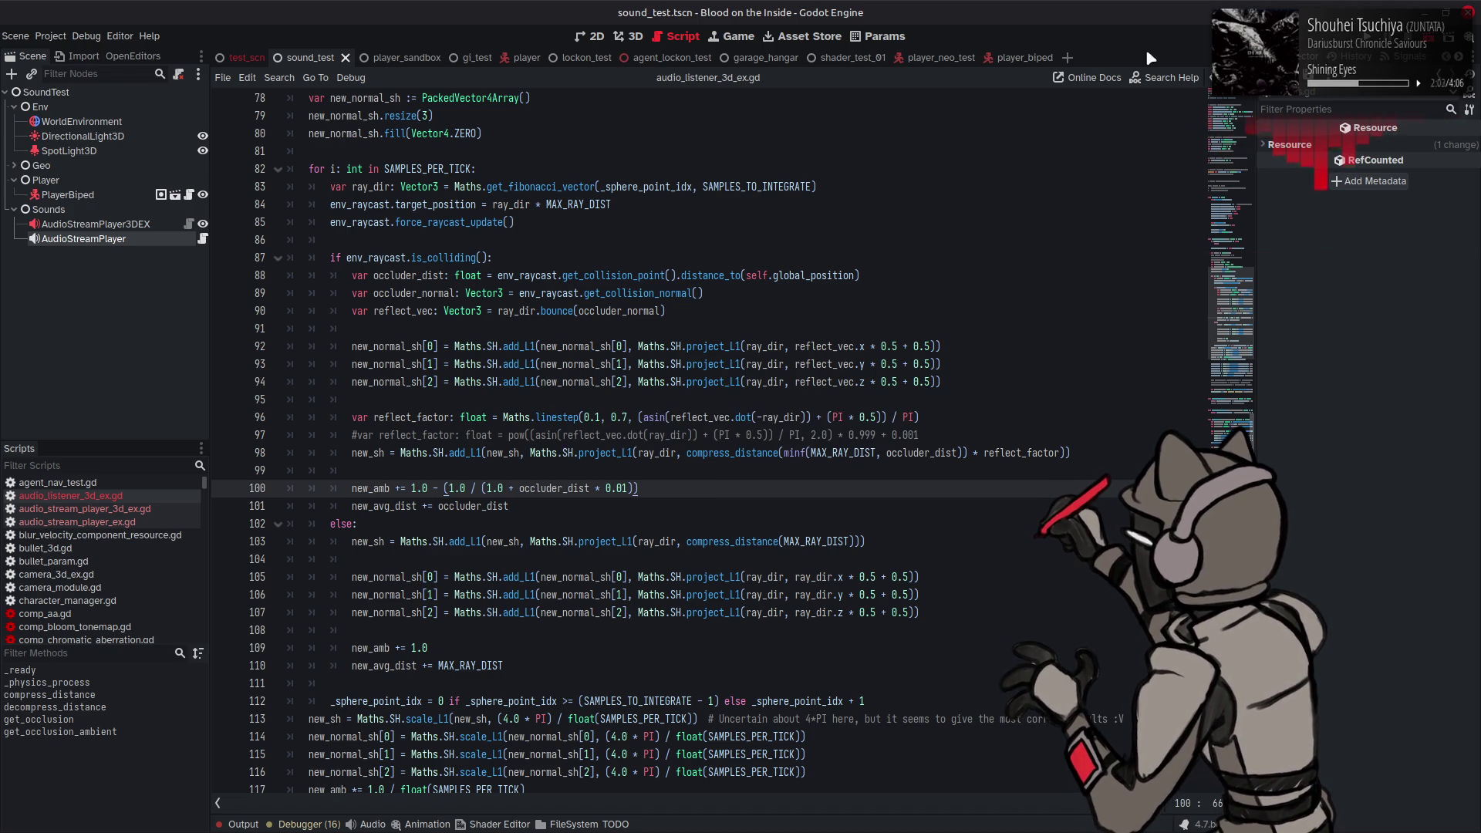
# Step: Run sound_test, walk the player forward and left through the level, then stop the game
pyautogui.press('F6')
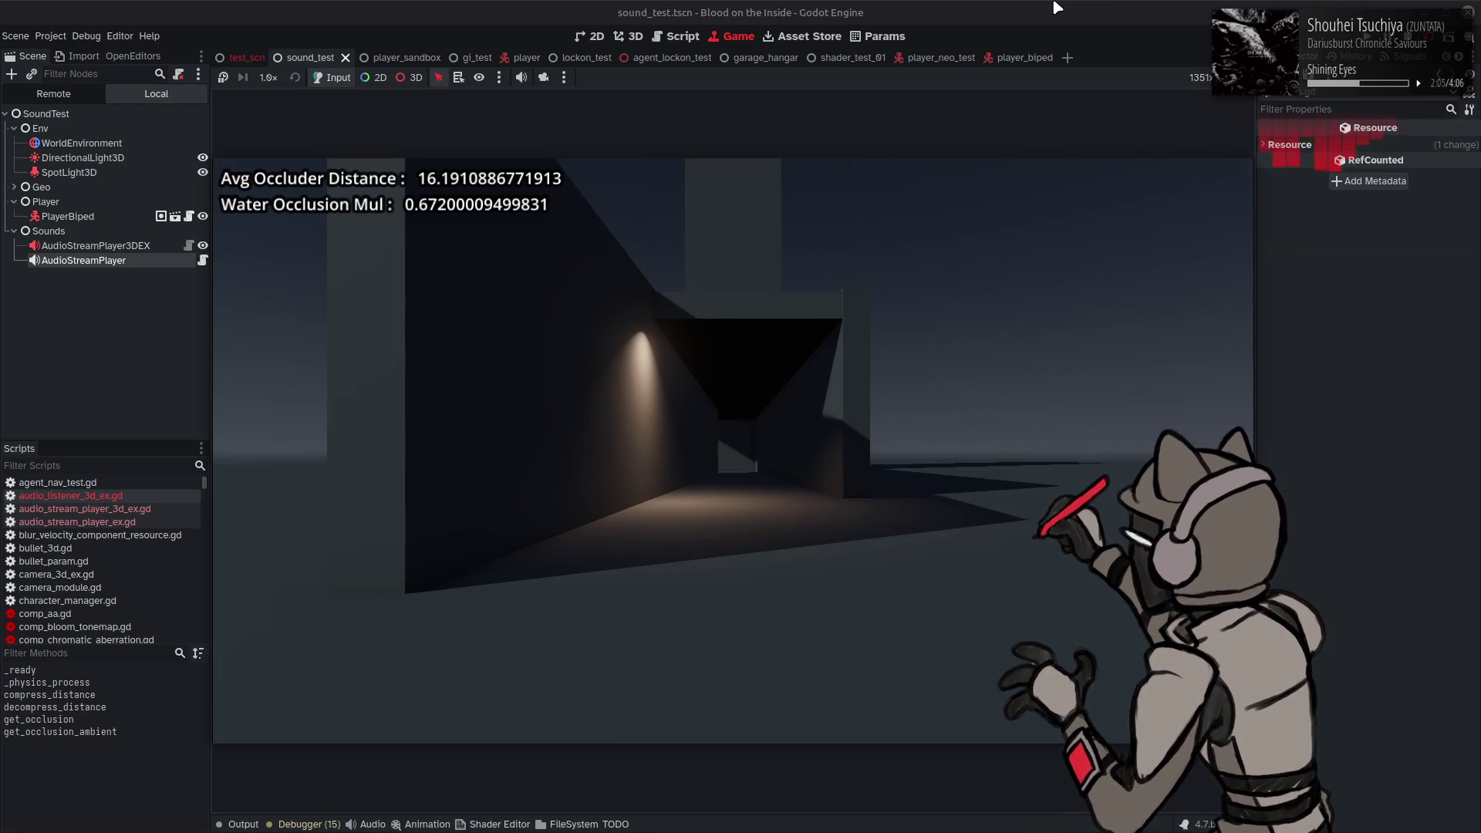
pyautogui.press('w')
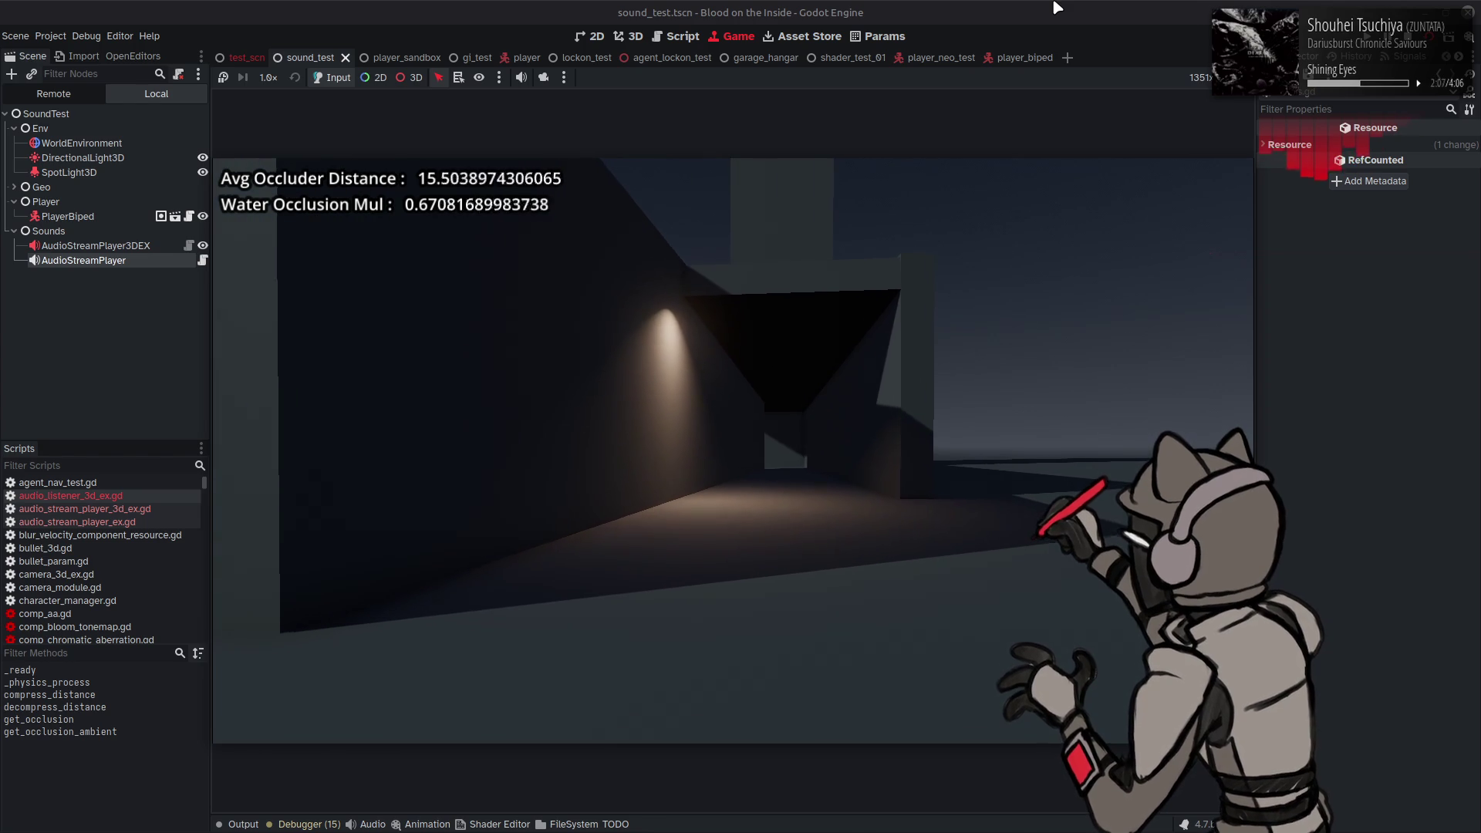
pyautogui.press('a')
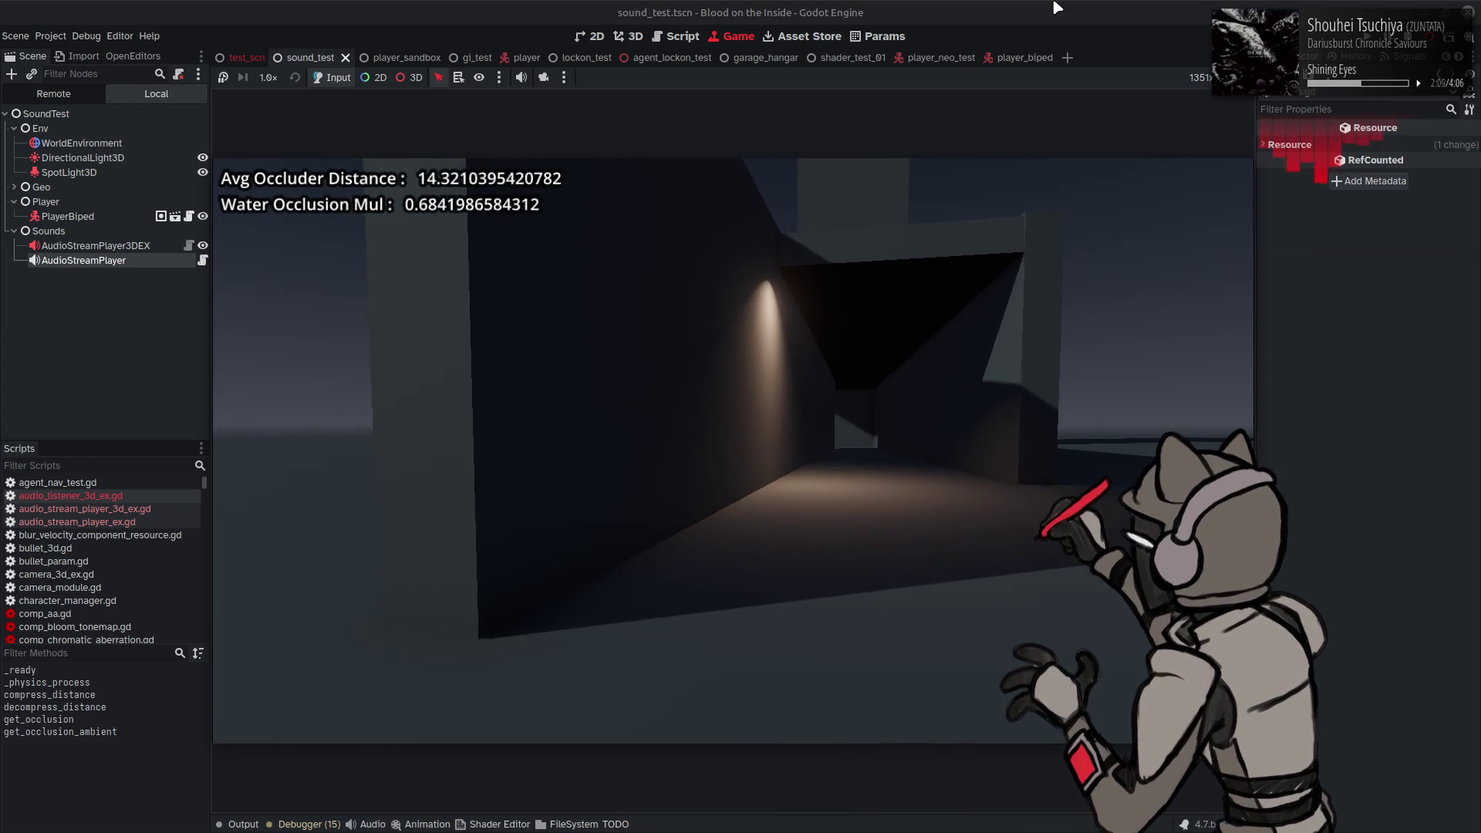
pyautogui.press('a')
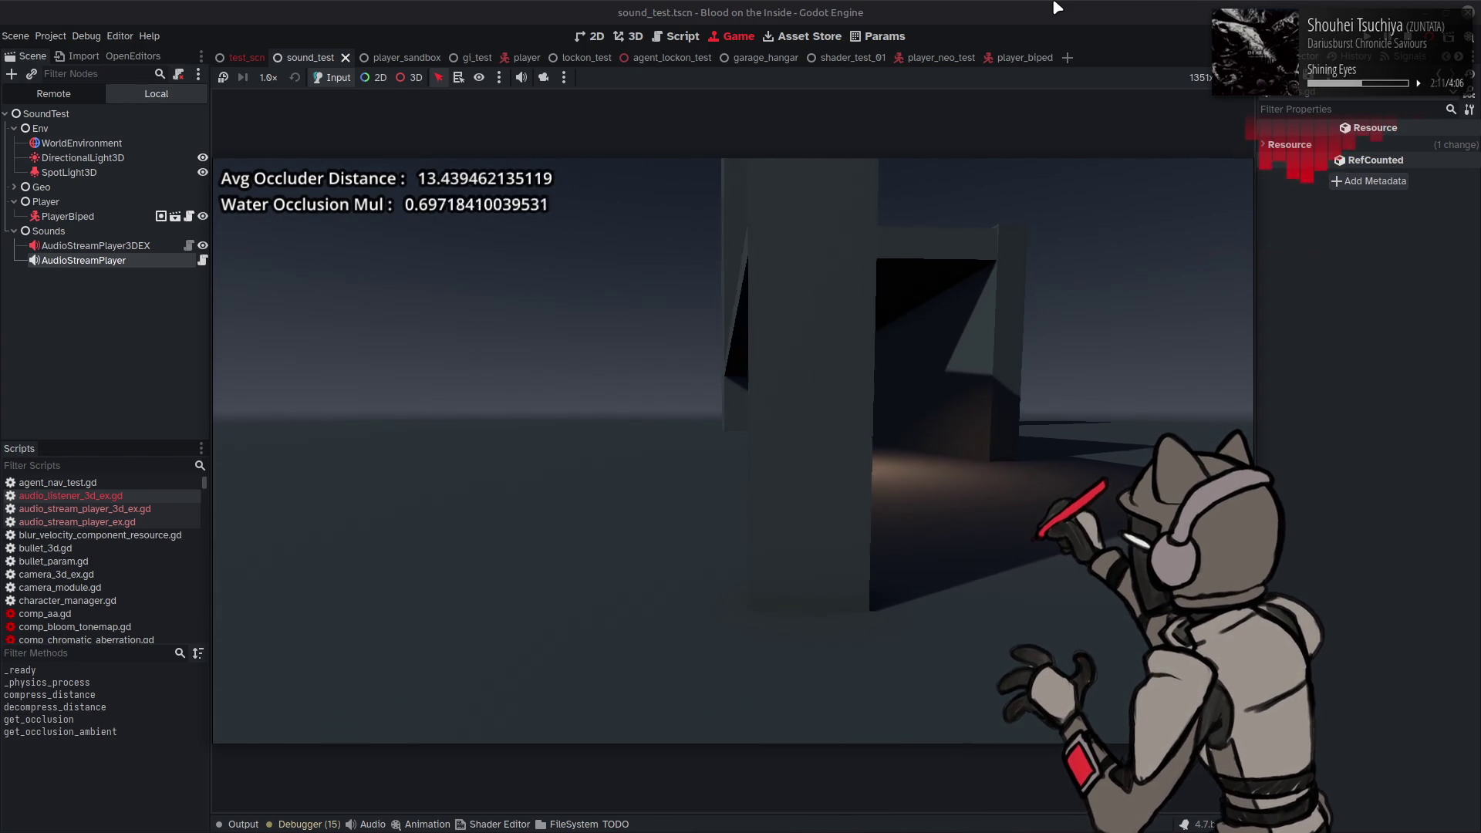
pyautogui.press('a')
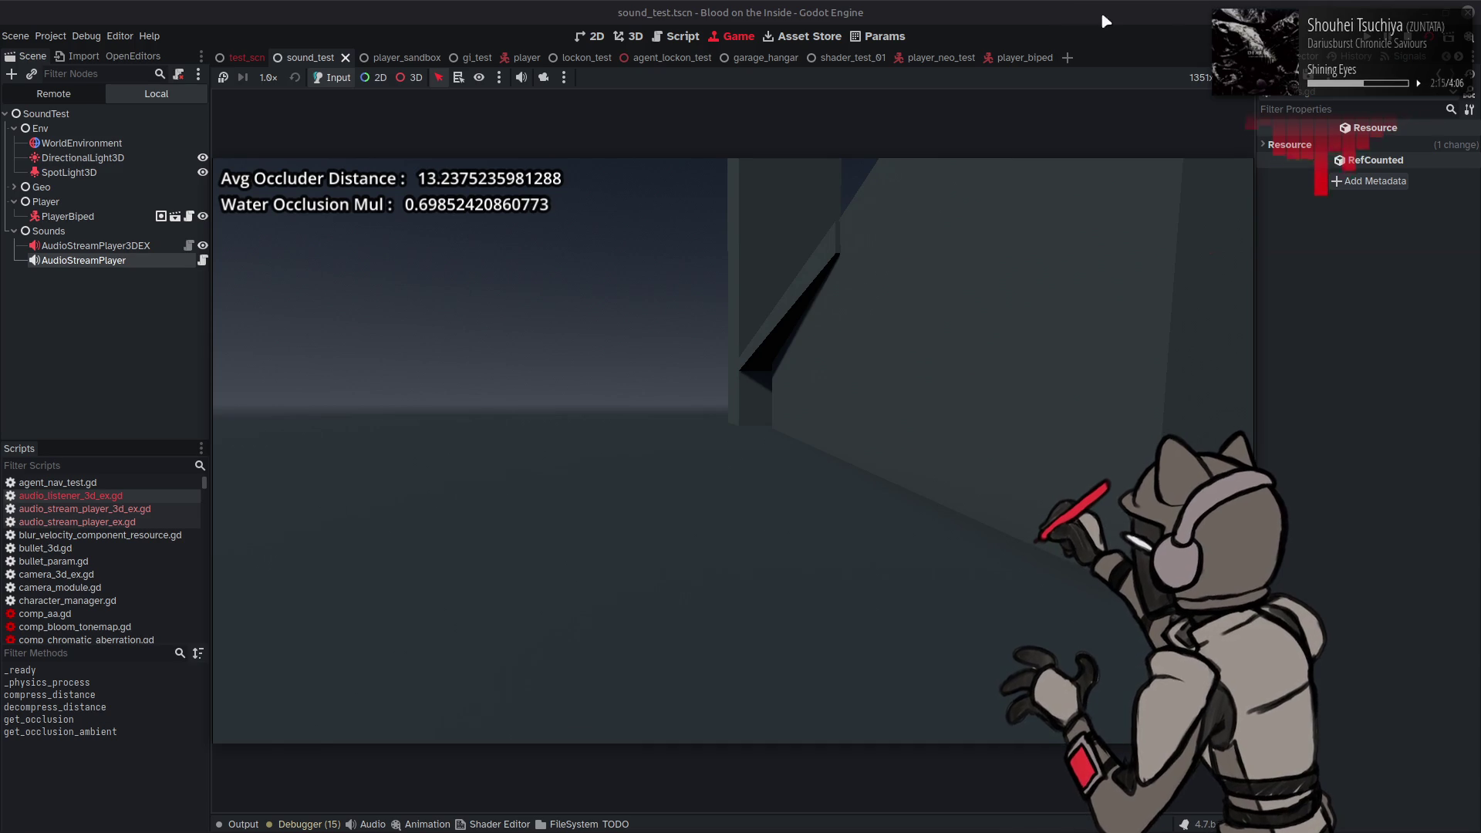
pyautogui.press('F8')
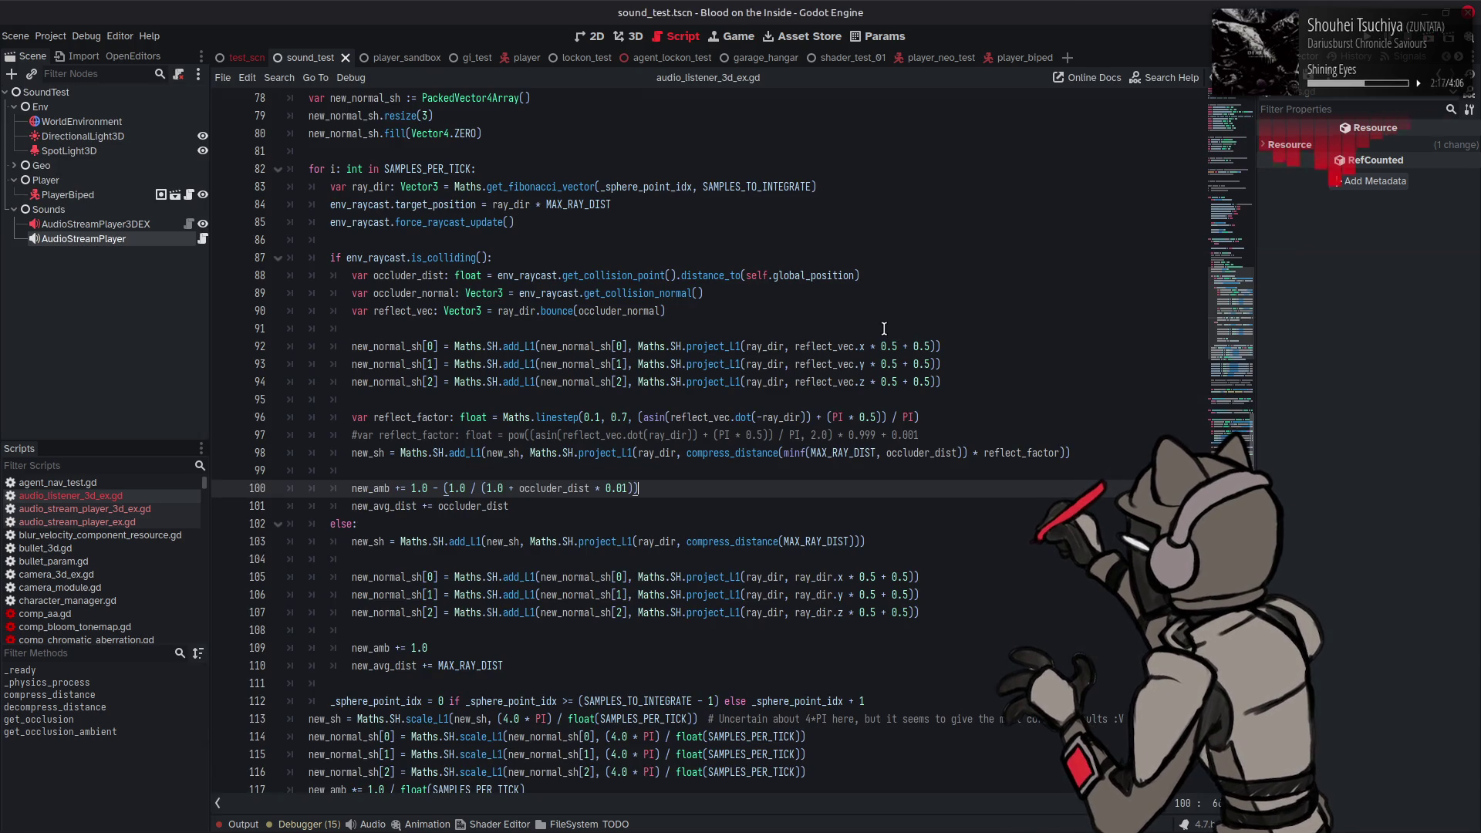
# Step: Delete the reflect_factor multiplier from line 98's new_sh, save, and relaunch the test scene
pyautogui.scroll(-1, 884, 329)
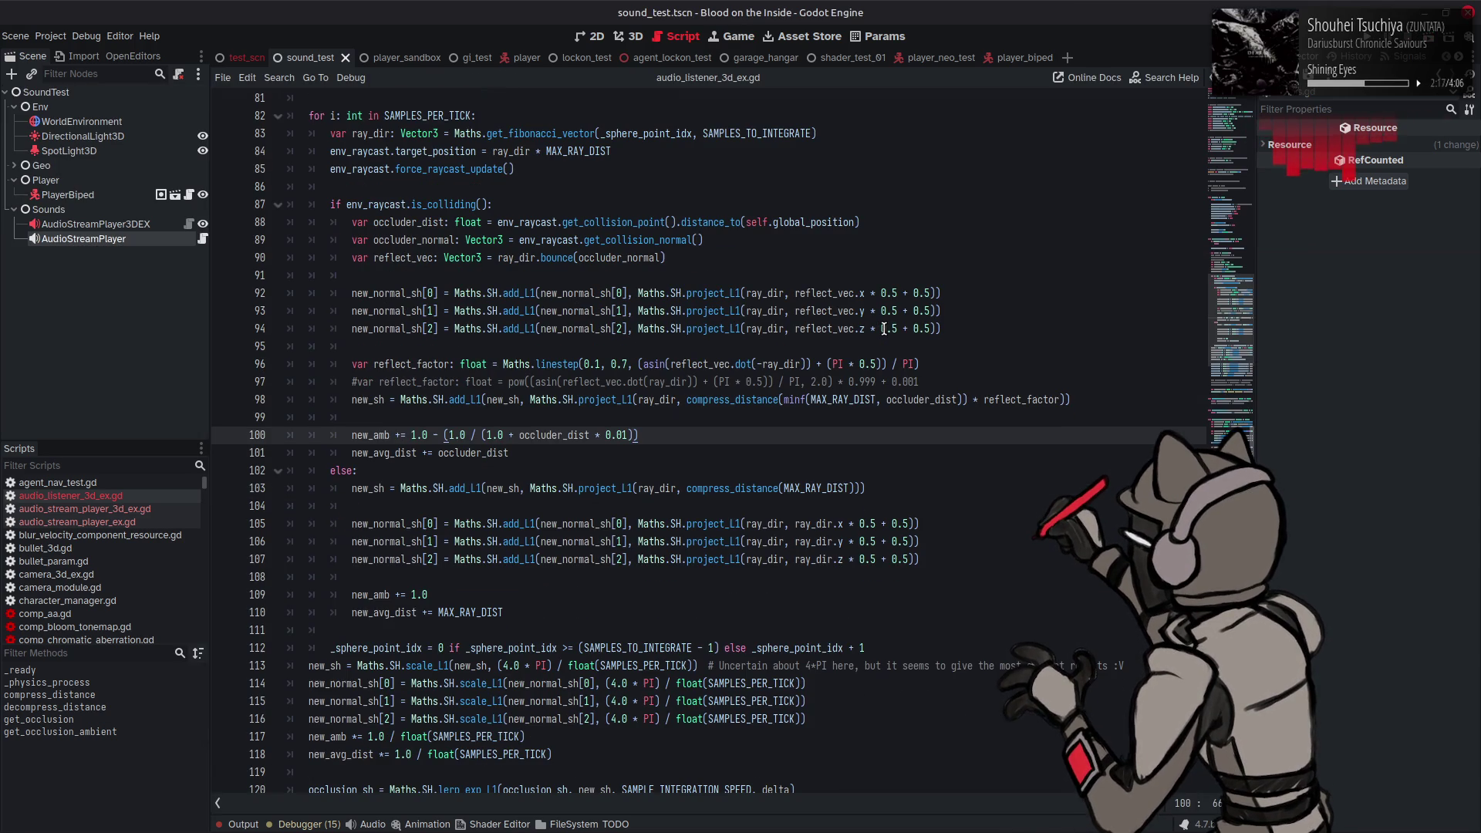
pyautogui.doubleClick(1001, 399)
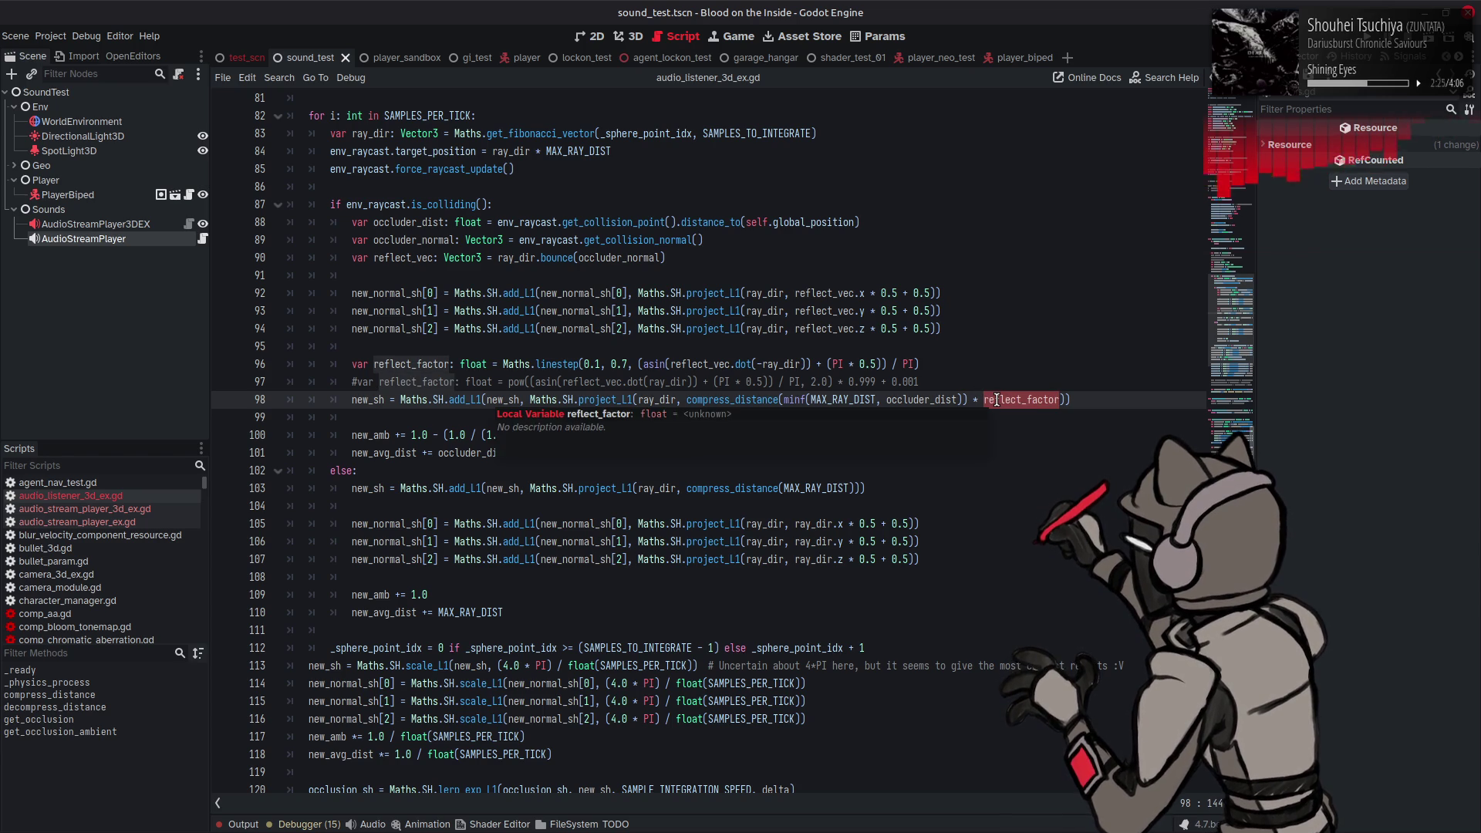
pyautogui.press('BackSpace')
pyautogui.press('BackSpace')
pyautogui.press('BackSpace')
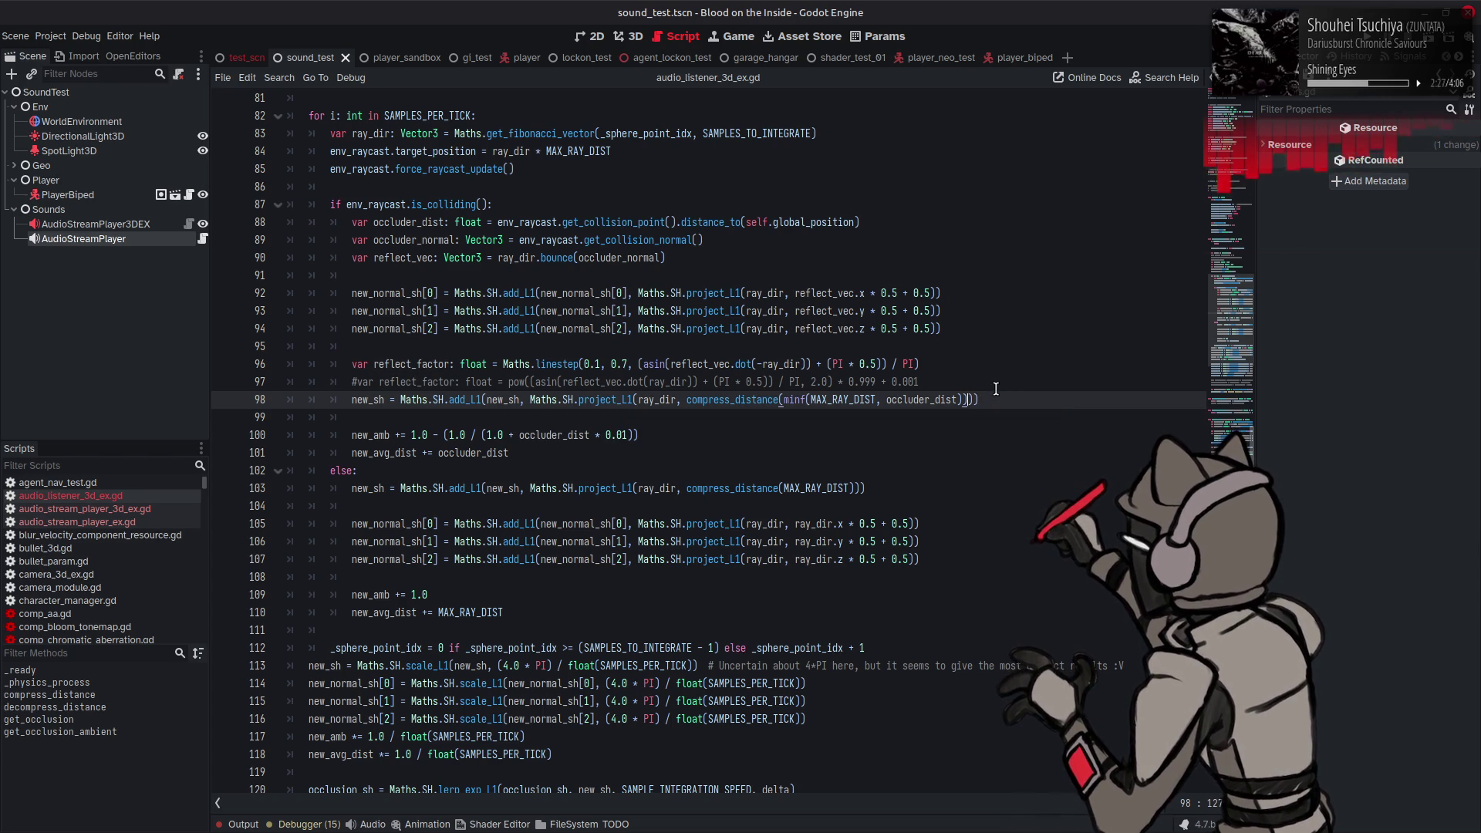
pyautogui.hotkey('ctrl', 's')
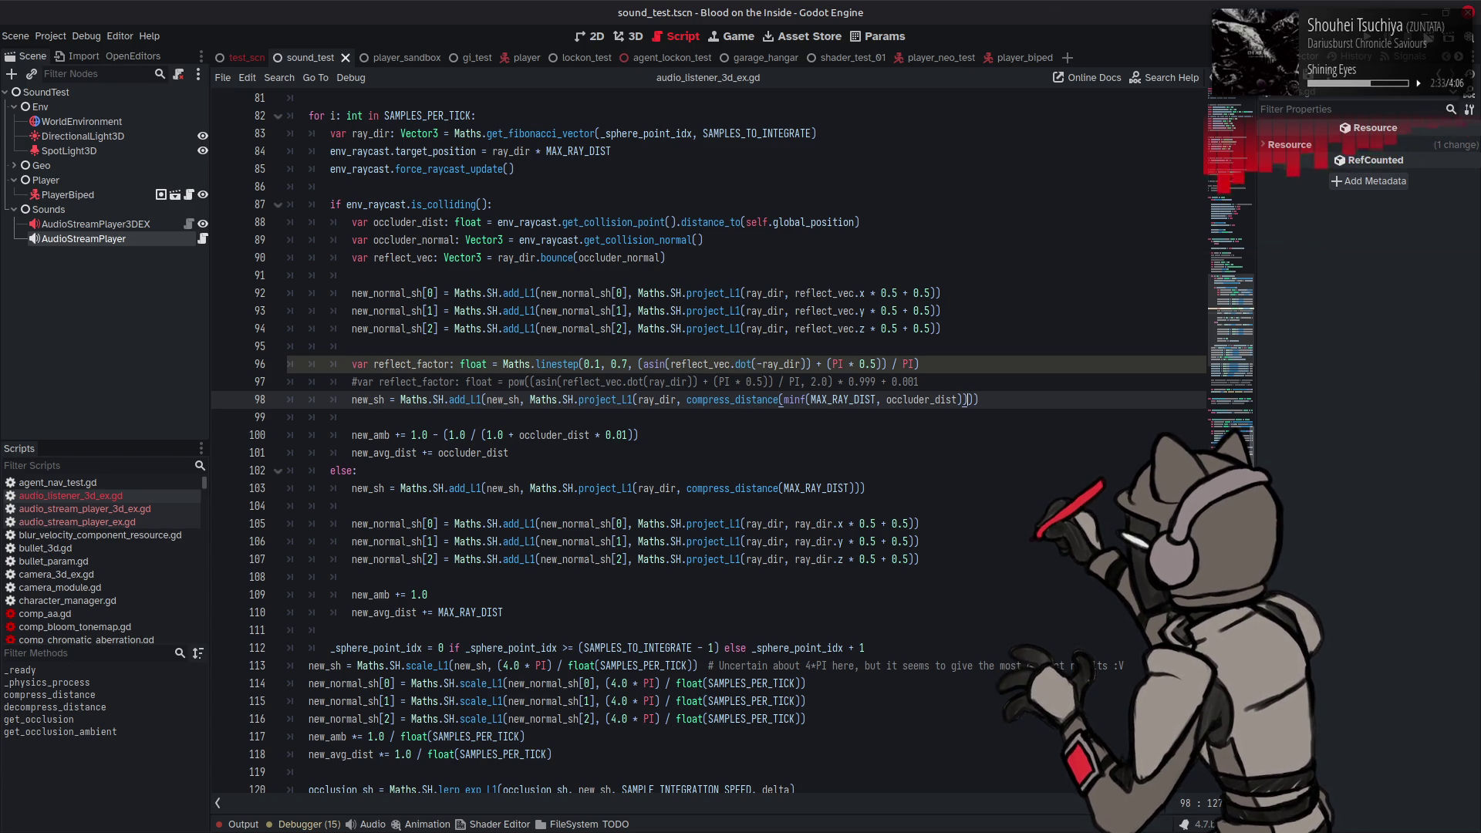
pyautogui.press('F6')
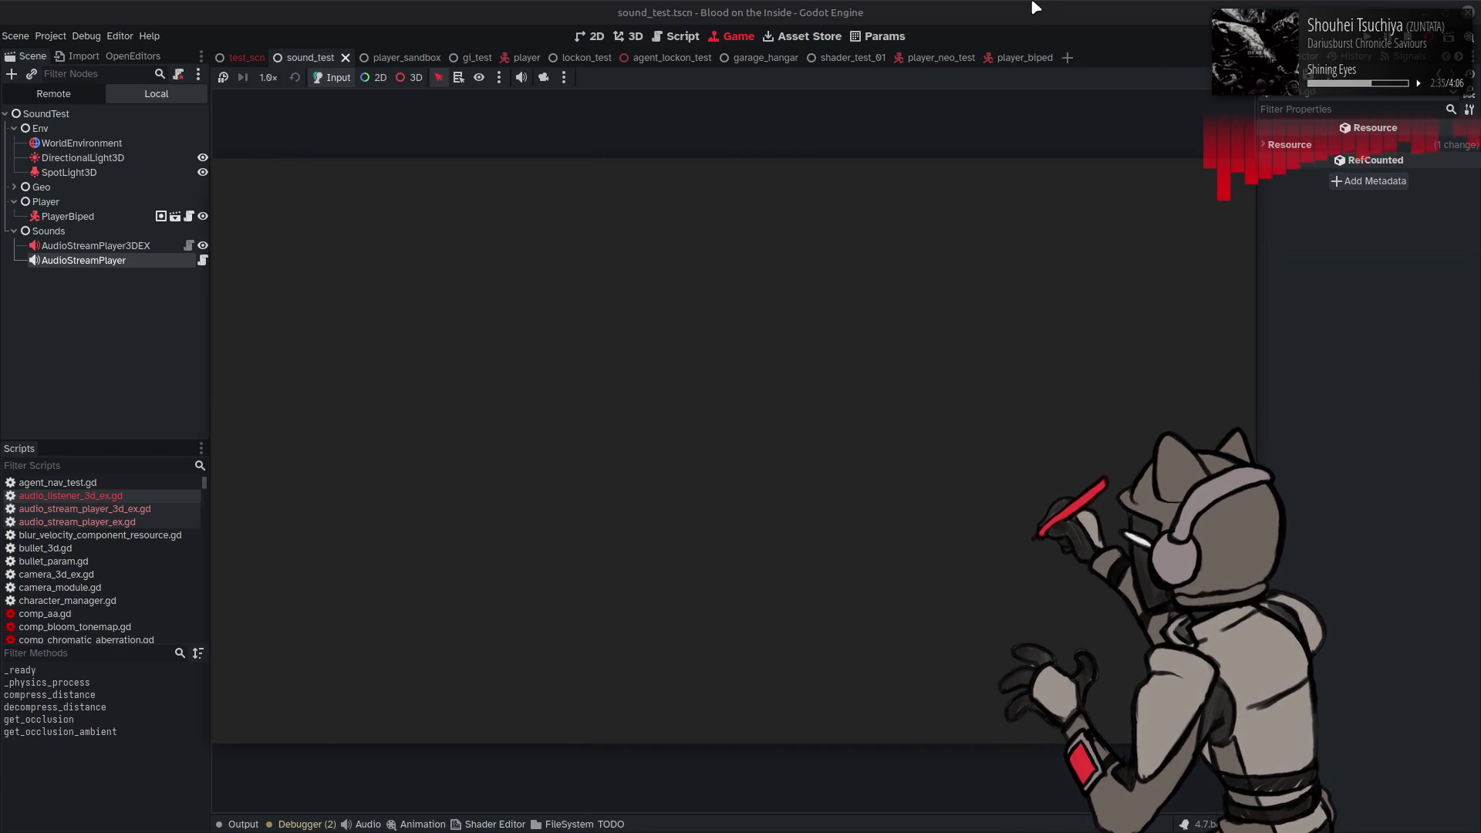
# Step: Walk the player with Water Occlusion Mul near 0.66, then stop the run and return to audio_listener_3d_ex.gd
pyautogui.press('a')
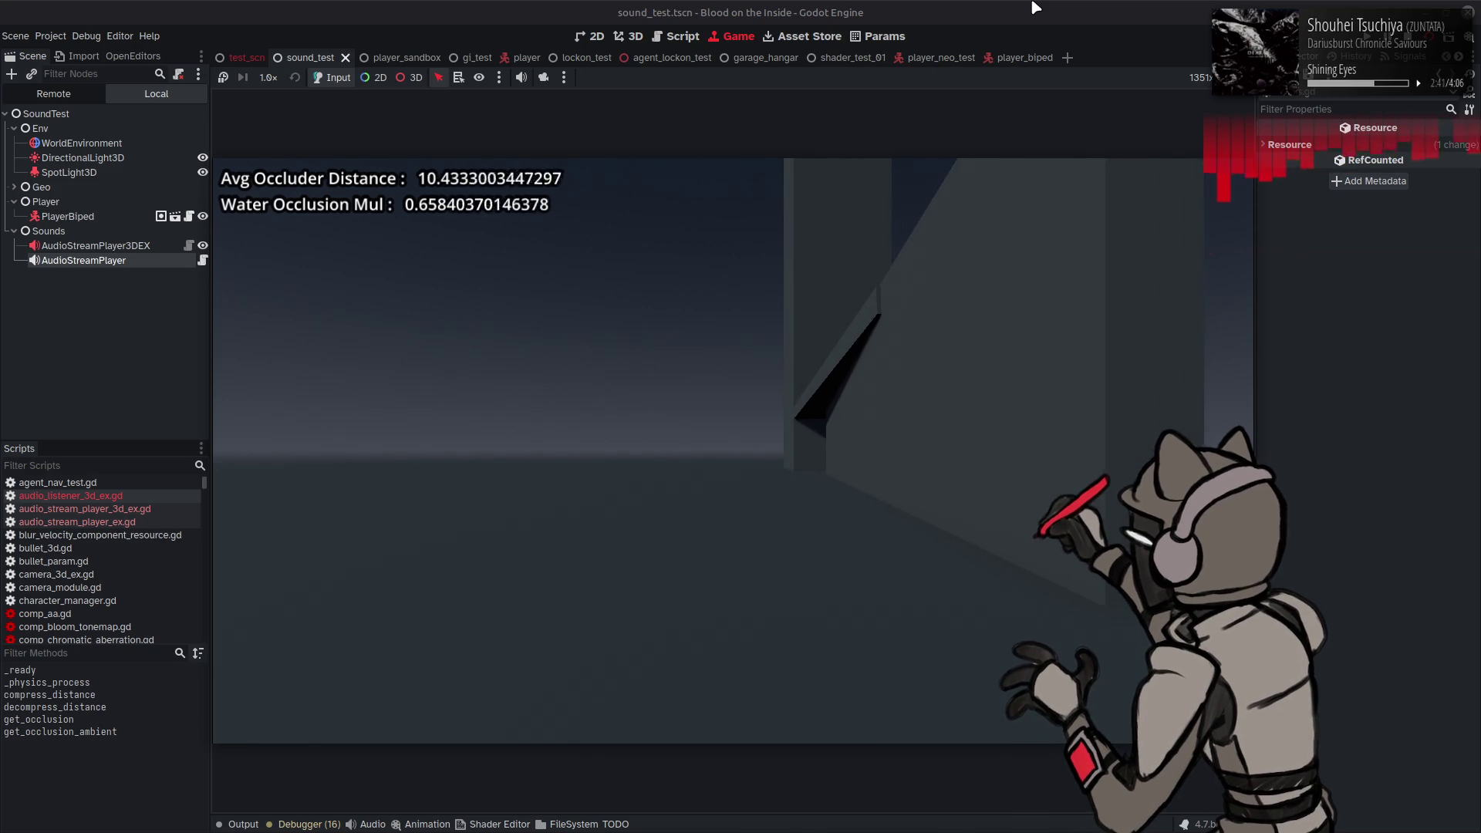
pyautogui.press('F8')
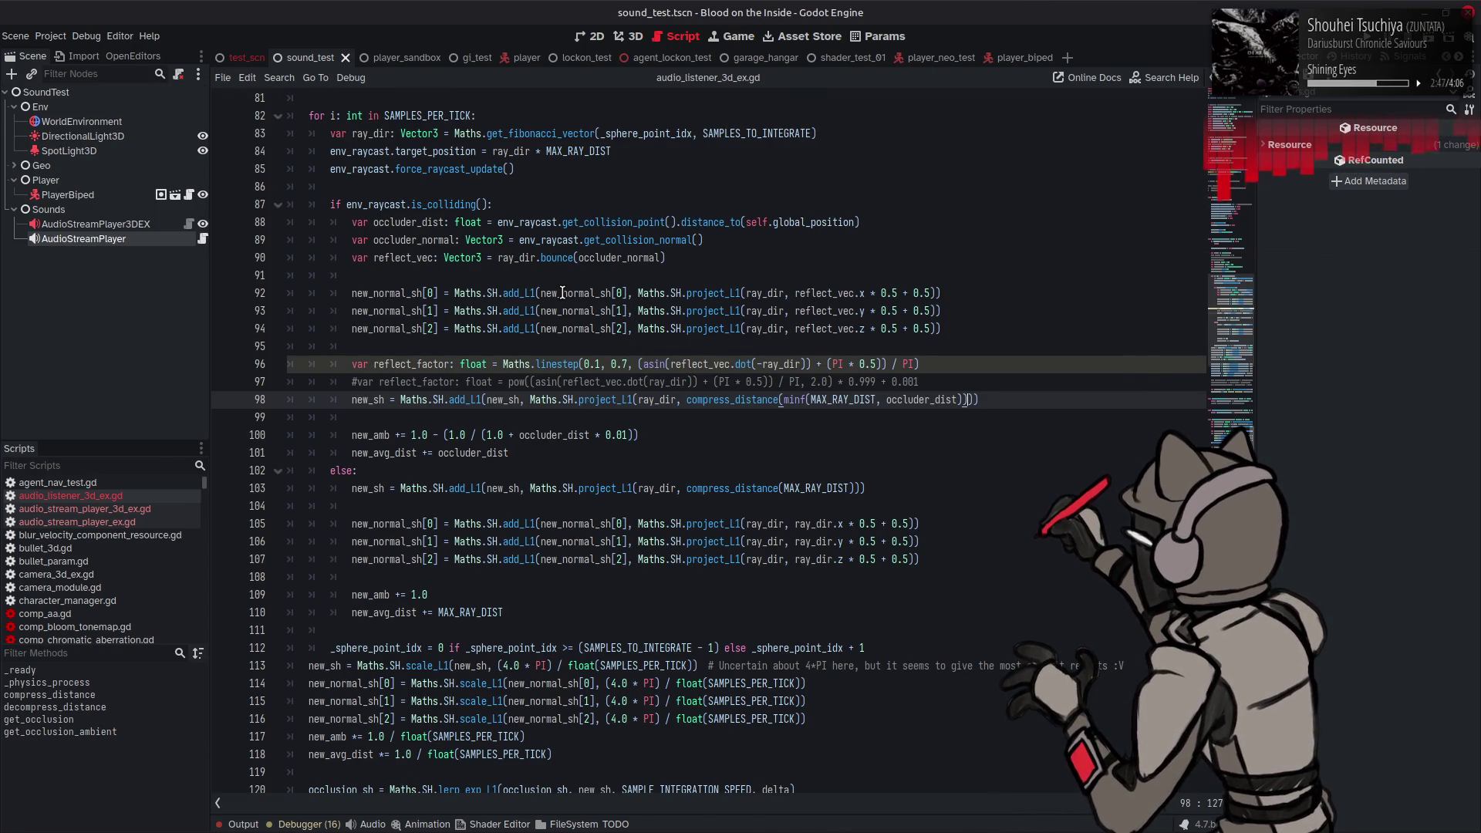
pyautogui.doubleClick(394, 313)
pyautogui.scroll(-4, 540, 378)
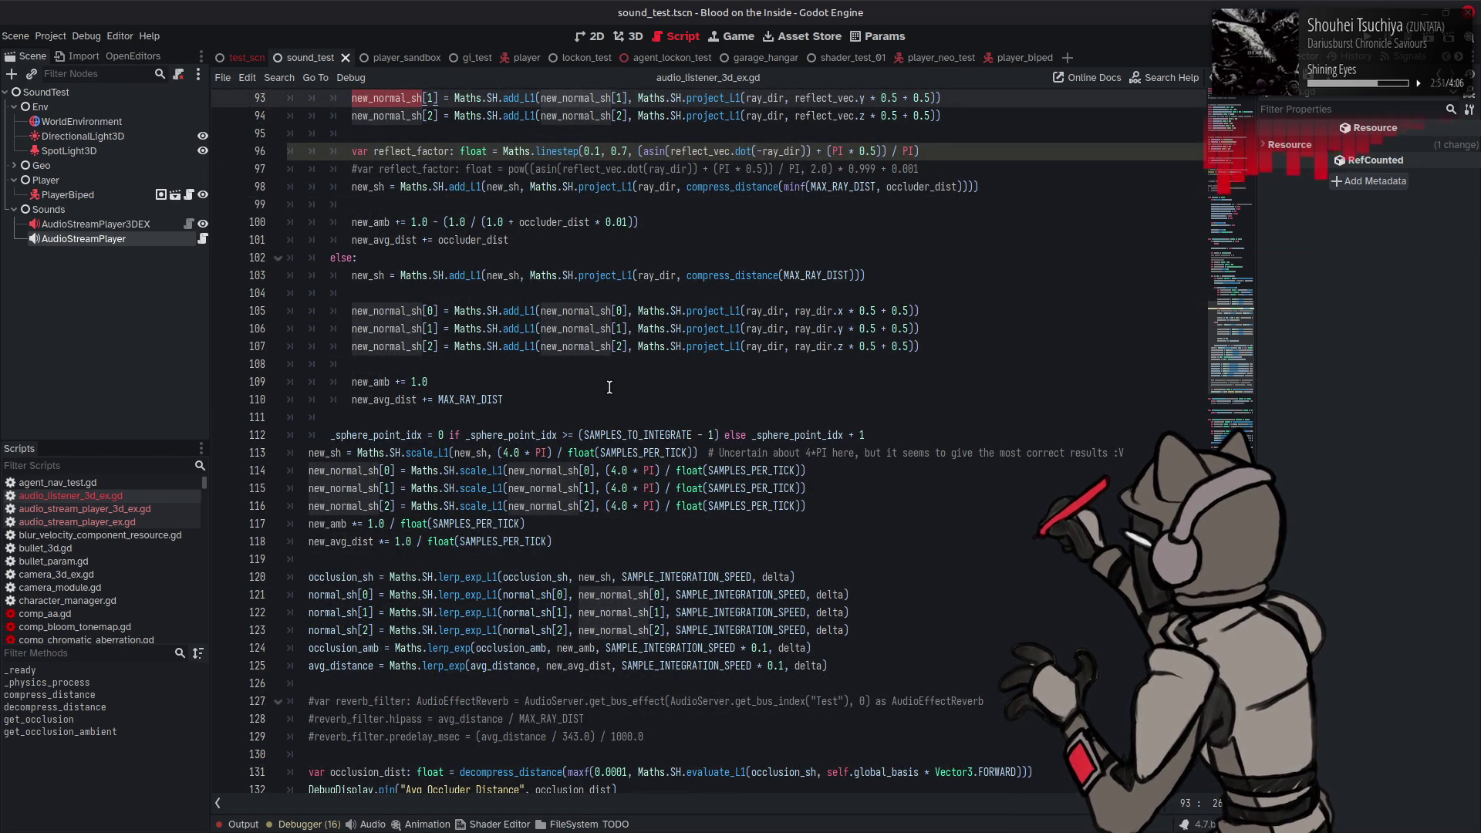
pyautogui.scroll(-9, 609, 387)
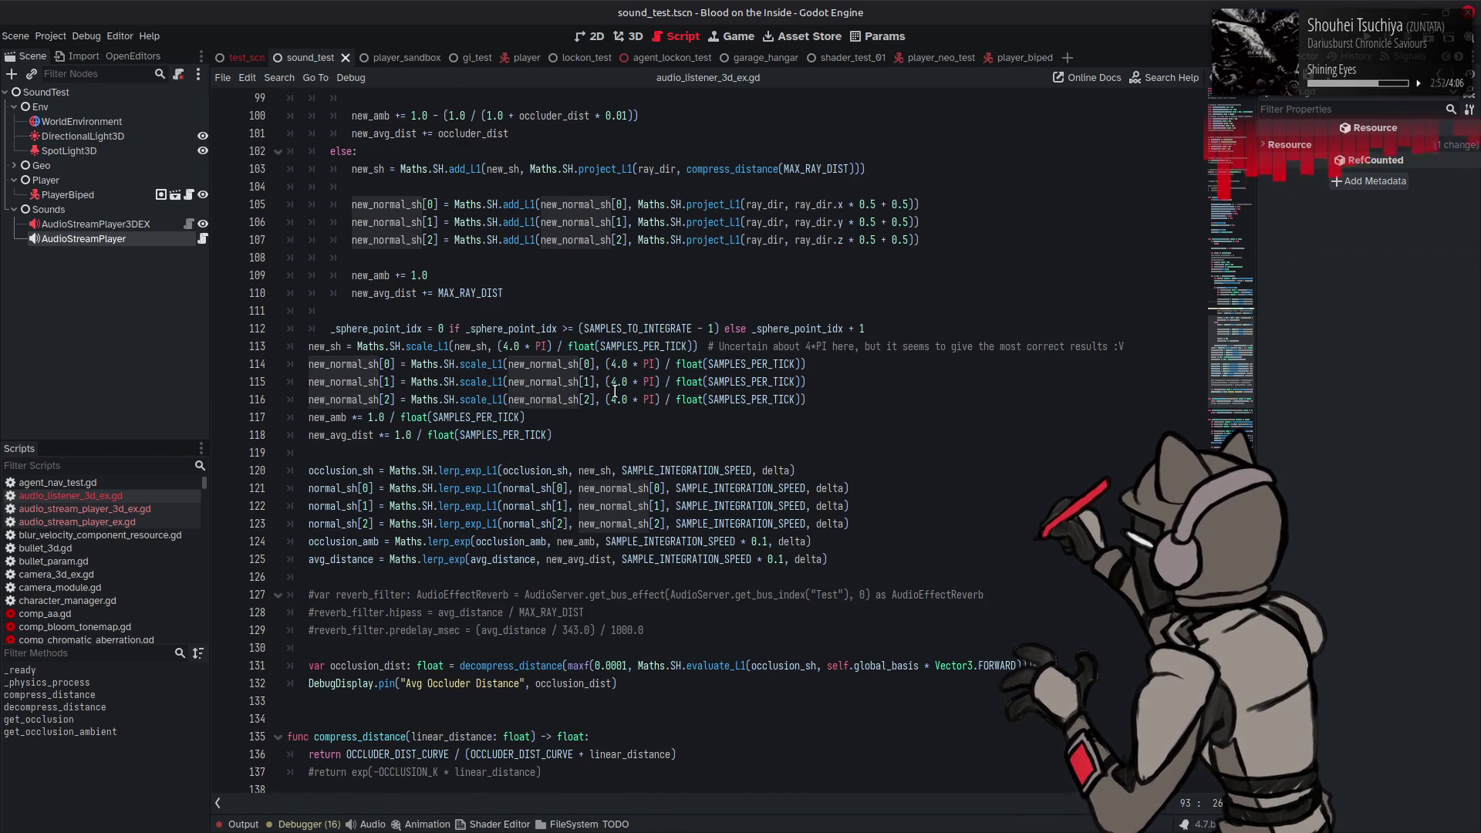
pyautogui.scroll(-2, 608, 390)
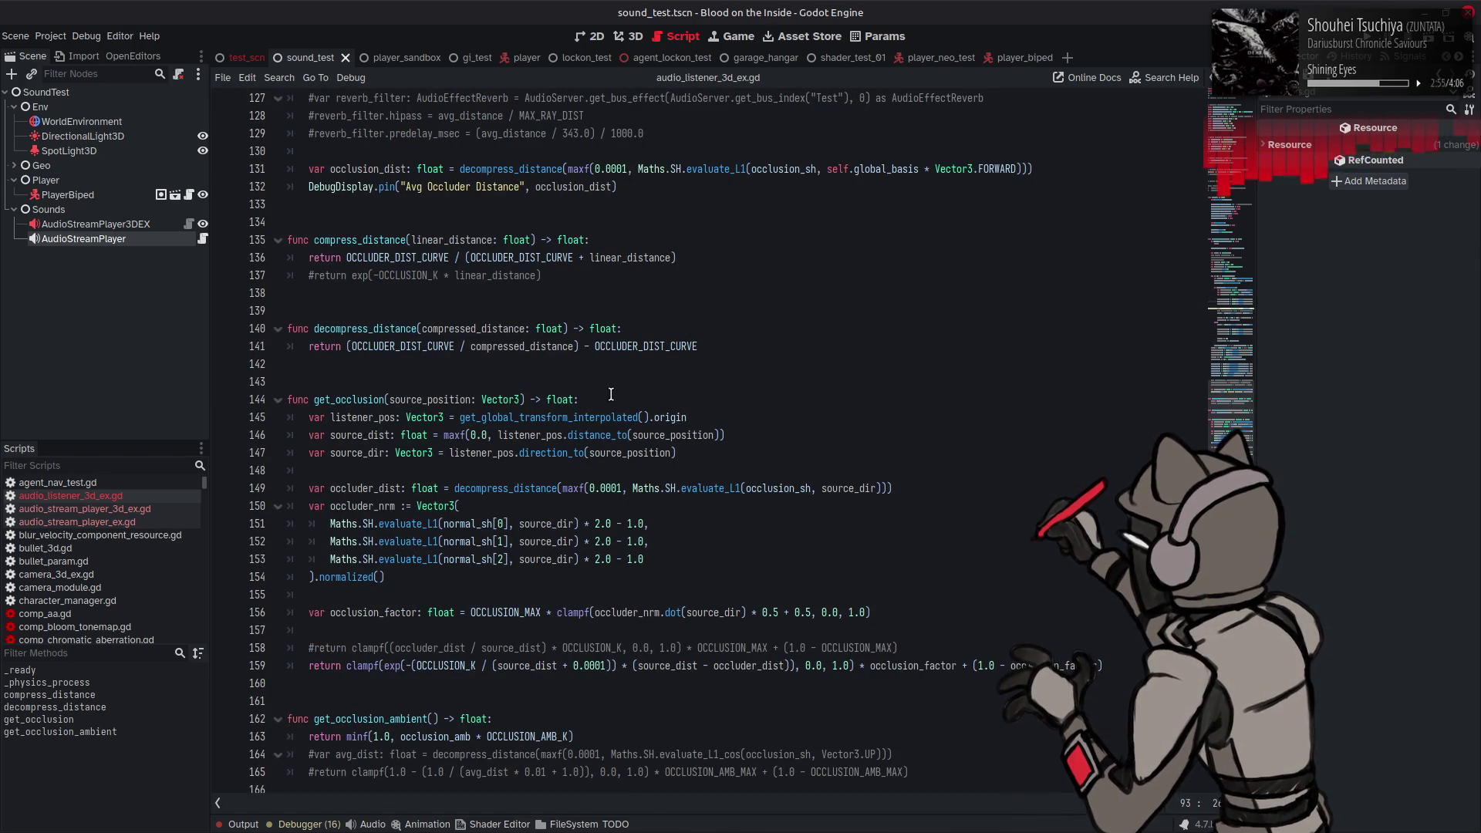
pyautogui.doubleClick(360, 503)
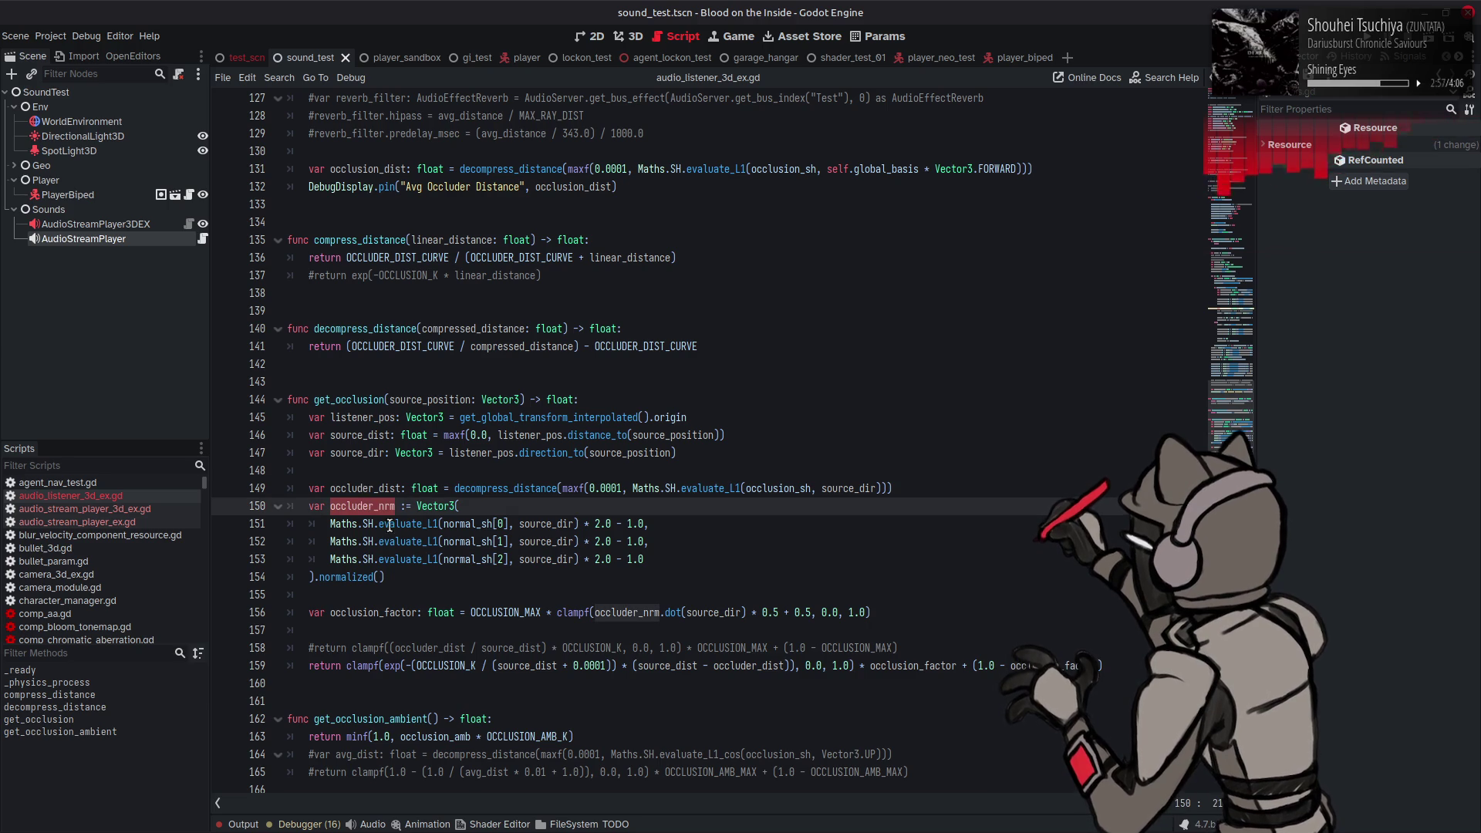
pyautogui.press('Down')
pyautogui.press('Down')
pyautogui.press('Down')
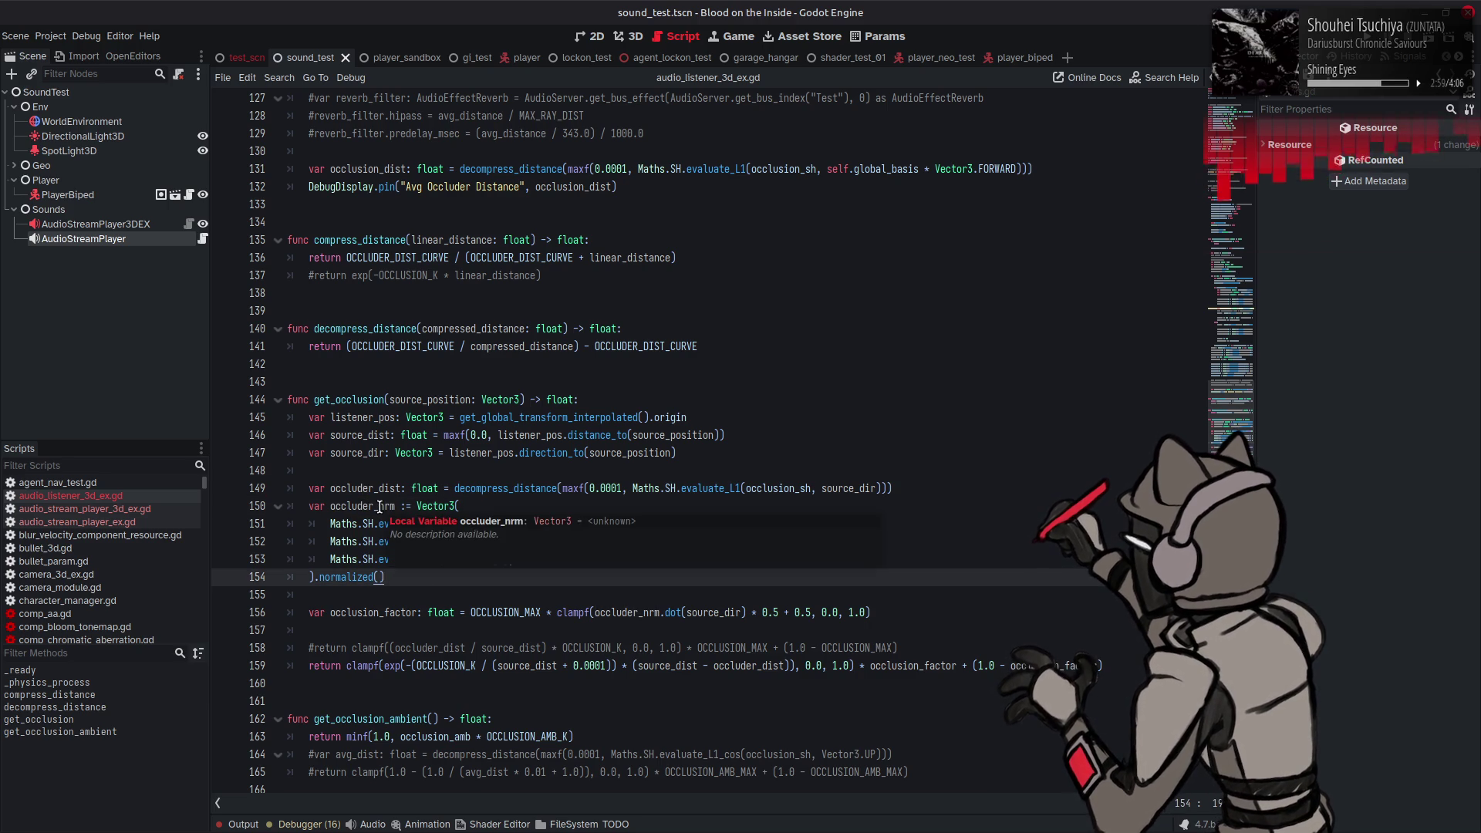
pyautogui.doubleClick(380, 506)
pyautogui.doubleClick(465, 524)
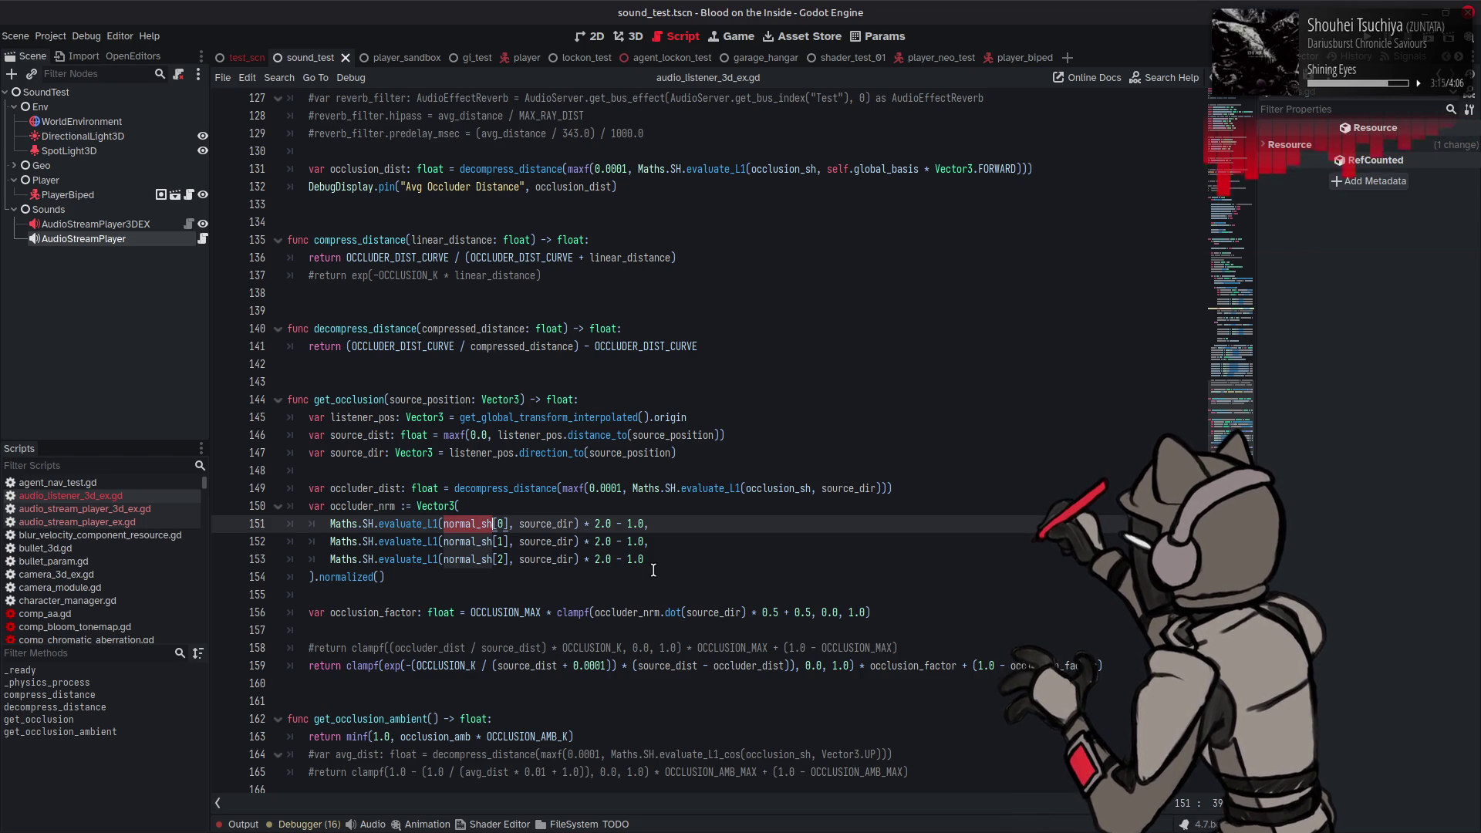
pyautogui.click(619, 613)
pyautogui.click(571, 525)
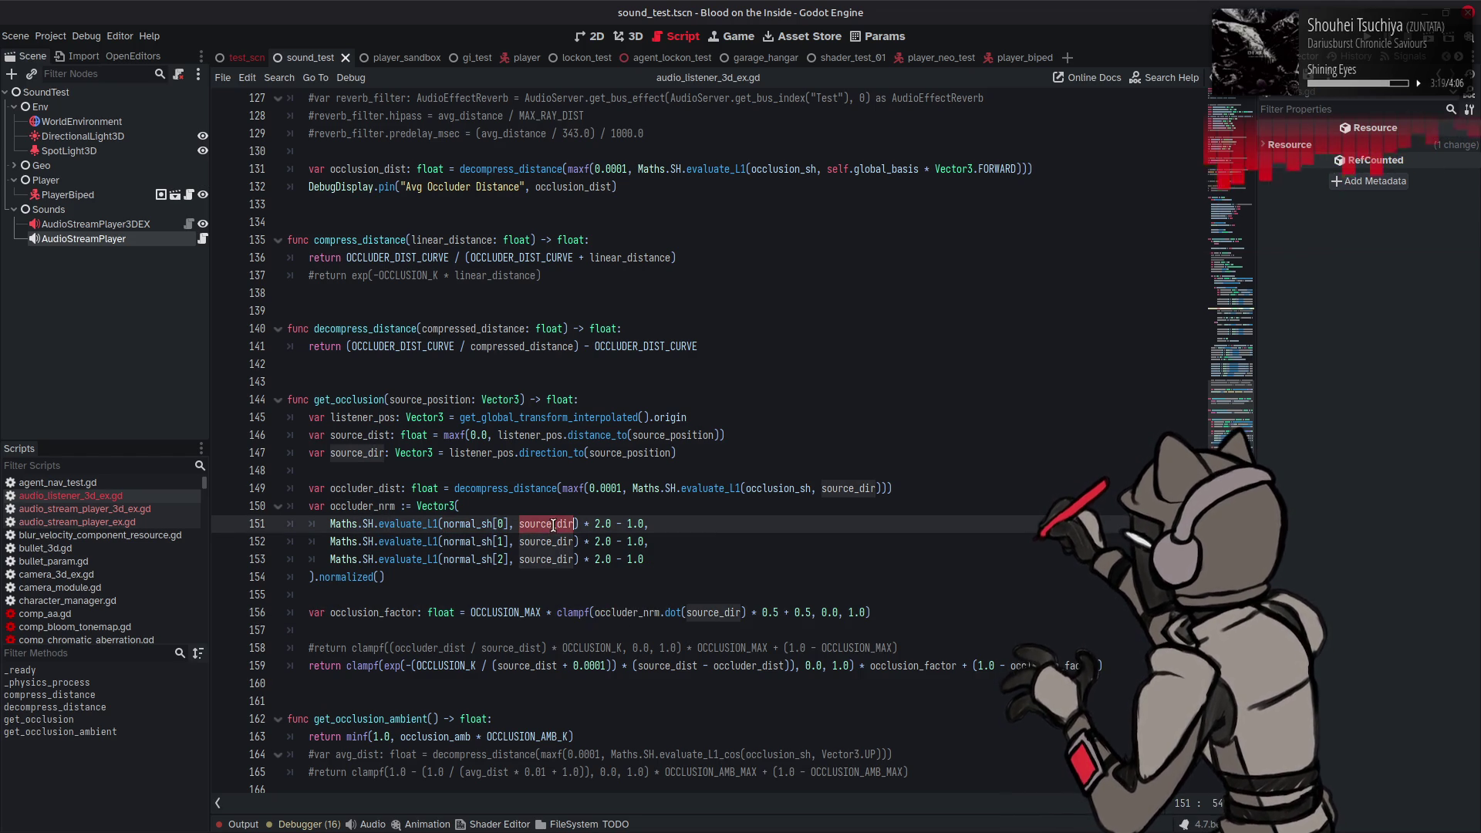
pyautogui.click(724, 540)
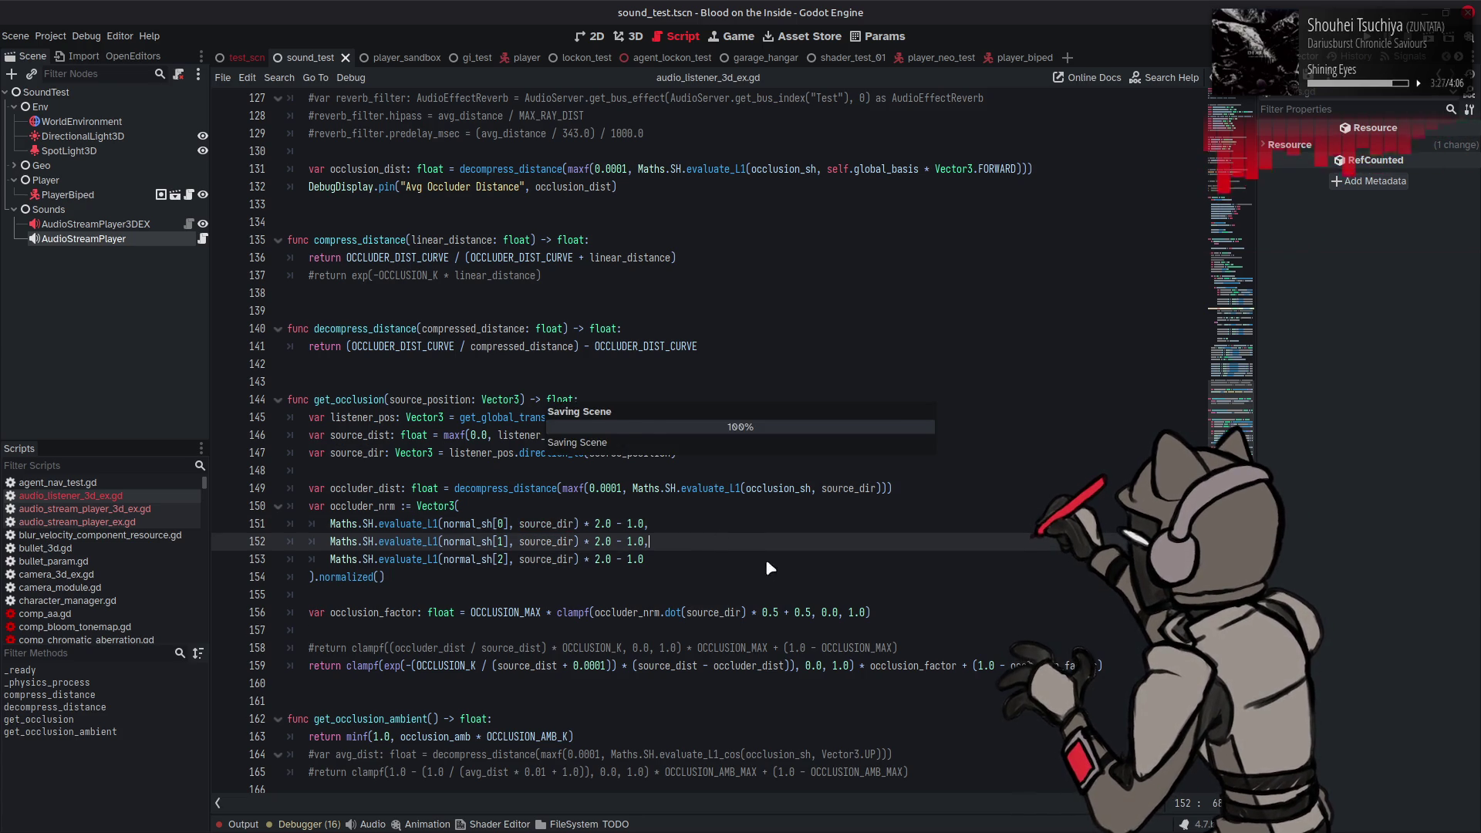
# Step: Negate line 156's dot term to * -0.5 + 0.5 and run the test scene
pyautogui.doubleClick(374, 454)
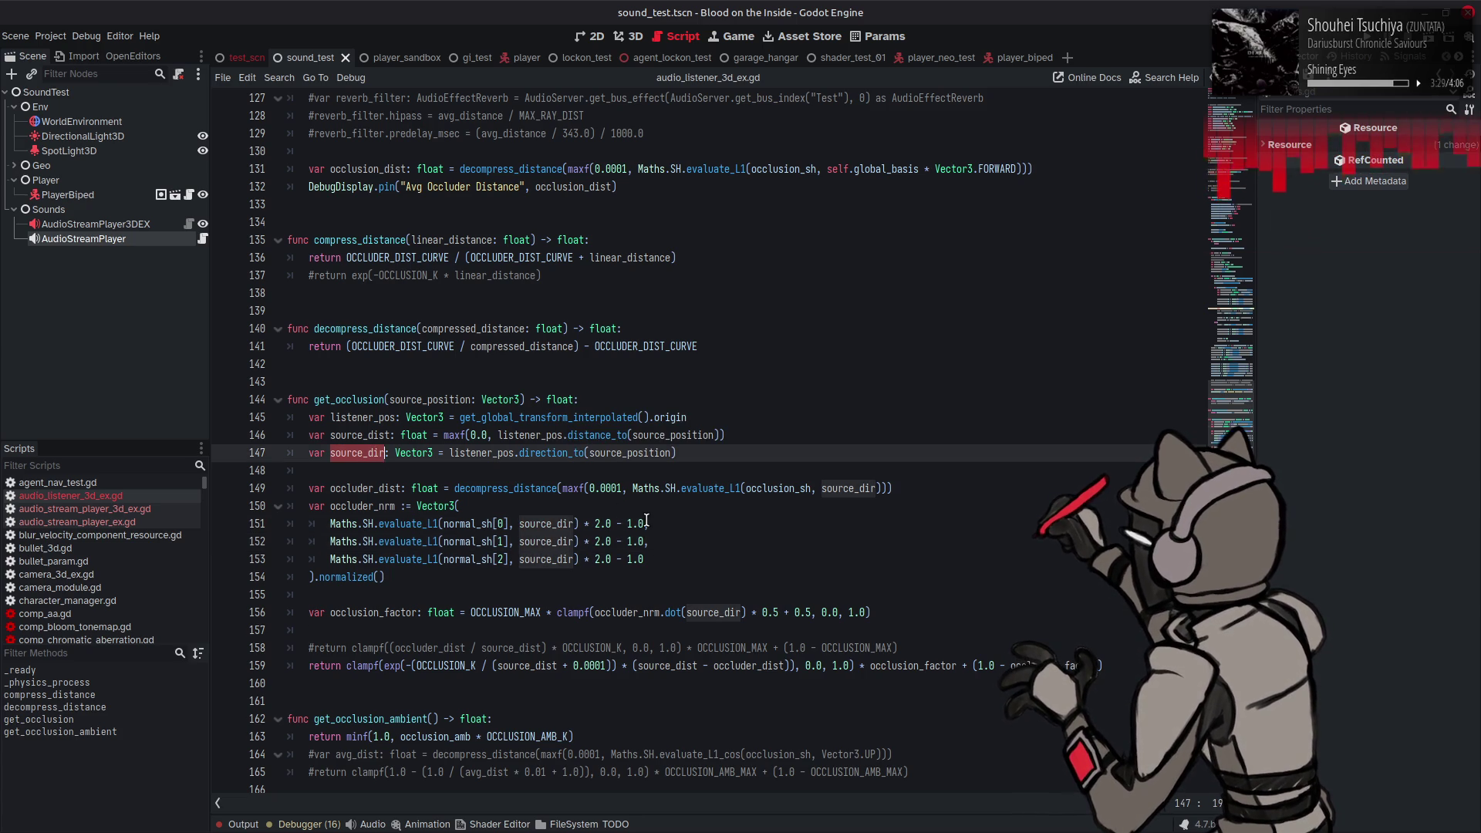
pyautogui.click(762, 612)
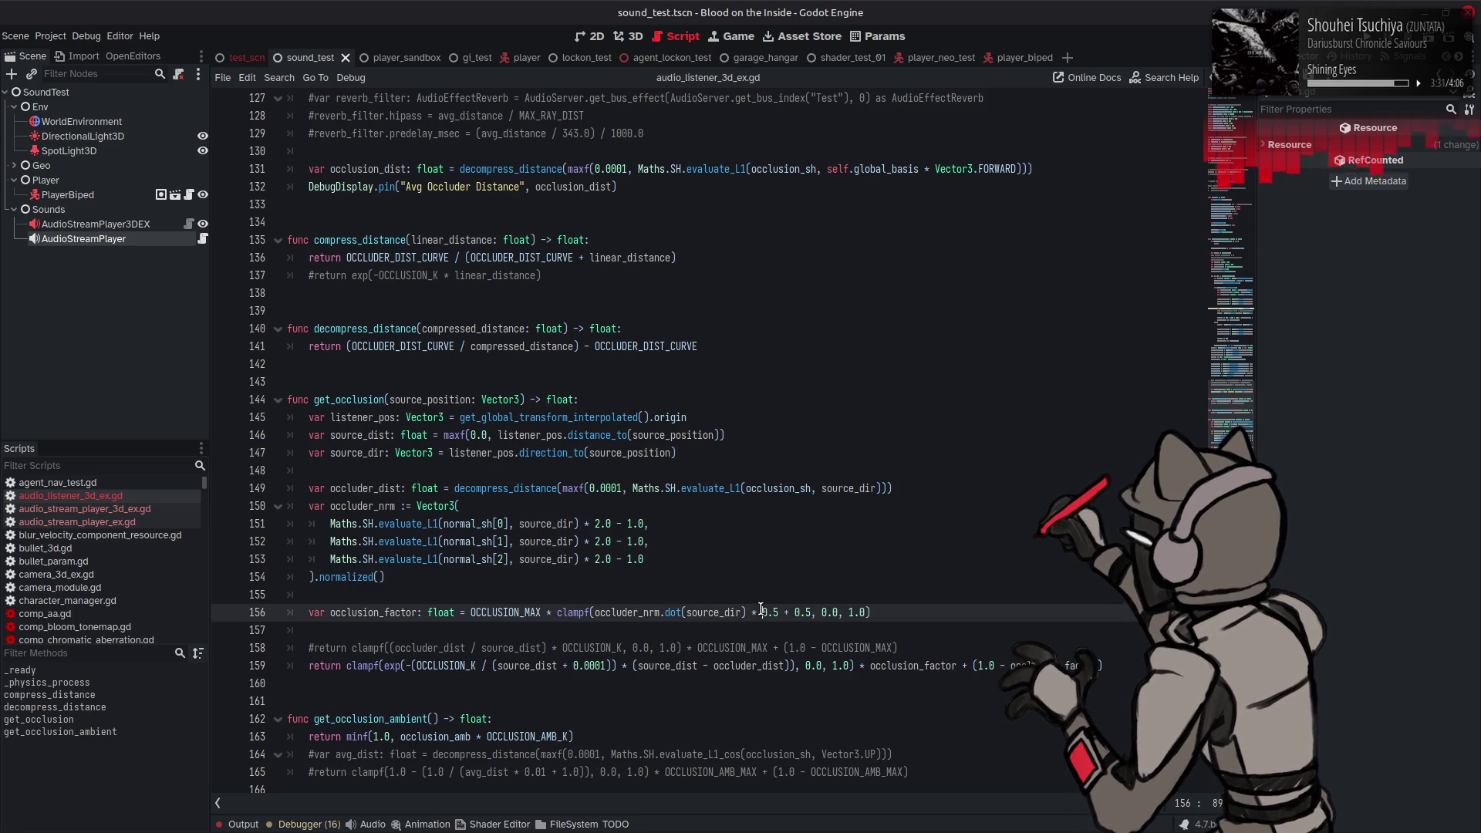
pyautogui.write('-')
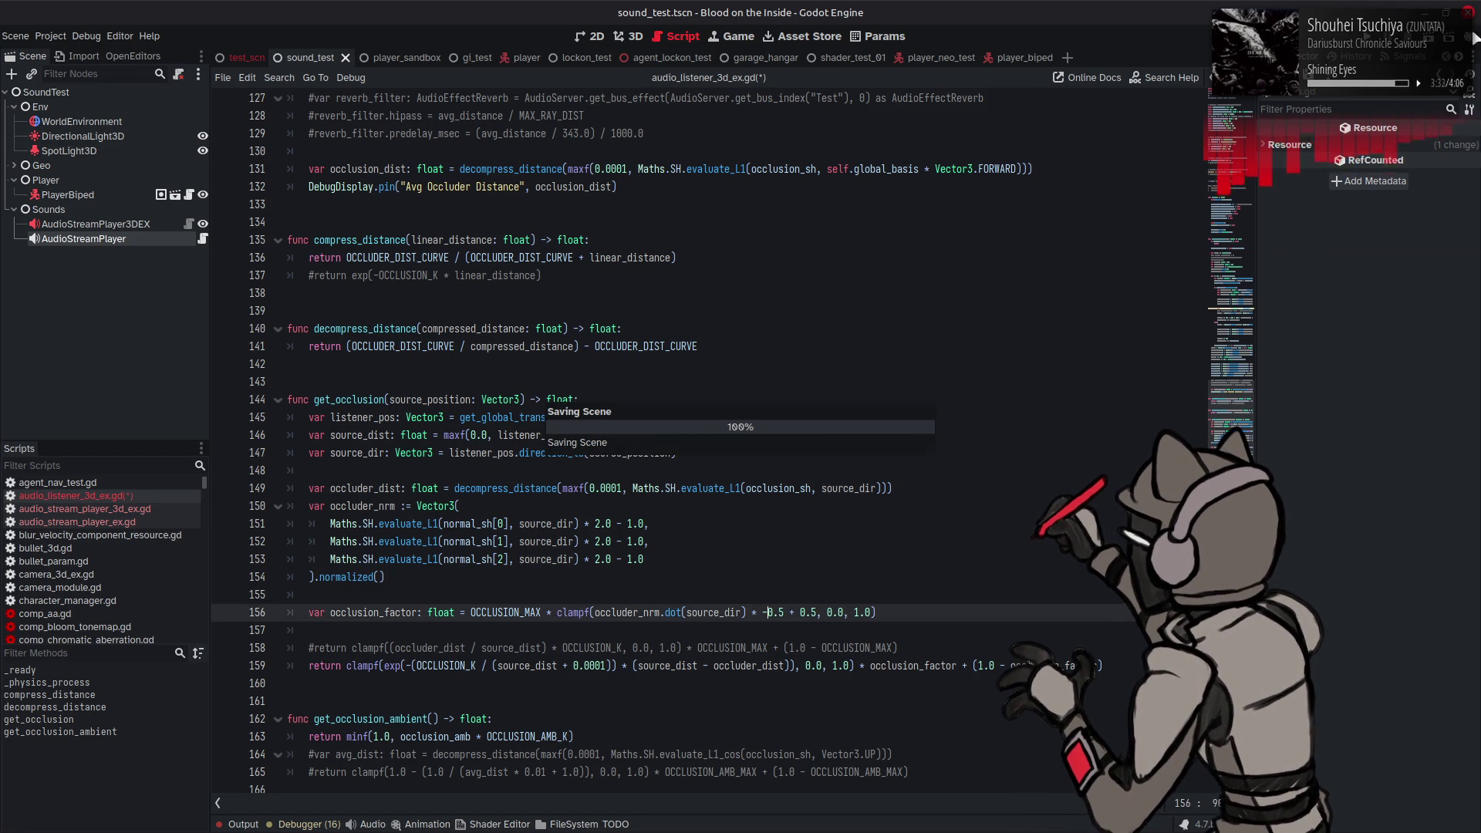
pyautogui.press('F6')
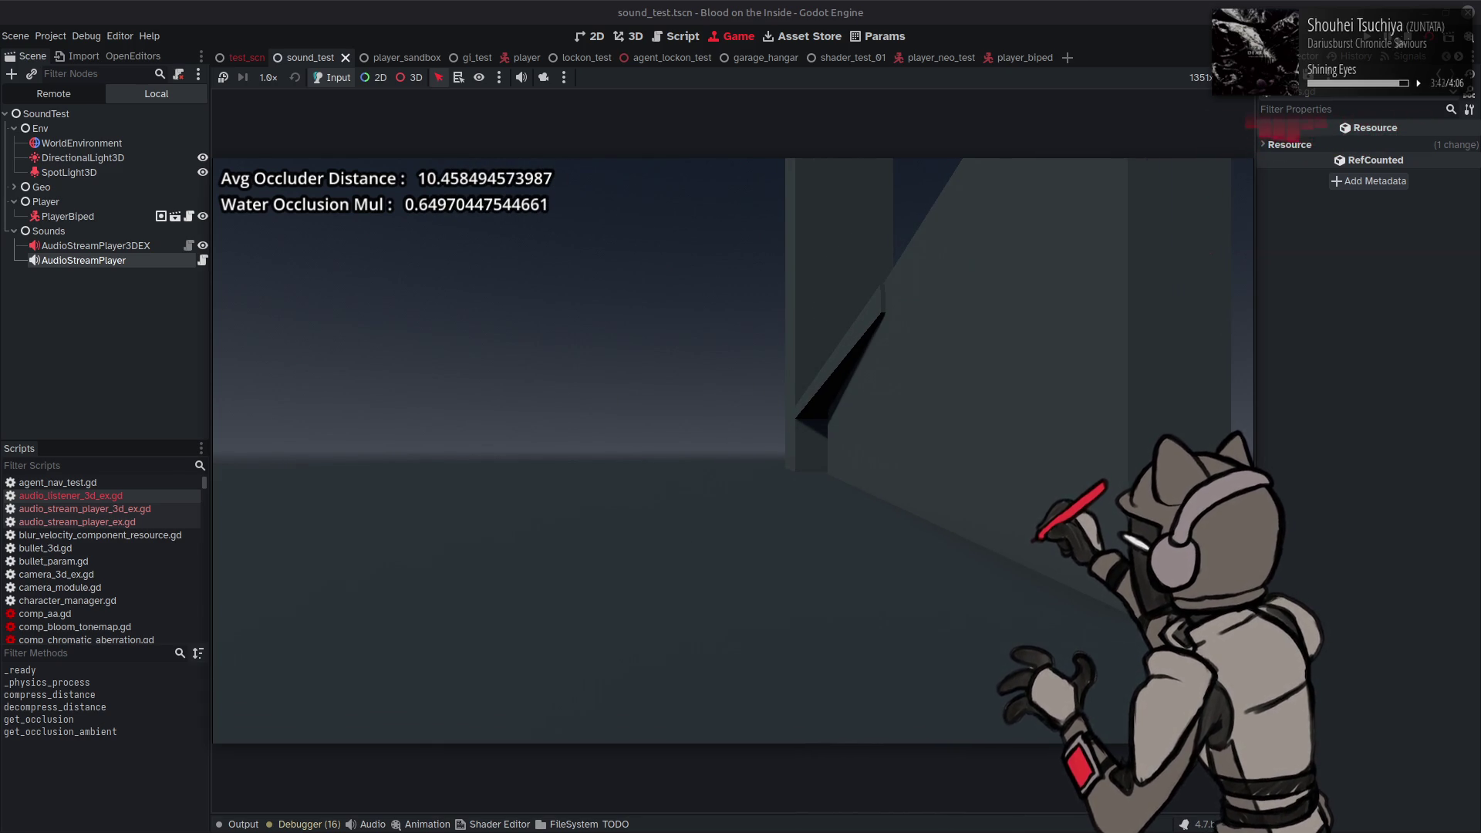
# Step: Stop the game, wrap line 156's clampf term in pow(..., 2.0), save, test and return to the script
pyautogui.click(1398, 40)
pyautogui.hotkey('ctrl', 's')
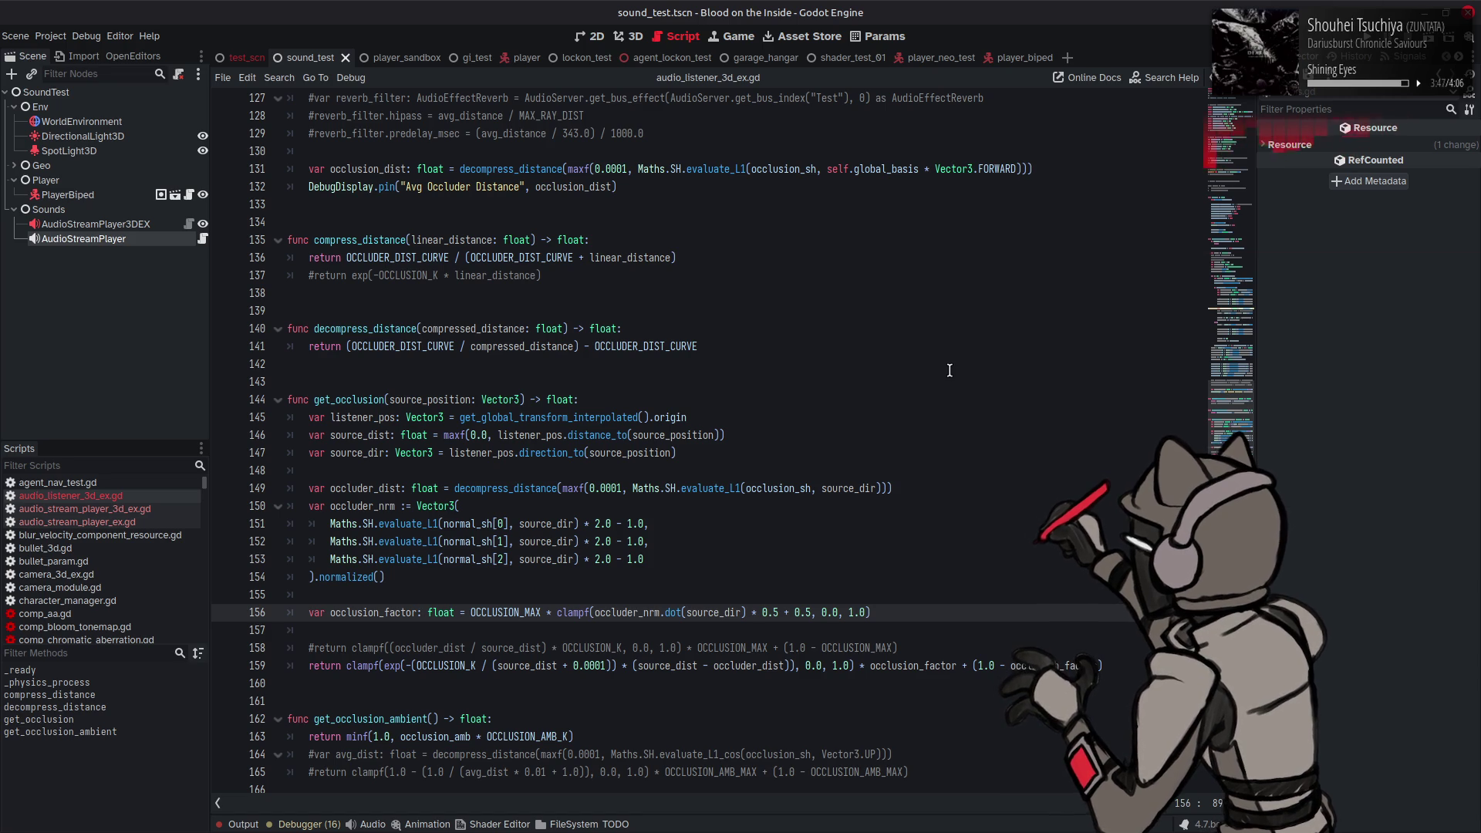
pyautogui.click(555, 612)
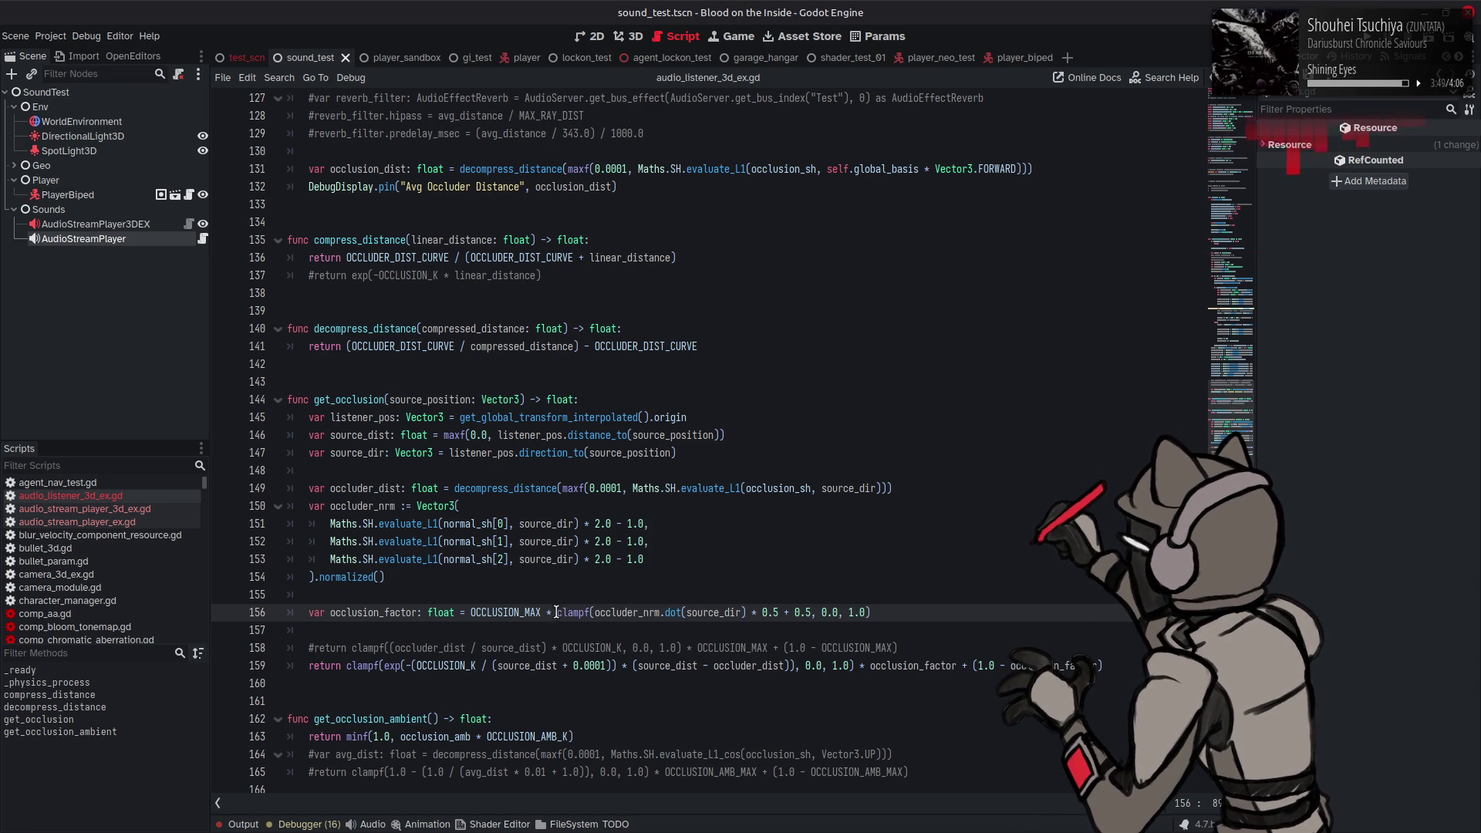
pyautogui.write('pow')
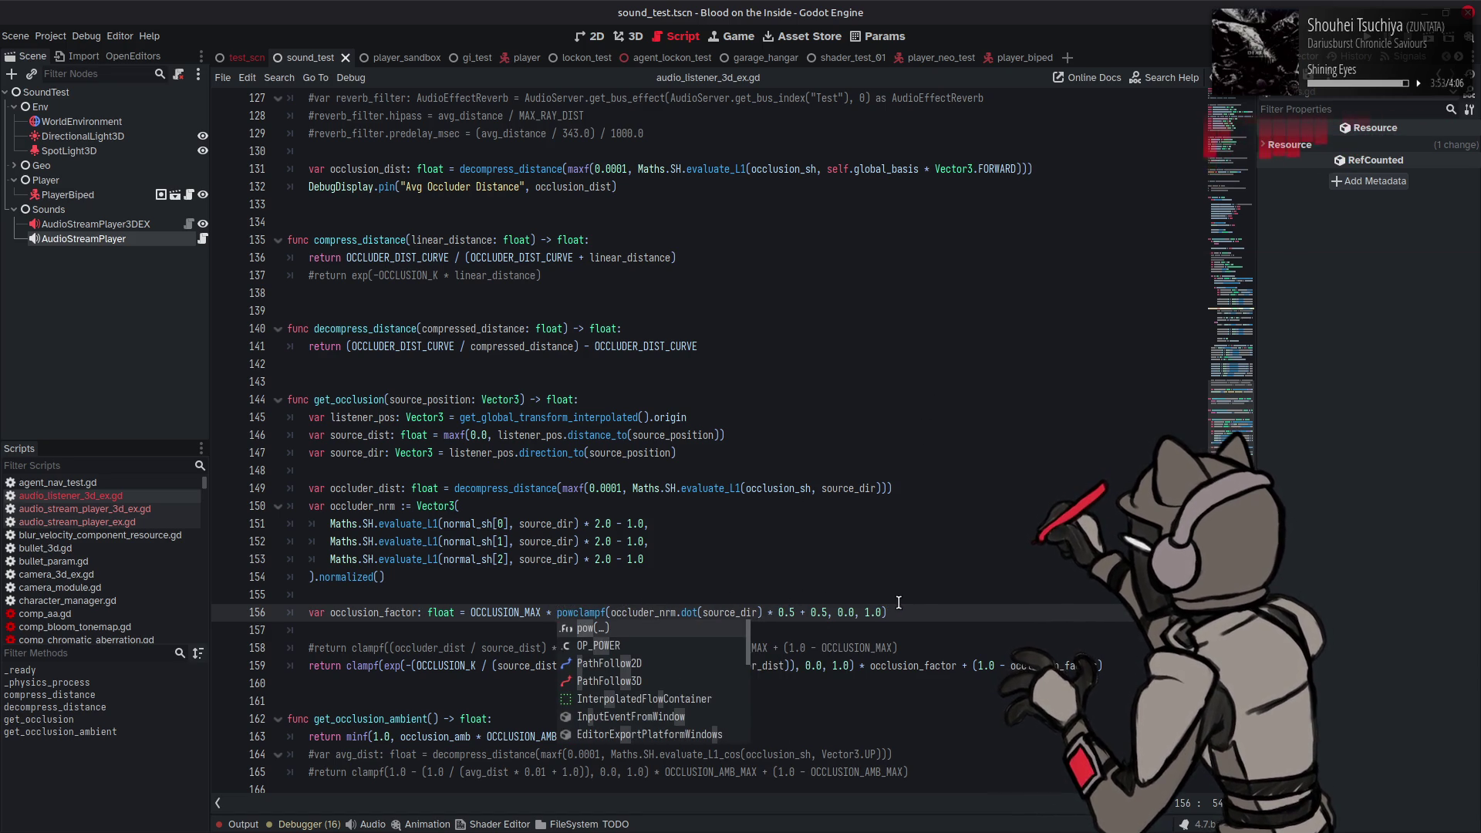
pyautogui.write('(')
pyautogui.click(925, 612)
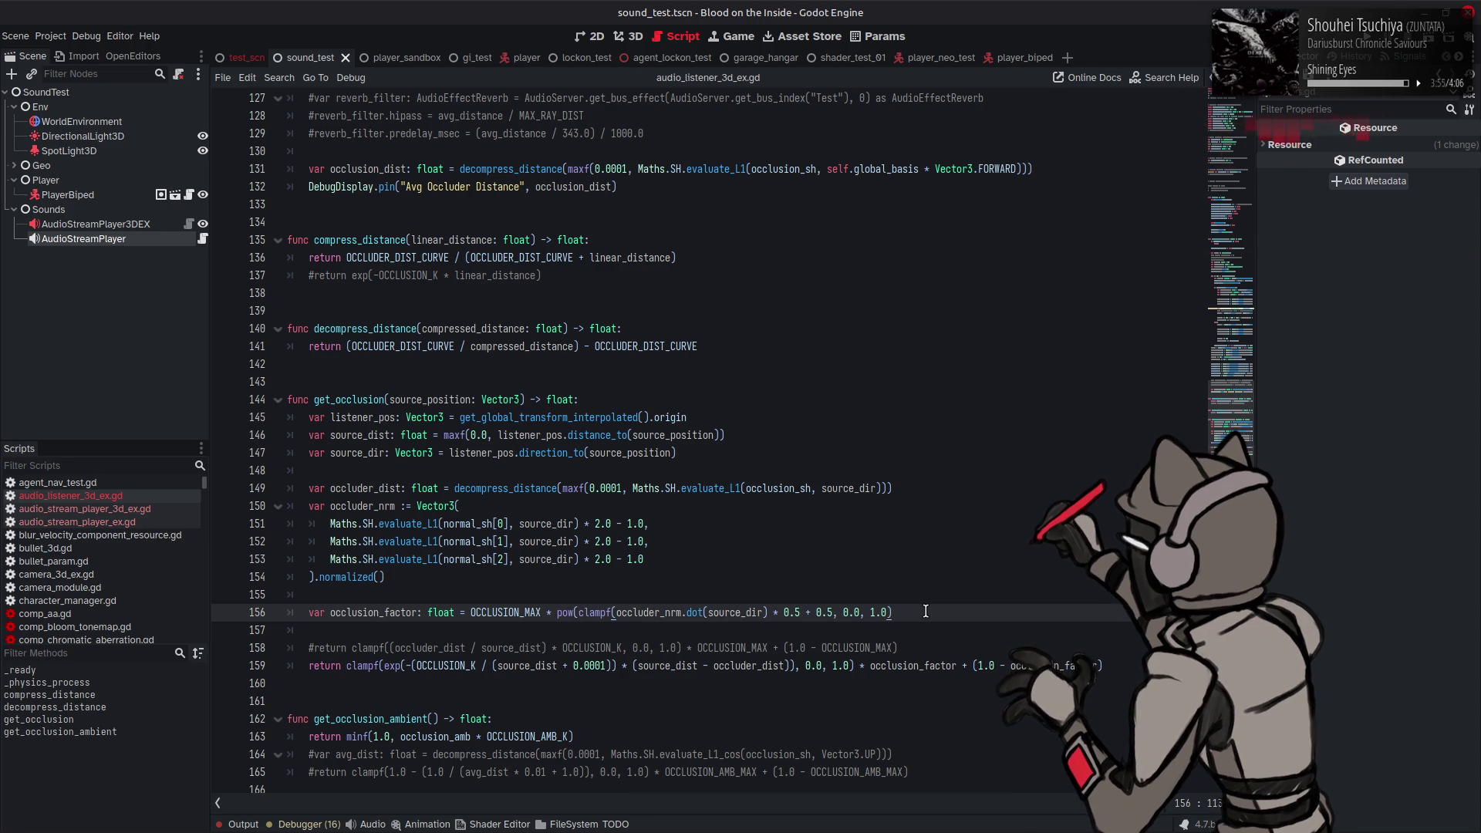
pyautogui.hotkey('ctrl', 'z')
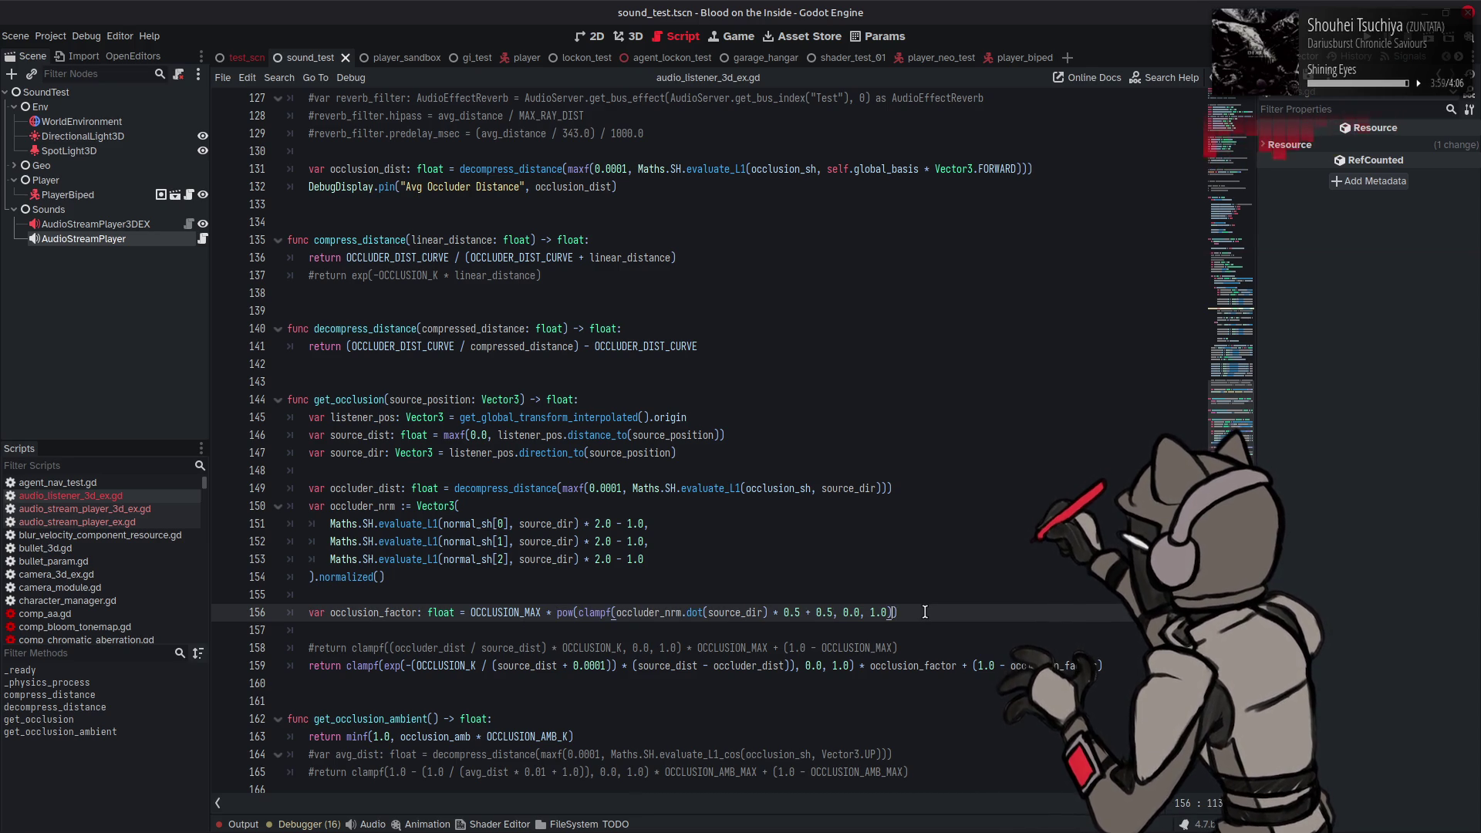
pyautogui.write(', 1.0)')
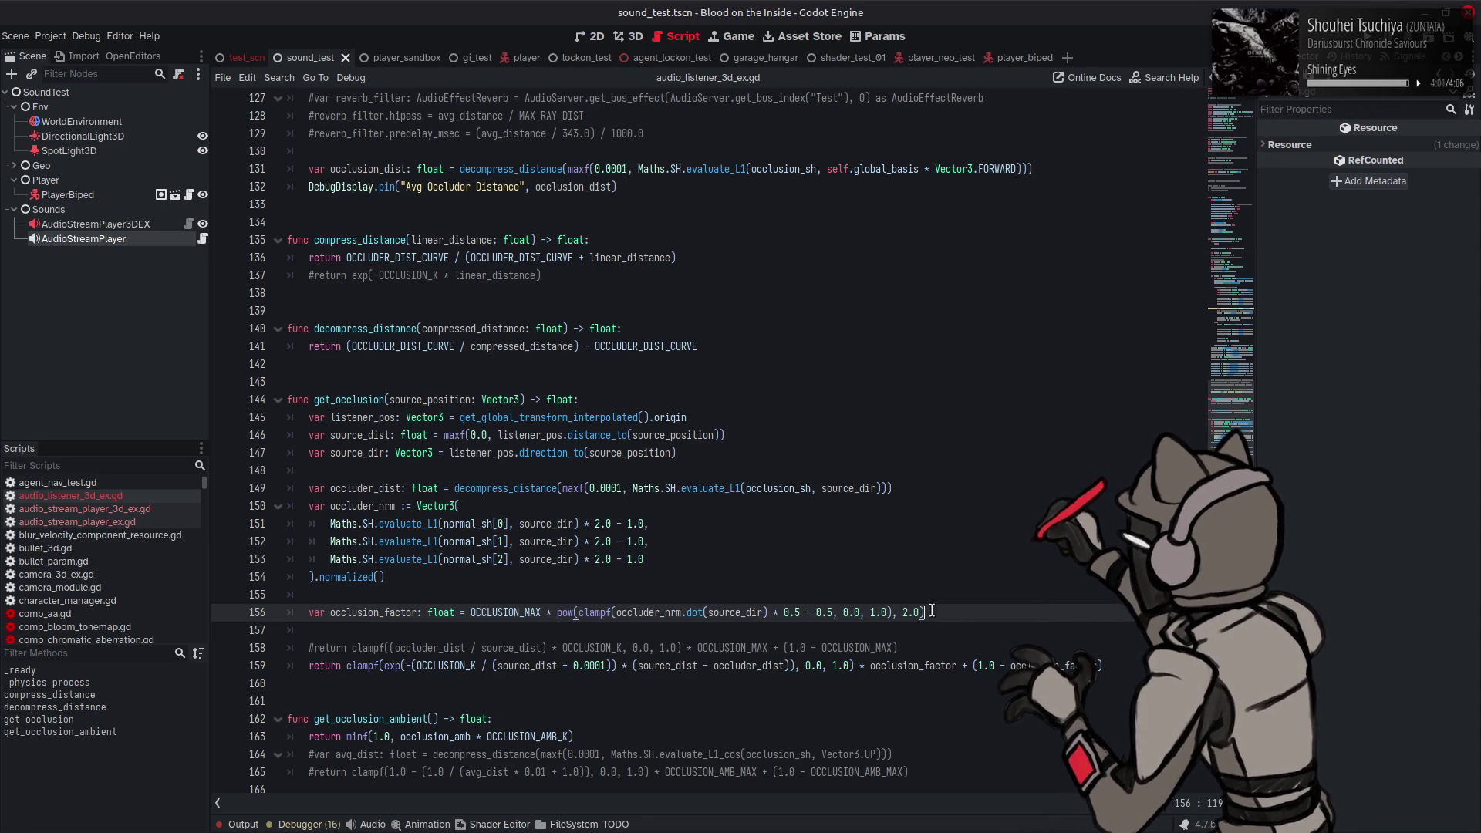
pyautogui.hotkey('ctrl', 's')
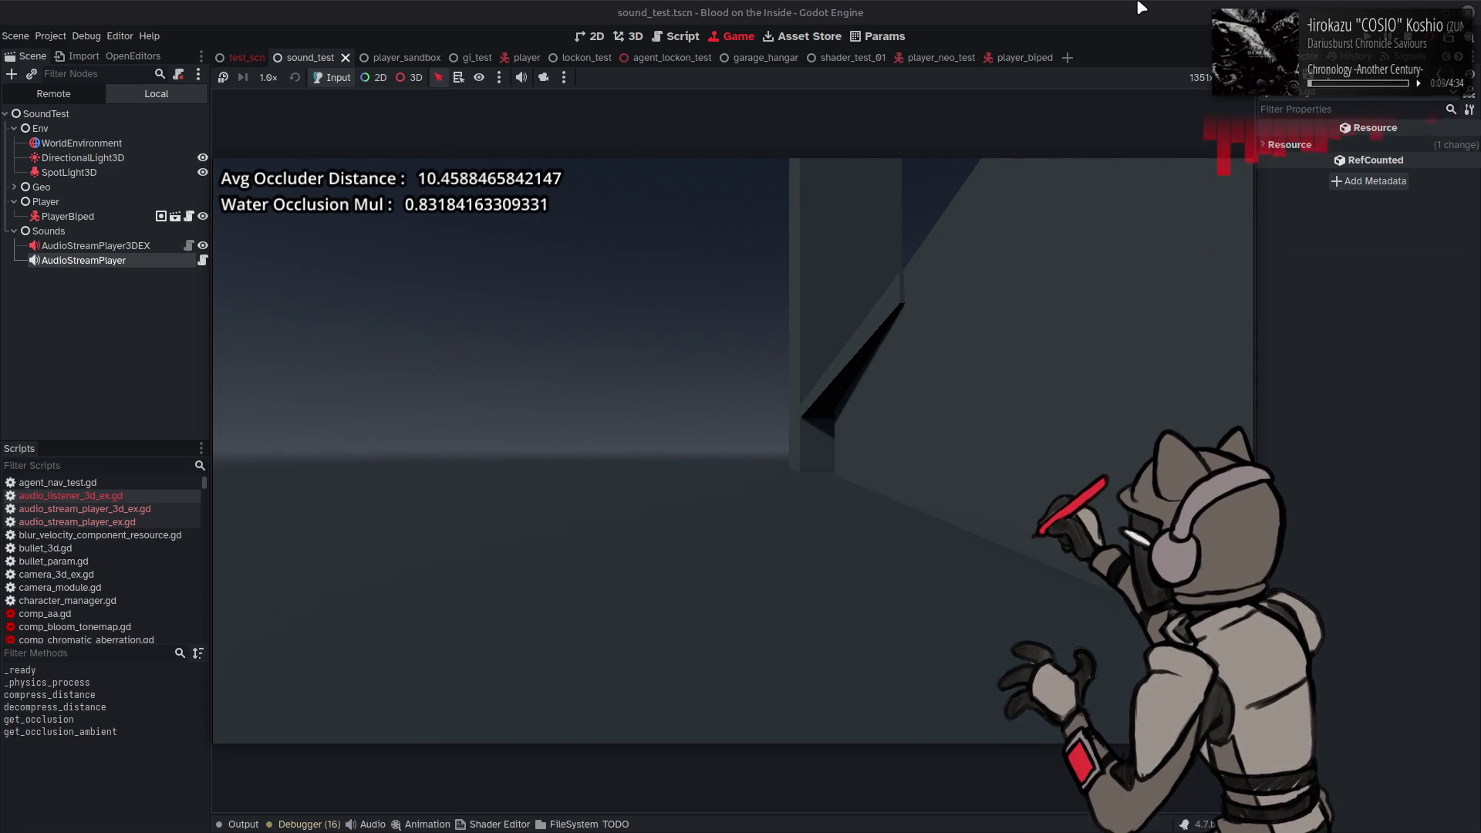
pyautogui.hotkey('ctrl', 'F3')
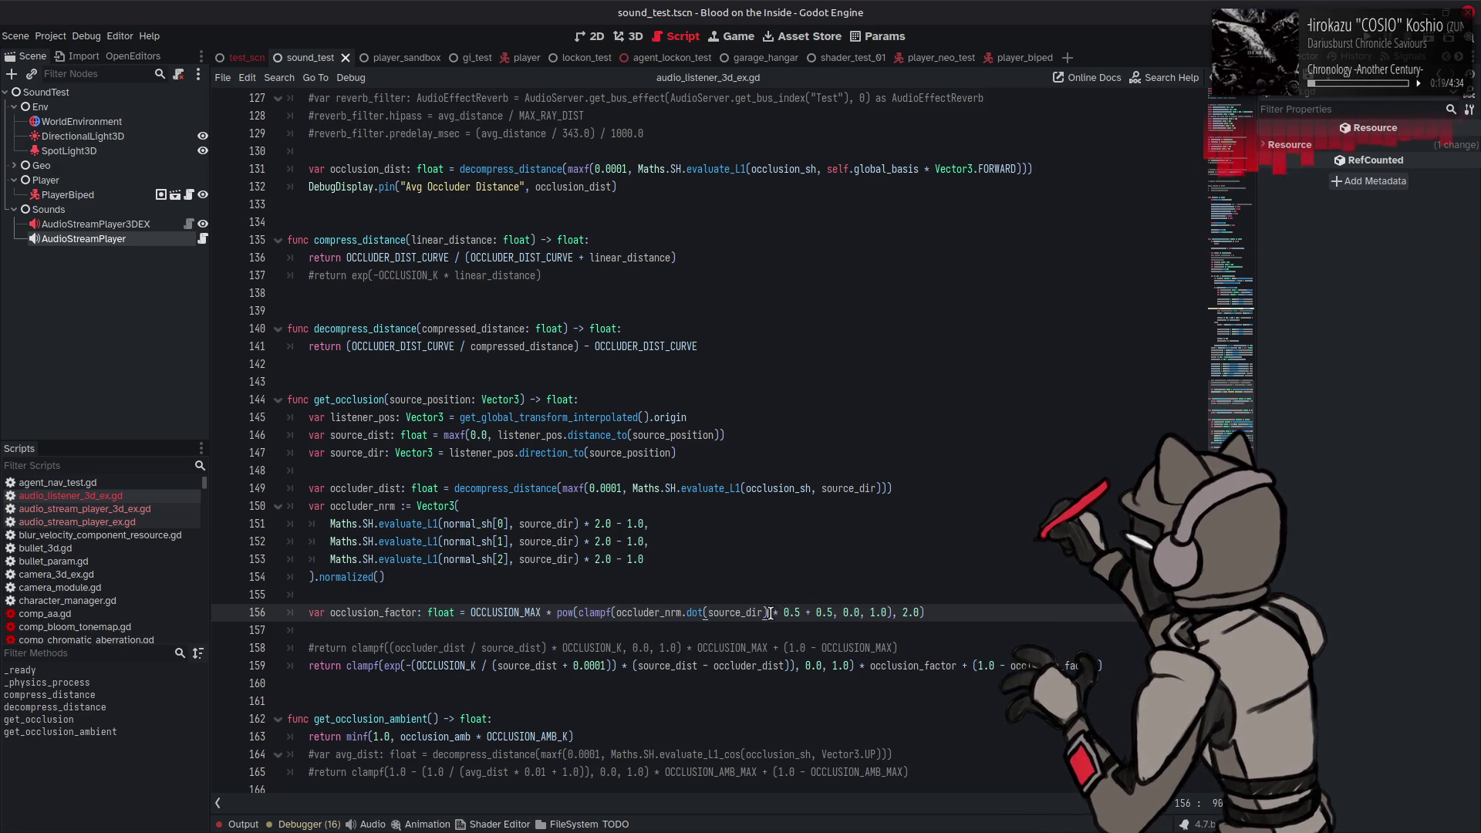
# Step: Replace the * 0.5 scaling on line 156 with + 1.0 and save
pyautogui.moveTo(769, 613); pyautogui.dragTo(807, 613)
pyautogui.press('BackSpace')
pyautogui.press('BackSpace')
pyautogui.press('BackSpace')
pyautogui.press('BackSpace')
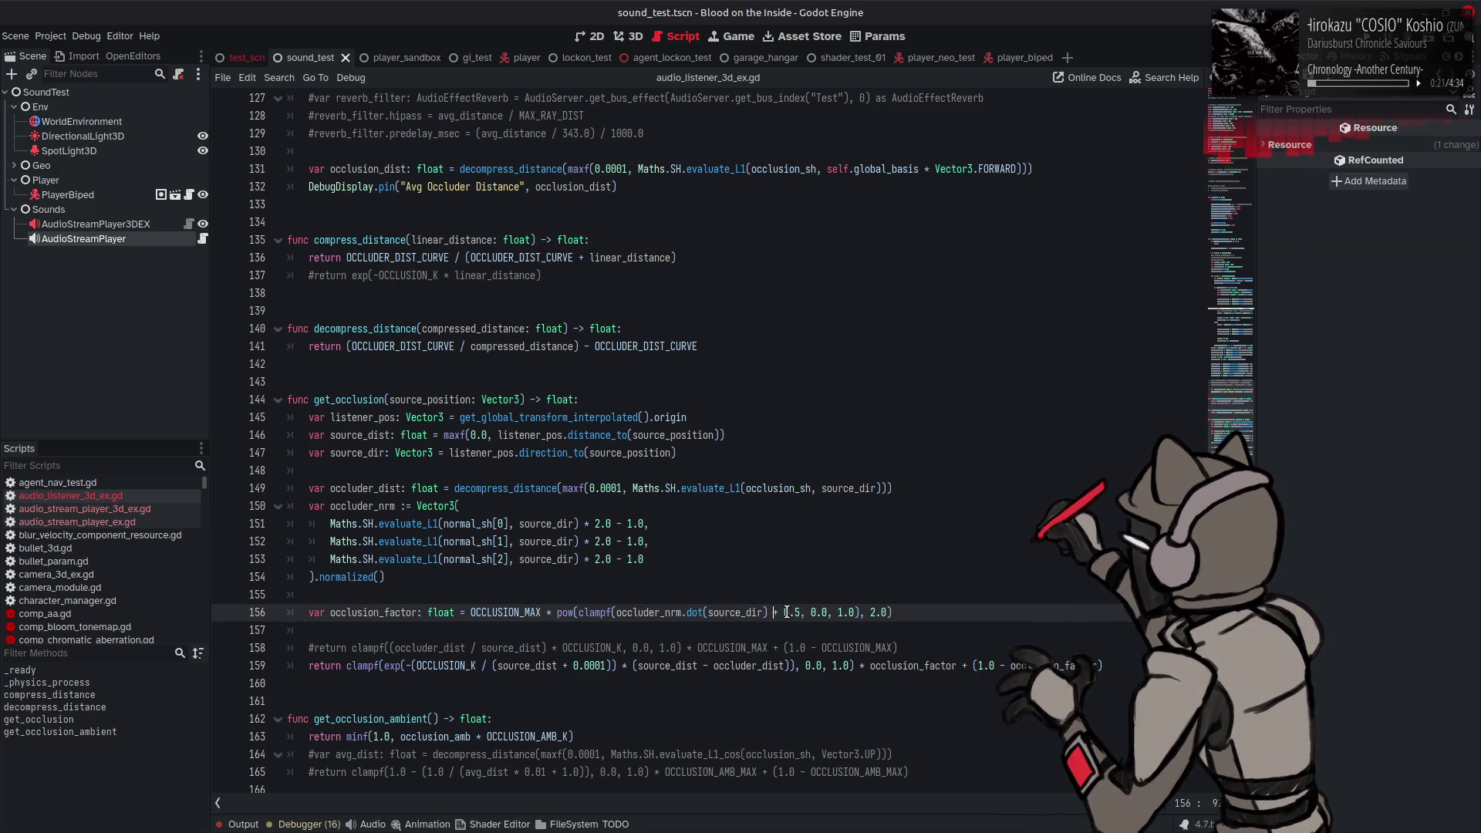
pyautogui.write('1.0')
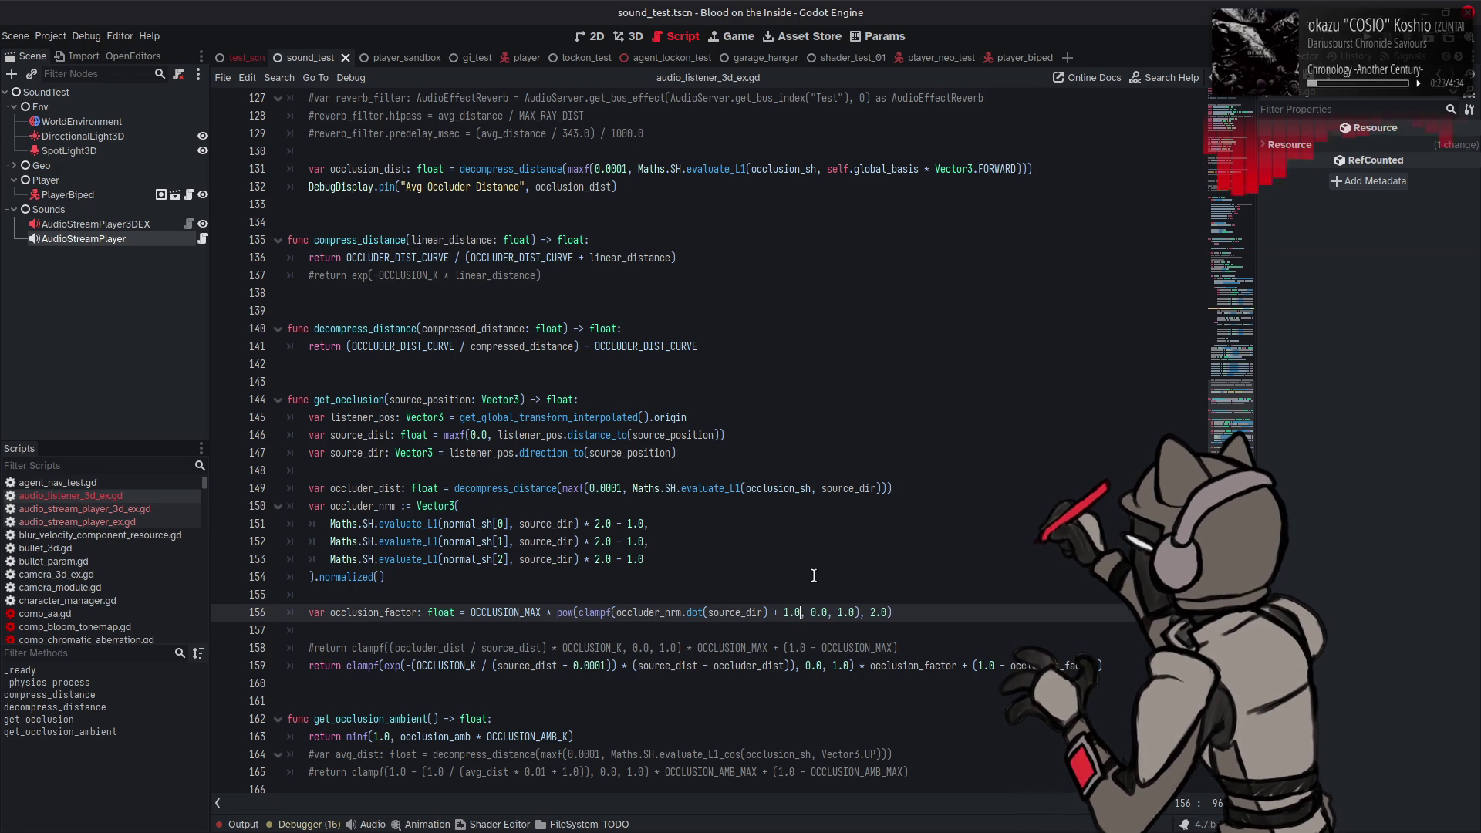
pyautogui.hotkey('ctrl', 's')
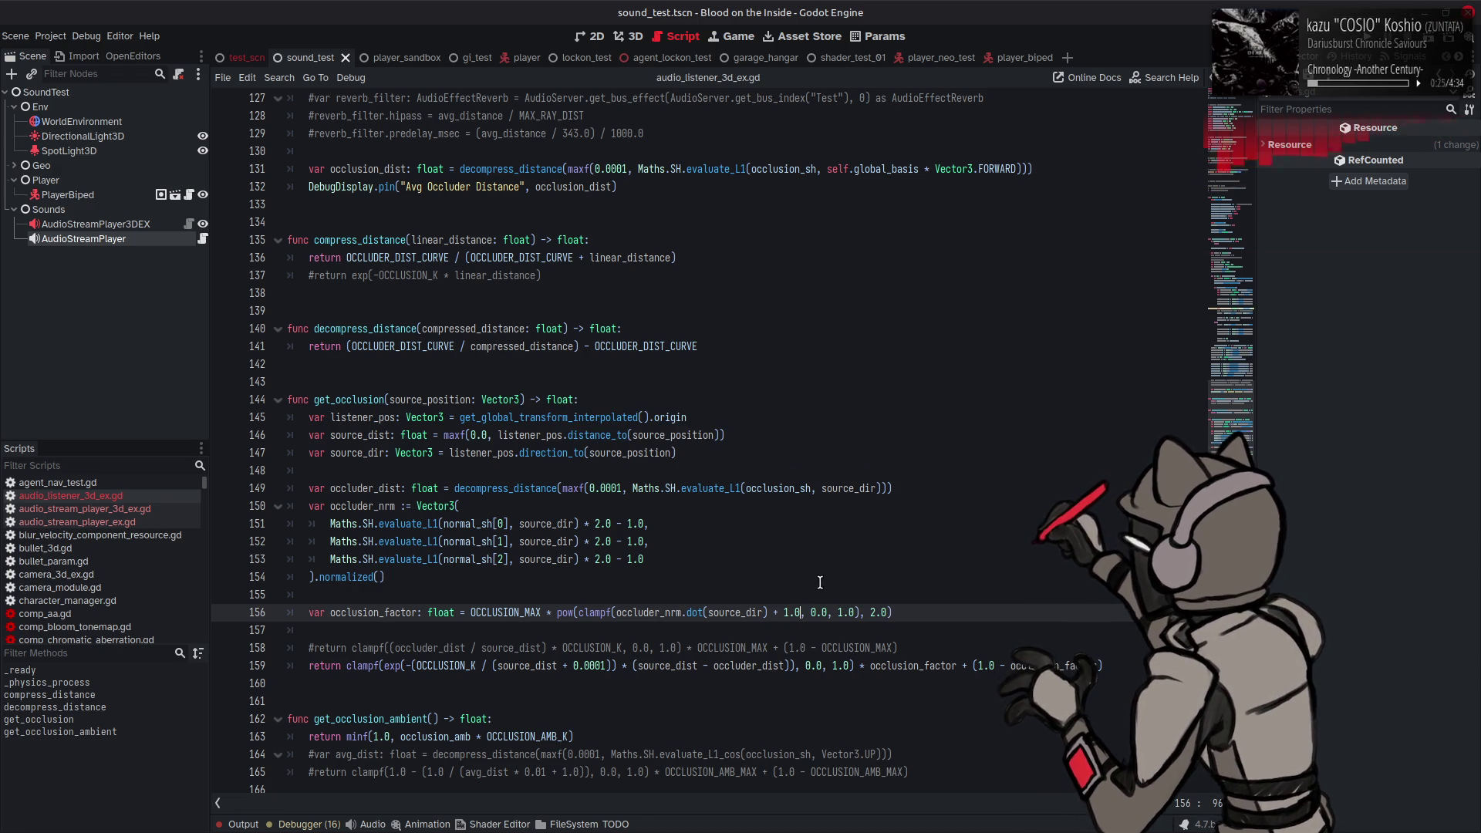
# Step: Set the pow exponent to 1, save, and test by walking past the wall
pyautogui.click(869, 612)
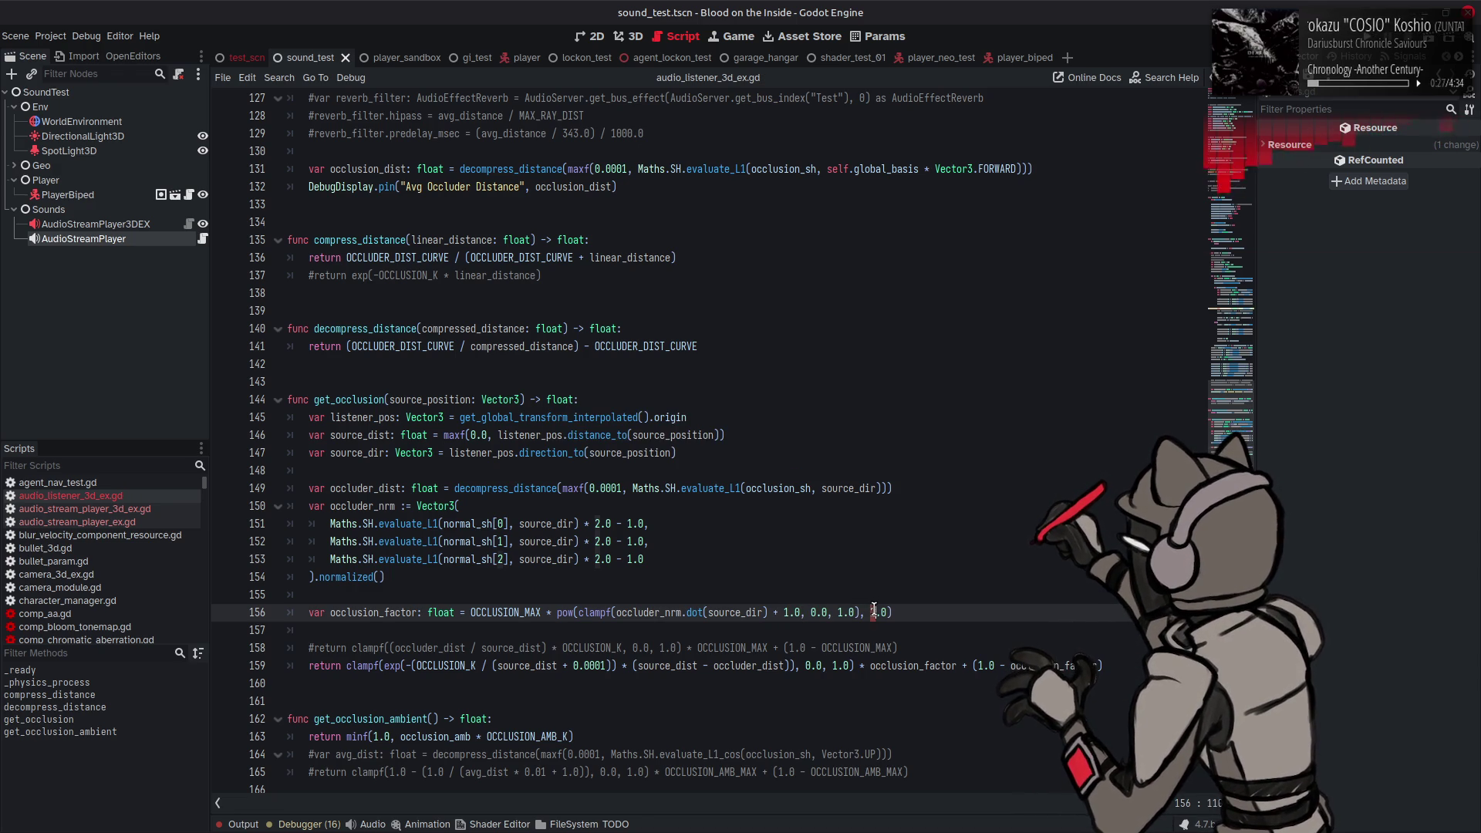
pyautogui.press('Delete')
pyautogui.write('1')
pyautogui.hotkey('ctrl', 's')
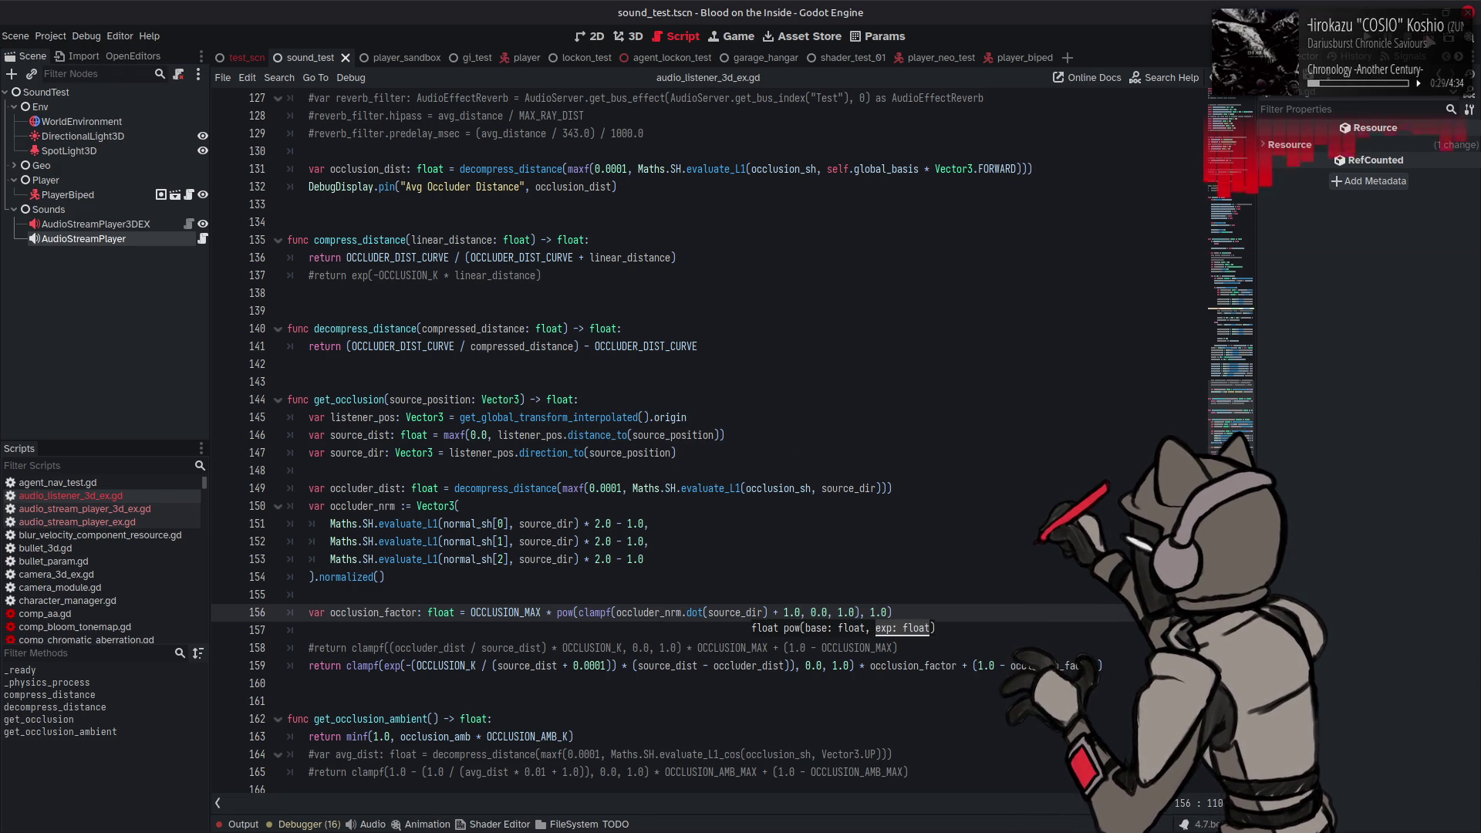
pyautogui.press('F6')
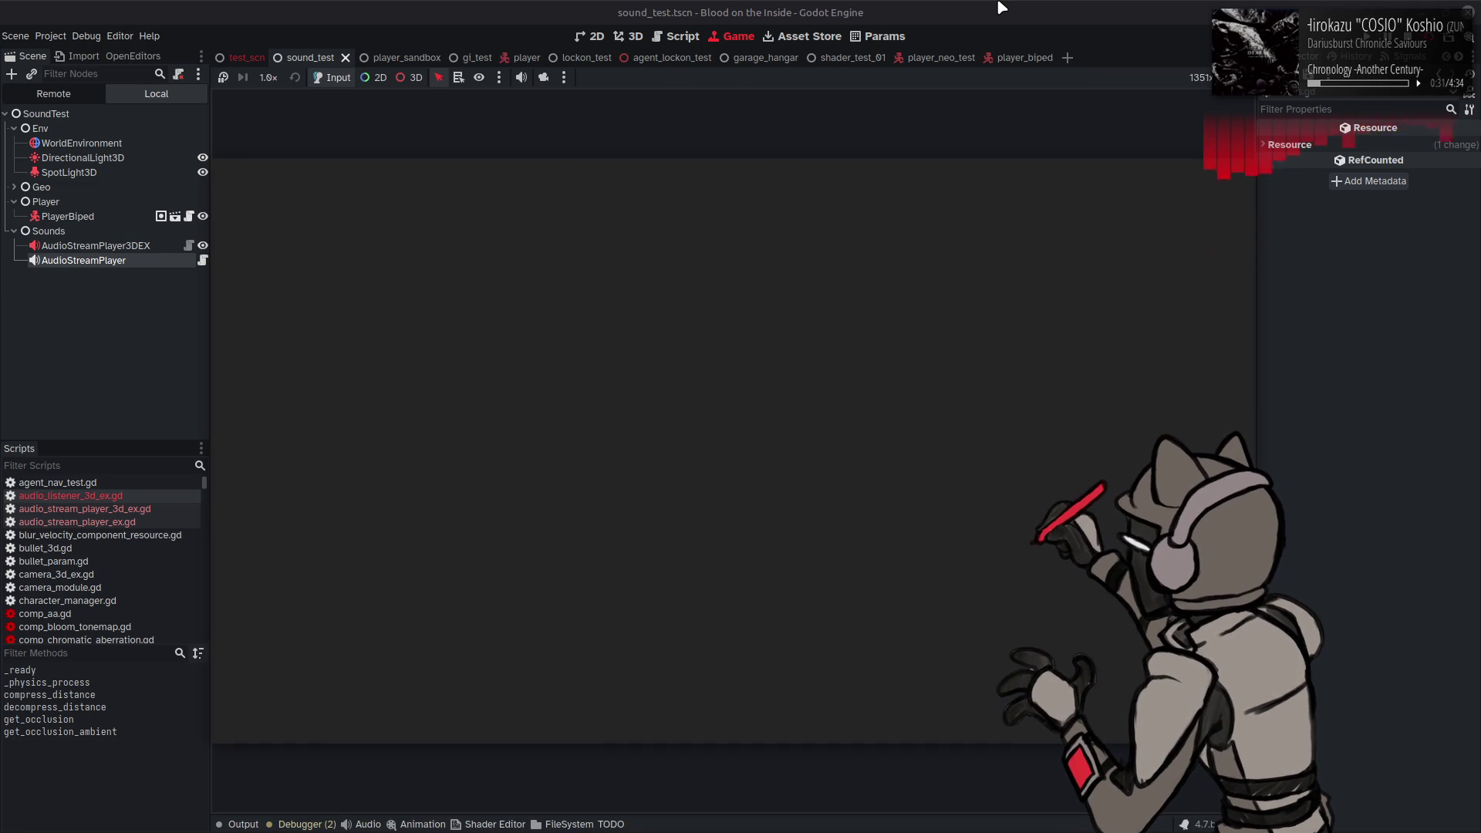
pyautogui.press('a')
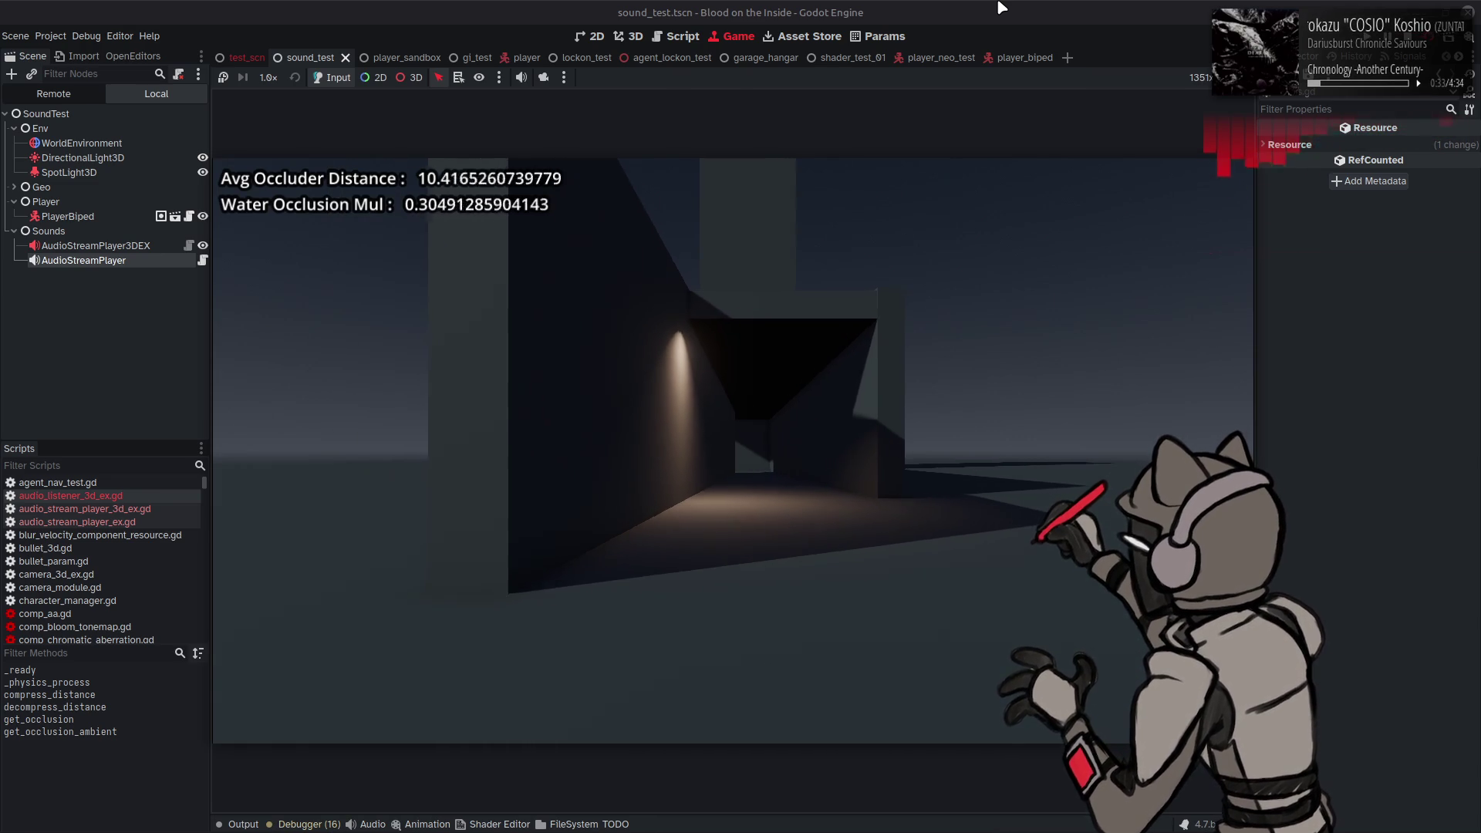
pyautogui.press('a')
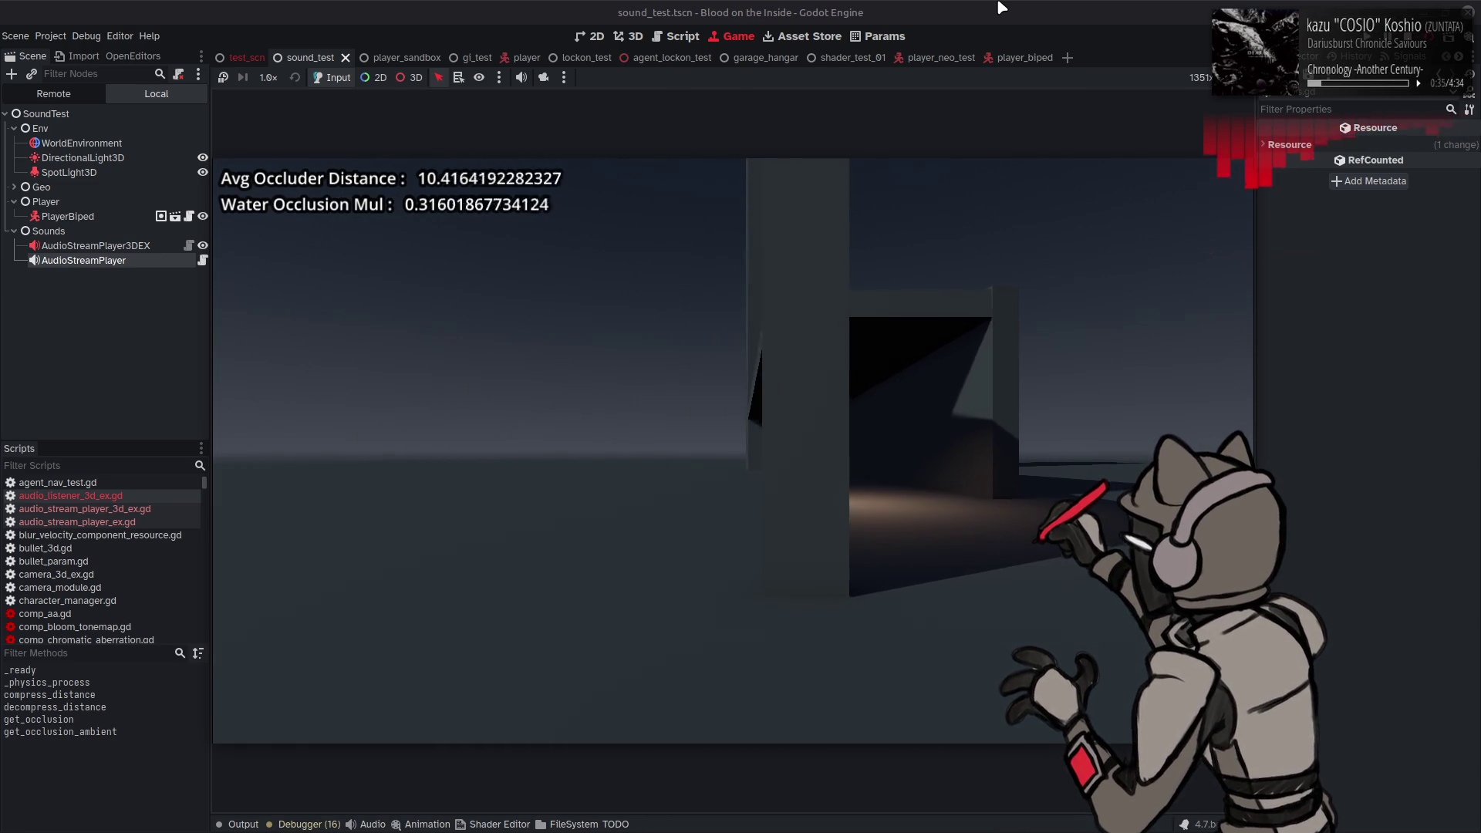
pyautogui.press('a')
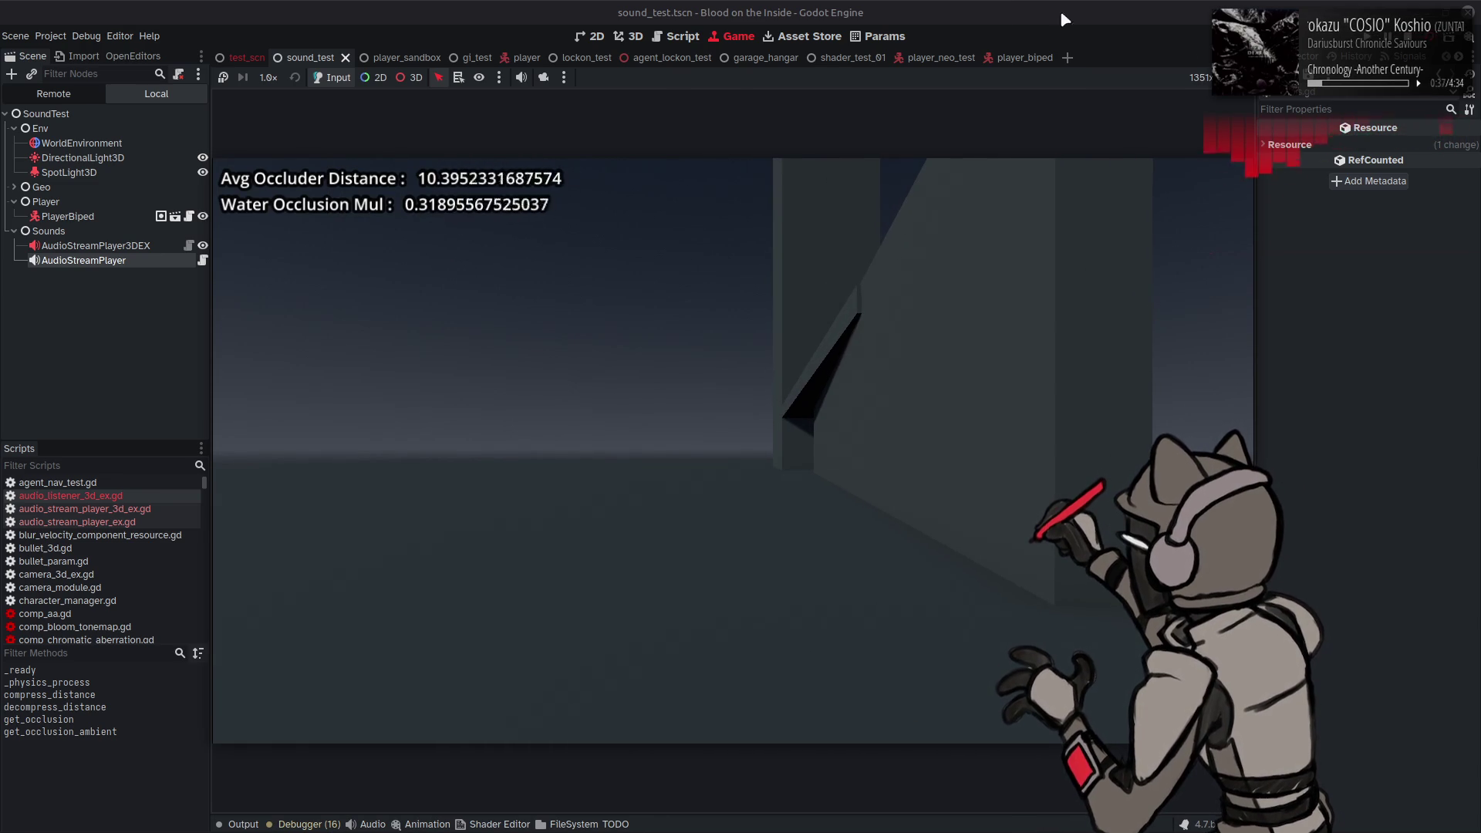
pyautogui.press('F8')
# Step: Revert the exponent to 2.0, rerun and walk past the wall, then stop
pyautogui.click(852, 404)
pyautogui.hotkey('ctrl', 'z')
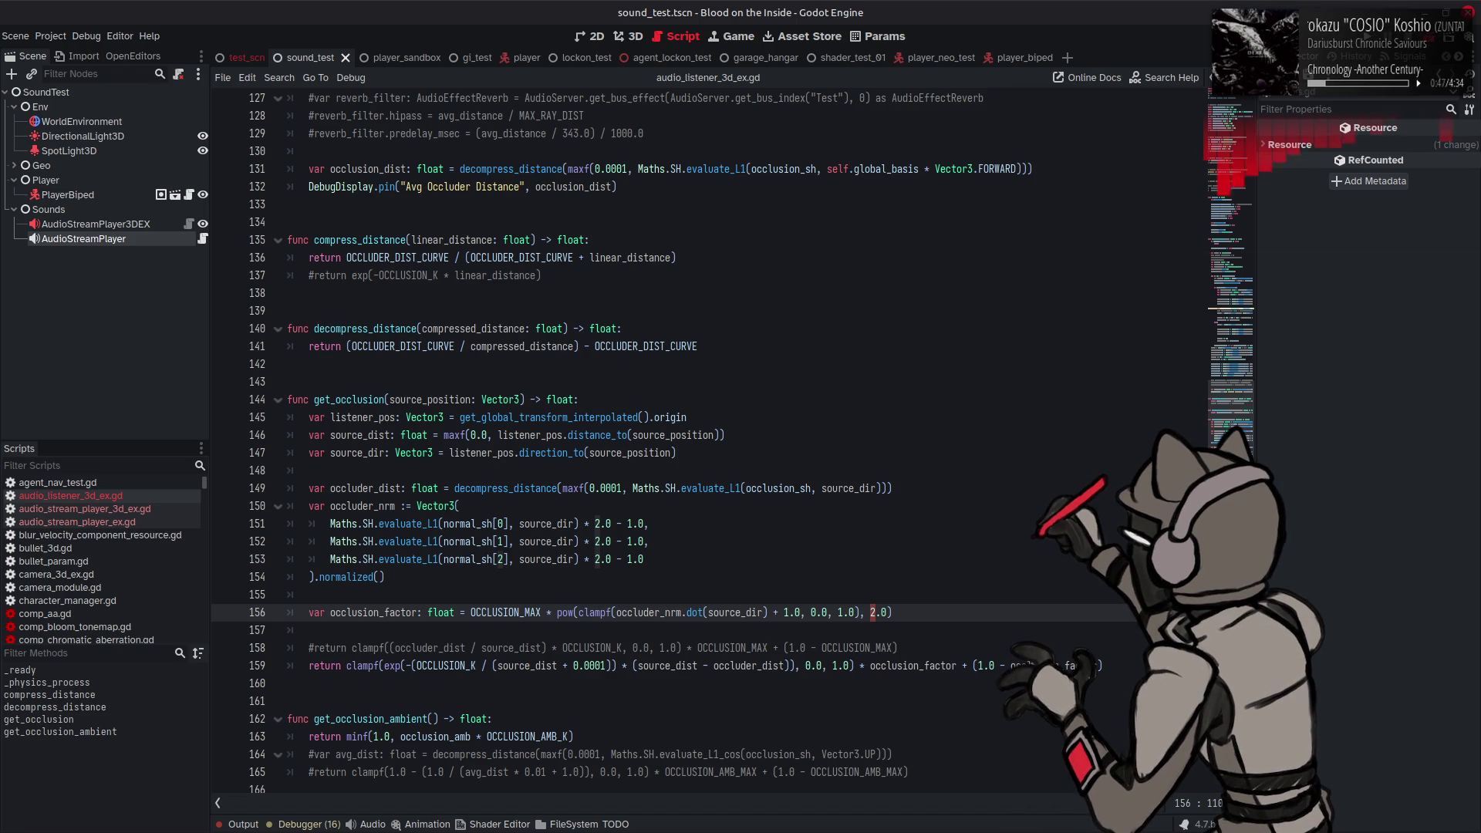
pyautogui.press('F5')
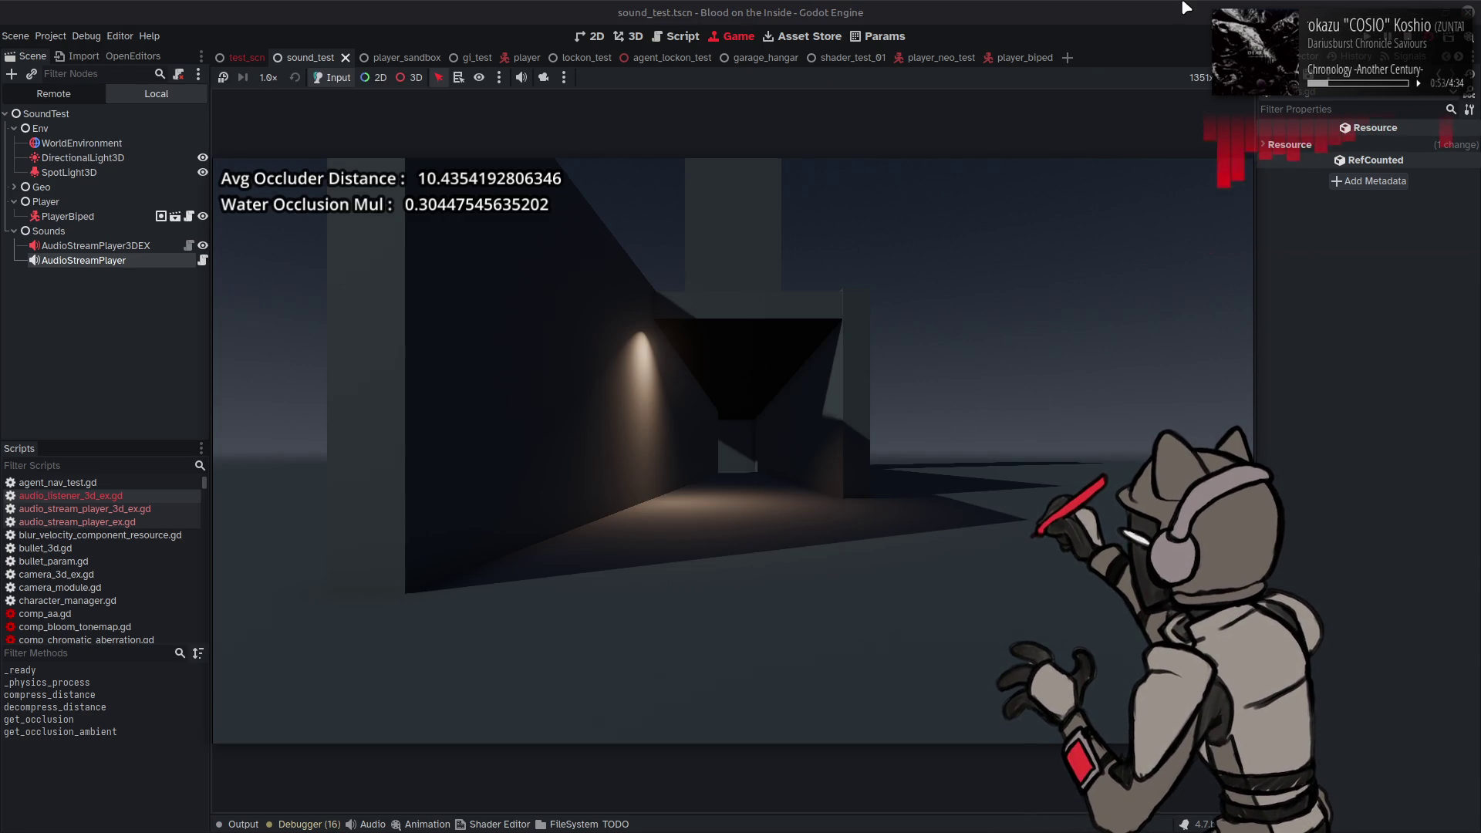
pyautogui.press('a')
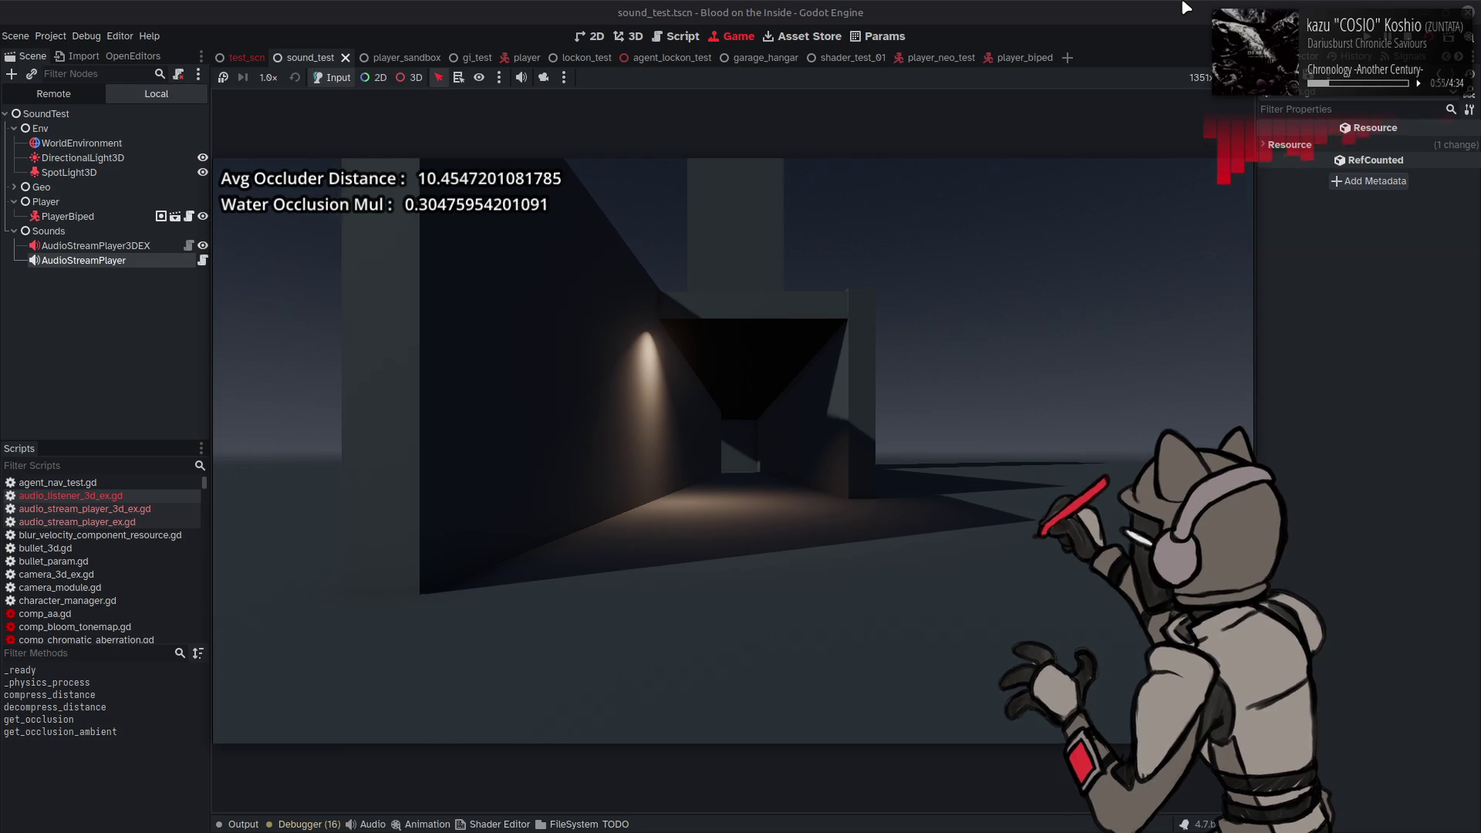
pyautogui.press('a')
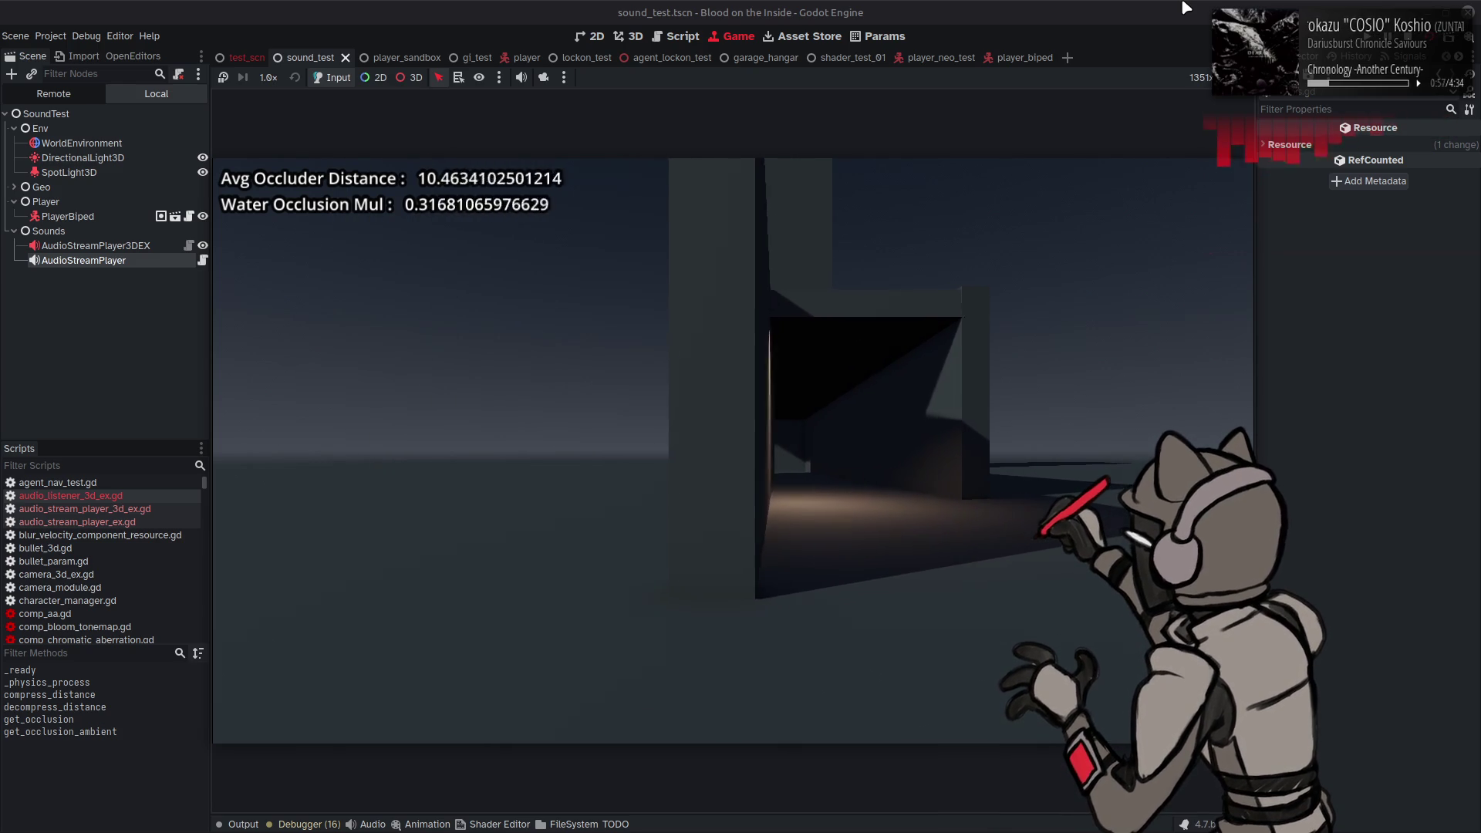
pyautogui.press('a')
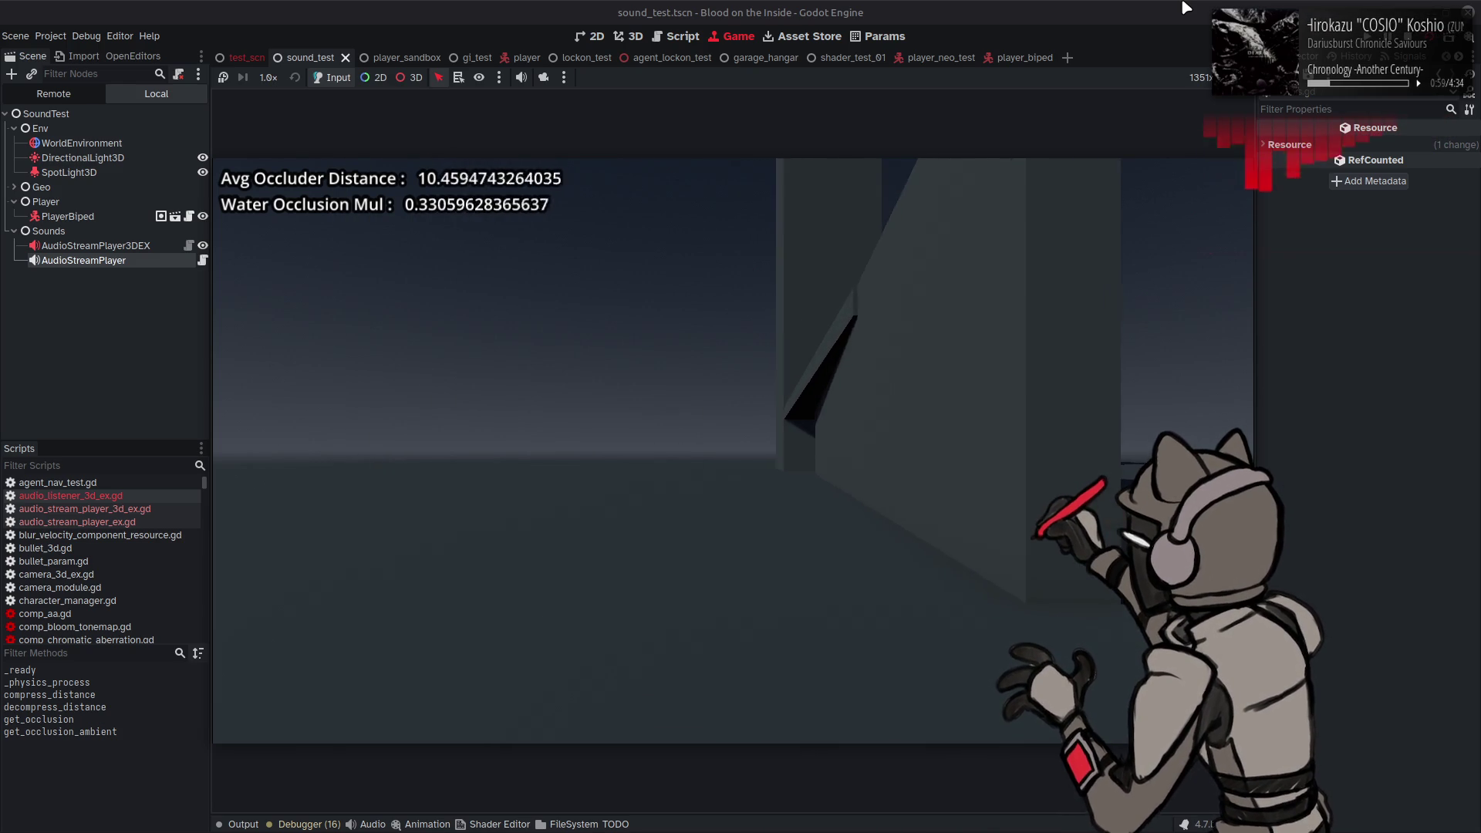
pyautogui.press('F8')
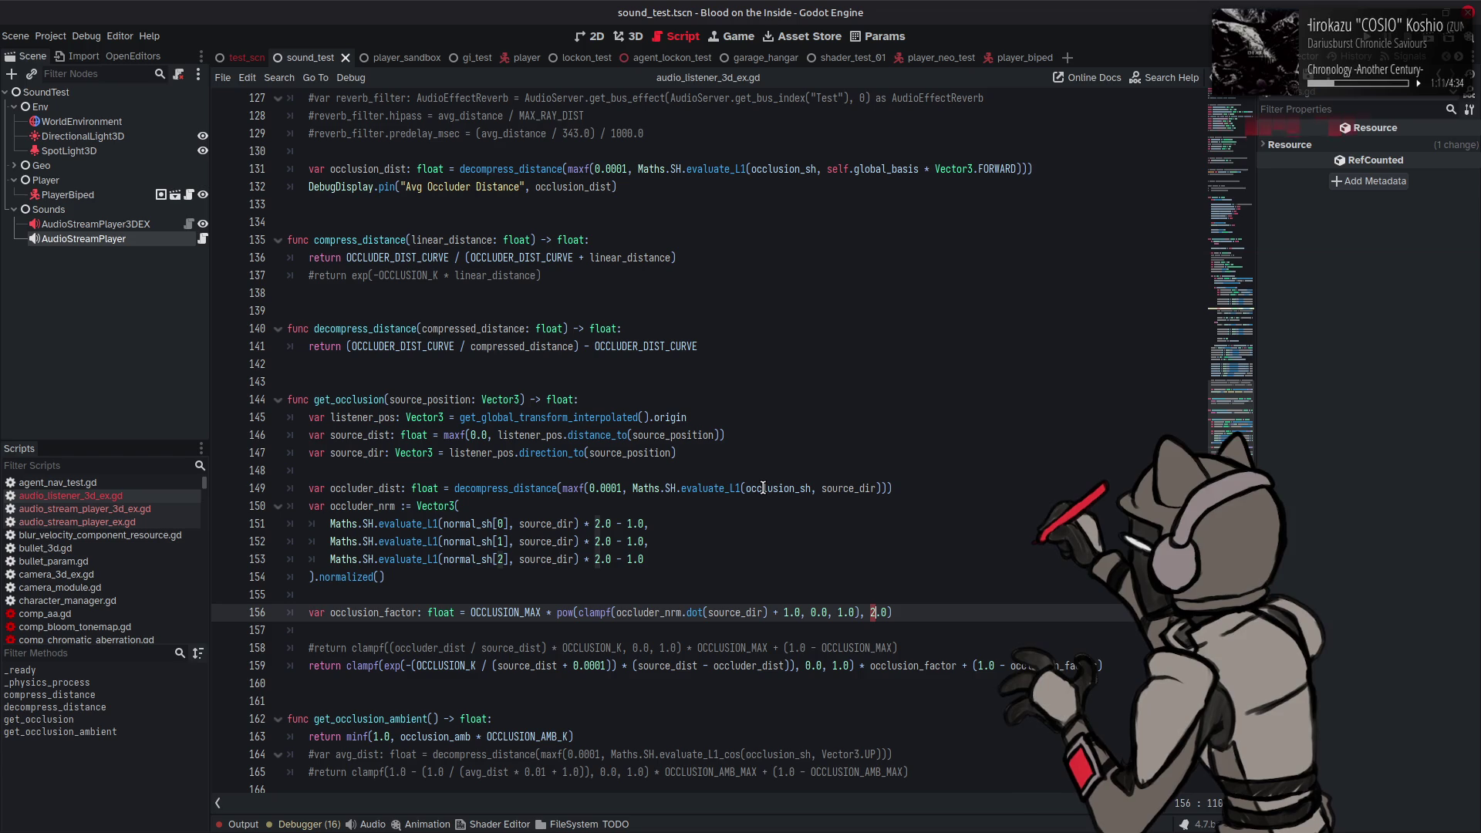
# Step: Delete the + 1.0 offset from line 156, save, and test by walking past the wall
pyautogui.moveTo(761, 489)
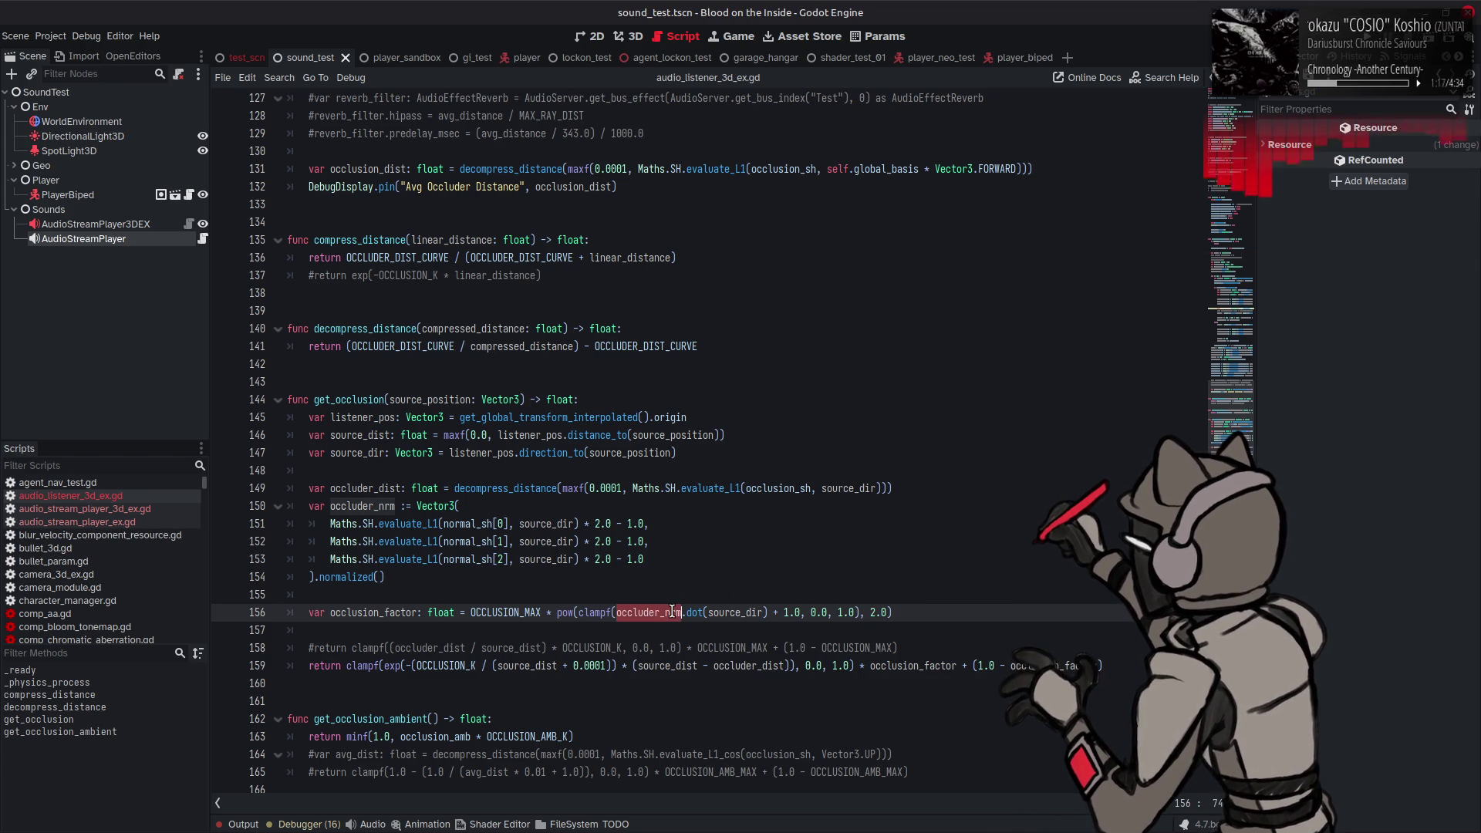
pyautogui.doubleClick(745, 612)
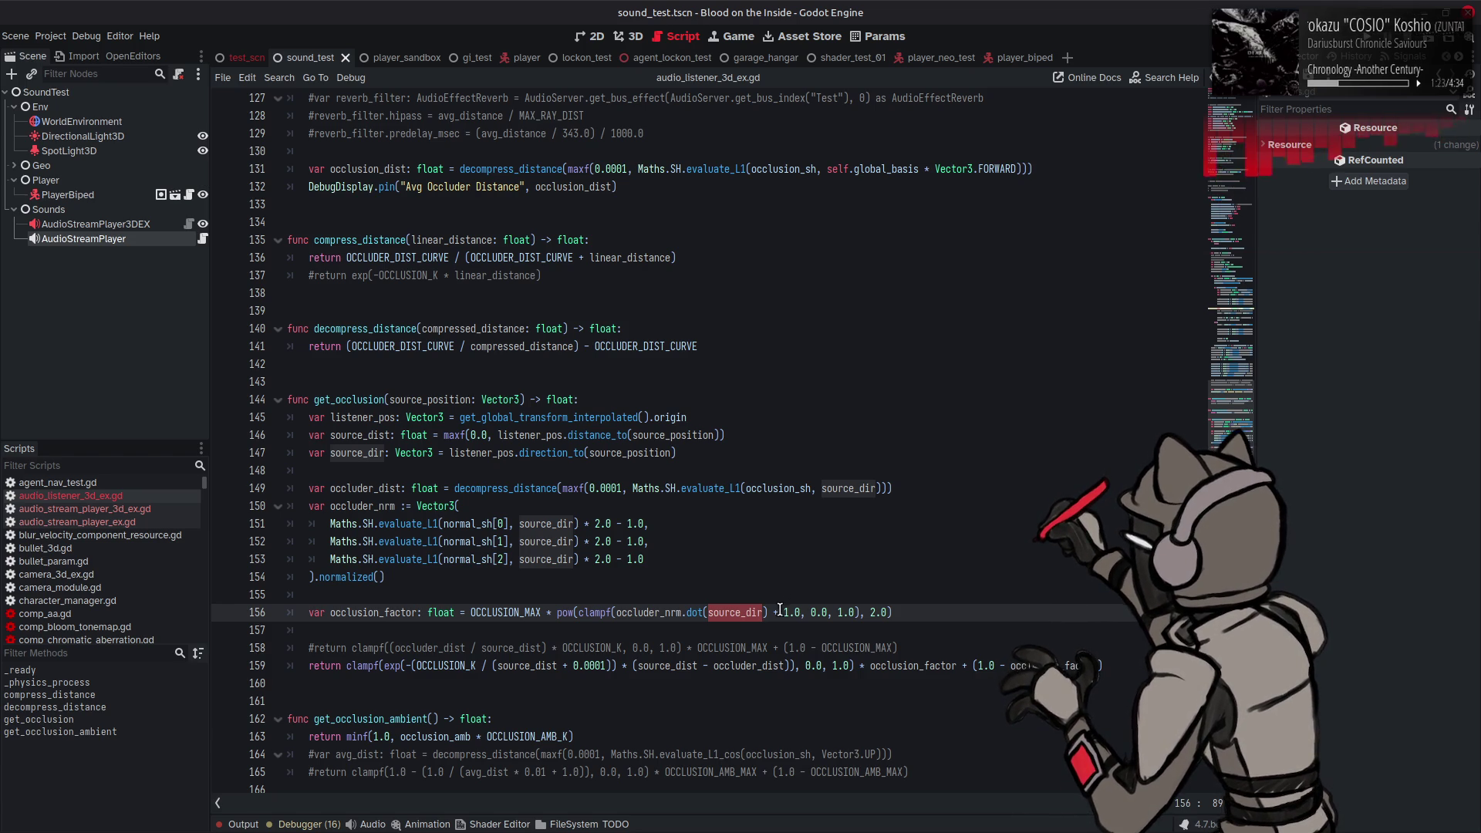
pyautogui.moveTo(770, 612); pyautogui.dragTo(803, 612)
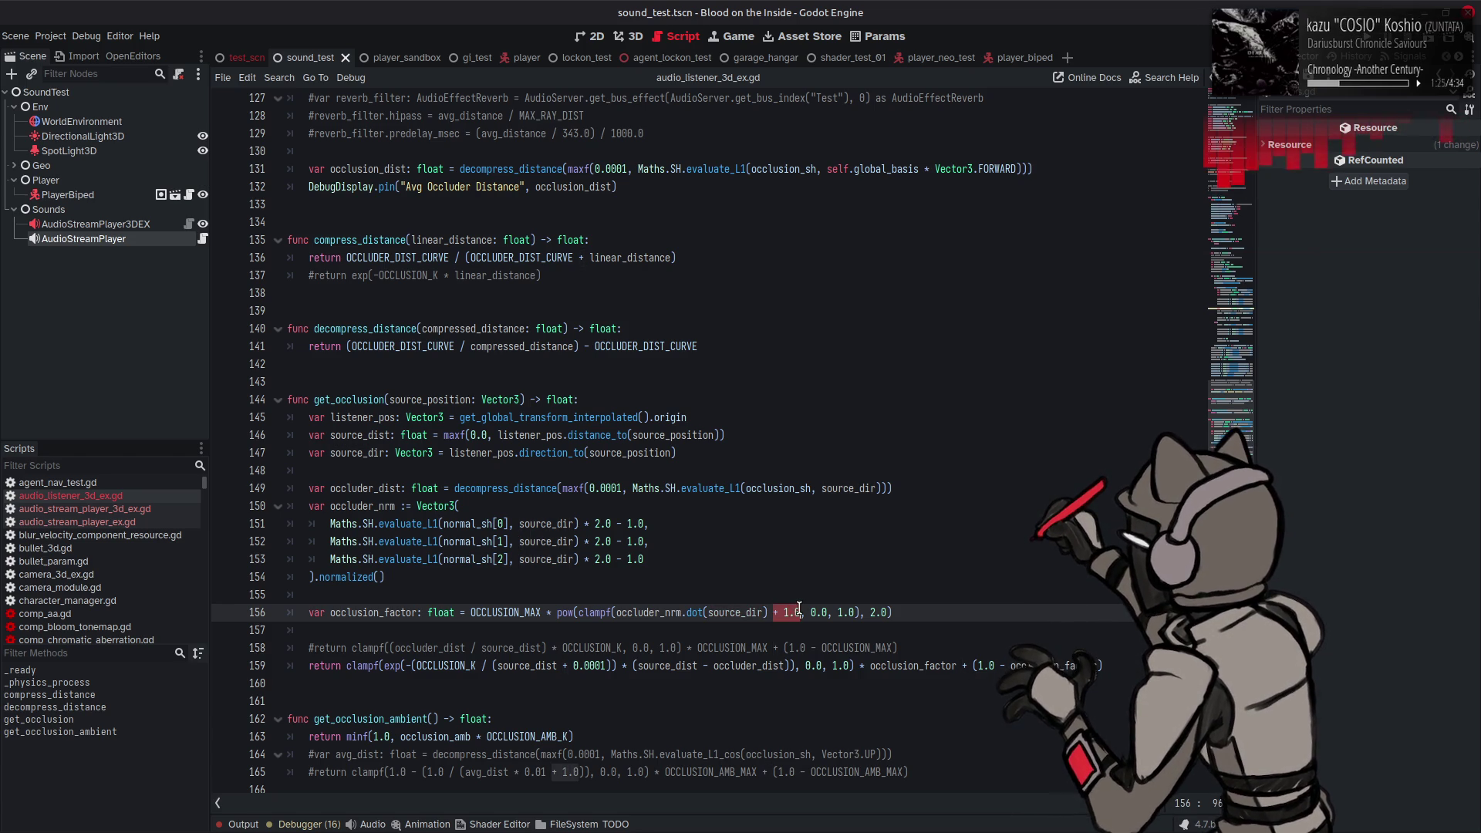
pyautogui.press('BackSpace')
pyautogui.hotkey('ctrl', 's')
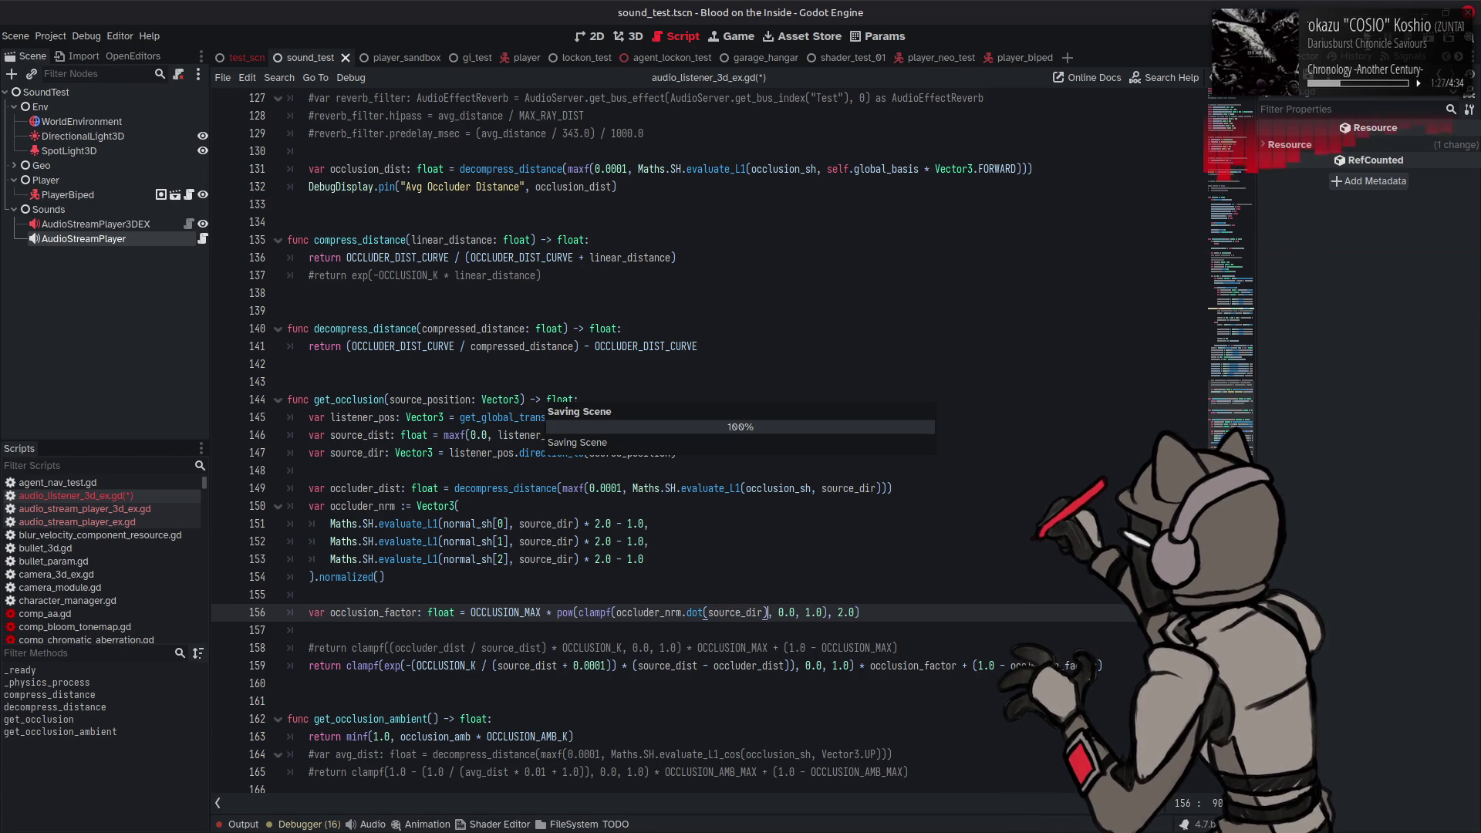
pyautogui.press('F6')
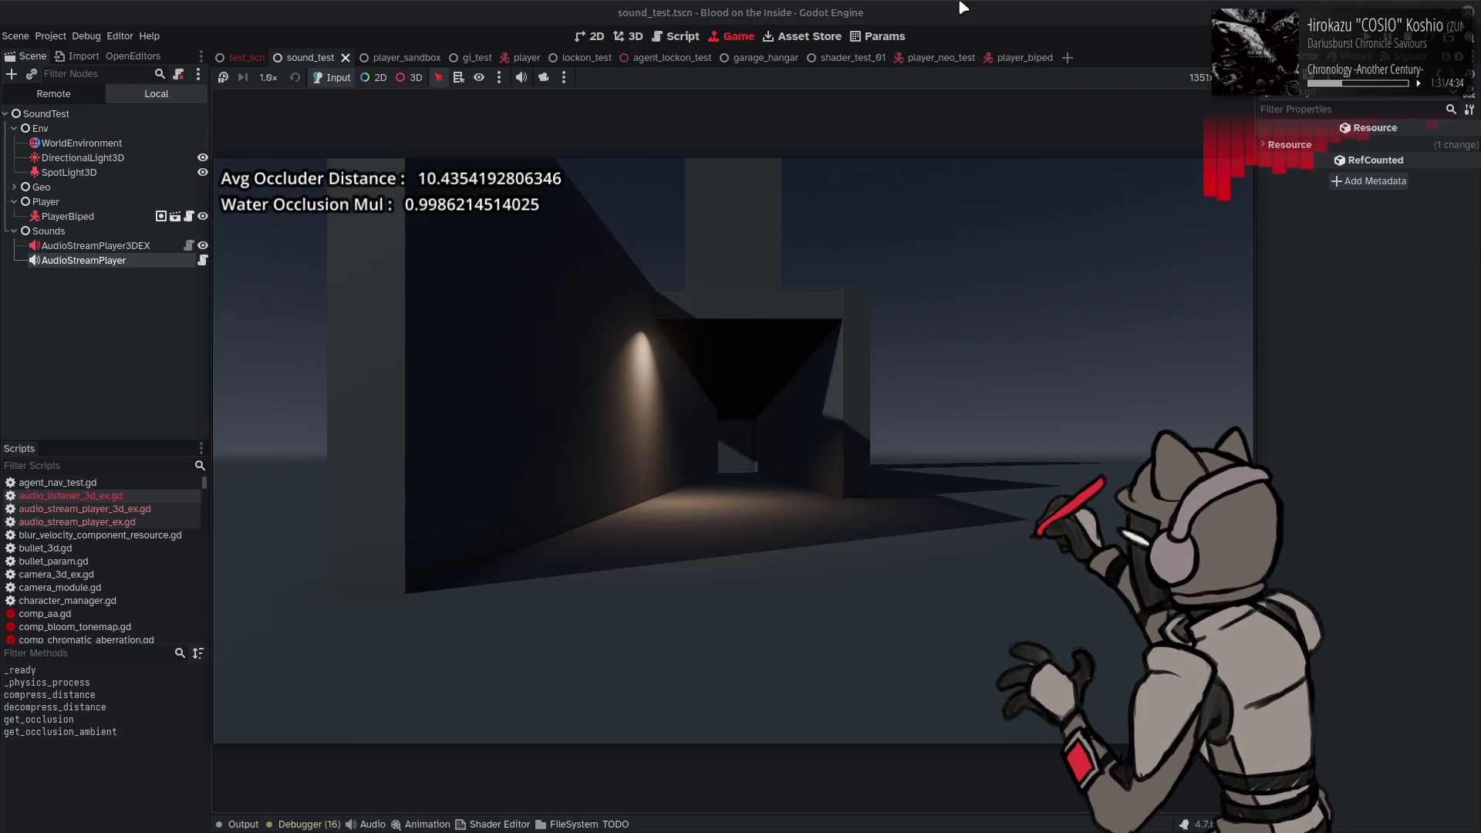
pyautogui.press('a')
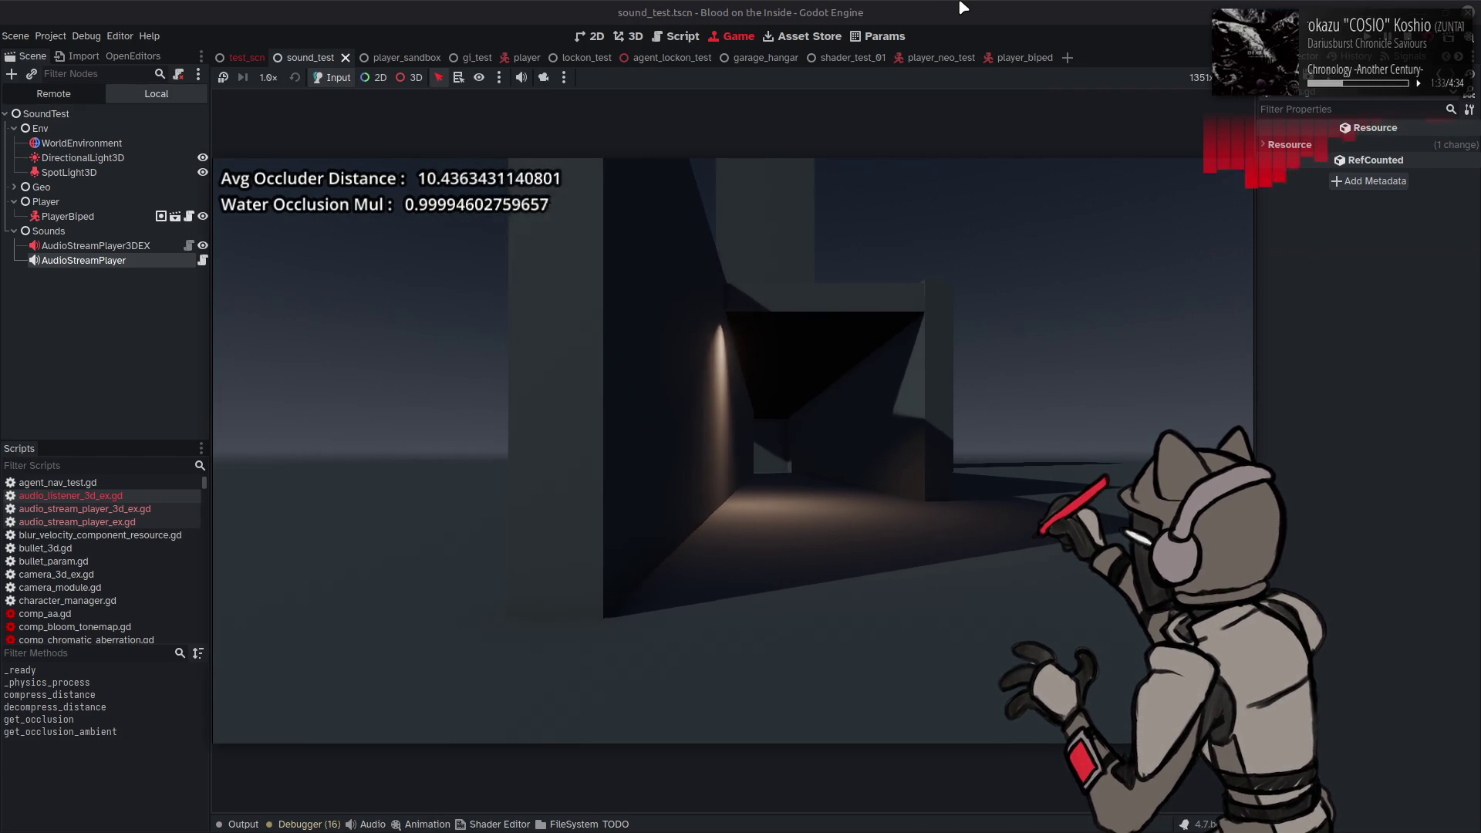
pyautogui.press('a')
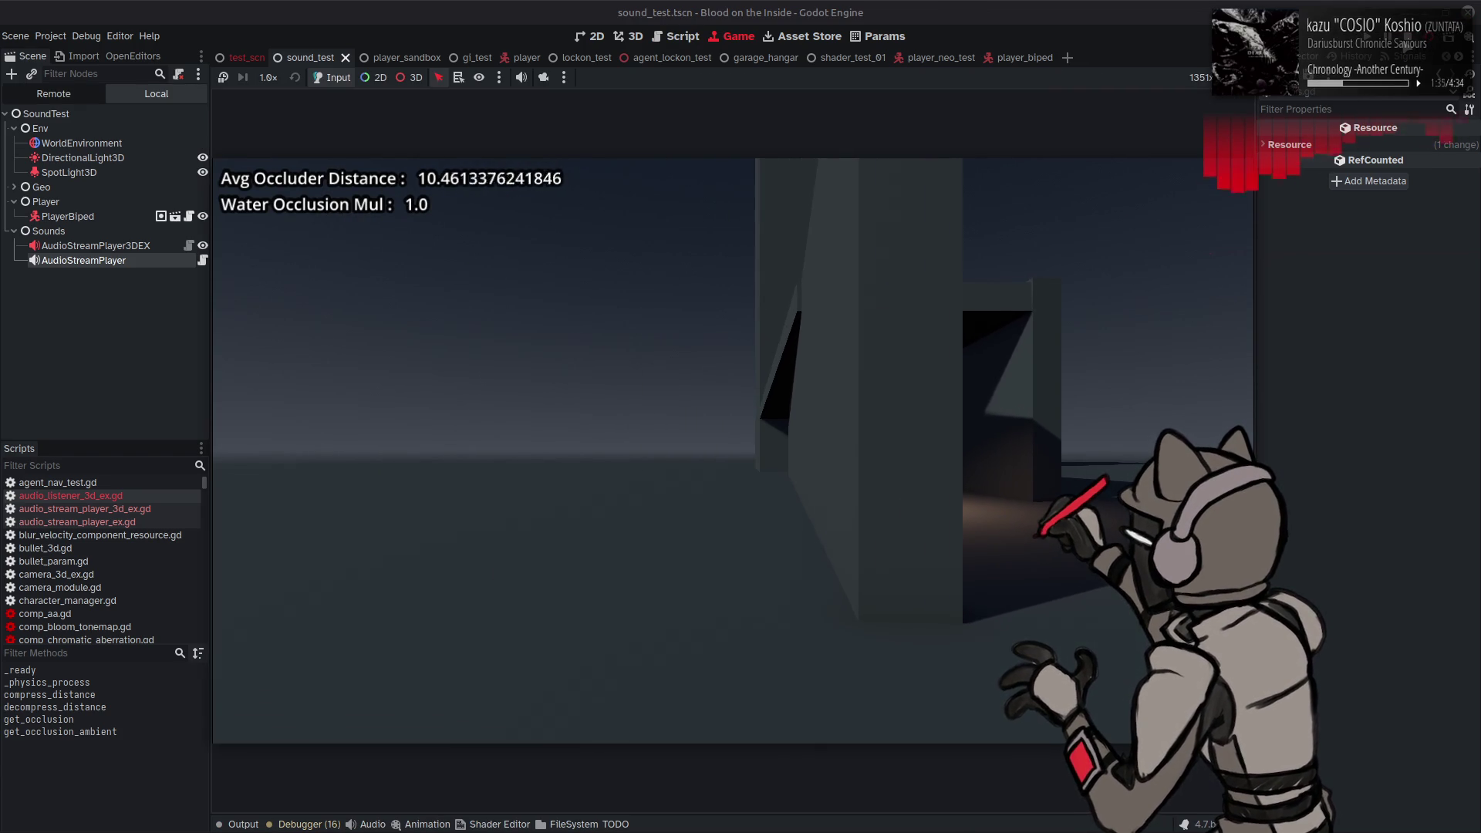
pyautogui.press('F8')
# Step: Change the pow exponent to 1.0, save, and rerun the scene
pyautogui.click(832, 611)
pyautogui.write(', 0.0, 1.0), 2.0)')
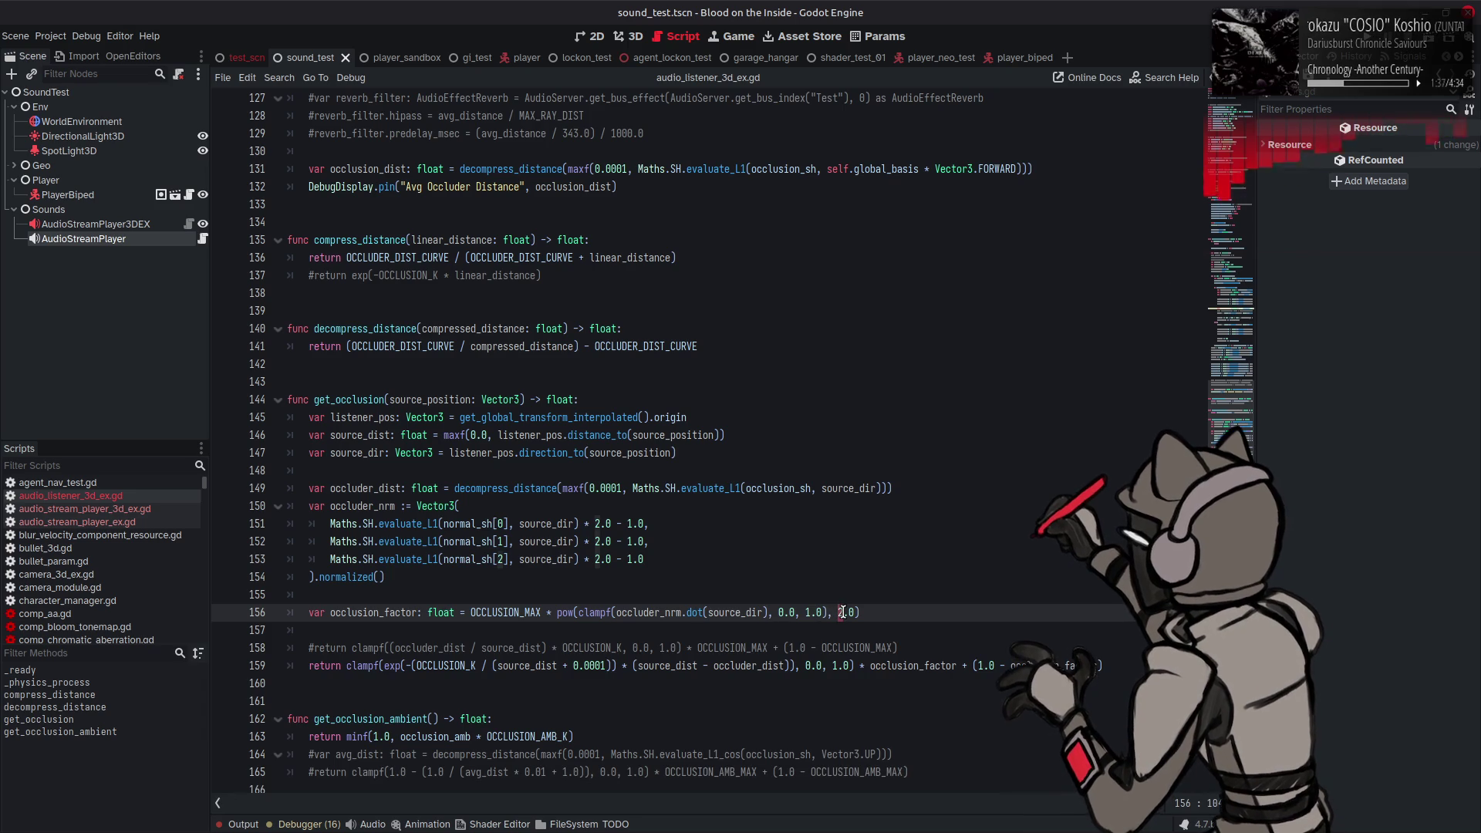
pyautogui.press('Right')
pyautogui.press('Delete')
pyautogui.write('1')
pyautogui.hotkey('ctrl', 's')
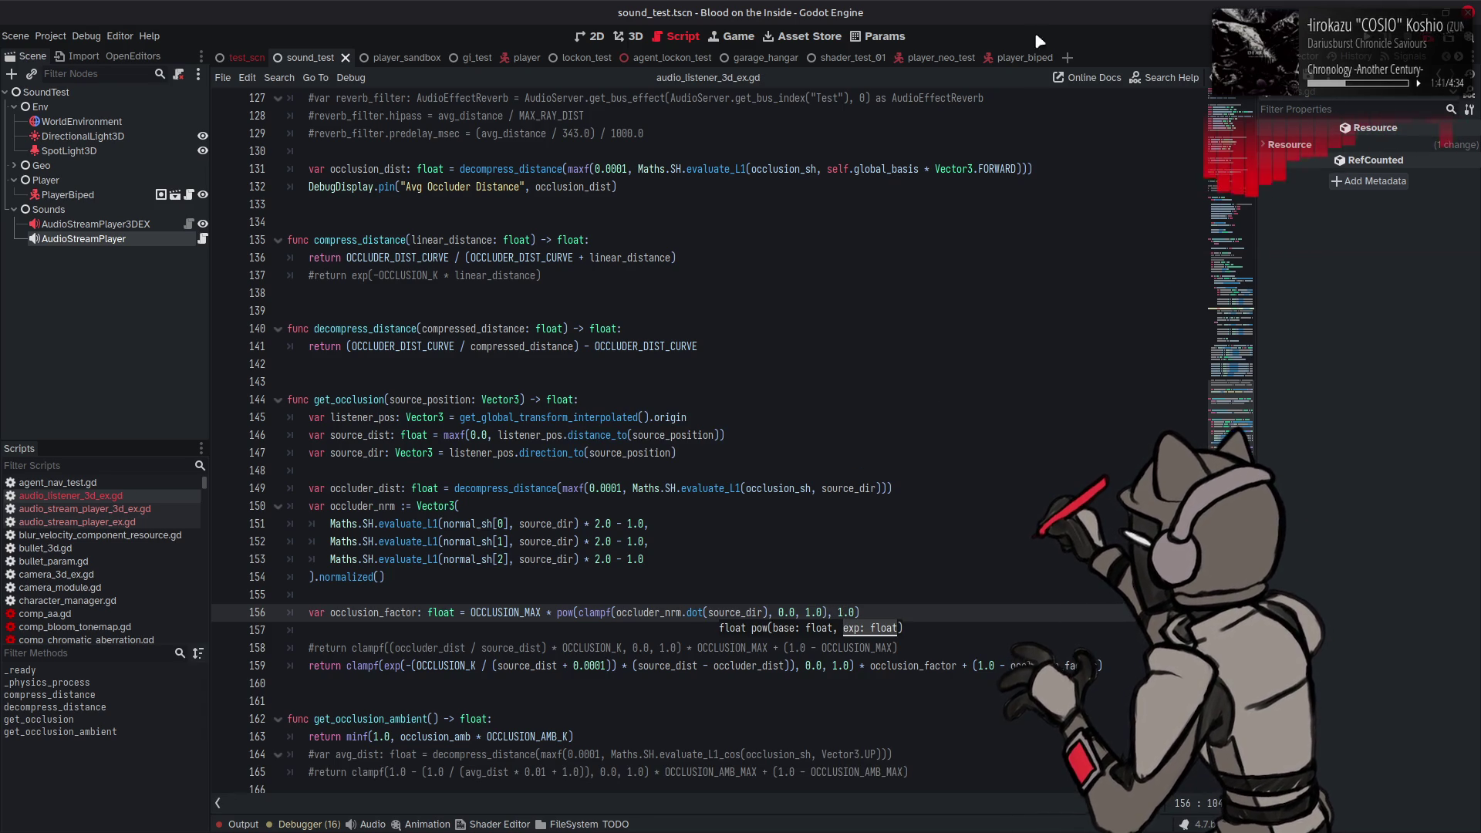
pyautogui.press('F6')
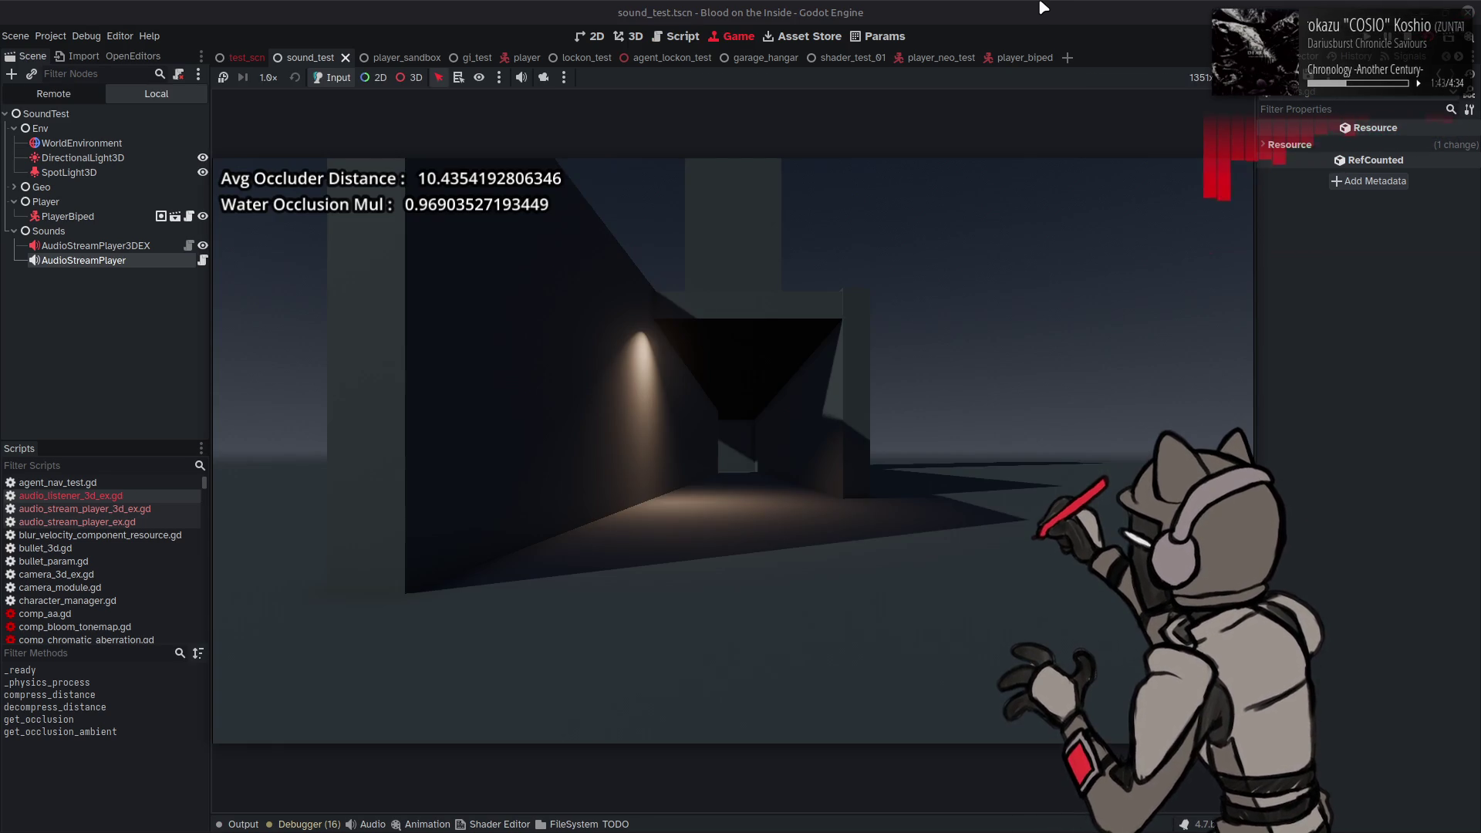
# Step: Walk the player through the doorway and down the dark corridor
pyautogui.press('a')
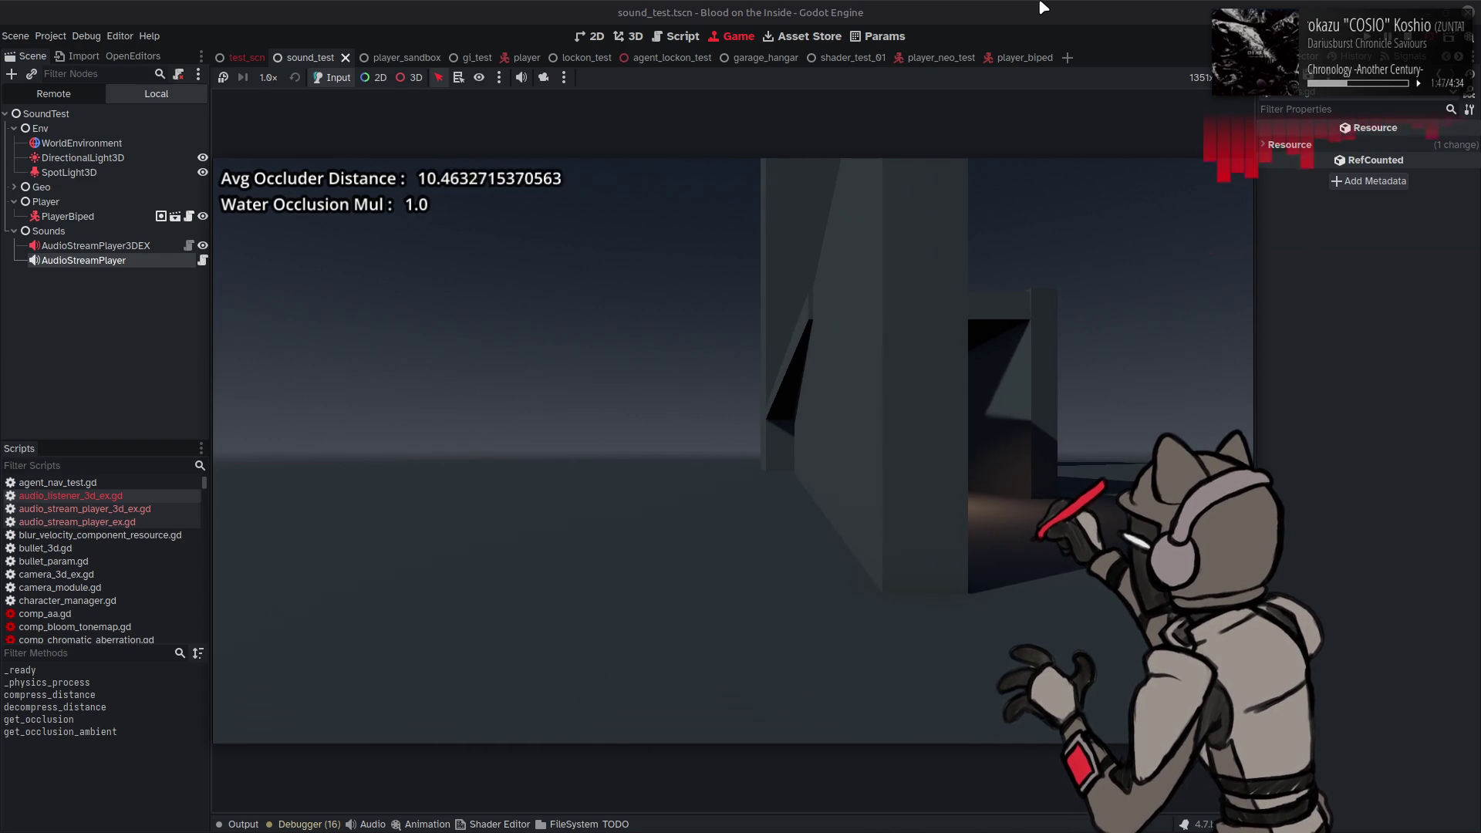
pyautogui.press('d')
pyautogui.press('w')
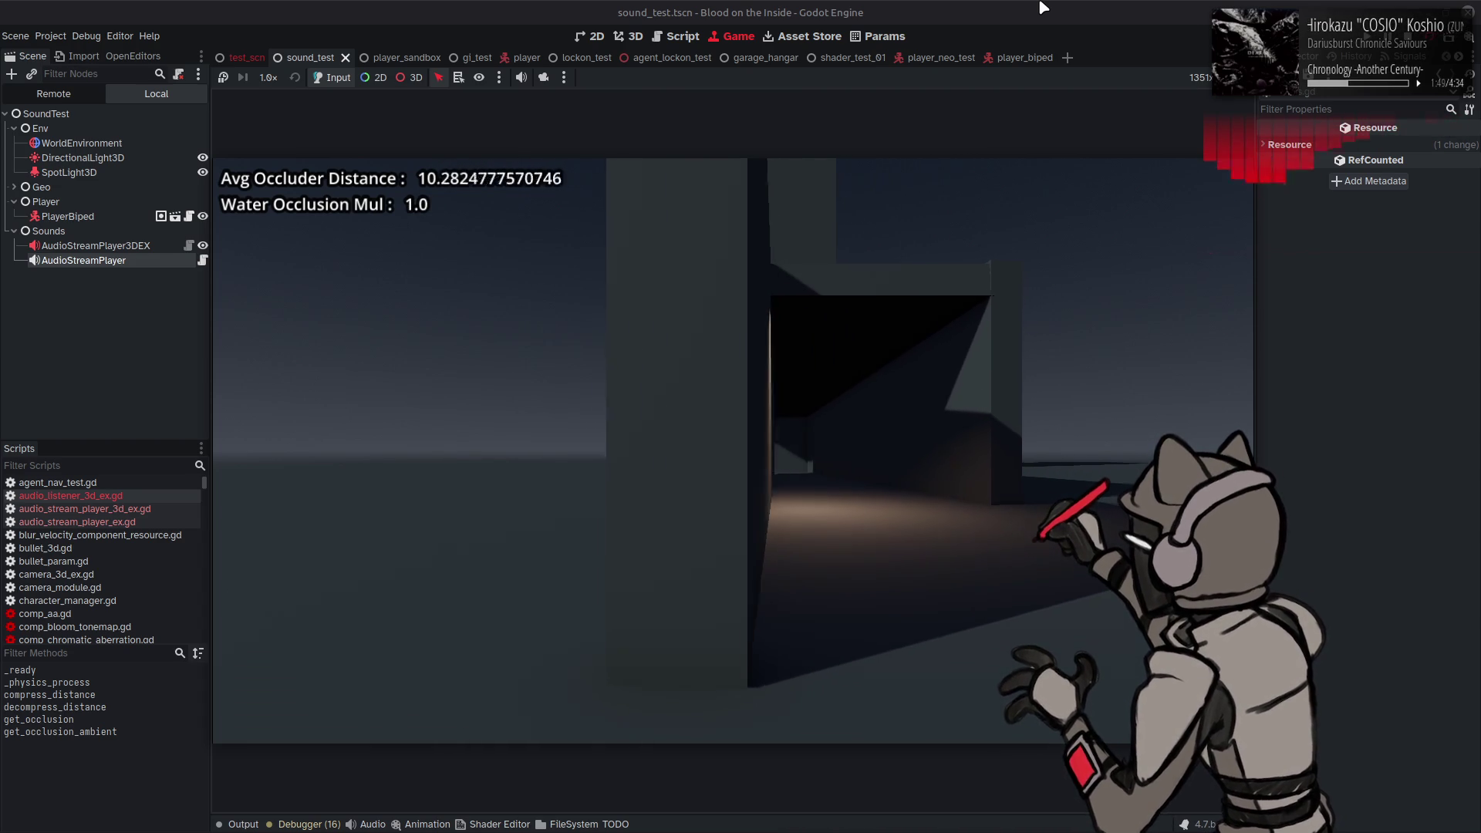
pyautogui.press('w')
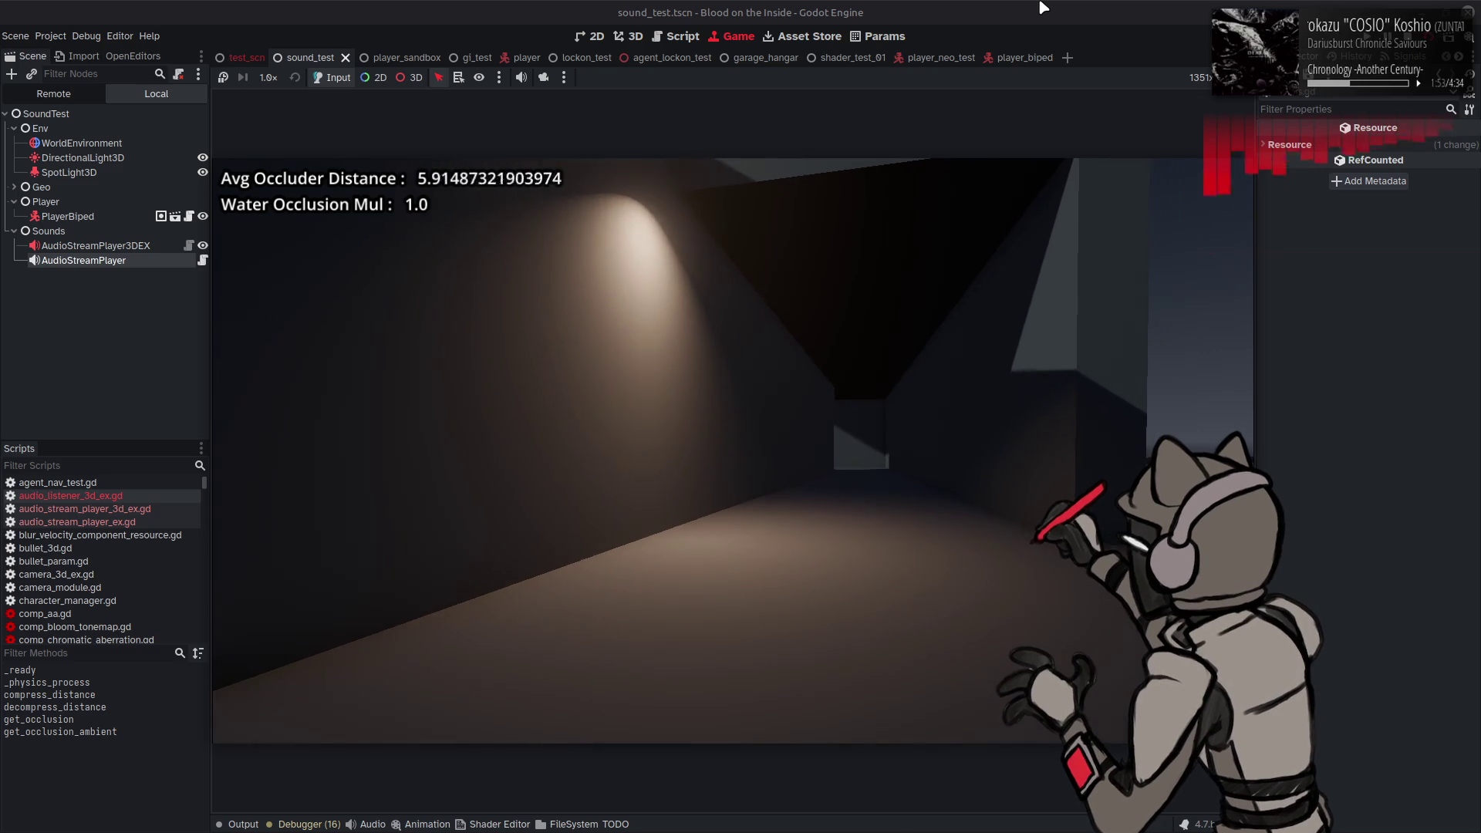
pyautogui.press('Left')
pyautogui.press('Right')
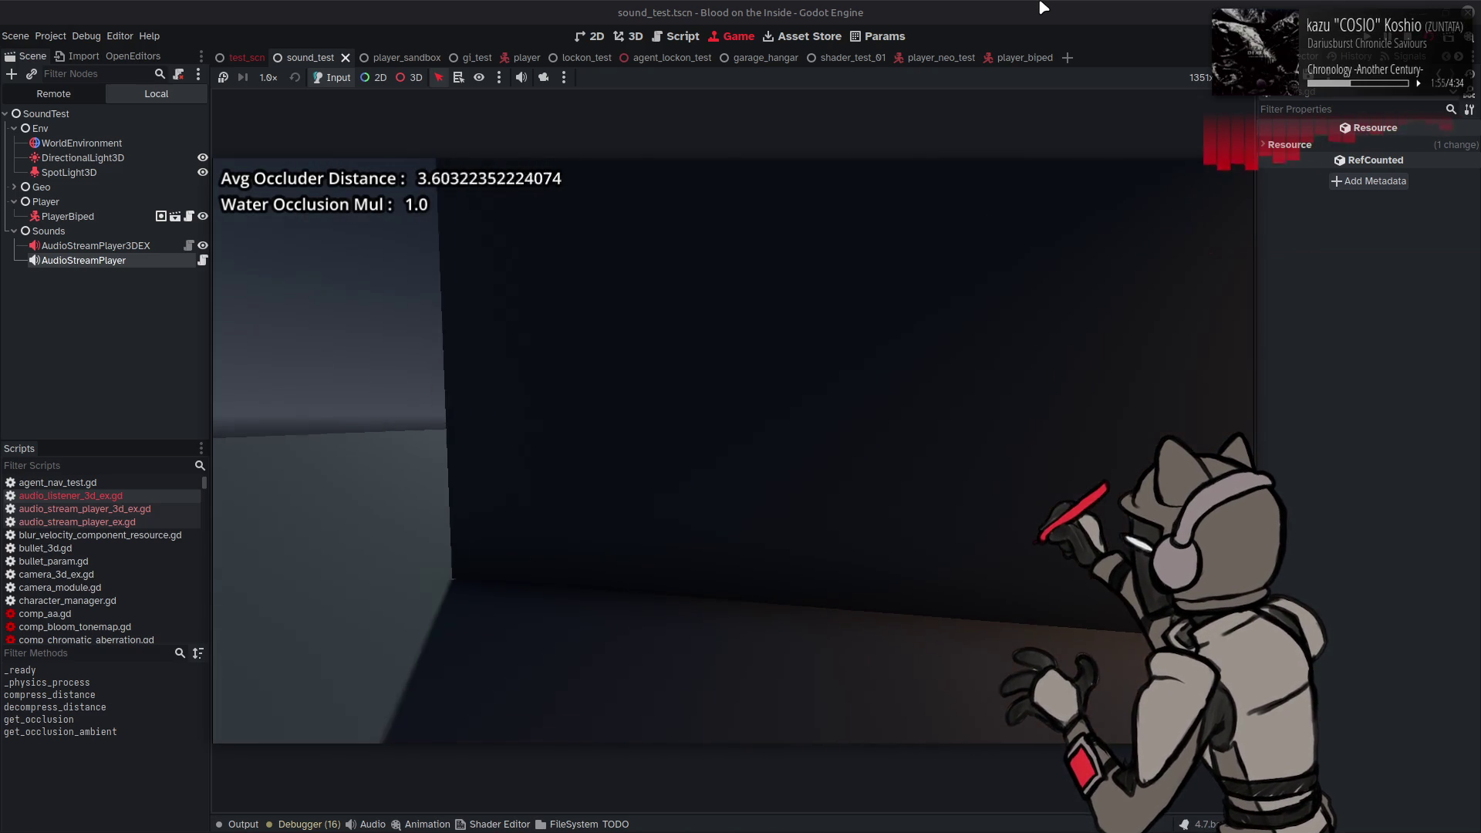
pyautogui.press('Right')
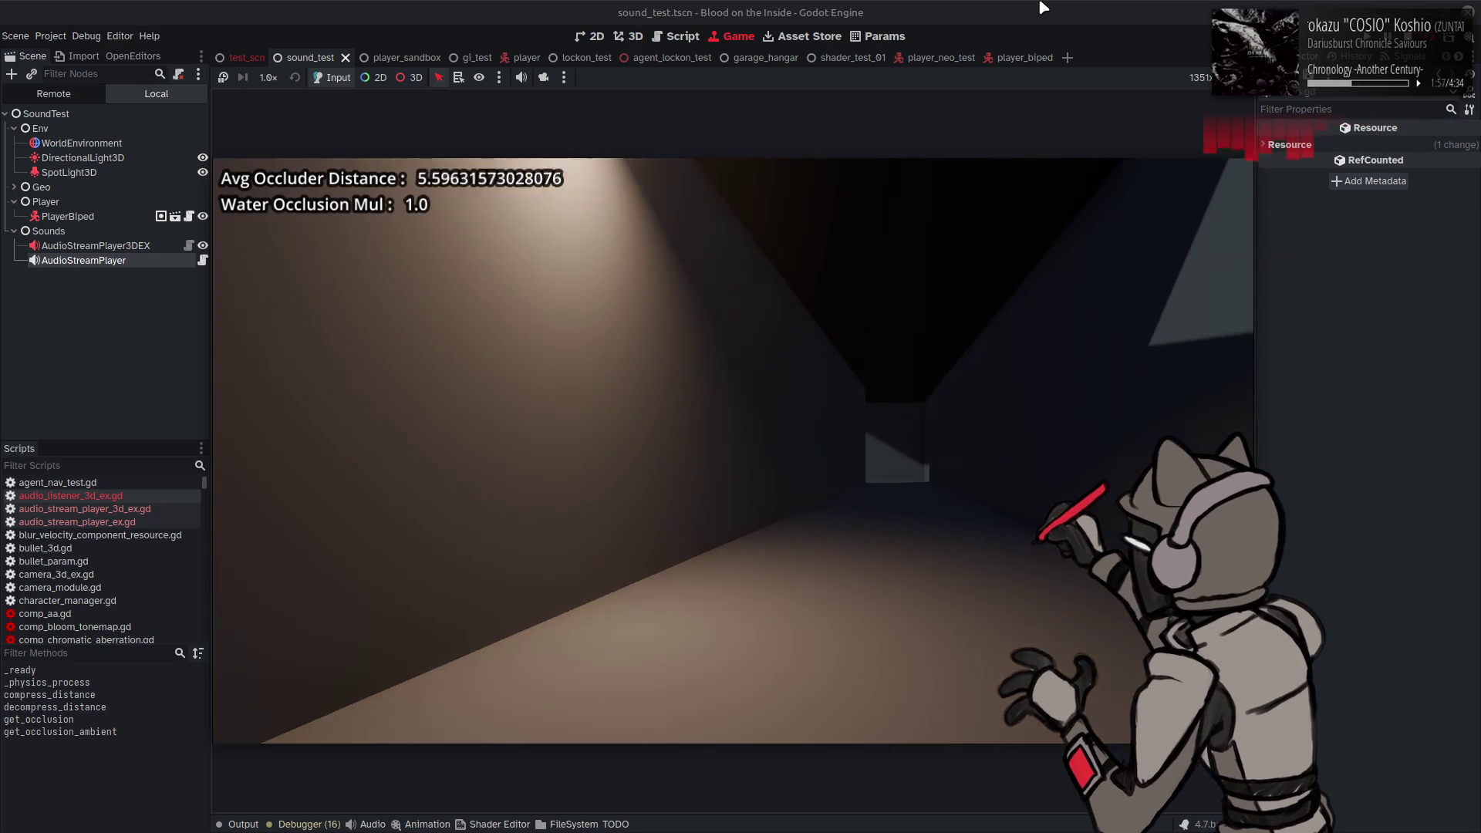
pyautogui.press('w')
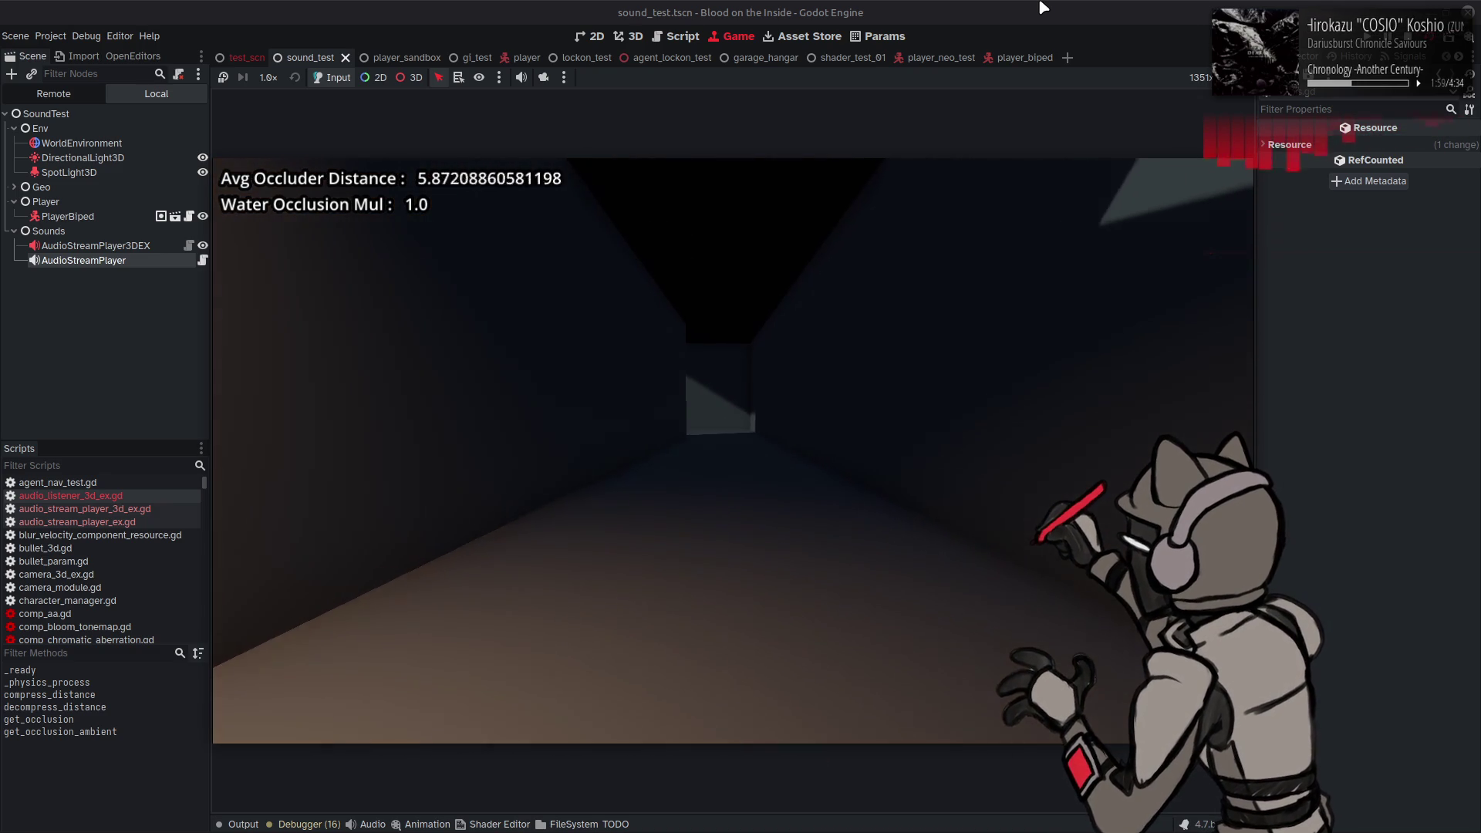
pyautogui.press('w')
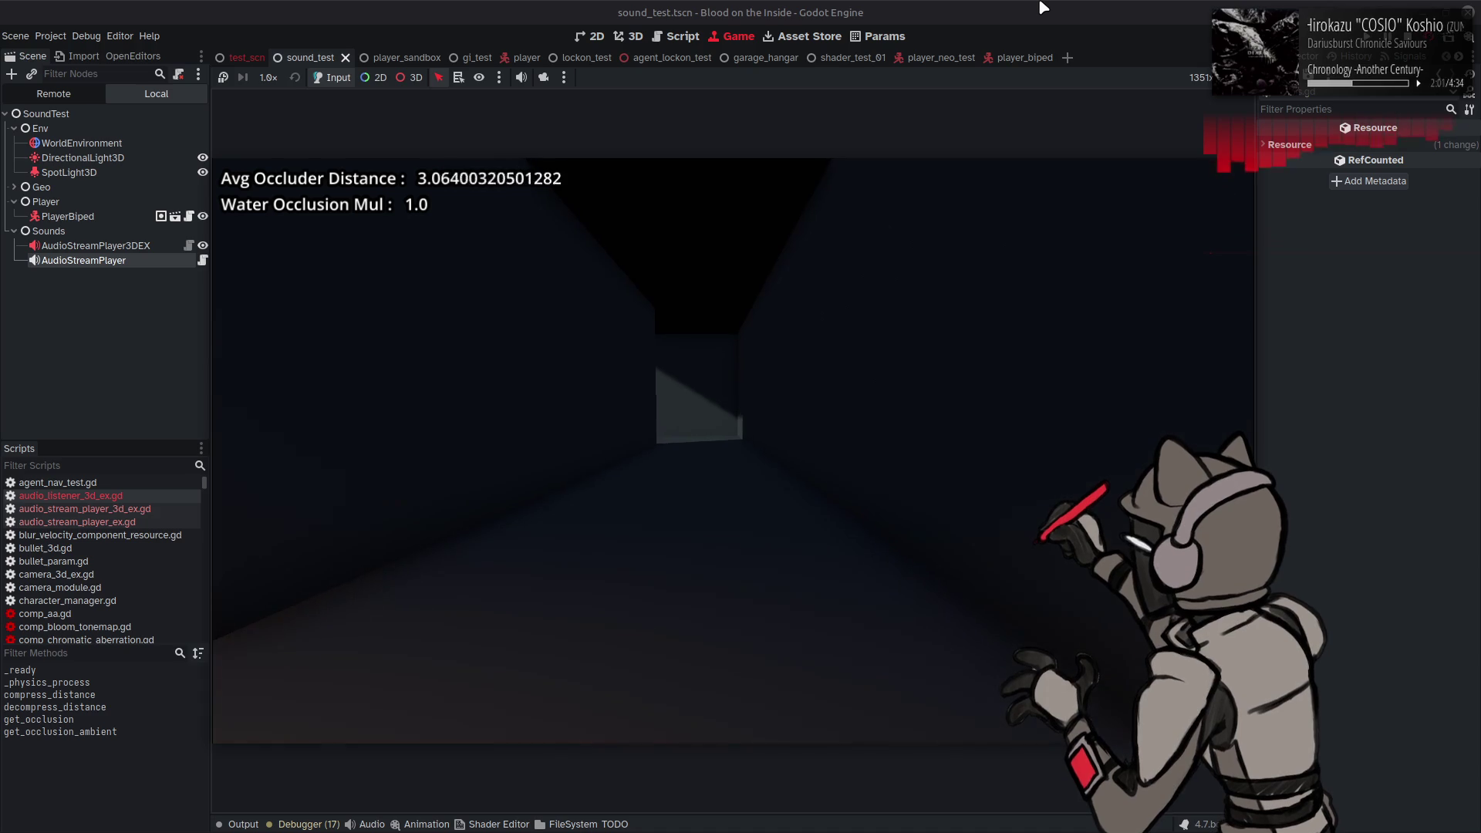
pyautogui.press('w')
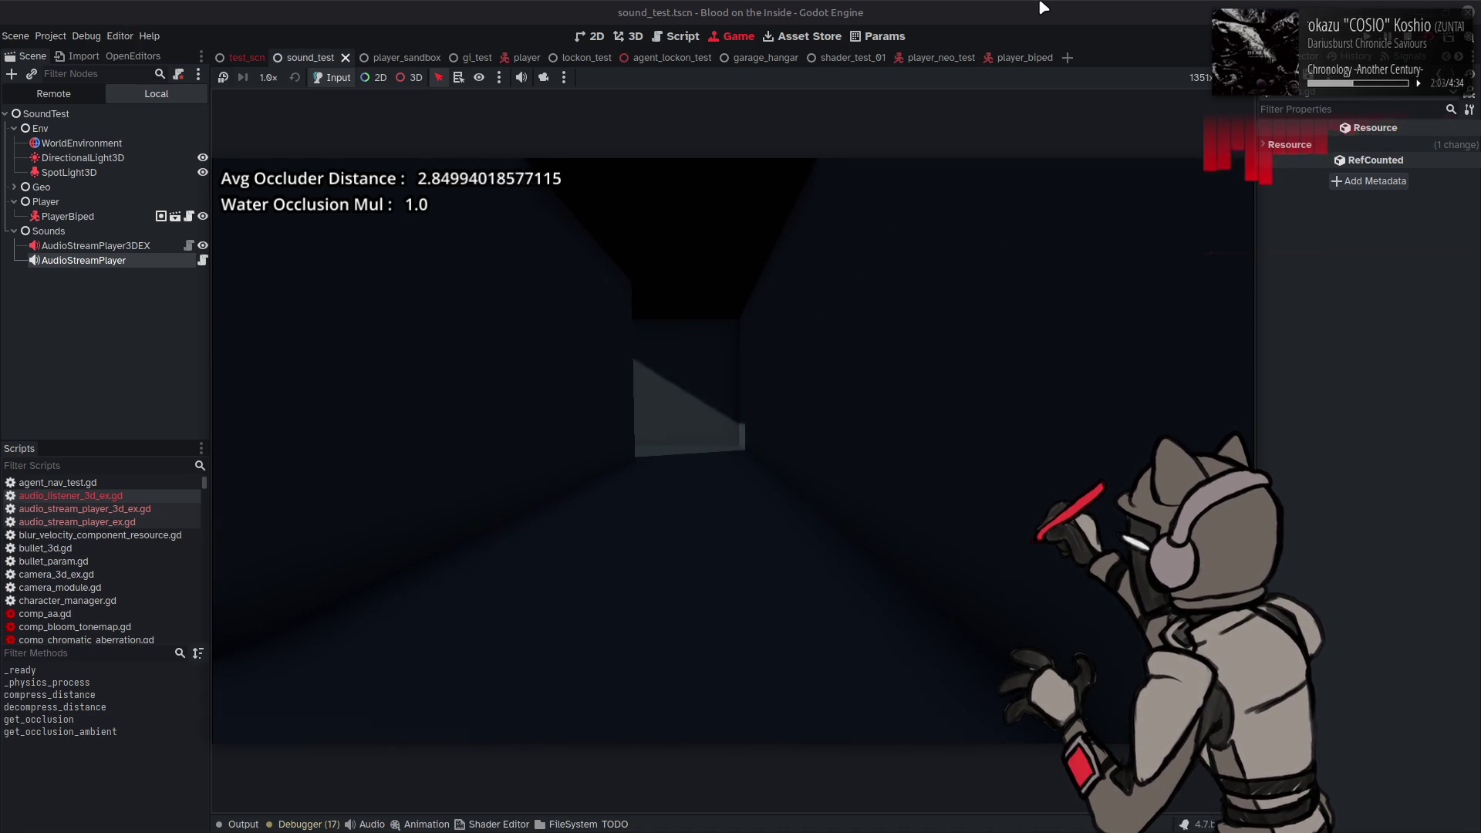
pyautogui.press('w')
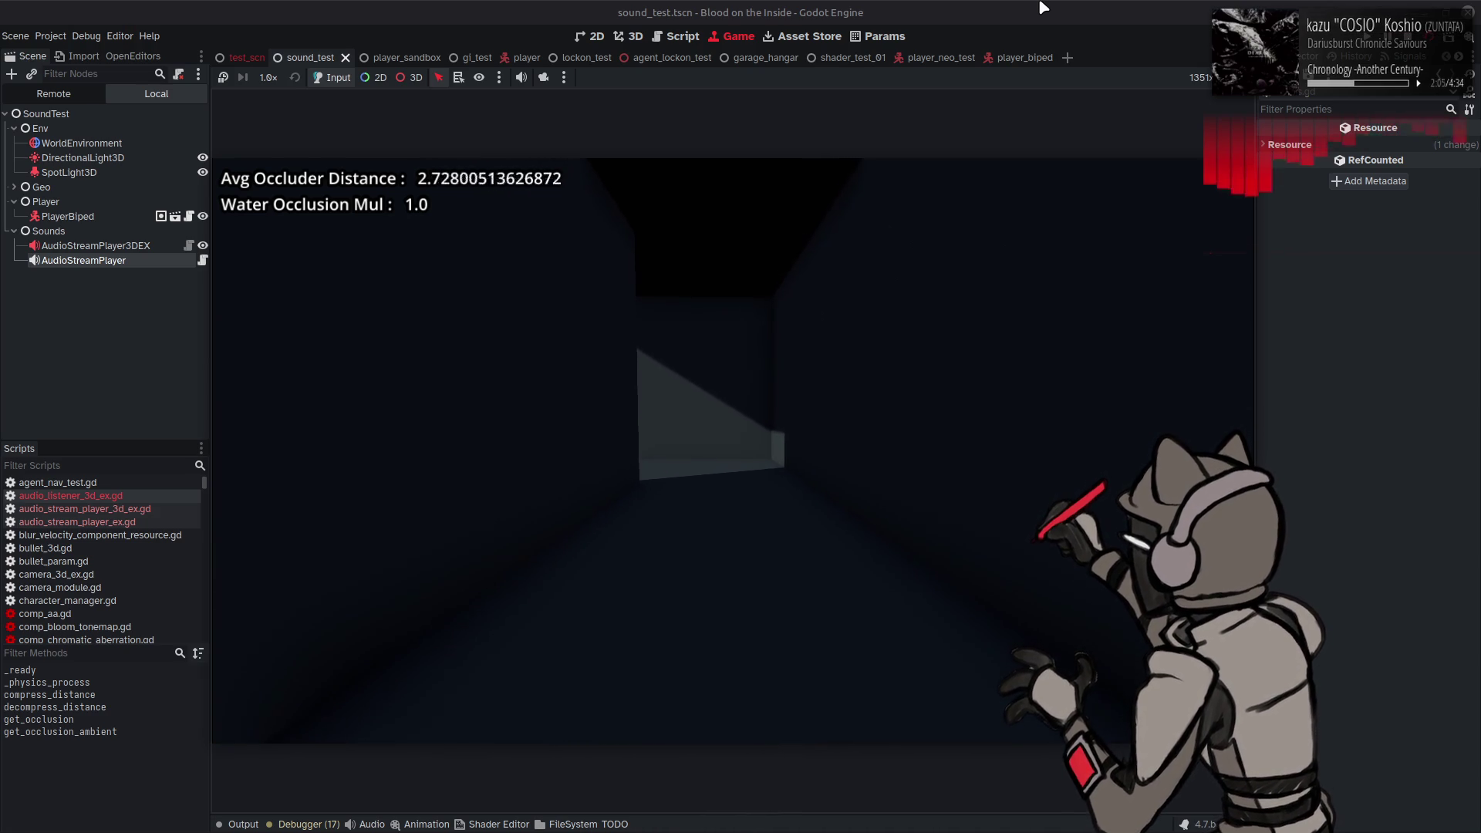
# Step: Test occlusion from several angles along the outer wall, then stop the game
pyautogui.press('a')
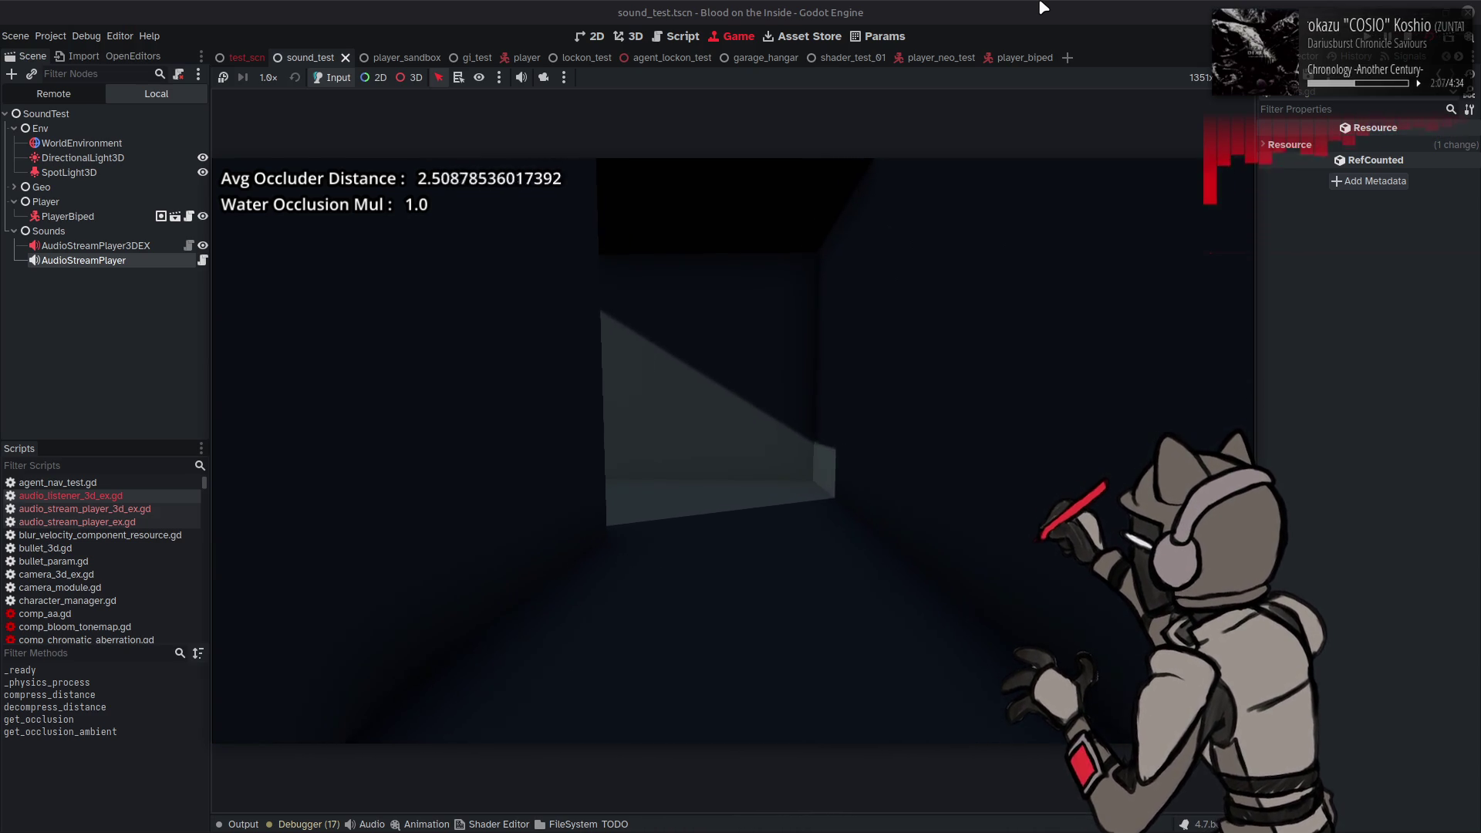
pyautogui.press('d')
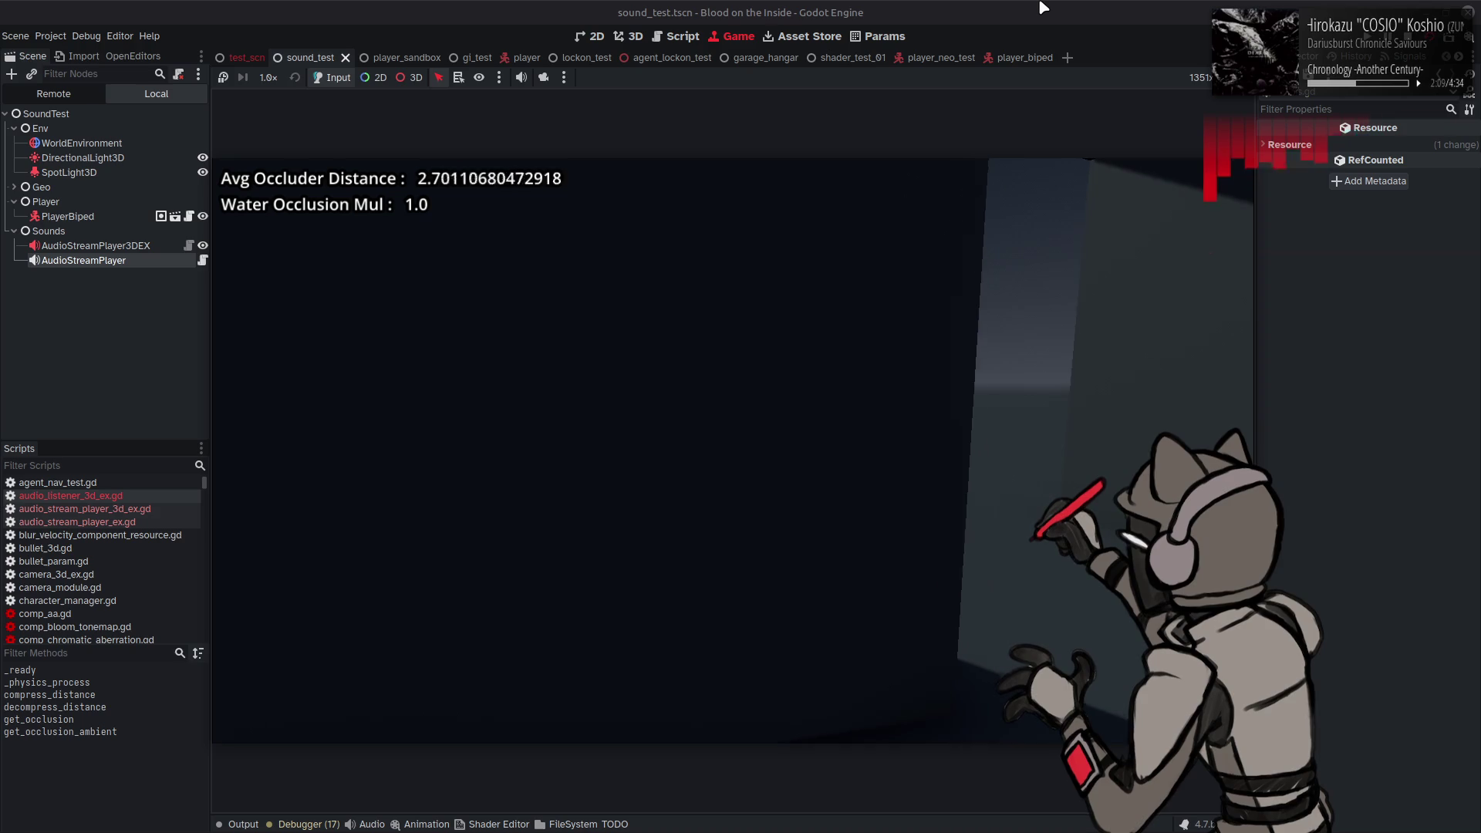
pyautogui.press('d')
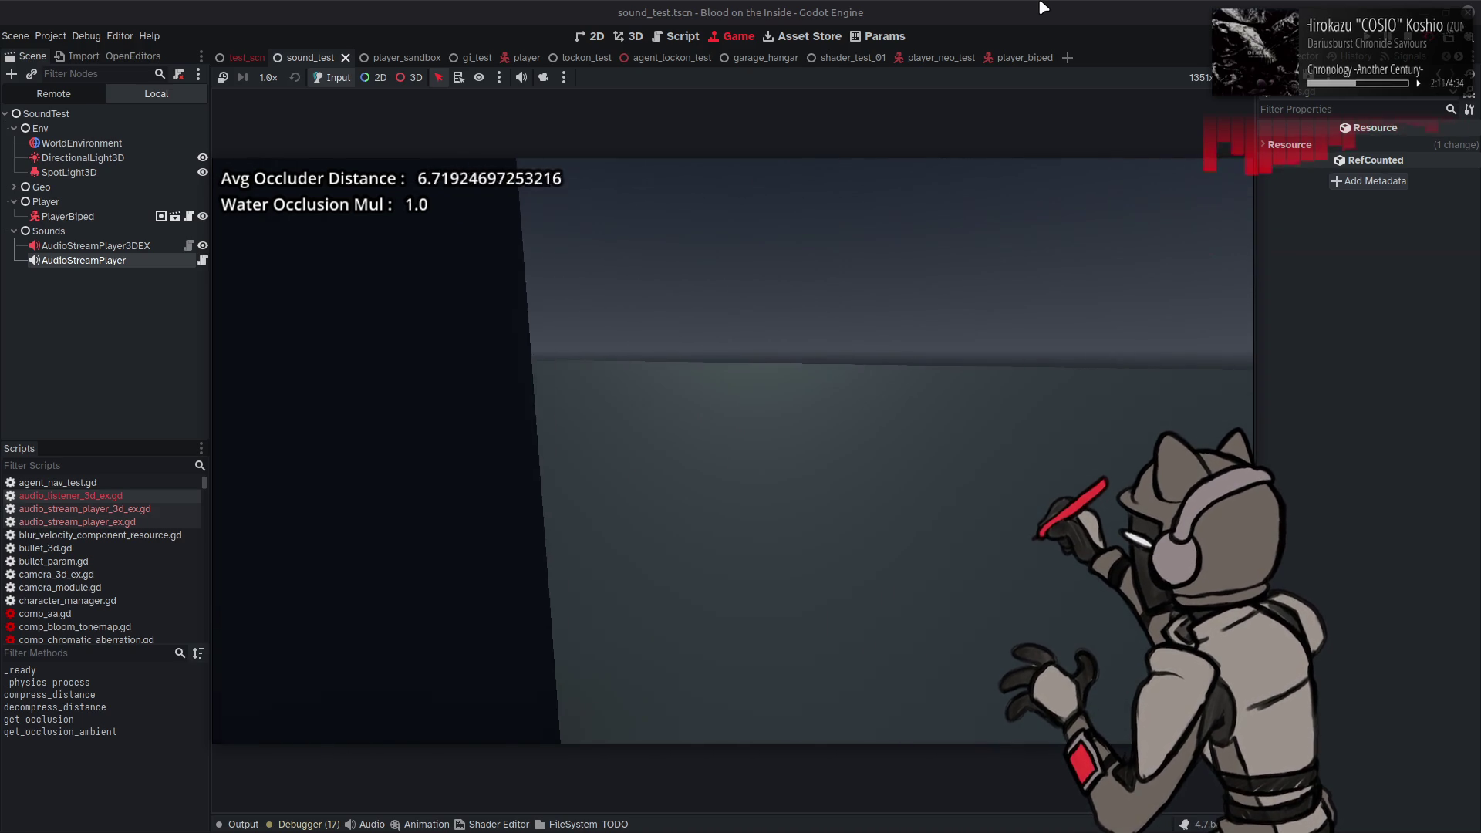
pyautogui.press('a')
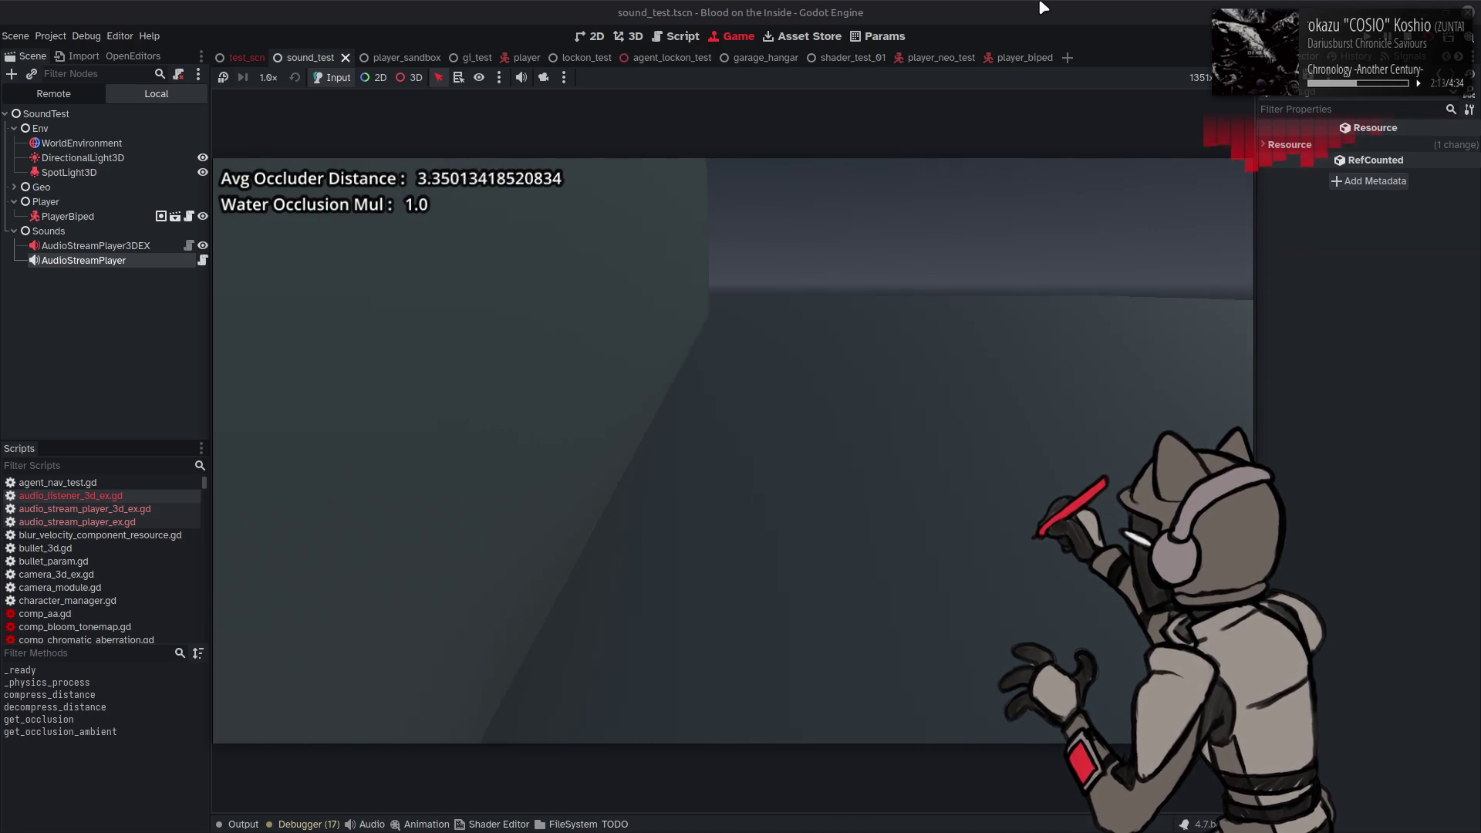
pyautogui.press('d')
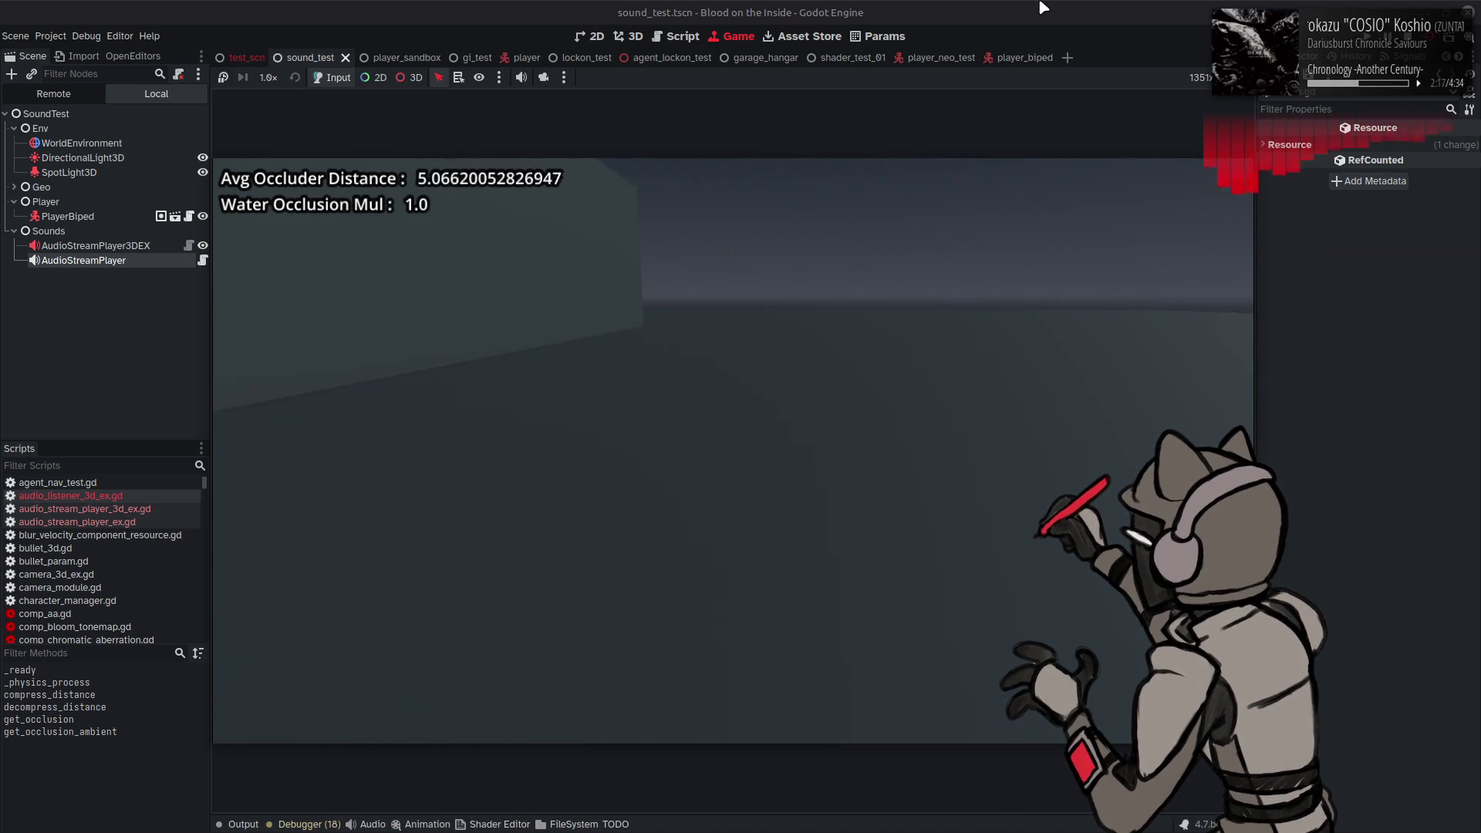
pyautogui.press('a')
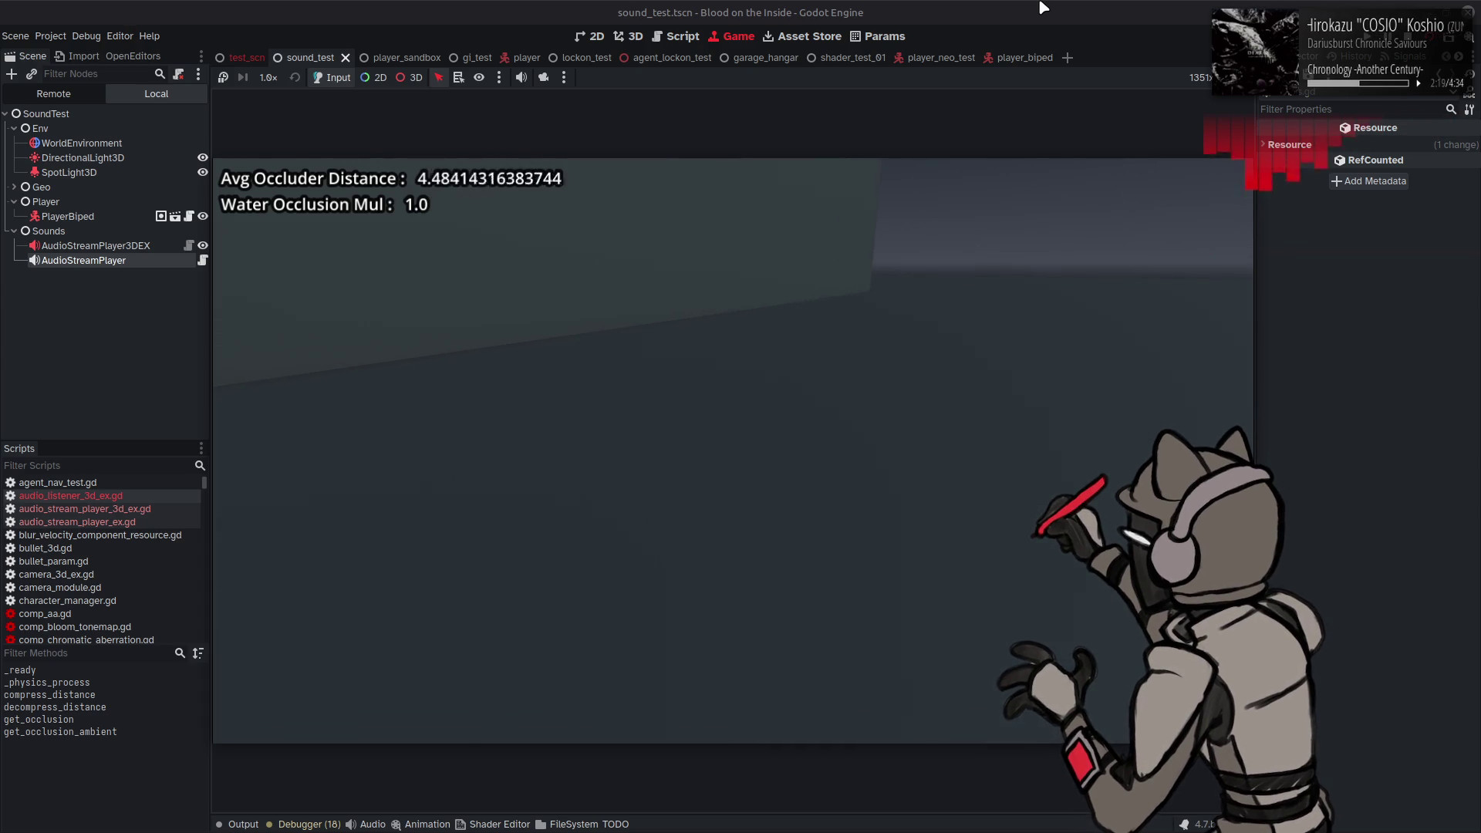
pyautogui.press('d')
pyautogui.press('w')
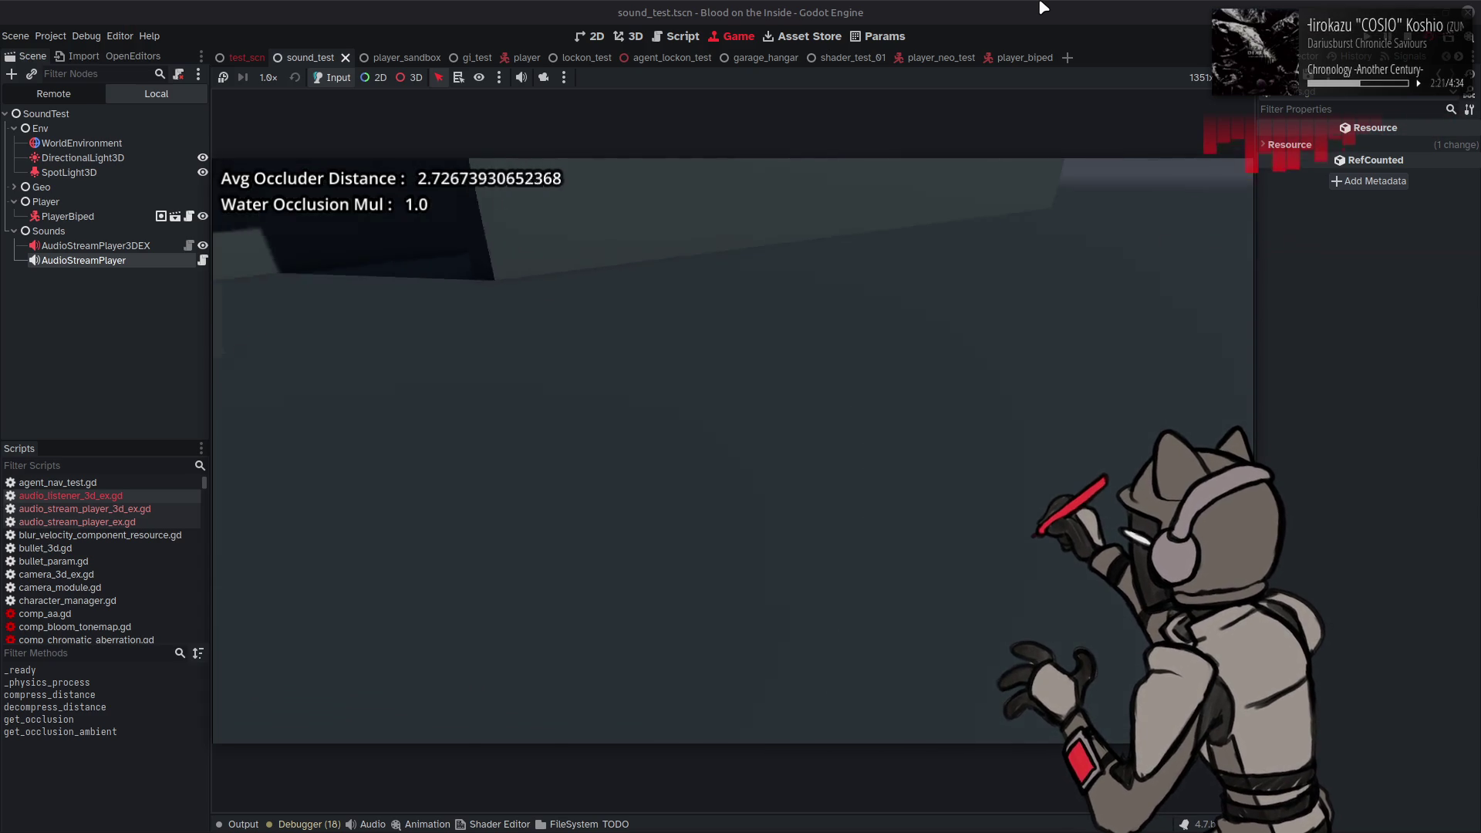
pyautogui.press('d')
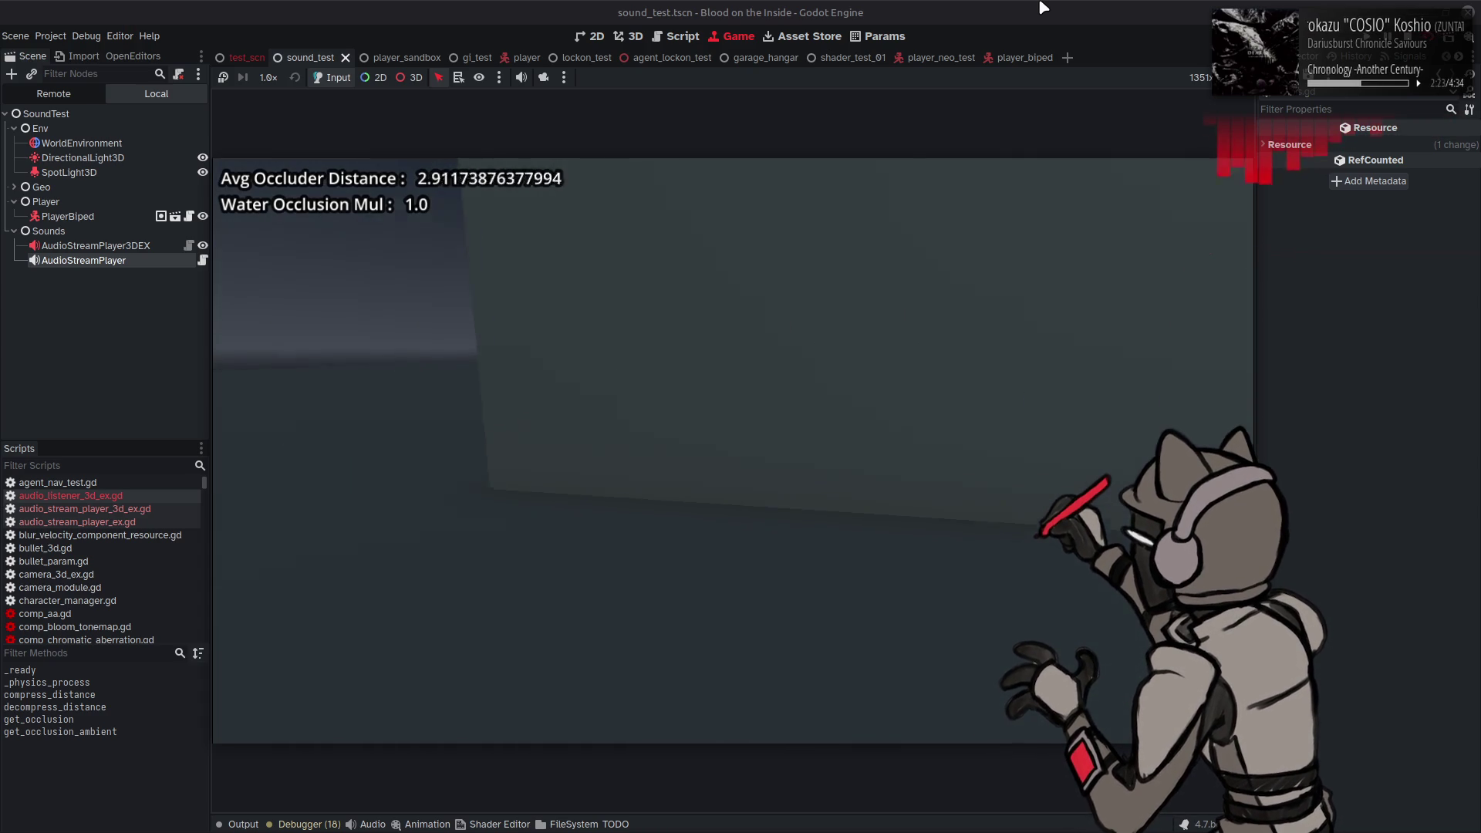
pyautogui.press('a')
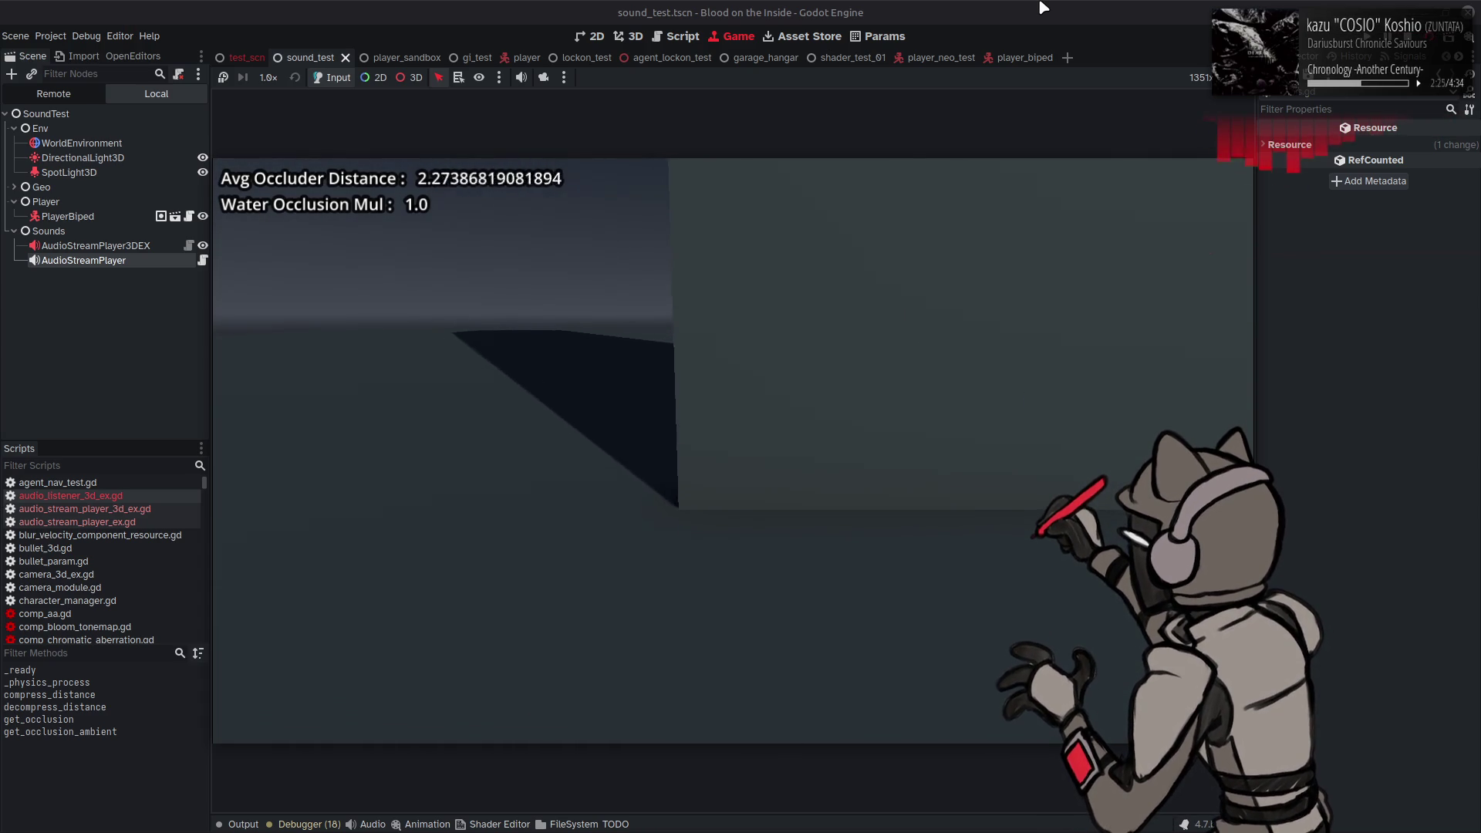
pyautogui.press('a')
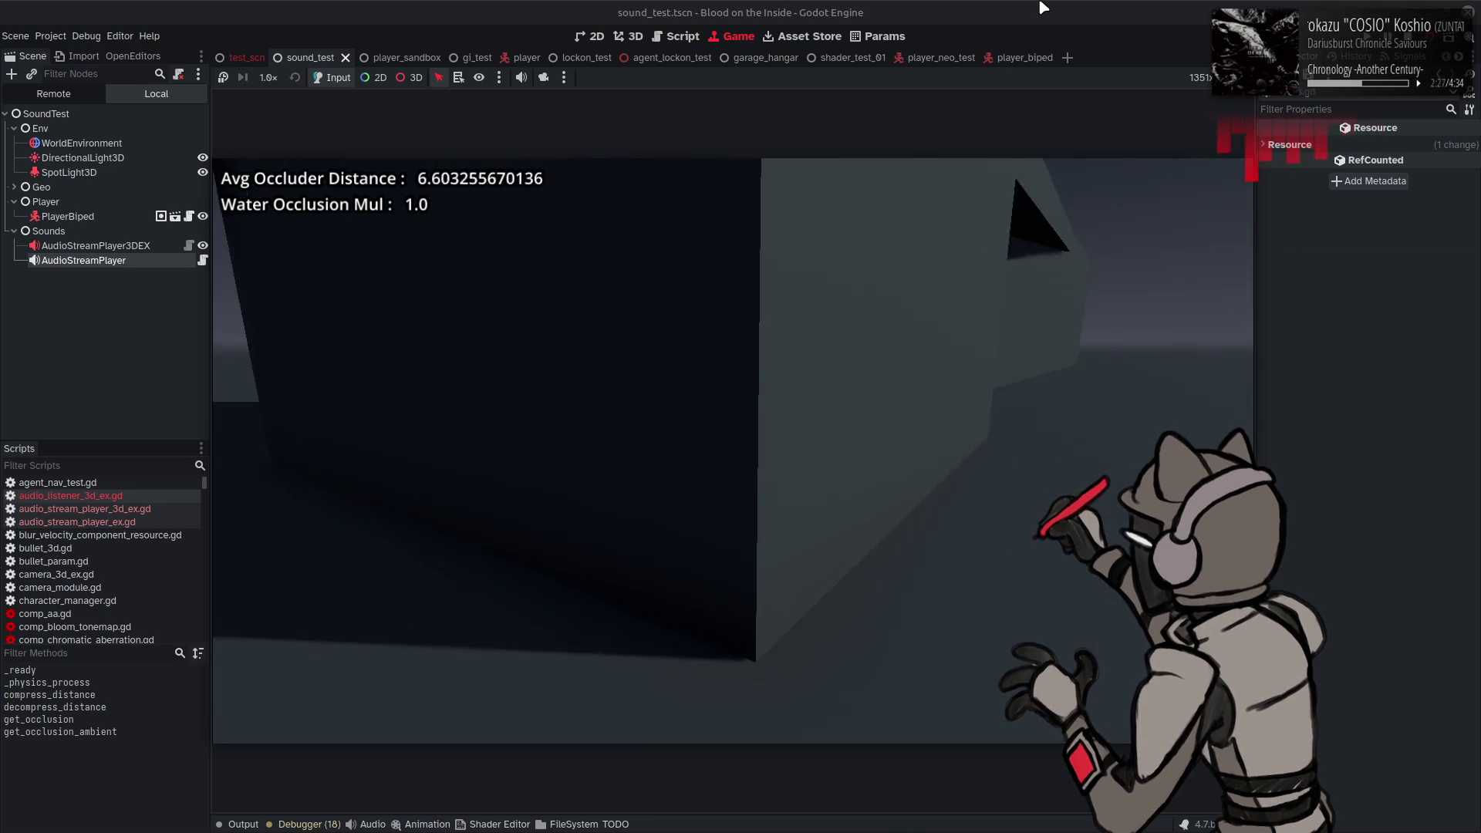
pyautogui.press('a')
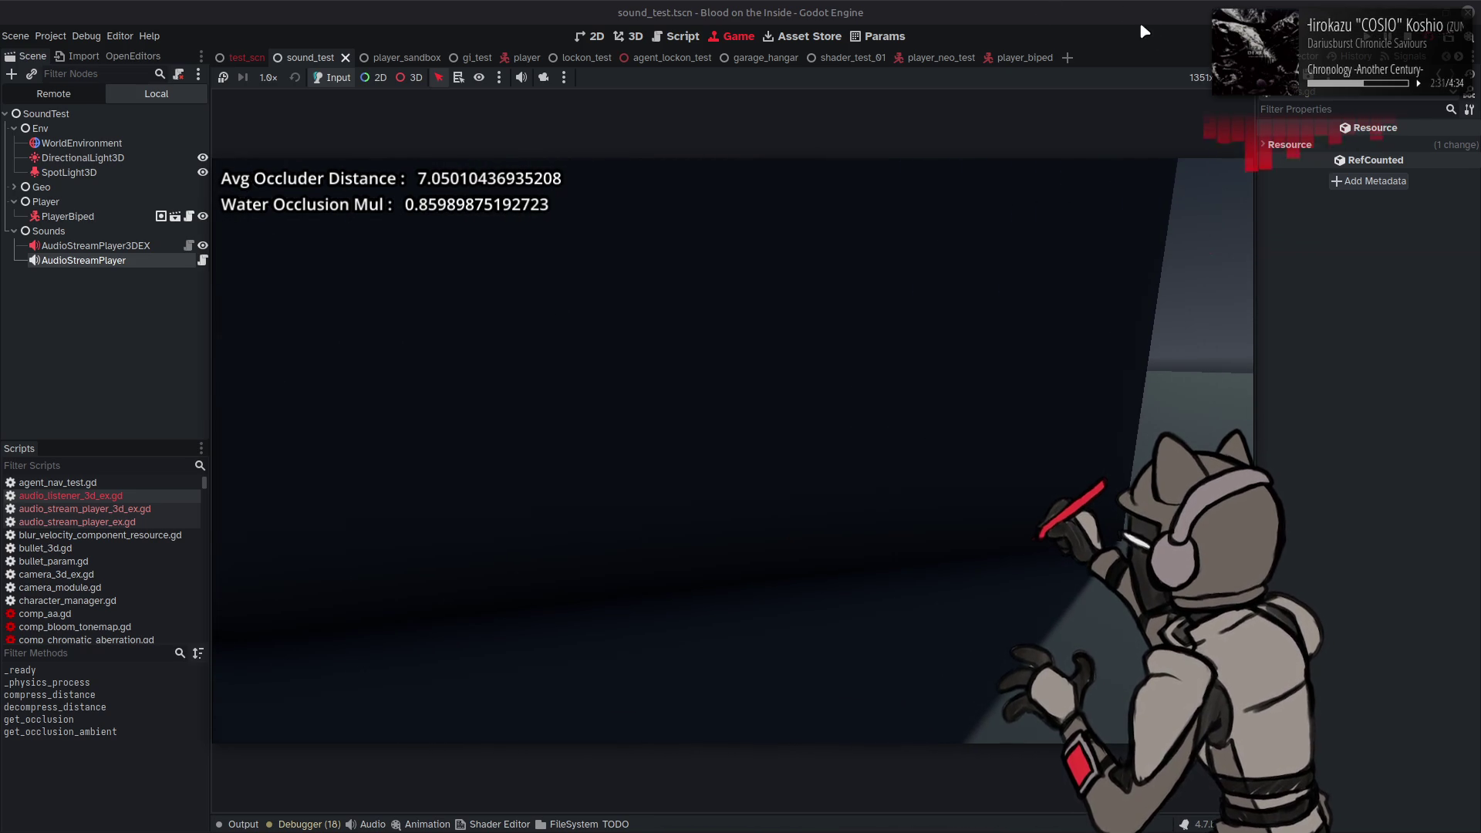
pyautogui.press('F8')
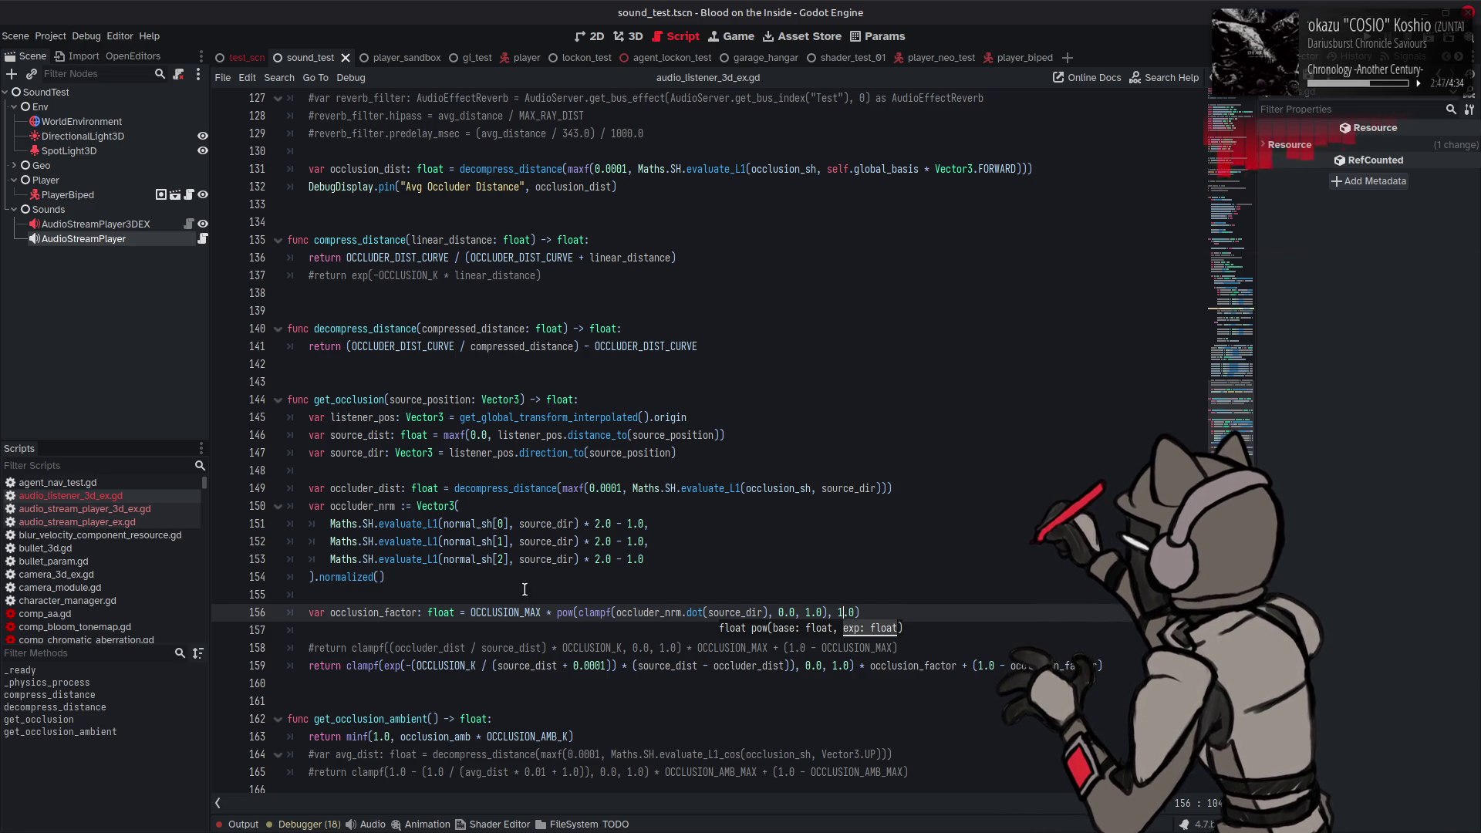
# Step: Replace both occlusion_factor references on line 159 with OCCLUSION_MAX and save
pyautogui.doubleClick(502, 612)
pyautogui.hotkey('ctrl', 'c')
pyautogui.doubleClick(915, 665)
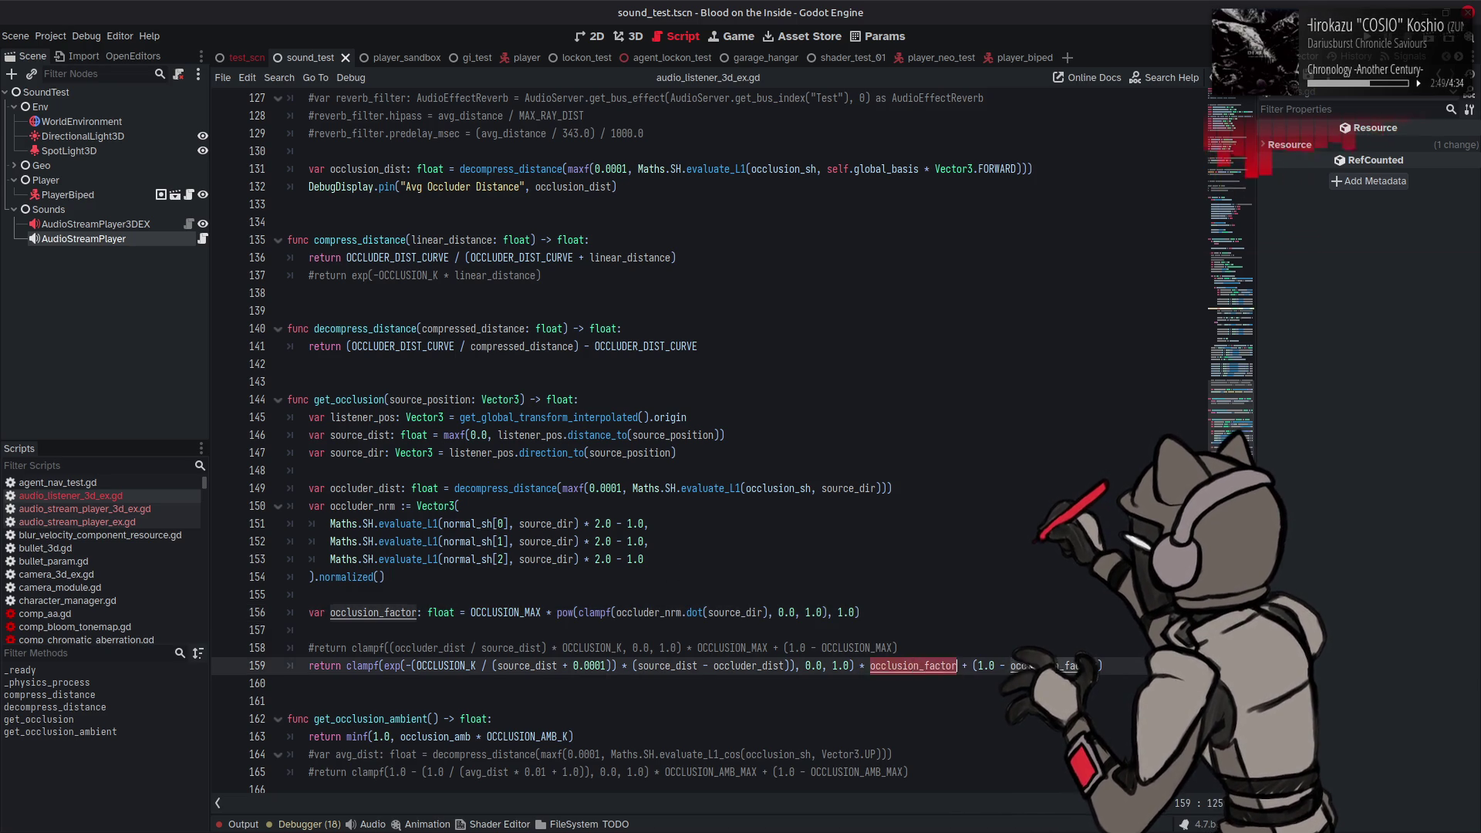
pyautogui.hotkey('ctrl', 'v')
pyautogui.doubleClick(1037, 665)
pyautogui.hotkey('ctrl', 'v')
pyautogui.hotkey('ctrl', 's')
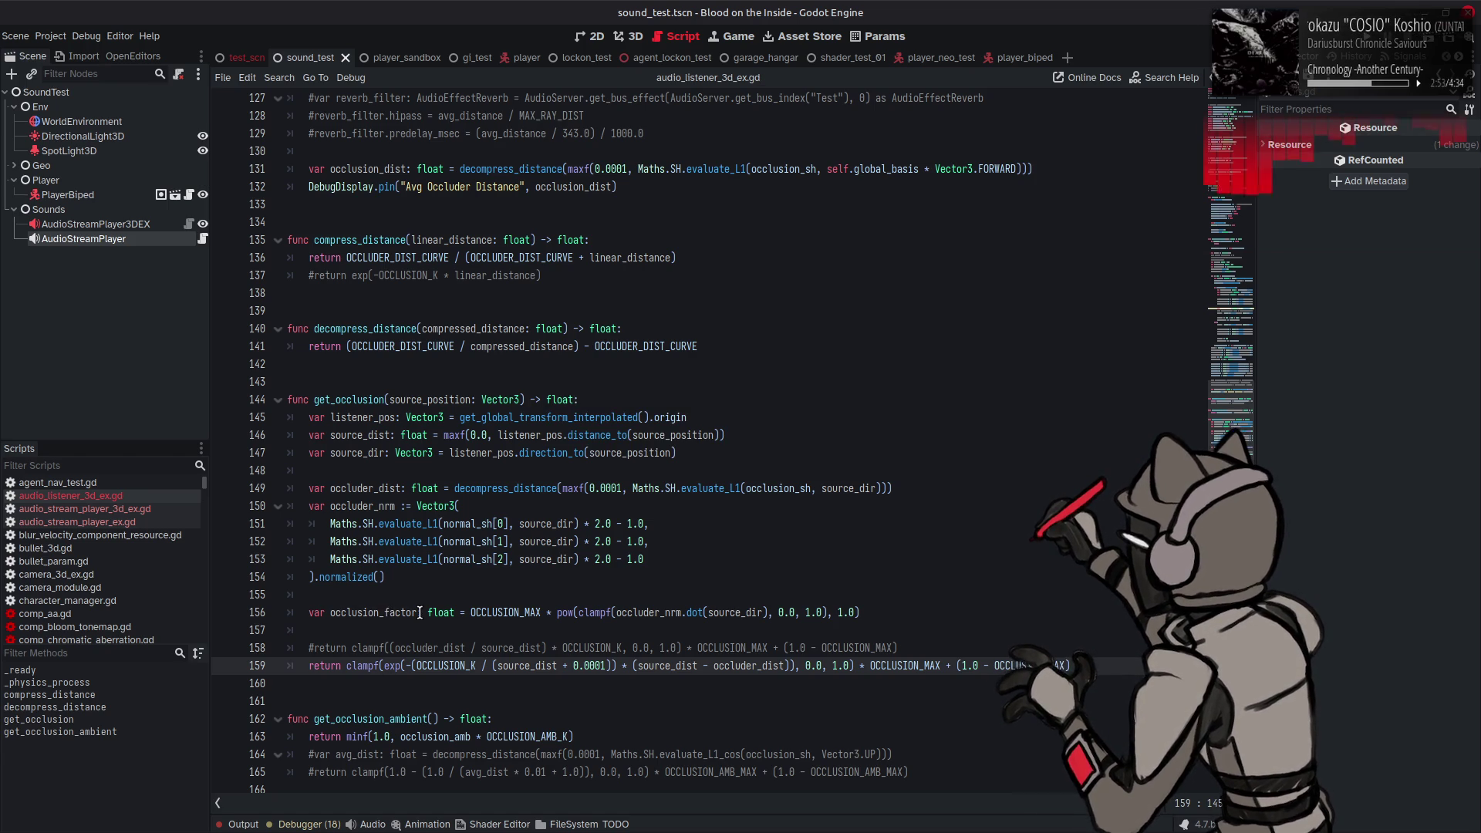
# Step: Comment out line 156 and move the clampf(exp(...)) expression into a new occlusion_factor variable
pyautogui.moveTo(555, 612); pyautogui.dragTo(510, 610)
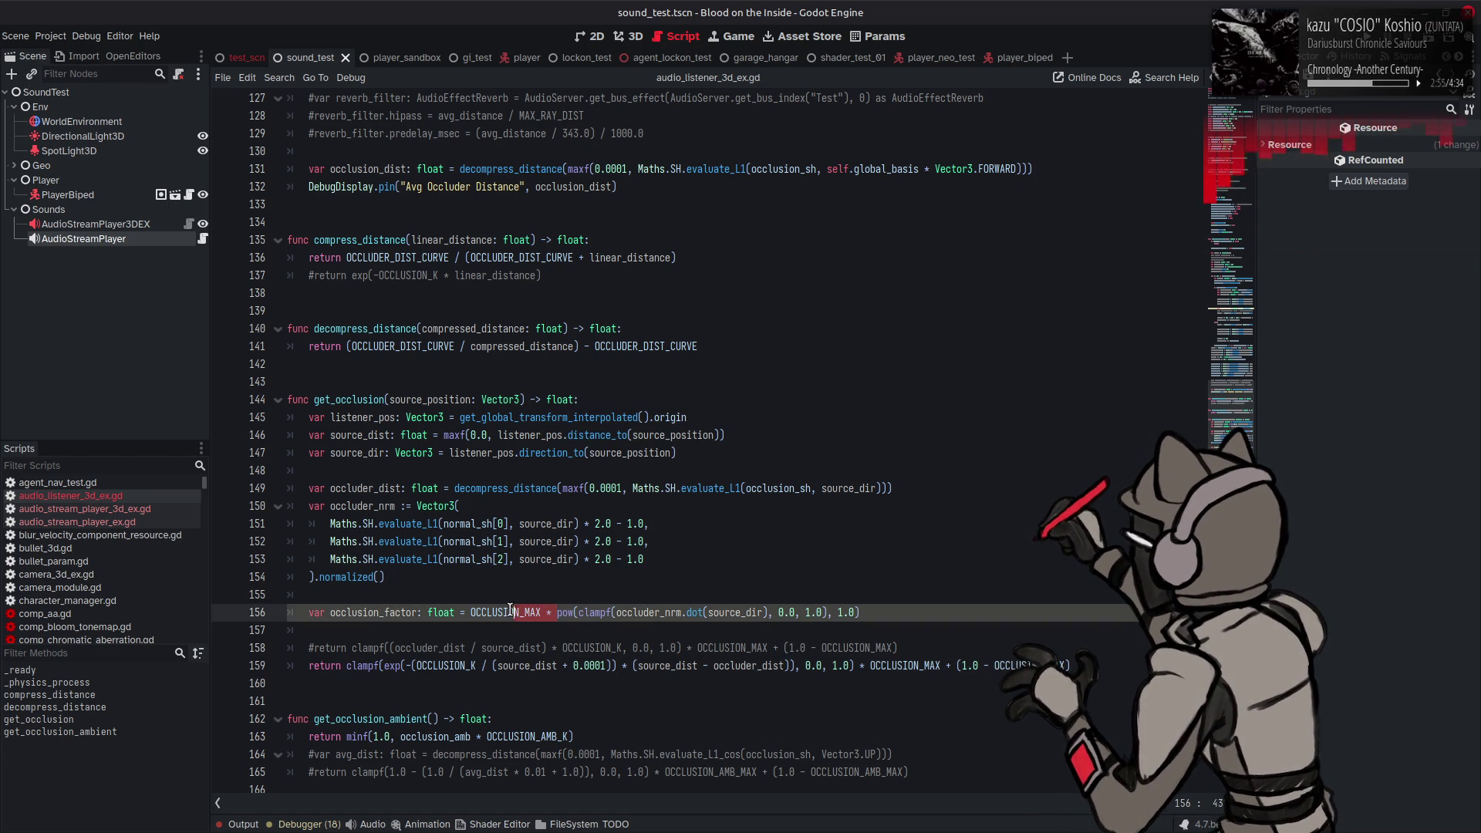
pyautogui.click(308, 613)
pyautogui.write('#')
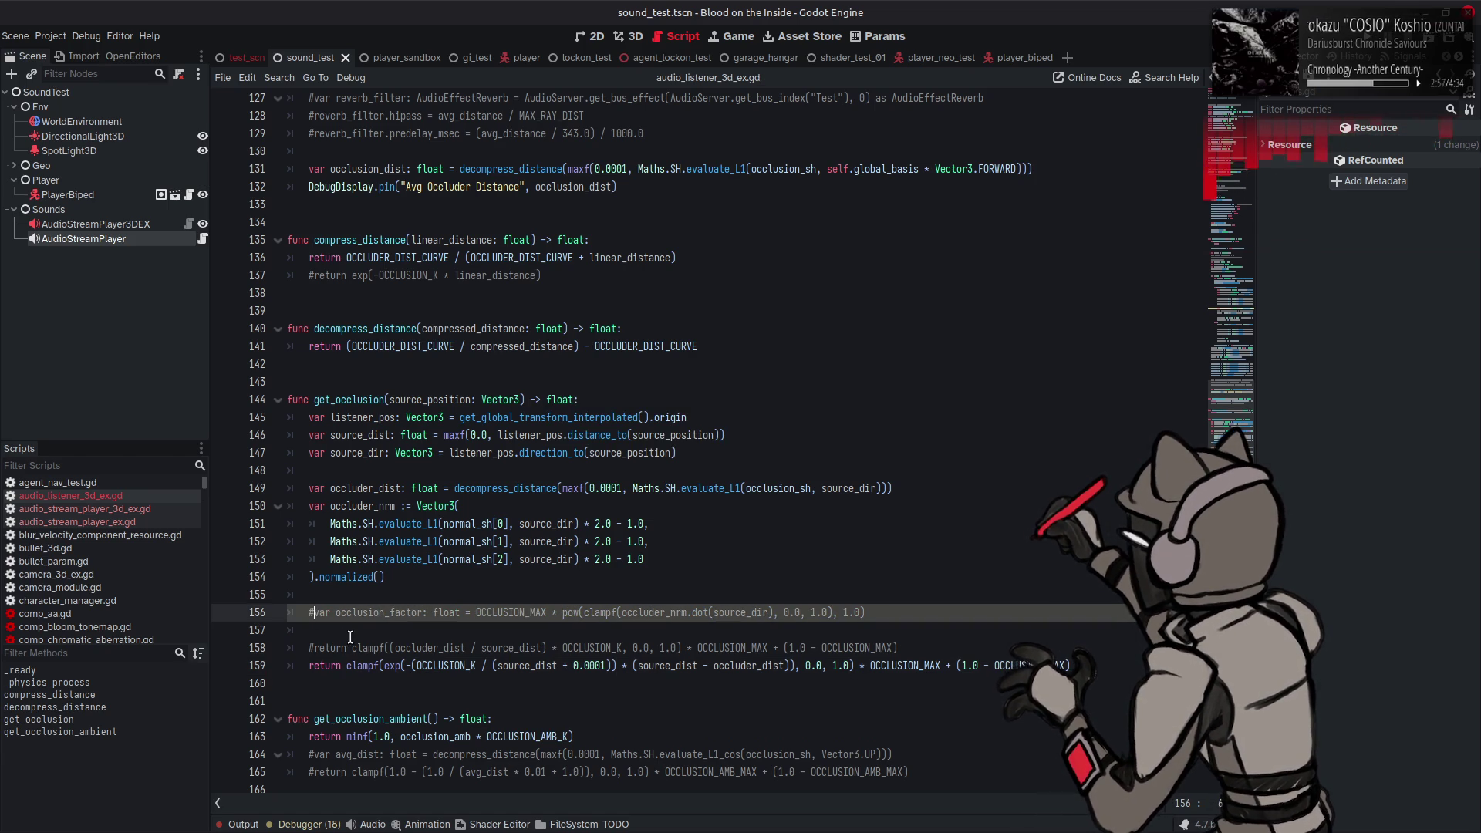
pyautogui.moveTo(310, 613); pyautogui.dragTo(474, 609)
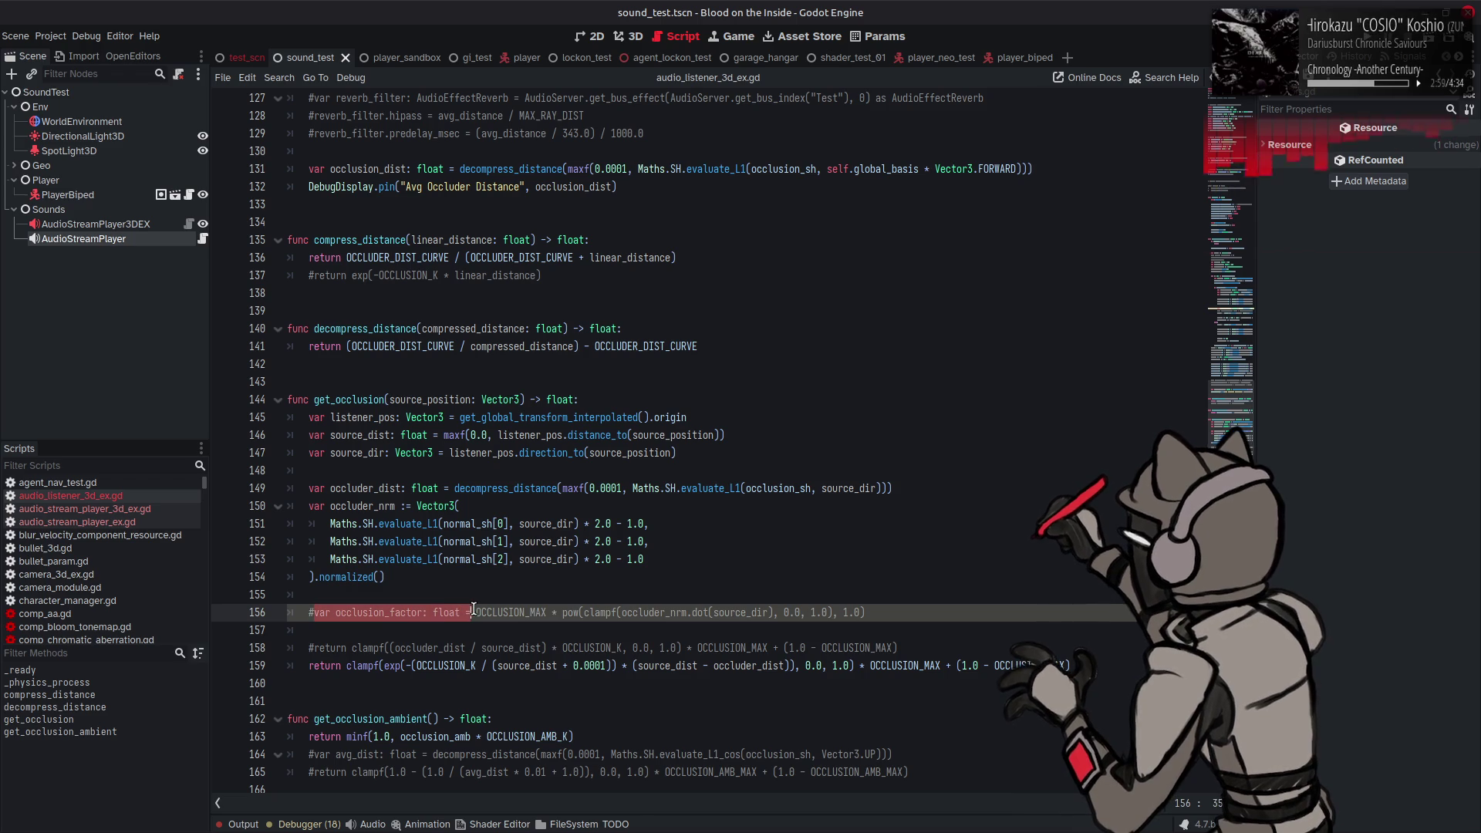
pyautogui.click(885, 613)
pyautogui.press('Return')
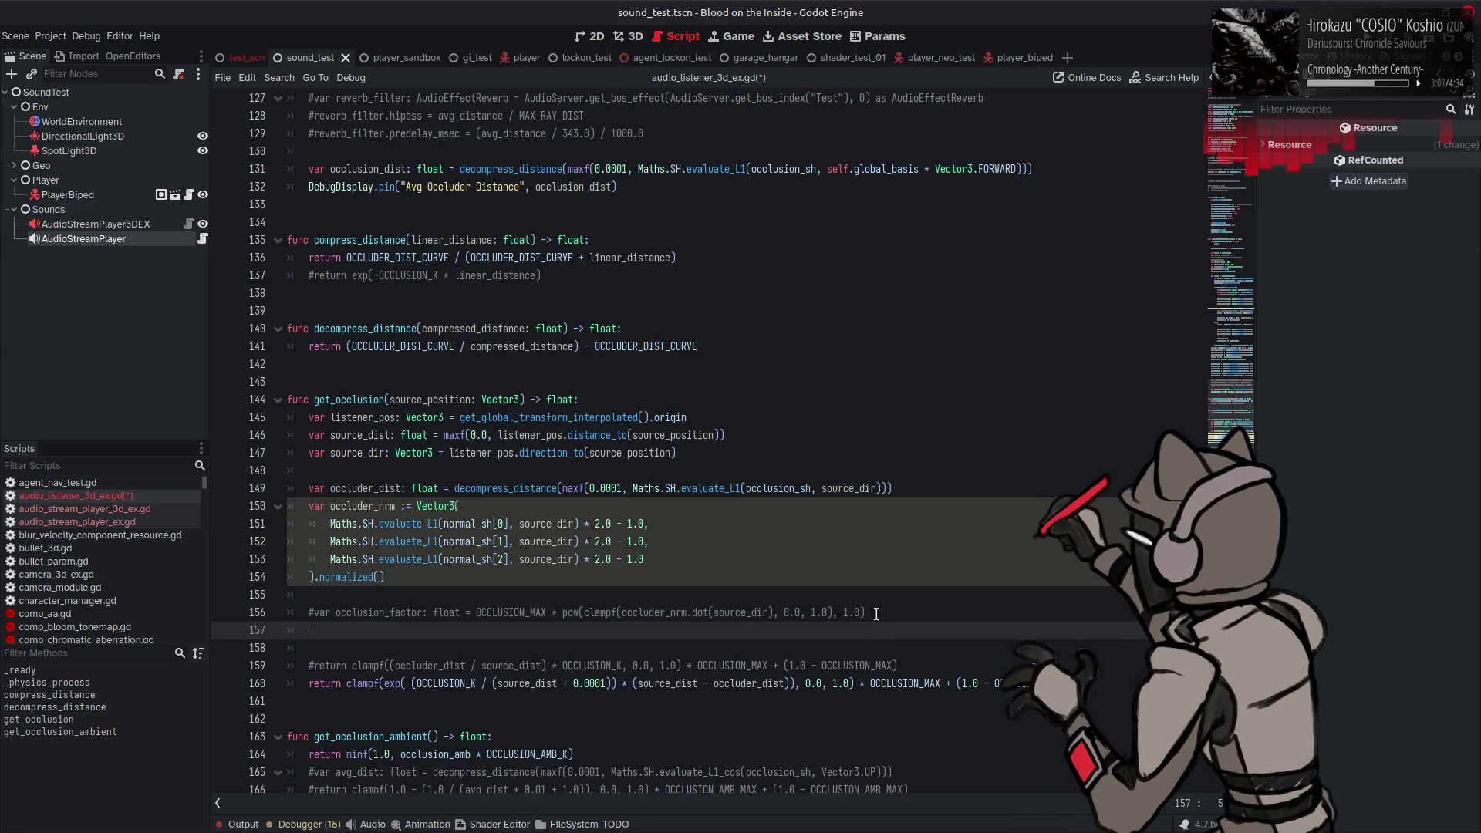
pyautogui.write('var occlusion_factor: float =')
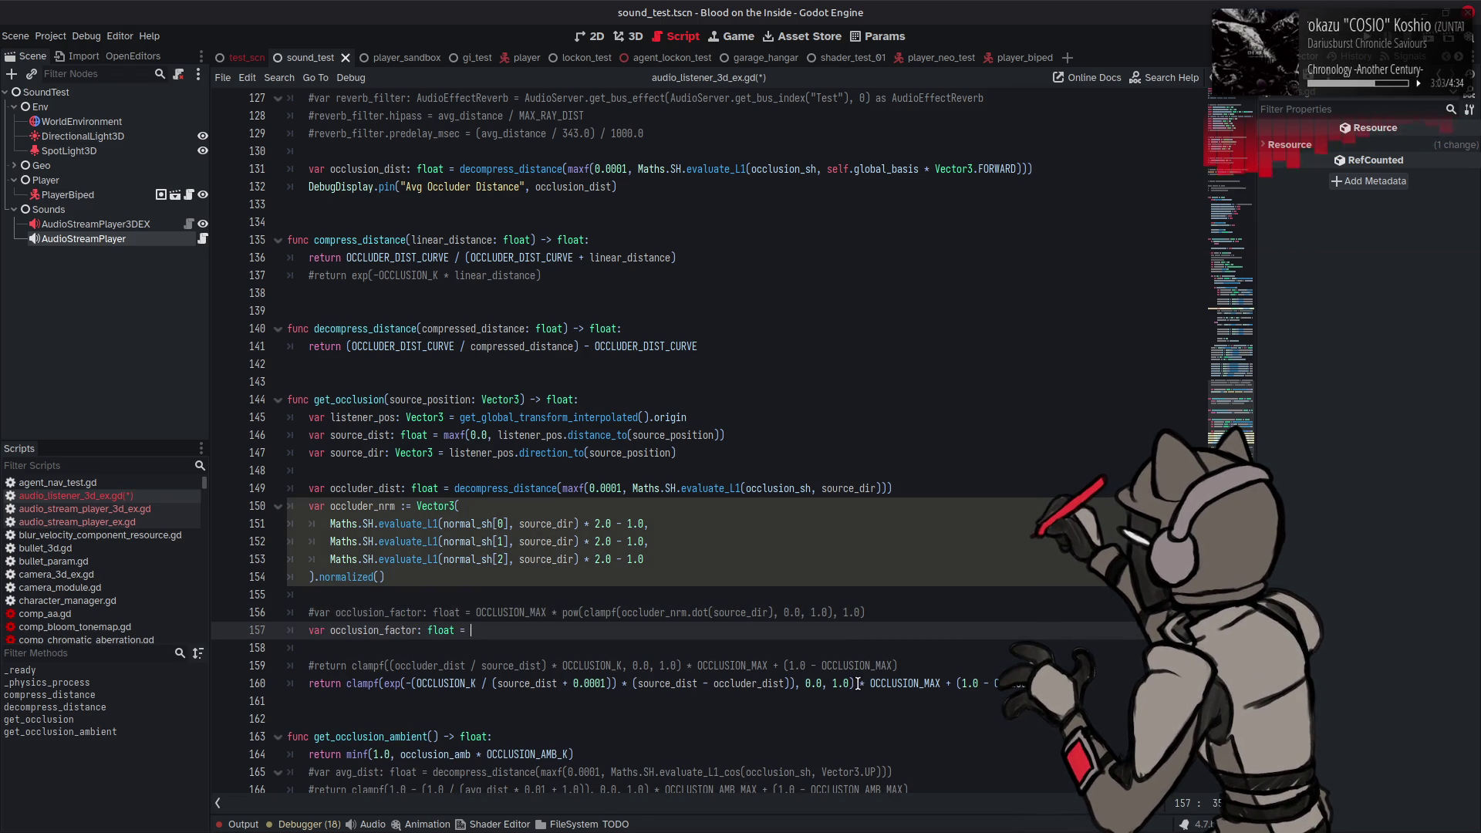
pyautogui.moveTo(858, 685); pyautogui.dragTo(349, 685)
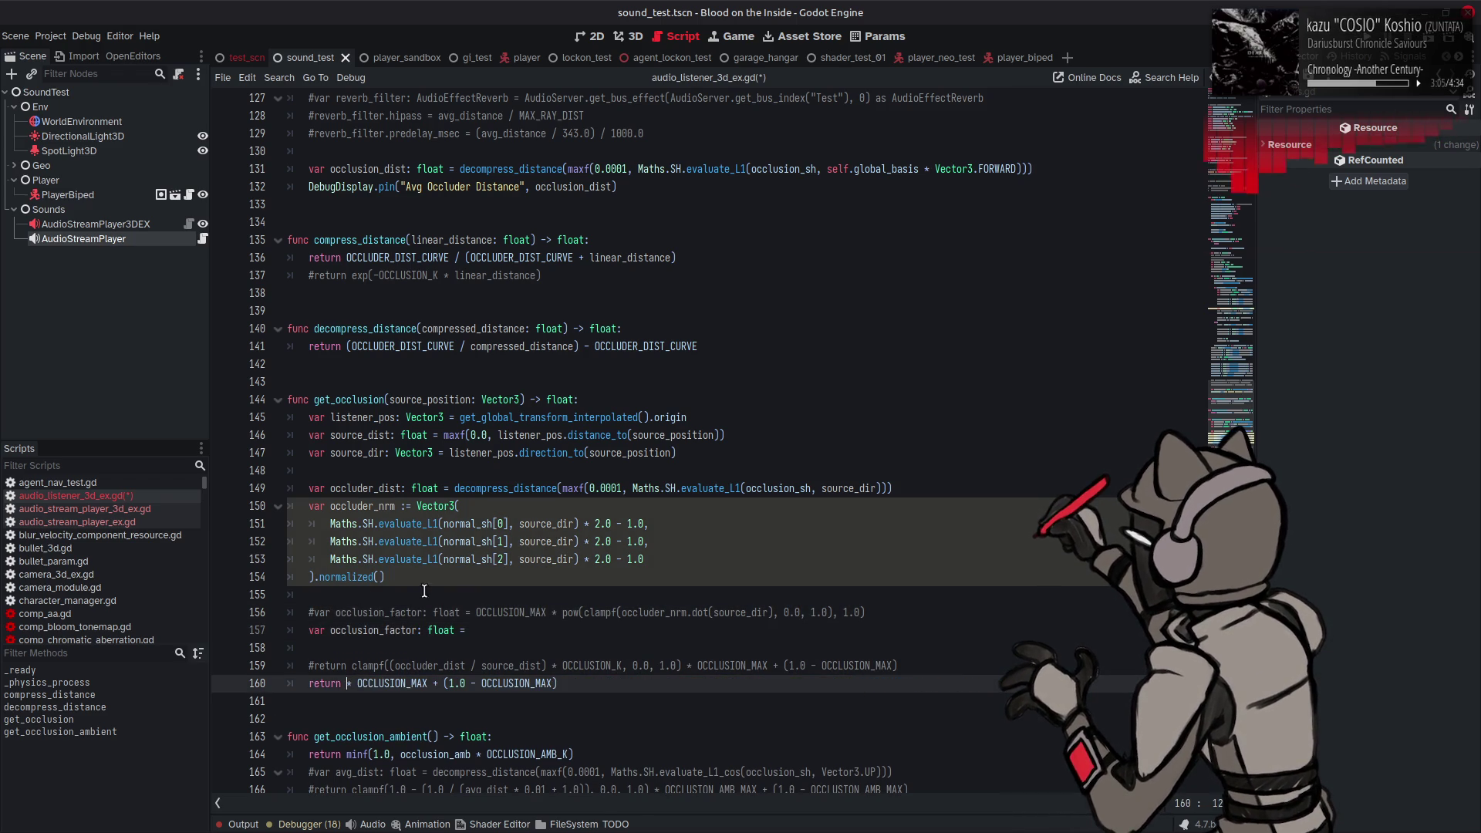
pyautogui.hotkey('ctrl', 'x')
pyautogui.click(487, 633)
pyautogui.hotkey('ctrl', 'v')
# Step: Use occlusion_factor to scale OCCLUSION_MAX in the return statement and save
pyautogui.click(375, 631)
pyautogui.doubleClick(375, 631)
pyautogui.hotkey('ctrl', 'c')
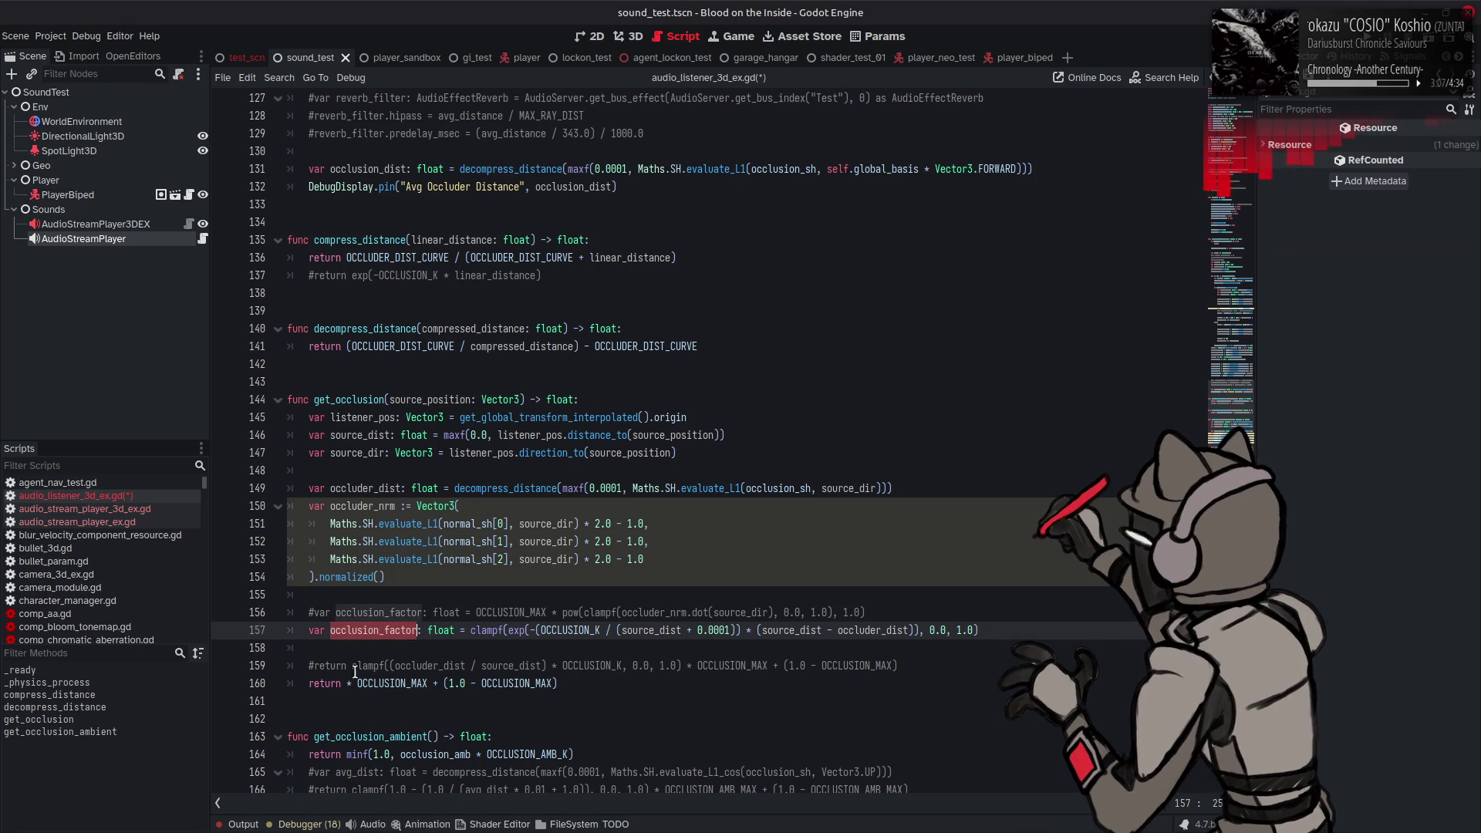
pyautogui.click(348, 683)
pyautogui.hotkey('ctrl', 'v')
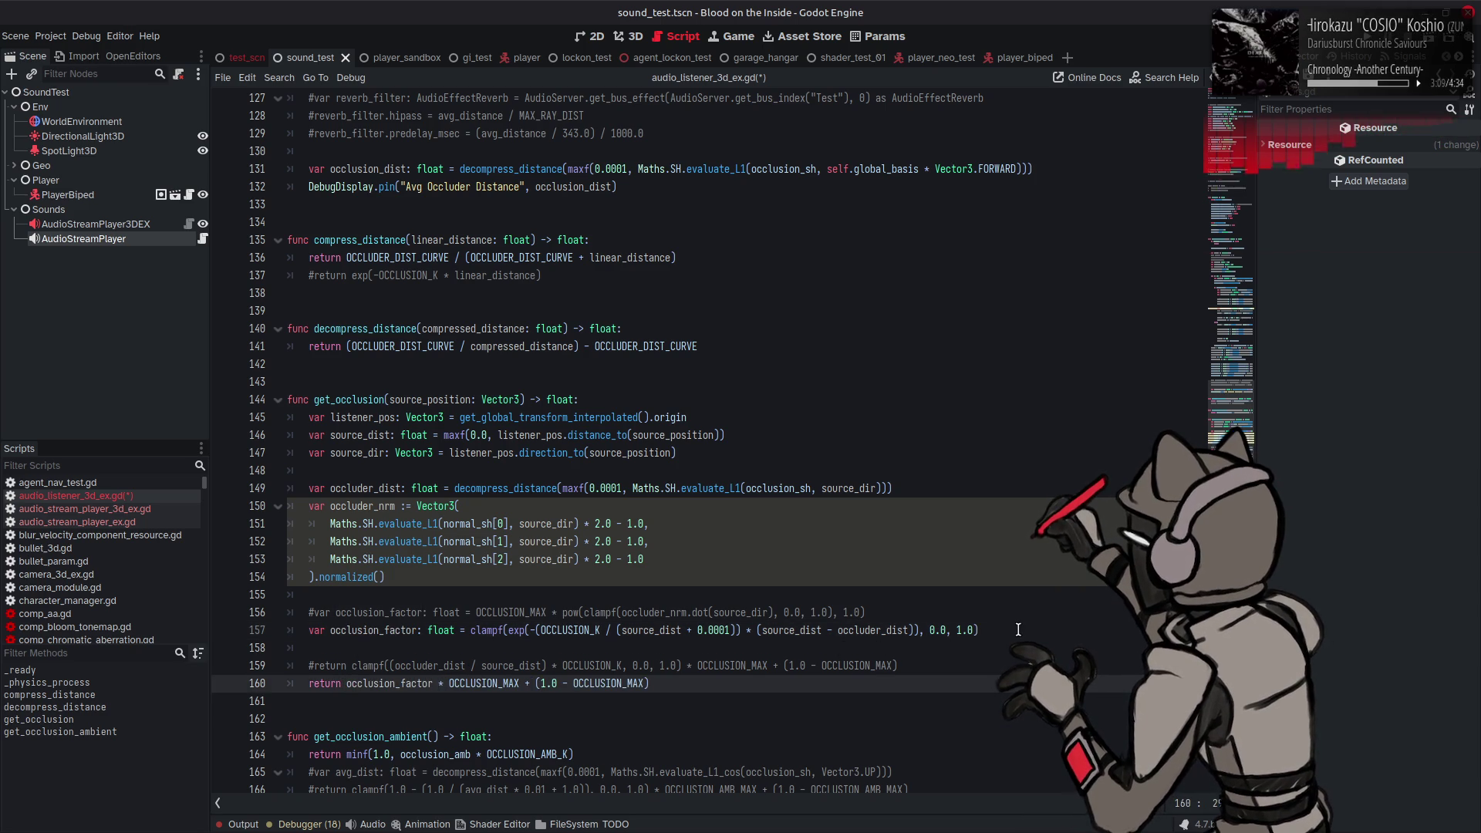
pyautogui.click(1019, 630)
pyautogui.hotkey('ctrl', 's')
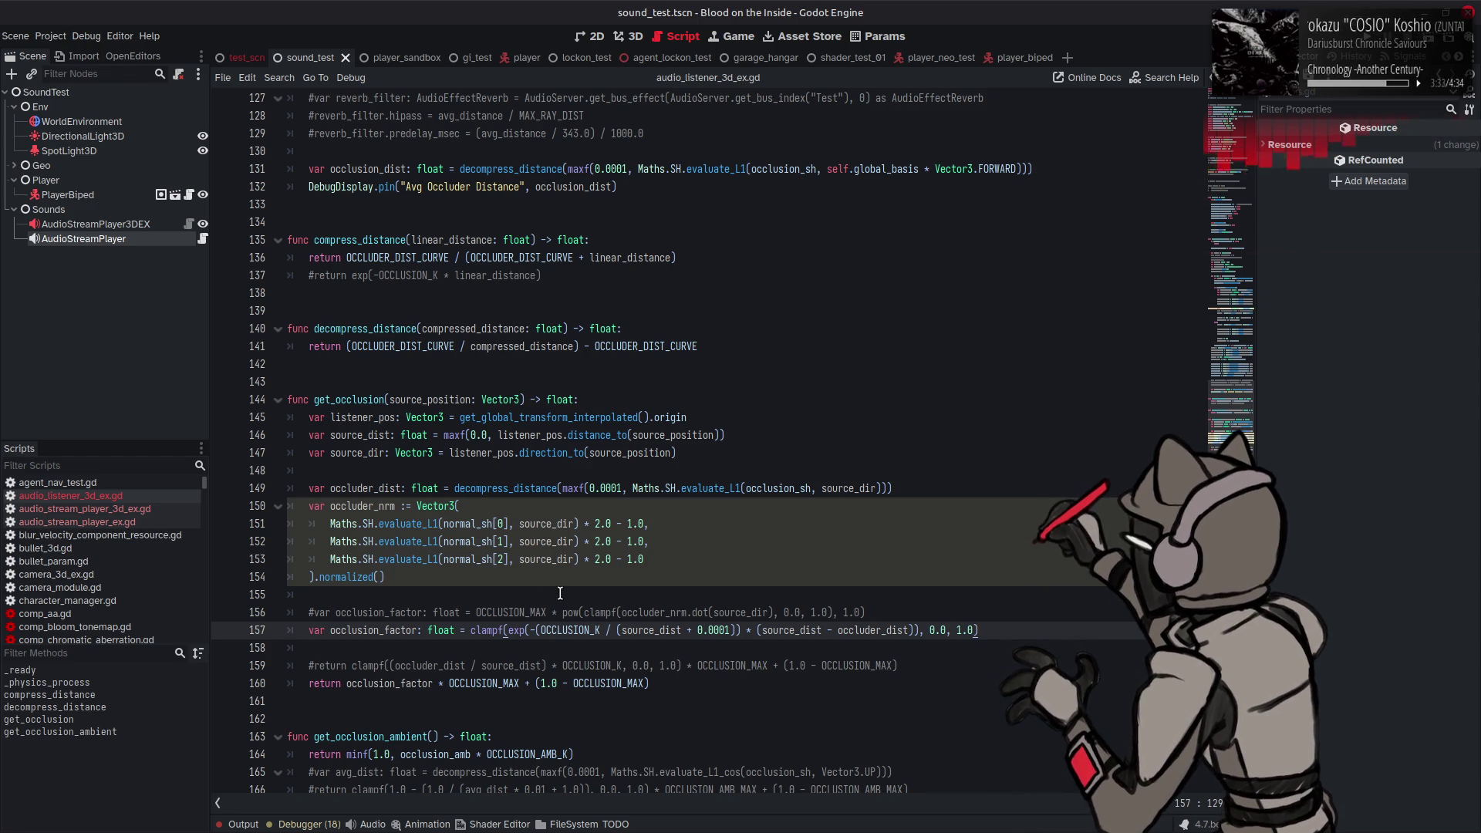
# Step: Uncomment line 156 and rename its variable to reflection_factor
pyautogui.click(314, 612)
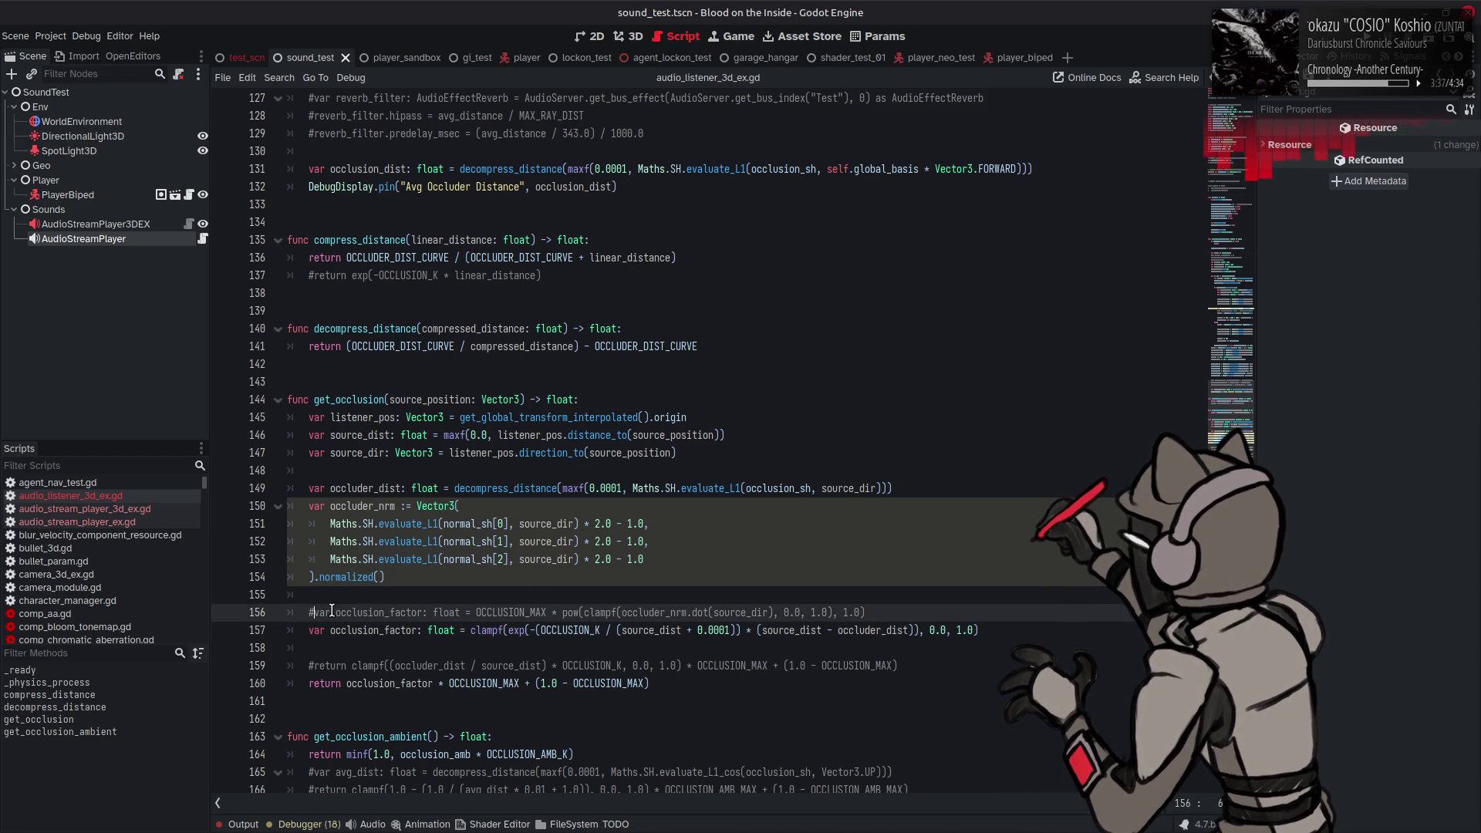
pyautogui.press('BackSpace')
pyautogui.moveTo(331, 612); pyautogui.dragTo(375, 613)
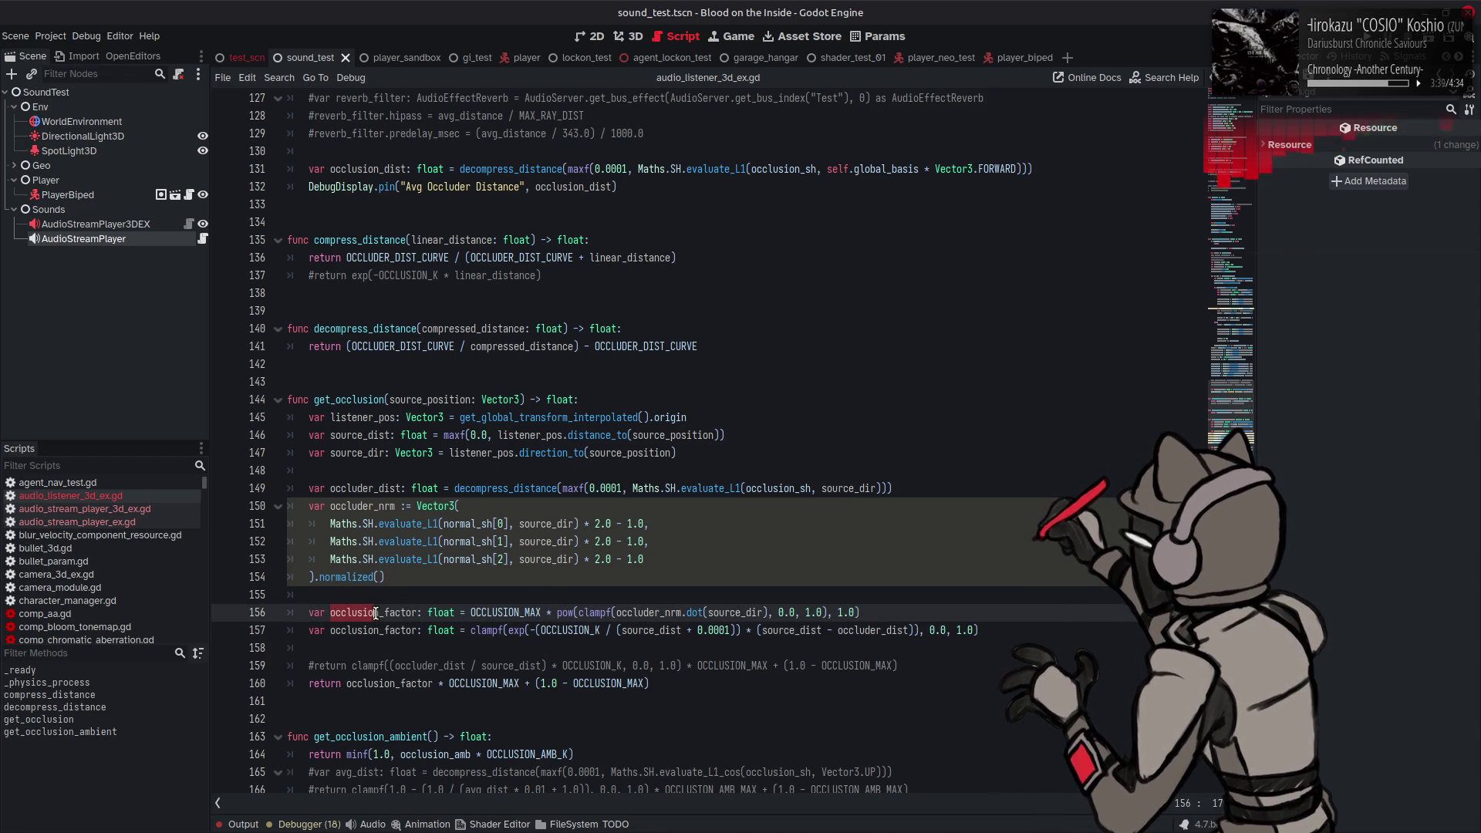
pyautogui.write('n')
pyautogui.press('BackSpace')
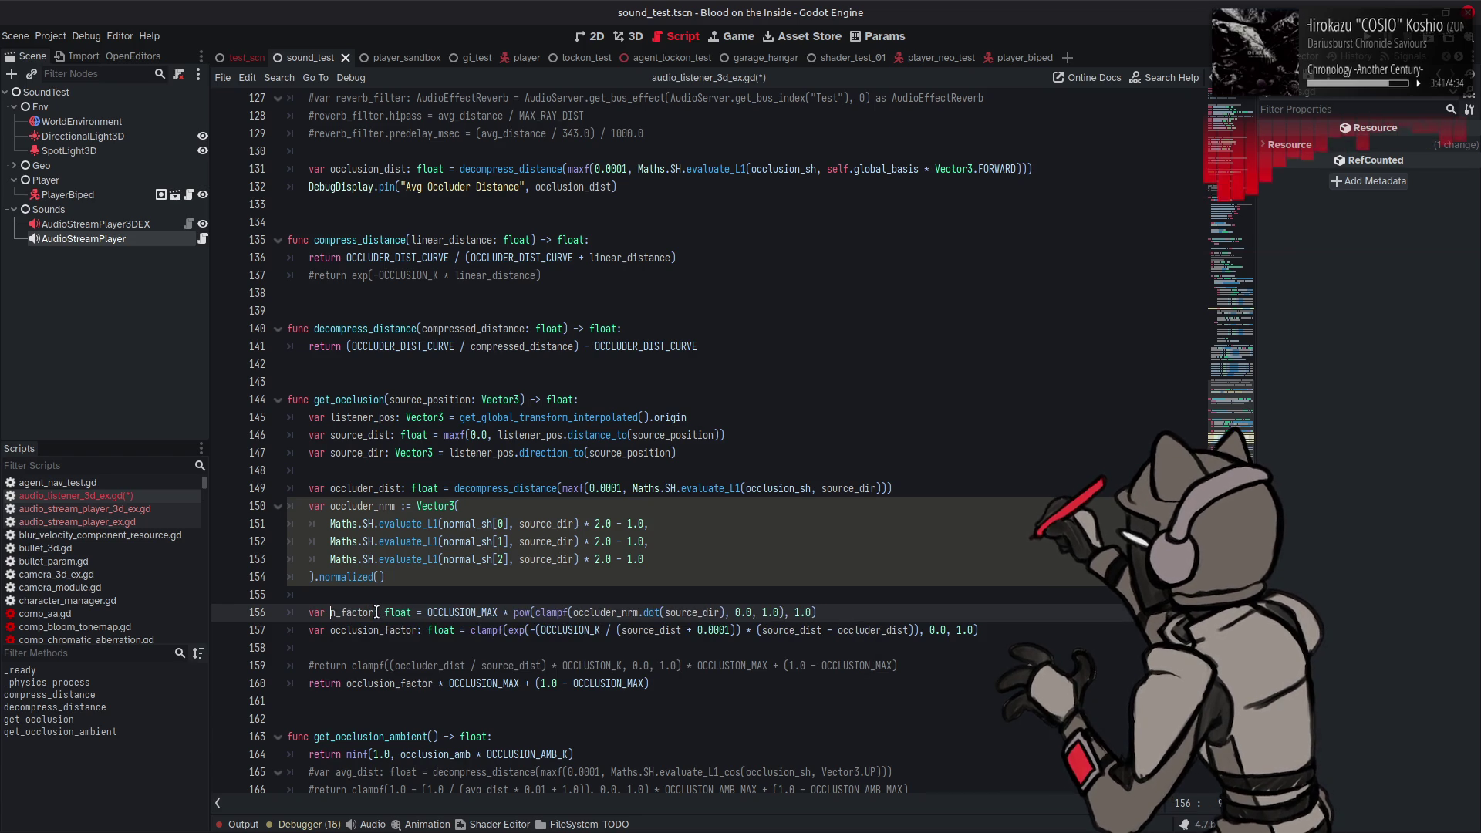
pyautogui.write('reflection')
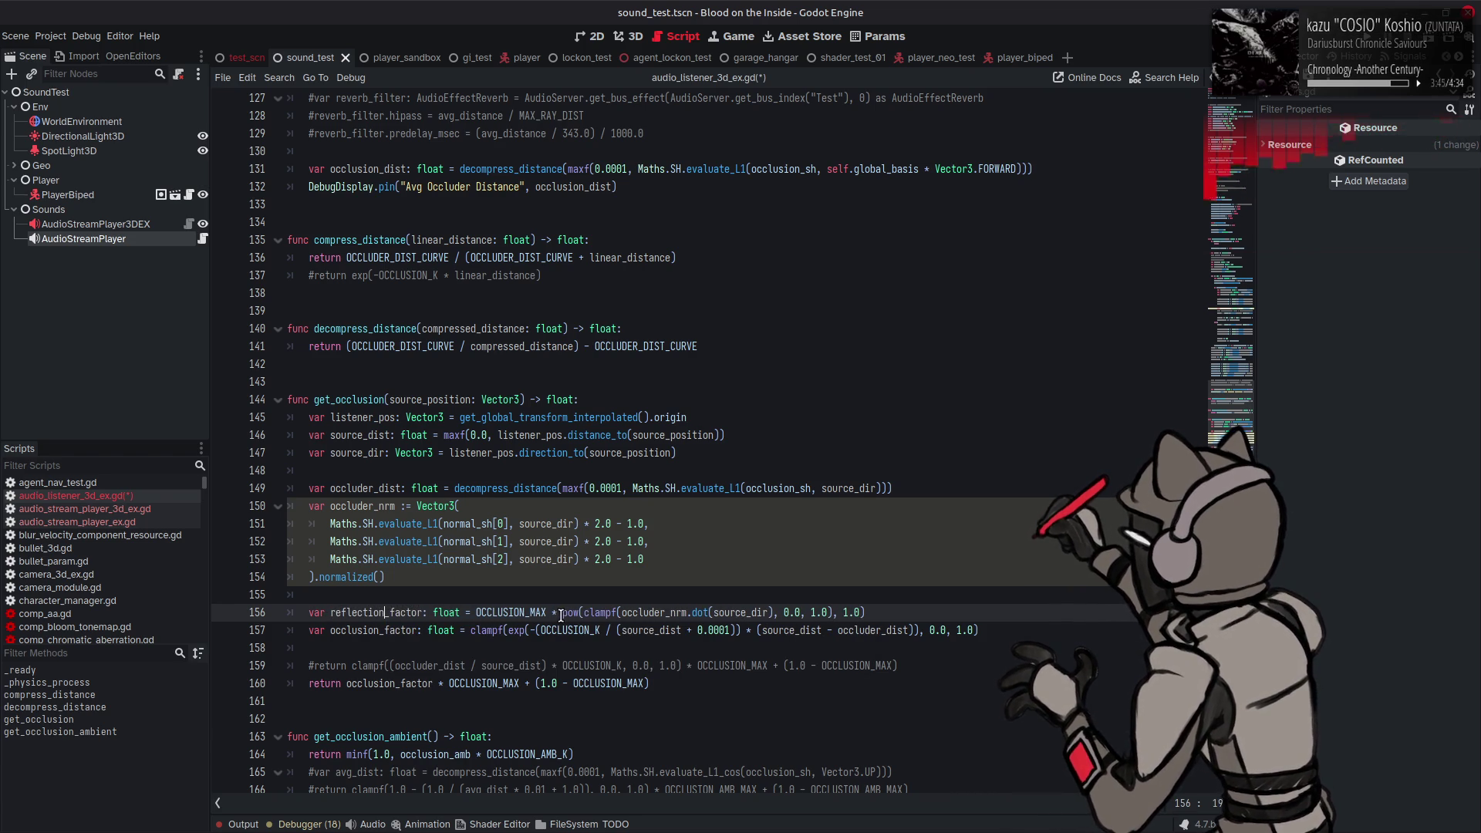
# Step: Strip the OCCLUSION_MAX multiplier and pow wrapper from line 156, leaving a plain clampf, and save
pyautogui.moveTo(561, 617); pyautogui.dragTo(476, 617)
pyautogui.press('BackSpace')
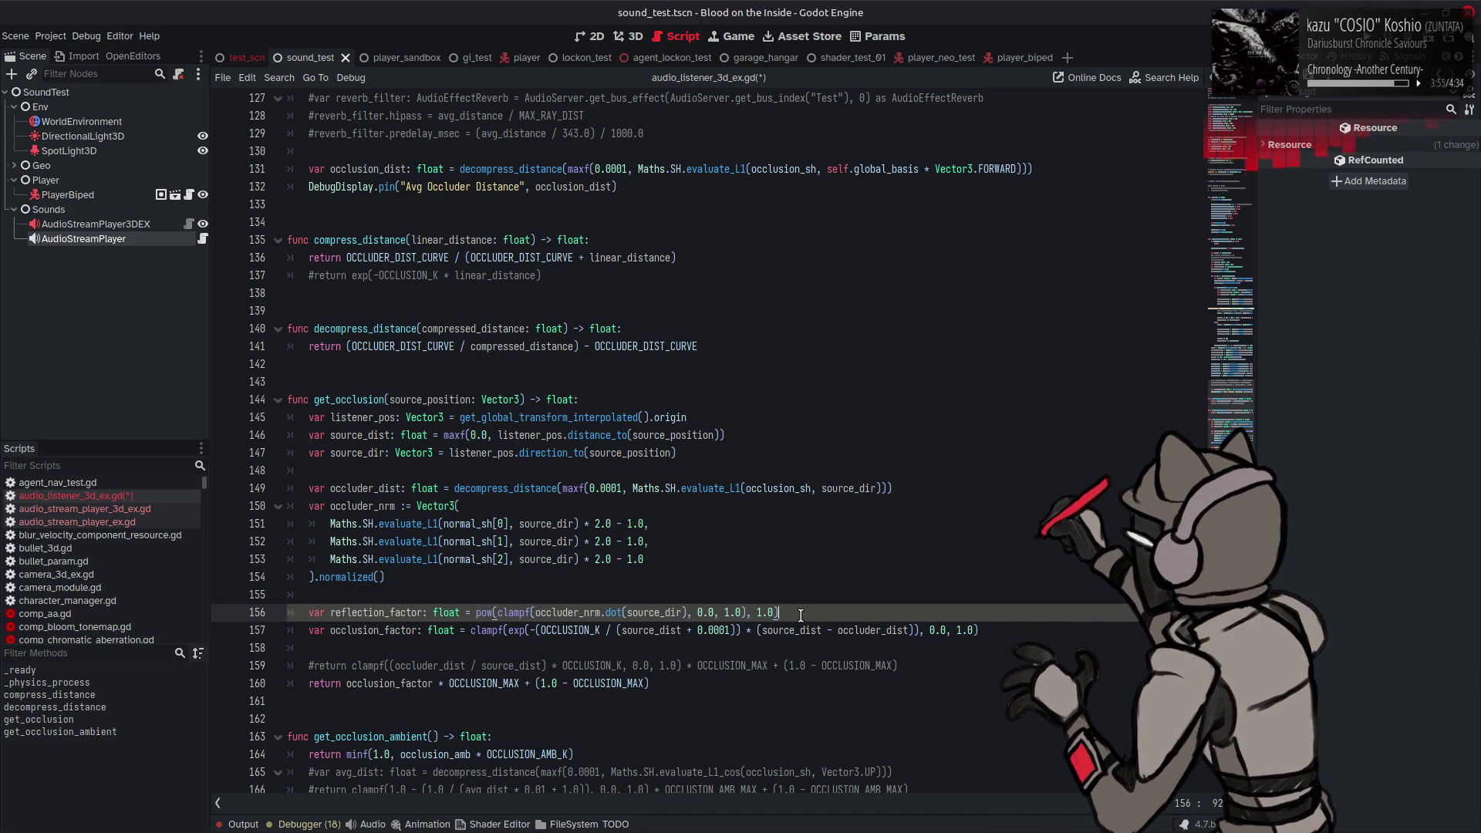
pyautogui.press('BackSpace')
pyautogui.press('BackSpace')
pyautogui.press('BackSpace')
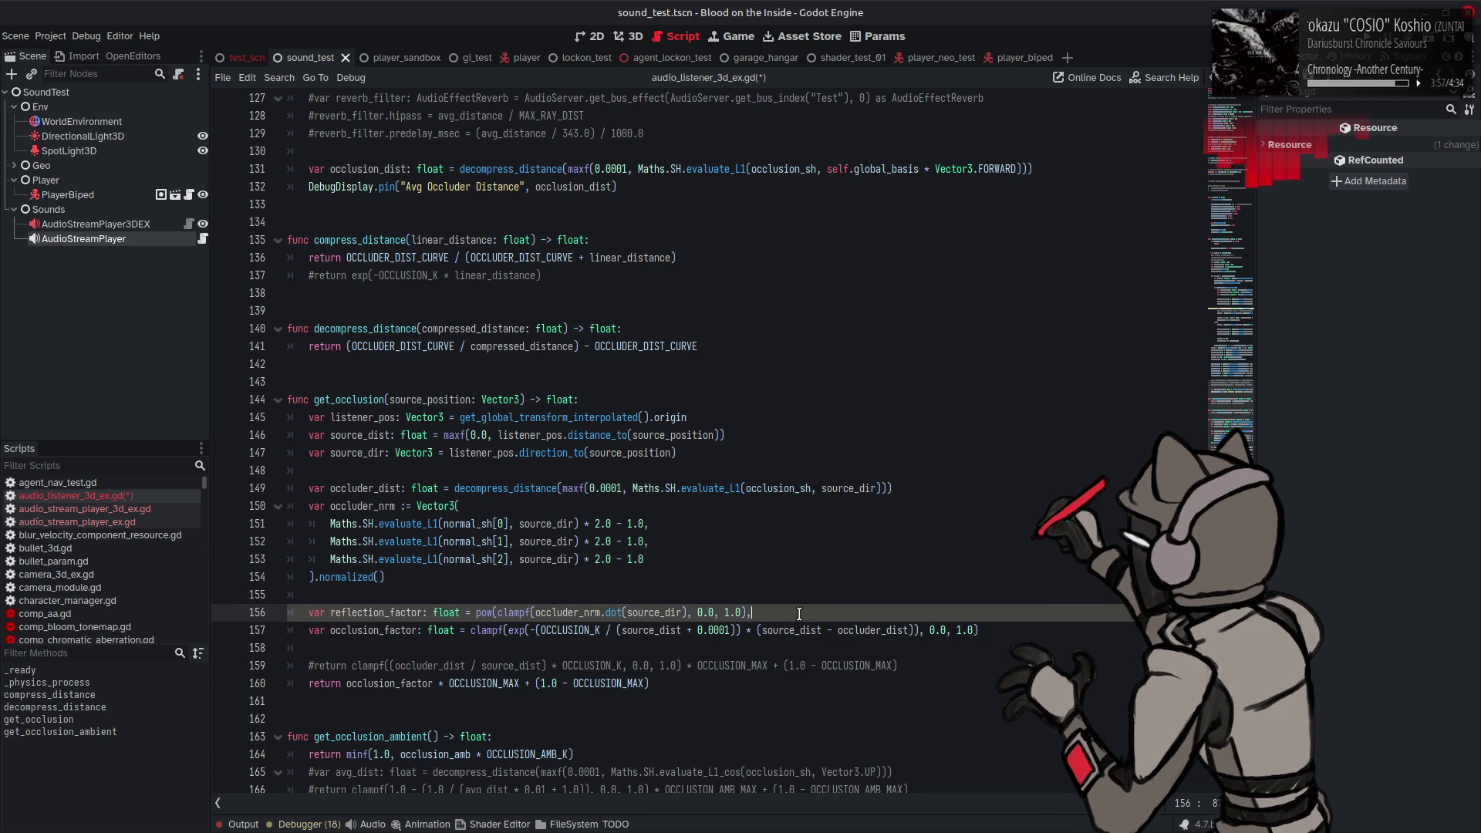
pyautogui.press('BackSpace')
pyautogui.moveTo(476, 612); pyautogui.dragTo(498, 612)
pyautogui.press('BackSpace')
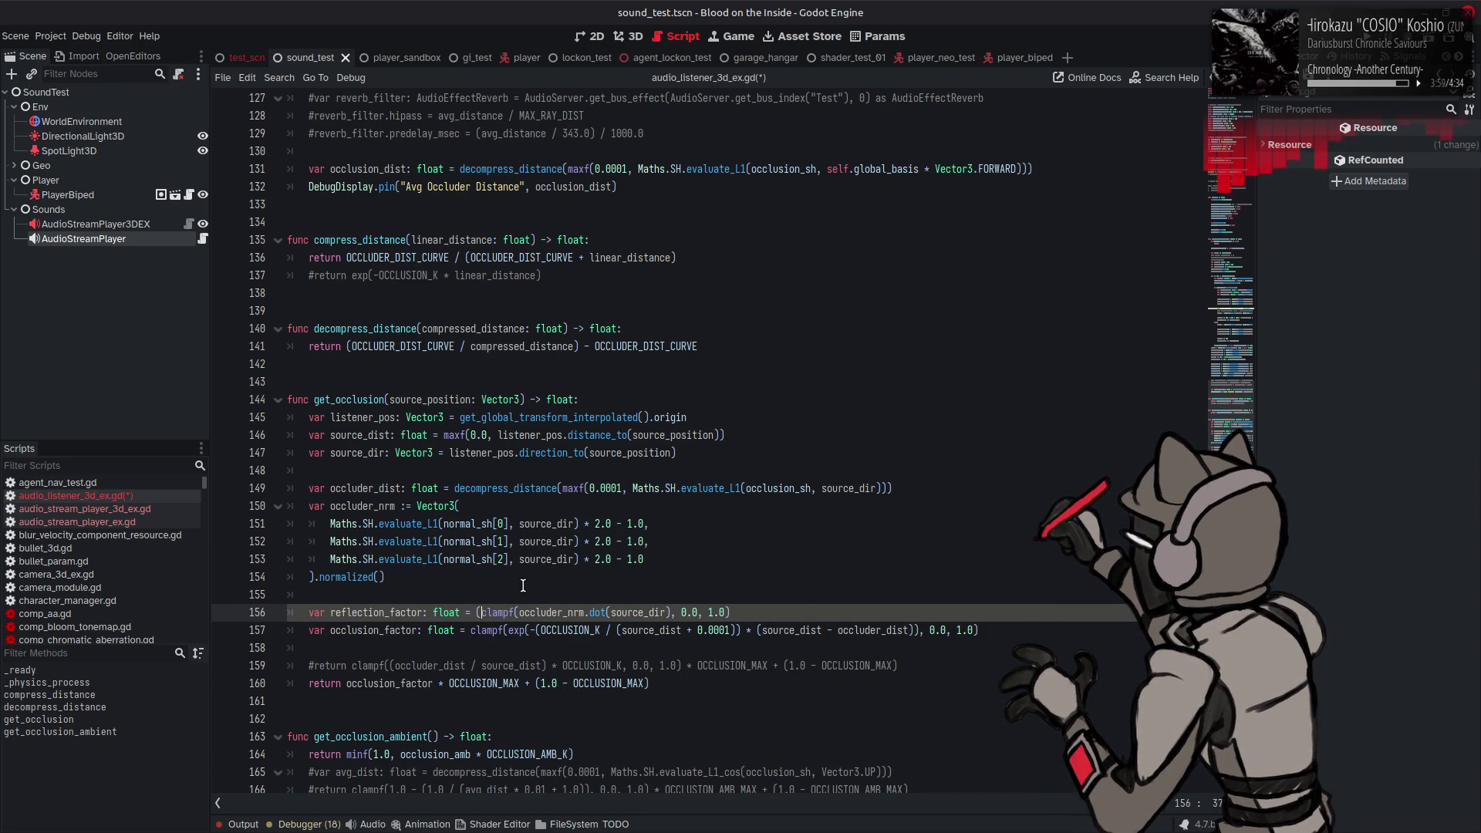
pyautogui.press('BackSpace')
pyautogui.hotkey('ctrl', 's')
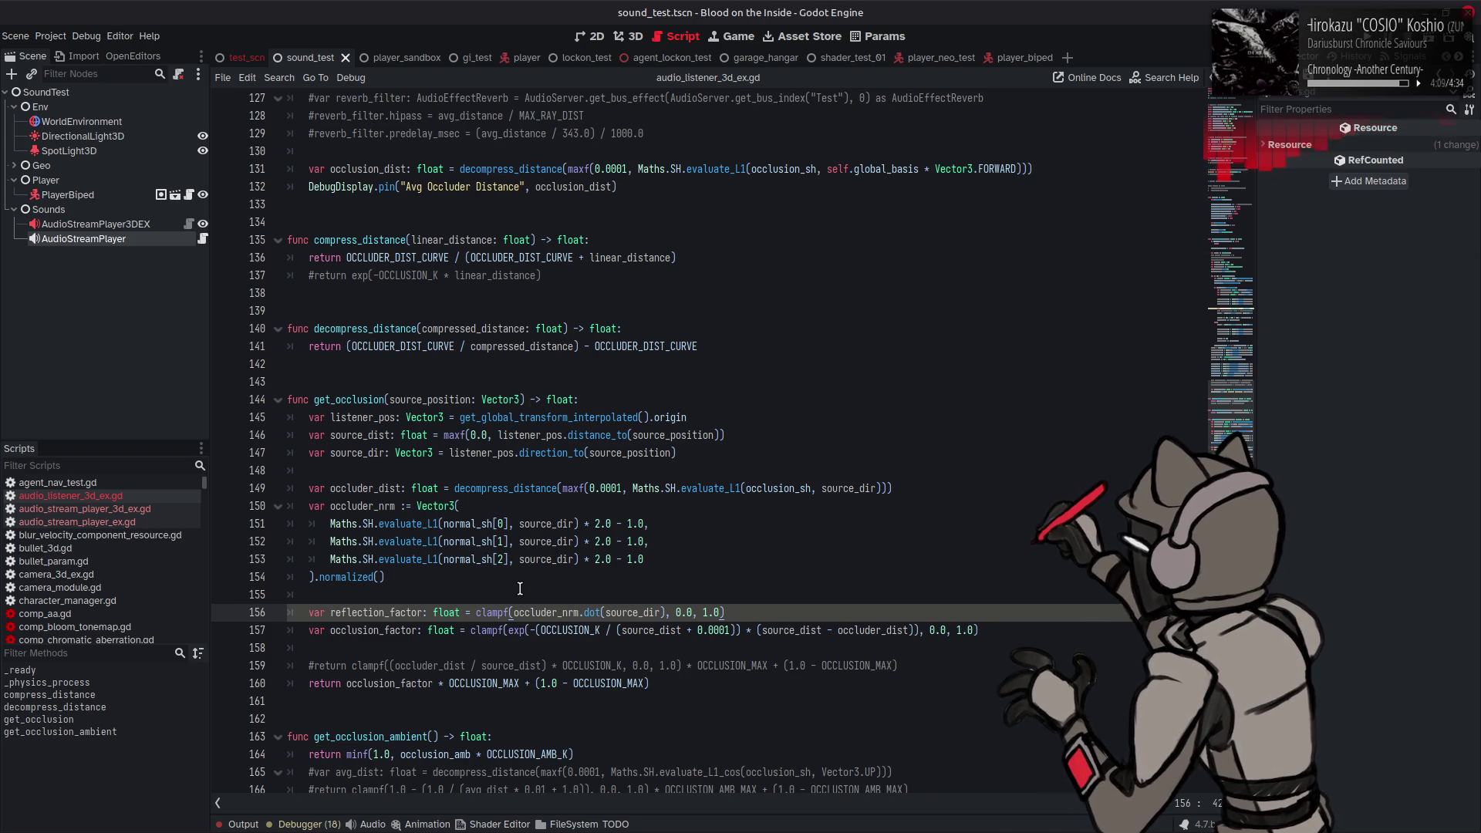
# Step: Add 'occlusion_factor = pow(occlusion_factor, reflection_factor)' on line 158 and run the scene
pyautogui.click(1058, 630)
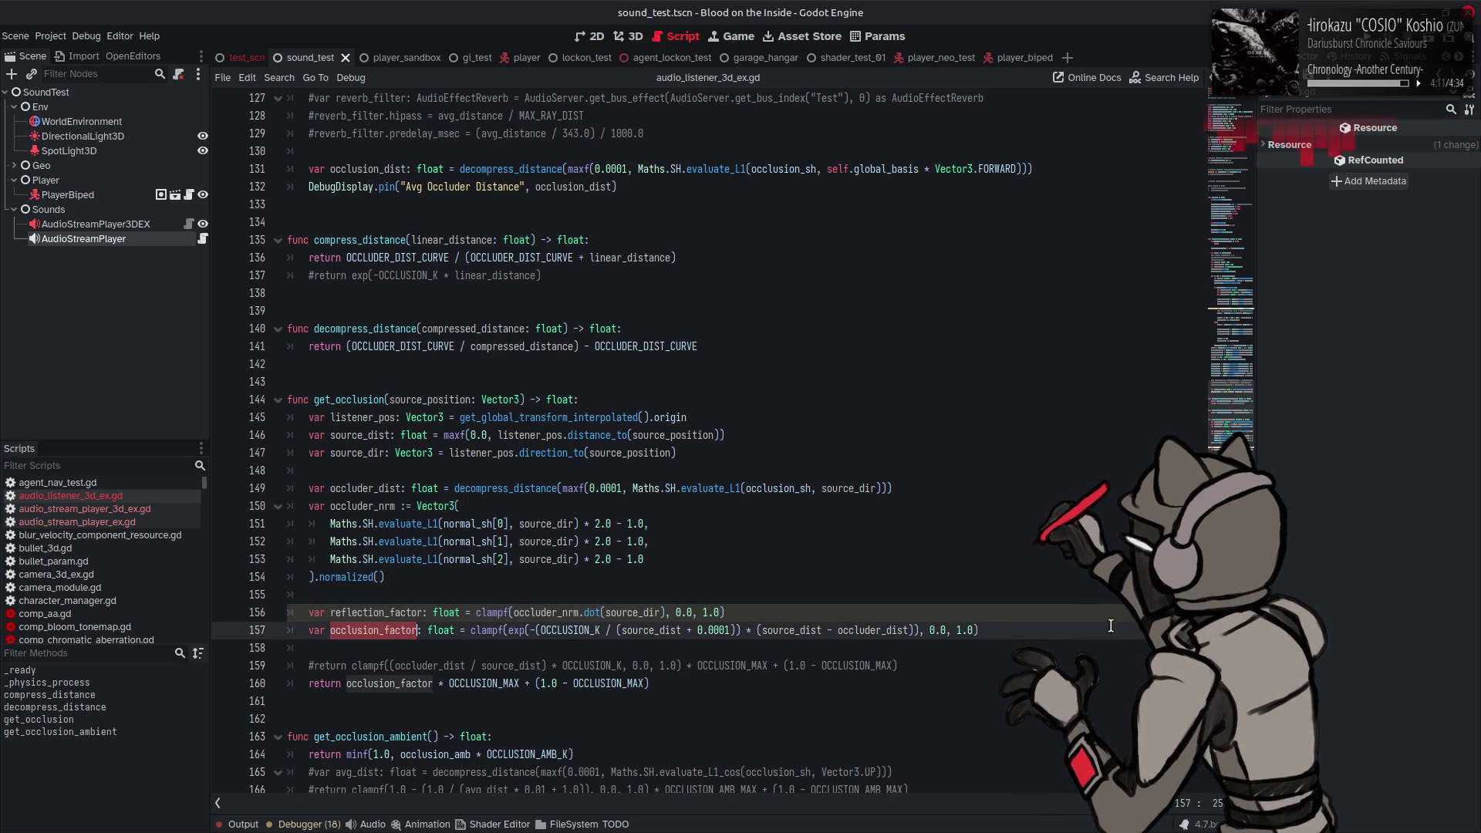
pyautogui.press('Return')
pyautogui.write('occlusion_factor = pow')
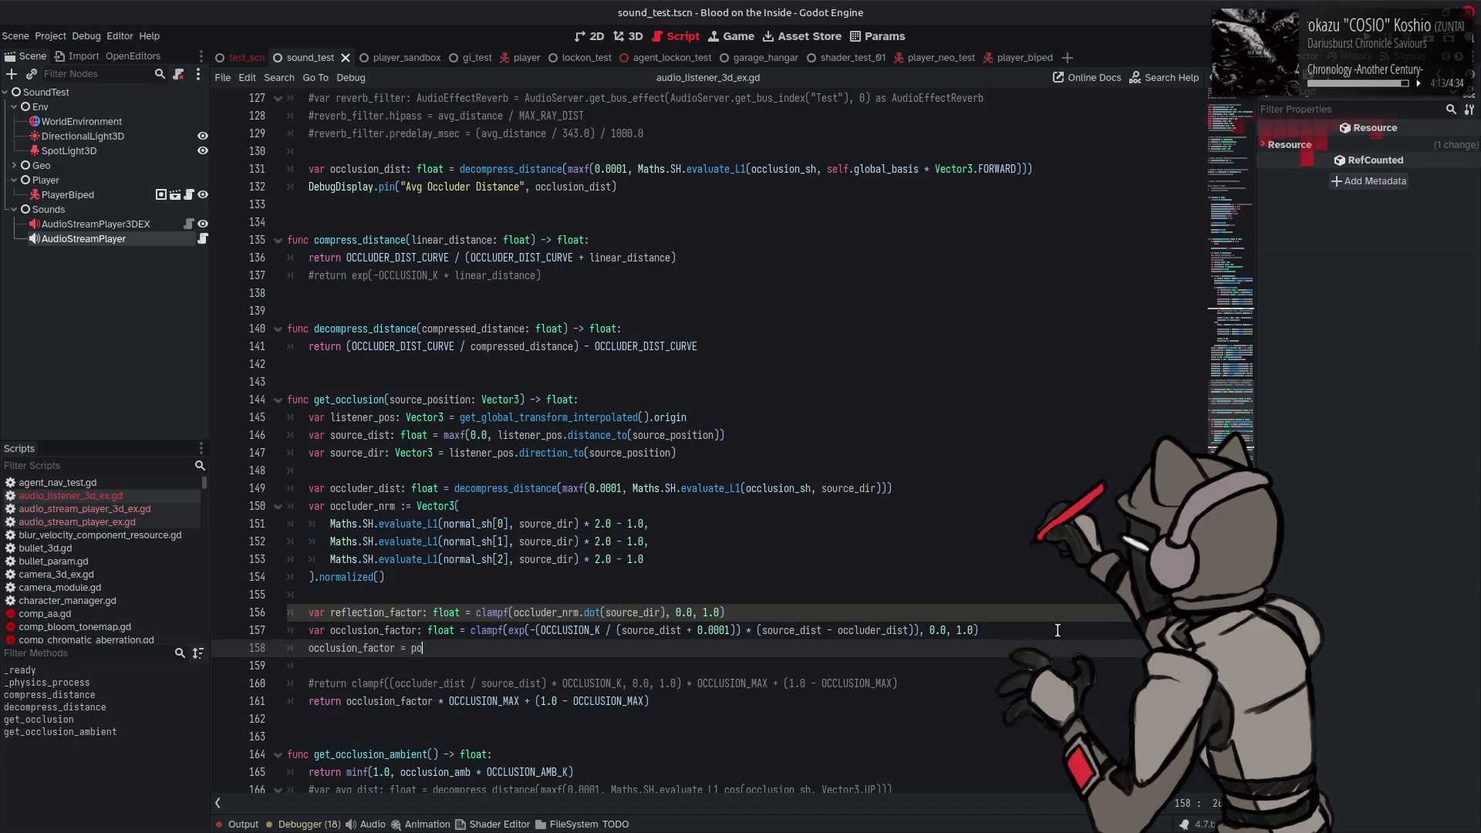
pyautogui.press('Return')
pyautogui.write('occlusion_factor')
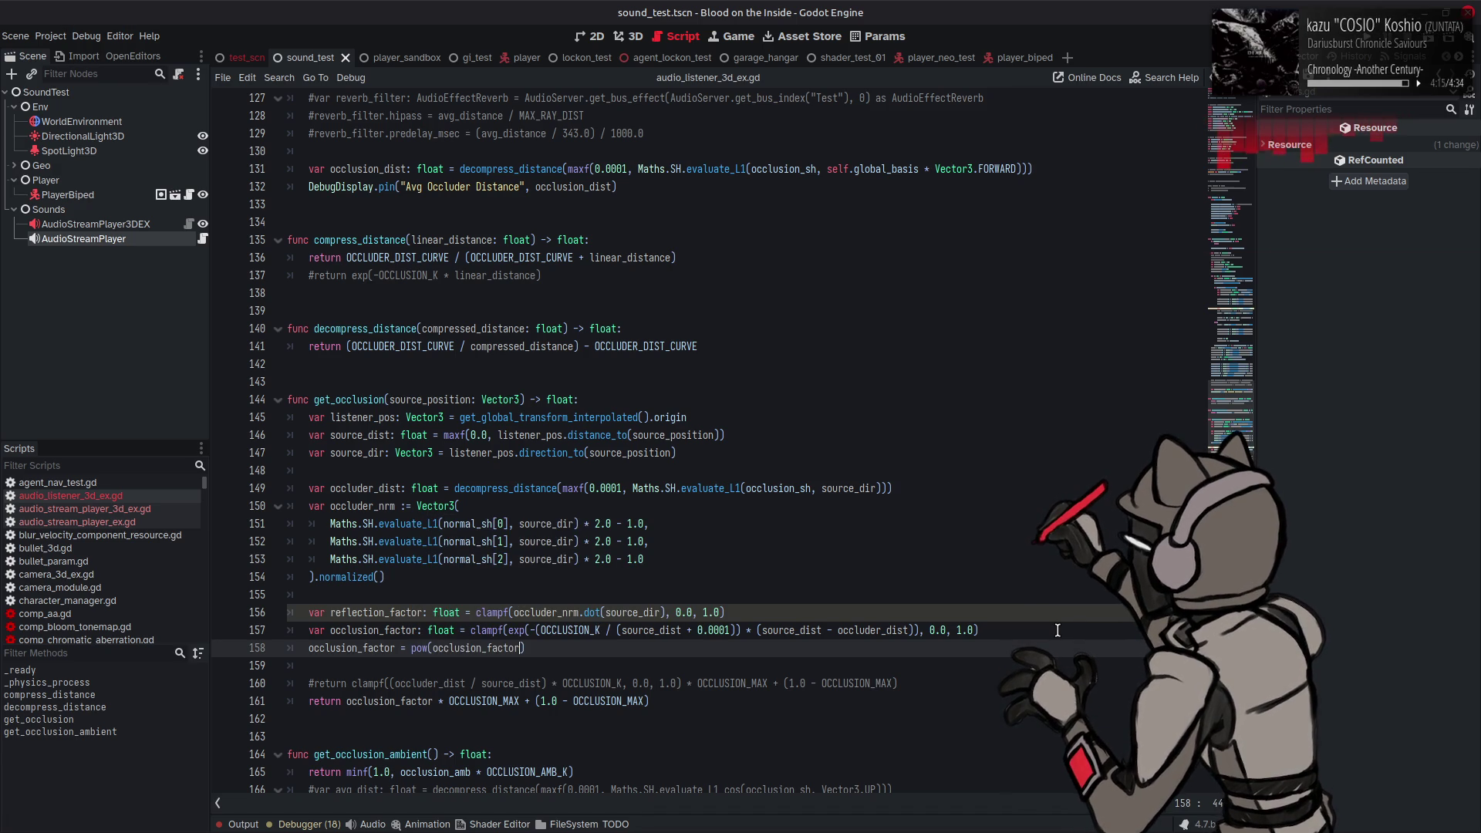
pyautogui.write(',')
pyautogui.doubleClick(386, 613)
pyautogui.hotkey('ctrl', 'c')
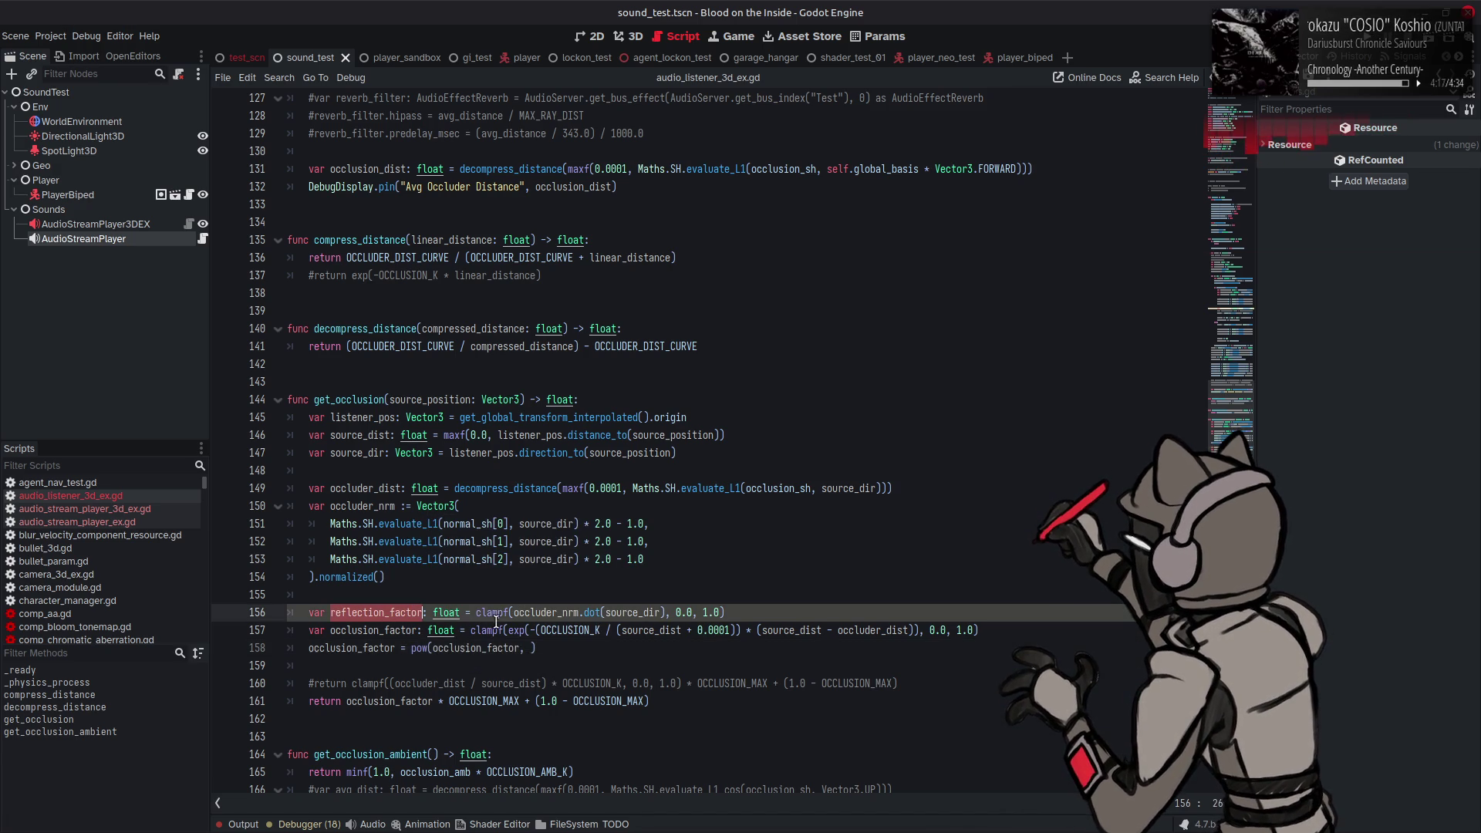
pyautogui.click(531, 648)
pyautogui.hotkey('ctrl', 'v')
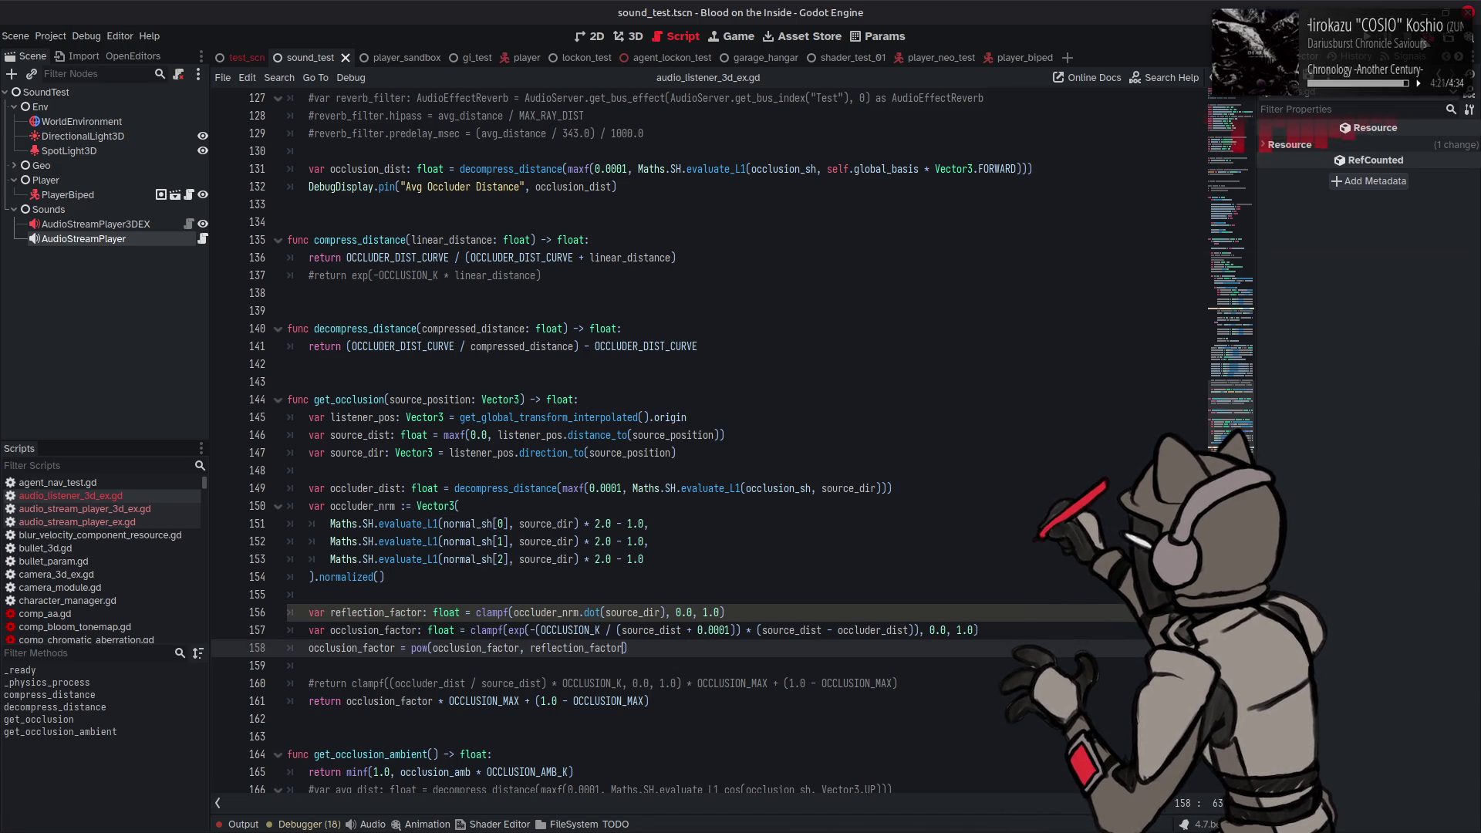
pyautogui.press('F6')
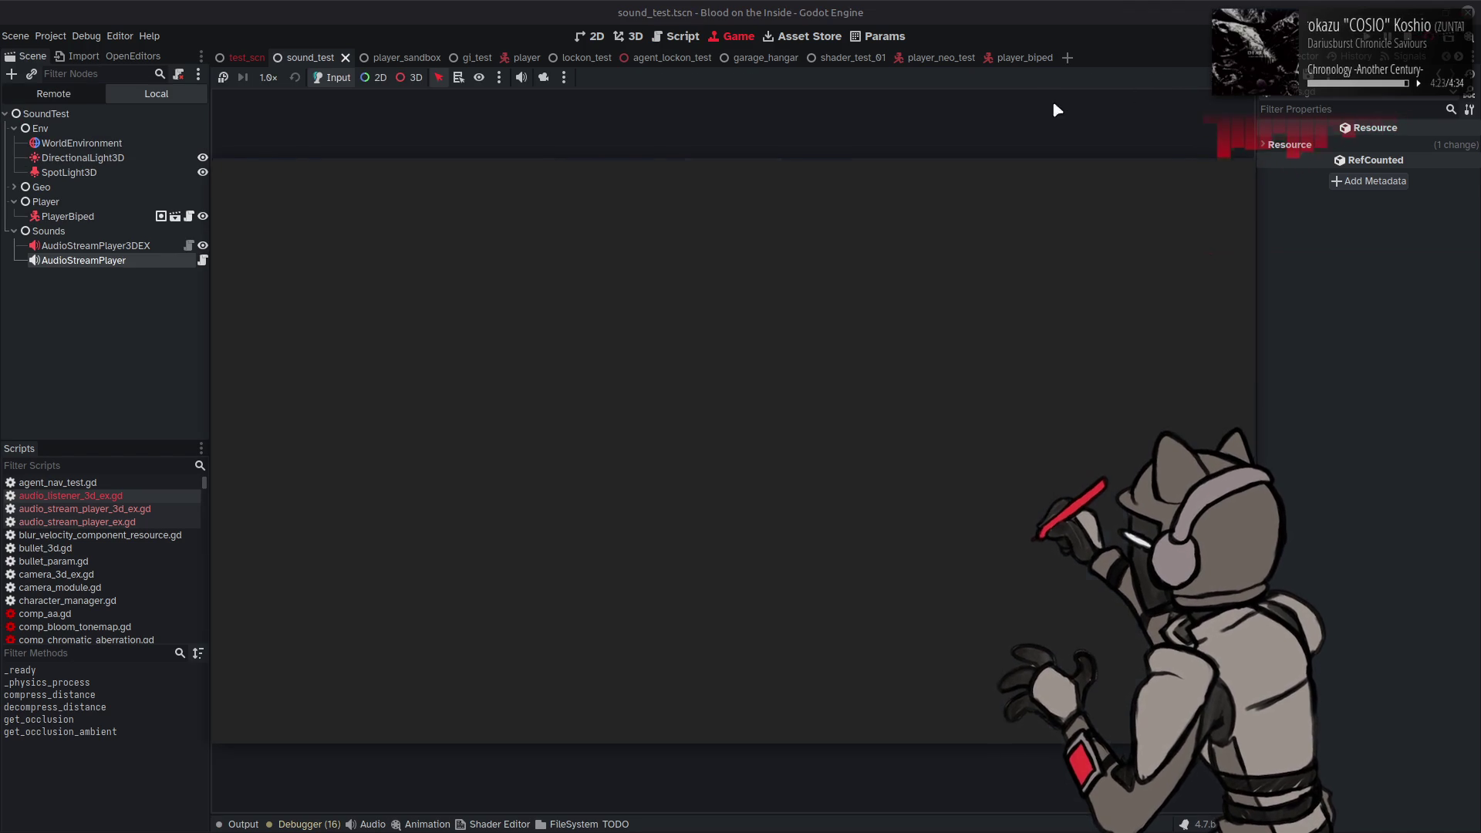
# Step: Walk left and forward into the corridor, watching Water Occlusion Mul near 1.0, then return to the script
pyautogui.press('a')
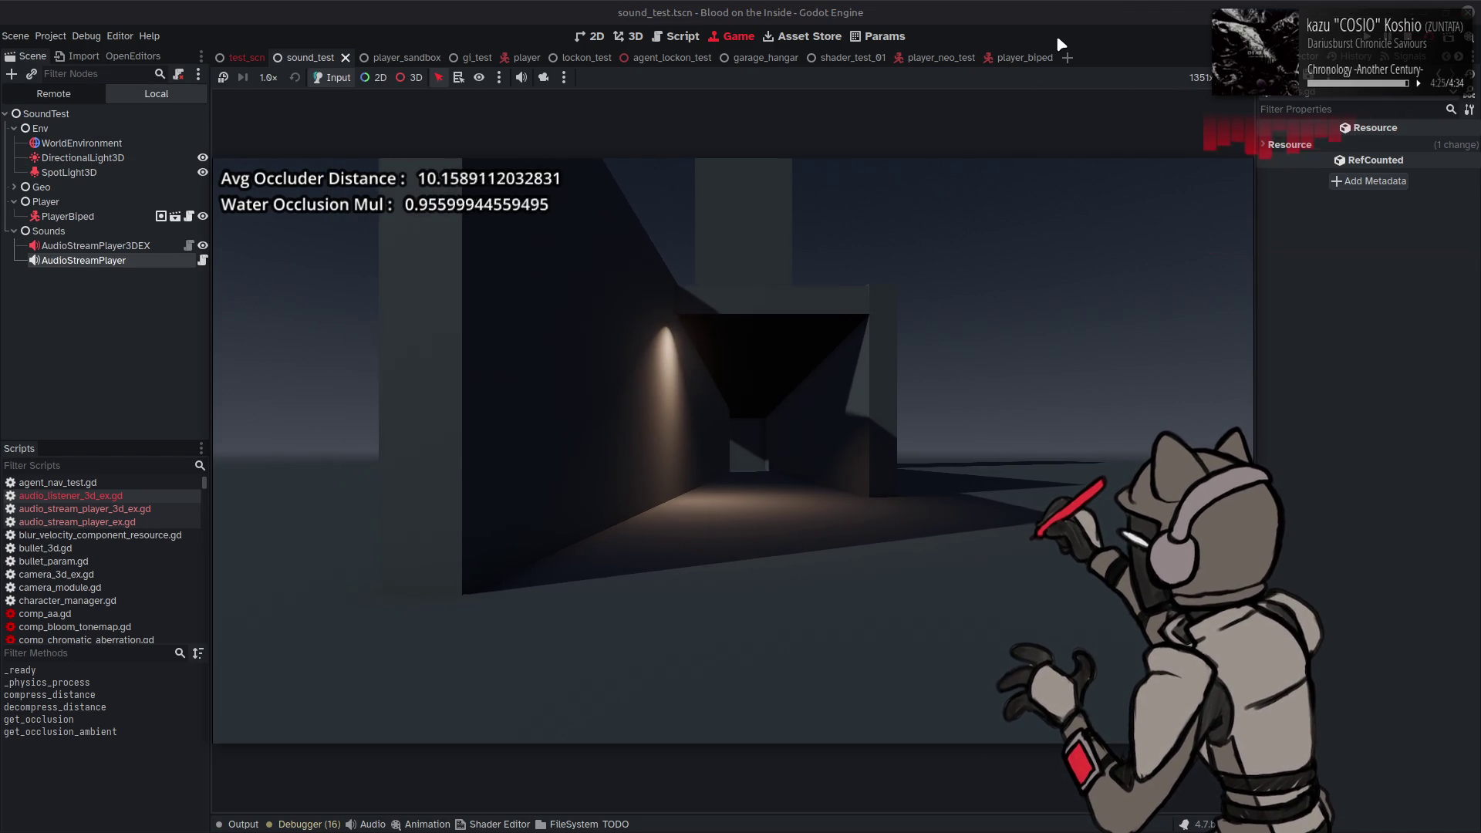
pyautogui.press('a')
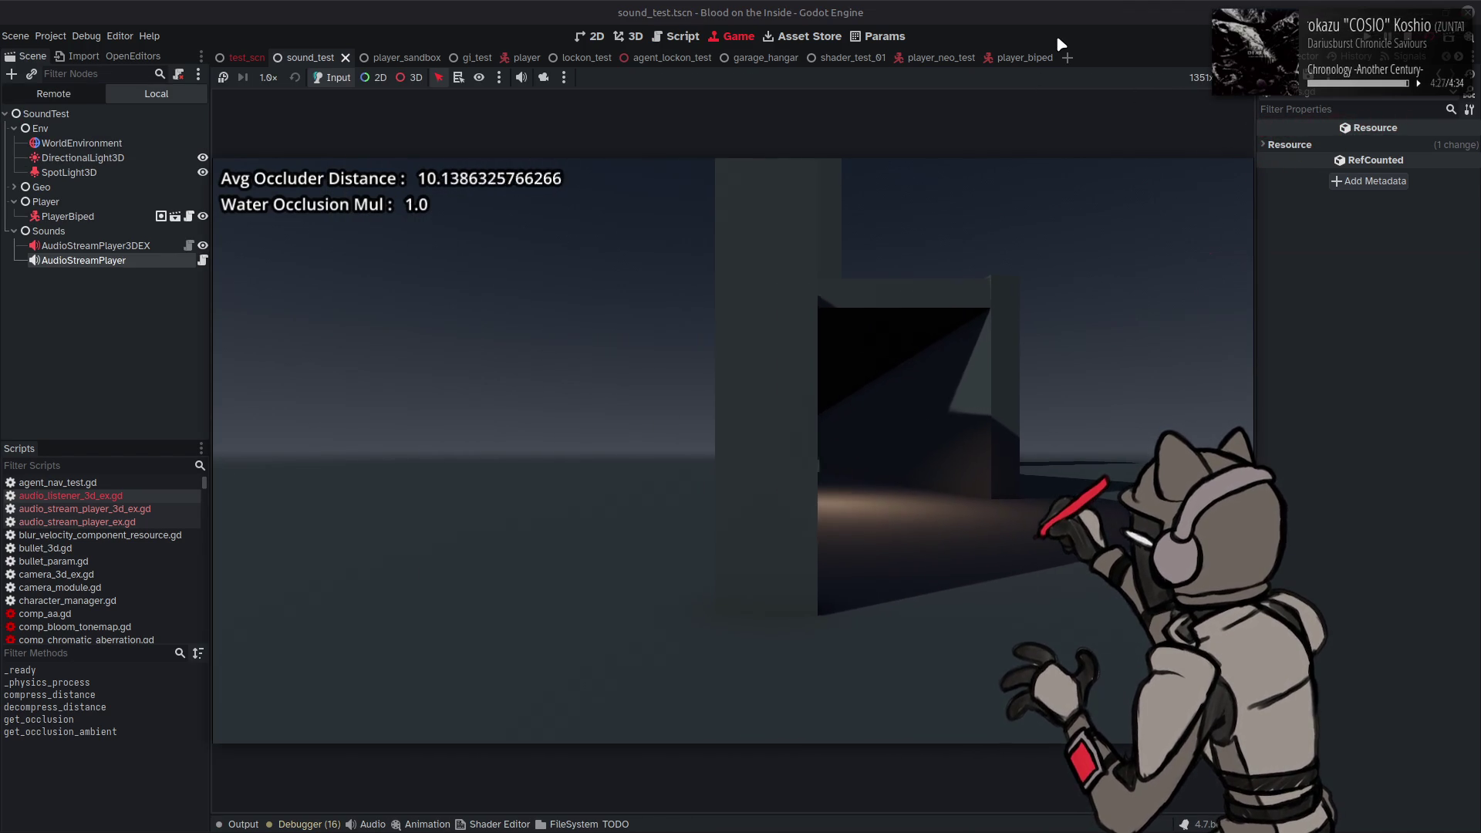
pyautogui.press('a')
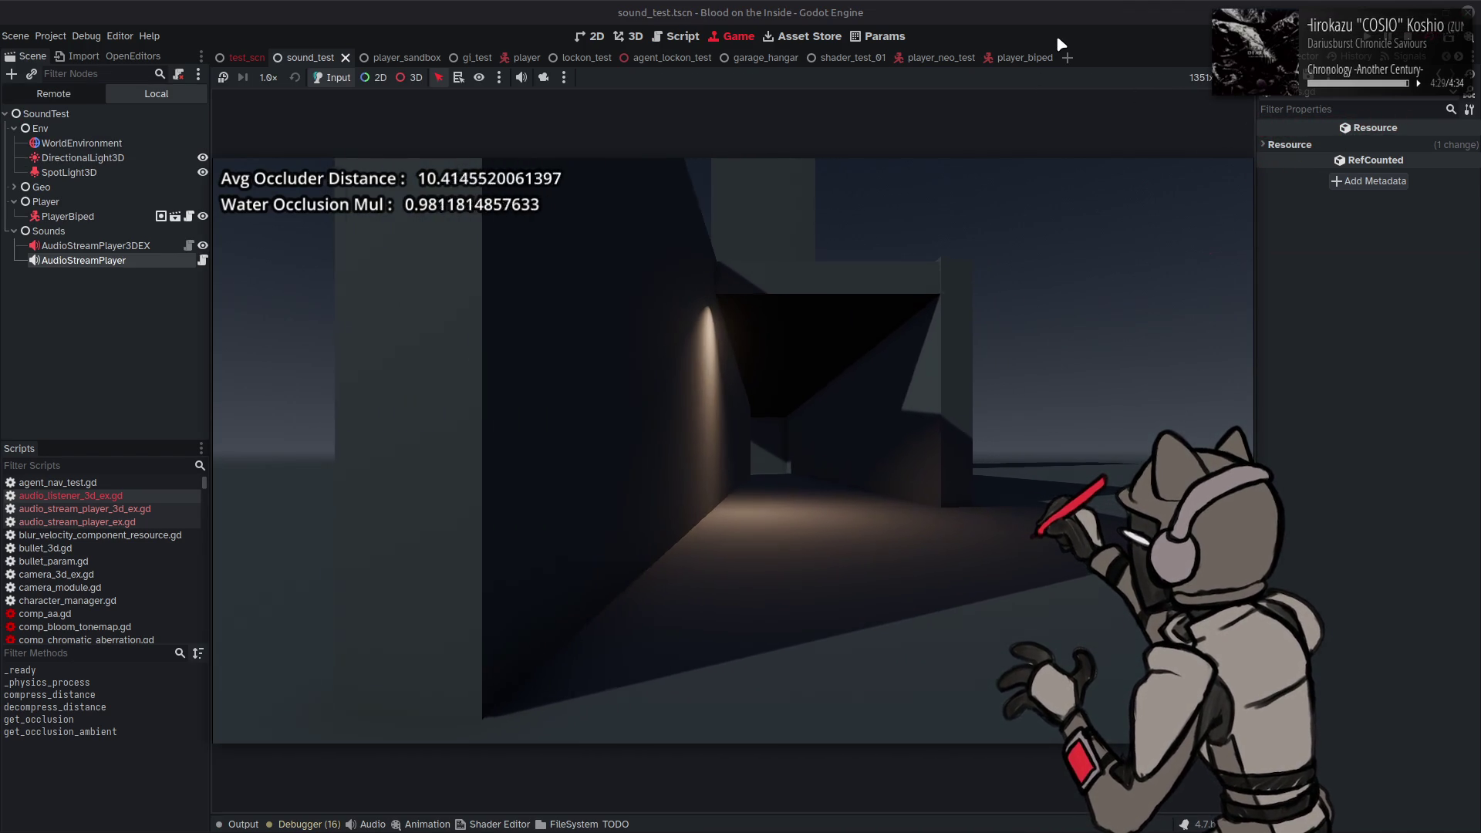
pyautogui.press('w')
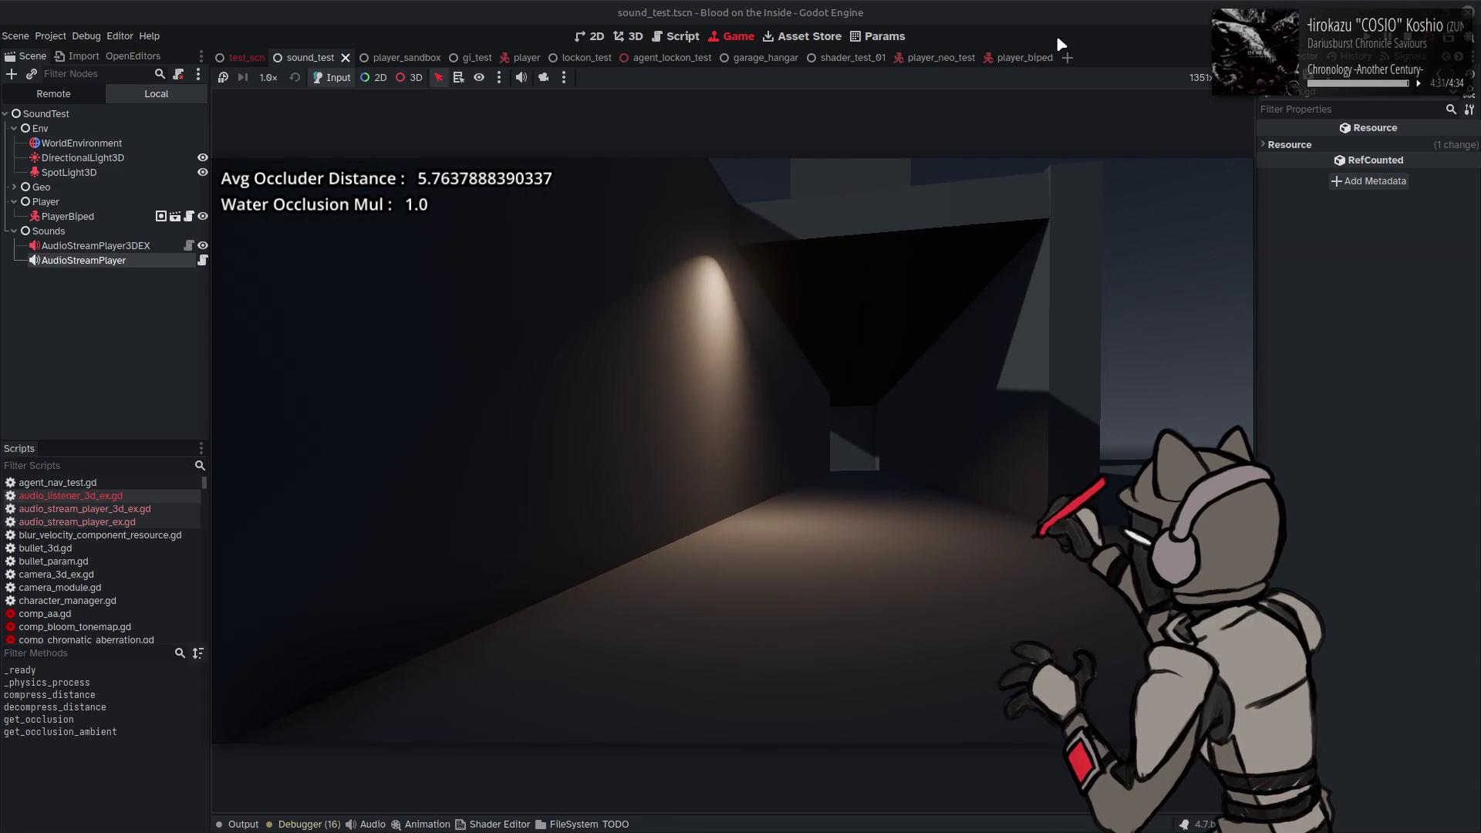
pyautogui.press('w')
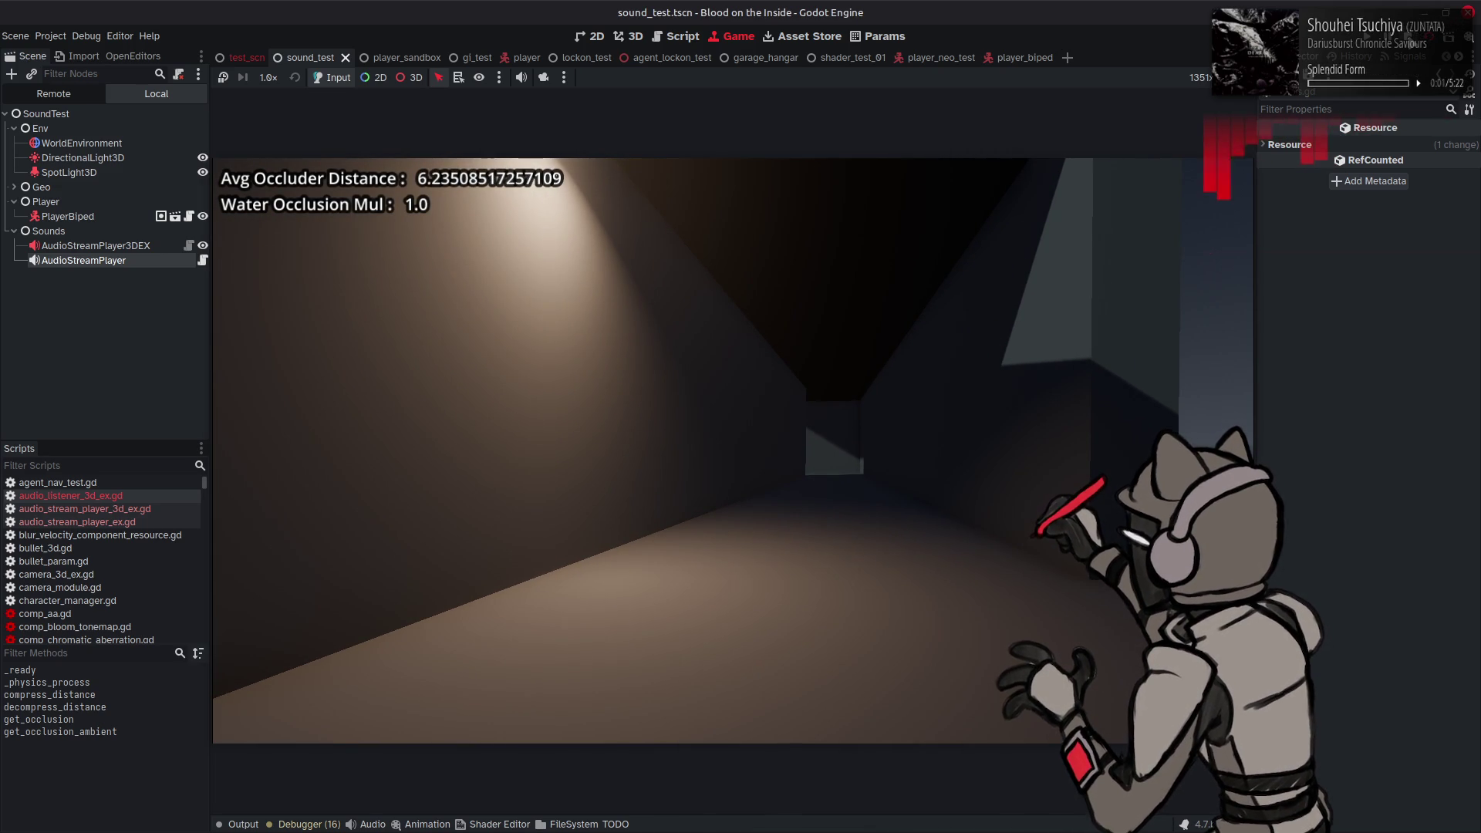
pyautogui.hotkey('ctrl', 'F3')
# Step: Append * 0.5 + 0.5 after source_dir) on line 156 and rerun the scene
pyautogui.scroll(-1, 743, 457)
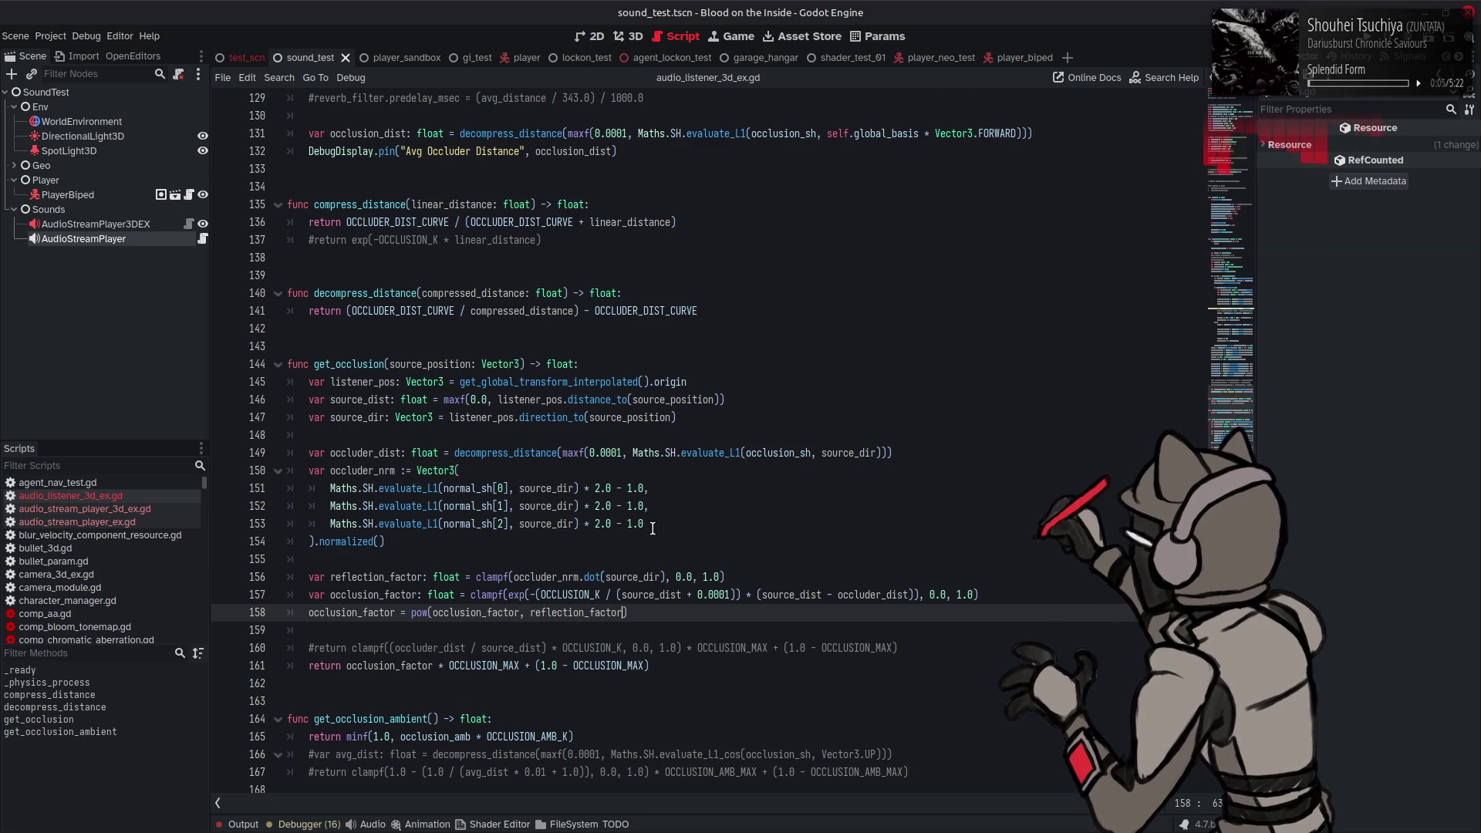
pyautogui.click(665, 578)
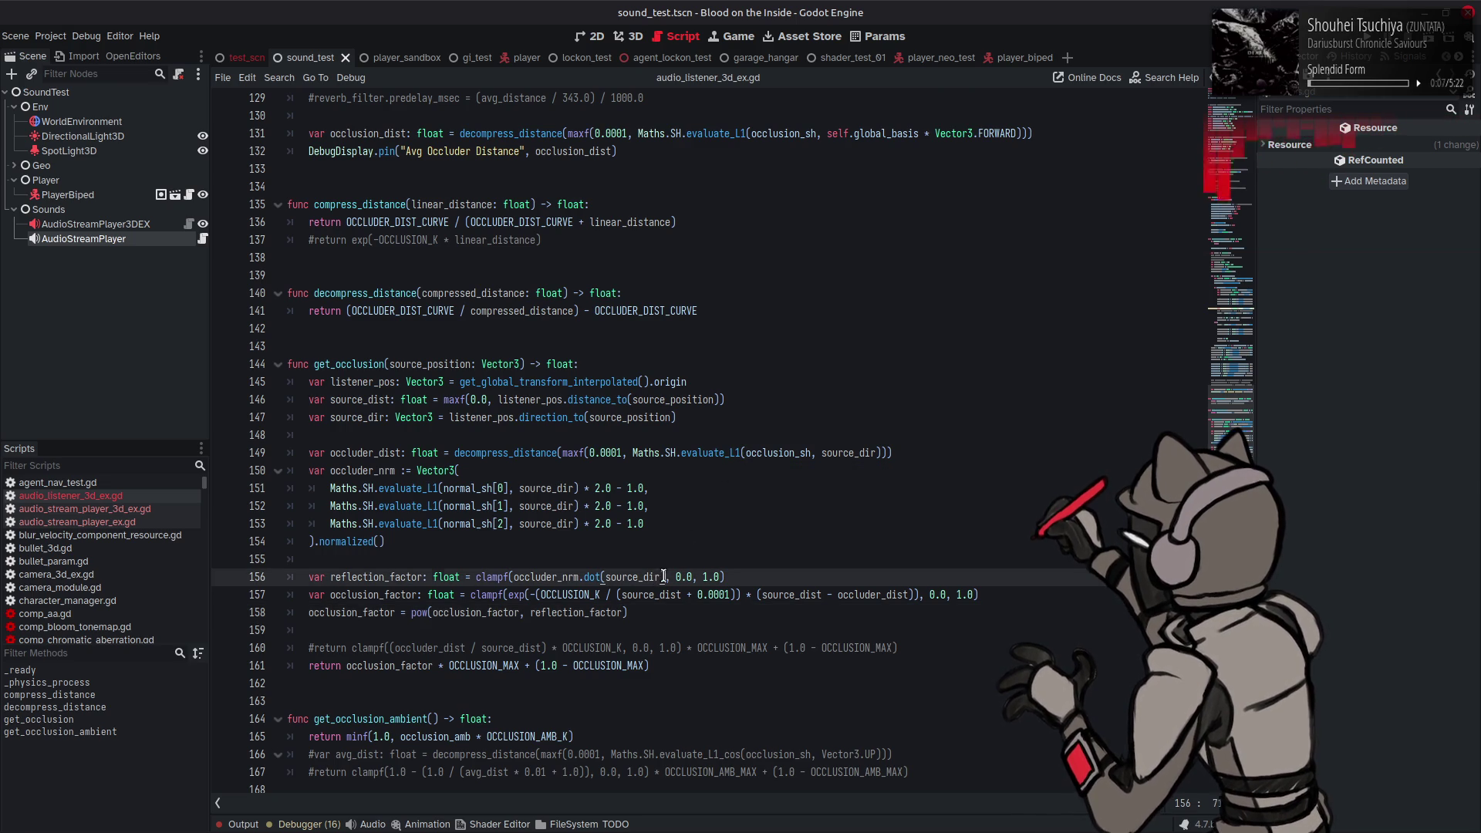
pyautogui.write('* 0.5 + ')
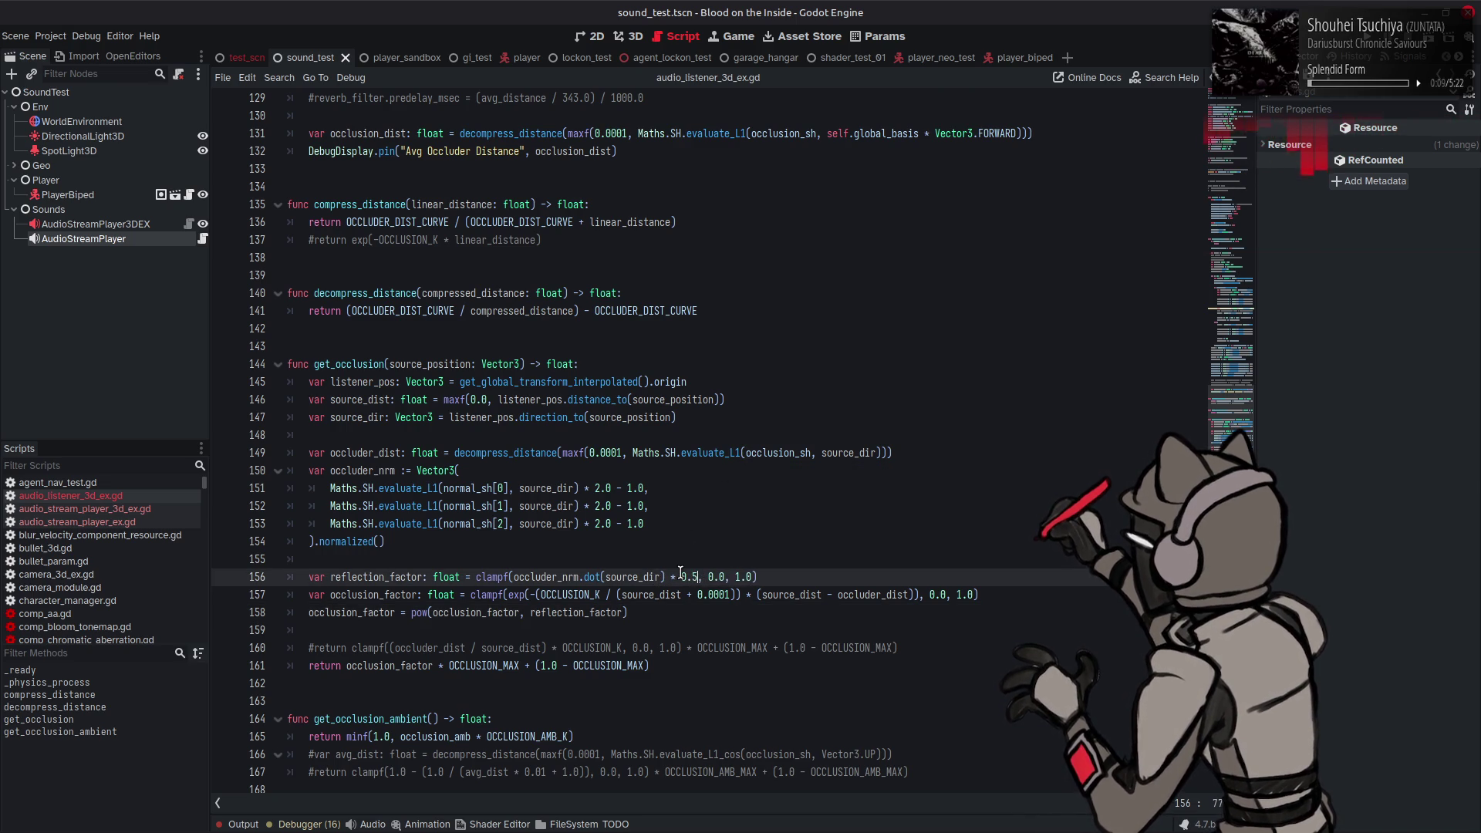
pyautogui.write('0.5')
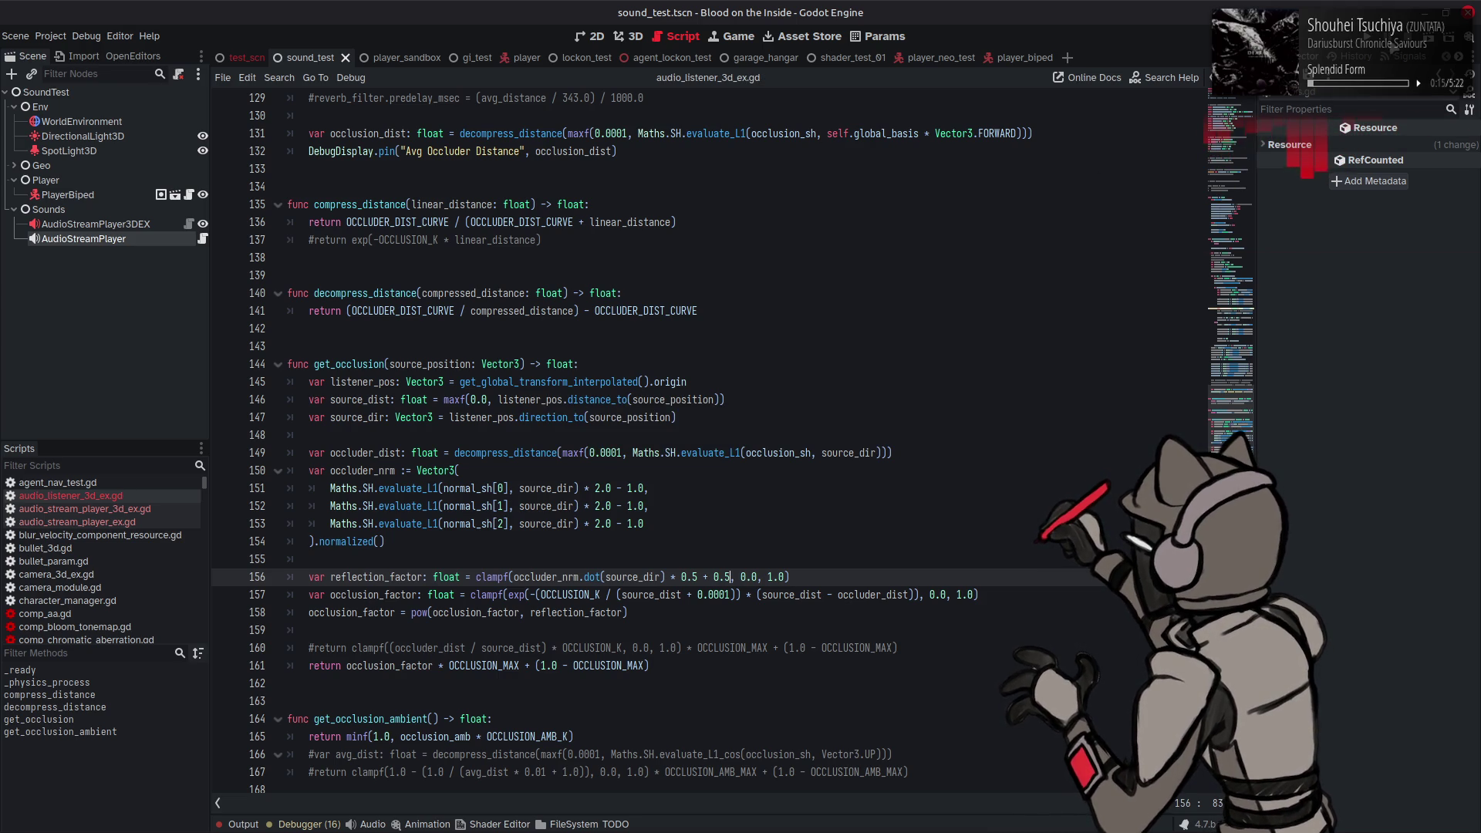
pyautogui.press('F6')
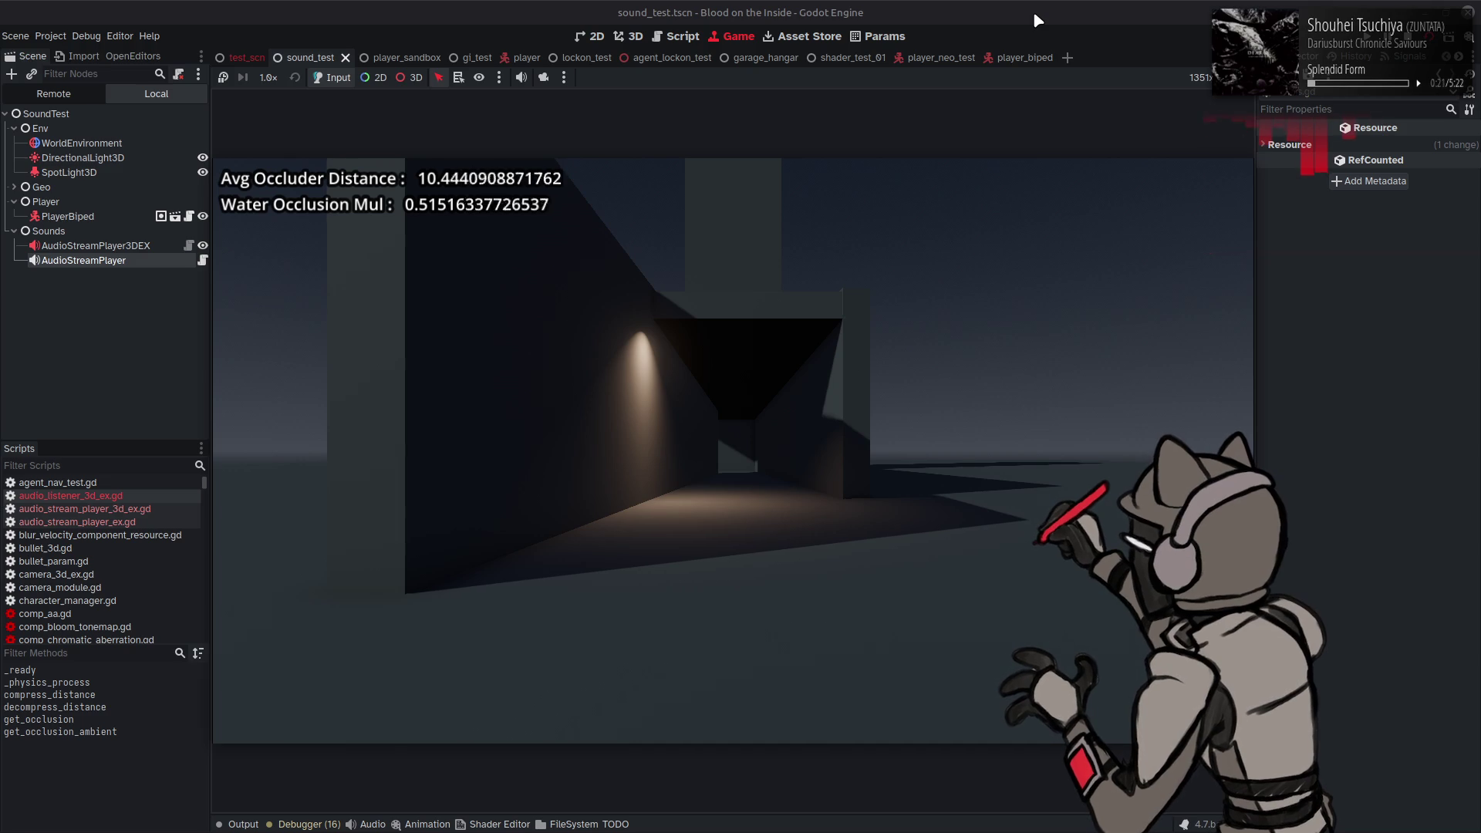
# Step: Walk toward and along the corridor wall, with Water Occlusion Mul peaking near 0.55, then stop the game
pyautogui.press('w')
pyautogui.press('a')
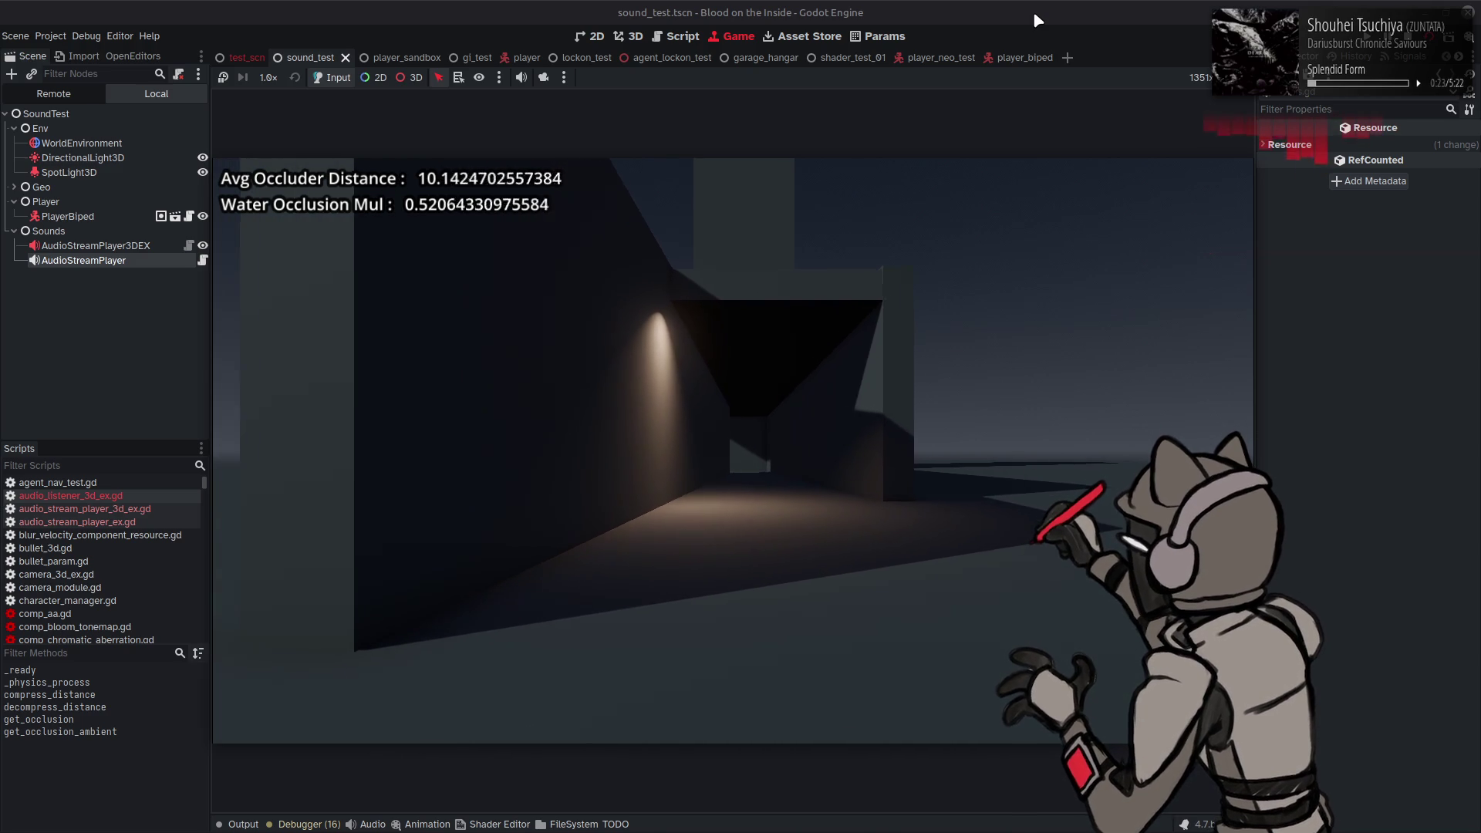
pyautogui.press('w')
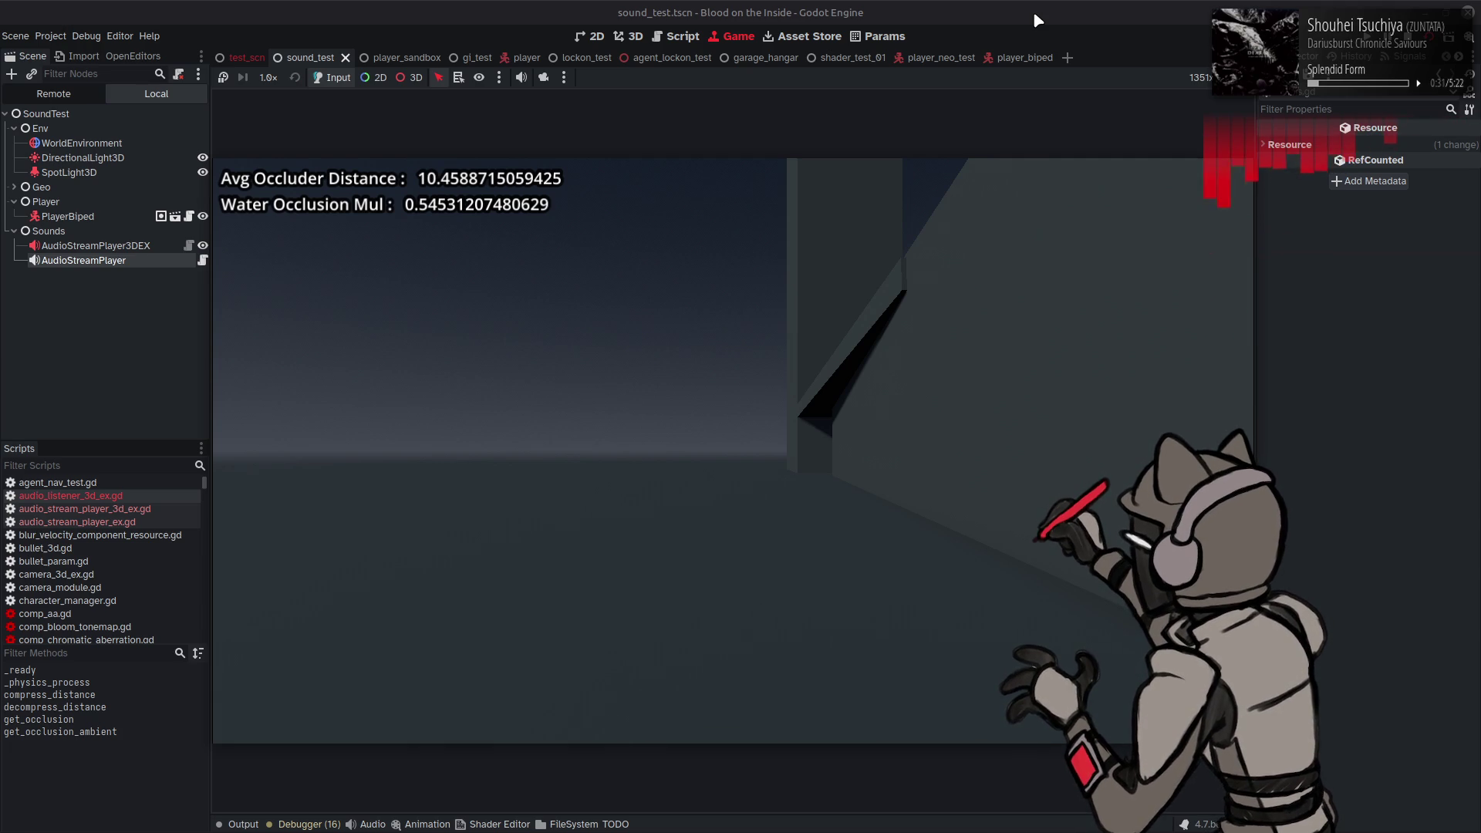
pyautogui.press('d')
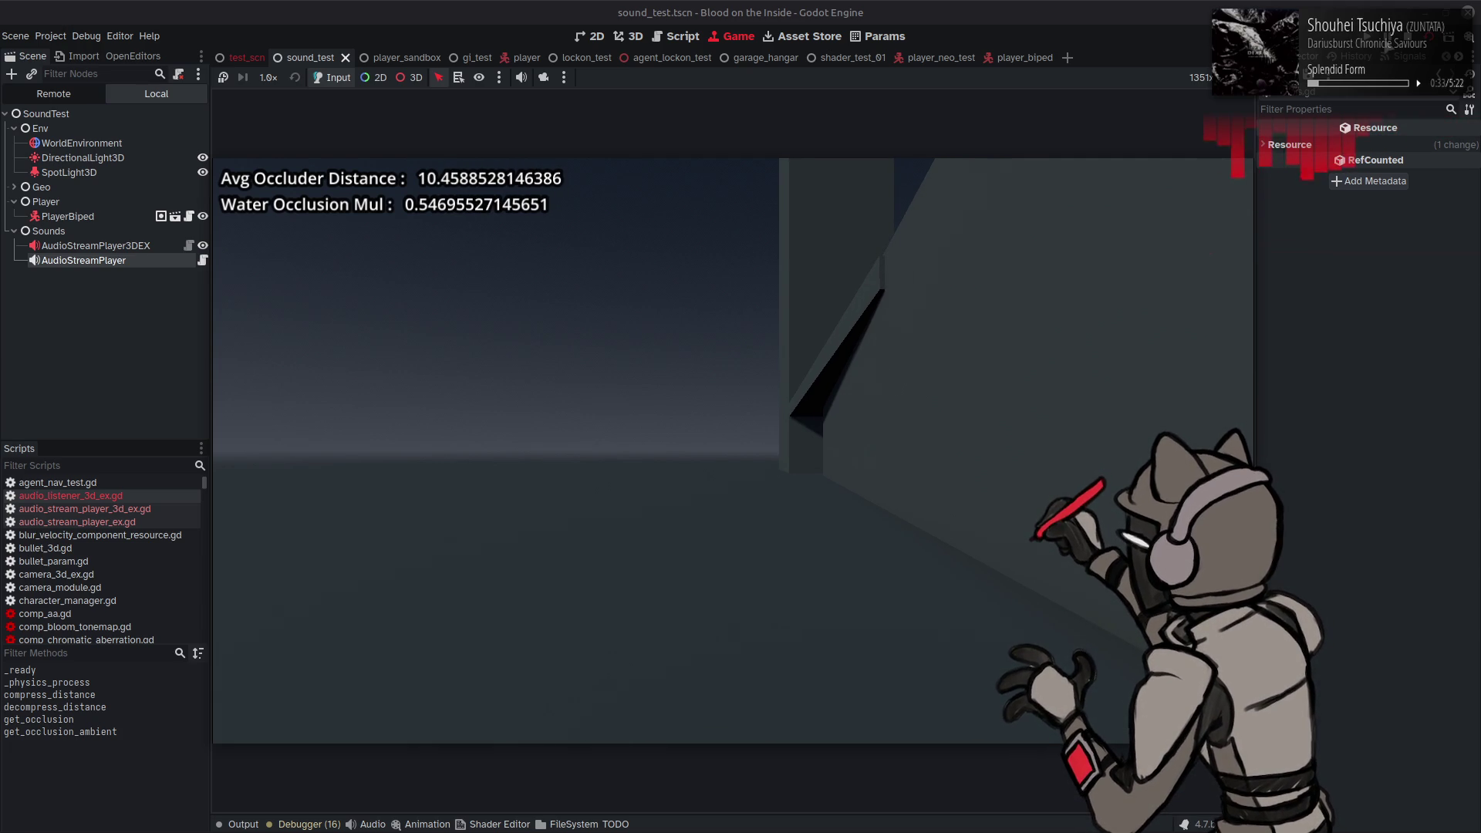
pyautogui.press('F8')
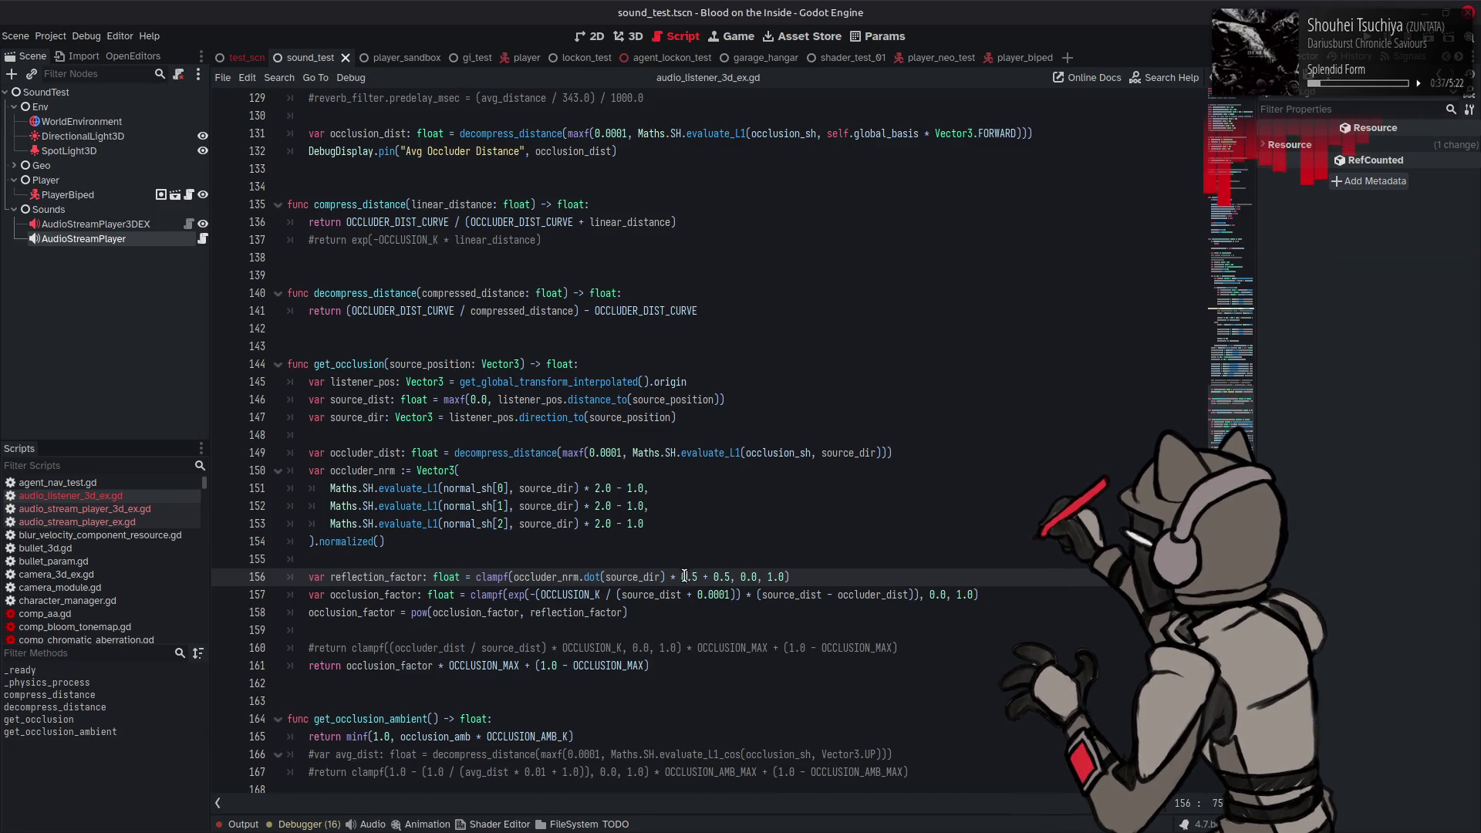
# Step: Save the script and select reflect_factor on line 96 to review it
pyautogui.write('-')
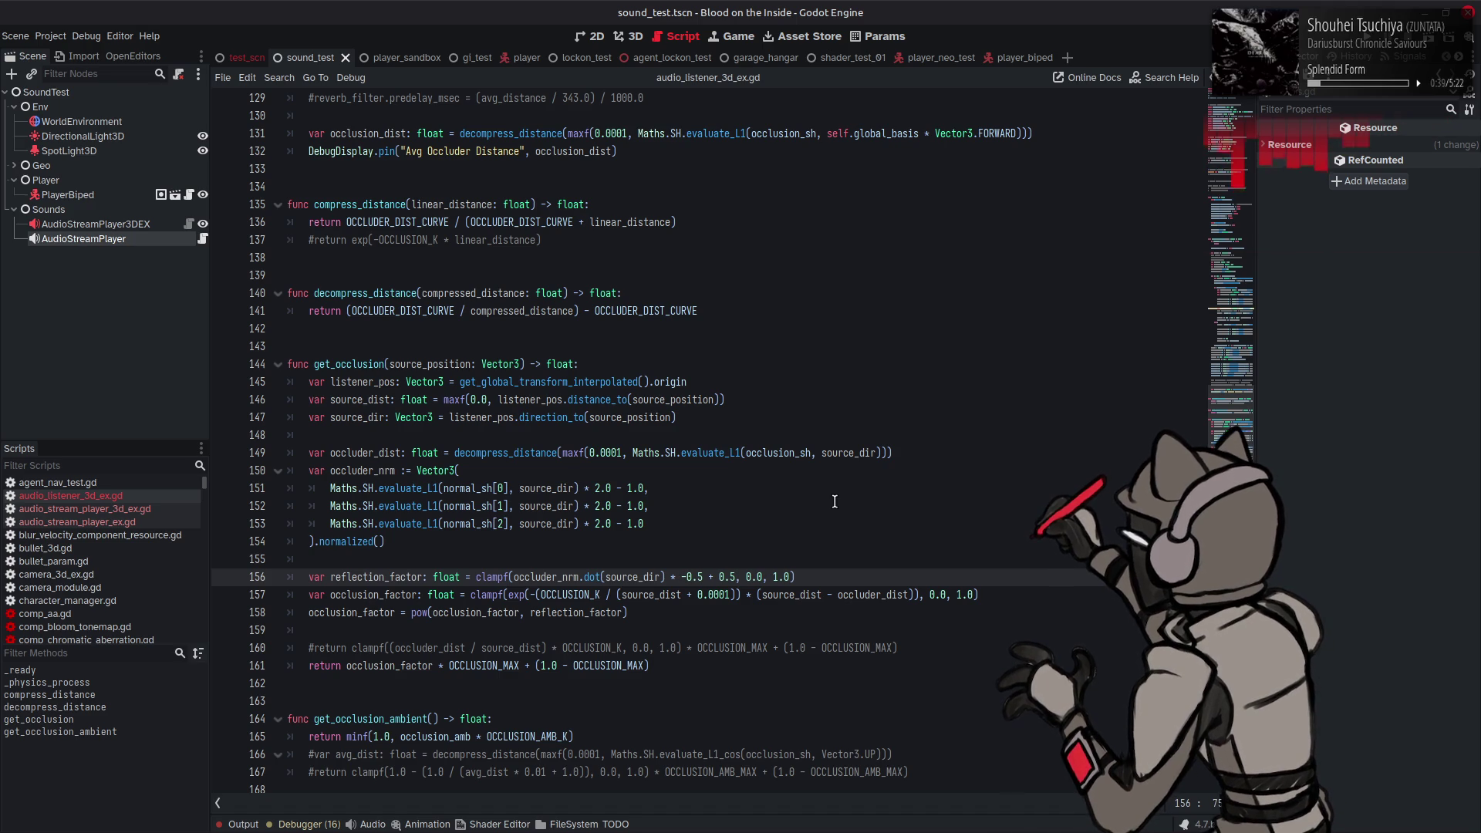
pyautogui.scroll(6, 831, 490)
pyautogui.hotkey('ctrl', 's')
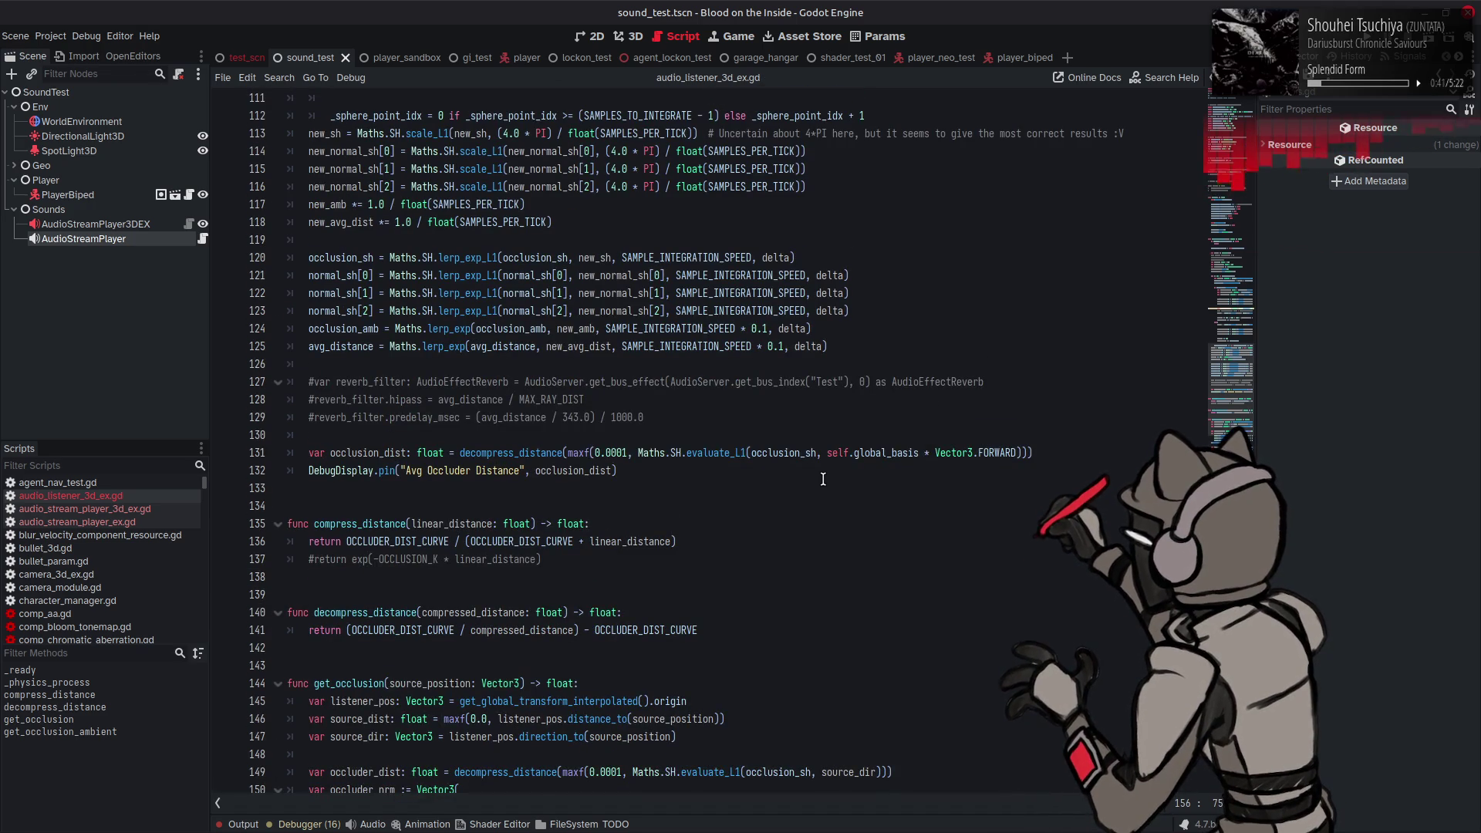
pyautogui.scroll(9, 822, 479)
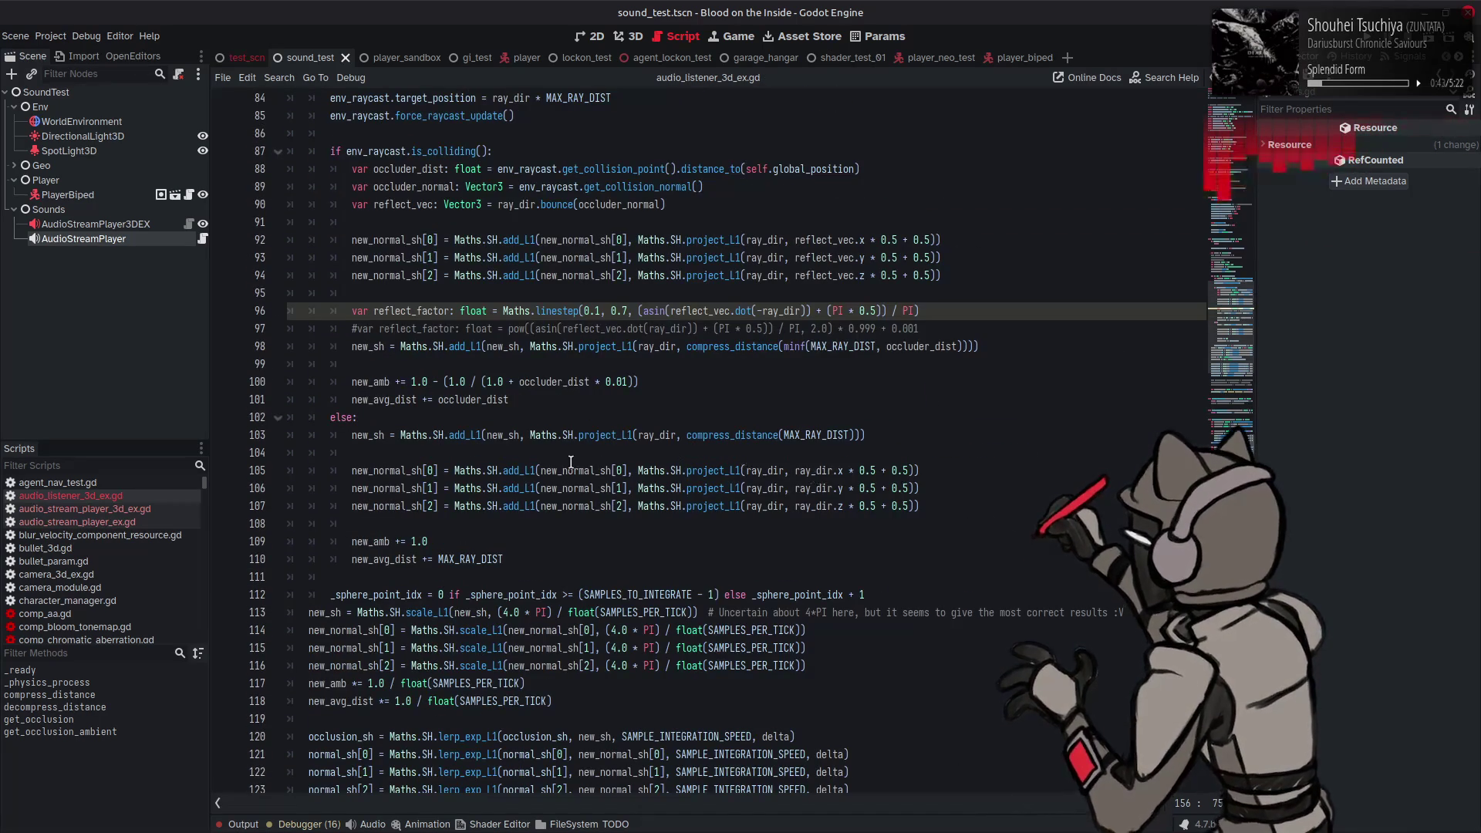
pyautogui.doubleClick(409, 310)
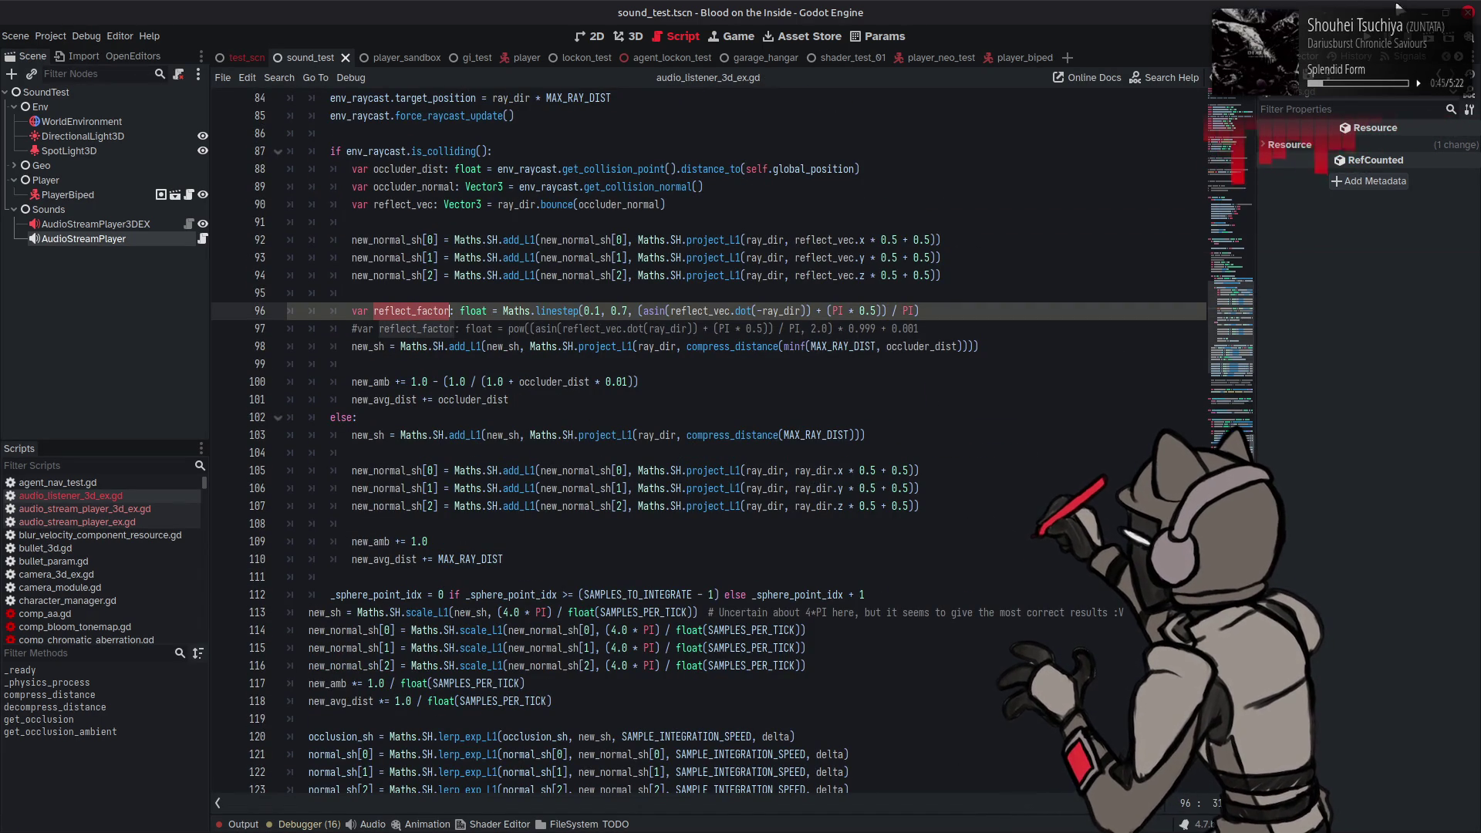
# Step: Rerun and stop the scene, revert the last change, save, and highlight reflection_factor's uses in get_occlusion
pyautogui.press('F6')
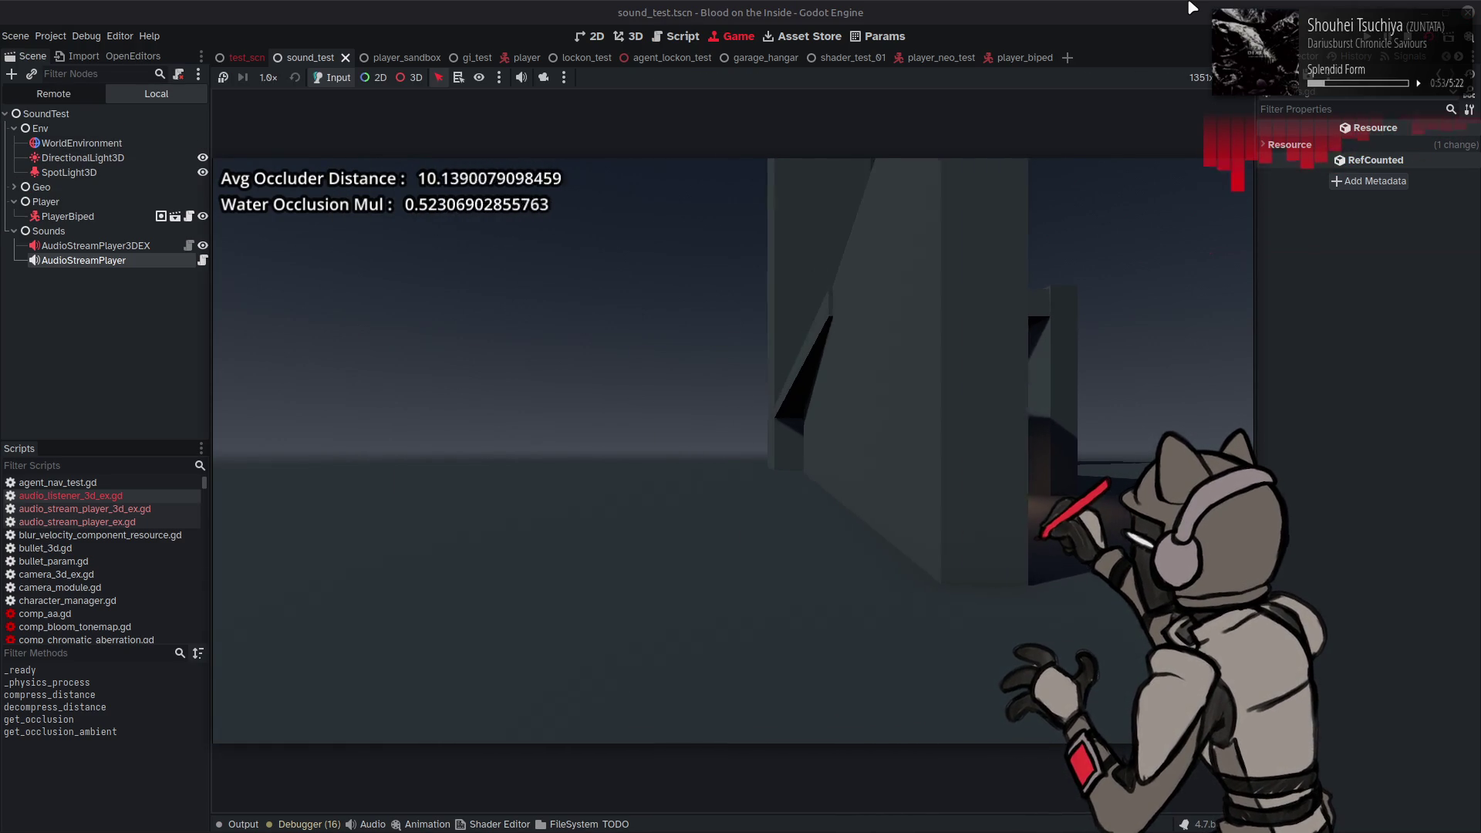
pyautogui.press('F8')
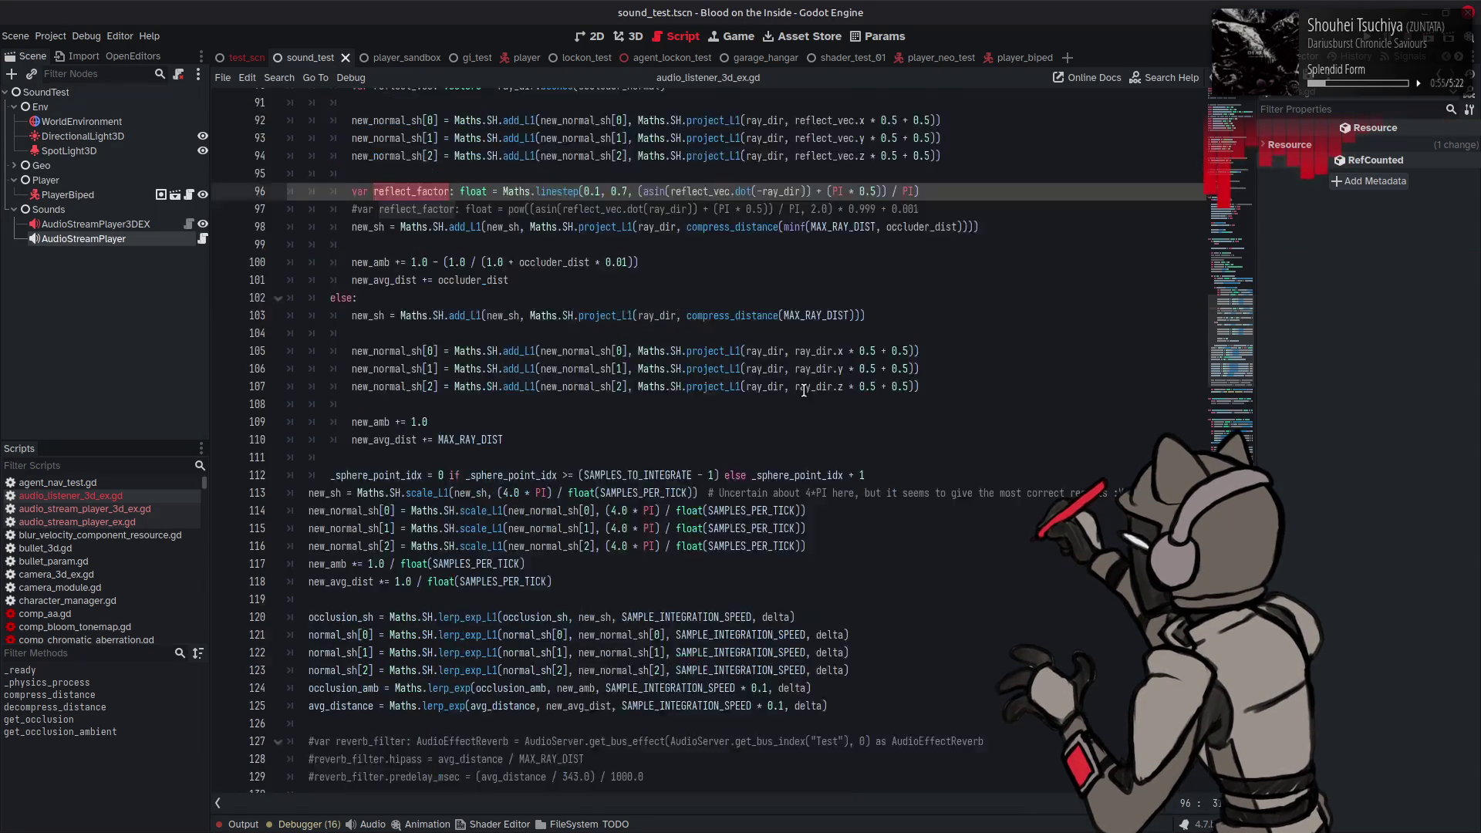
pyautogui.hotkey('ctrl', 'z')
pyautogui.hotkey('ctrl', 's')
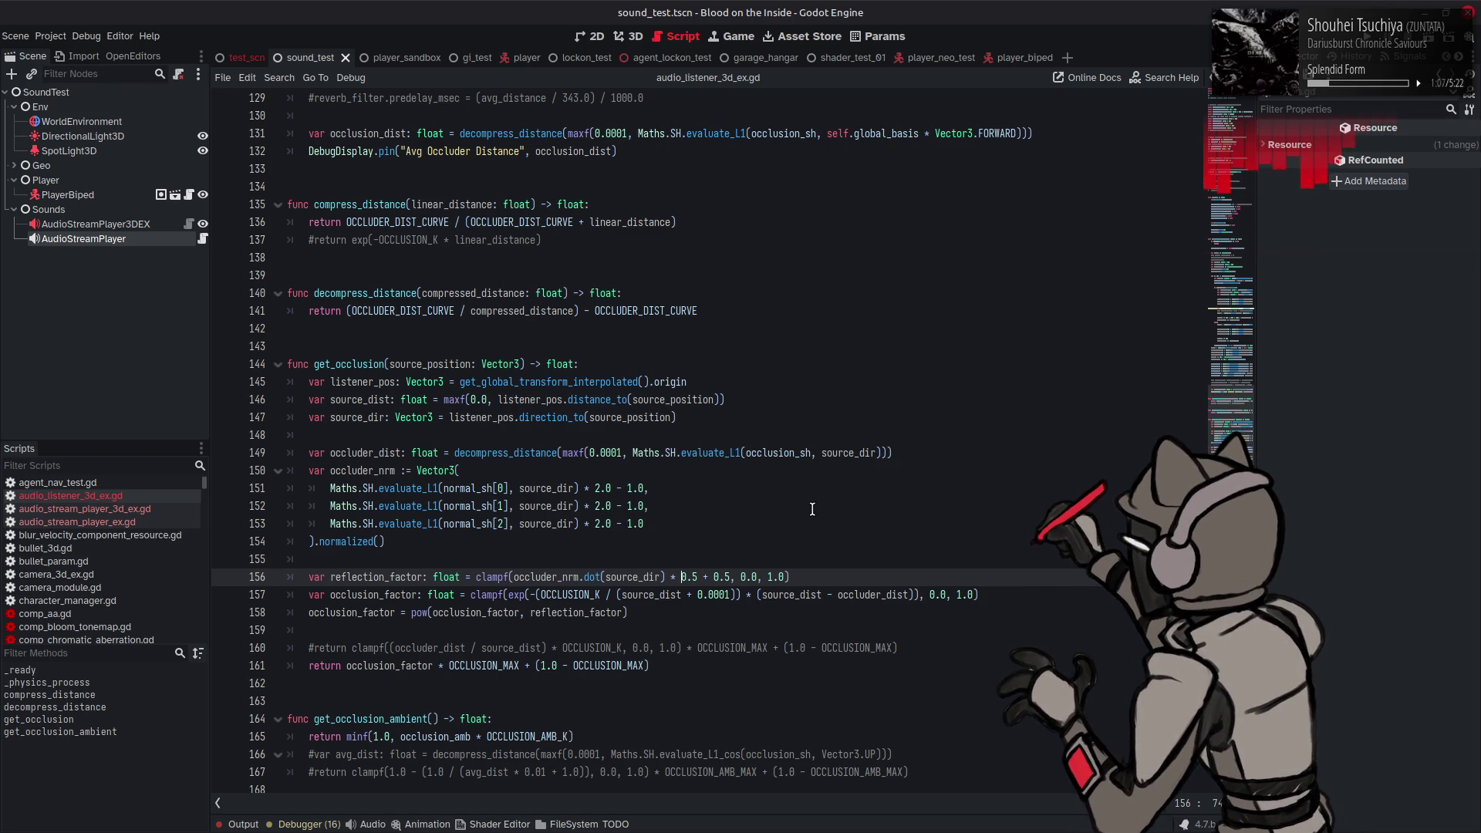
pyautogui.doubleClick(396, 577)
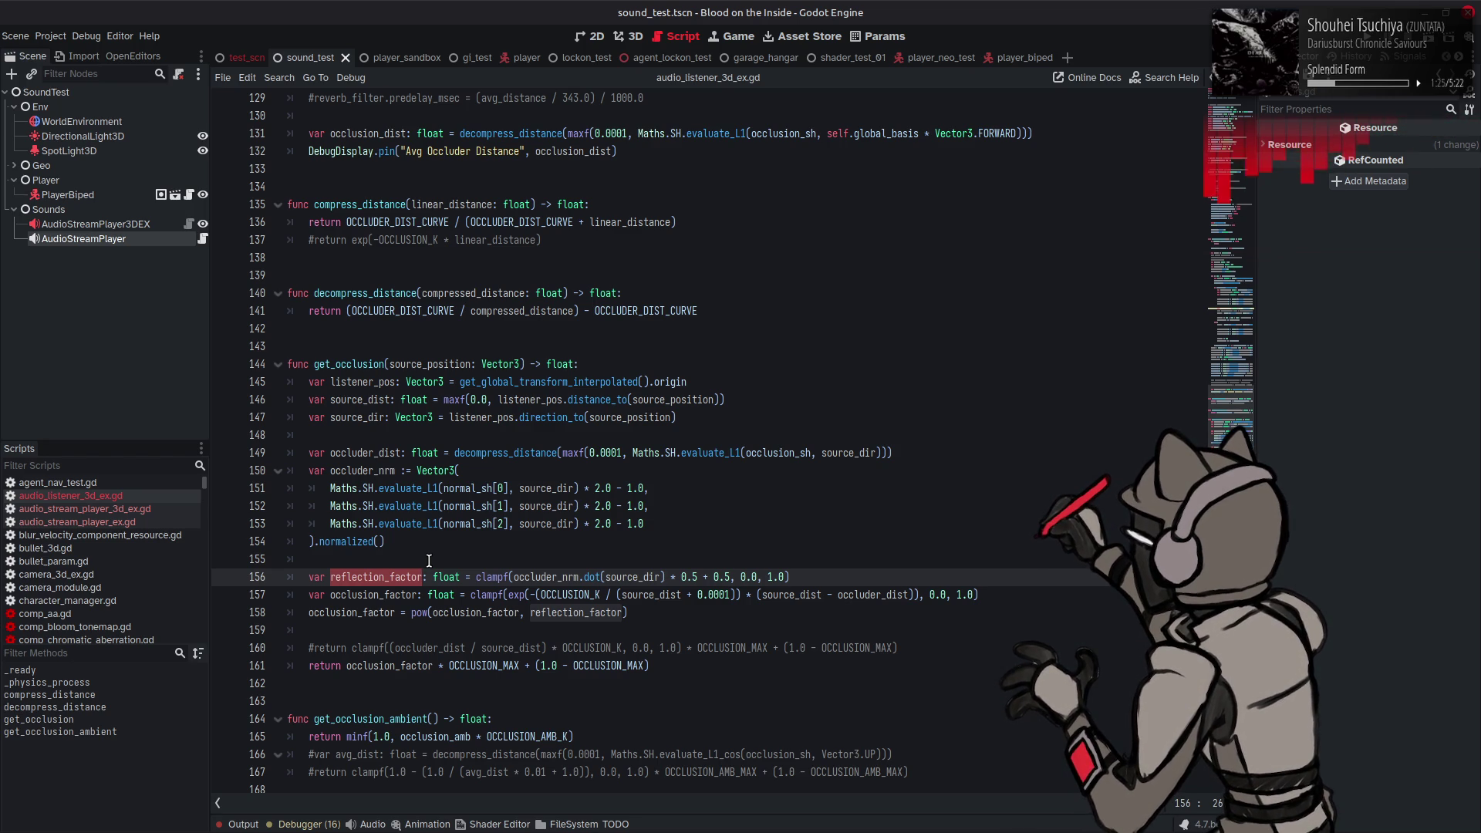
# Step: Review occlusion_factor and reflection_factor uses on lines 156–158, including the clampf call
pyautogui.click(307, 612)
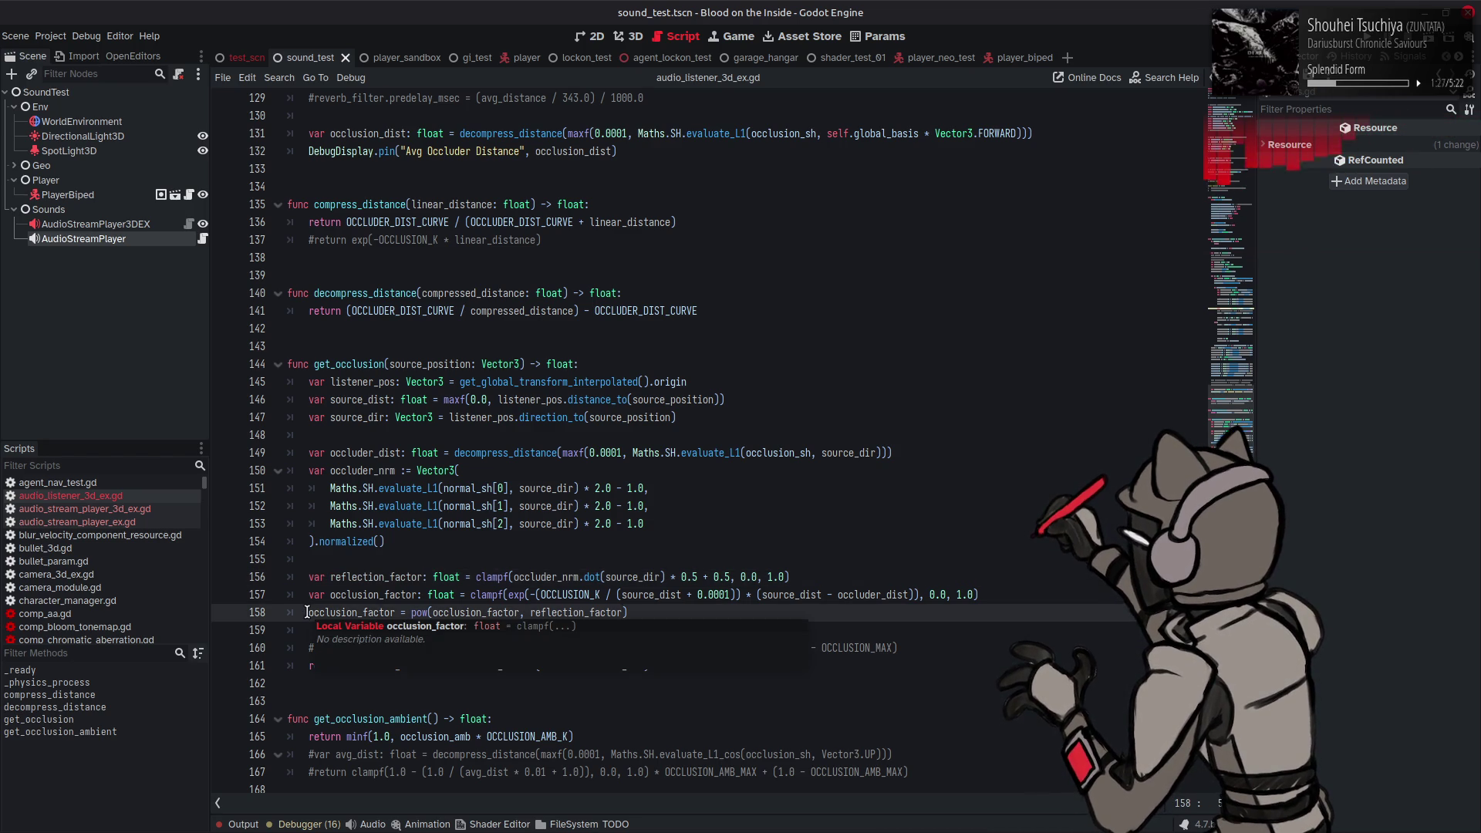
pyautogui.doubleClick(476, 611)
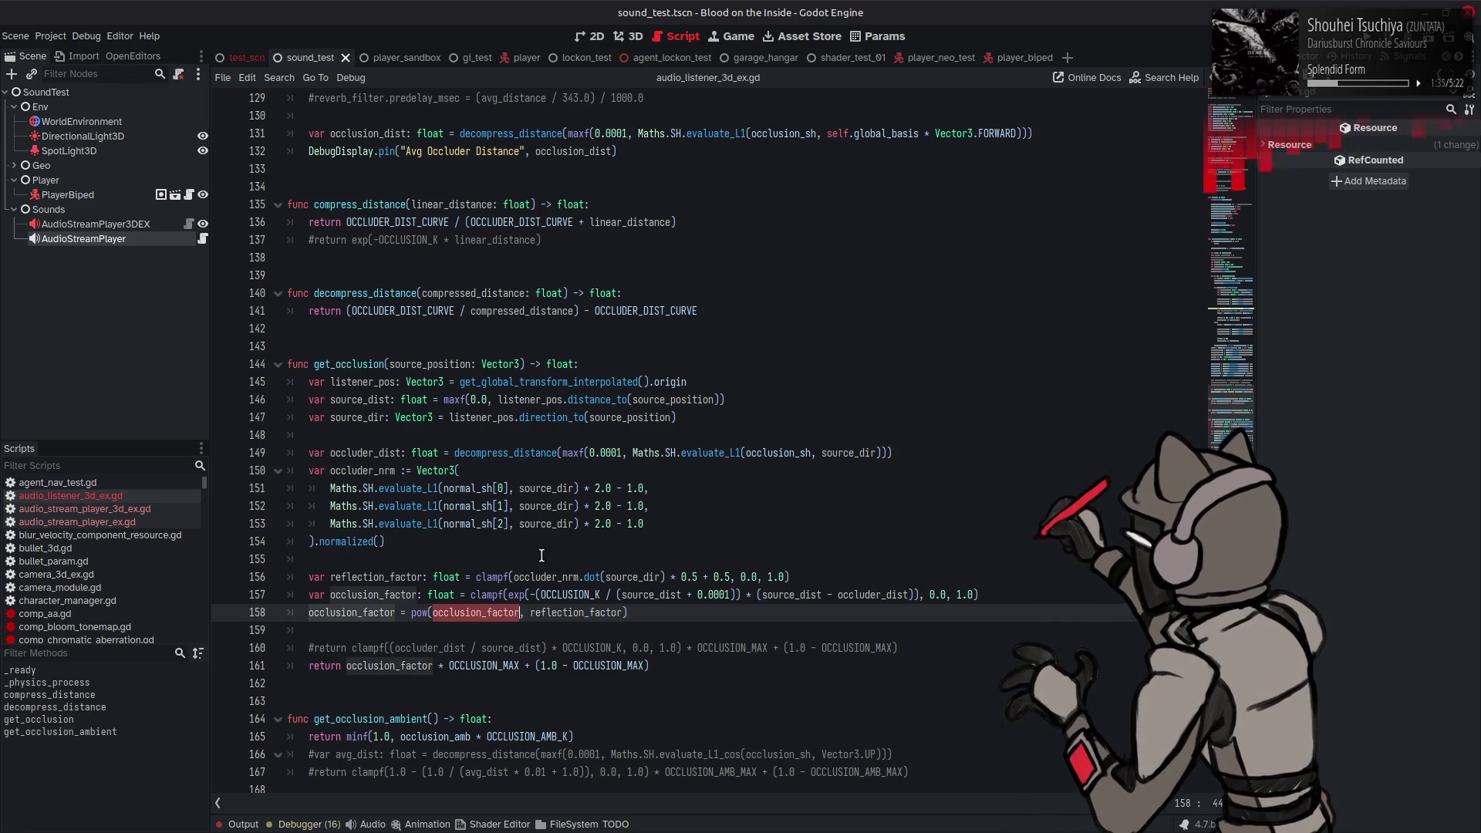
pyautogui.click(308, 614)
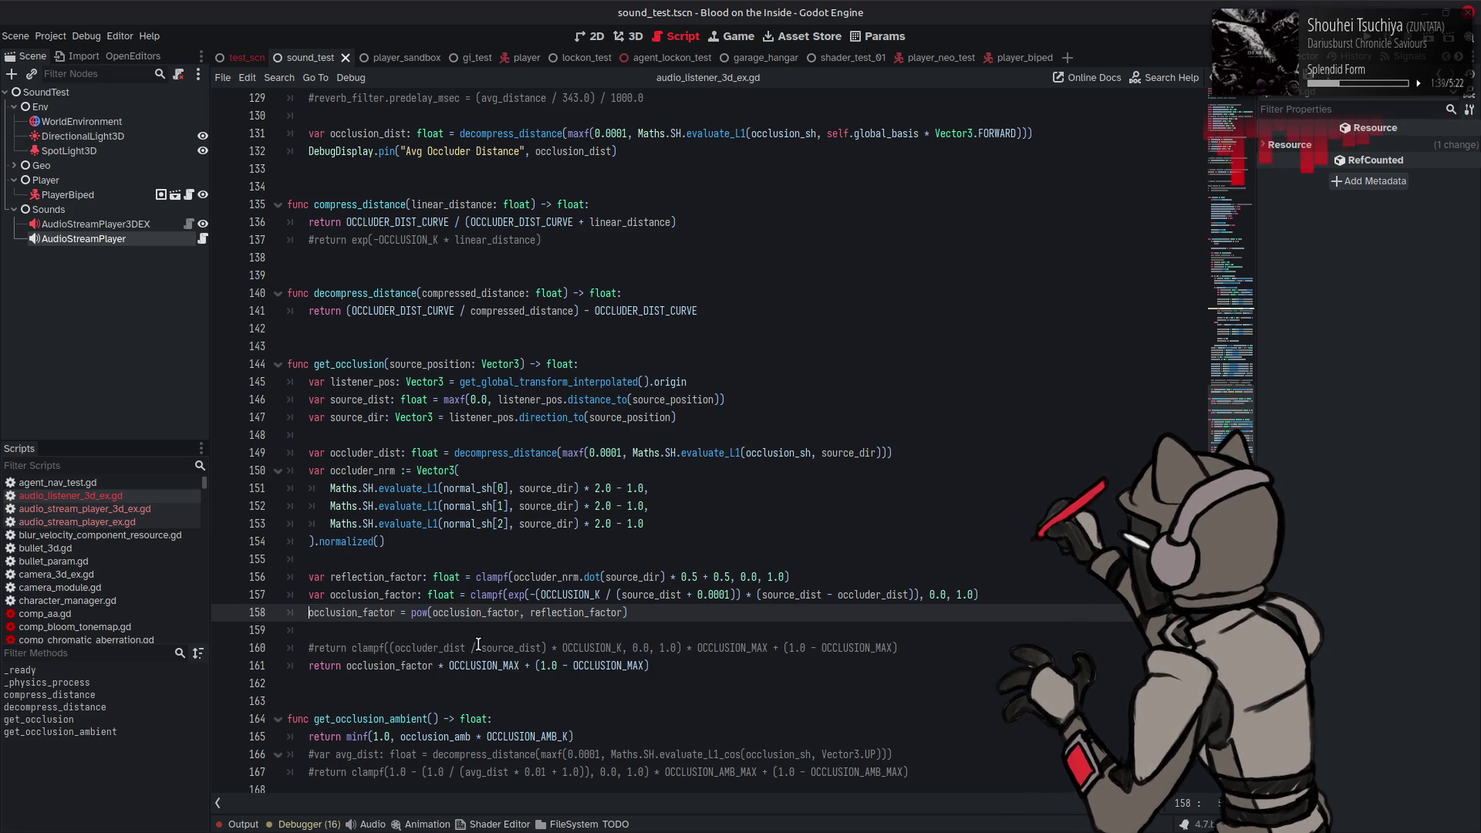
pyautogui.doubleClick(583, 612)
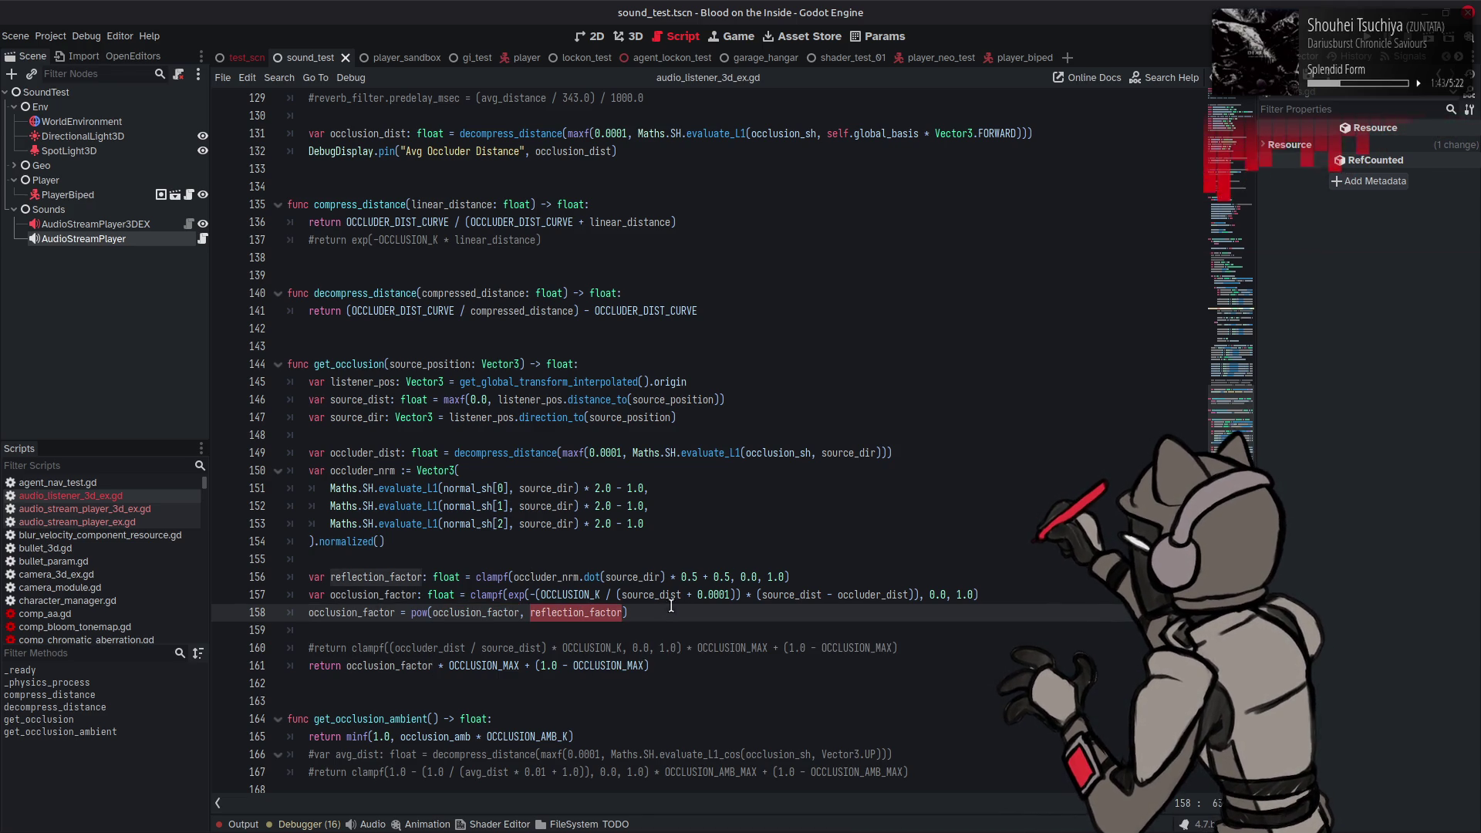
pyautogui.click(474, 577)
pyautogui.moveTo(476, 580)
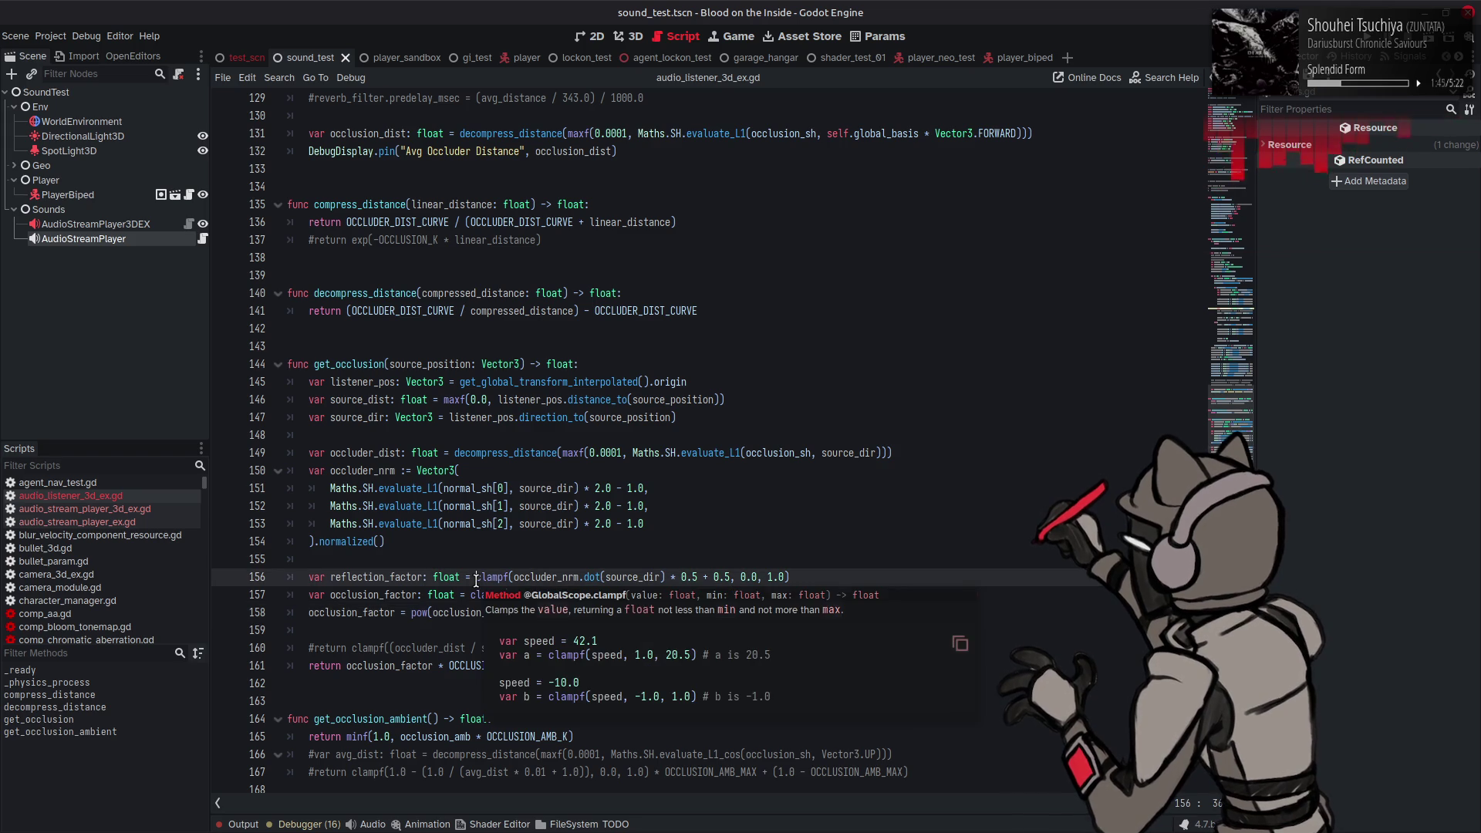
# Step: Make line 158's pow exponent reflection_factor * reflection_factor and save
pyautogui.click(621, 613)
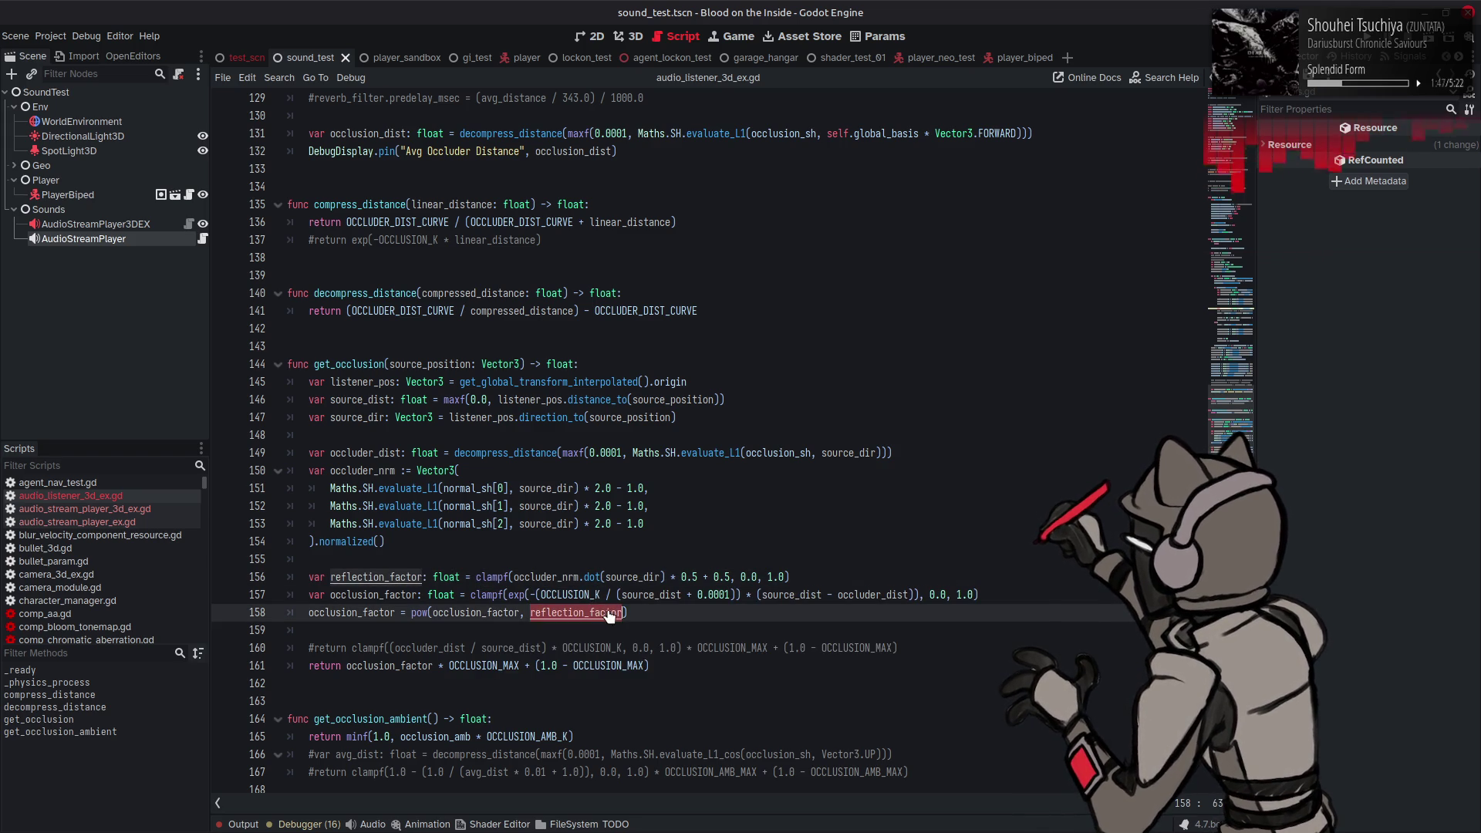
pyautogui.write('* reflection_factor')
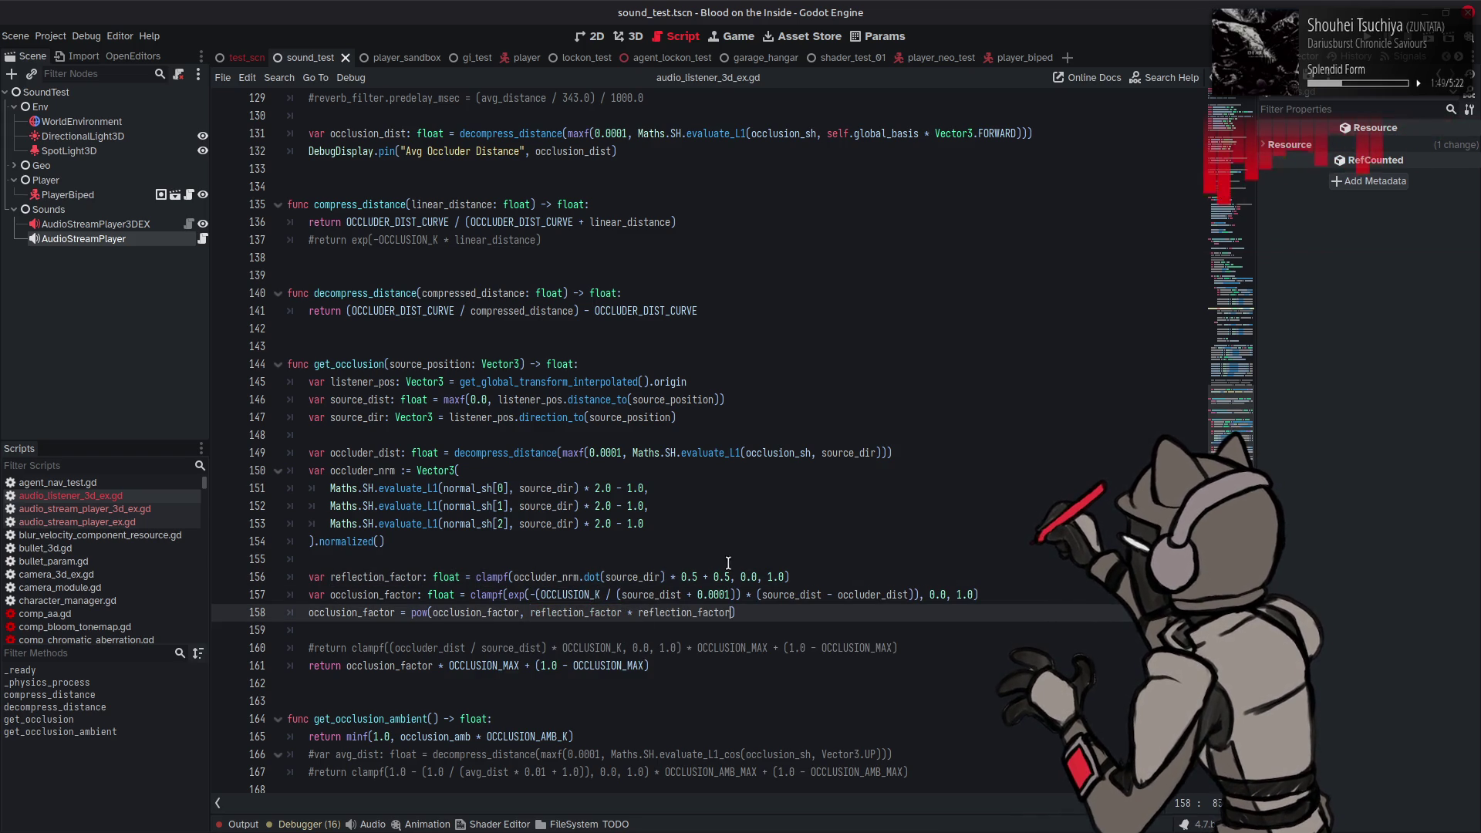
pyautogui.hotkey('ctrl', 's')
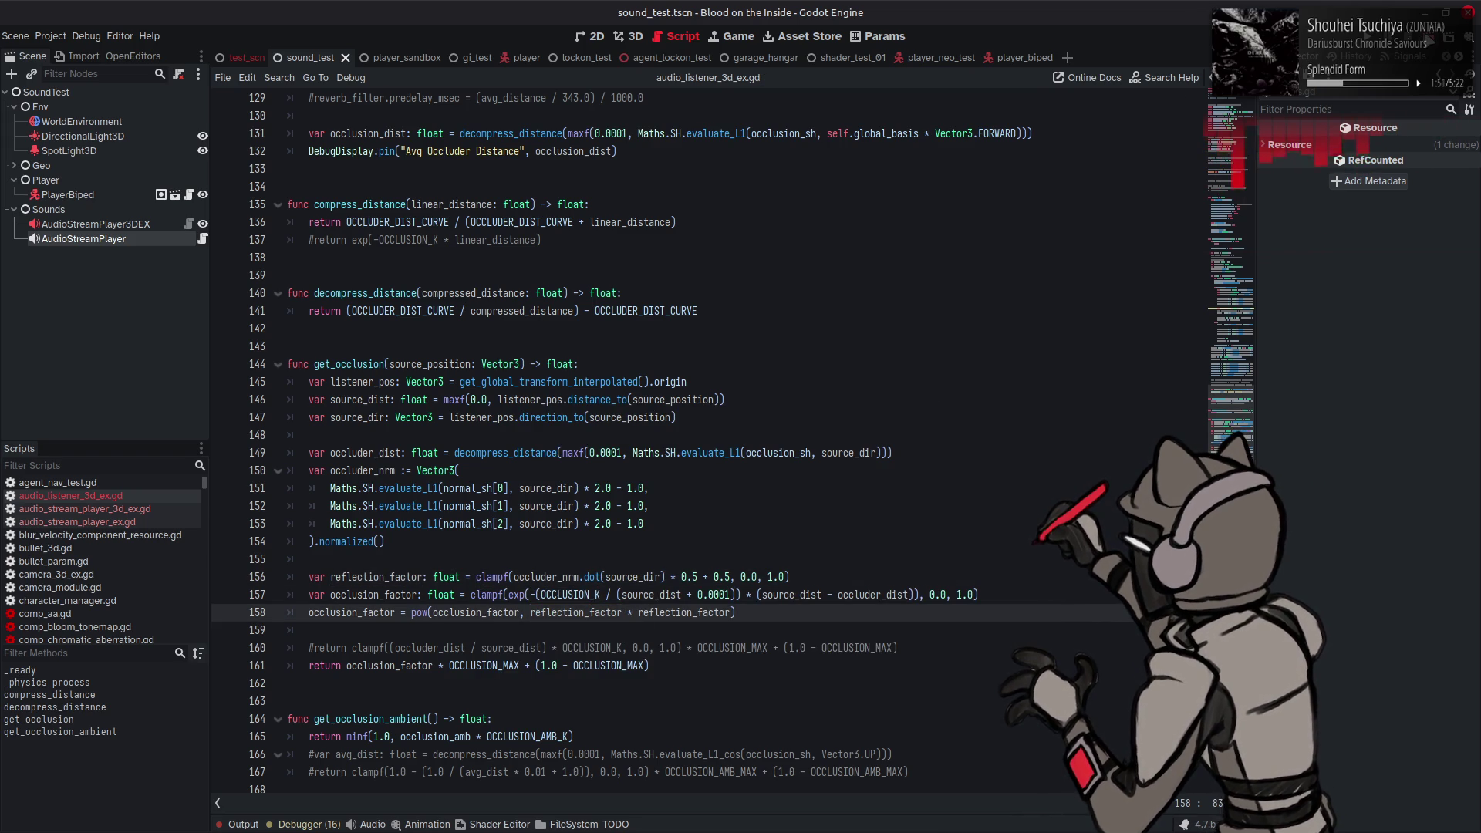
# Step: Run the scene and walk down the lit corridor as Water Occlusion Mul climbs from 0.79 to 0.95, then stop
pyautogui.press('F6')
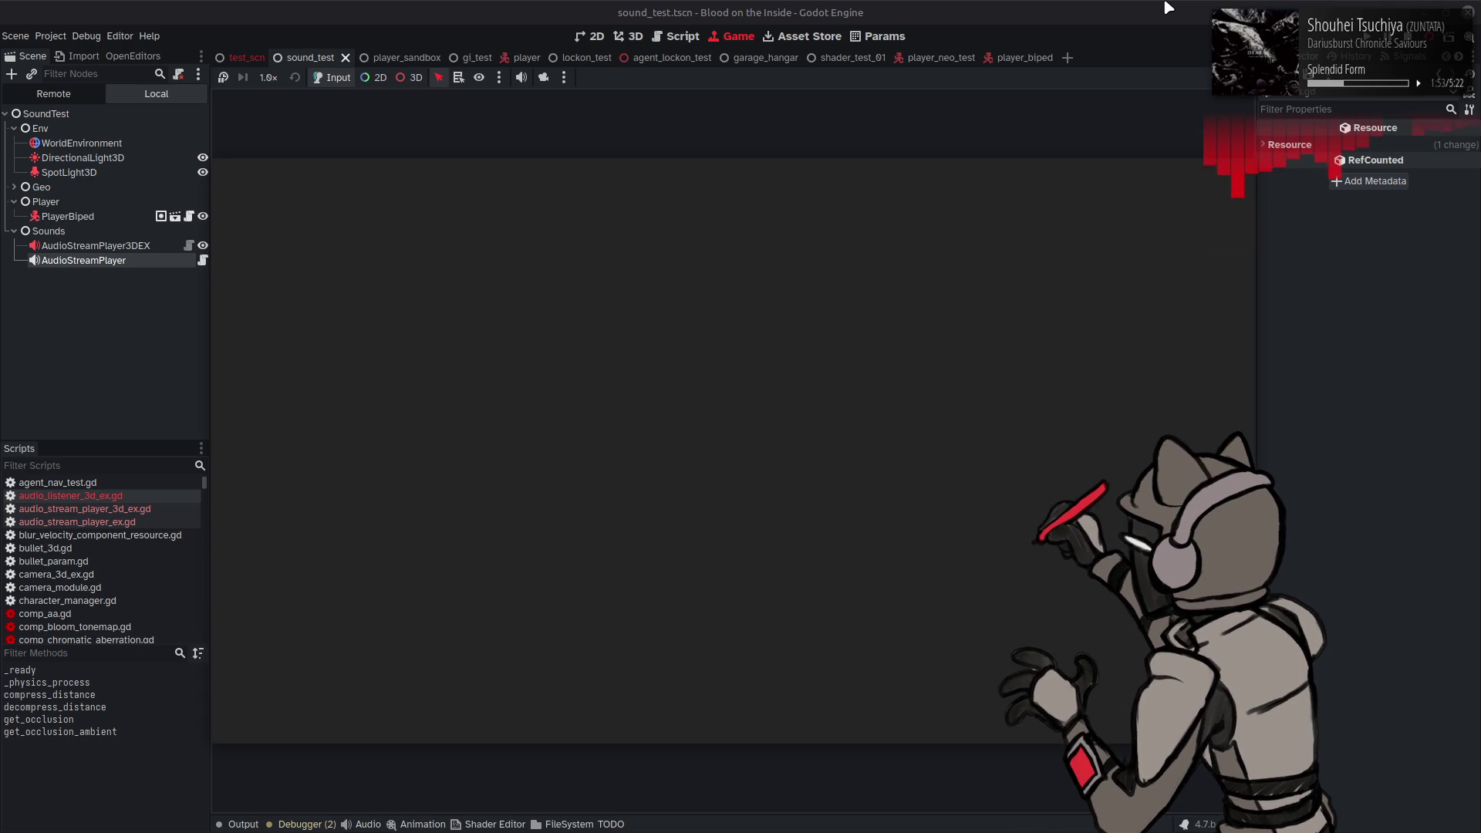
pyautogui.press('a')
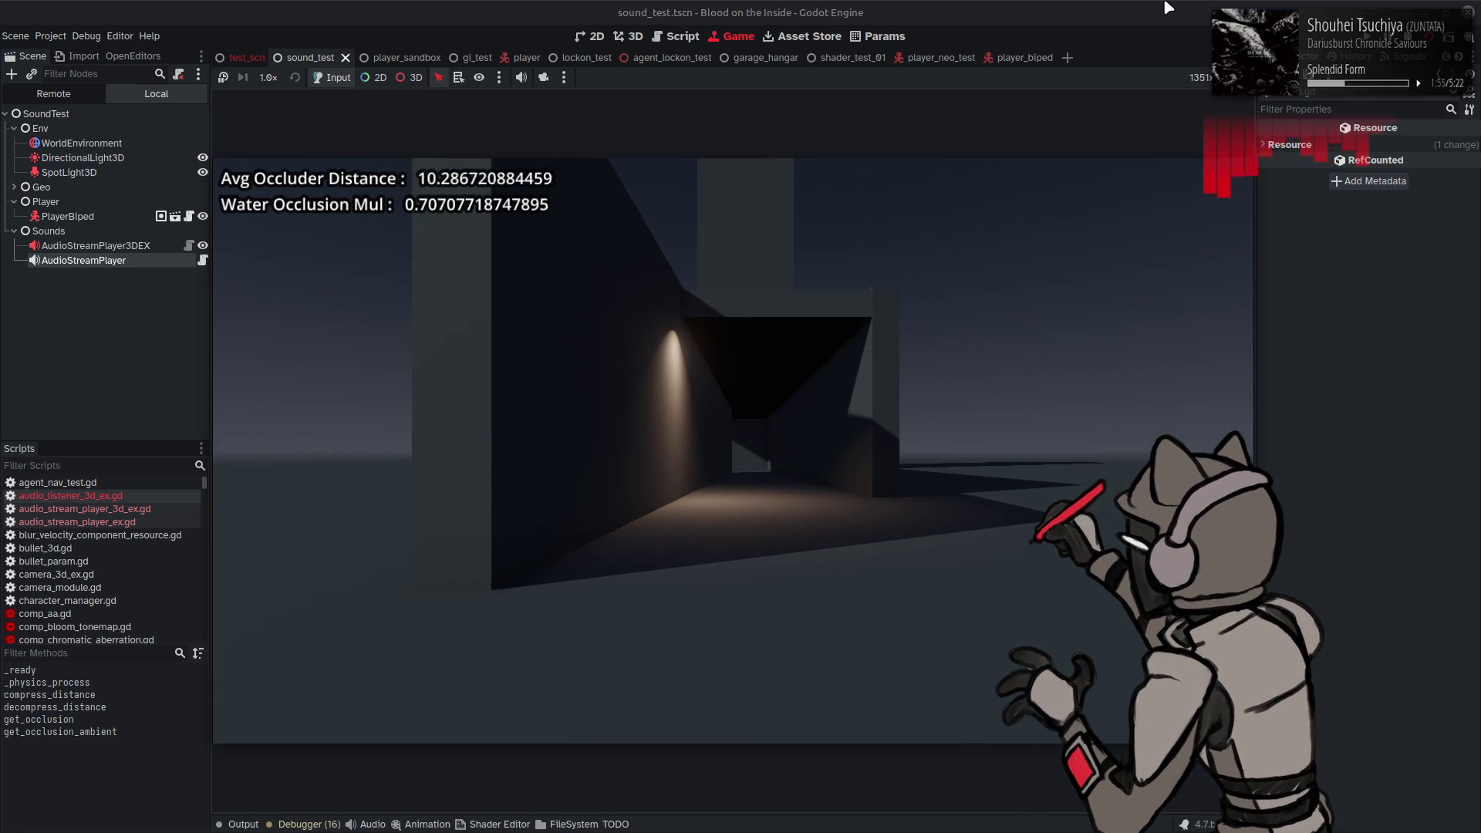
pyautogui.press('a')
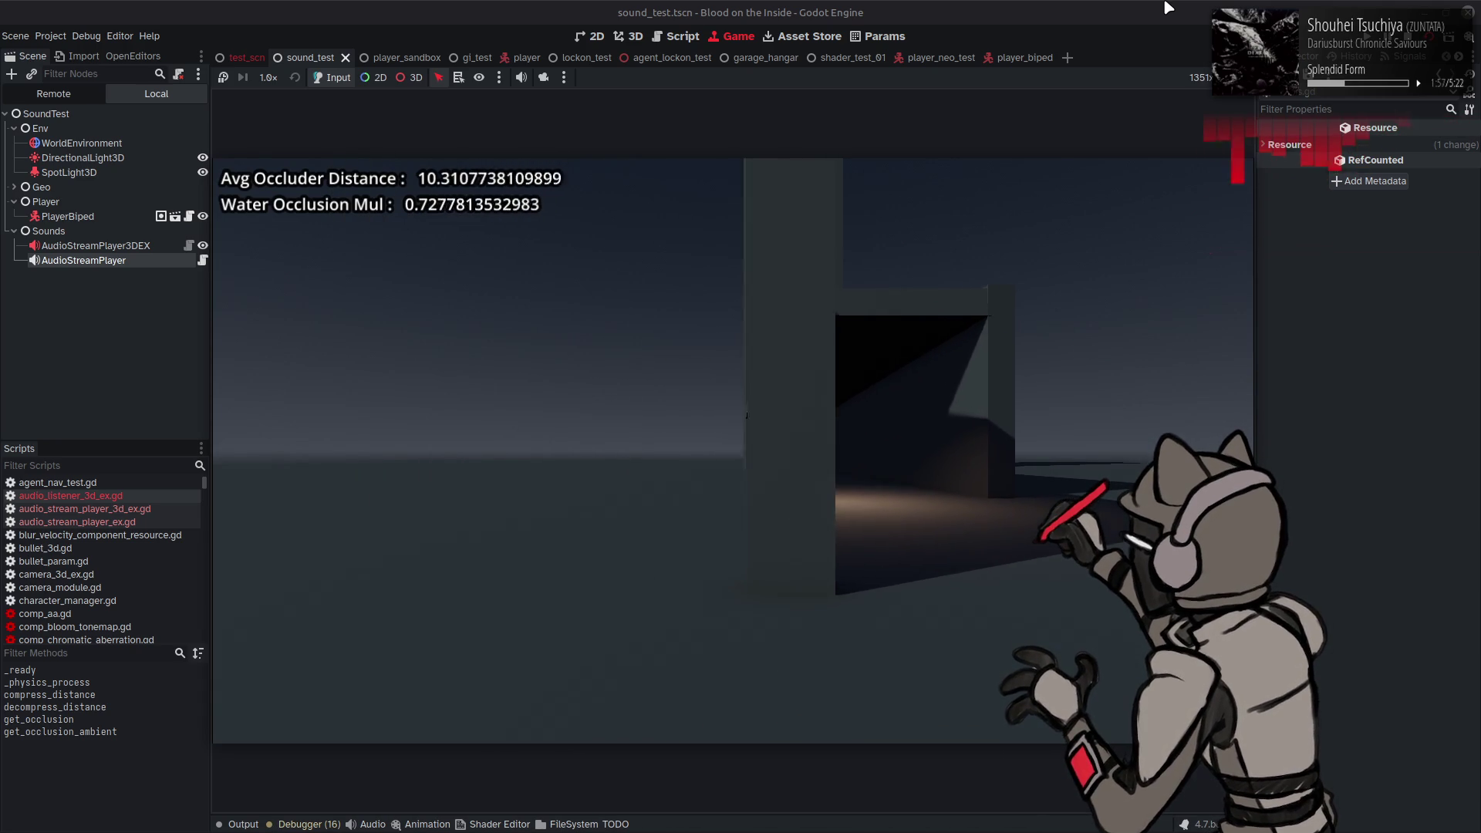
pyautogui.press('a')
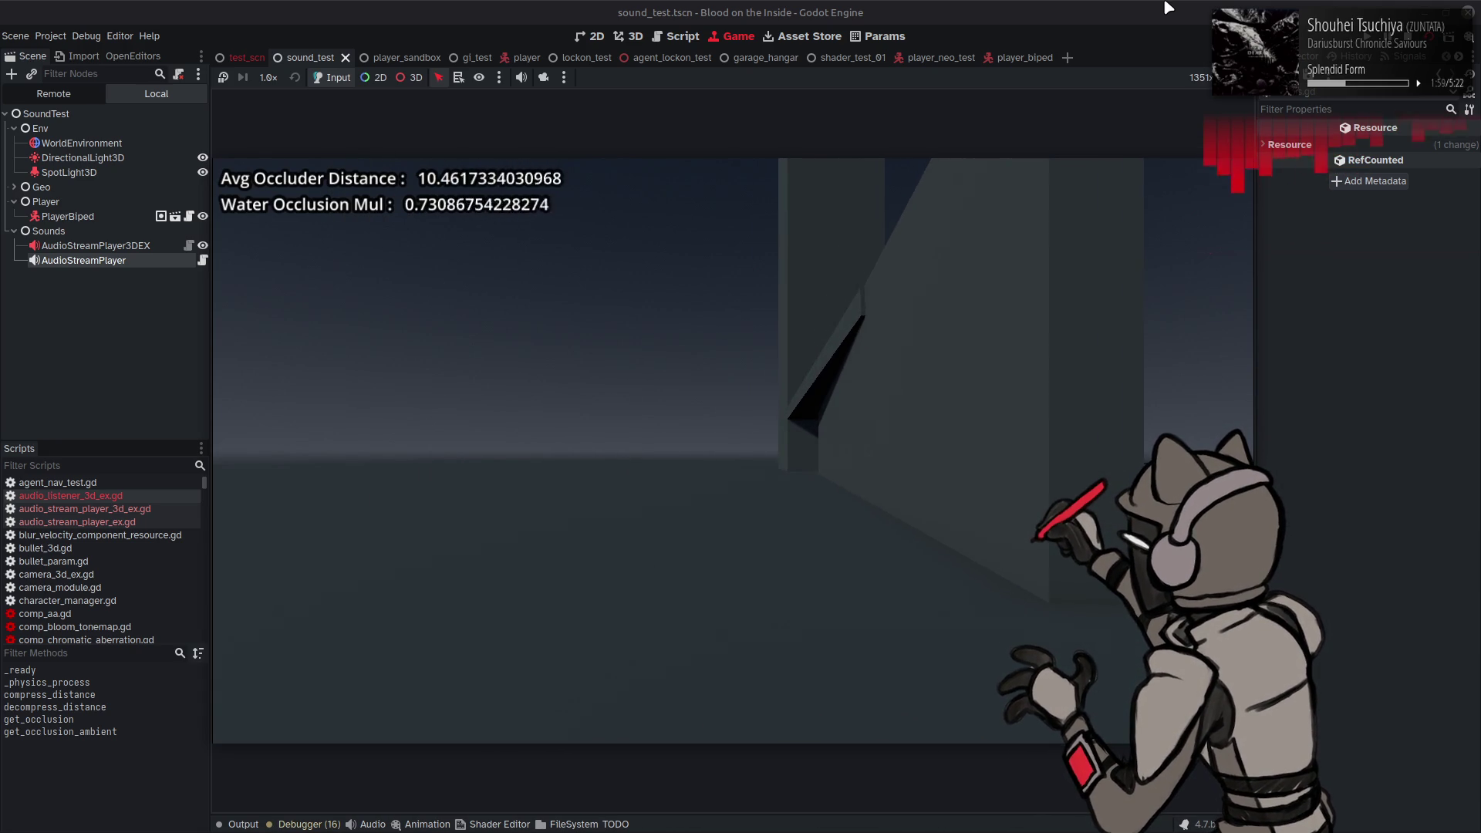
pyautogui.press('d')
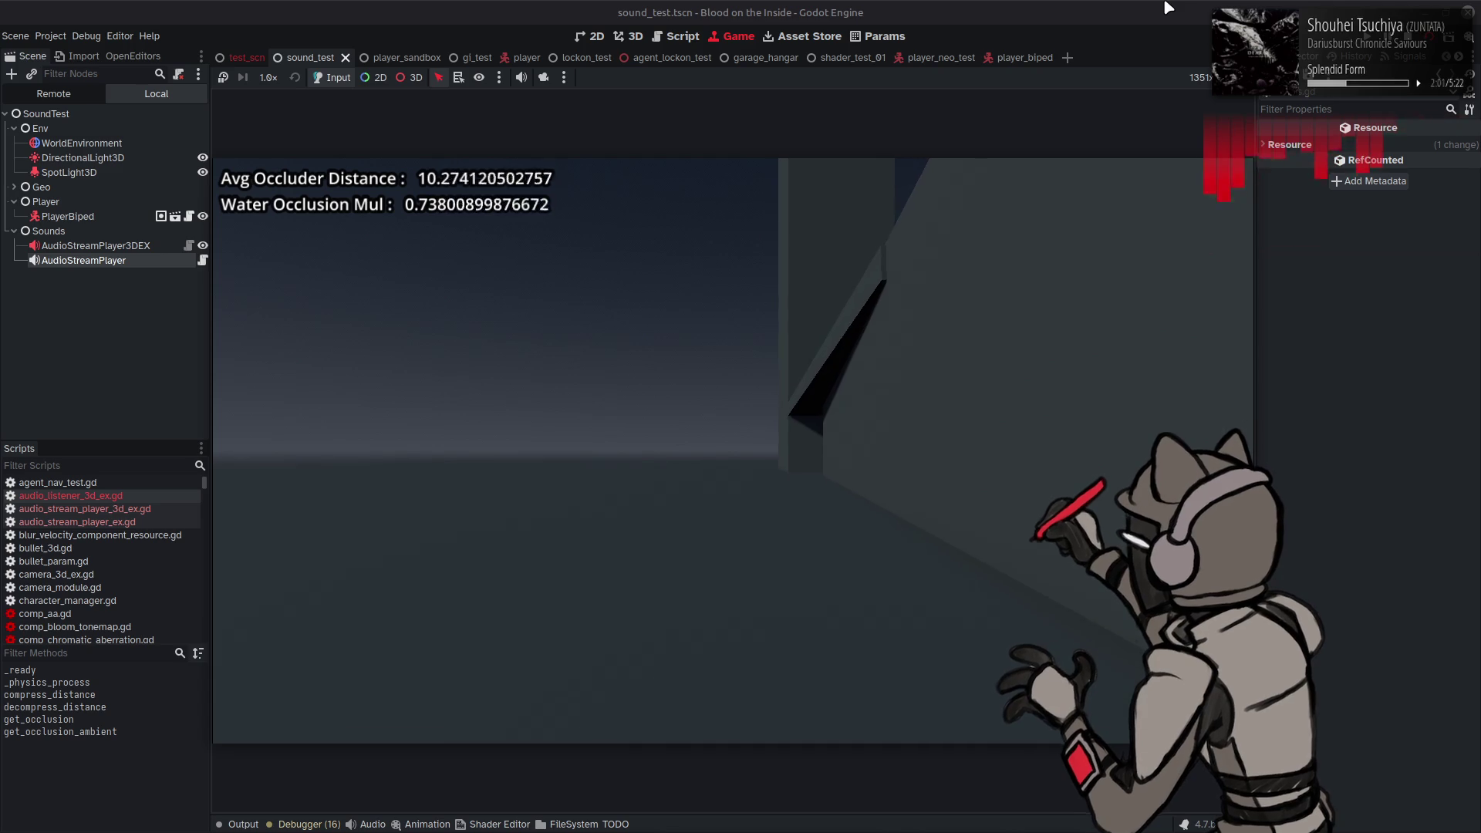
pyautogui.press('d')
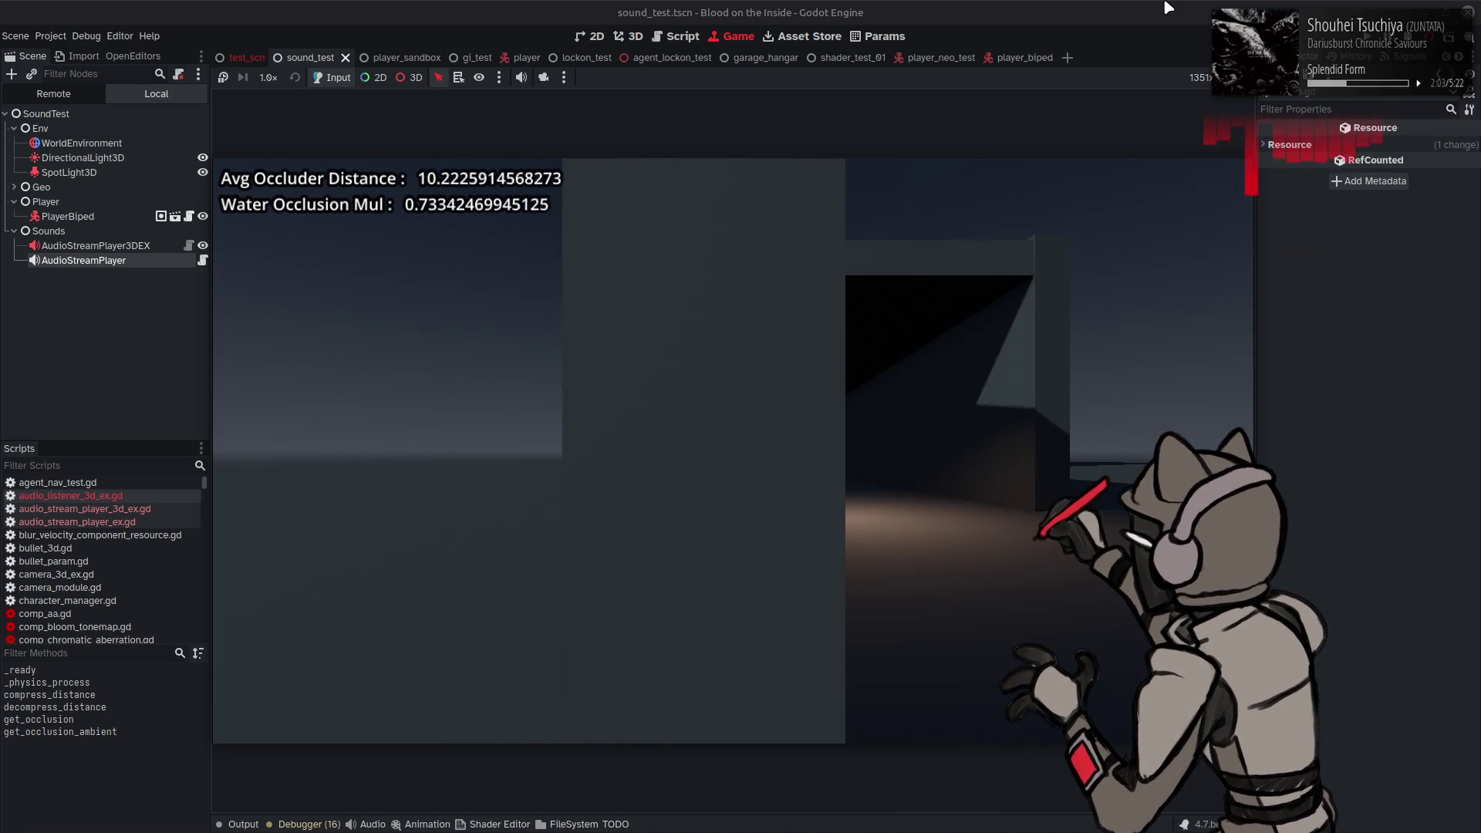
pyautogui.press('w')
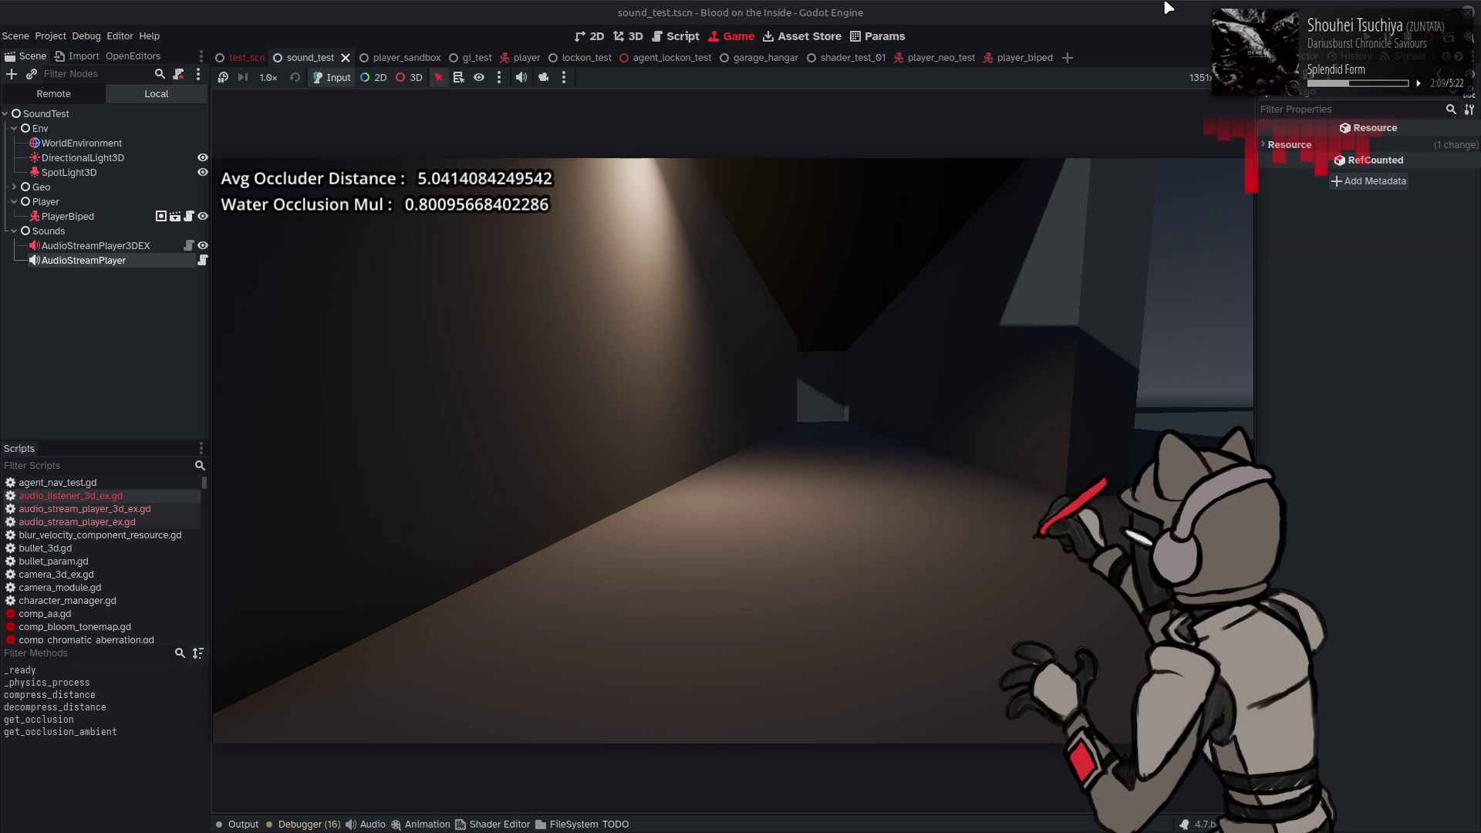
pyautogui.press('w')
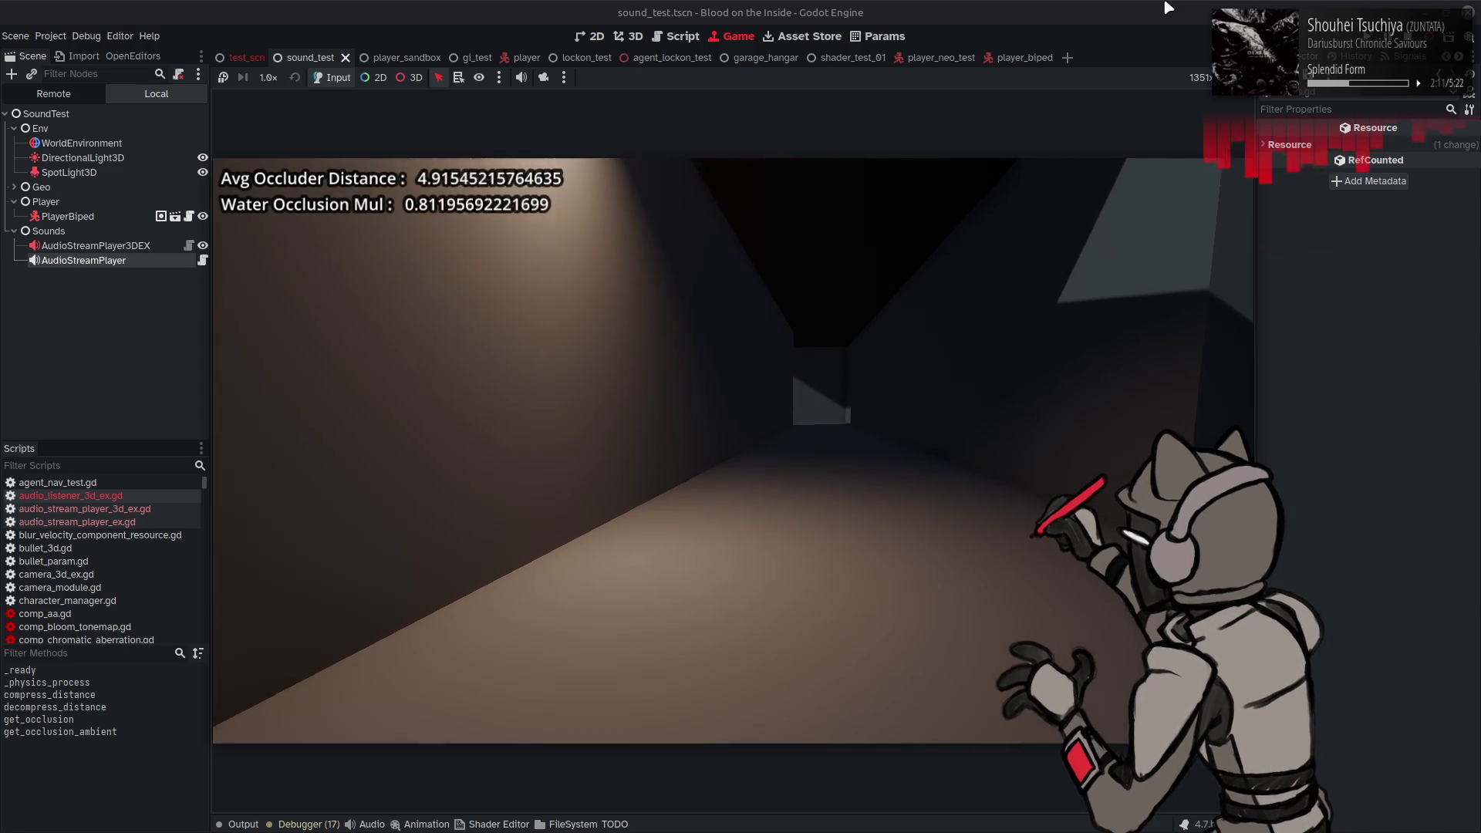
pyautogui.press('w')
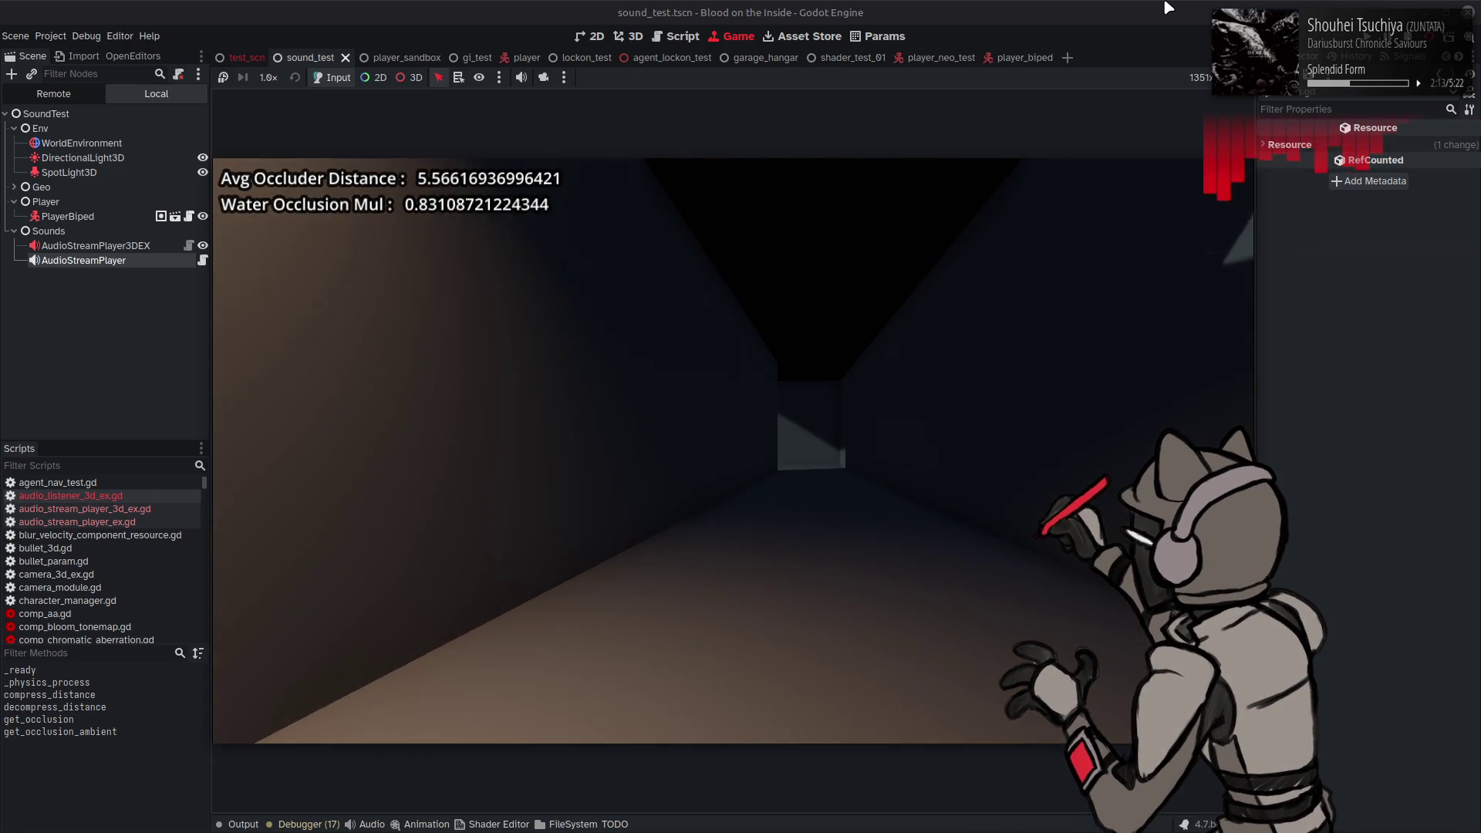
pyautogui.press('w')
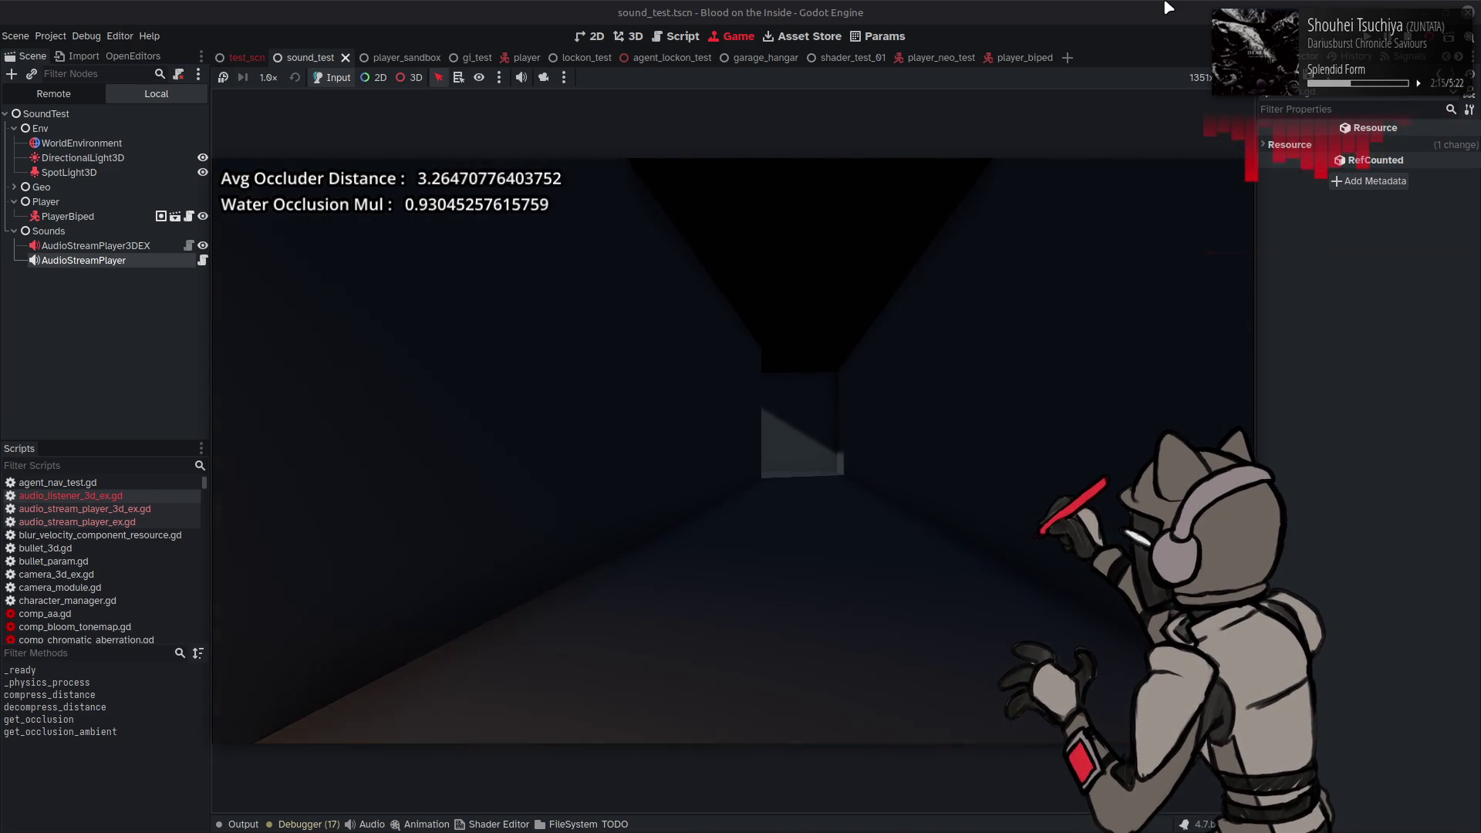
pyautogui.press('w')
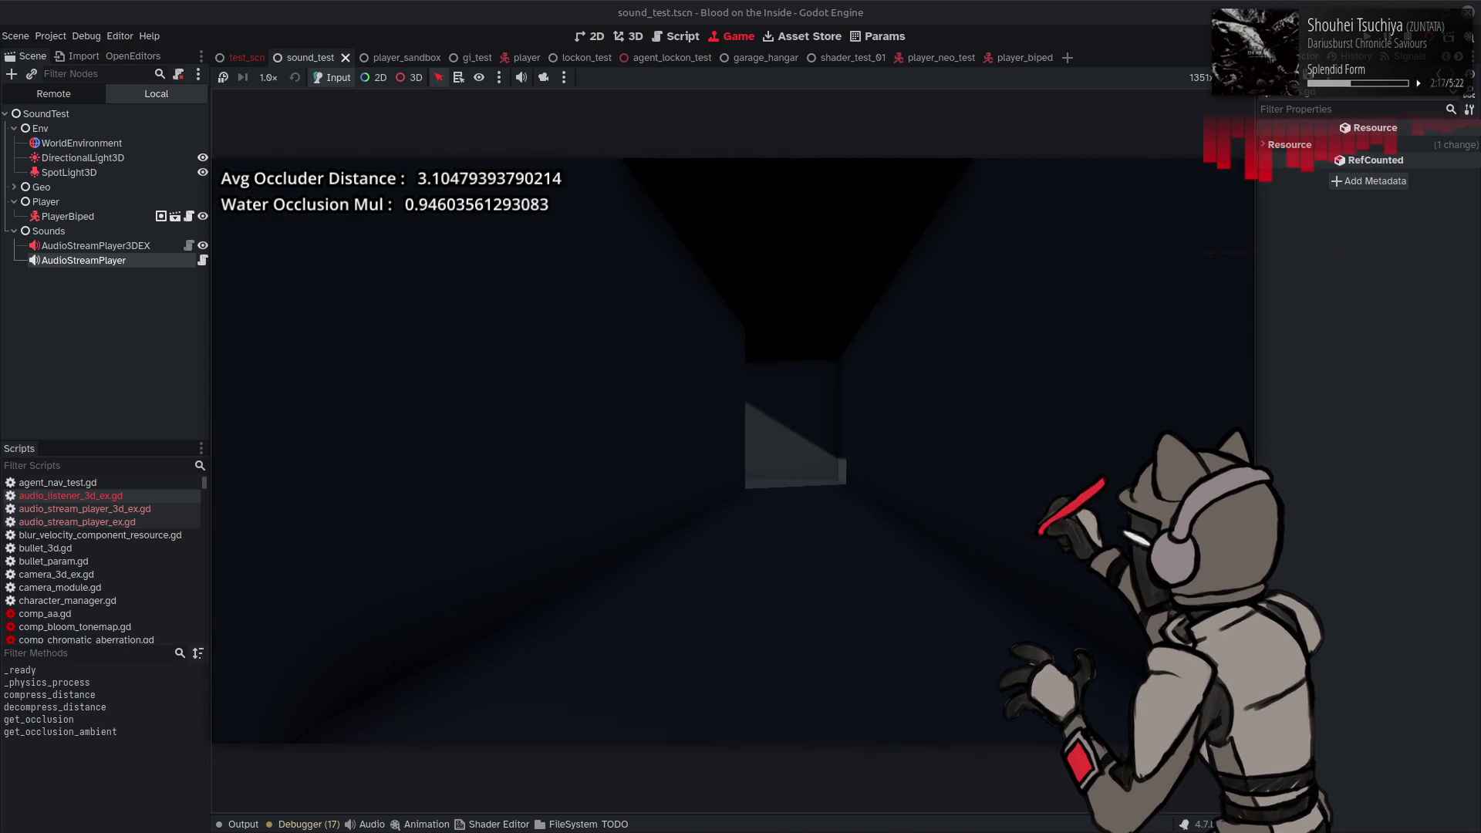
pyautogui.press('F8')
# Step: Append '* reflect_factor' after the minf(MAX_RAY_DIST, occluder_dist) call on line 98
pyautogui.scroll(10, 855, 406)
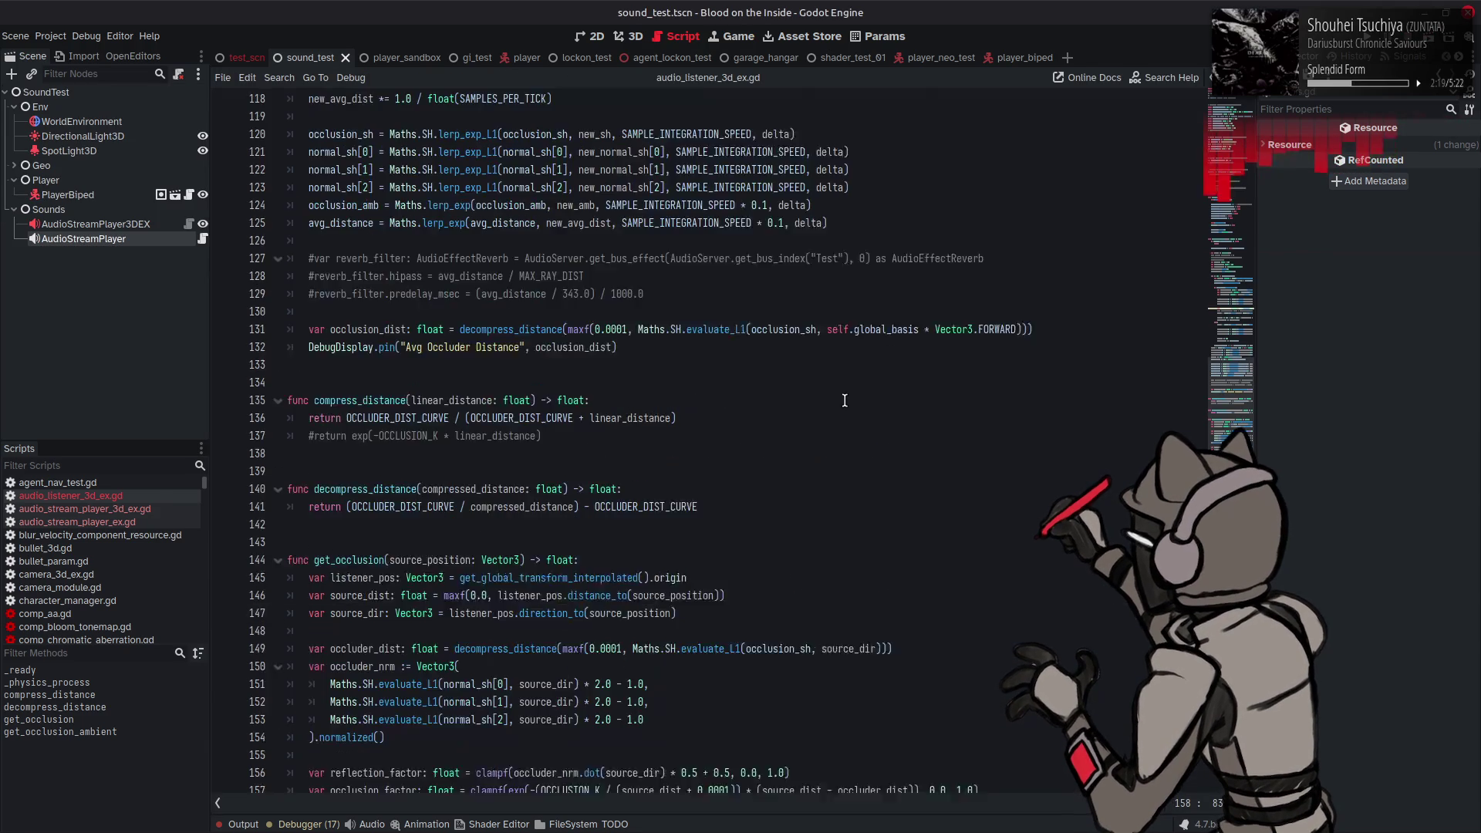
pyautogui.scroll(7, 855, 406)
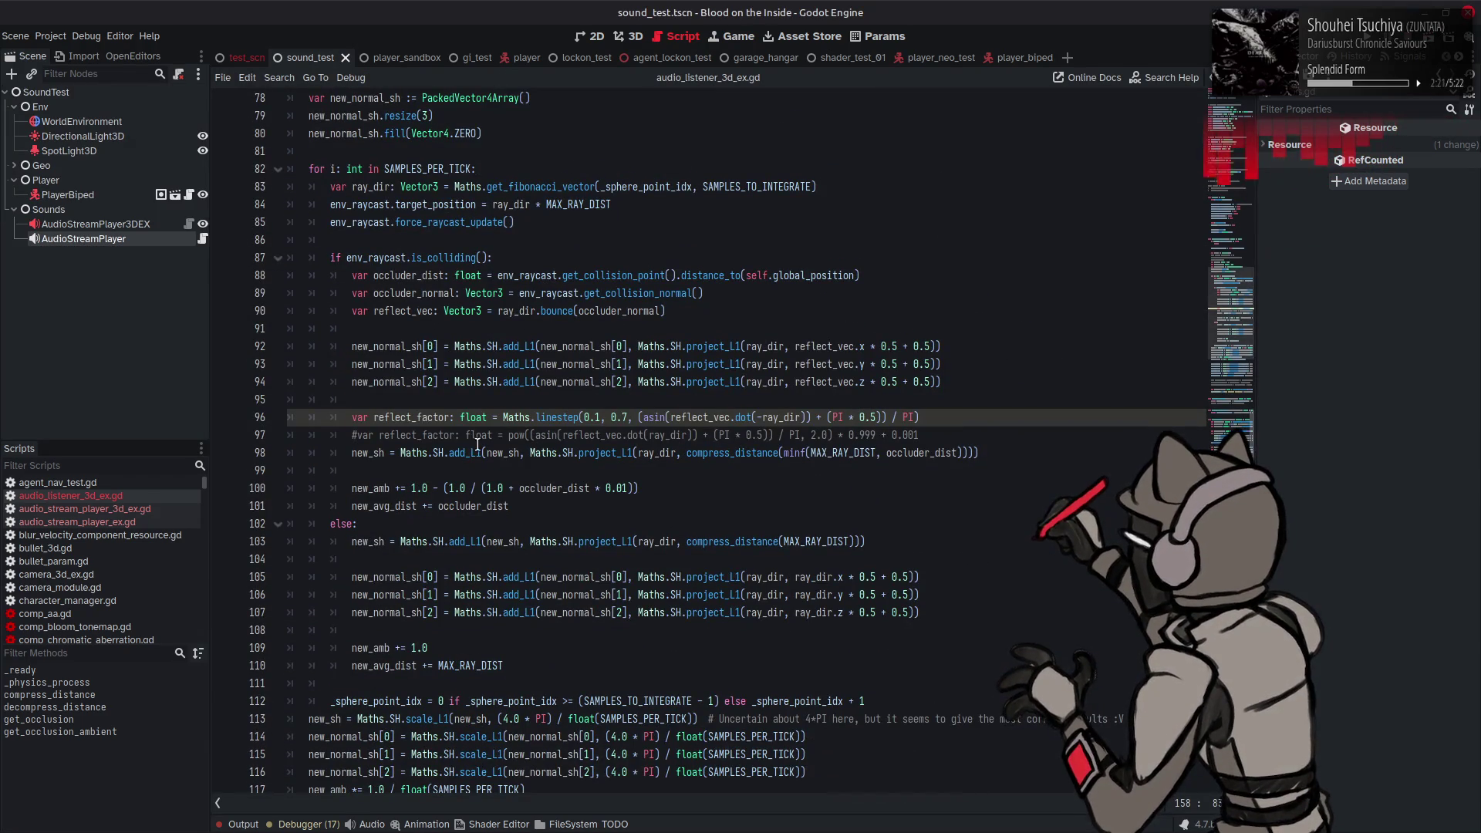
pyautogui.click(782, 453)
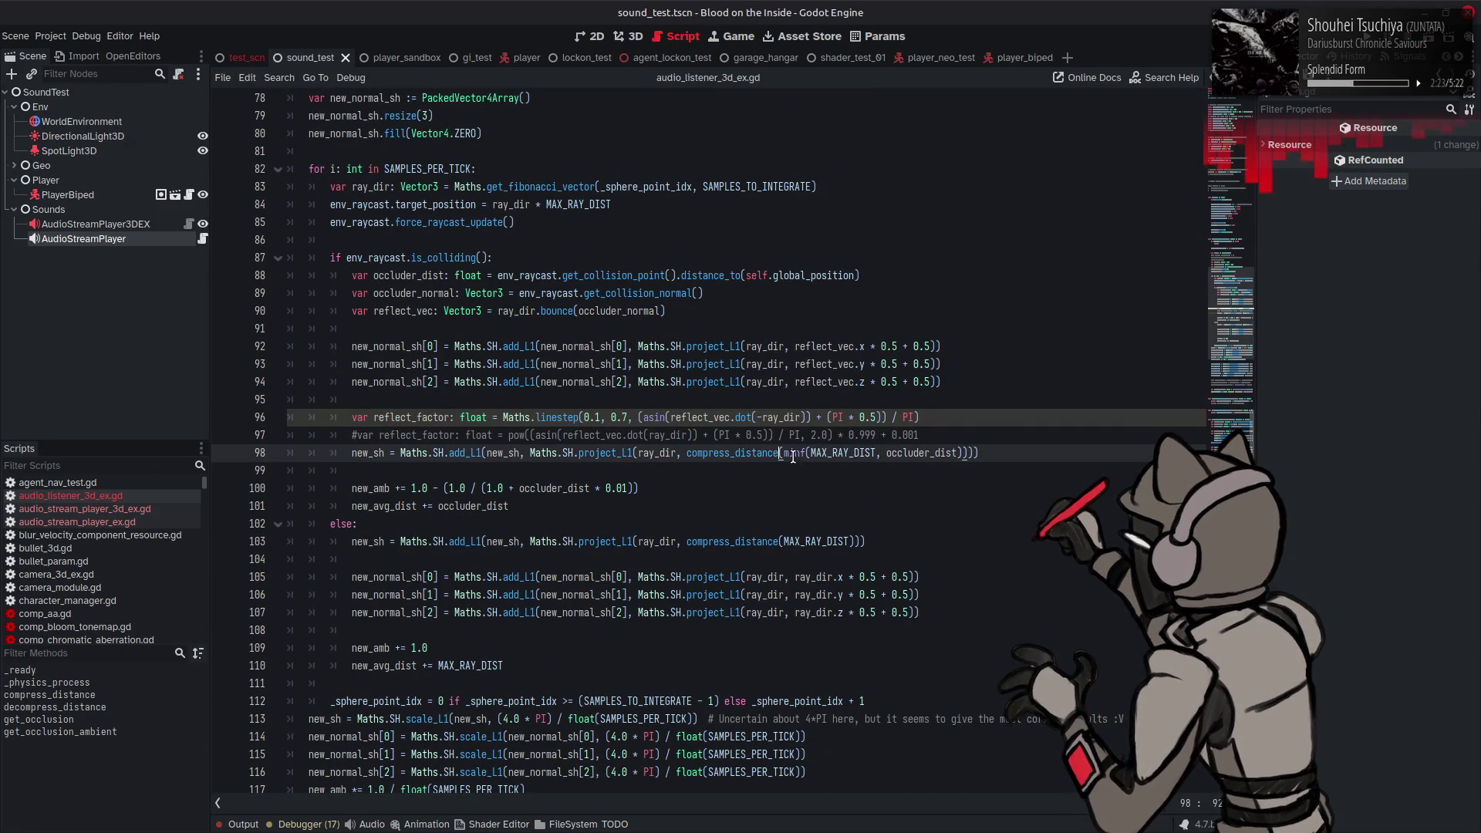
pyautogui.click(969, 453)
pyautogui.write('*')
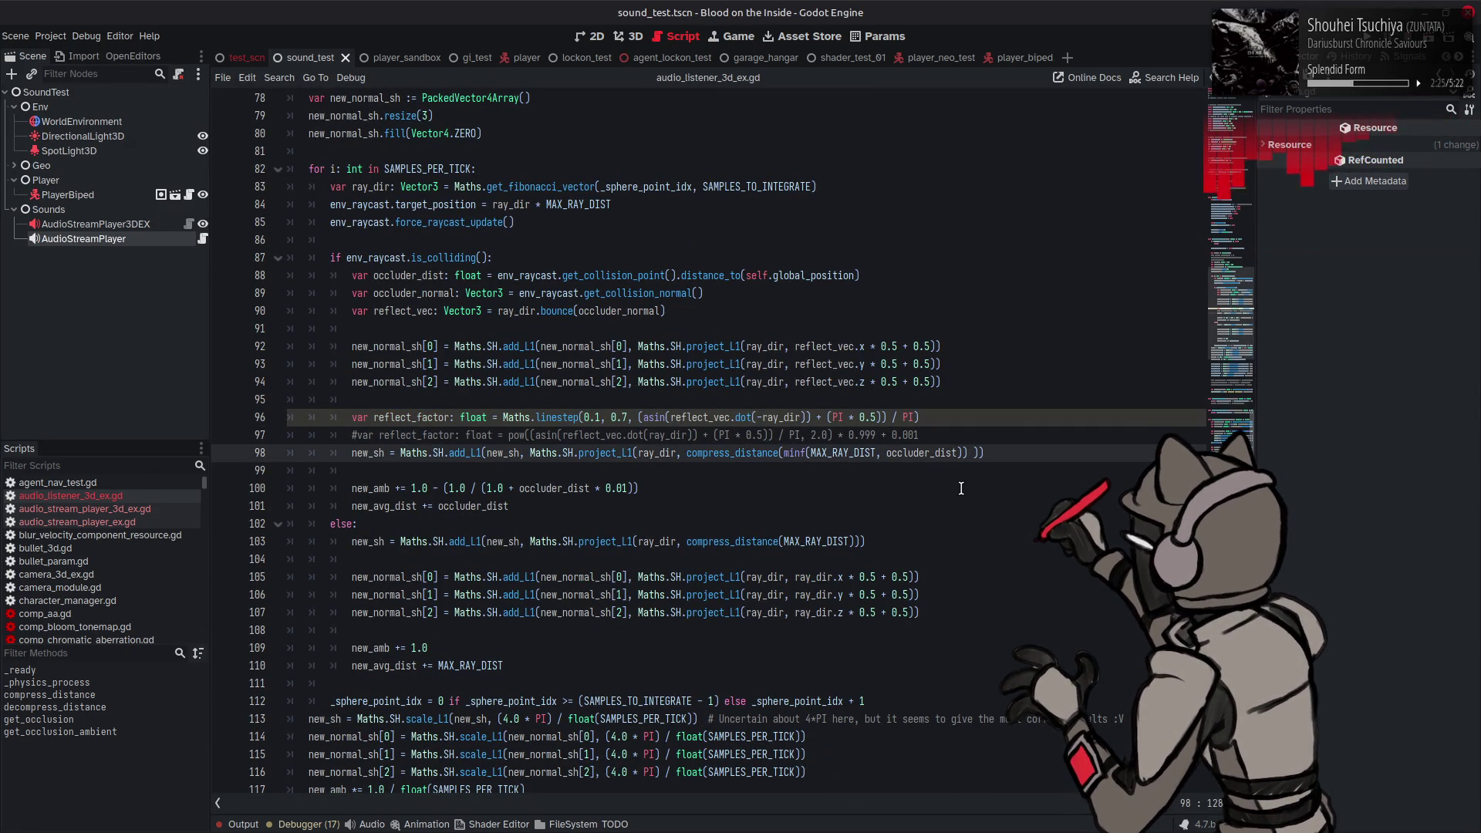
pyautogui.write(' reflect_factor')
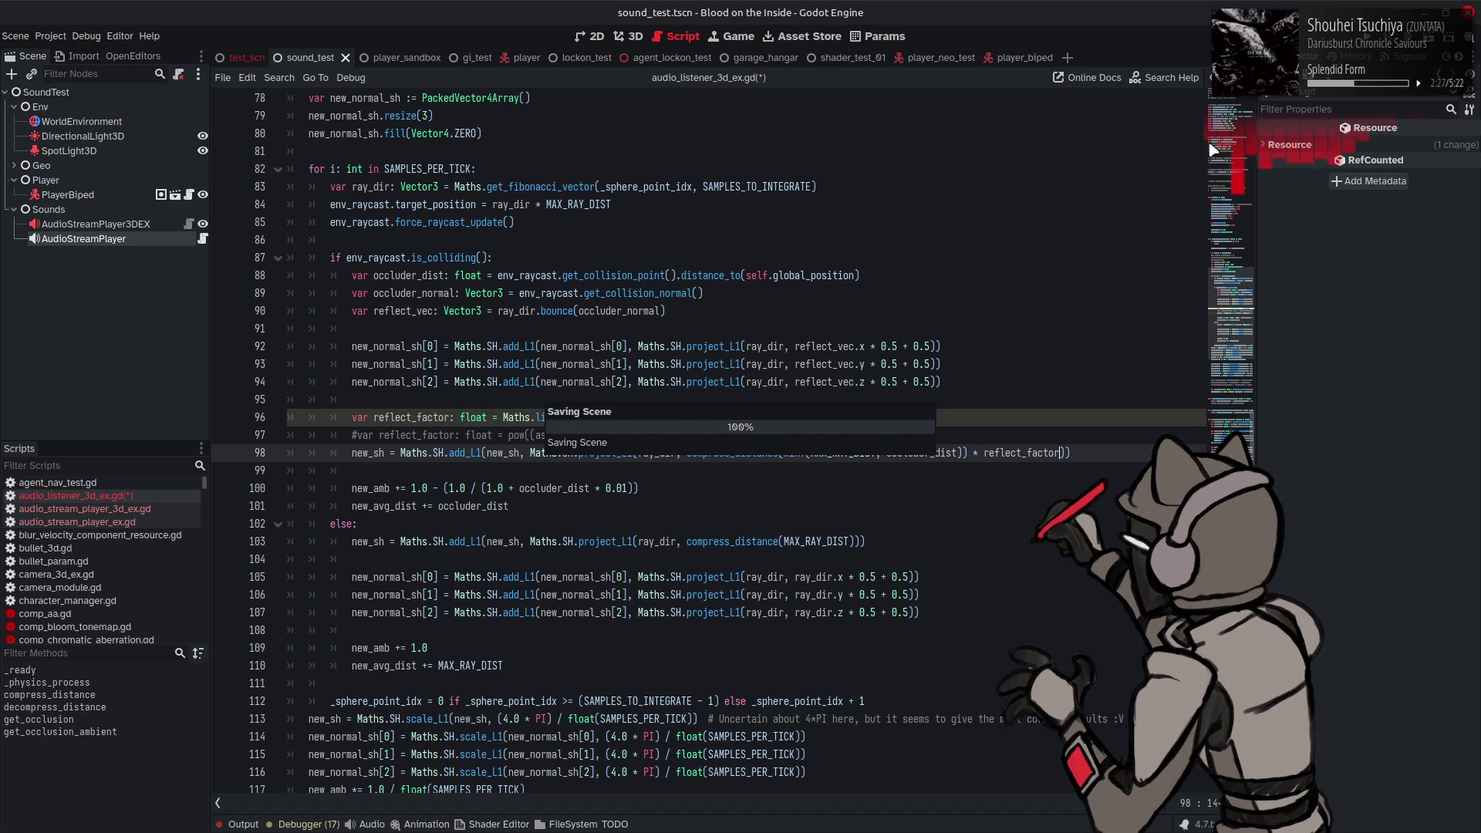
# Step: Run the scene and walk deep into the dark corridor, Water Occlusion Mul reading 0.945, then stop
pyautogui.press('F6')
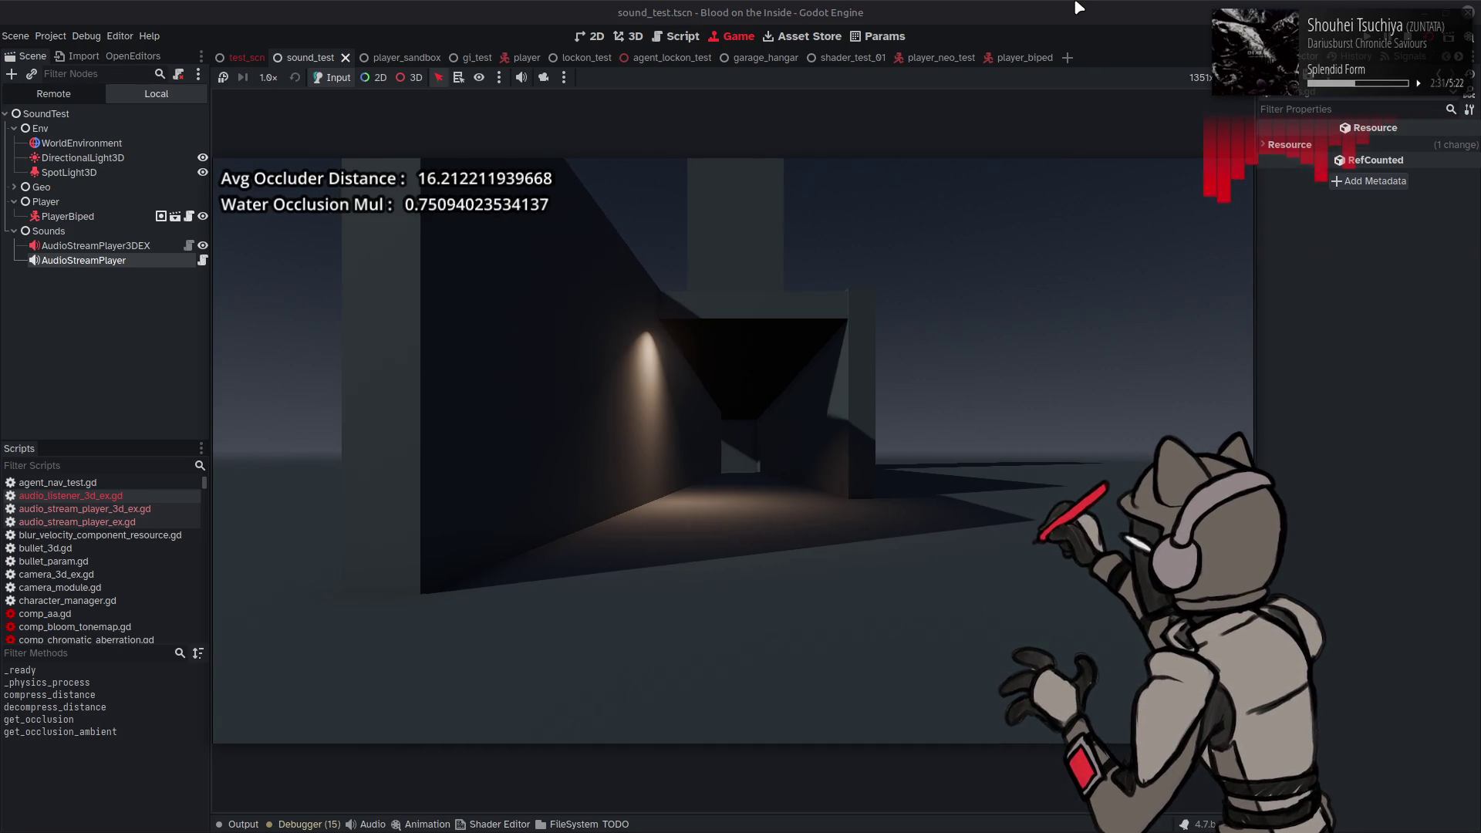
pyautogui.press('a')
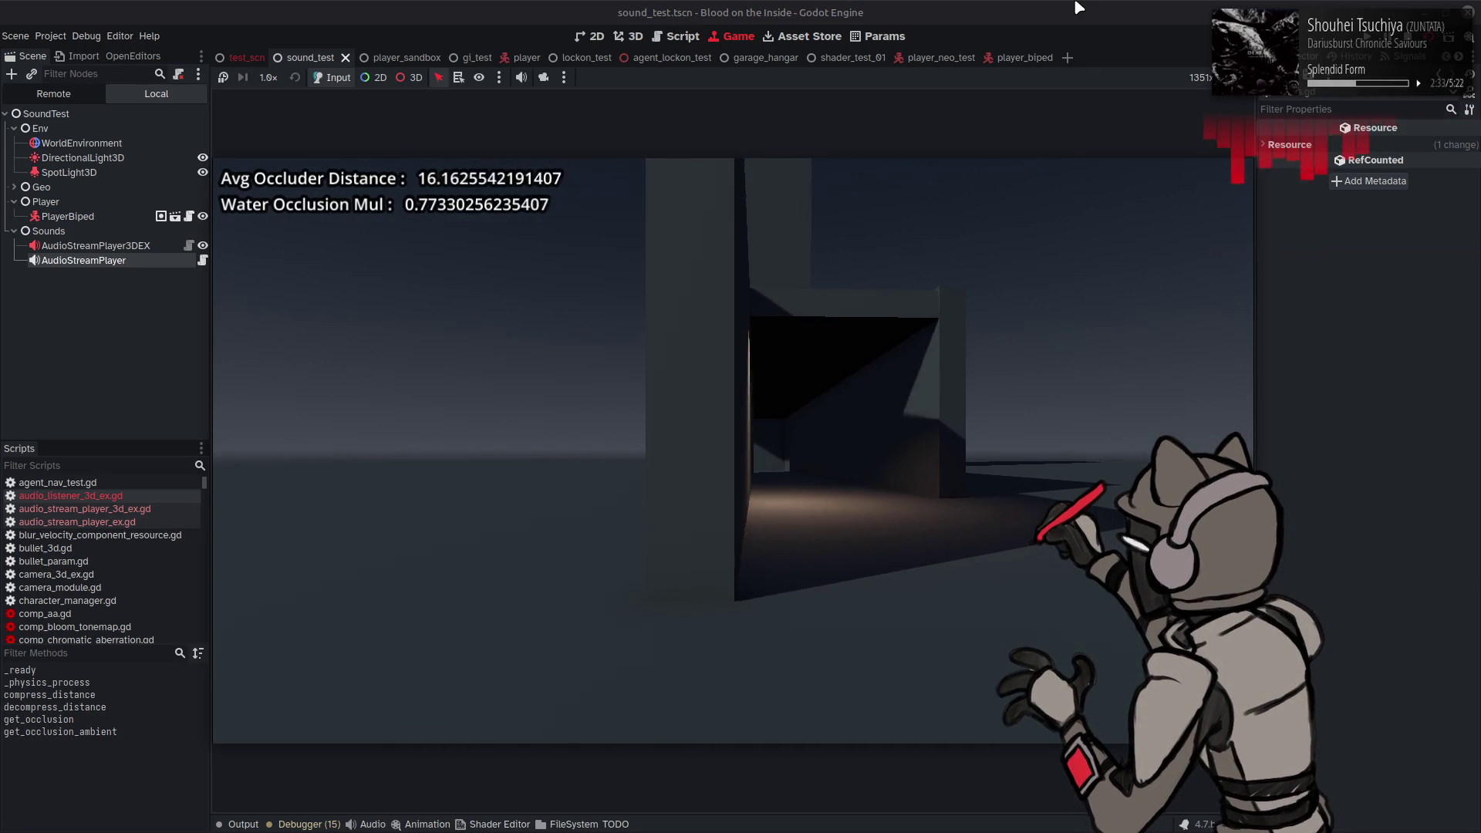
pyautogui.press('a')
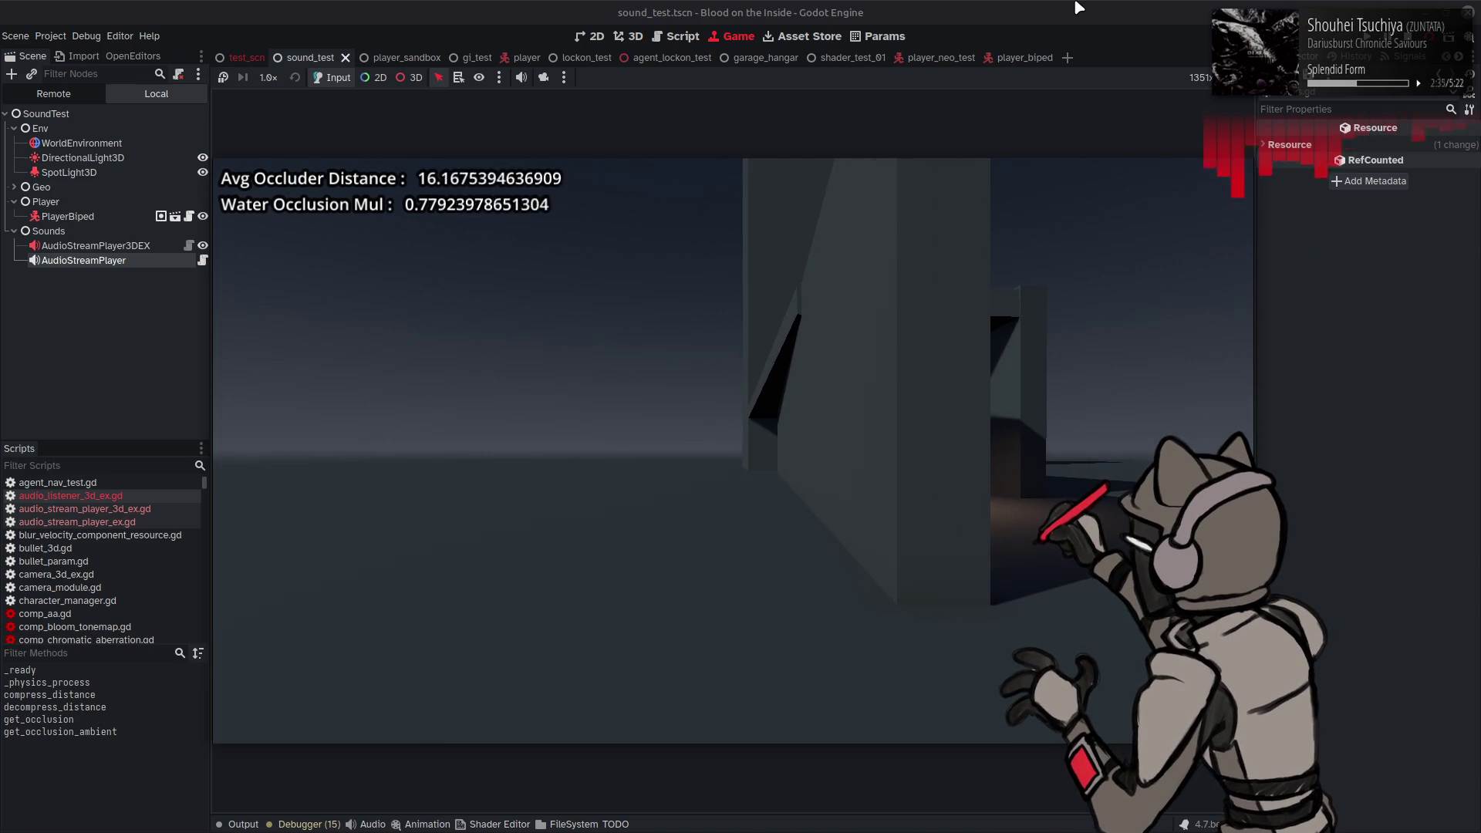
pyautogui.press('w')
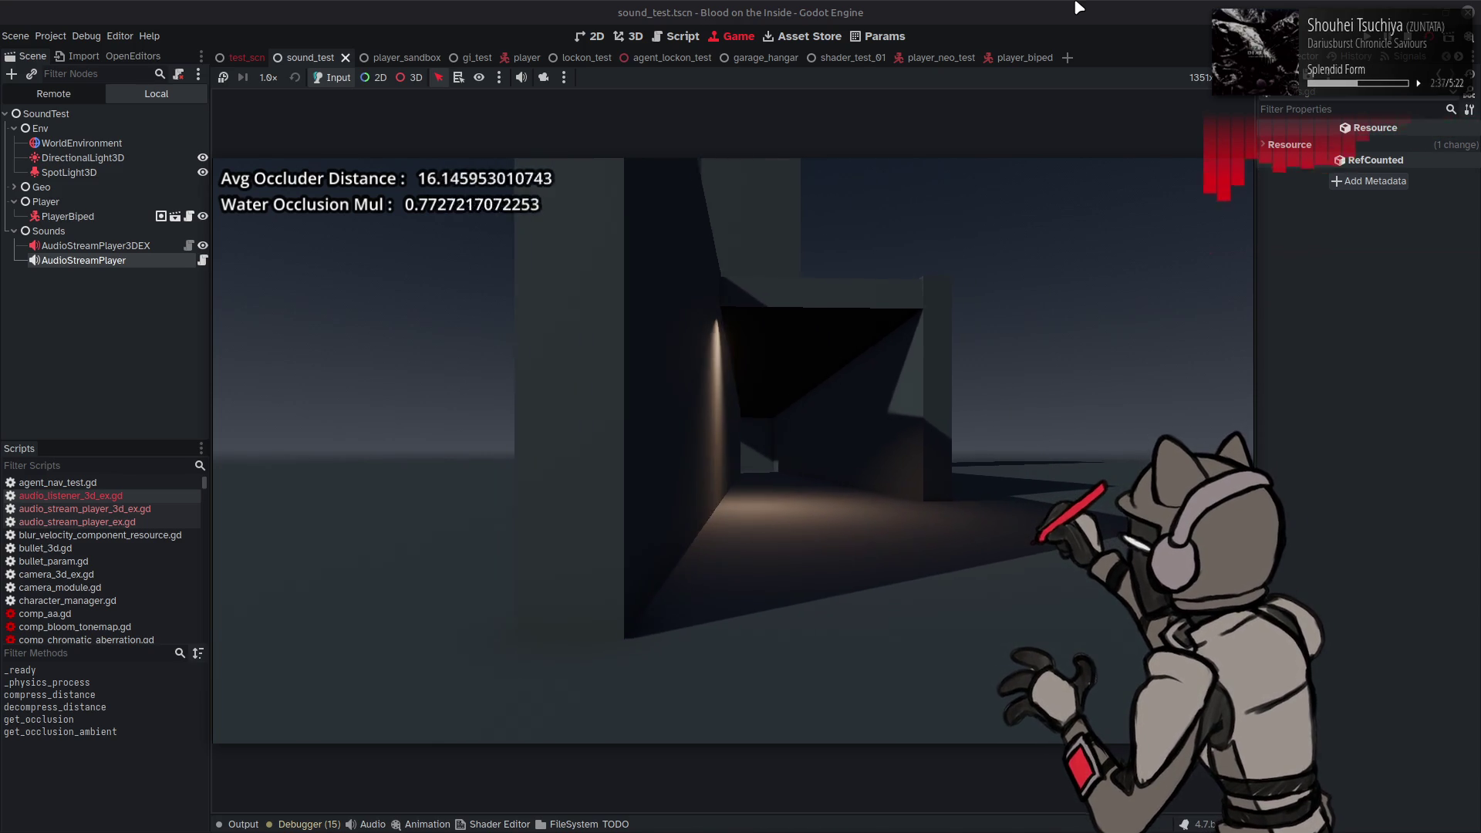
pyautogui.press('w')
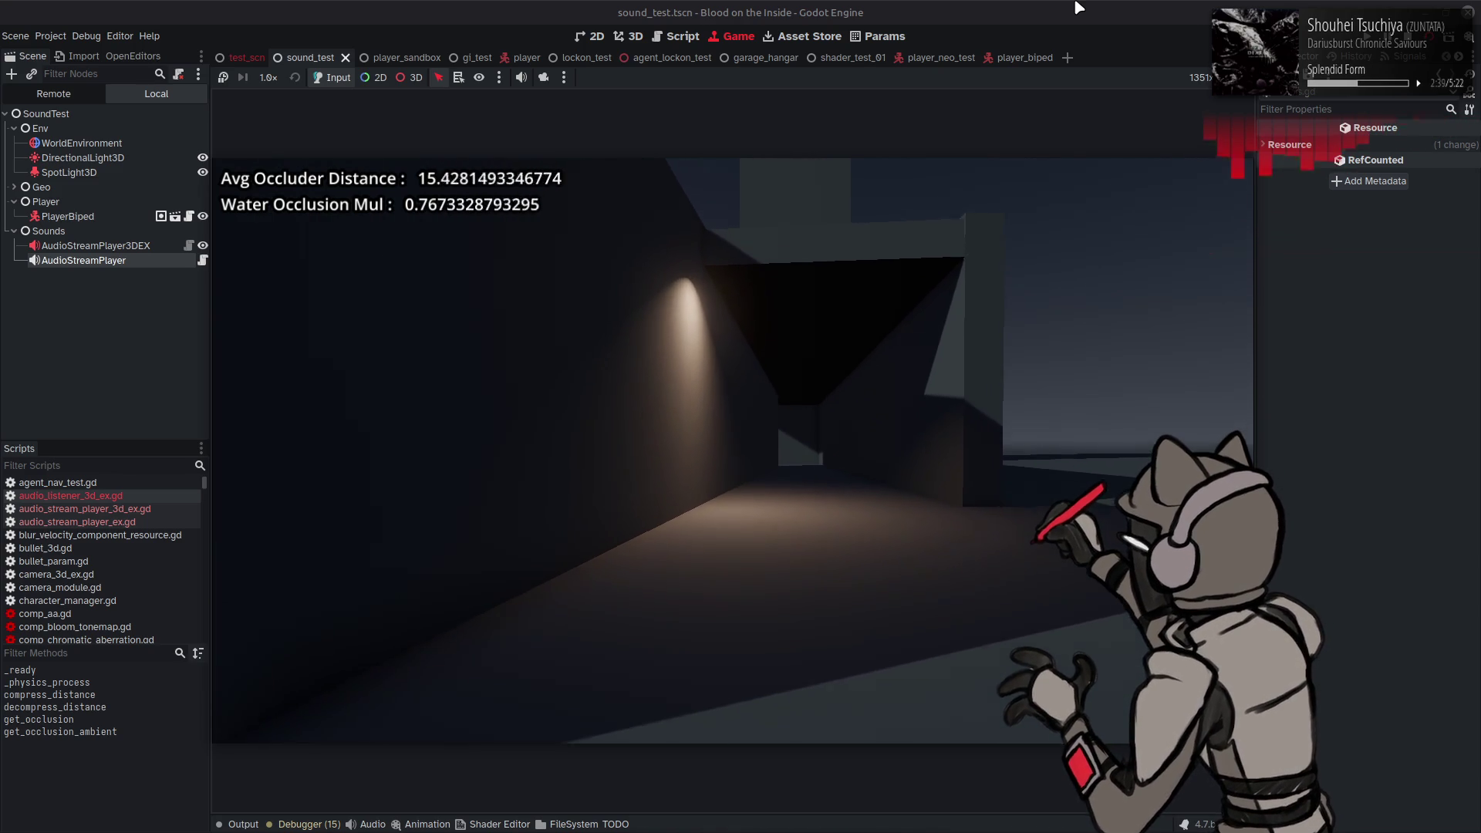
pyautogui.press('w')
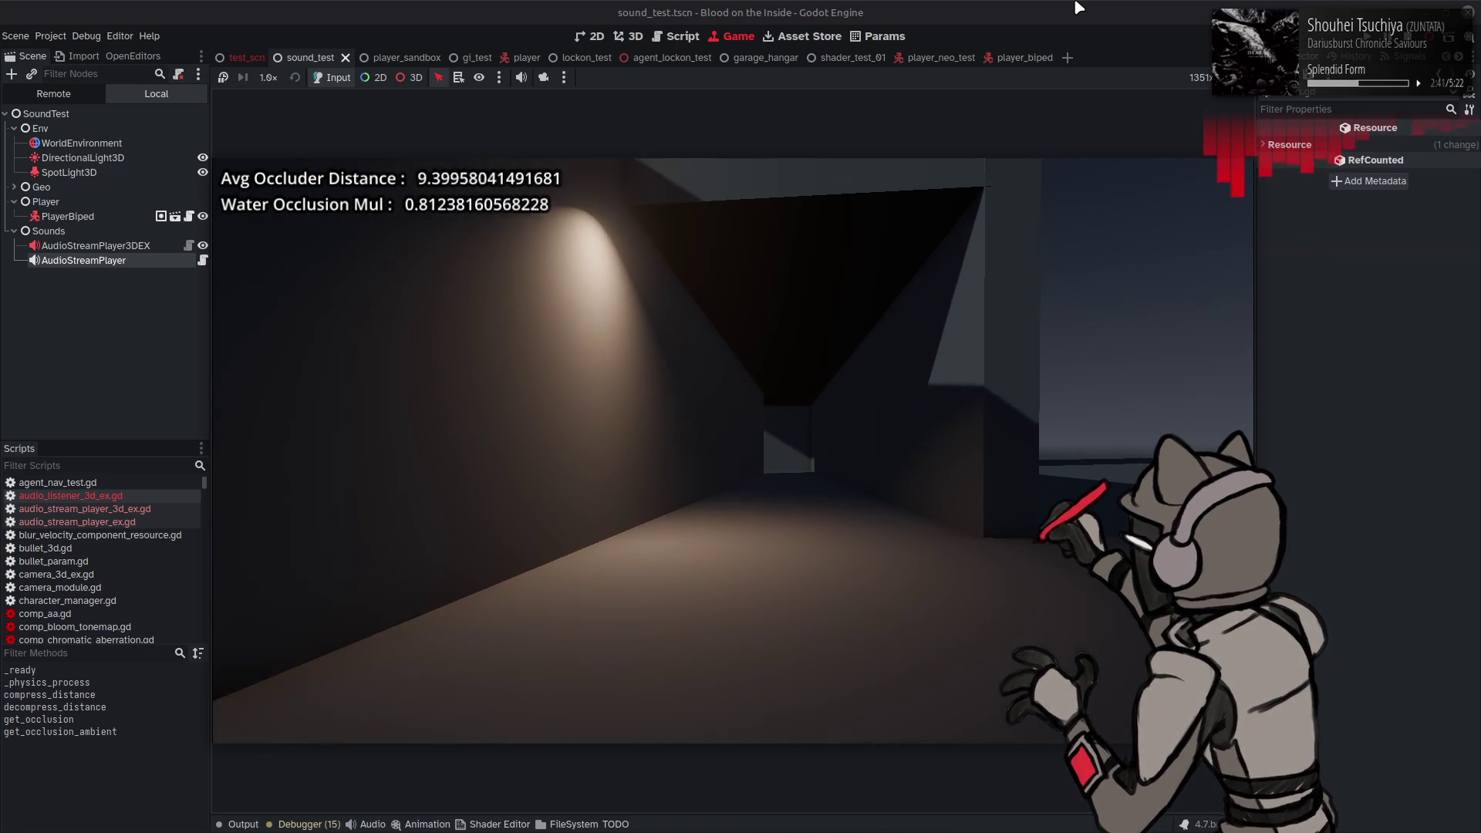
pyautogui.press('w')
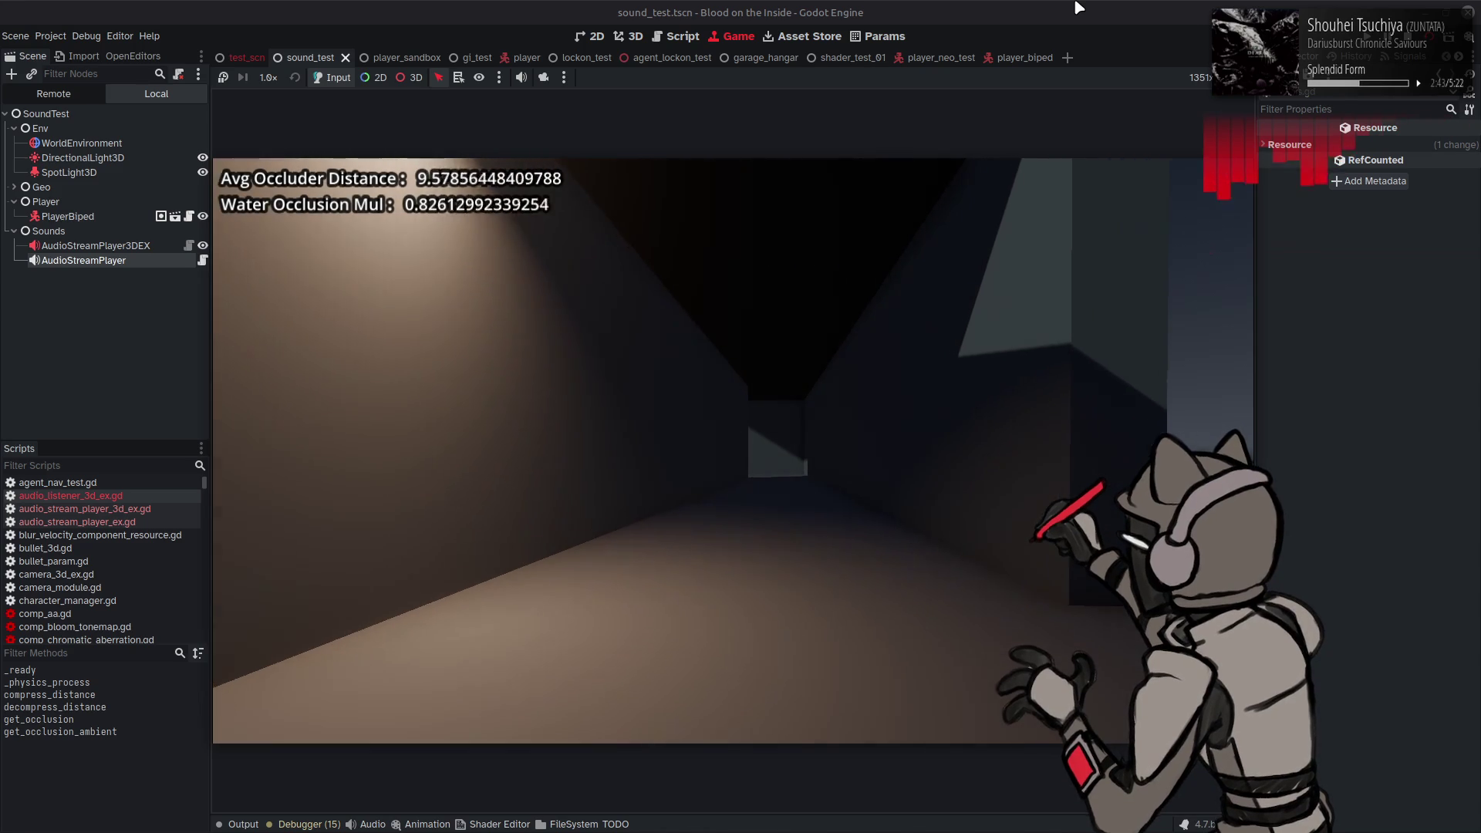
pyautogui.press('w')
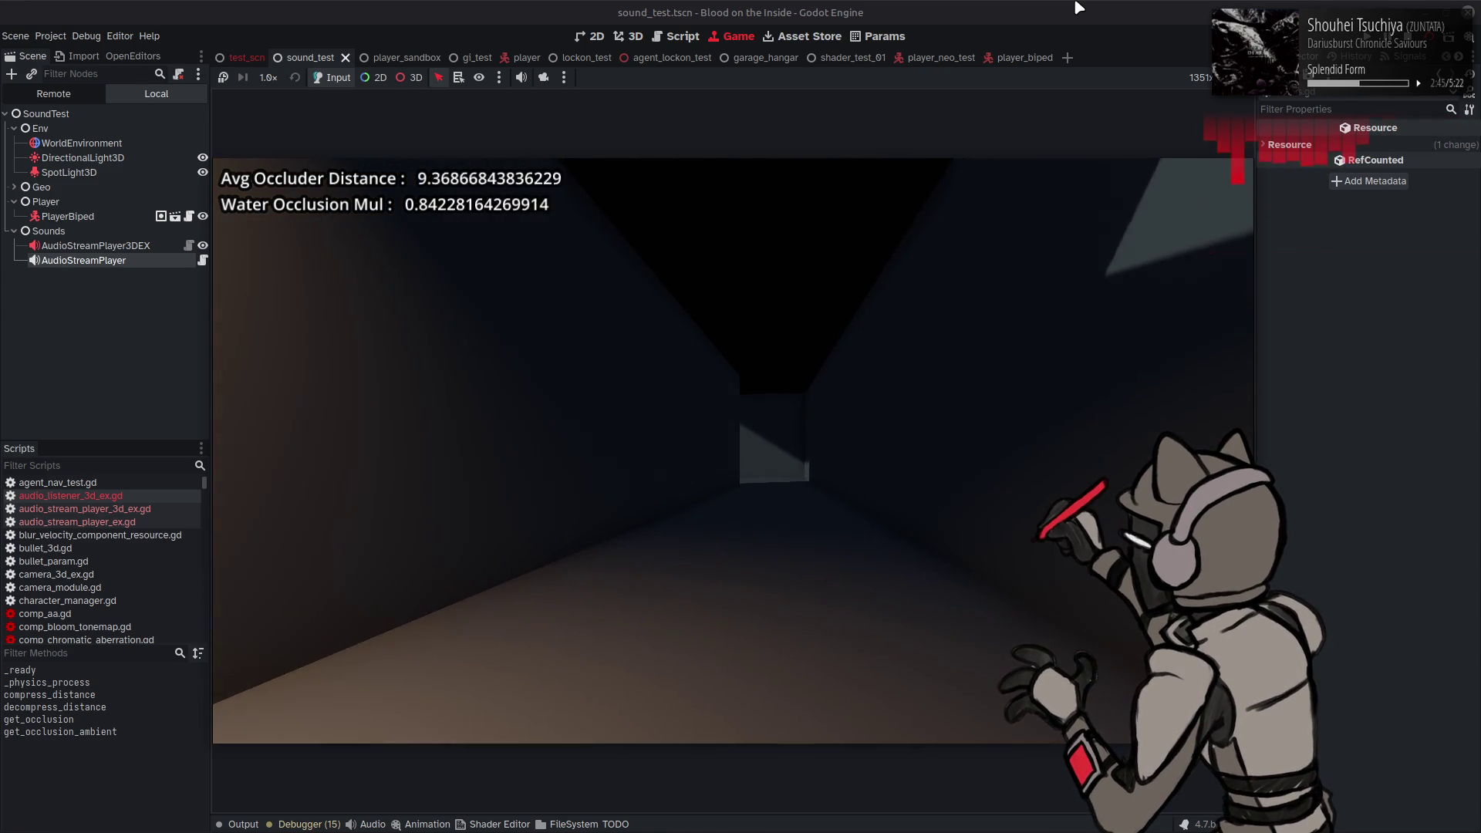
pyautogui.press('w')
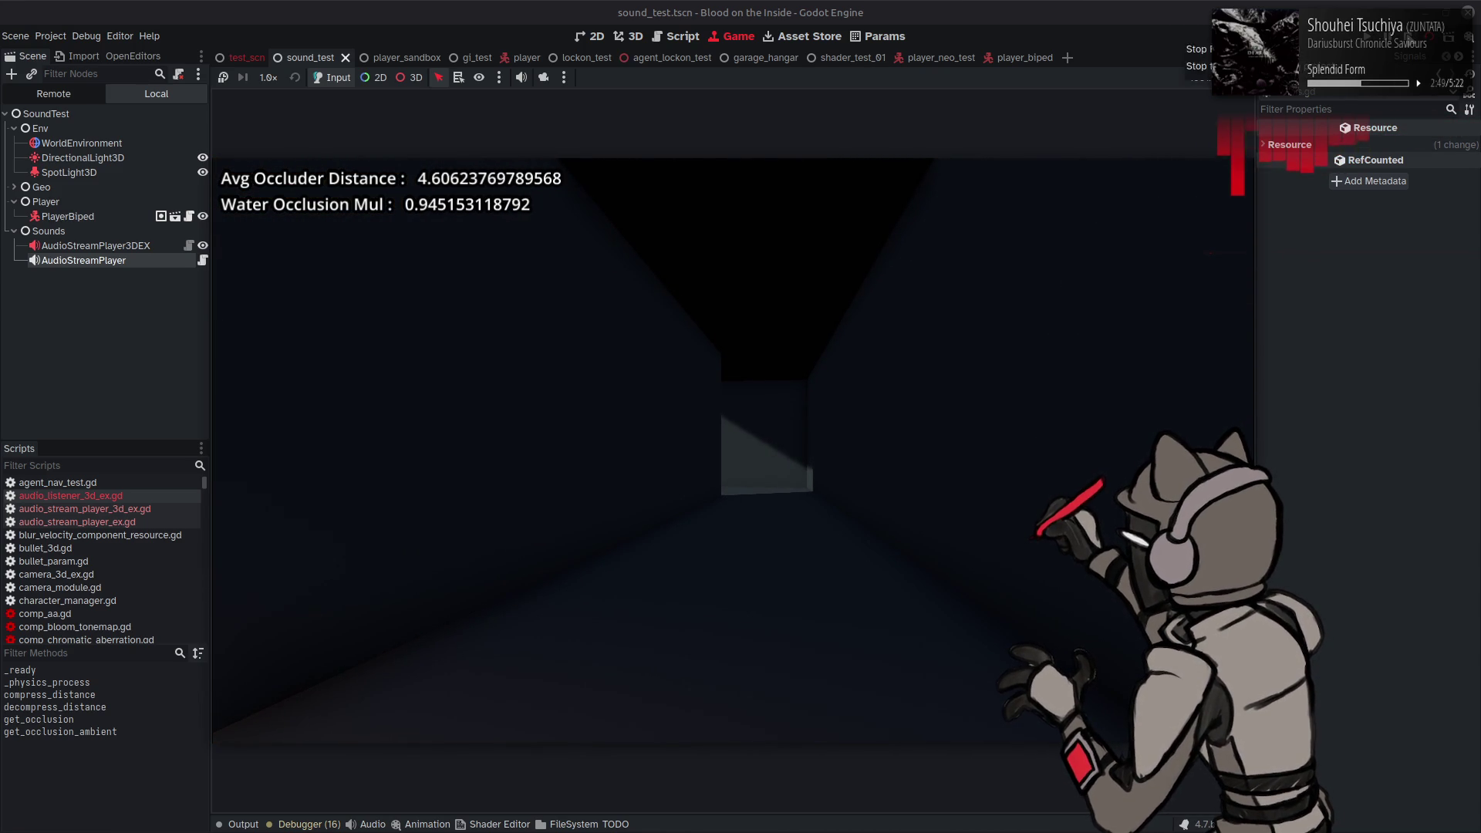
pyautogui.press('F8')
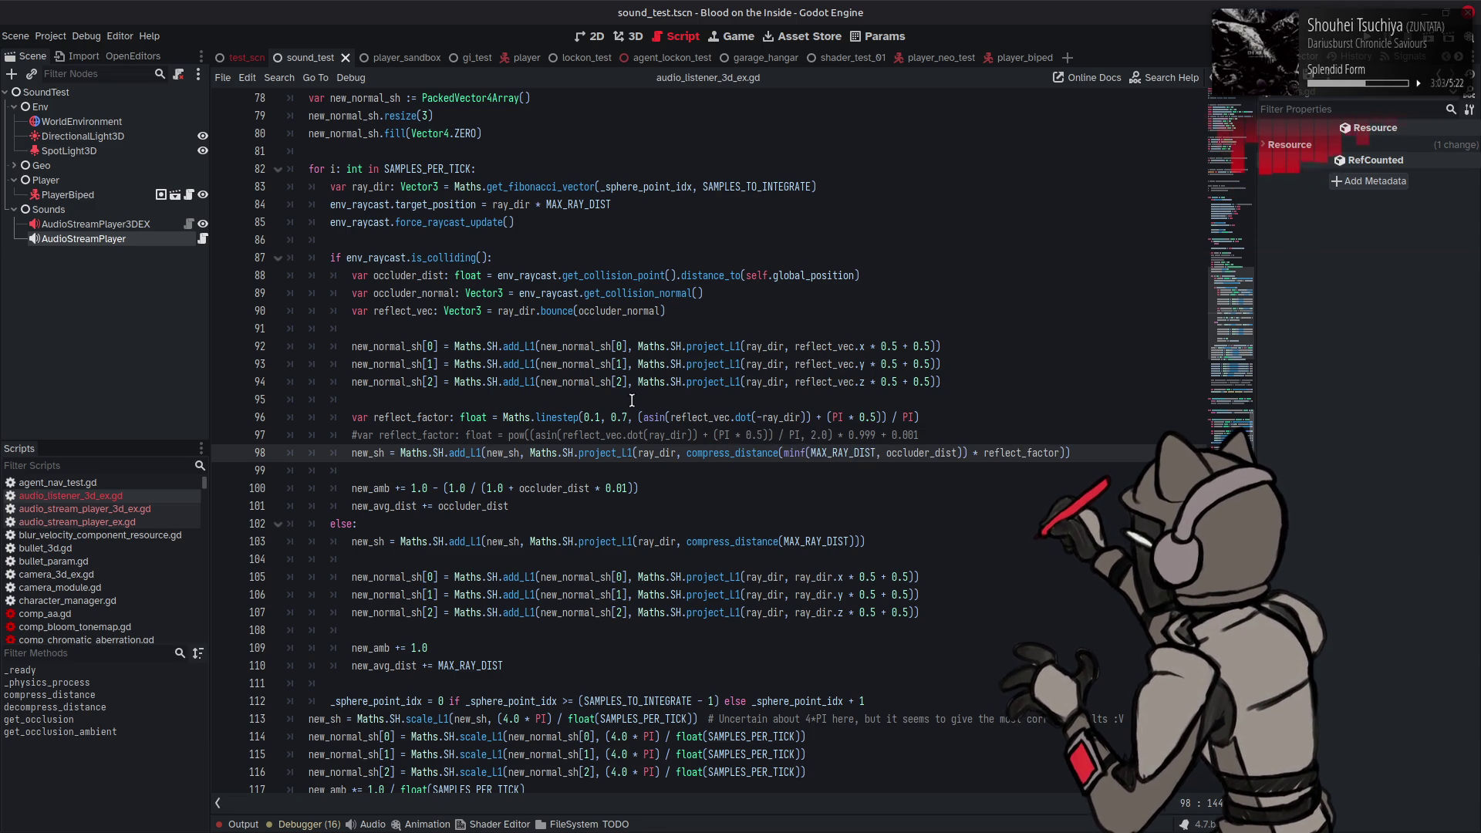
# Step: Change line 96's linestep upper bound from 0.7 to 1.0 and save, then lower it to 0.5
pyautogui.doubleClick(611, 417)
pyautogui.write('1.')
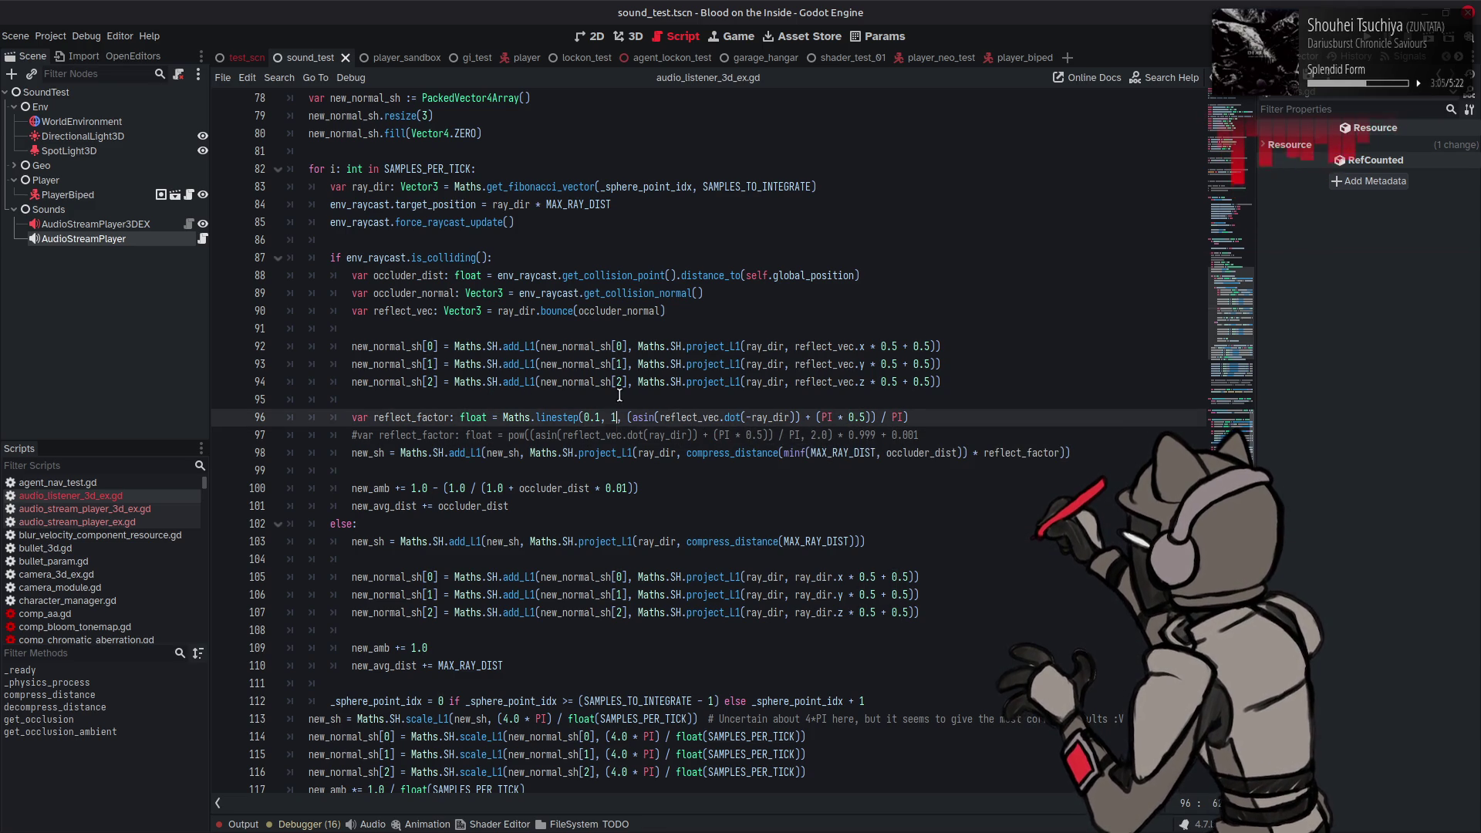
pyautogui.write('0')
pyautogui.hotkey('ctrl', 's')
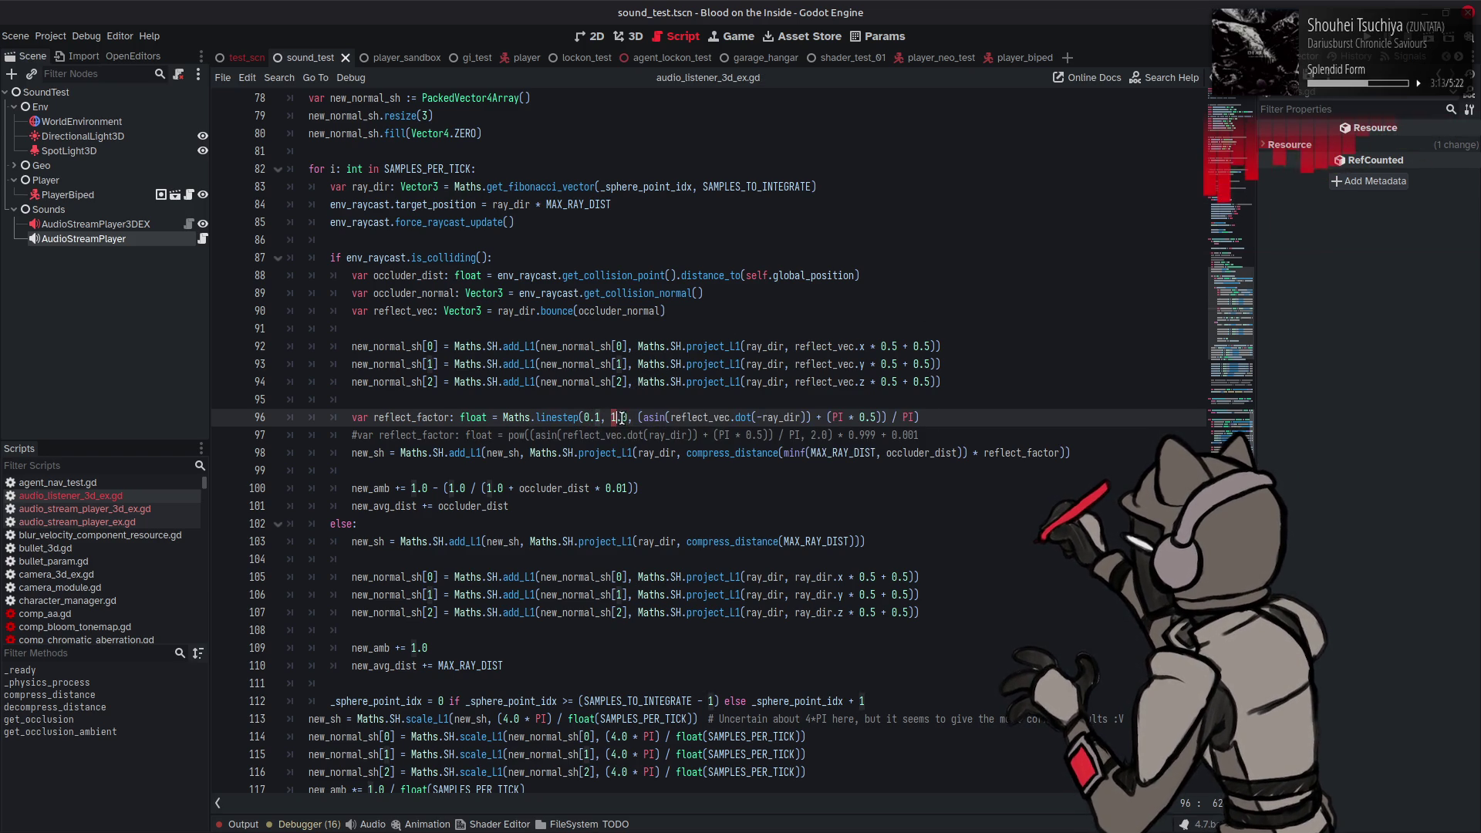
pyautogui.doubleClick(622, 418)
pyautogui.write('0.5')
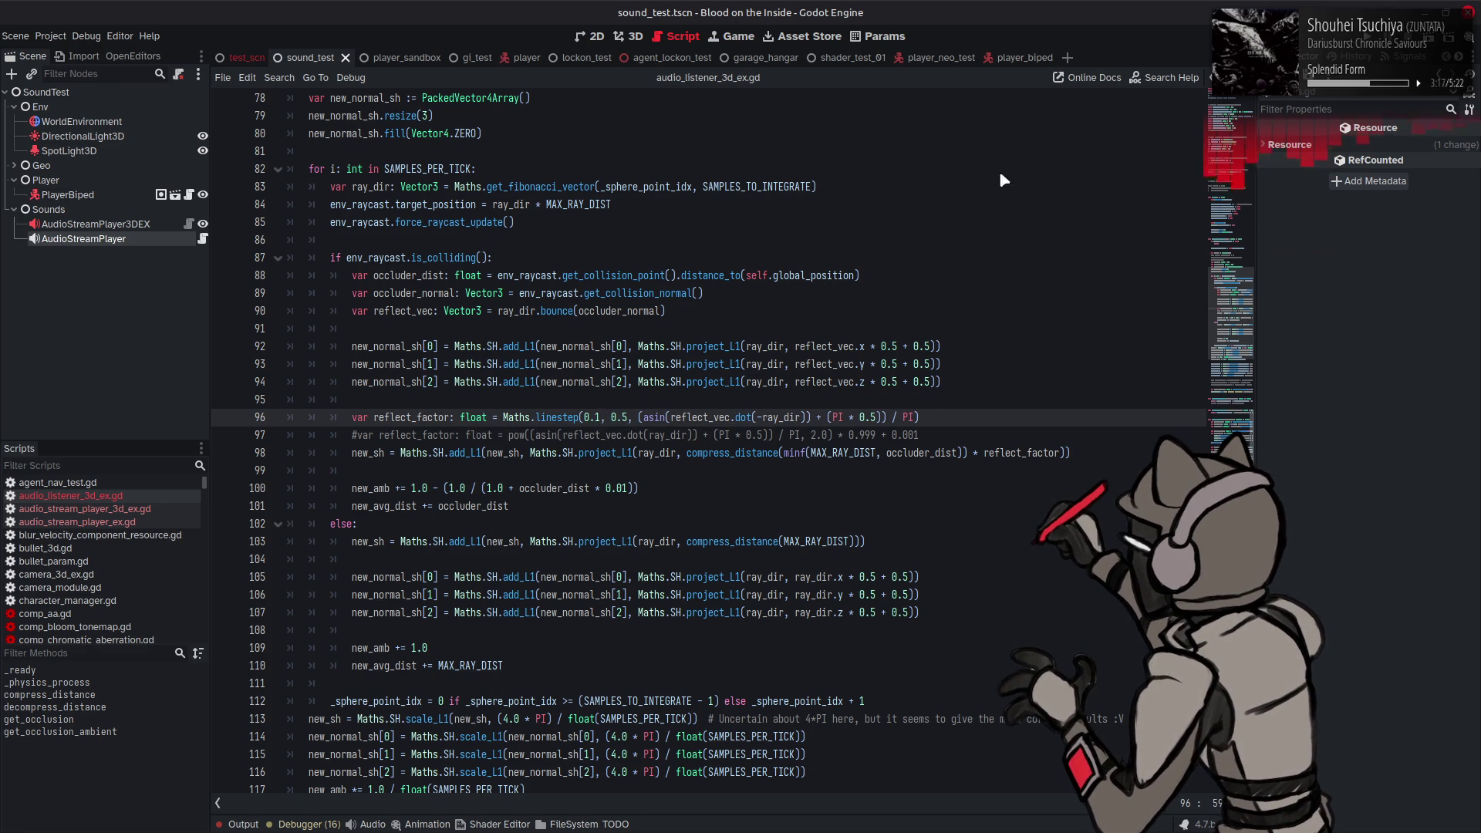
pyautogui.click(601, 417)
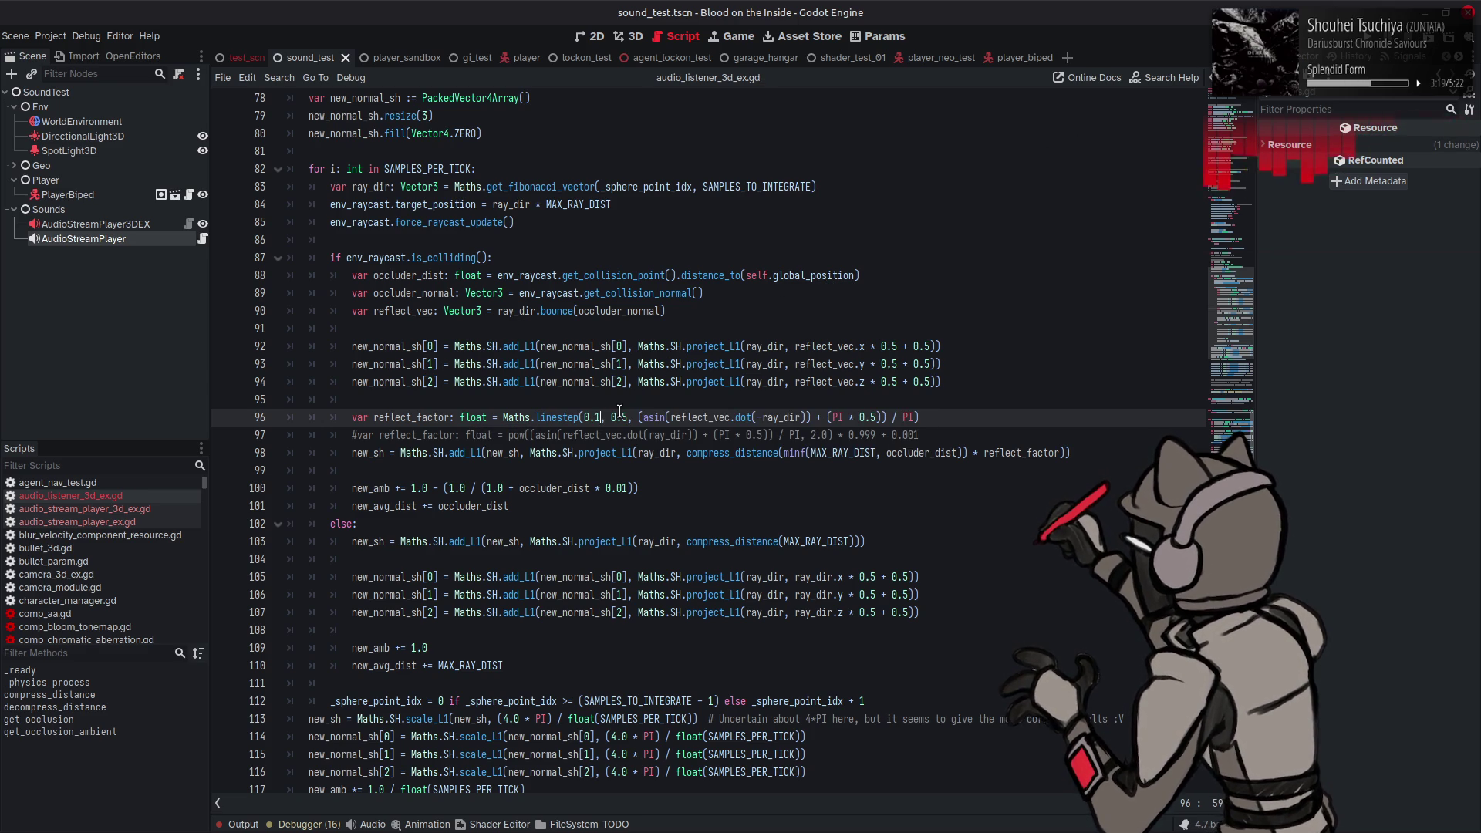
pyautogui.write('0')
# Step: Save the script with the revised reflect_factor linestep bounds
pyautogui.hotkey('ctrl', 's')
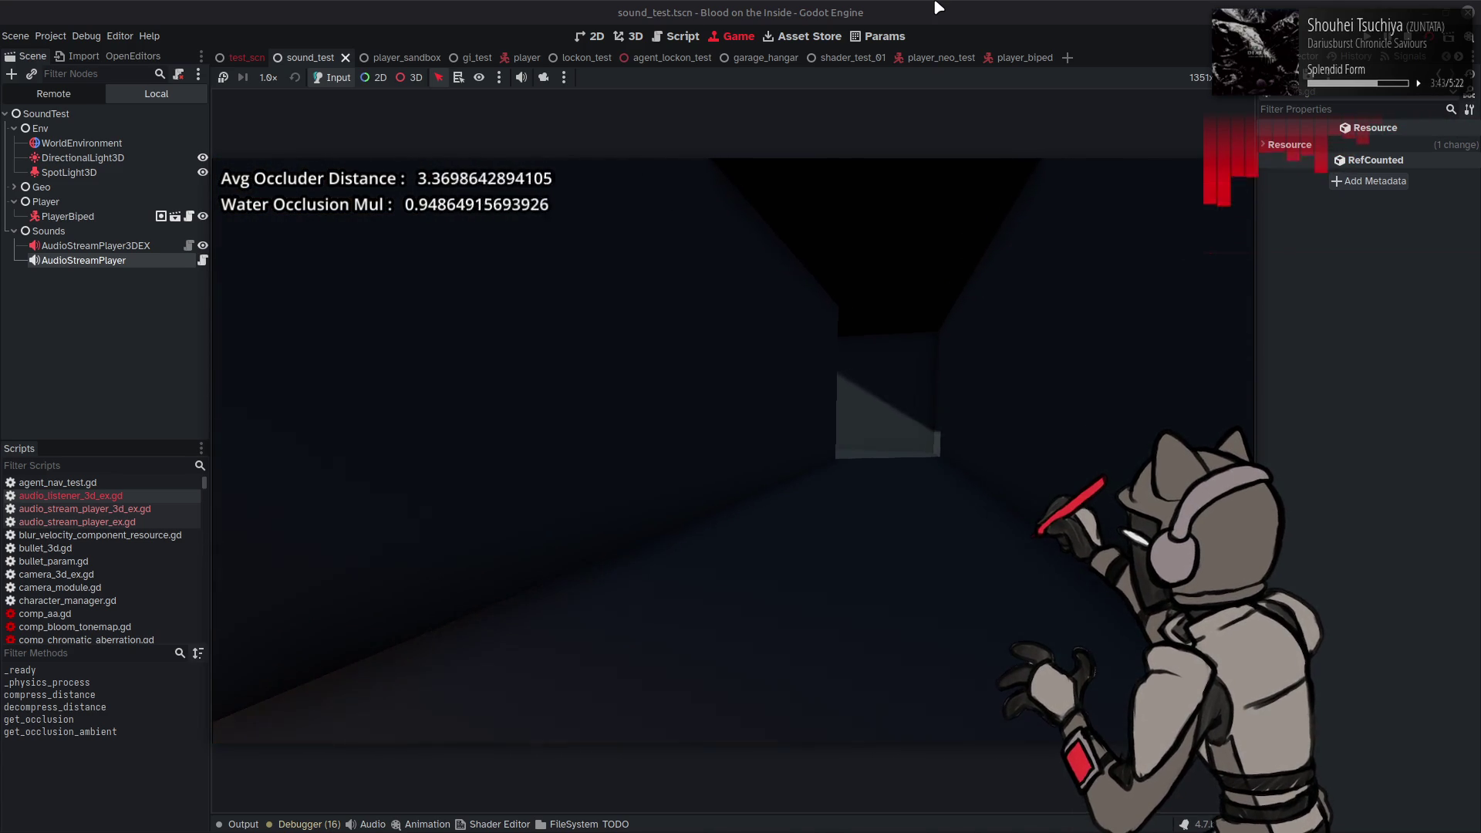
# Step: Stop the game, comment out line 158's pow(occlusion_factor, …) line, save, and rerun the scene
pyautogui.press('F8')
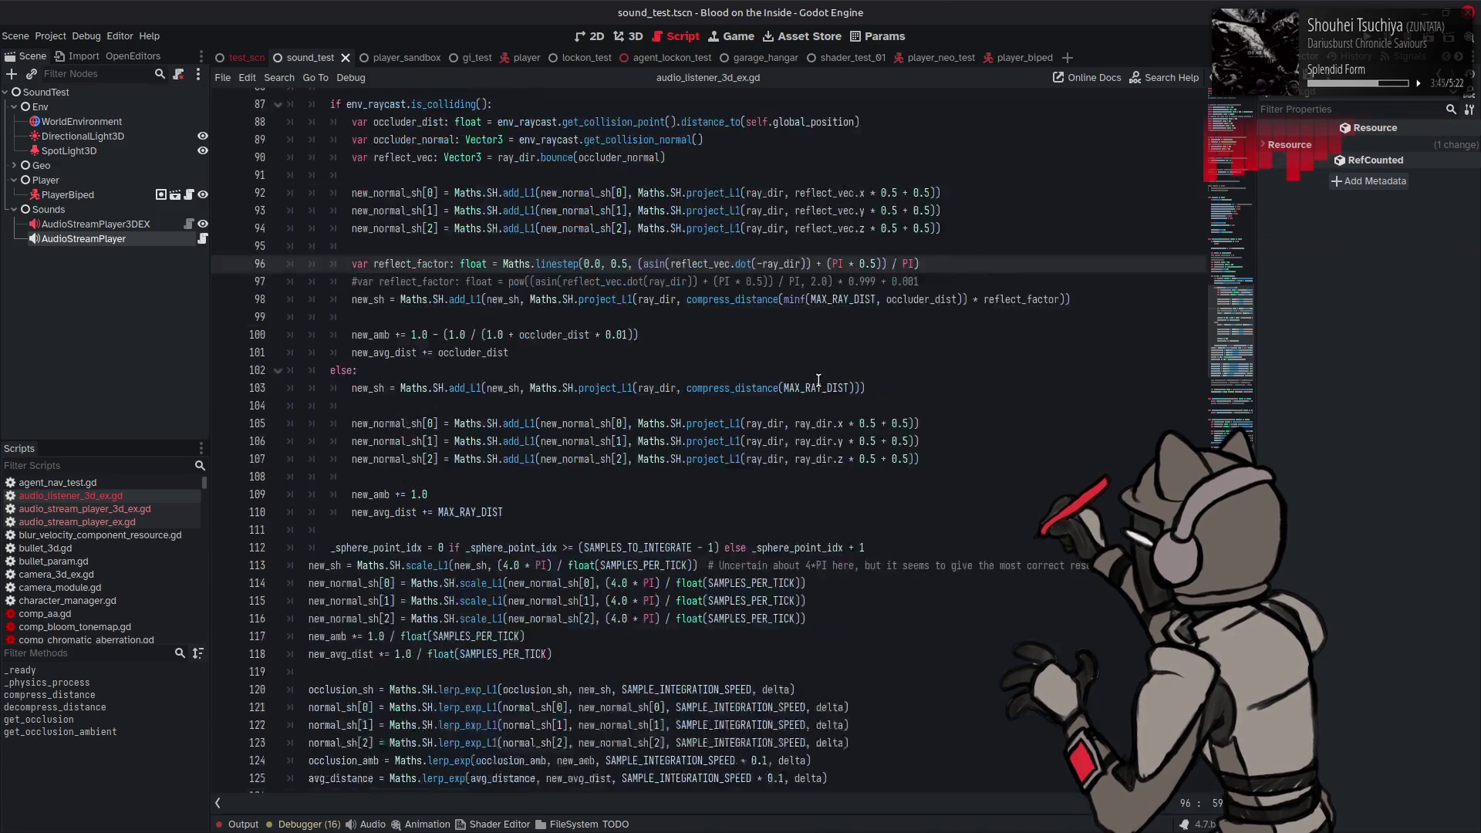
pyautogui.scroll(-14, 819, 380)
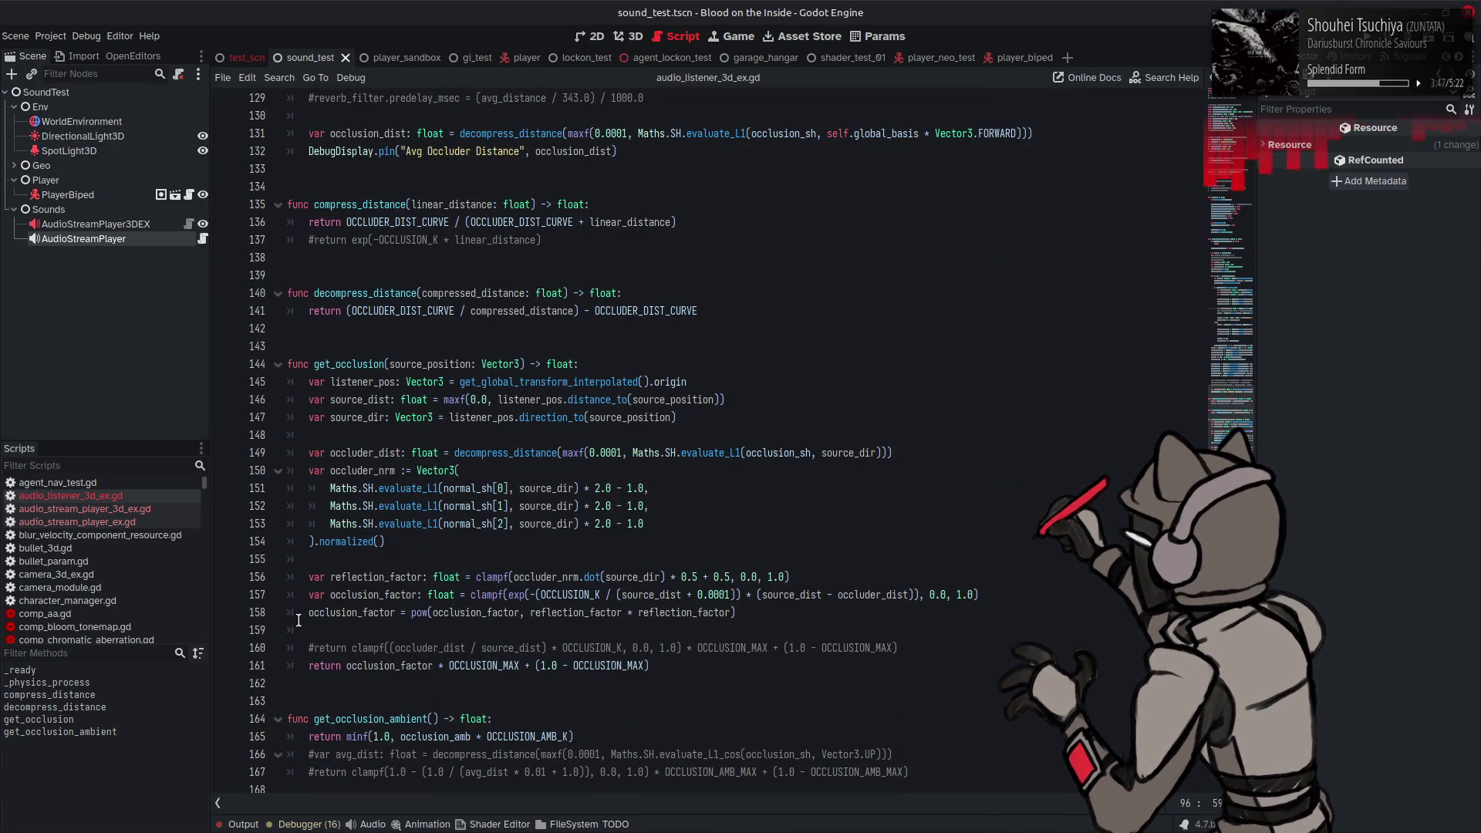
pyautogui.click(304, 615)
pyautogui.write('#')
pyautogui.hotkey('ctrl', 's')
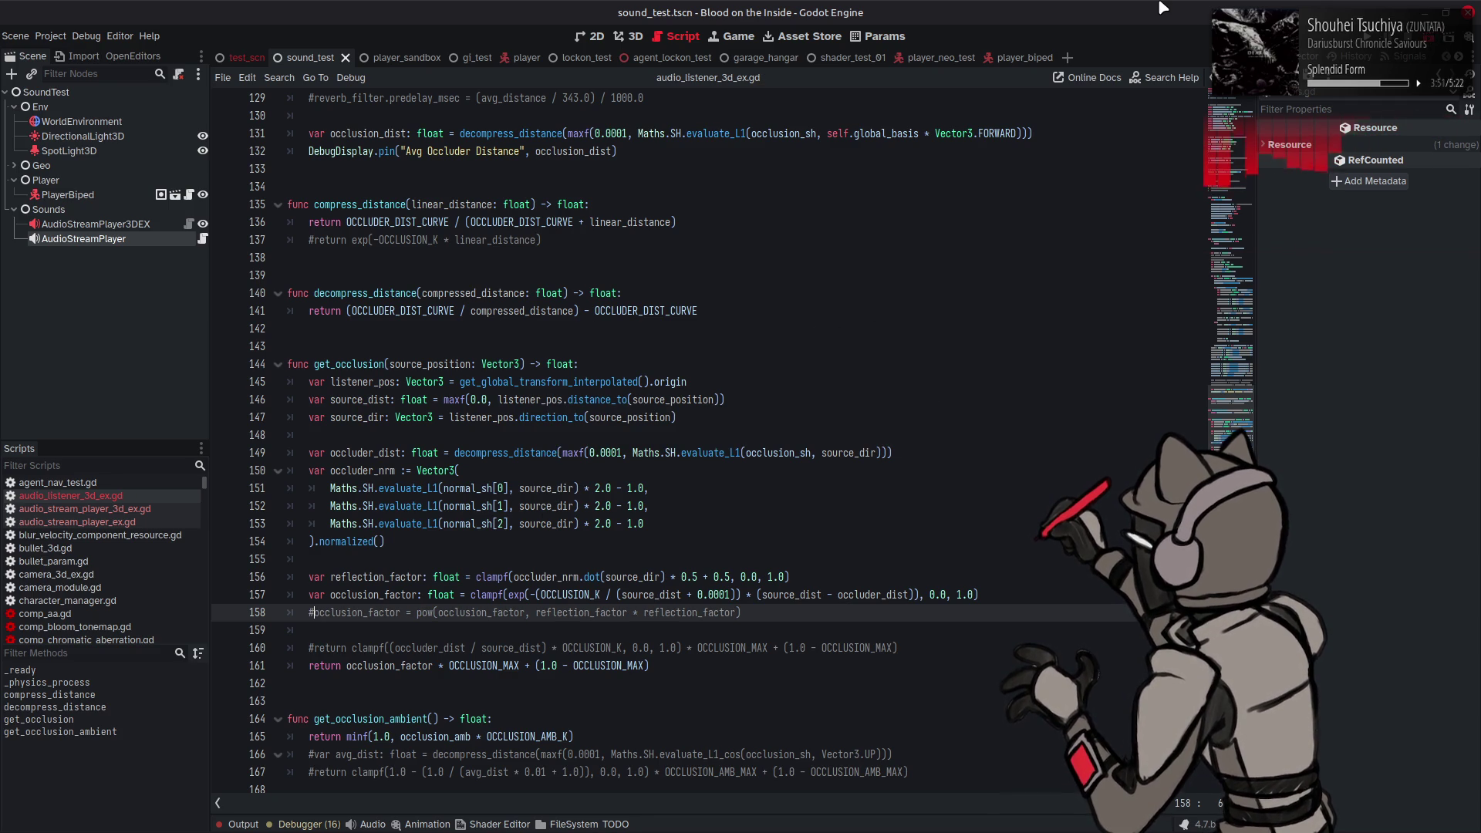
pyautogui.press('F6')
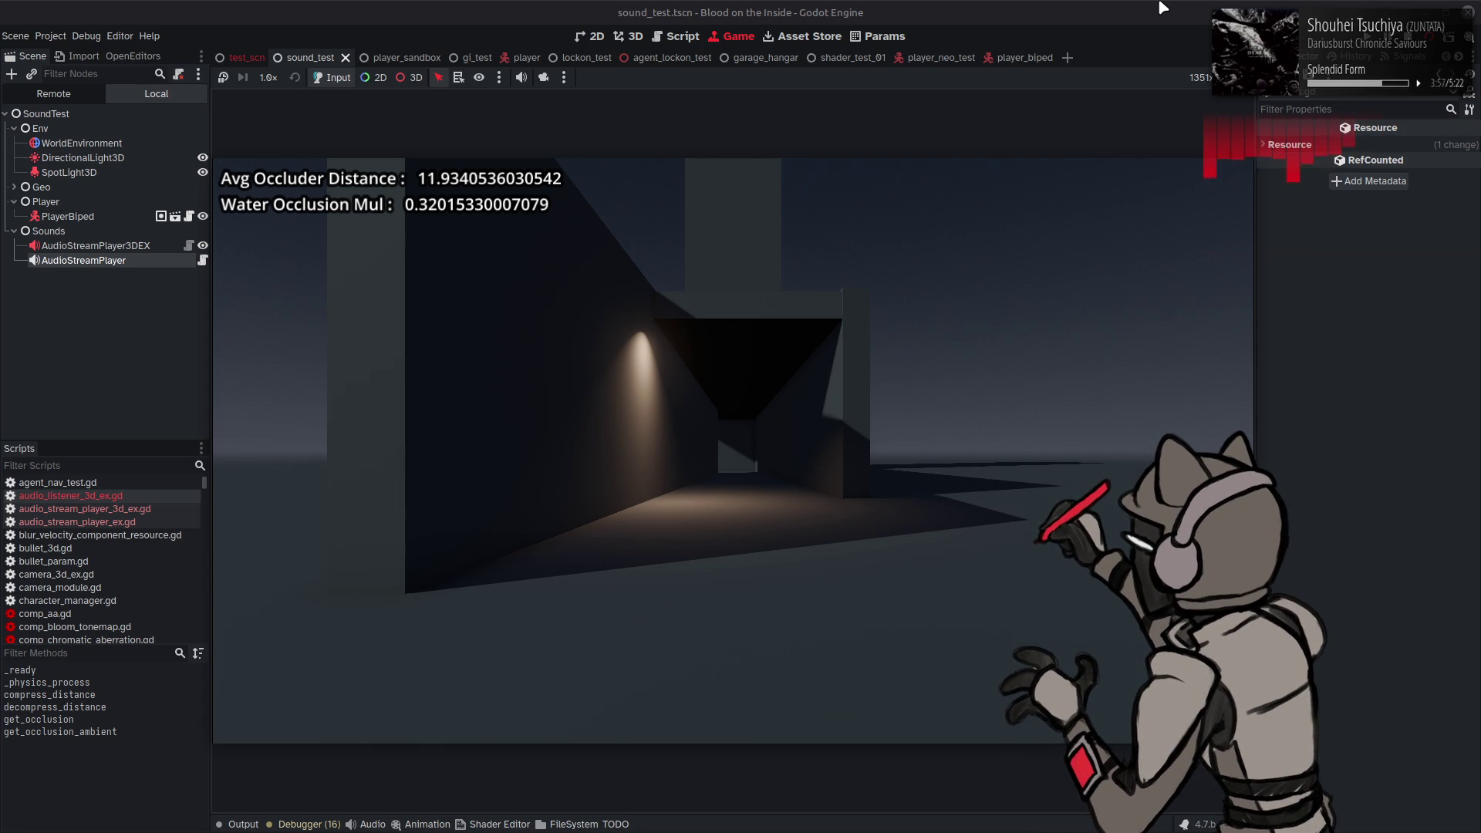
# Step: Walk around the outer walls, with Water Occlusion Mul reaching only about 0.34, then stop the game
pyautogui.press('a')
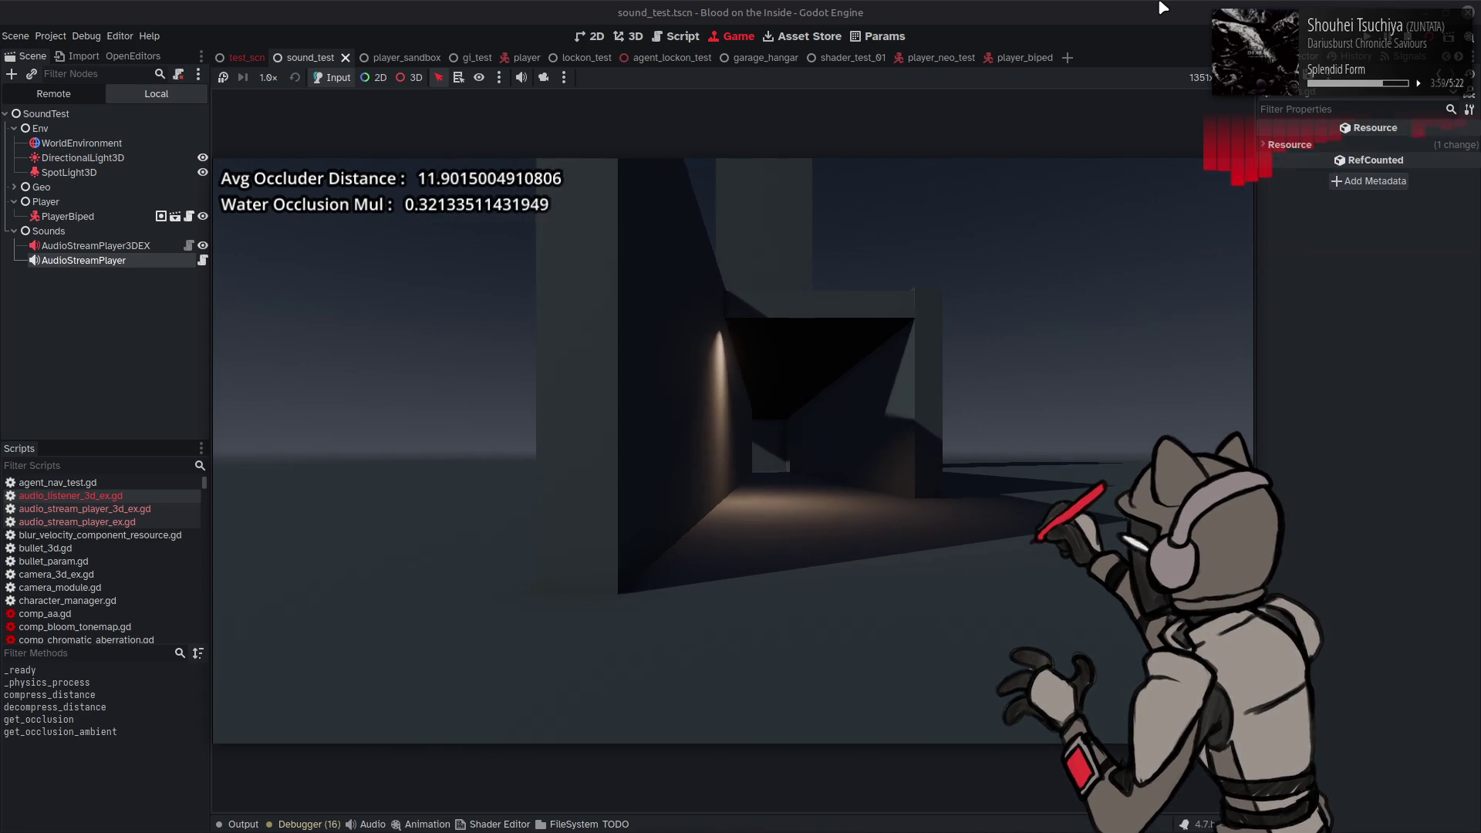
pyautogui.press('a')
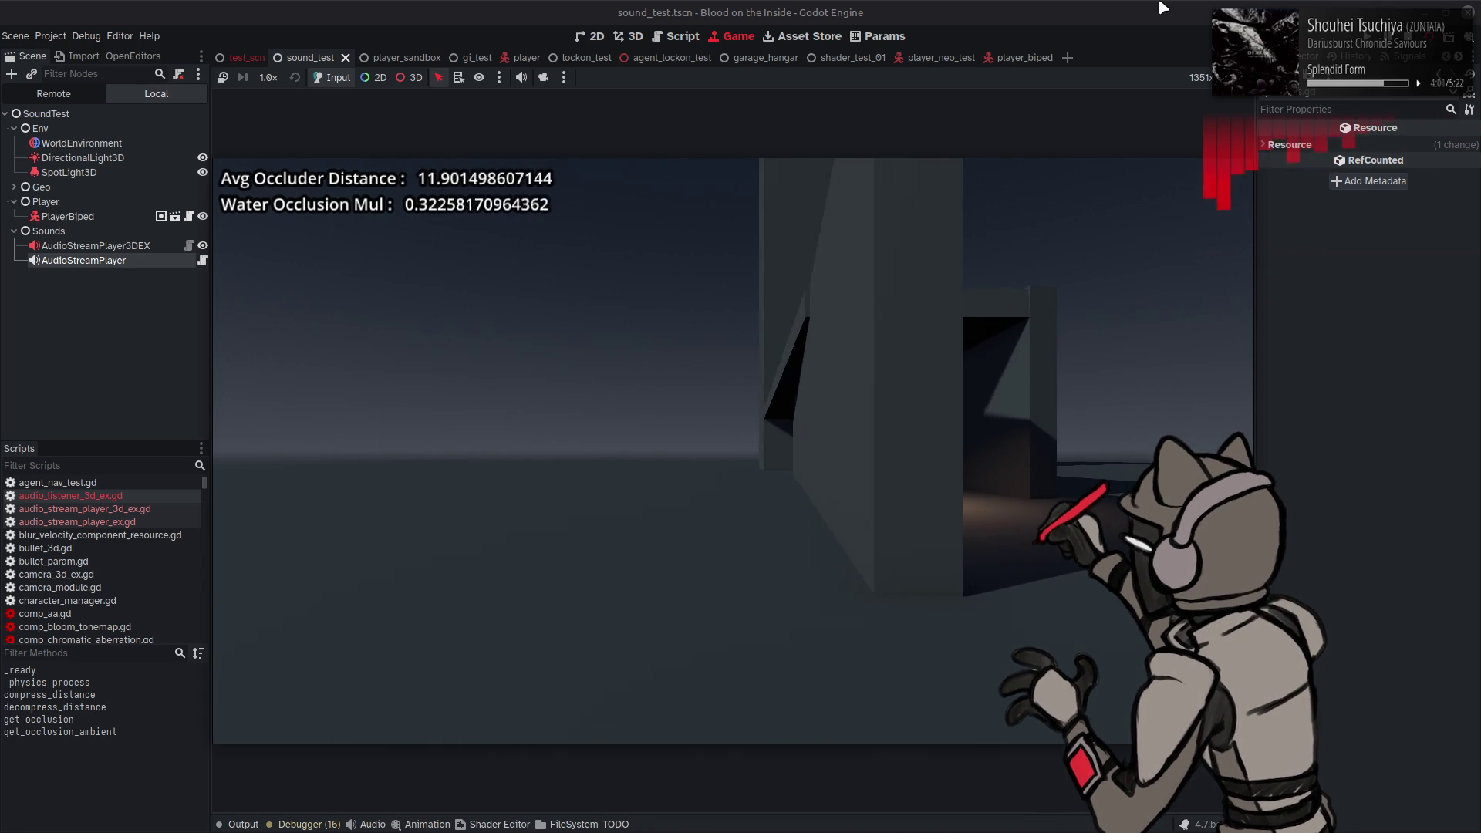
pyautogui.press('a')
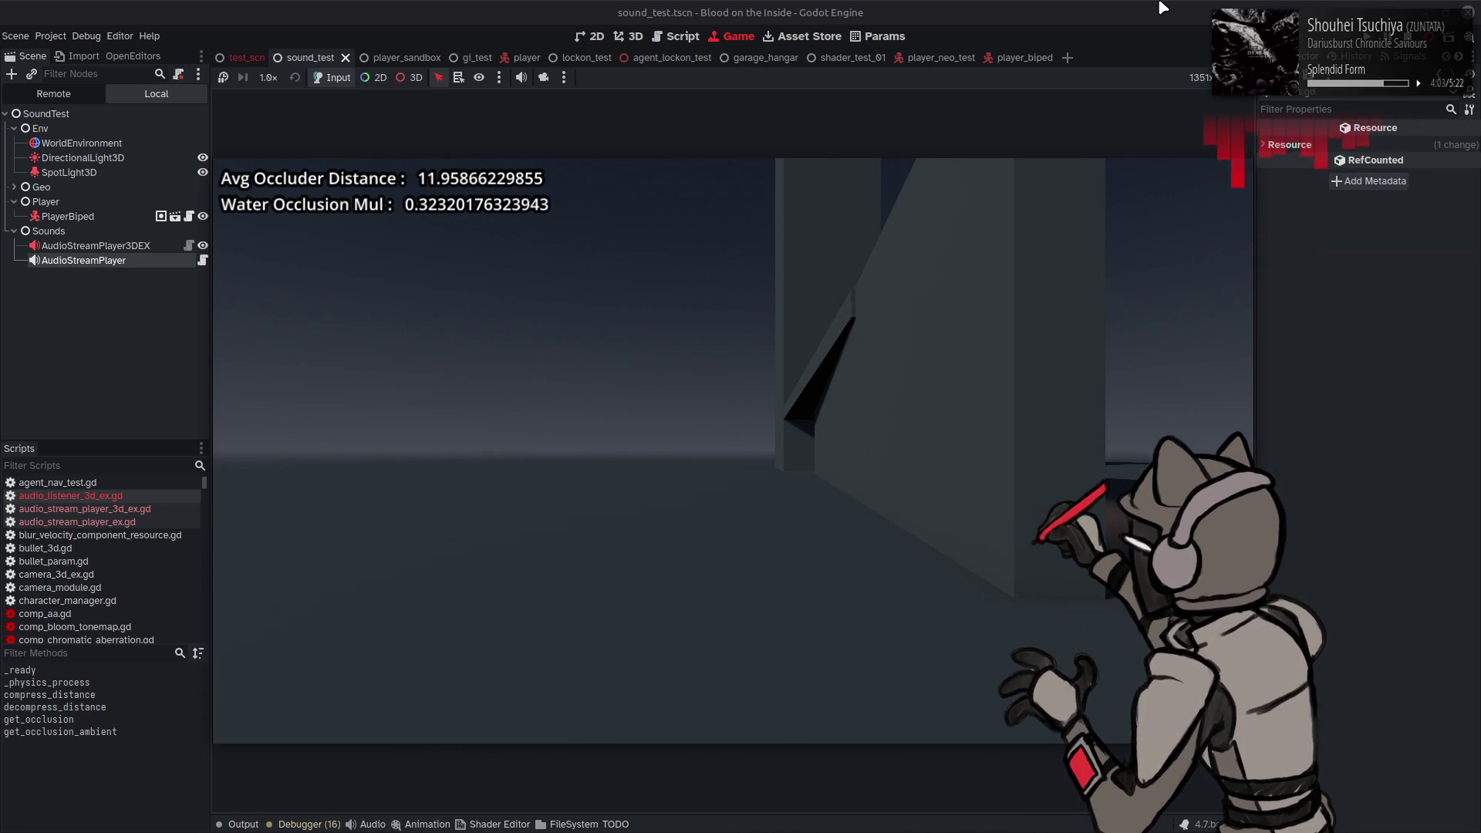
pyautogui.press('a')
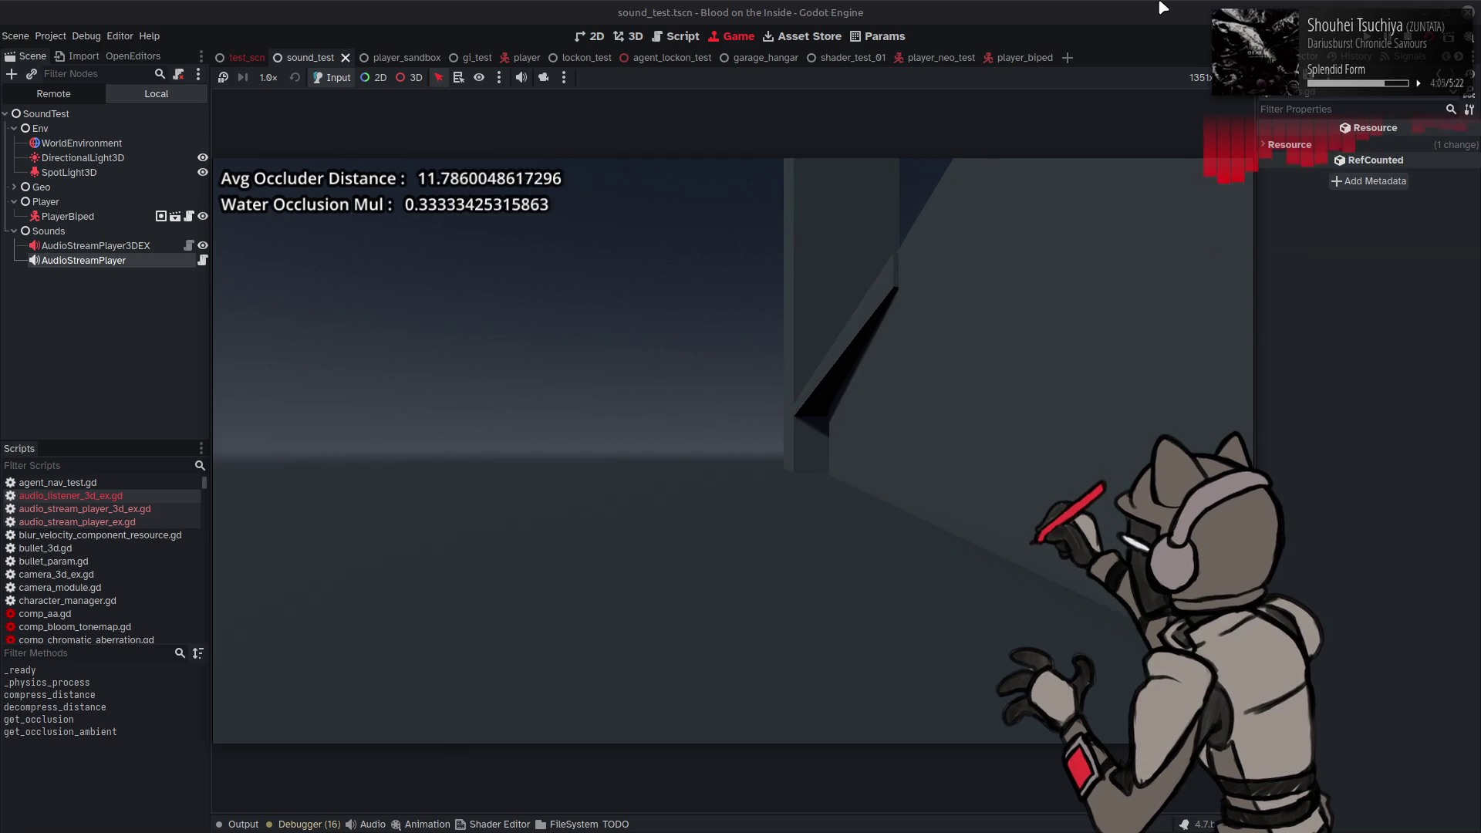
pyautogui.press('d')
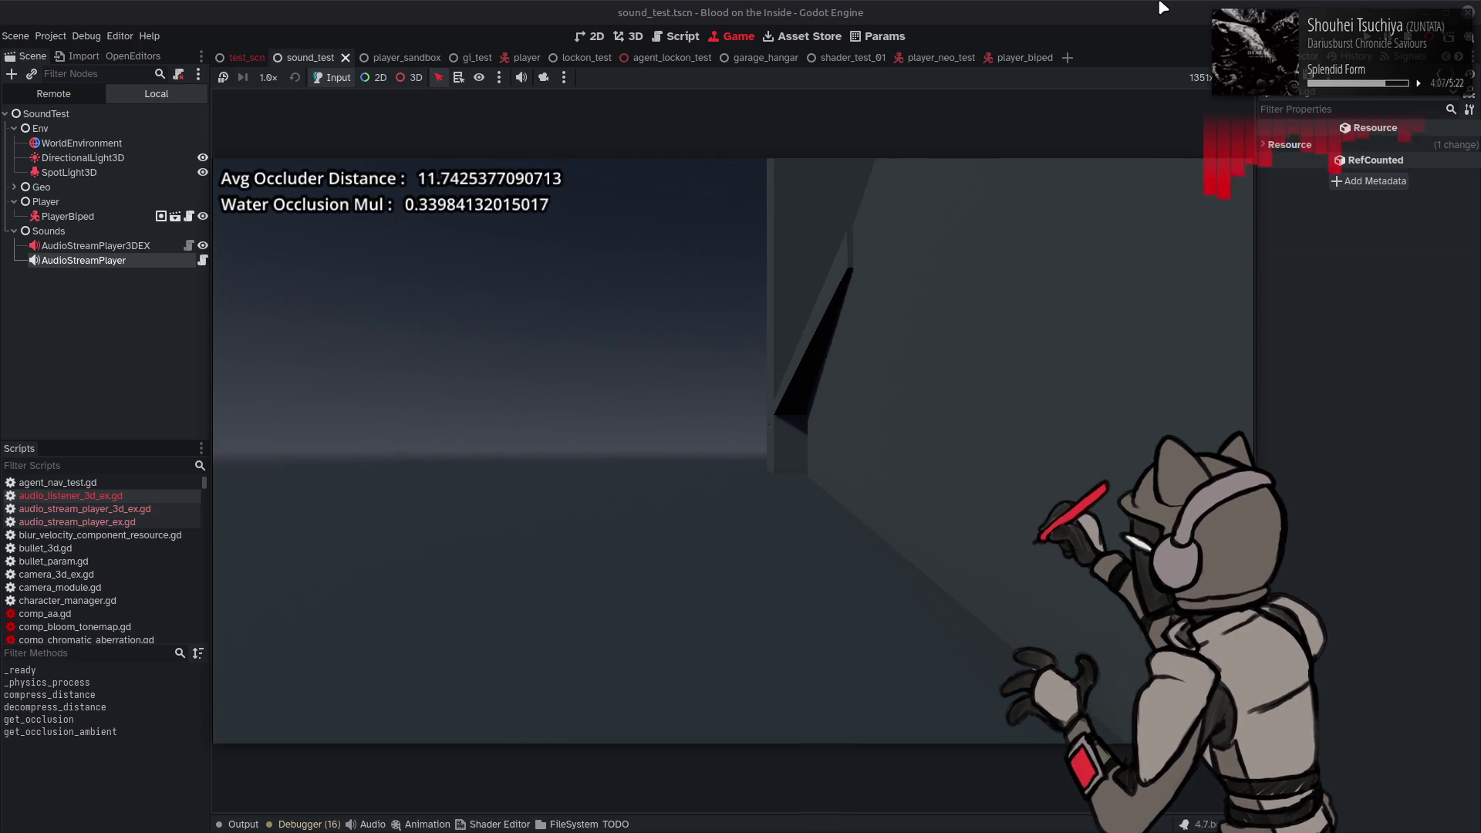
pyautogui.press('w')
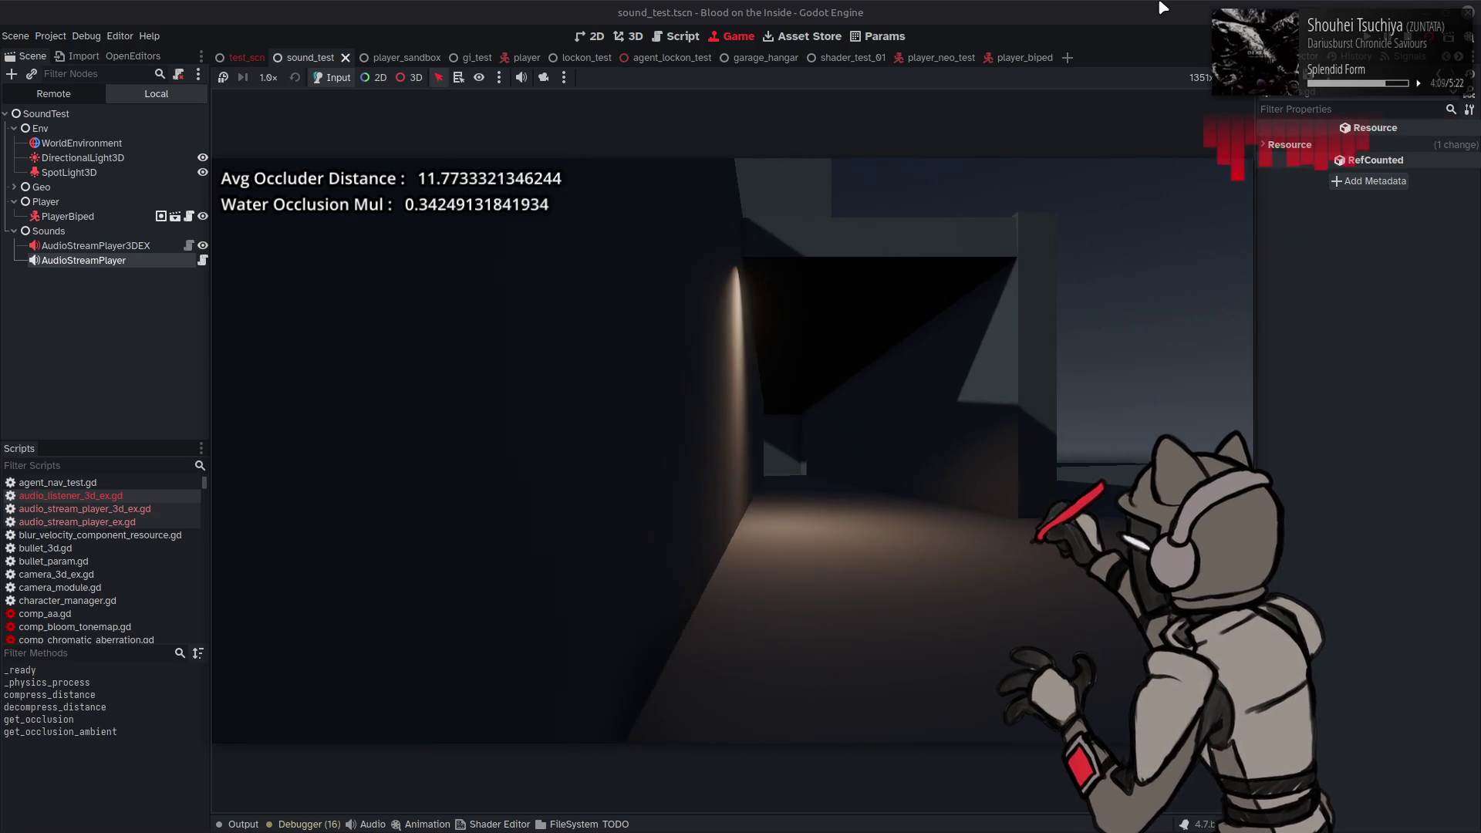
pyautogui.press('d')
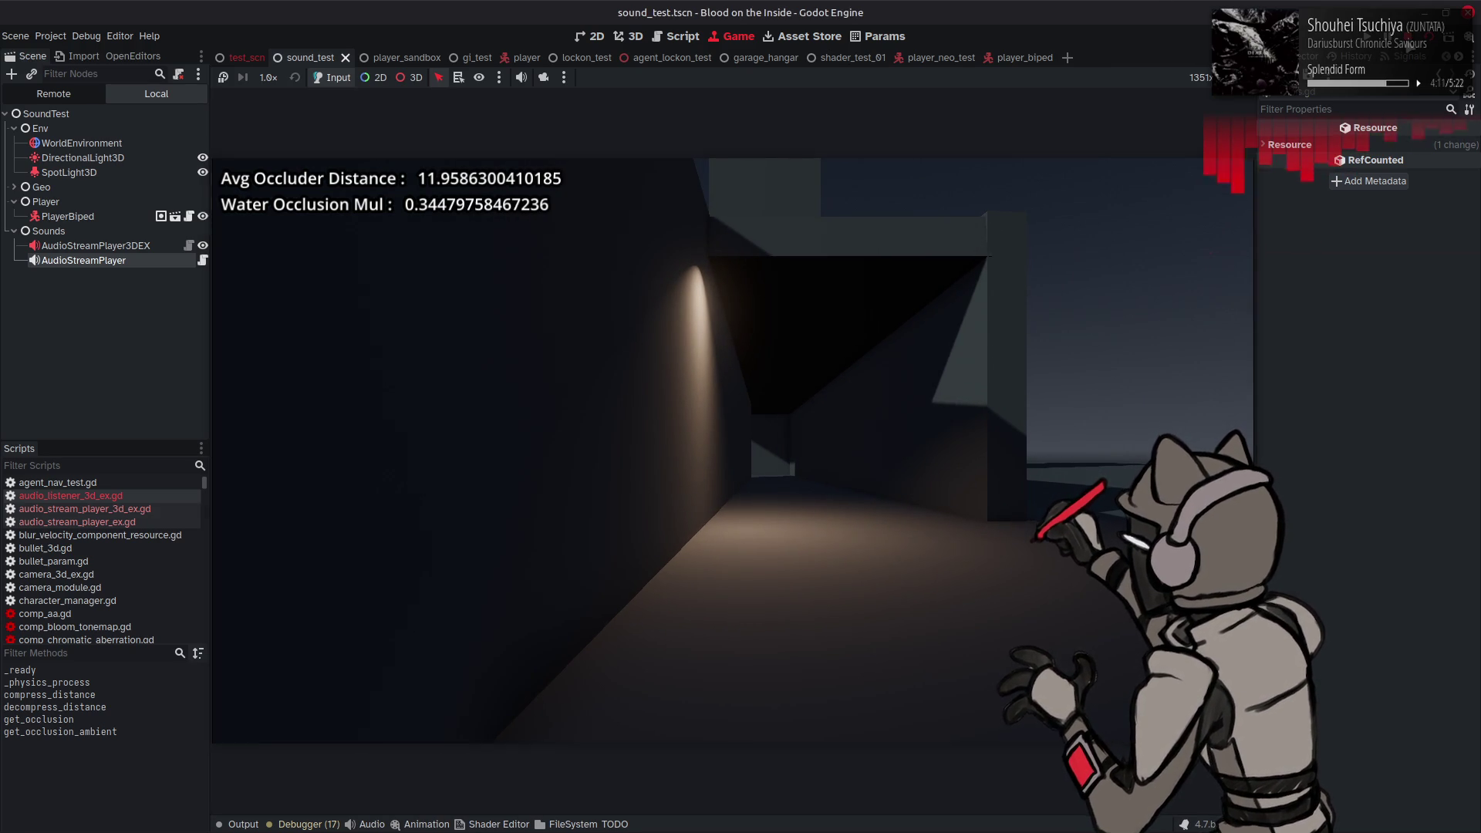
pyautogui.press('F8')
pyautogui.scroll(15, 851, 388)
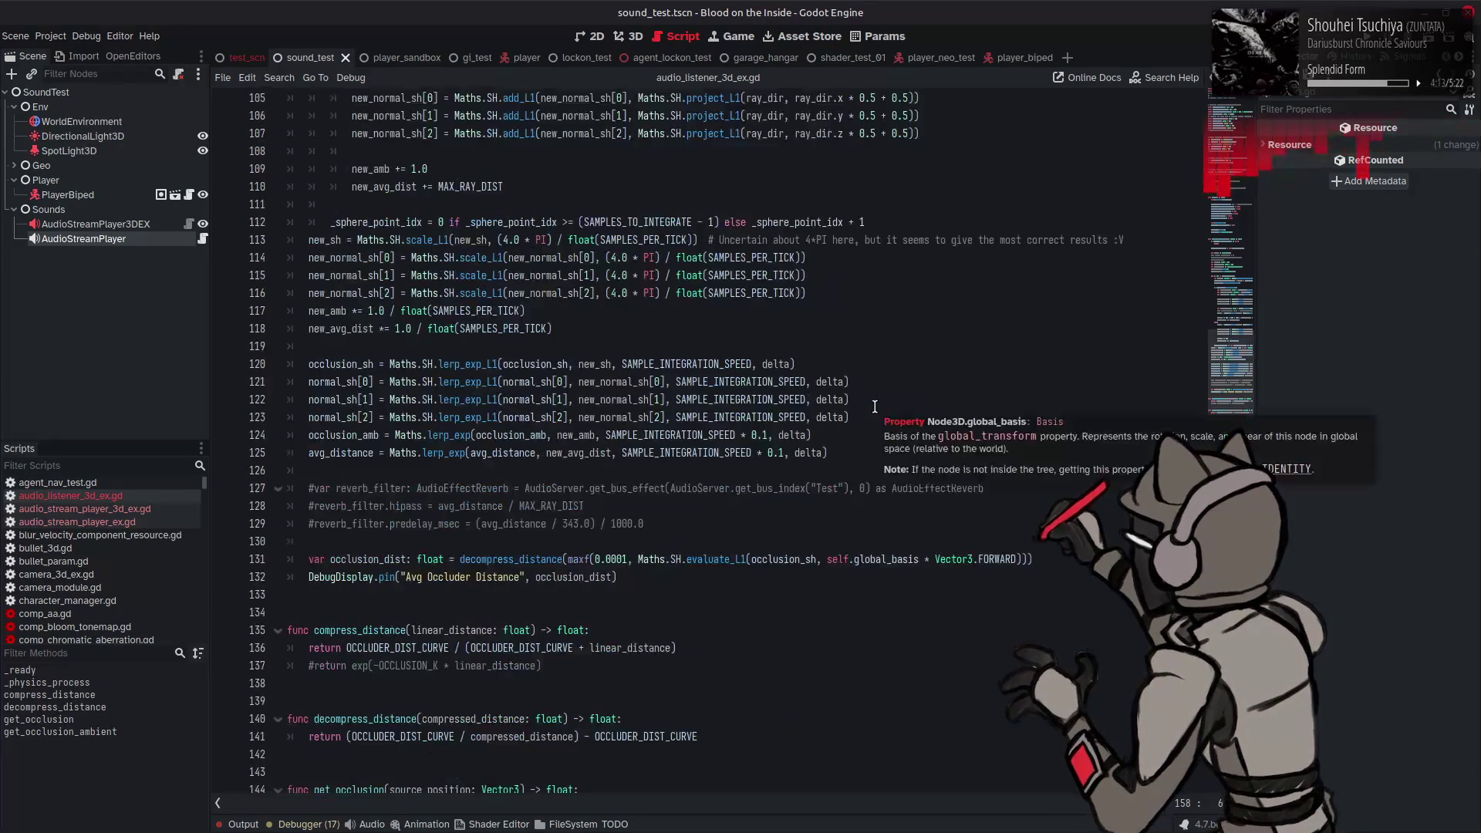
# Step: Highlight every use of reflect_vec on line 90 and new_sh on line 98
pyautogui.moveTo(872, 403)
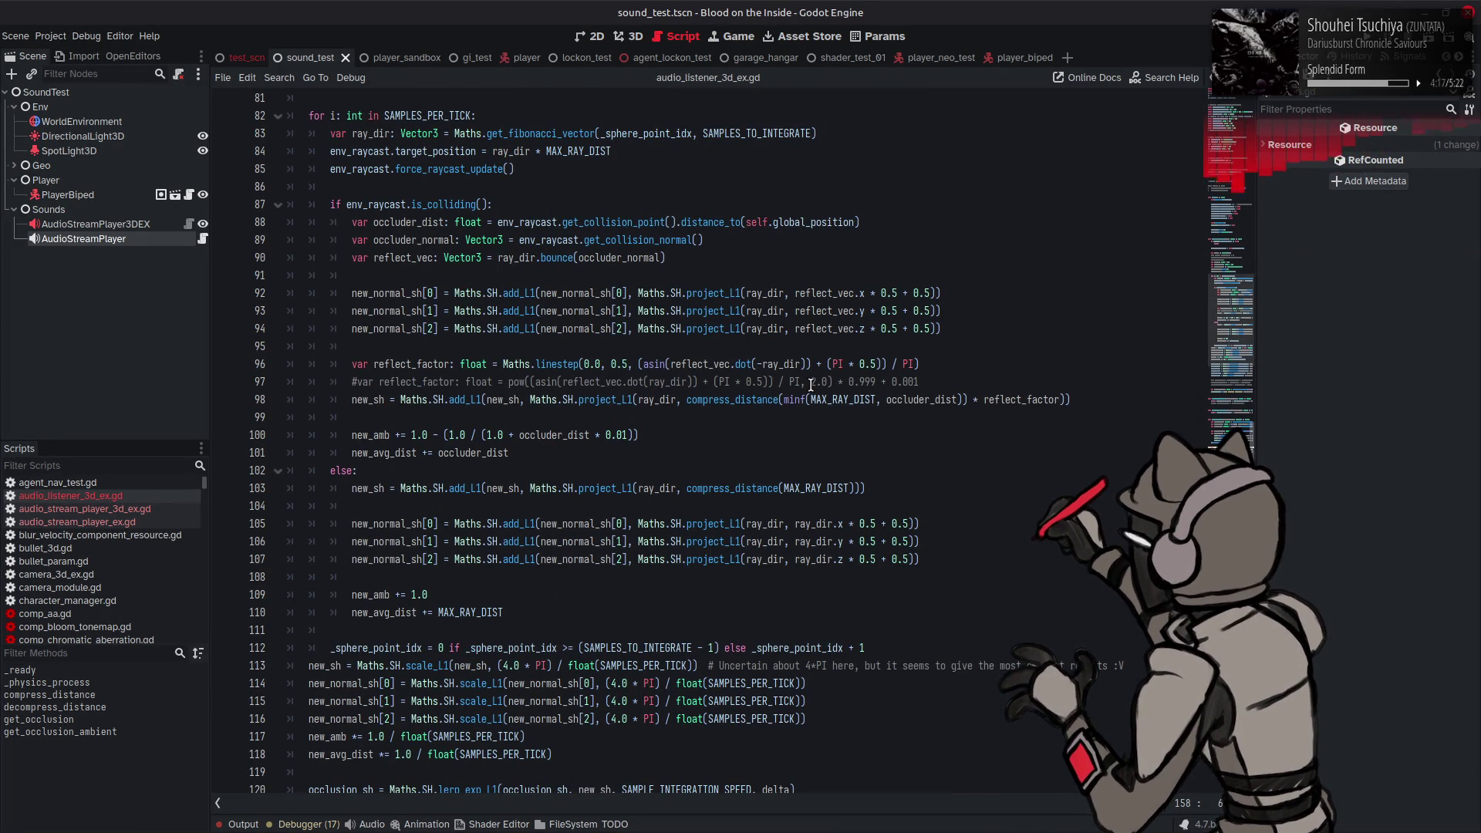
pyautogui.moveTo(409, 310)
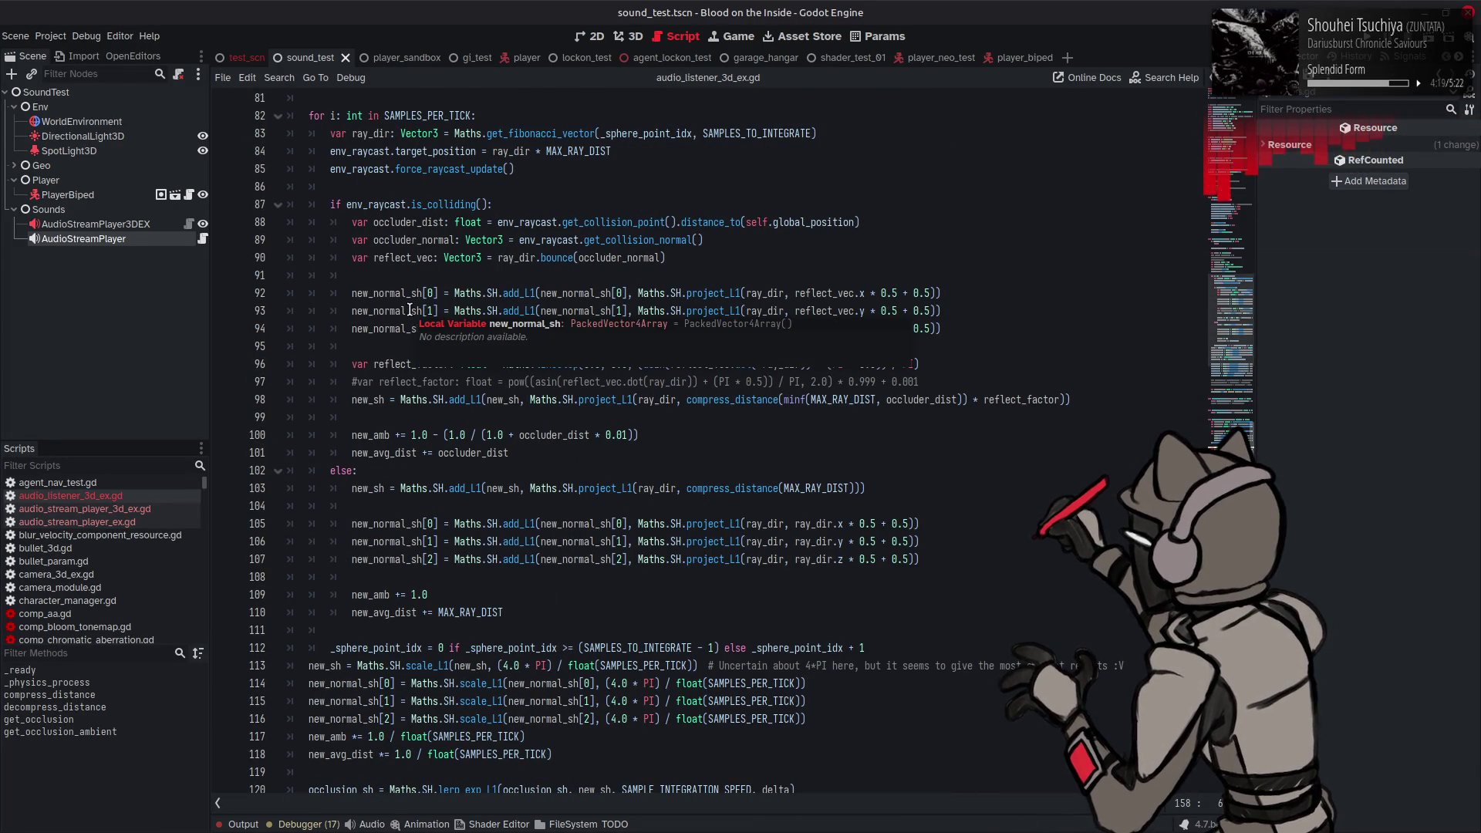
pyautogui.click(520, 262)
pyautogui.doubleClick(401, 260)
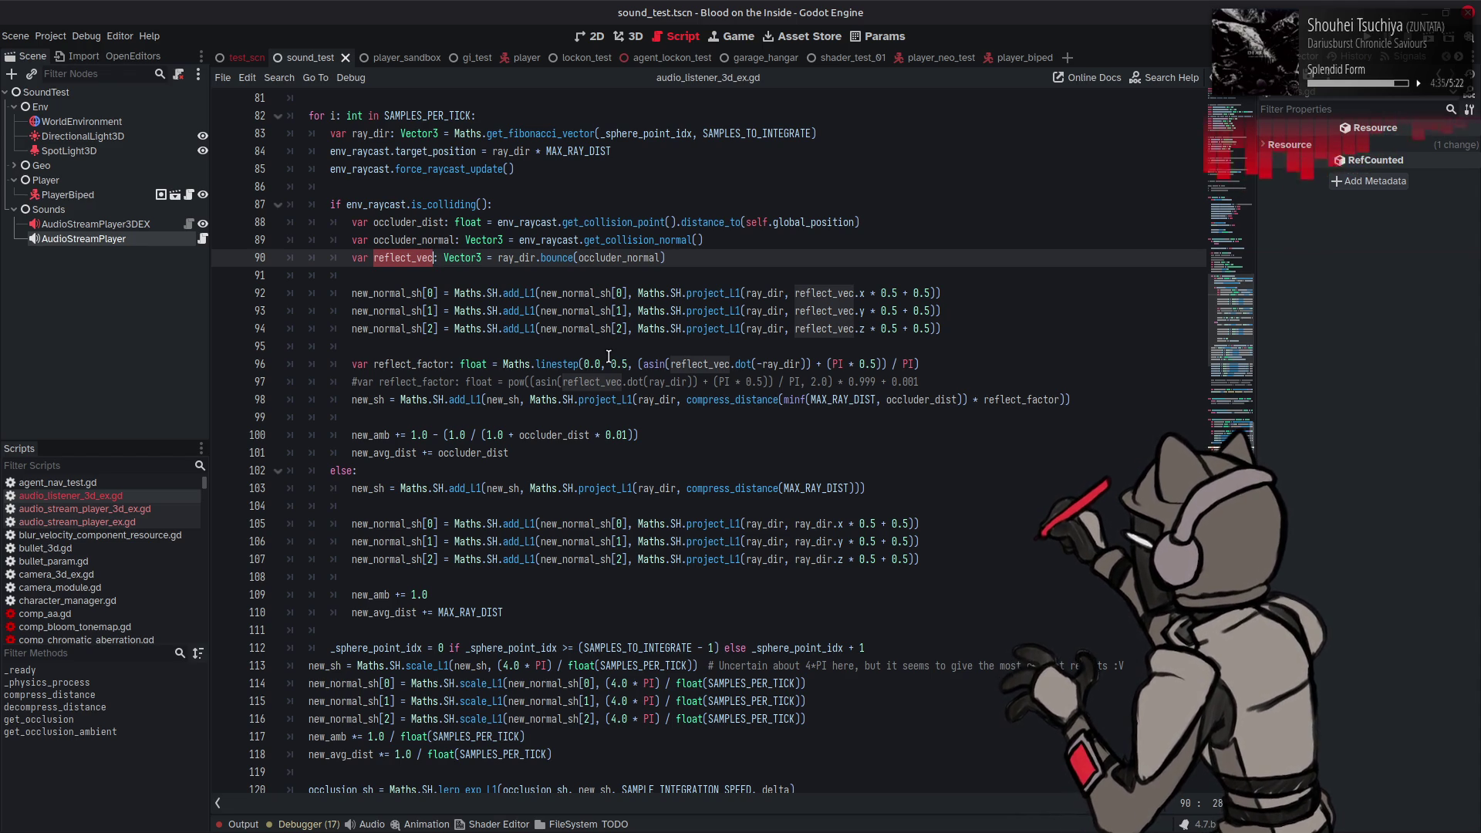
pyautogui.click(972, 399)
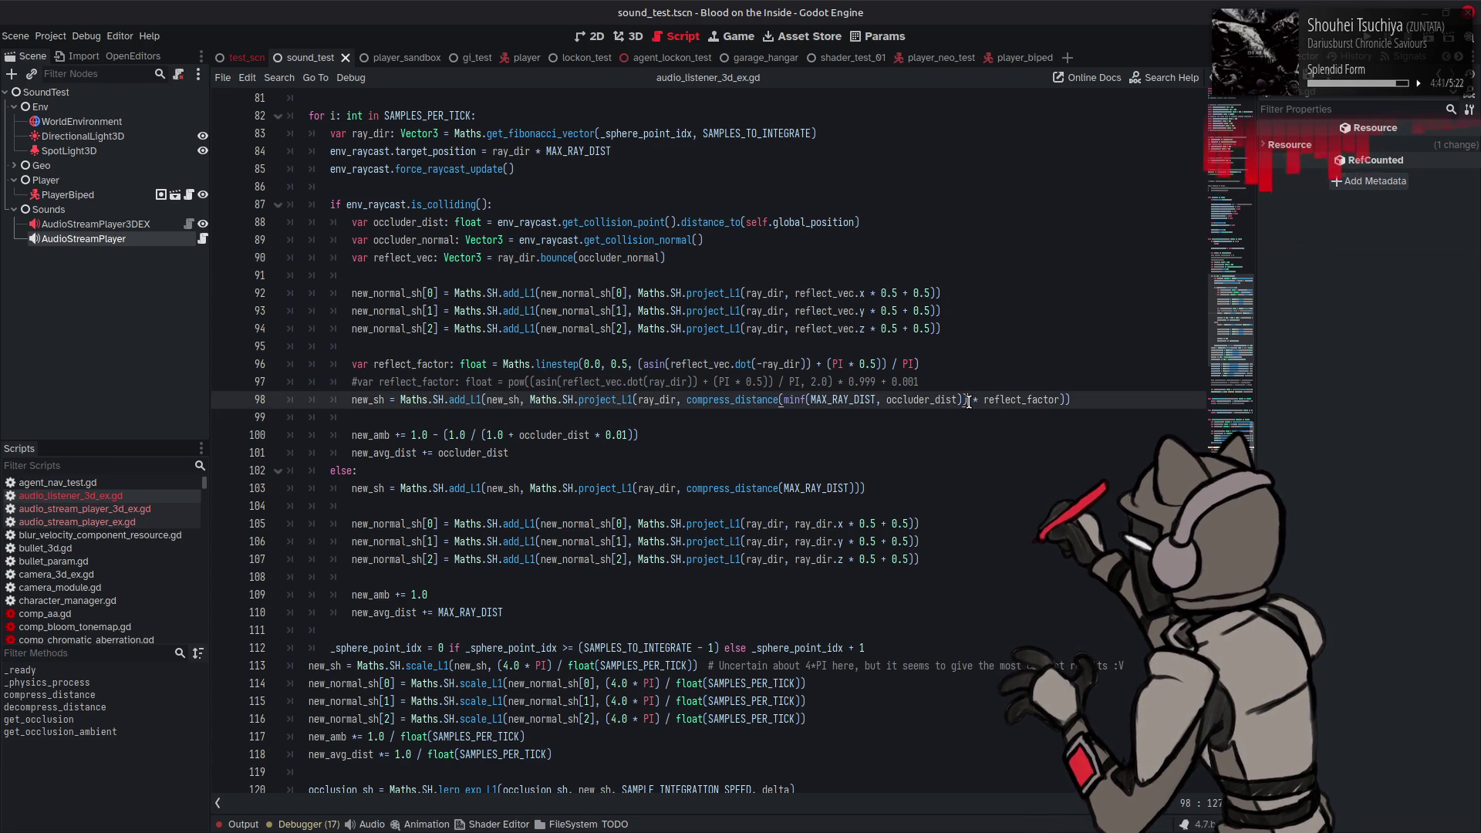
pyautogui.doubleClick(368, 397)
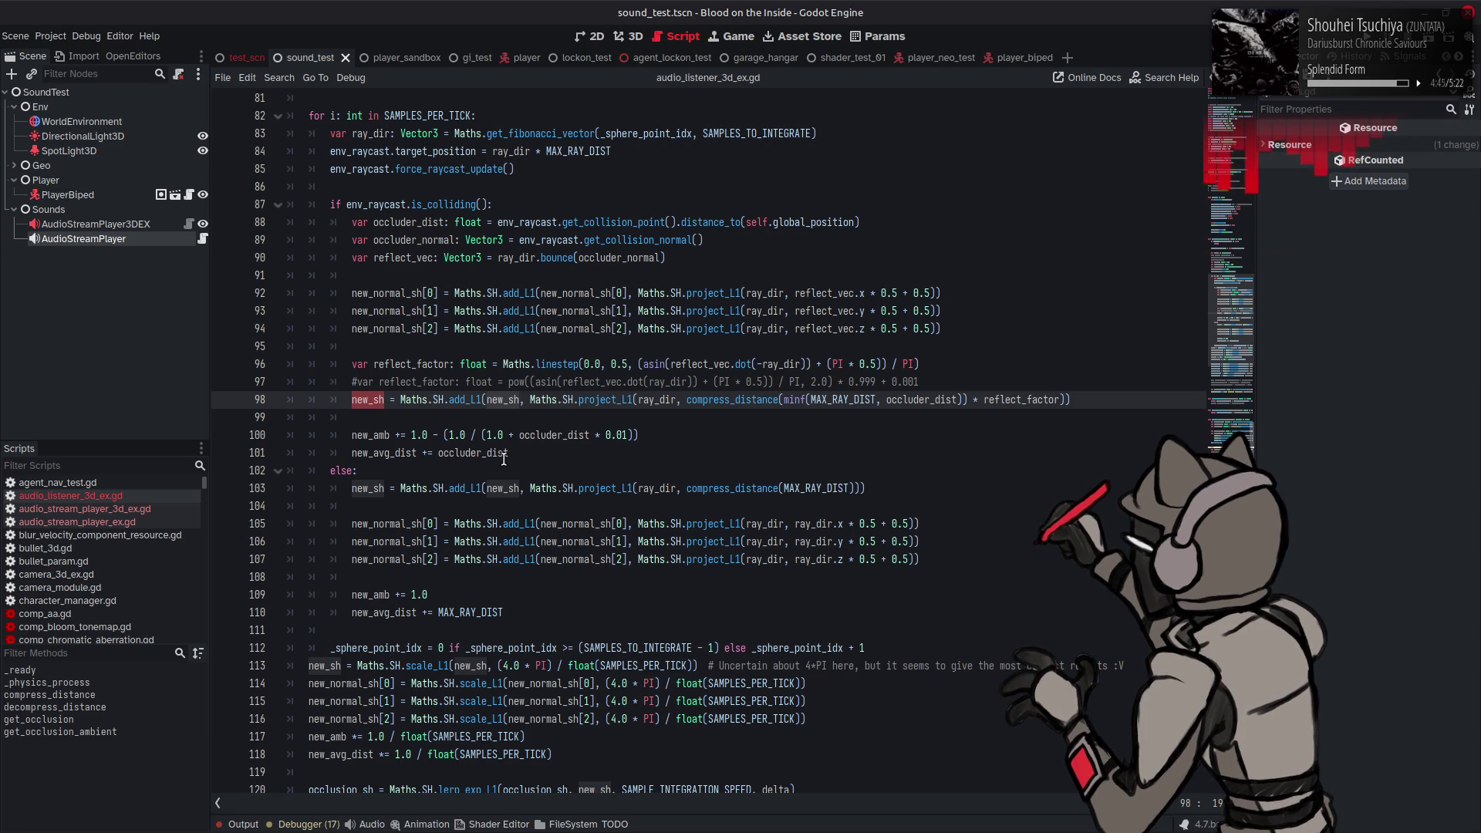
# Step: Delete the ' * reflect_factor' multiplier from the occluder distance on line 98
pyautogui.scroll(-10, 503, 459)
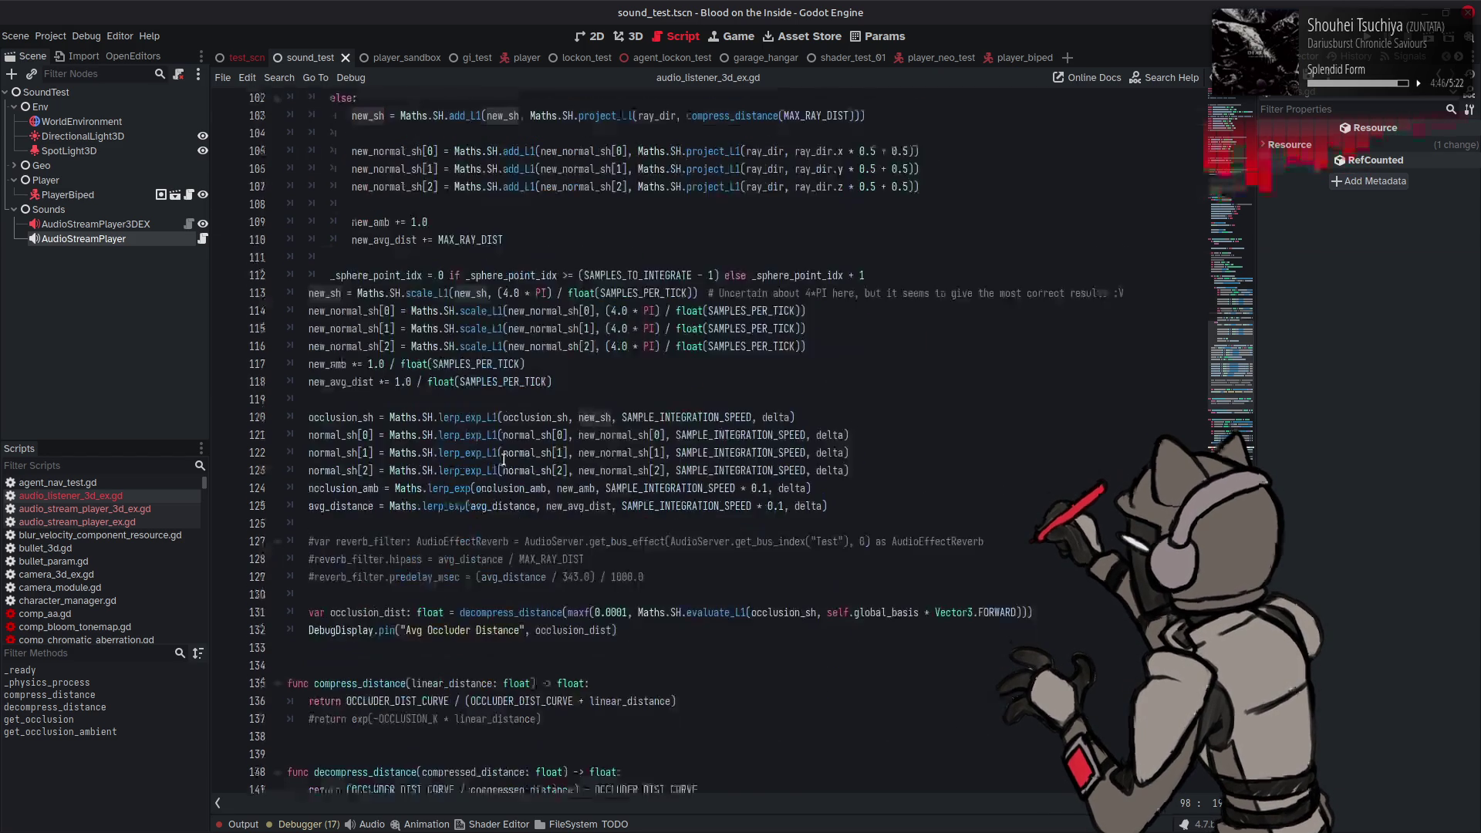
pyautogui.scroll(9, 504, 459)
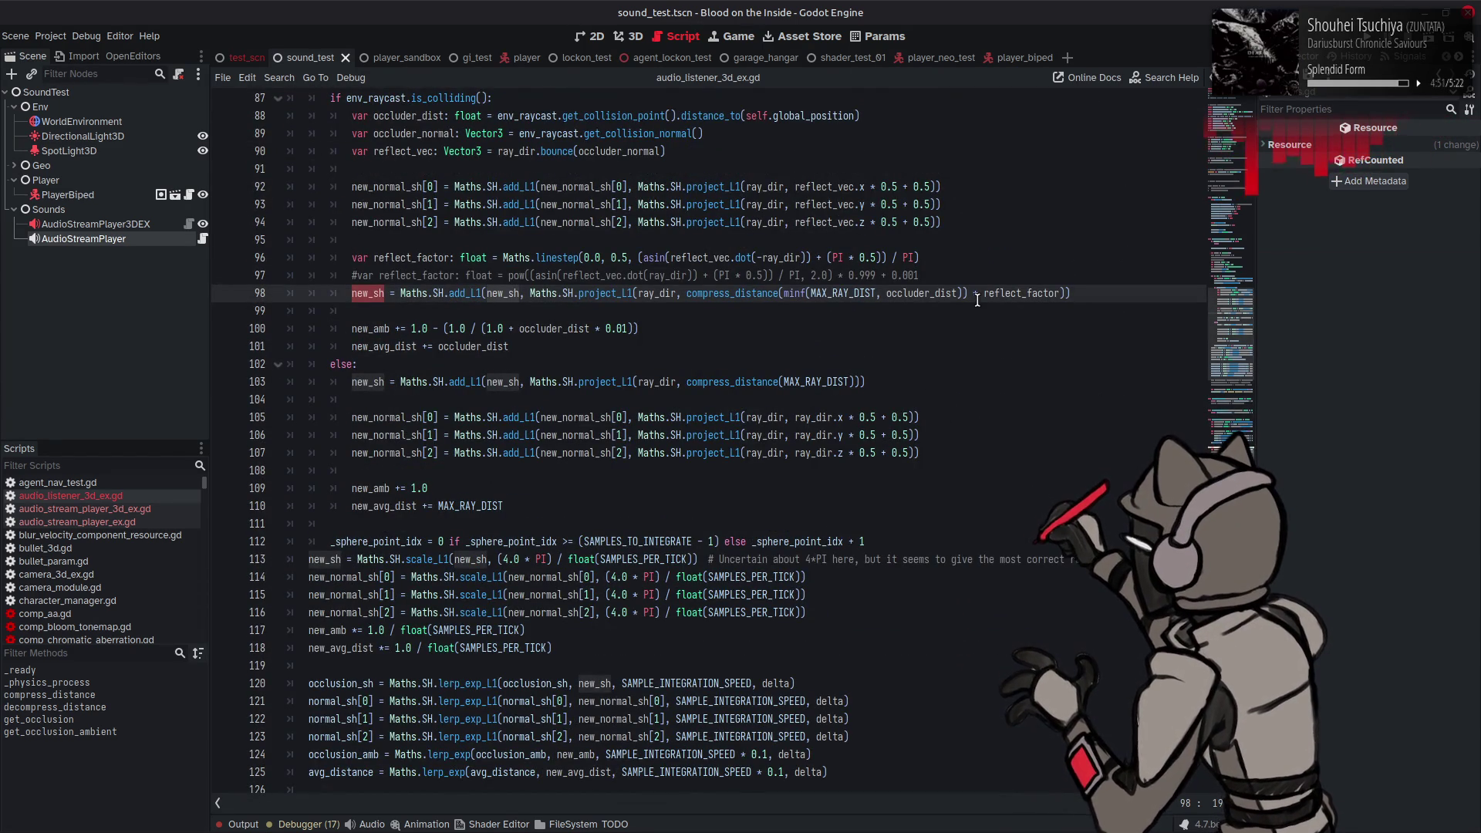
pyautogui.write(')')
pyautogui.click(1064, 293)
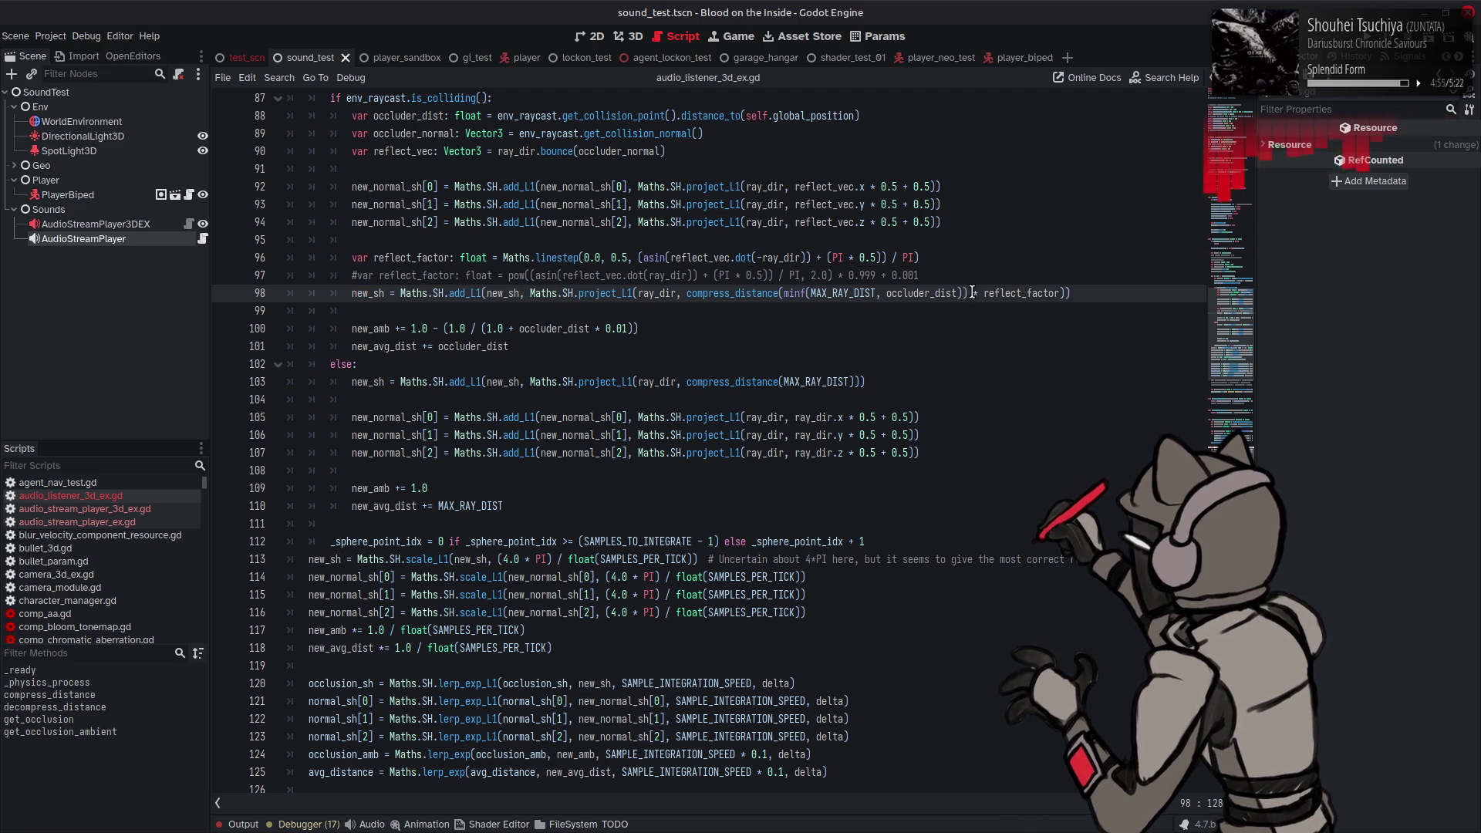
pyautogui.moveTo(969, 294); pyautogui.dragTo(1058, 290)
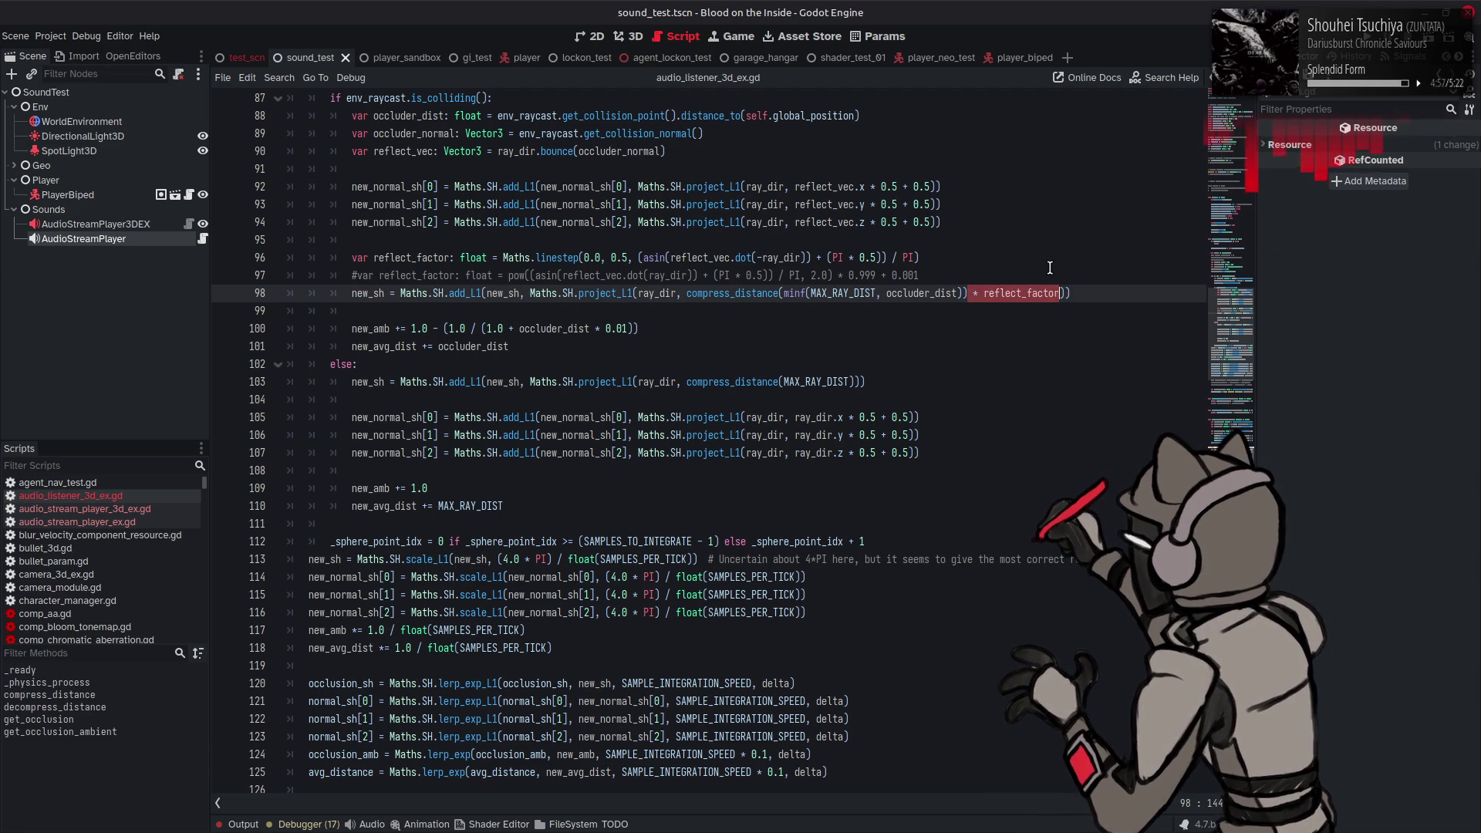
pyautogui.press('BackSpace')
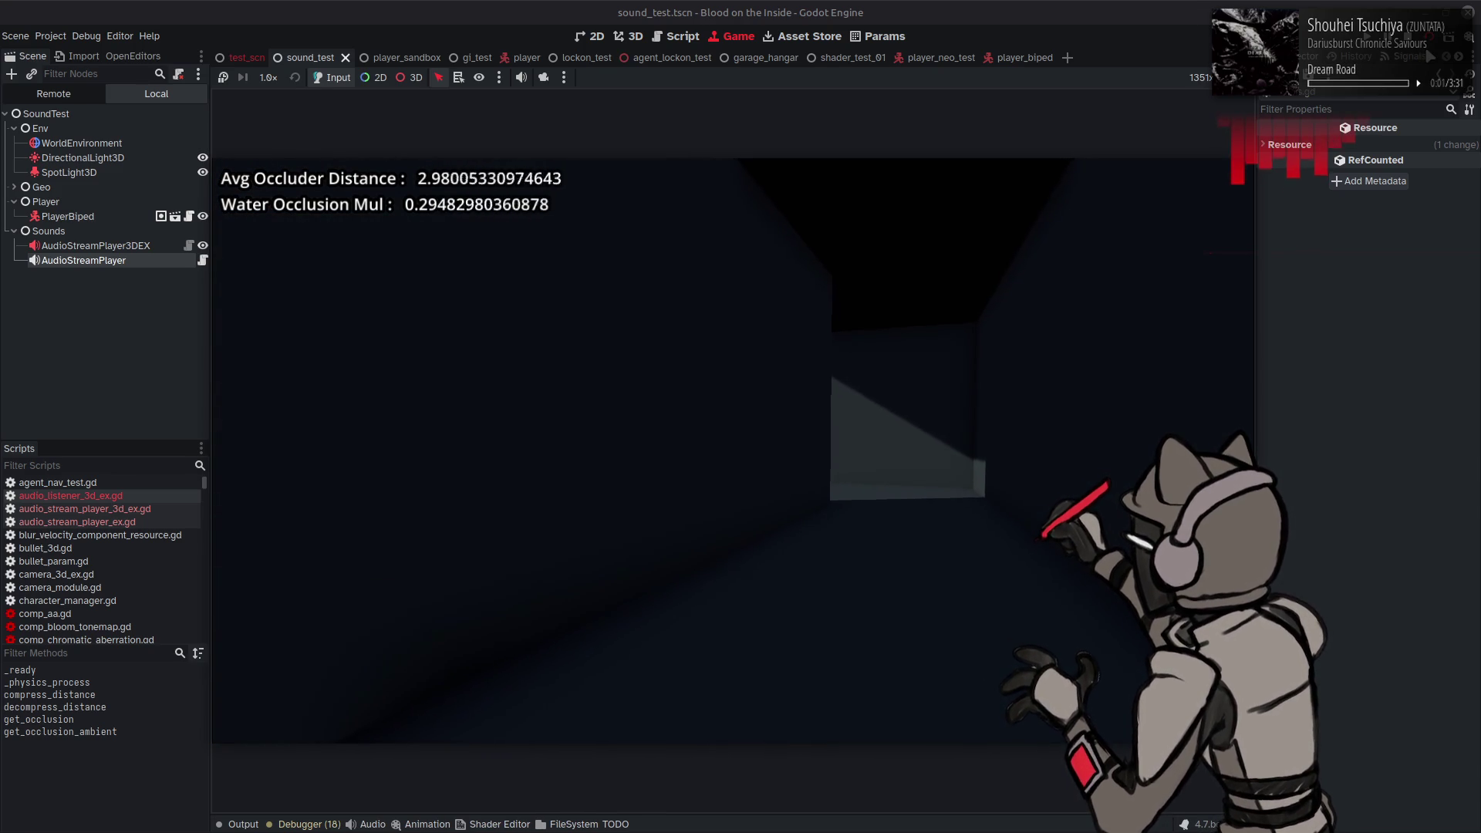
pyautogui.press('F8')
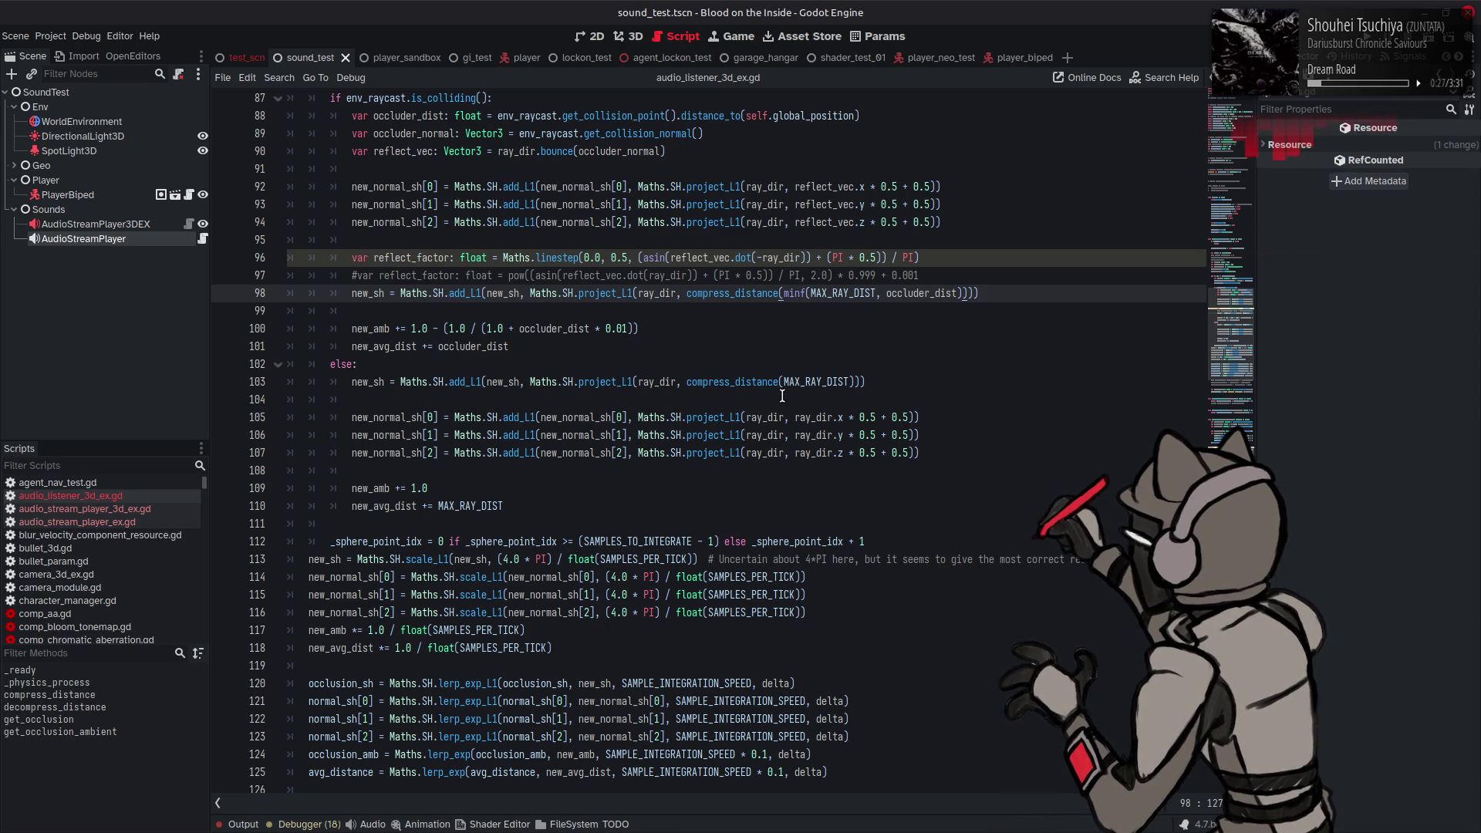
# Step: Undo the re-added reflect_factor multiplier and uncomment the occlusion_factor pow line 158, saving
pyautogui.write('* reflect_factor')
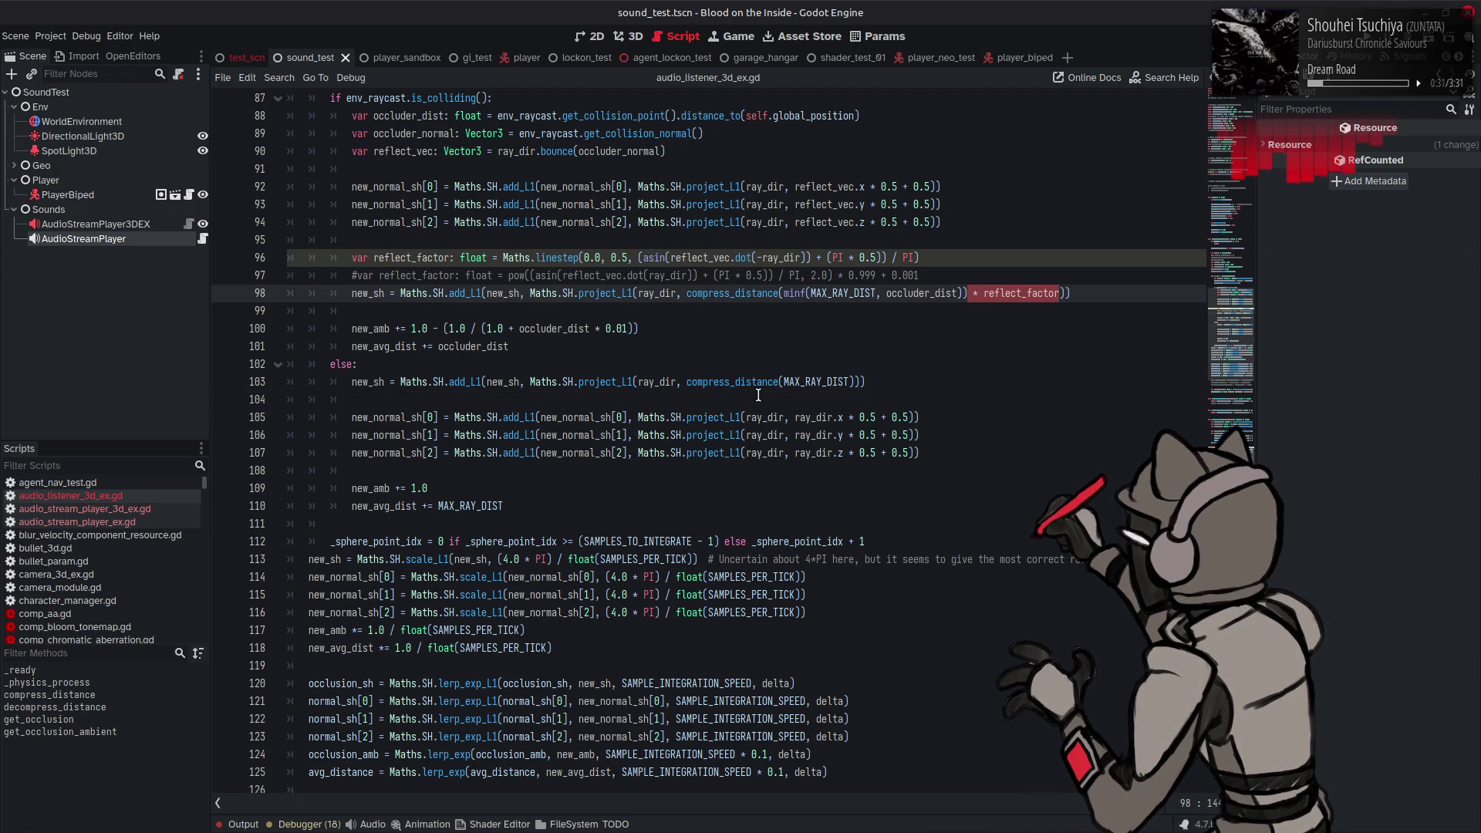
pyautogui.press('BackSpace')
pyautogui.hotkey('ctrl', 's')
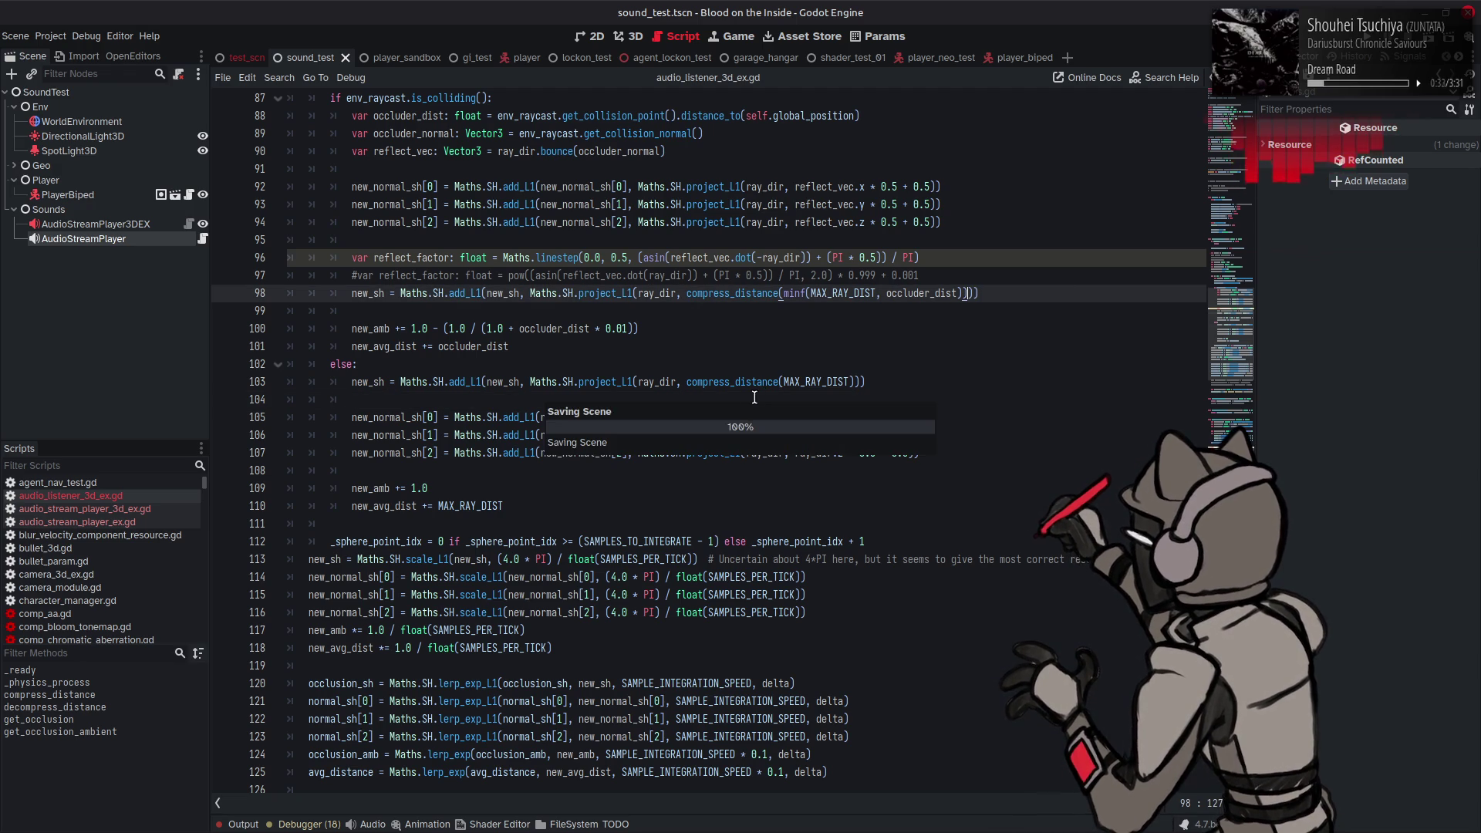
pyautogui.scroll(-14, 655, 462)
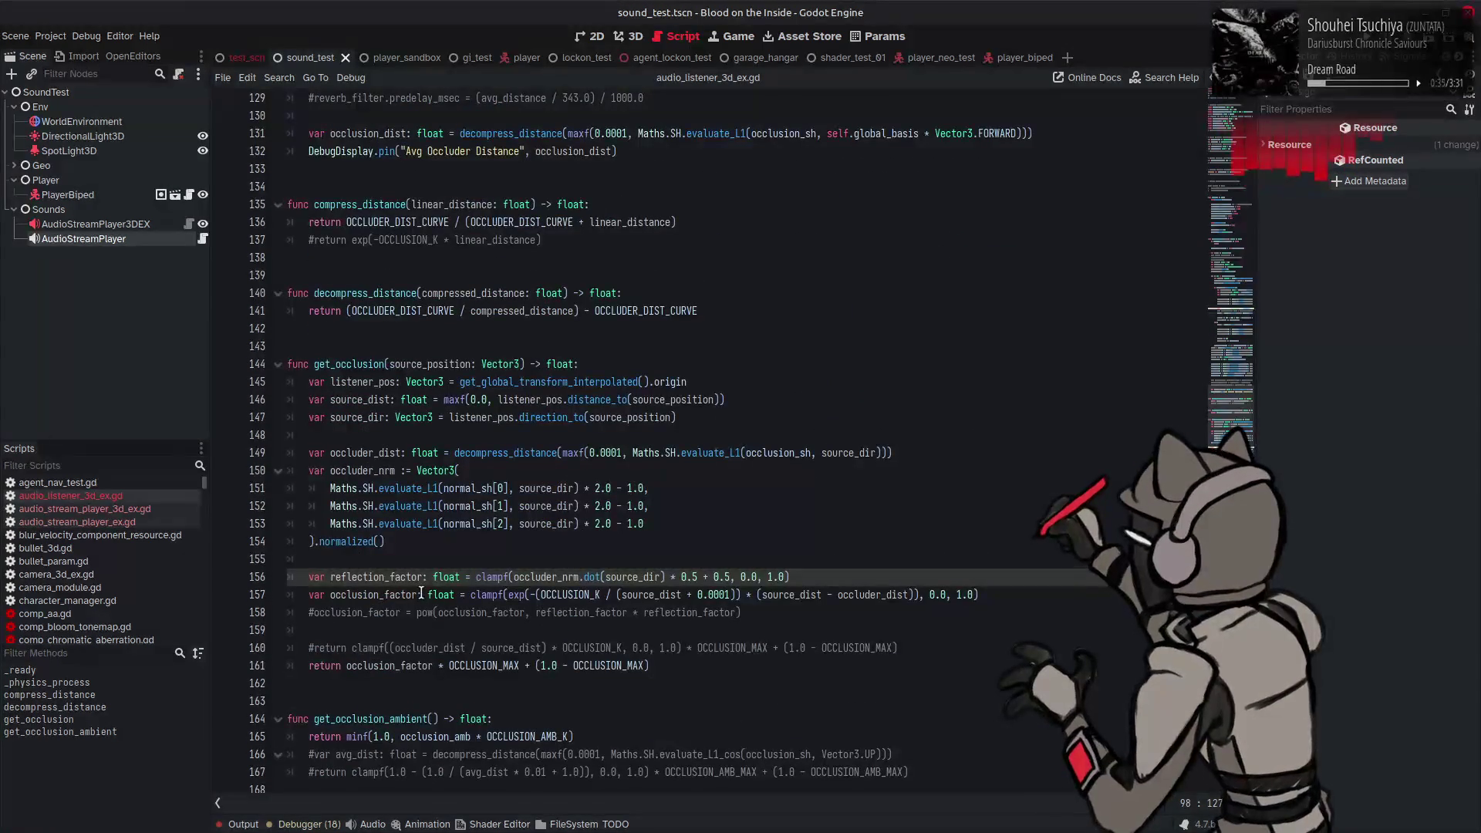
pyautogui.click(338, 607)
pyautogui.press('Home')
pyautogui.press('Delete')
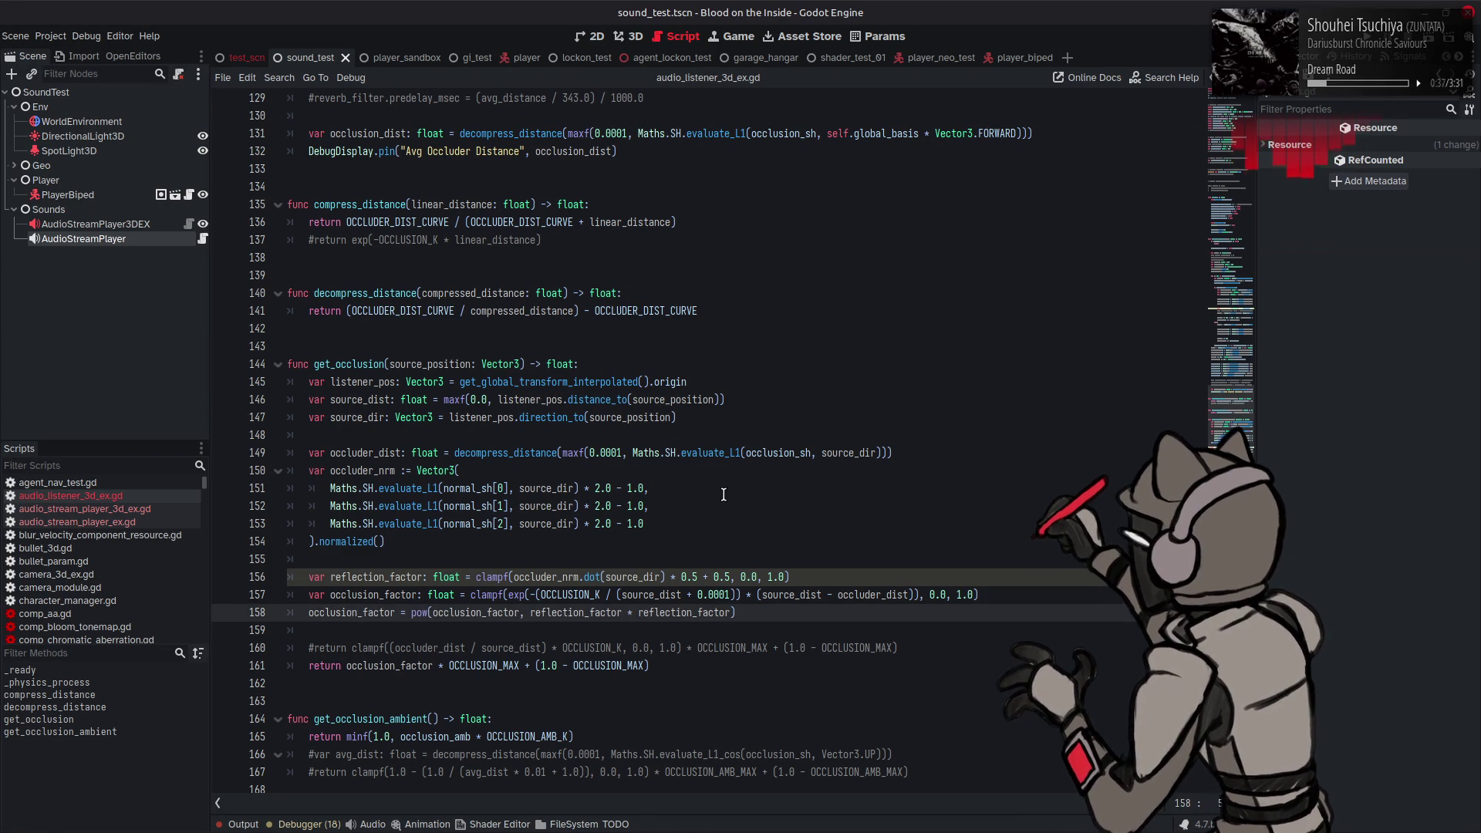
pyautogui.hotkey('ctrl', 's')
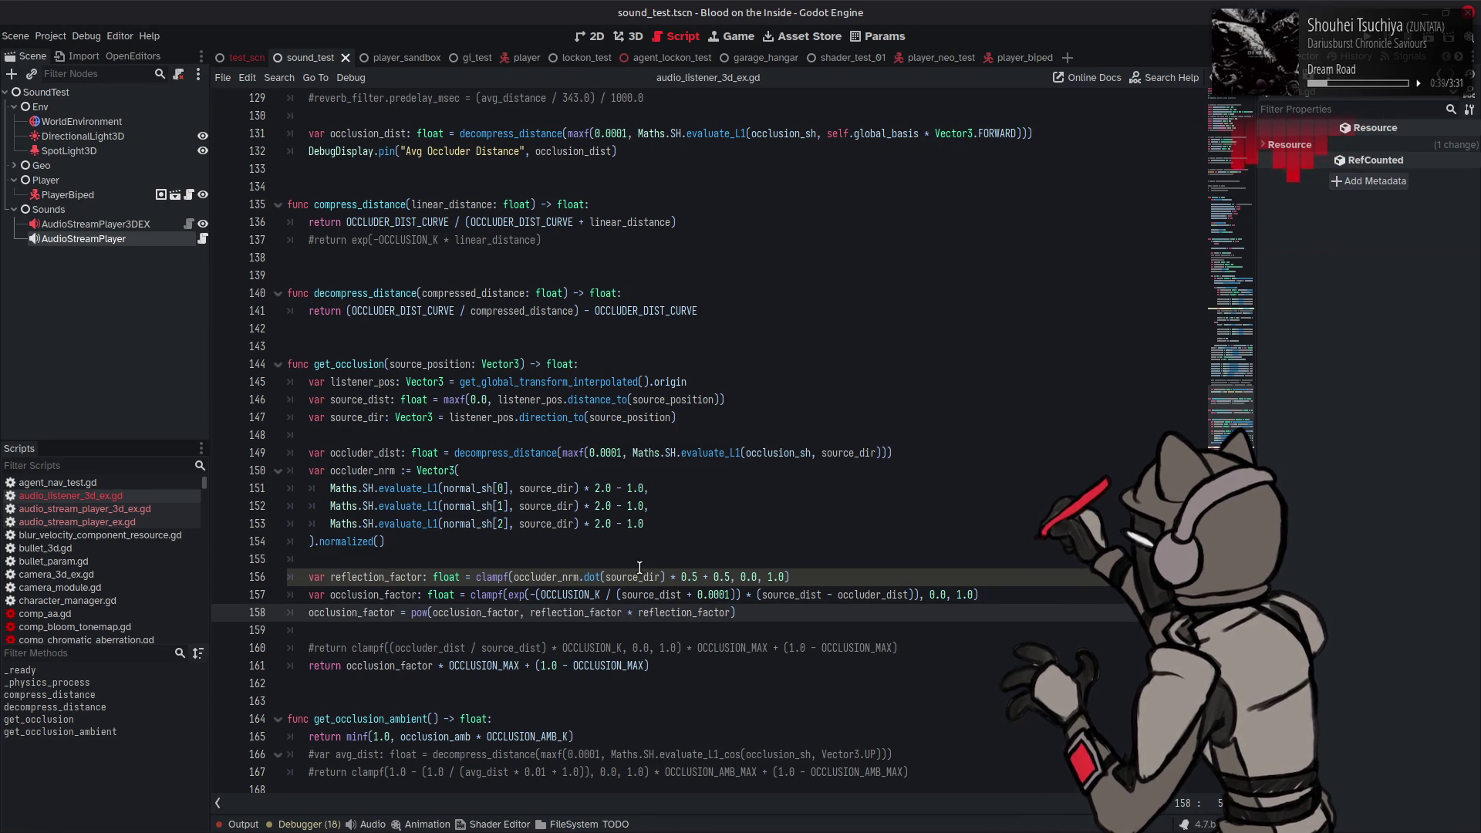
# Step: Clamp reflection_factor on line 156 between 0.0001 and 0.5, then run the game
pyautogui.doubleClick(775, 577)
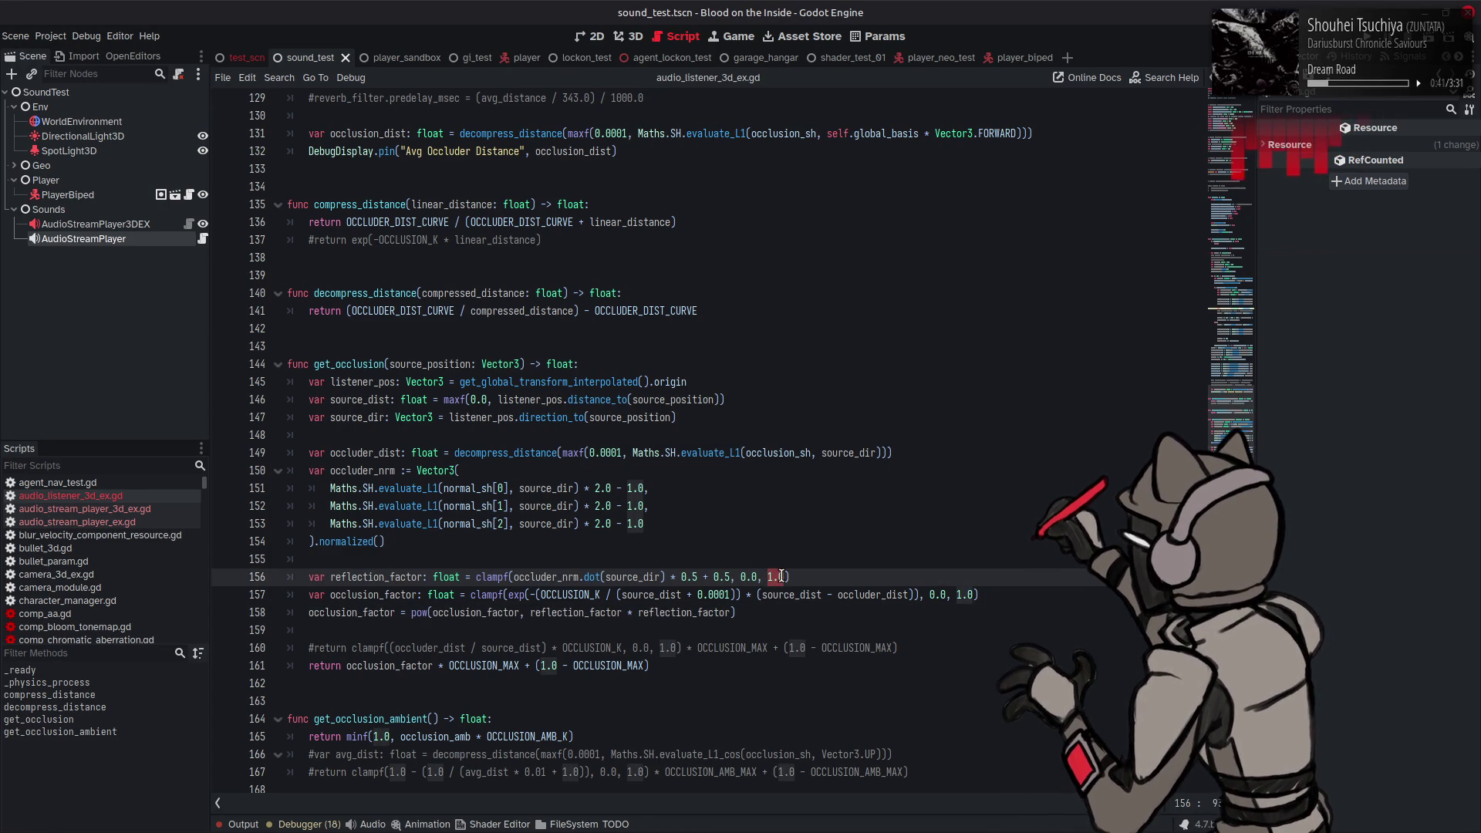
pyautogui.write('0.5')
pyautogui.hotkey('ctrl', 's')
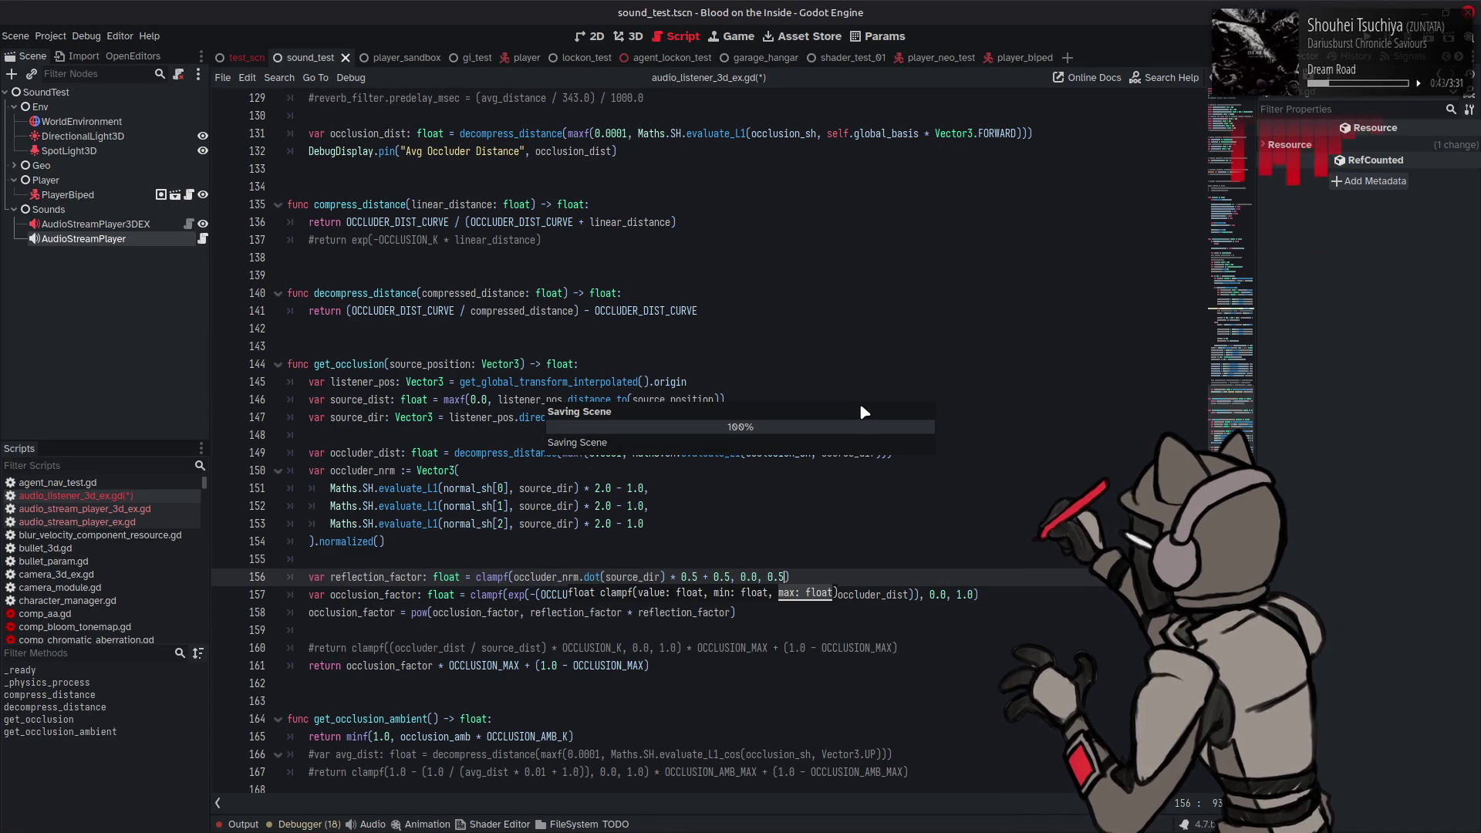
pyautogui.click(756, 576)
pyautogui.write('001')
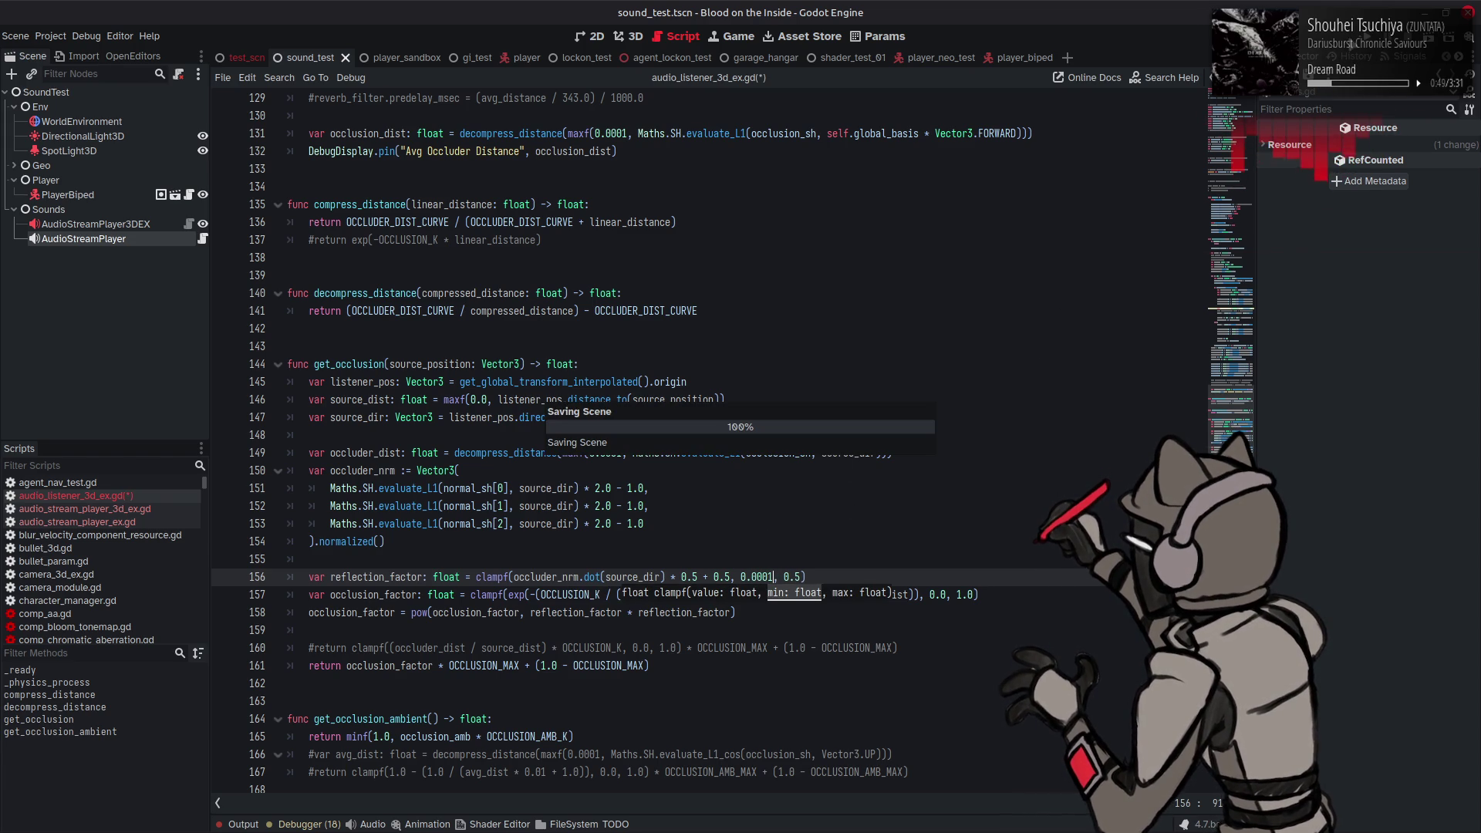
pyautogui.press('F6')
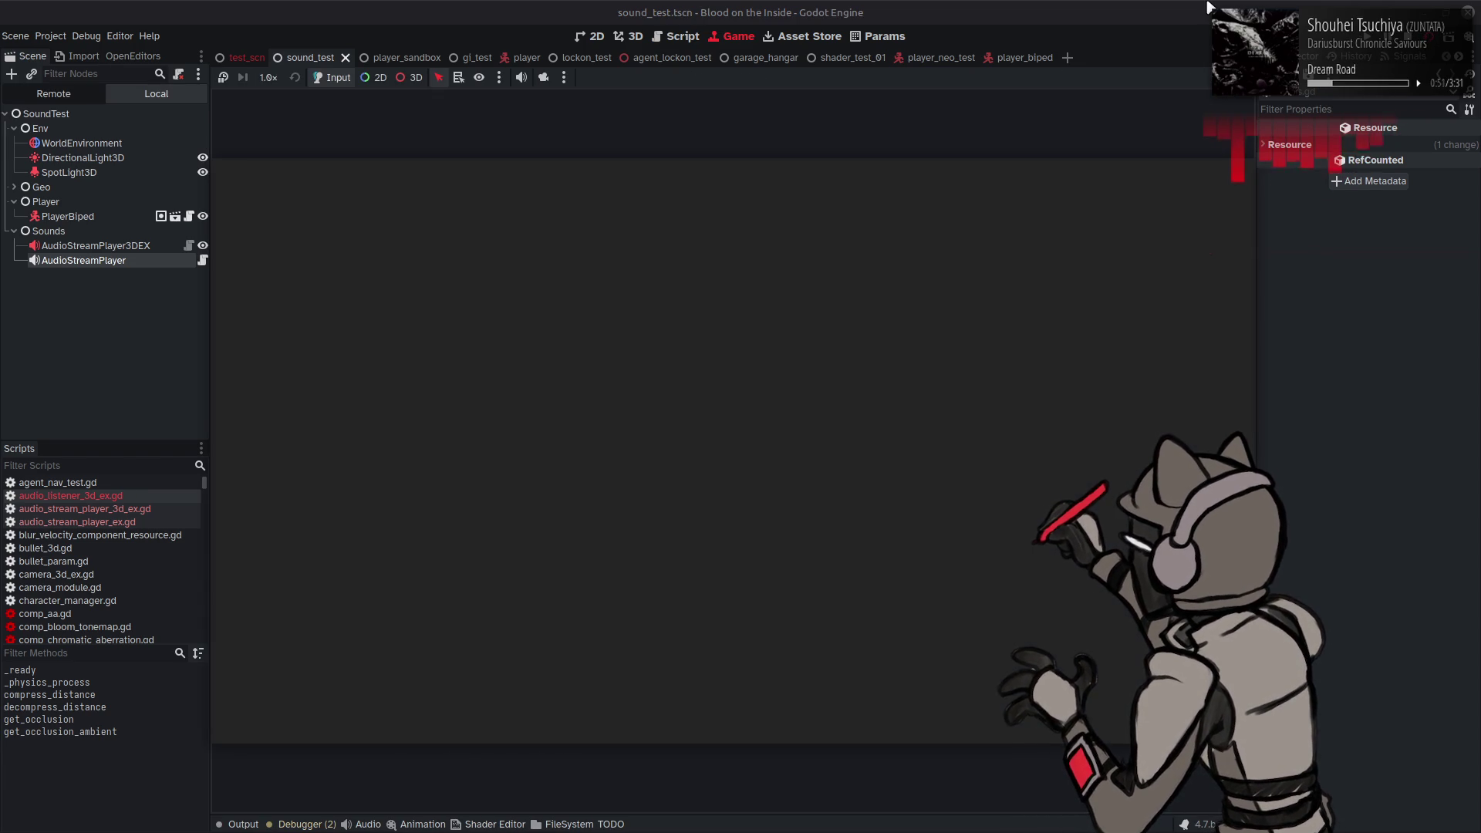
# Step: Strafe the player so the wall hides, then reveals, the lit doorway, then stop the game
pyautogui.press('a')
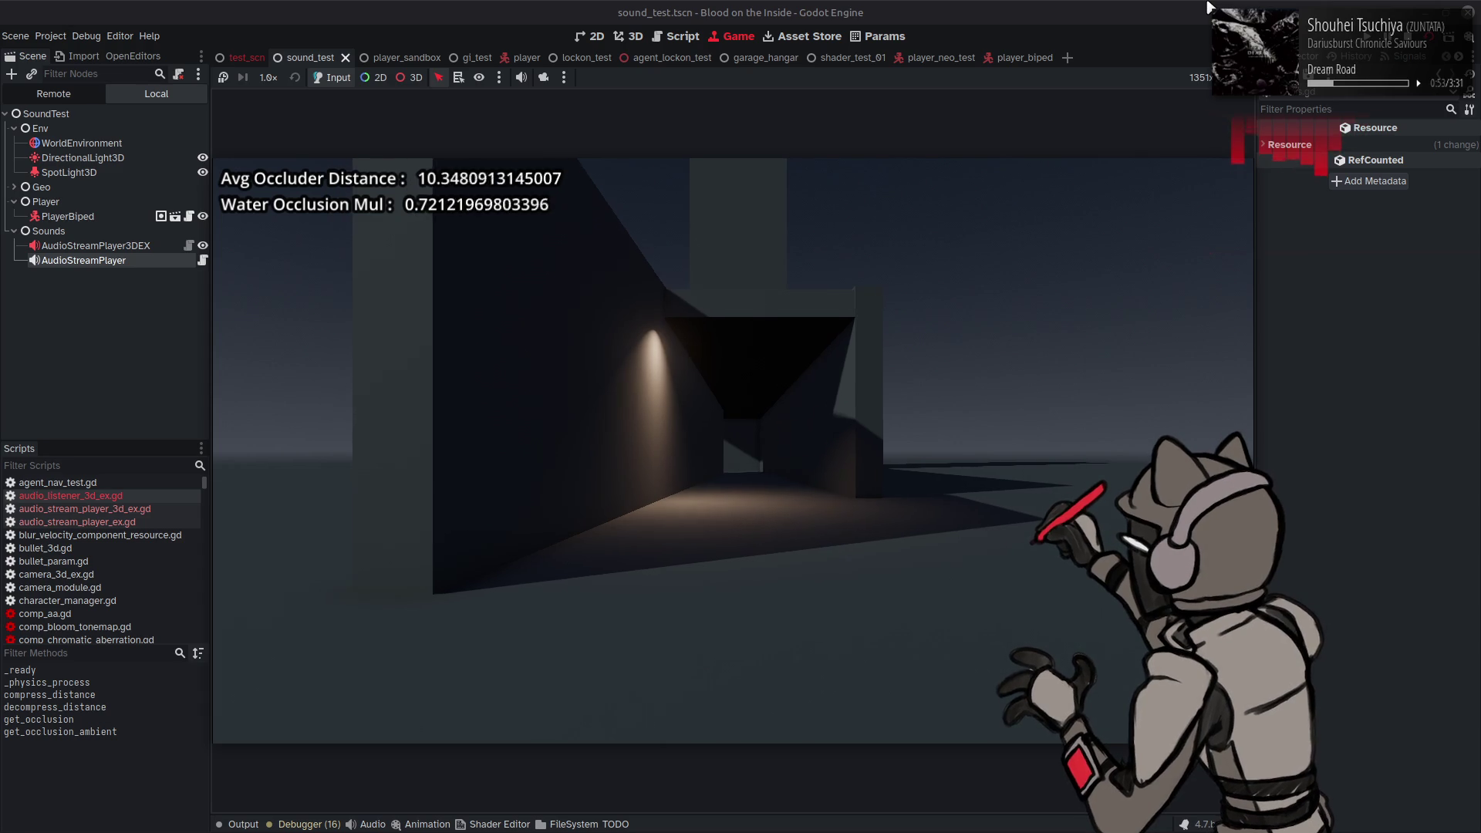
pyautogui.press('a')
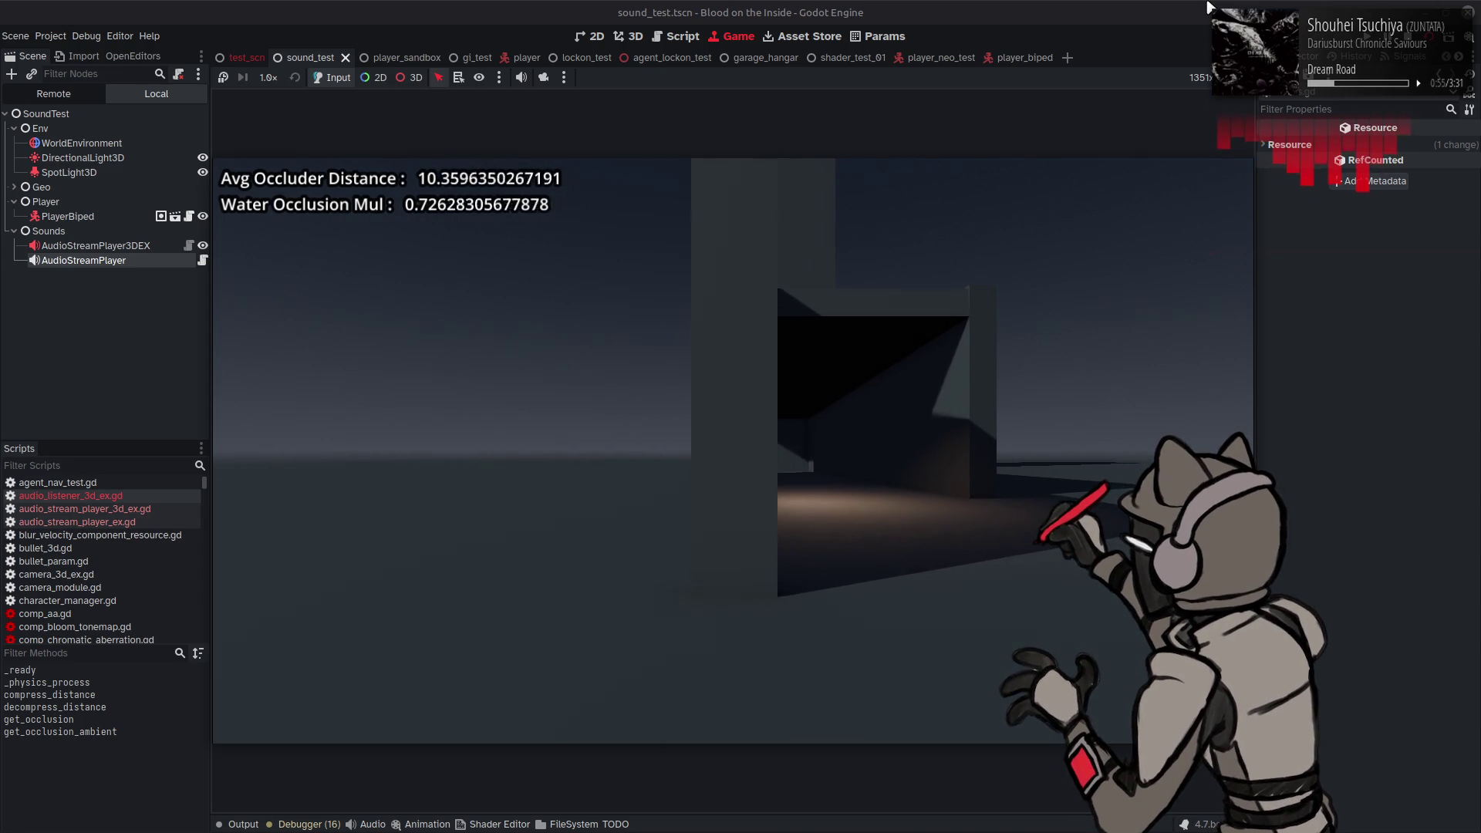
pyautogui.press('a')
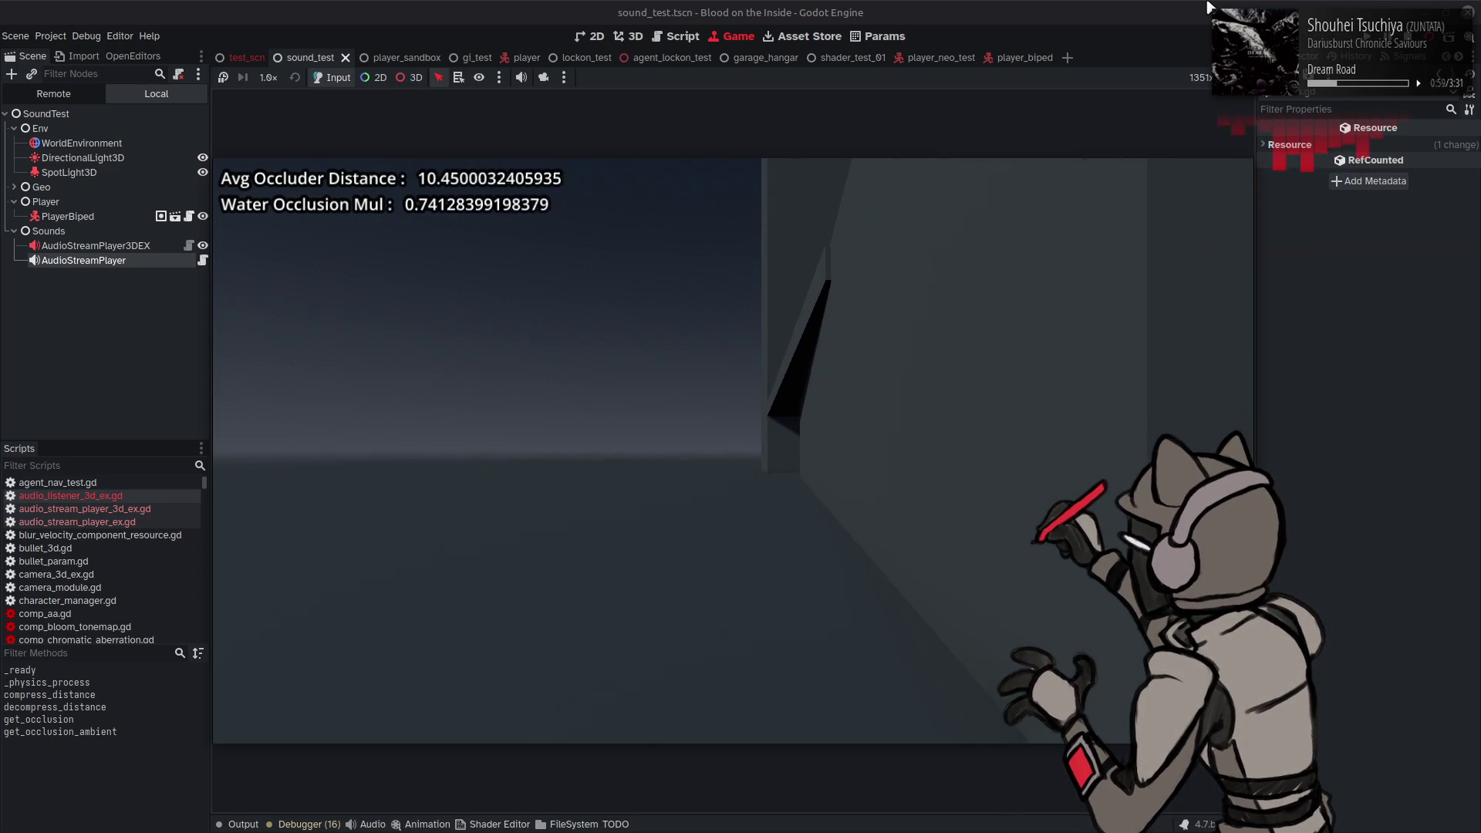
pyautogui.press('d')
pyautogui.press('d')
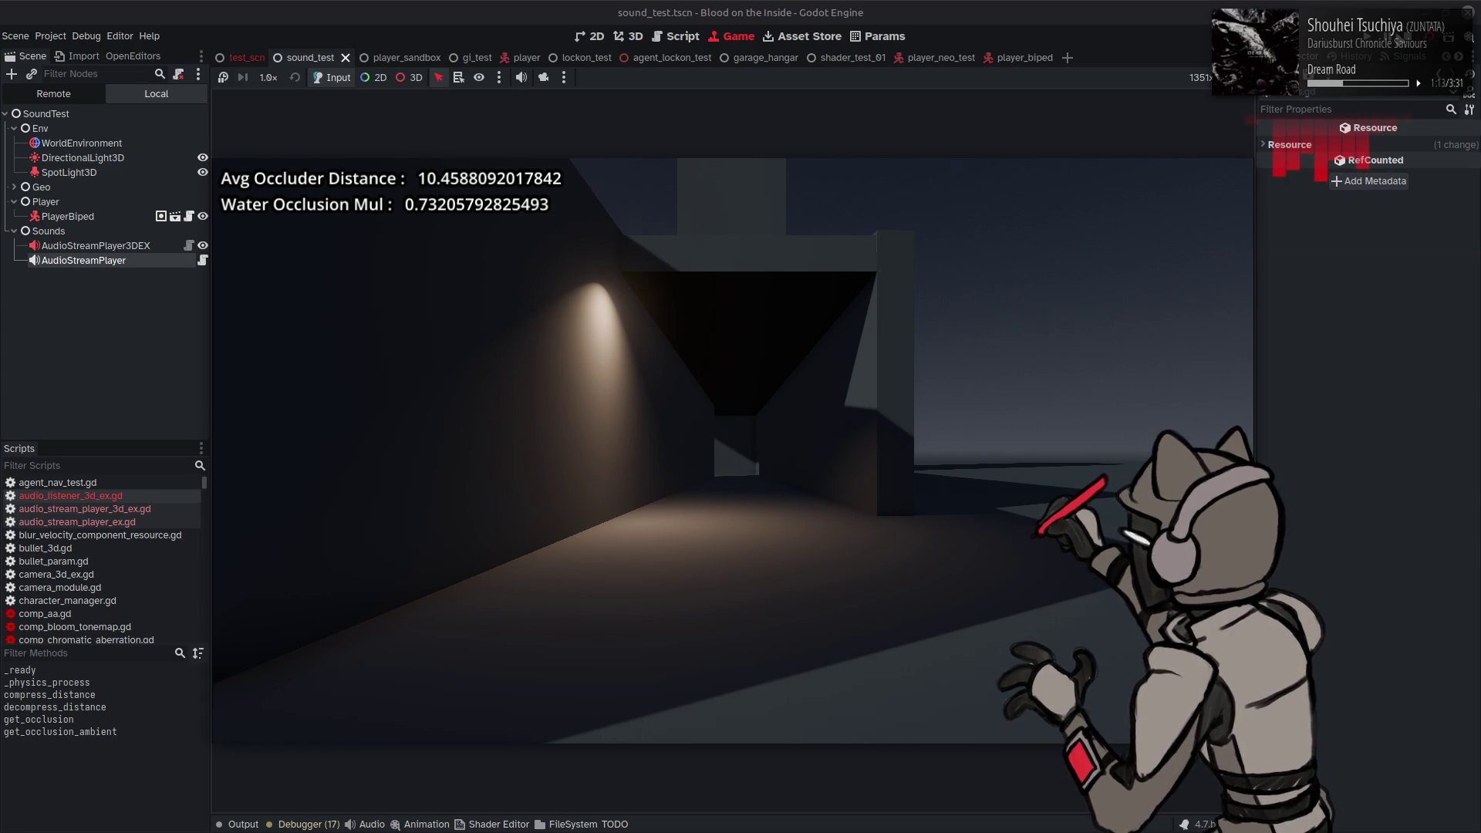
pyautogui.press('F8')
pyautogui.scroll(15, 786, 347)
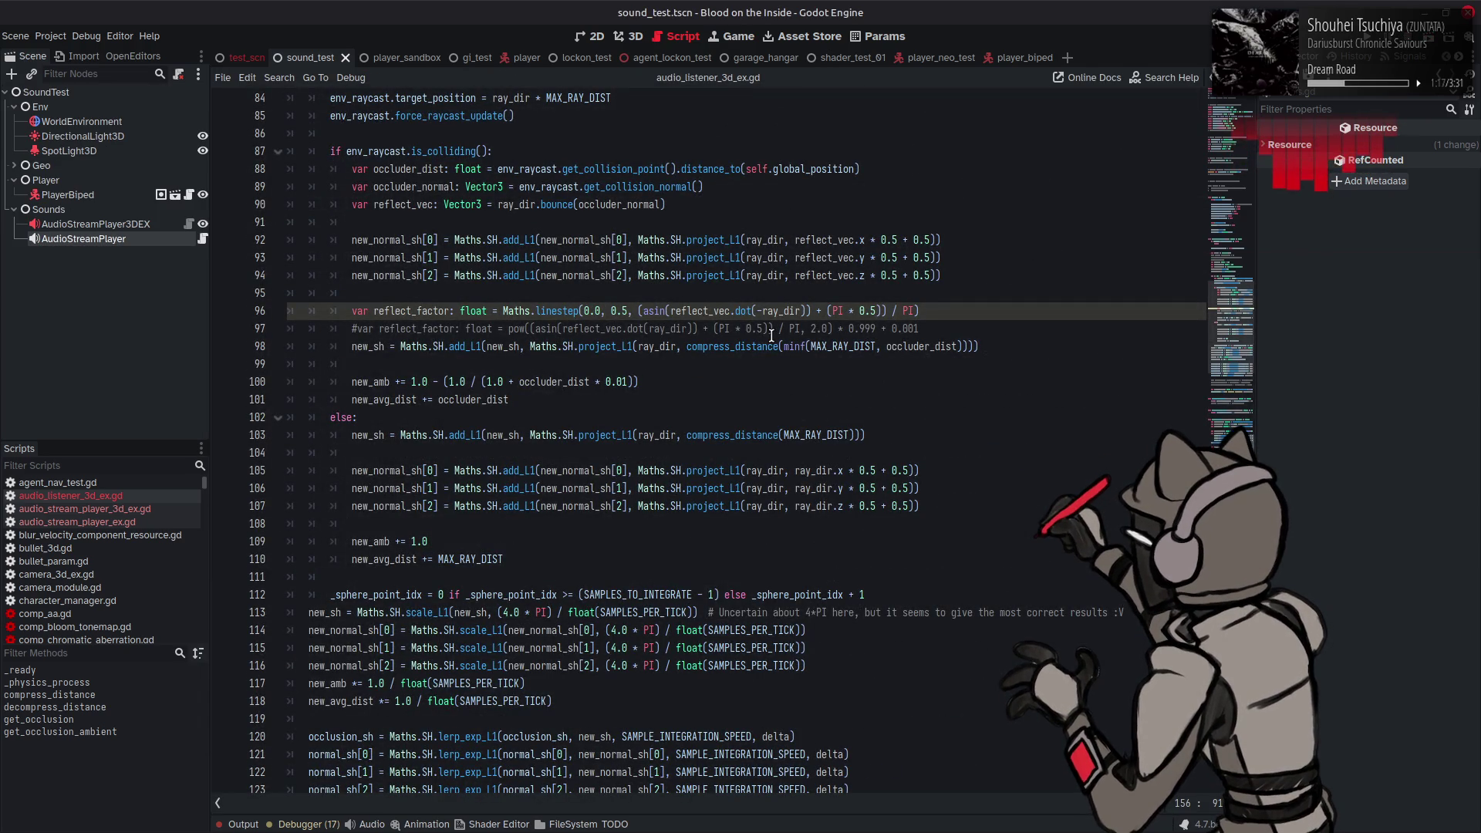
pyautogui.scroll(-4, 771, 335)
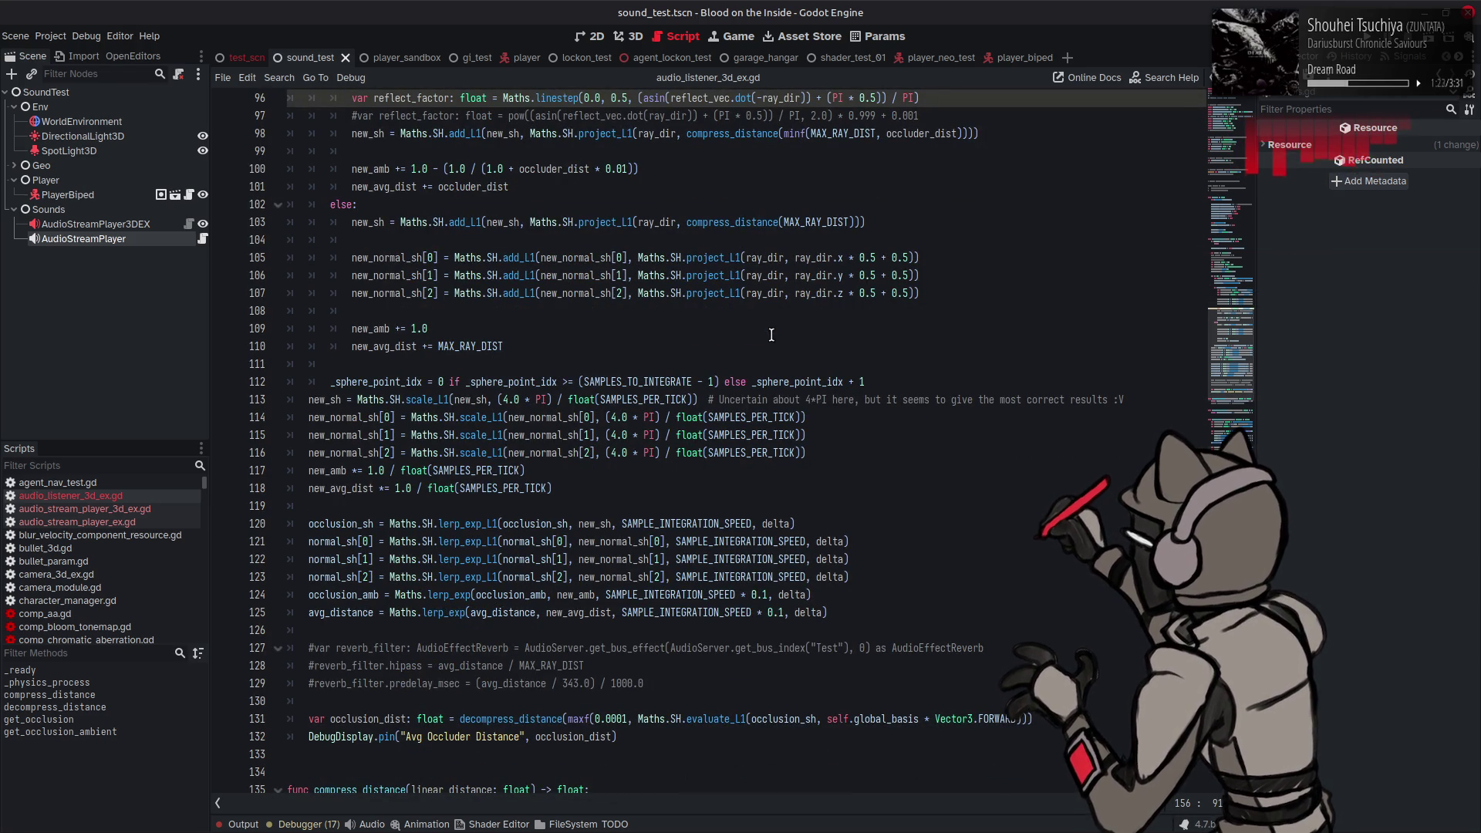
pyautogui.scroll(5, 771, 335)
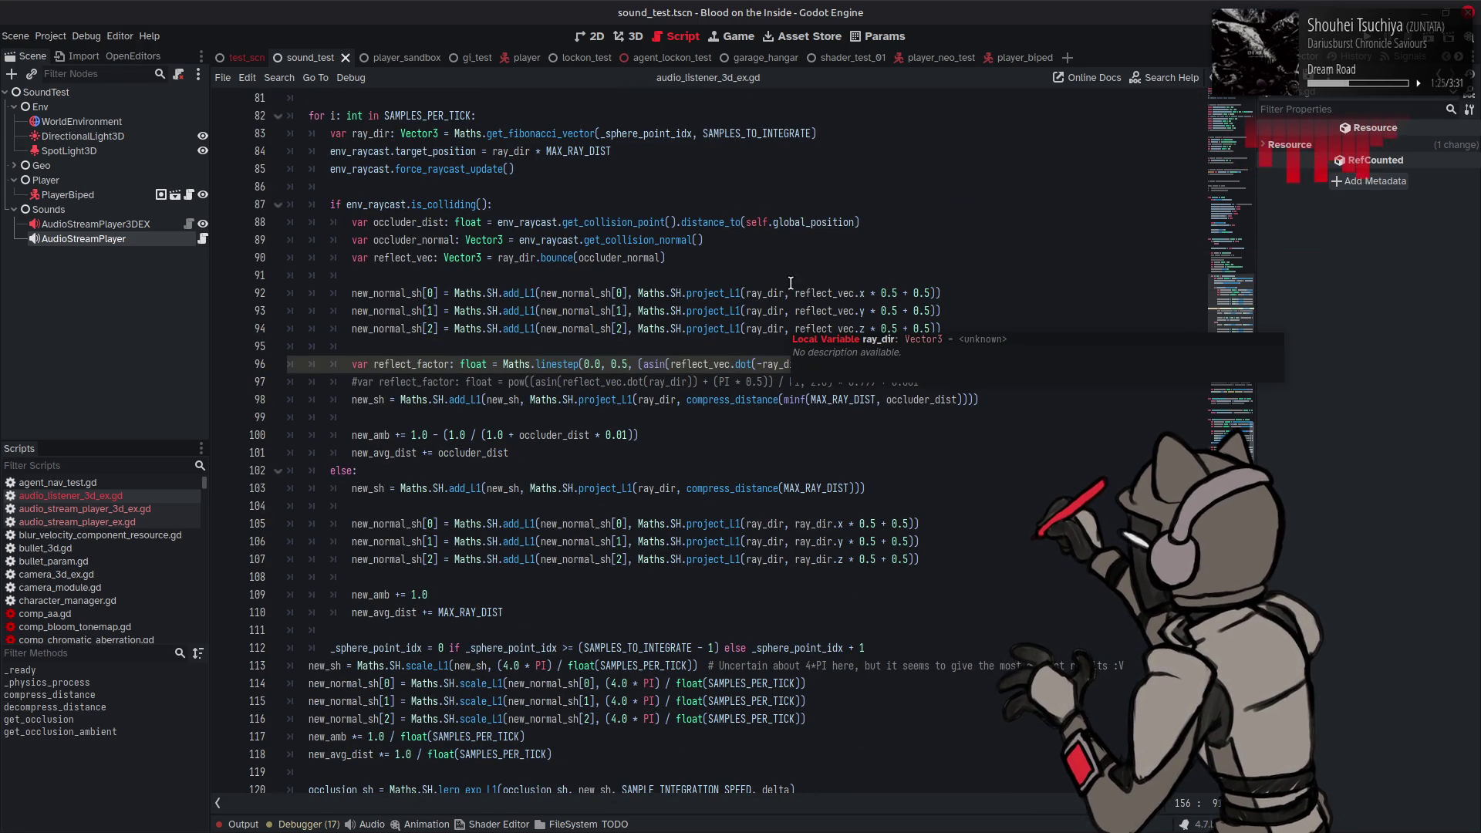
pyautogui.scroll(4, 870, 207)
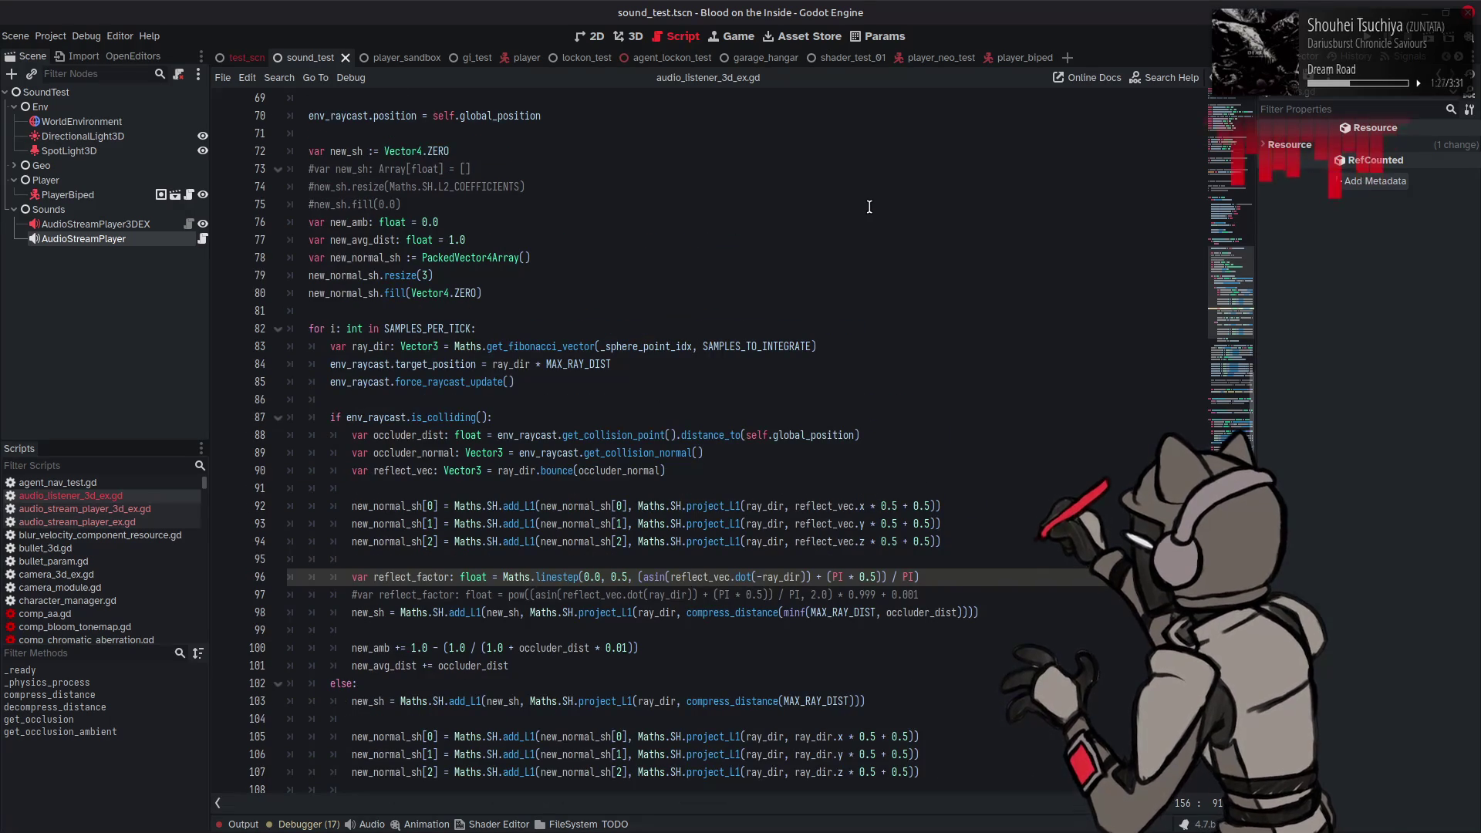
pyautogui.scroll(-4, 869, 207)
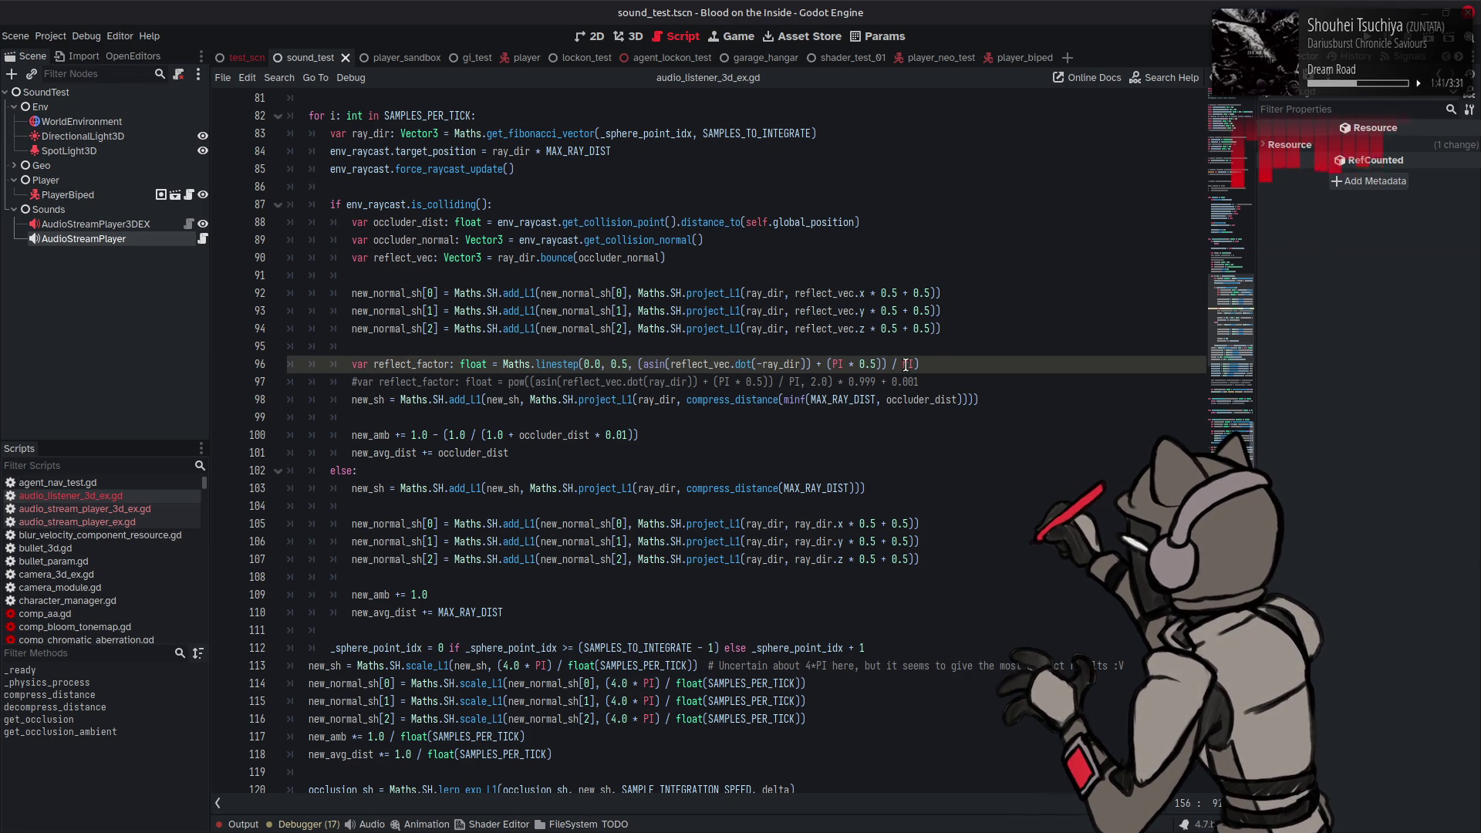
pyautogui.click(919, 364)
pyautogui.scroll(-15, 895, 365)
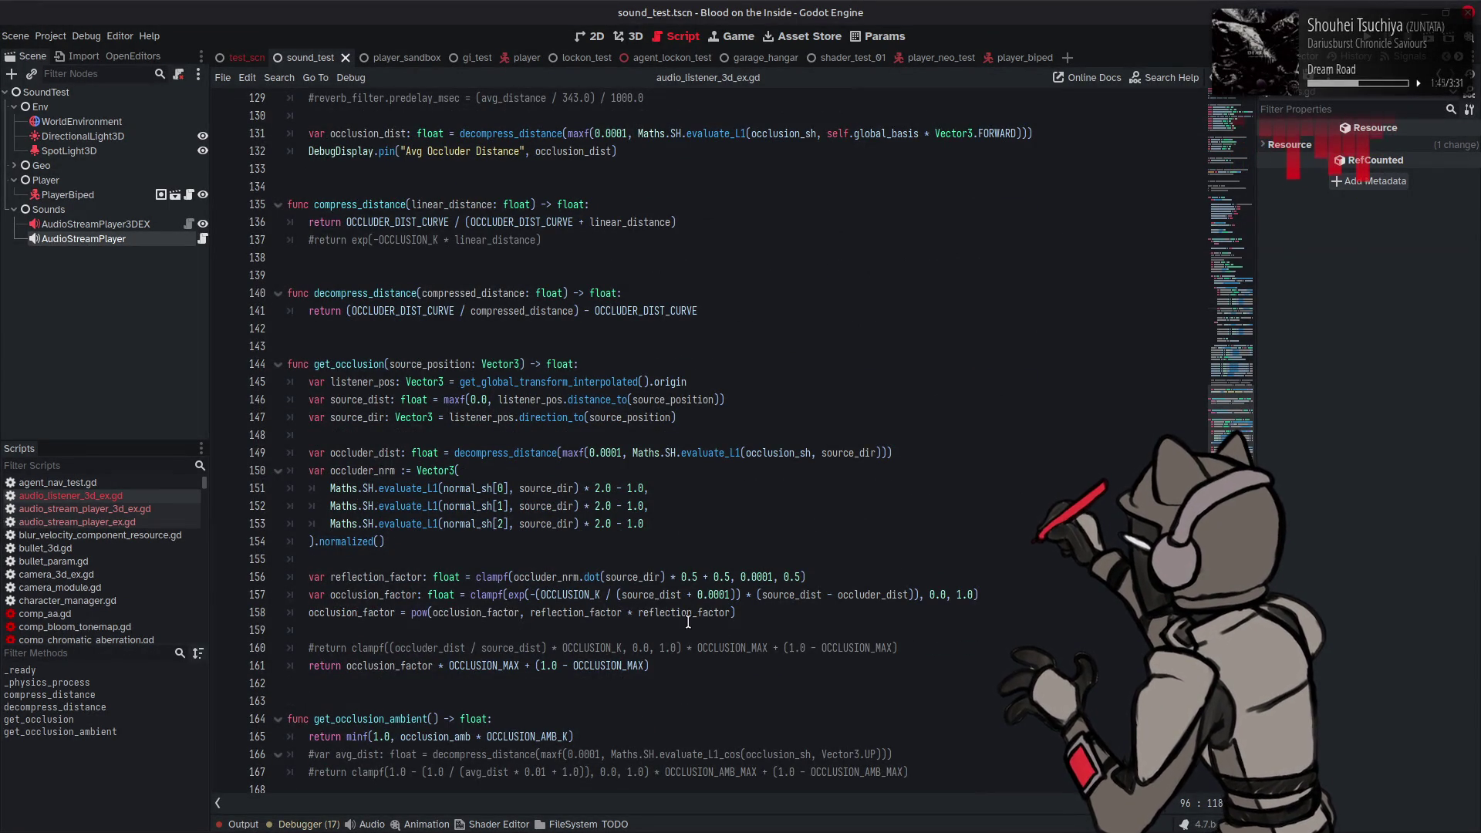
# Step: Remove the squared reflection_factor term from line 158's exponent
pyautogui.doubleClick(376, 578)
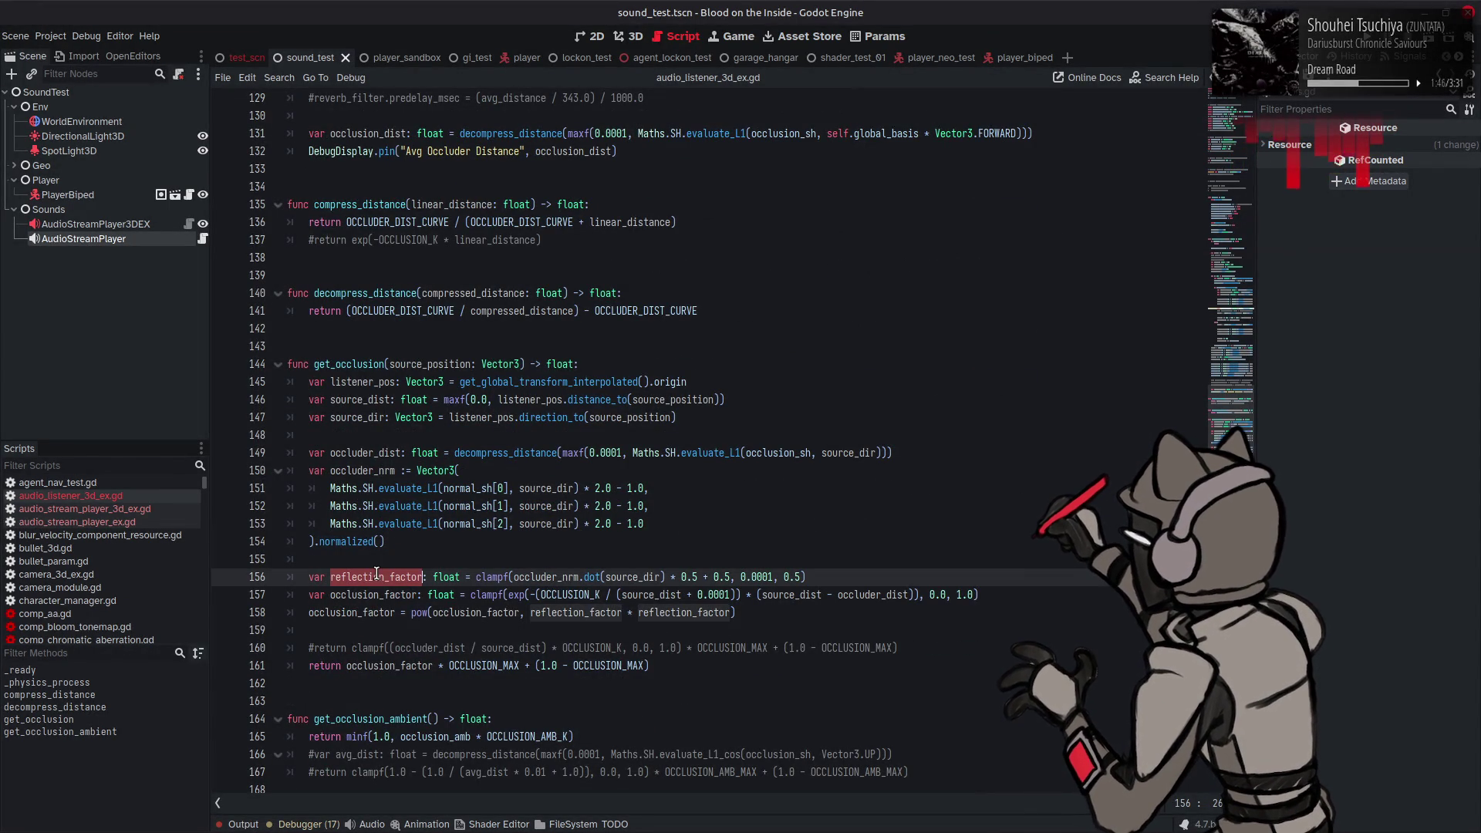
pyautogui.doubleClick(695, 612)
pyautogui.press('BackSpace')
pyautogui.press('BackSpace')
pyautogui.press('BackSpace')
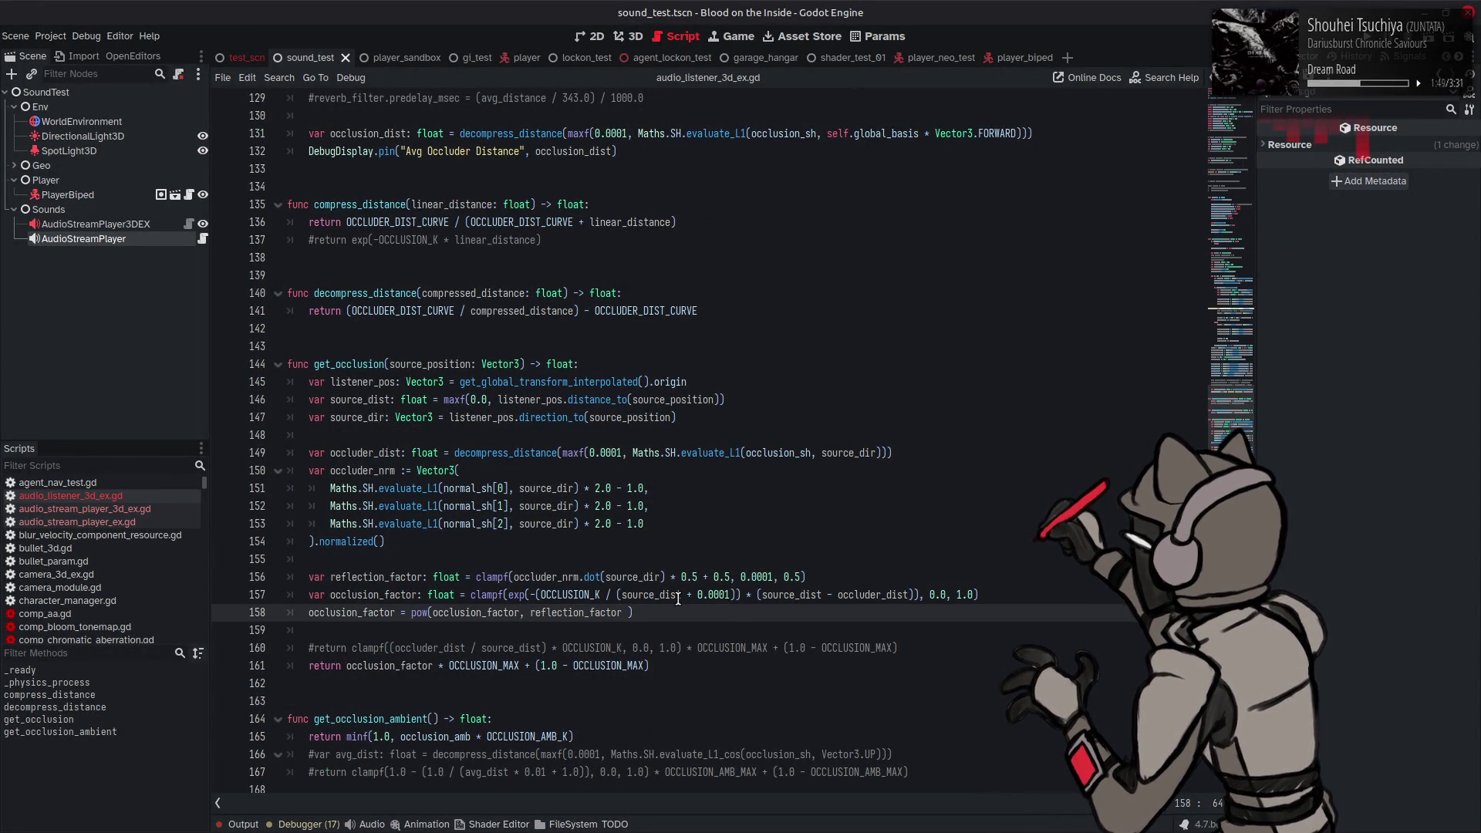
pyautogui.press('BackSpace')
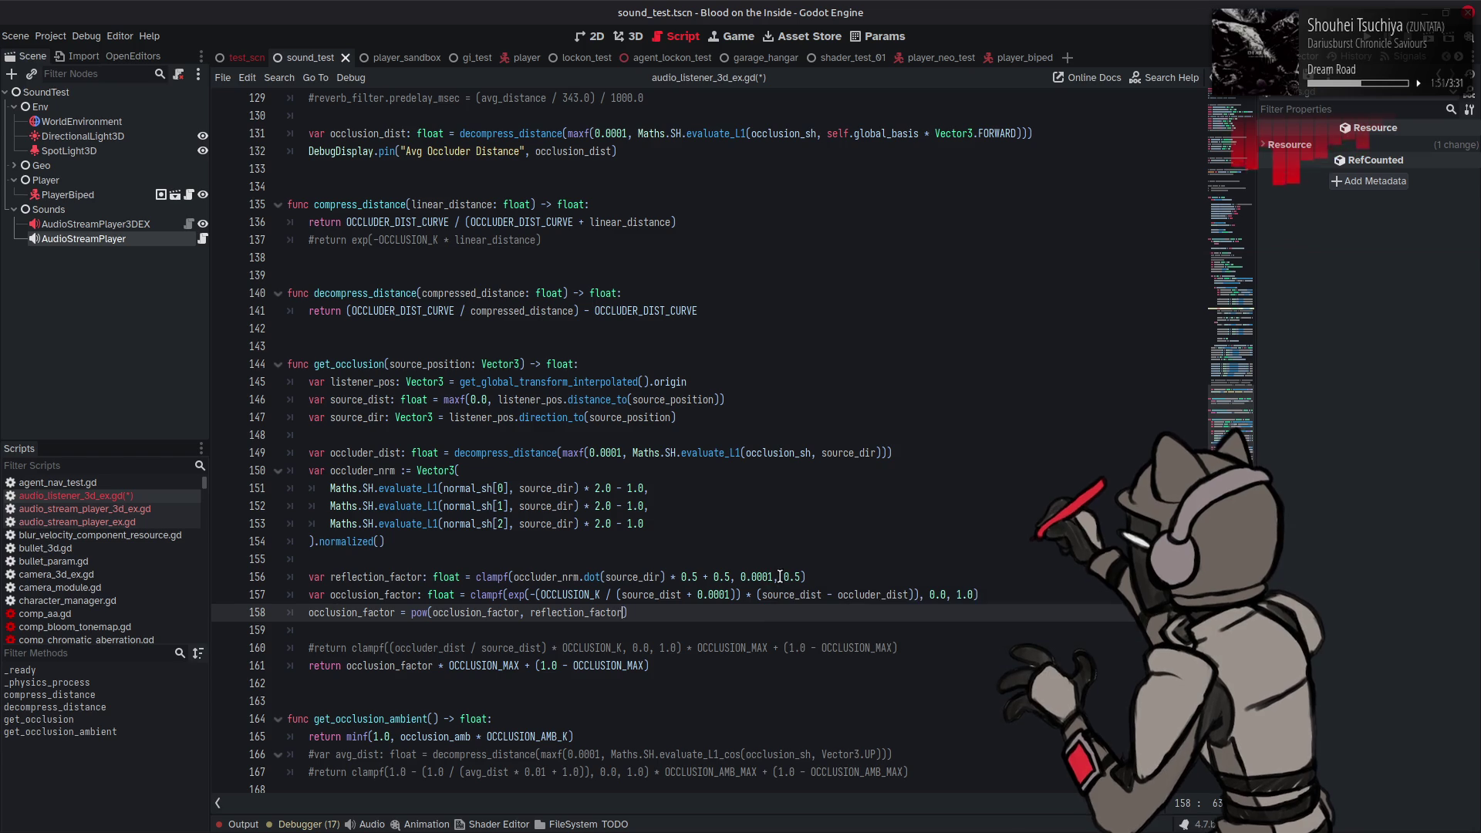
# Step: Set line 156's upper clamp limit to 1.0, wrap clampf in sqrt(), and save
pyautogui.click(792, 577)
pyautogui.press('BackSpace')
pyautogui.press('Delete')
pyautogui.press('Delete')
pyautogui.write('1.0')
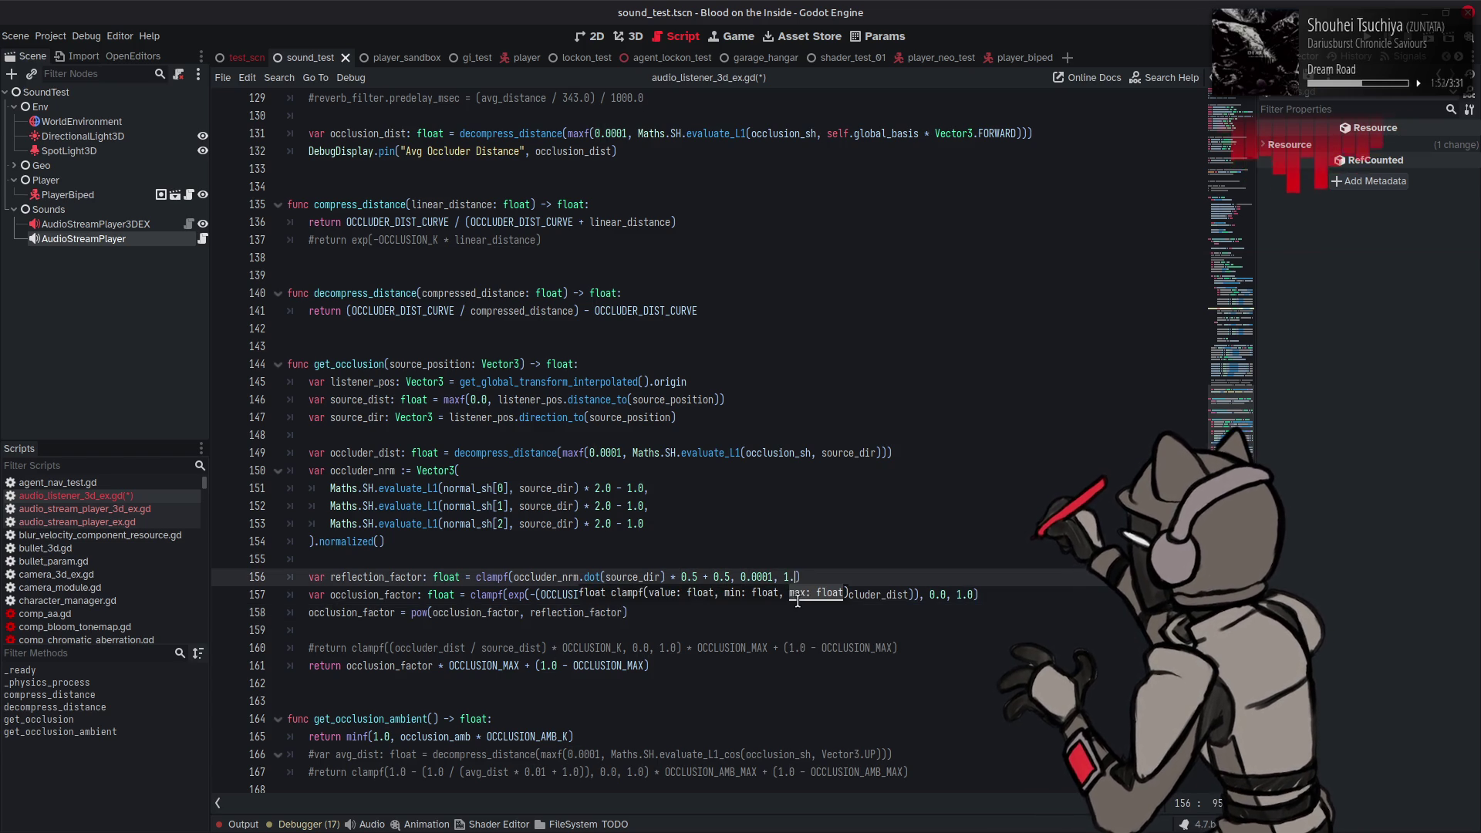
pyautogui.click(474, 577)
pyautogui.write('sqrt')
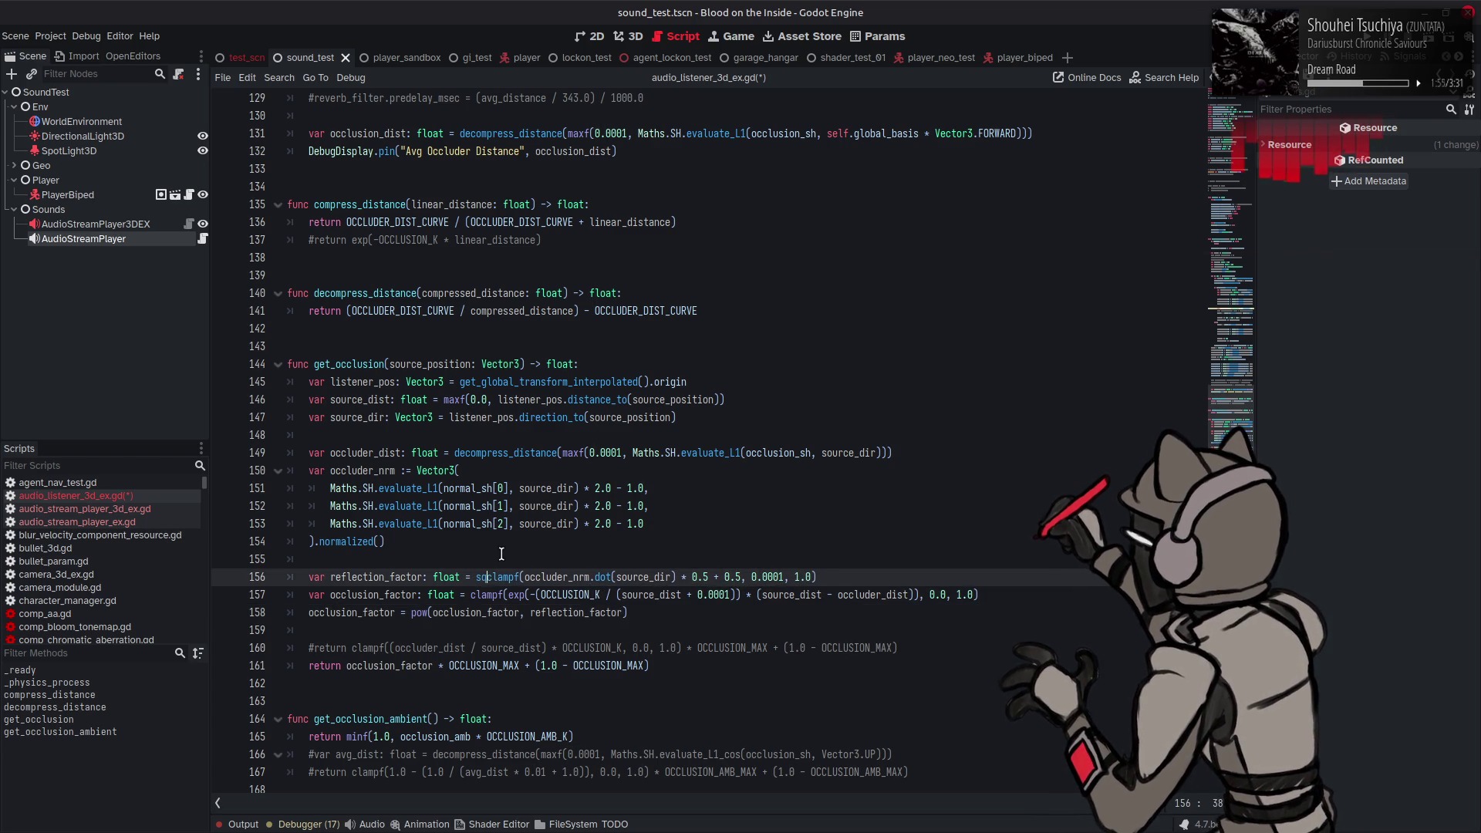
pyautogui.write('(')
pyautogui.click(907, 578)
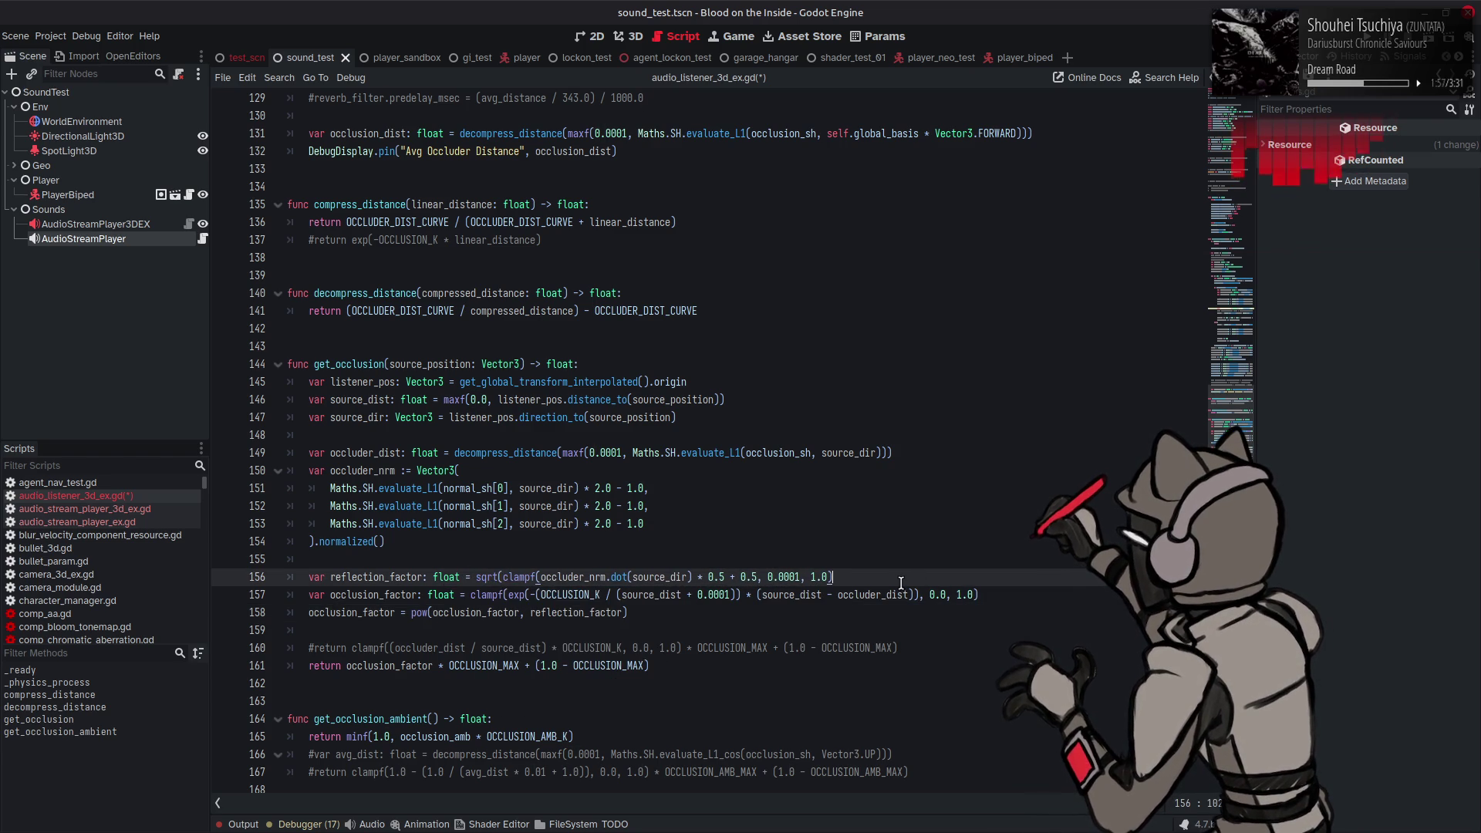
pyautogui.write(')')
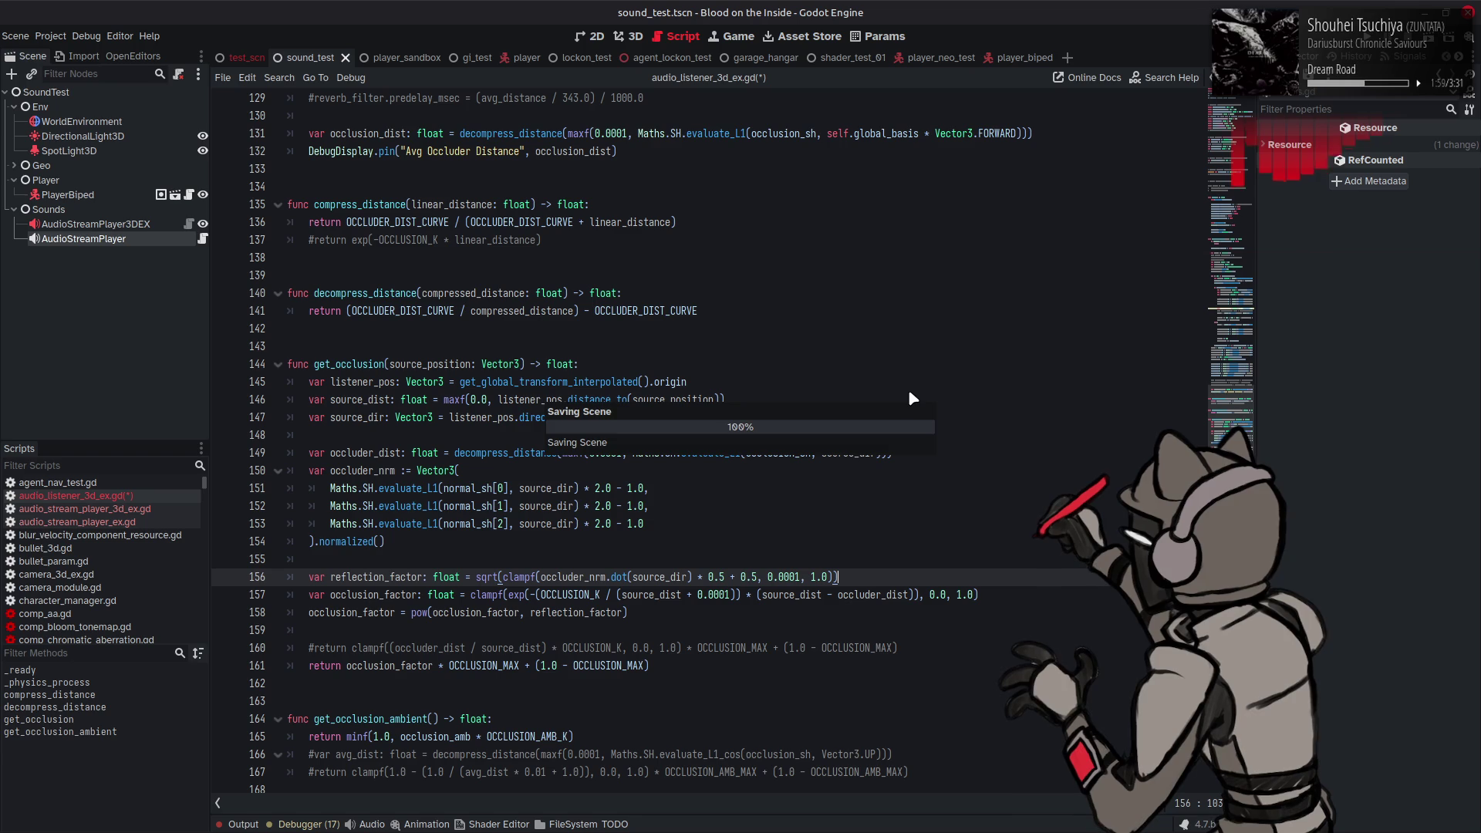
pyautogui.hotkey('ctrl', 's')
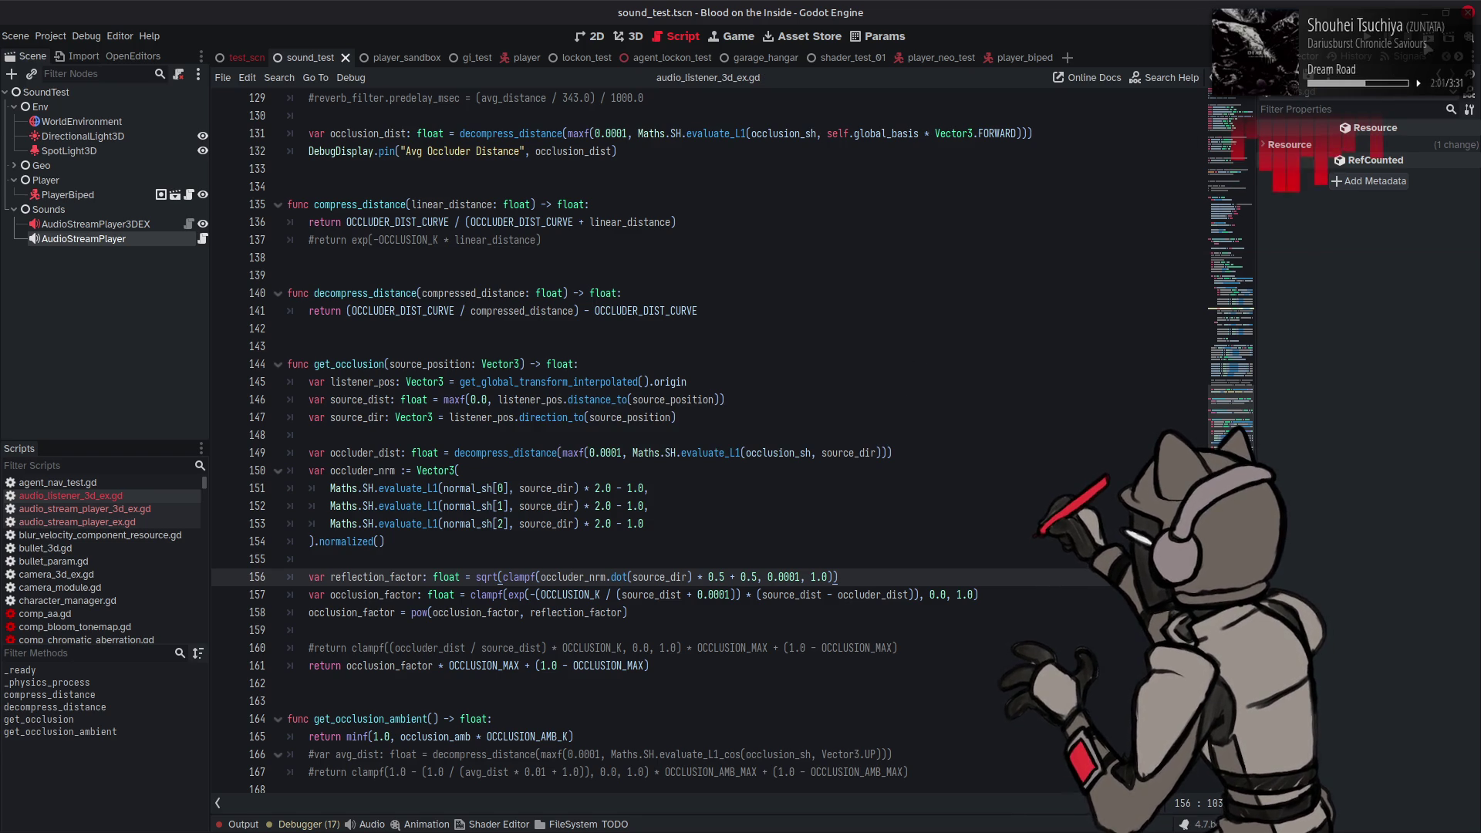
pyautogui.press('F6')
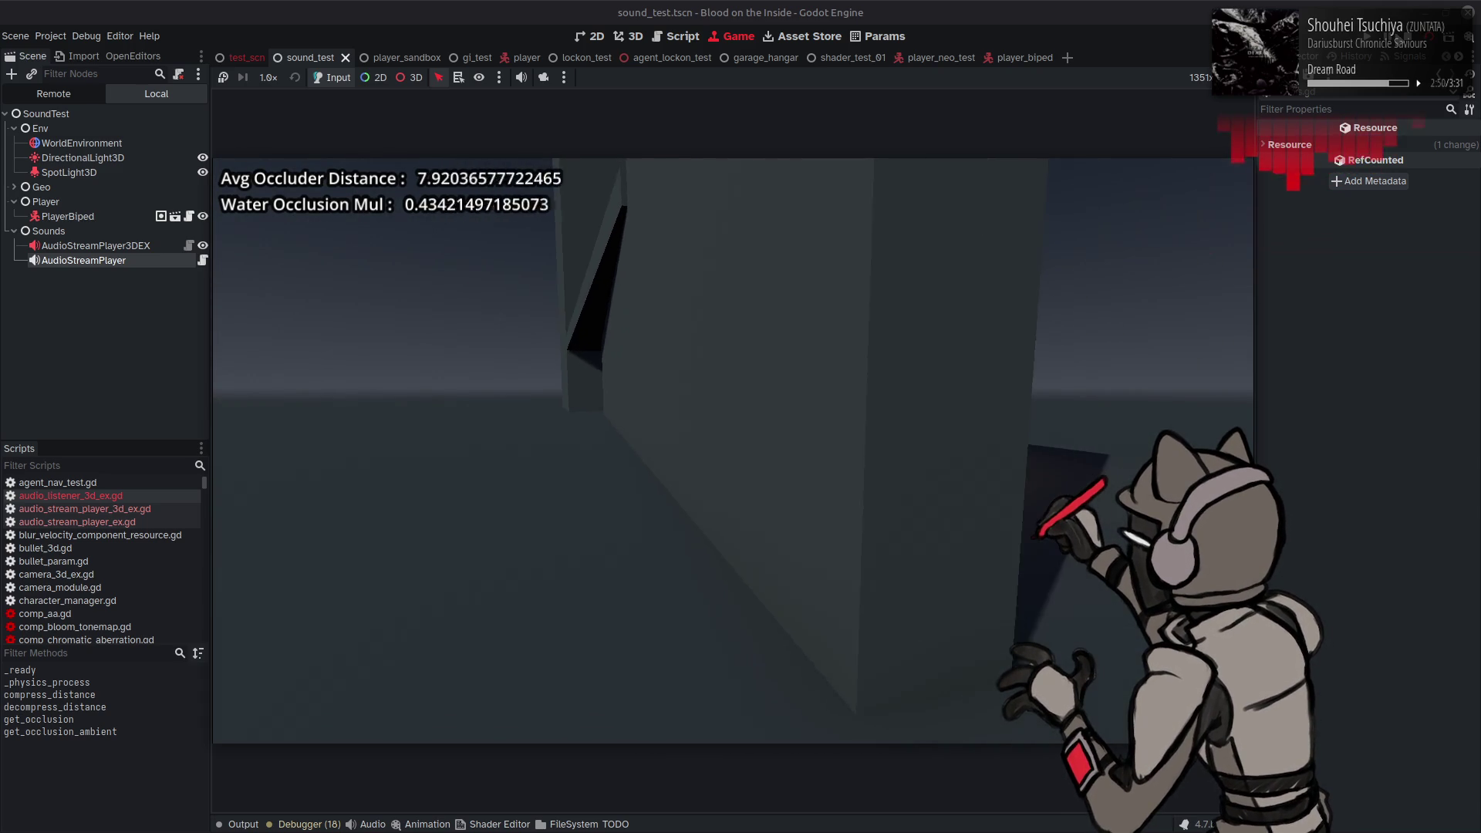
pyautogui.press('F8')
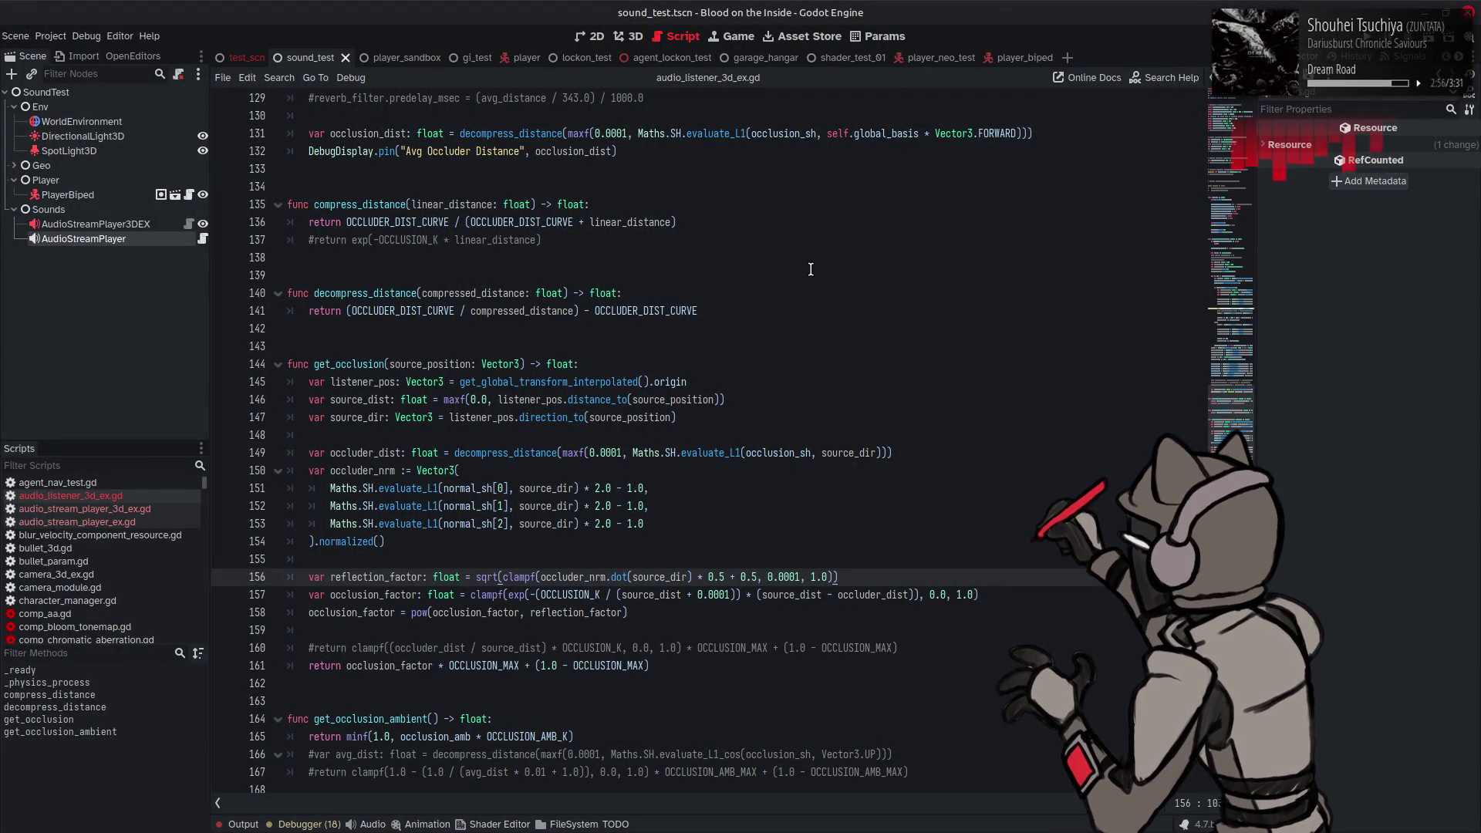
# Step: Save the scene, then reopen the Blood on the Inside project from the Project Manager
pyautogui.click(800, 348)
pyautogui.hotkey('ctrl', 's')
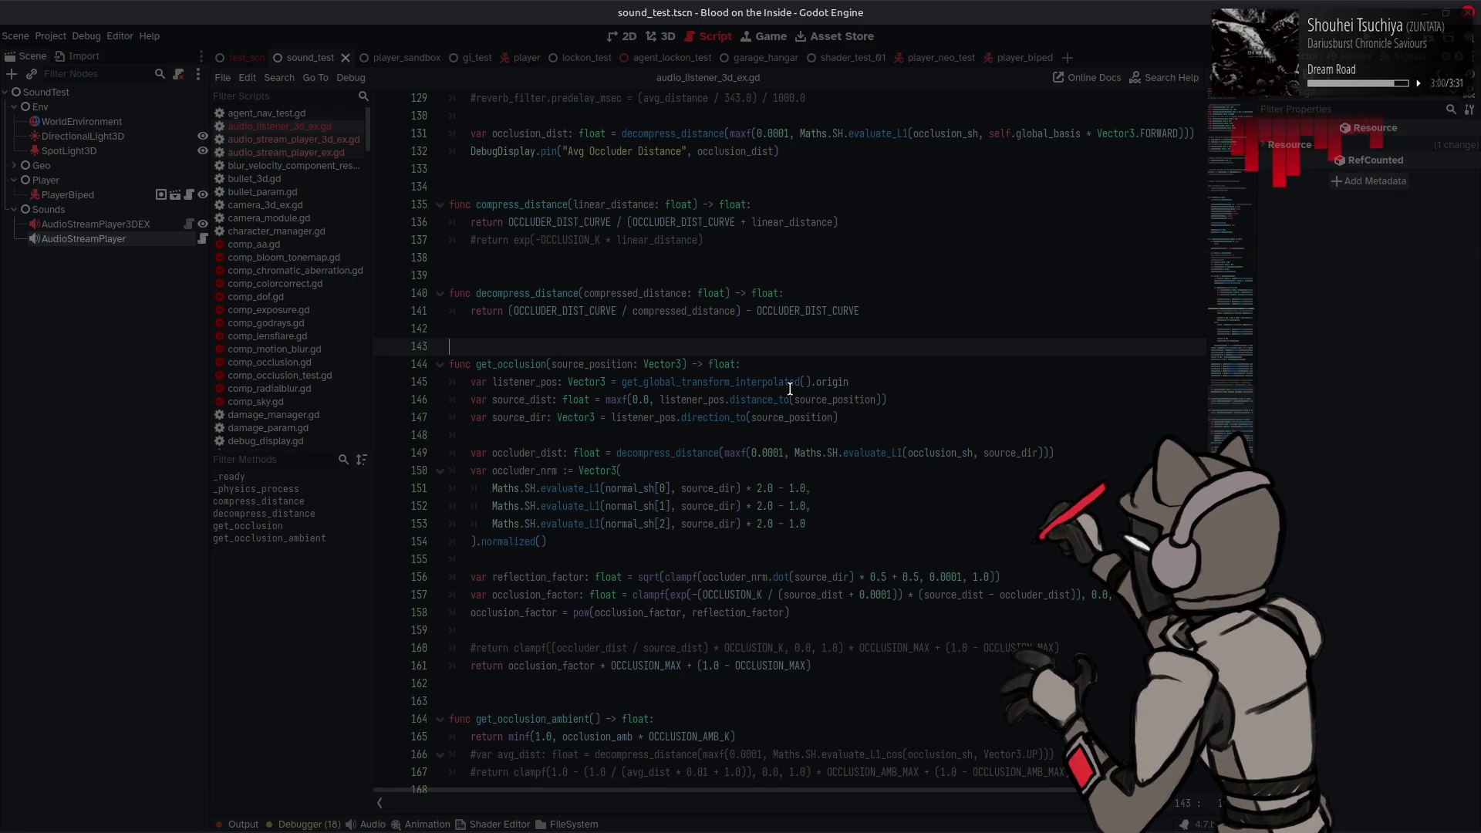
pyautogui.press('super')
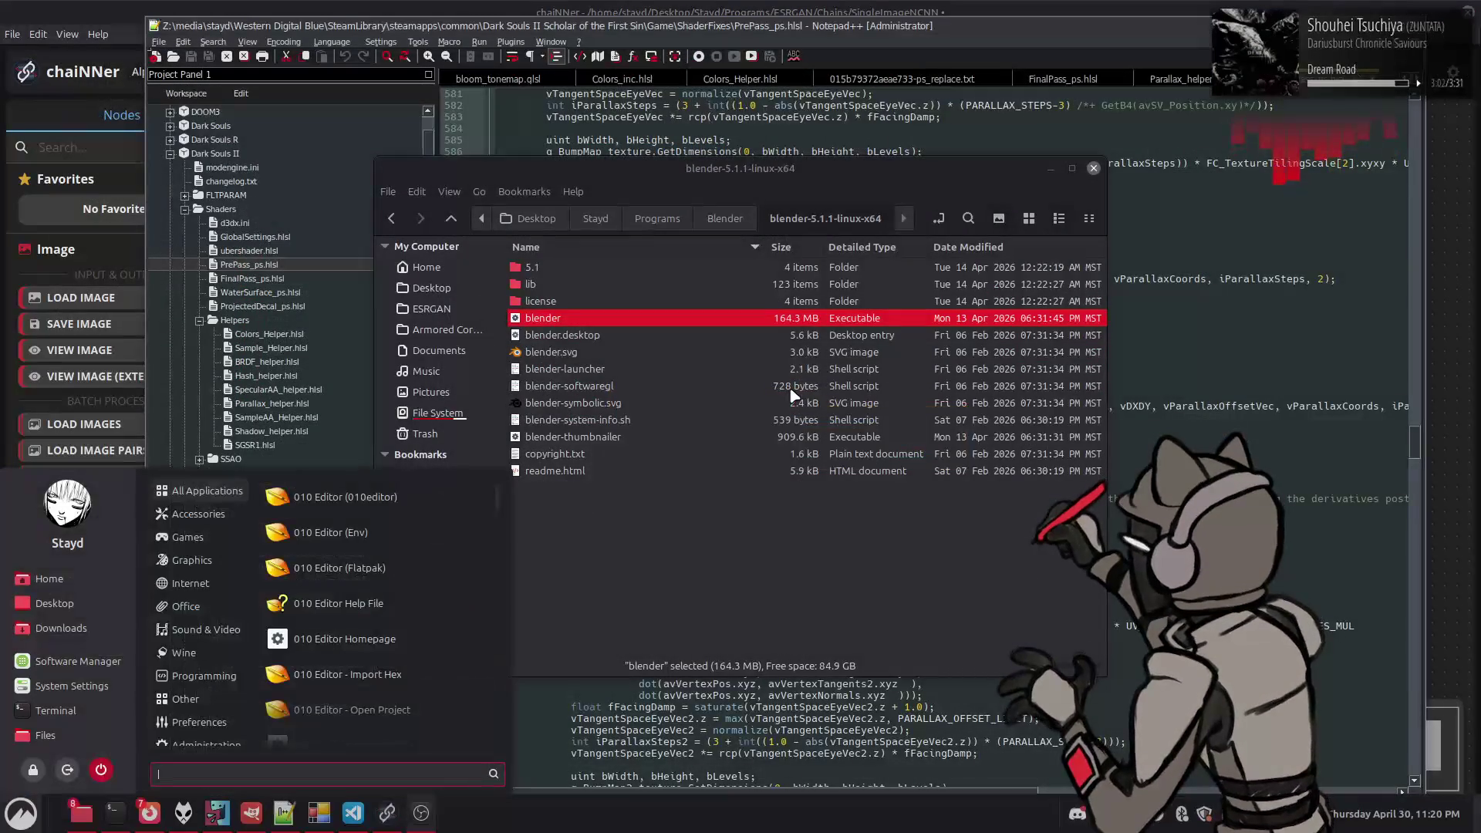
pyautogui.press('Escape')
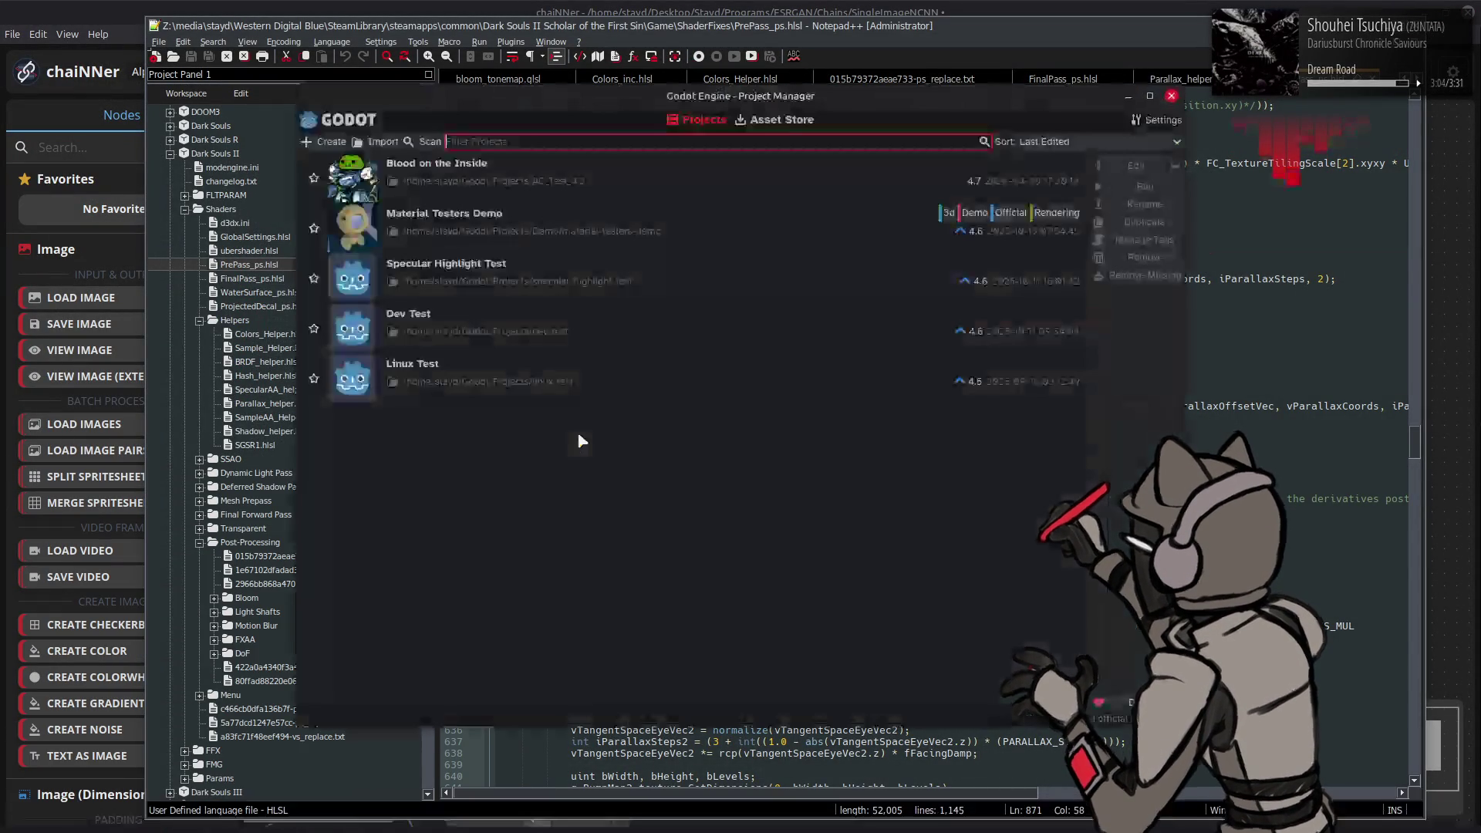
pyautogui.click(1146, 160)
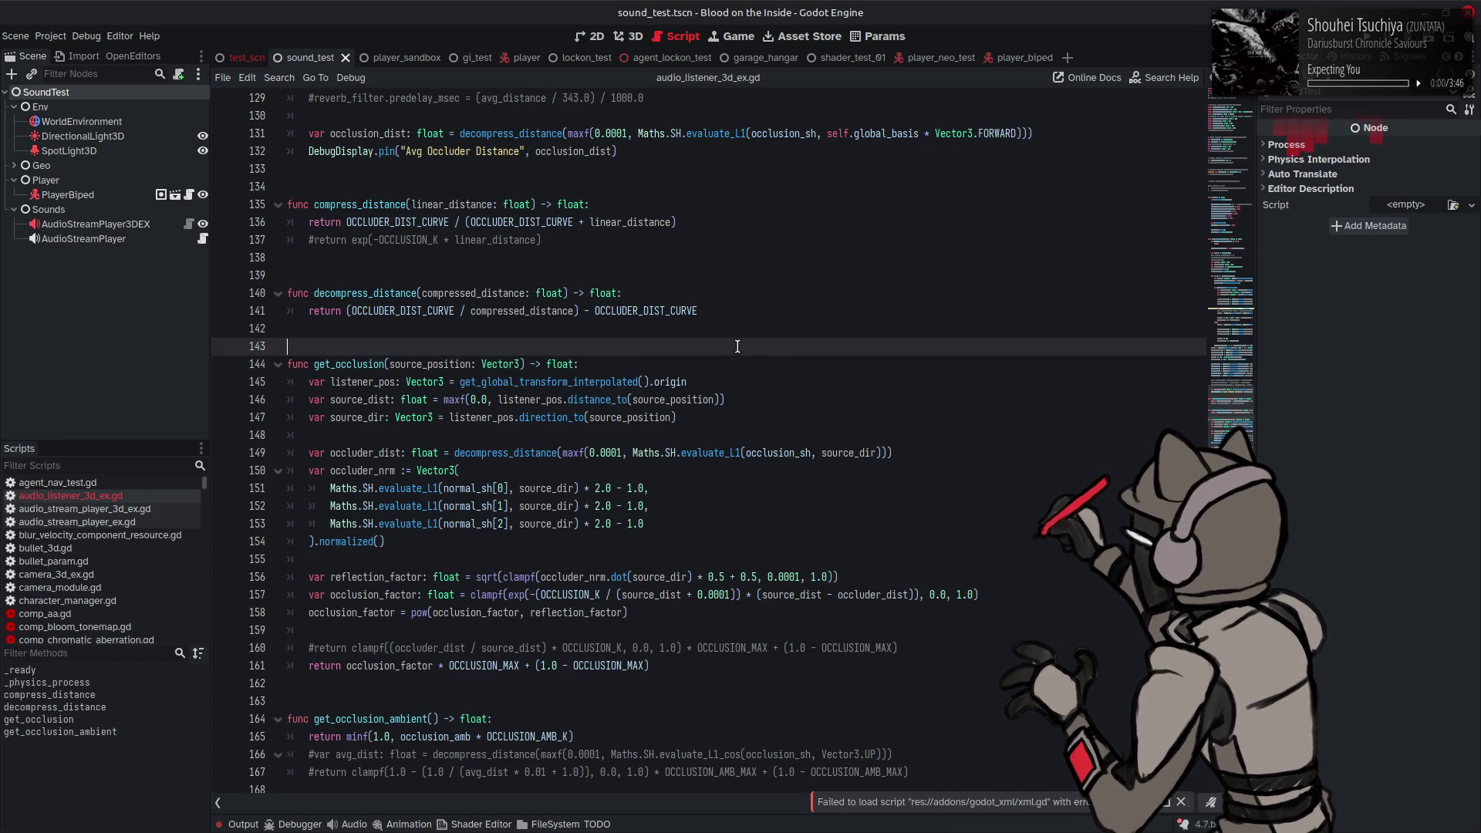
# Step: Jump from the SH reference on line 149 to its class definition in maths.gd
pyautogui.click(741, 380)
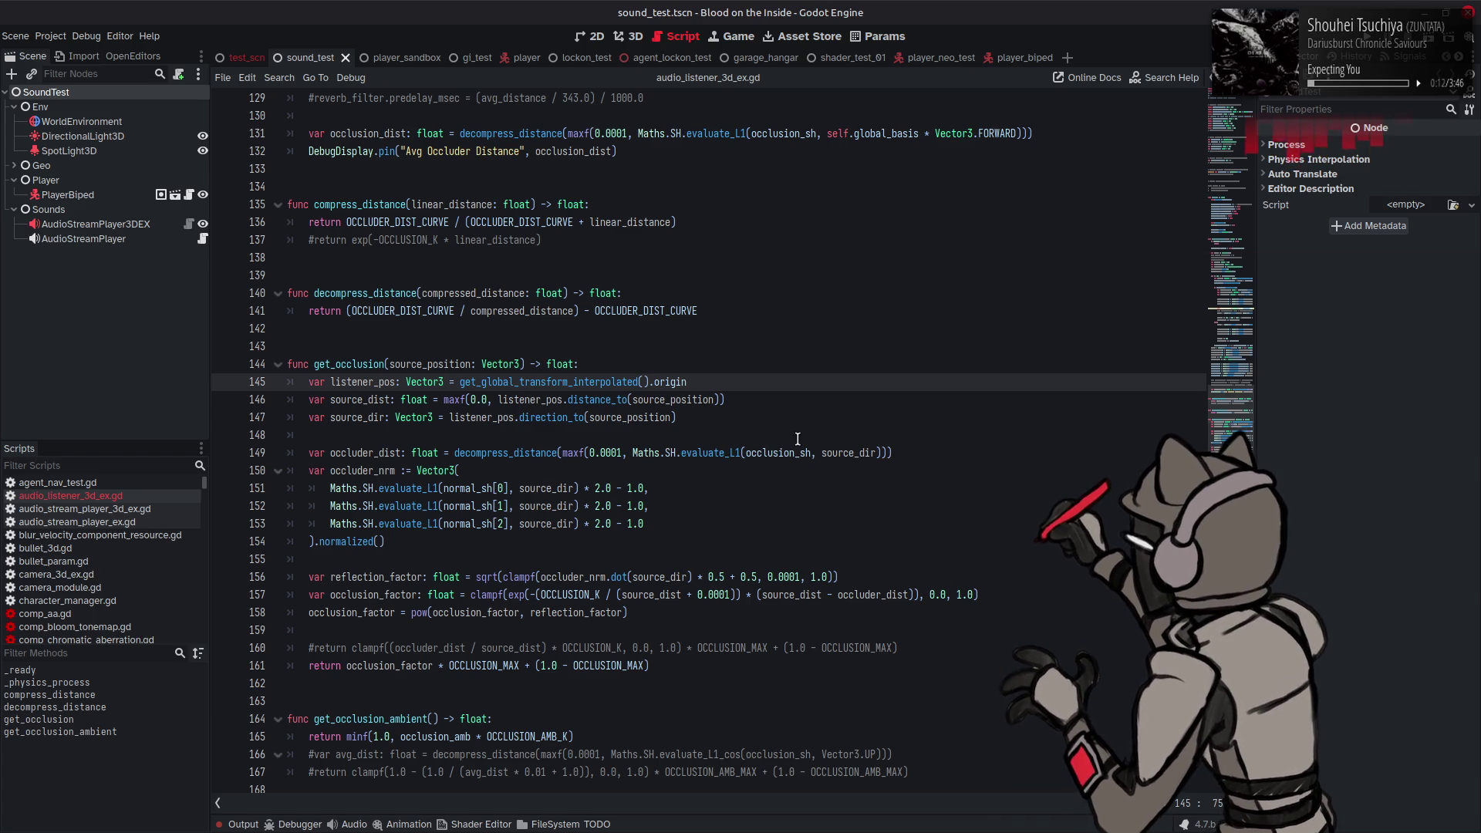
pyautogui.moveTo(706, 453)
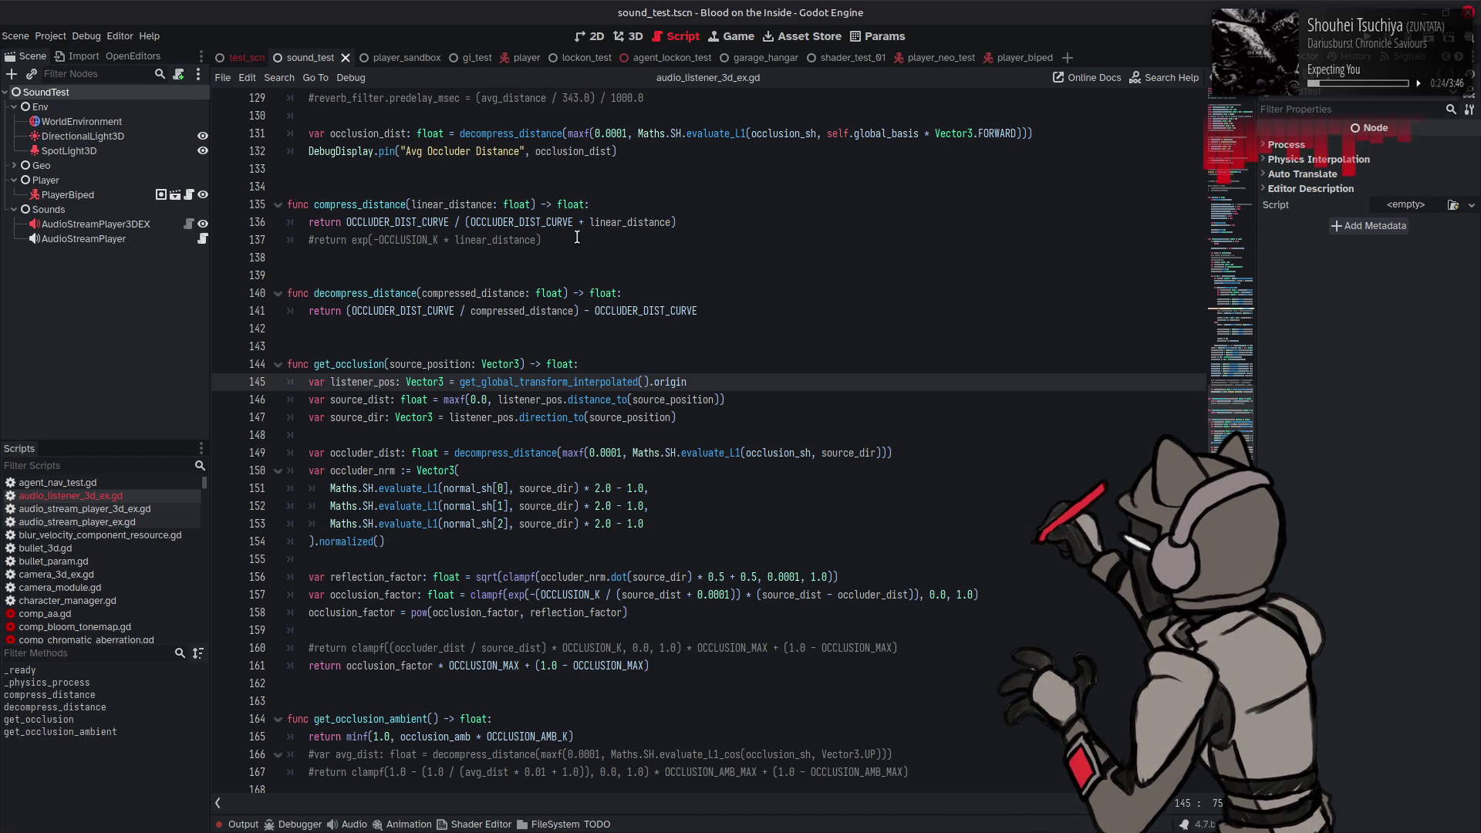
pyautogui.rightClick(675, 455)
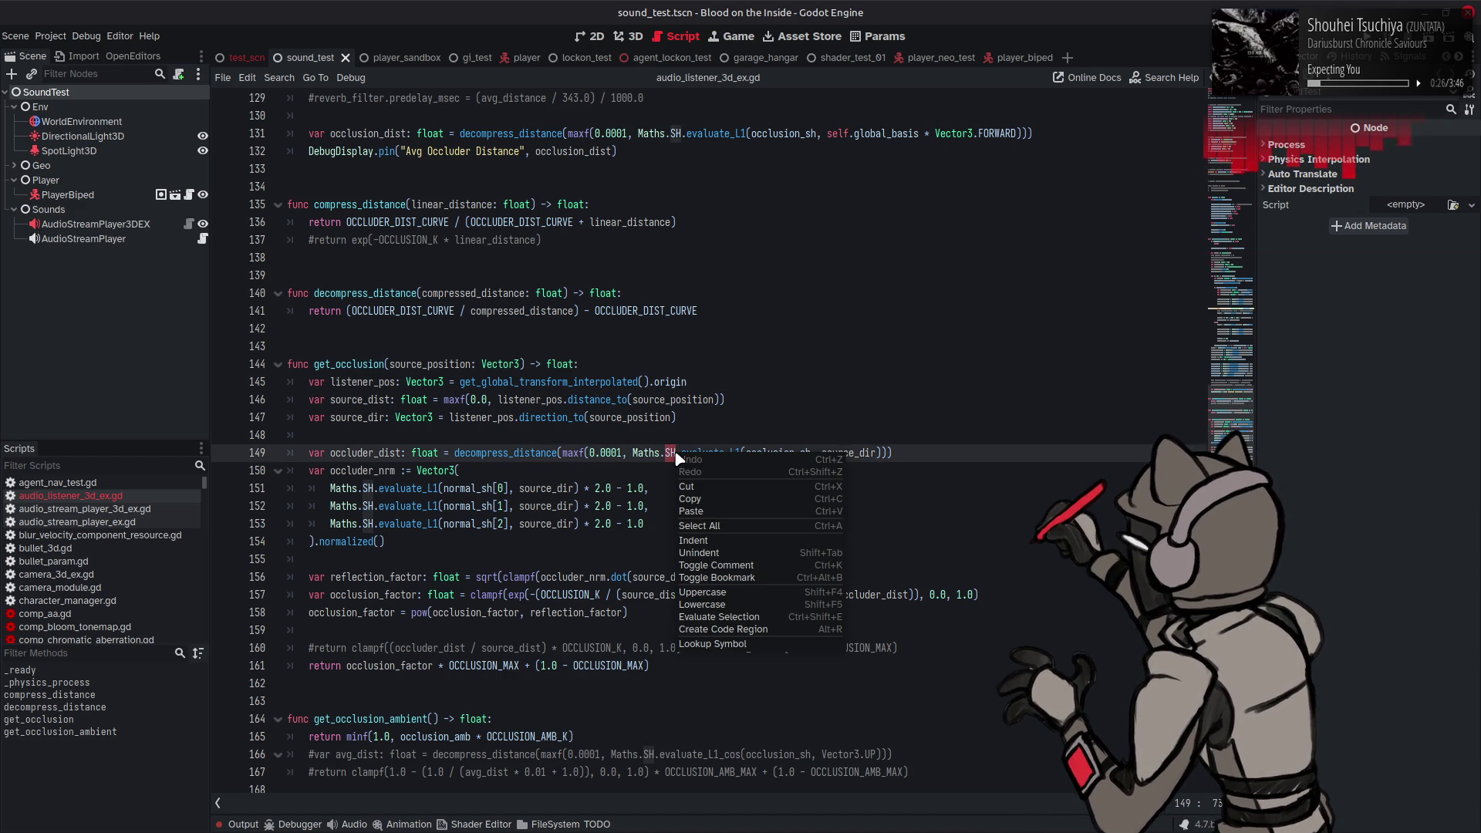
pyautogui.click(718, 645)
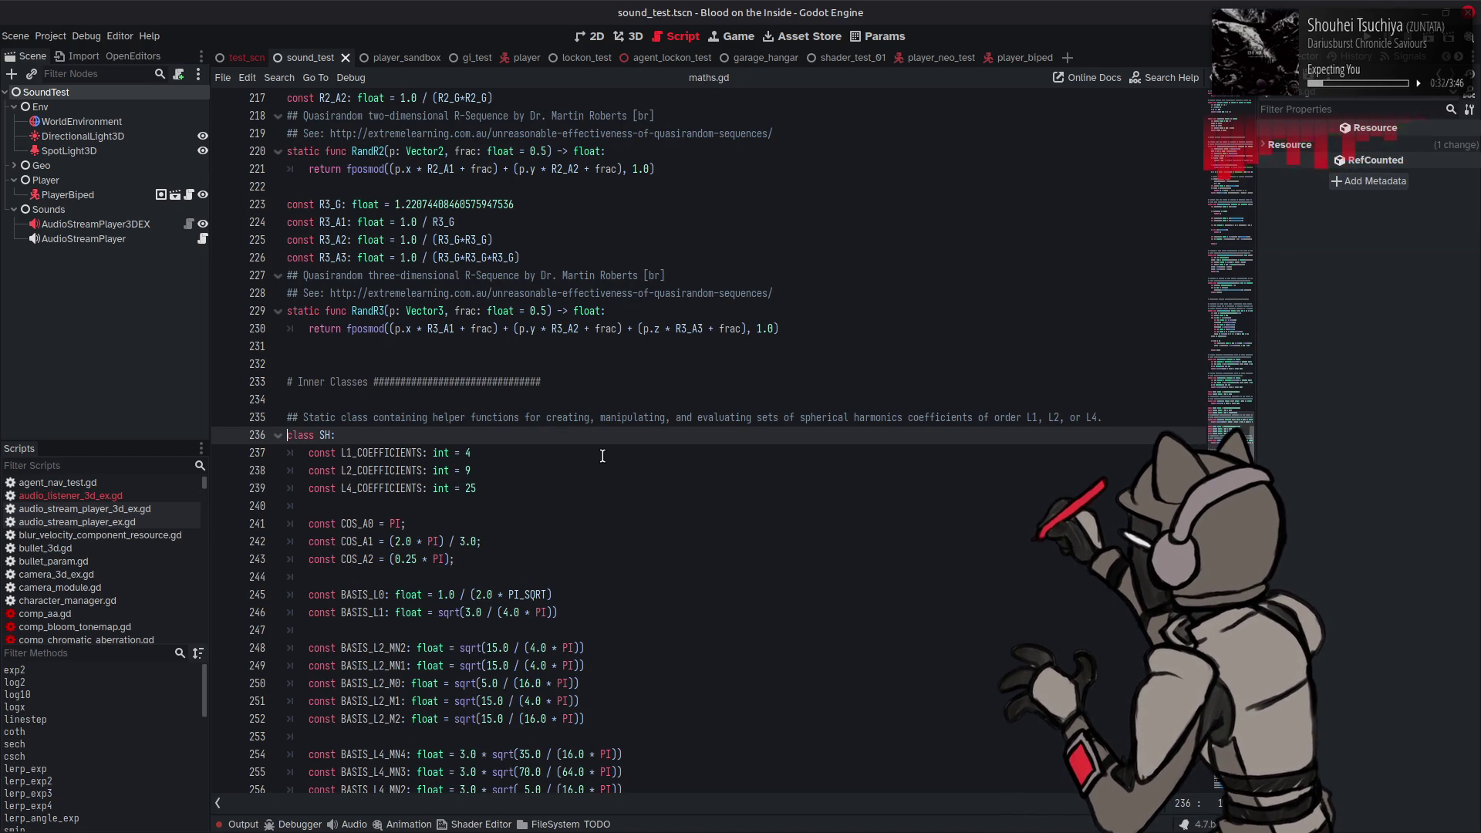
pyautogui.doubleClick(378, 471)
pyautogui.scroll(-7, 680, 456)
pyautogui.scroll(-7, 680, 456)
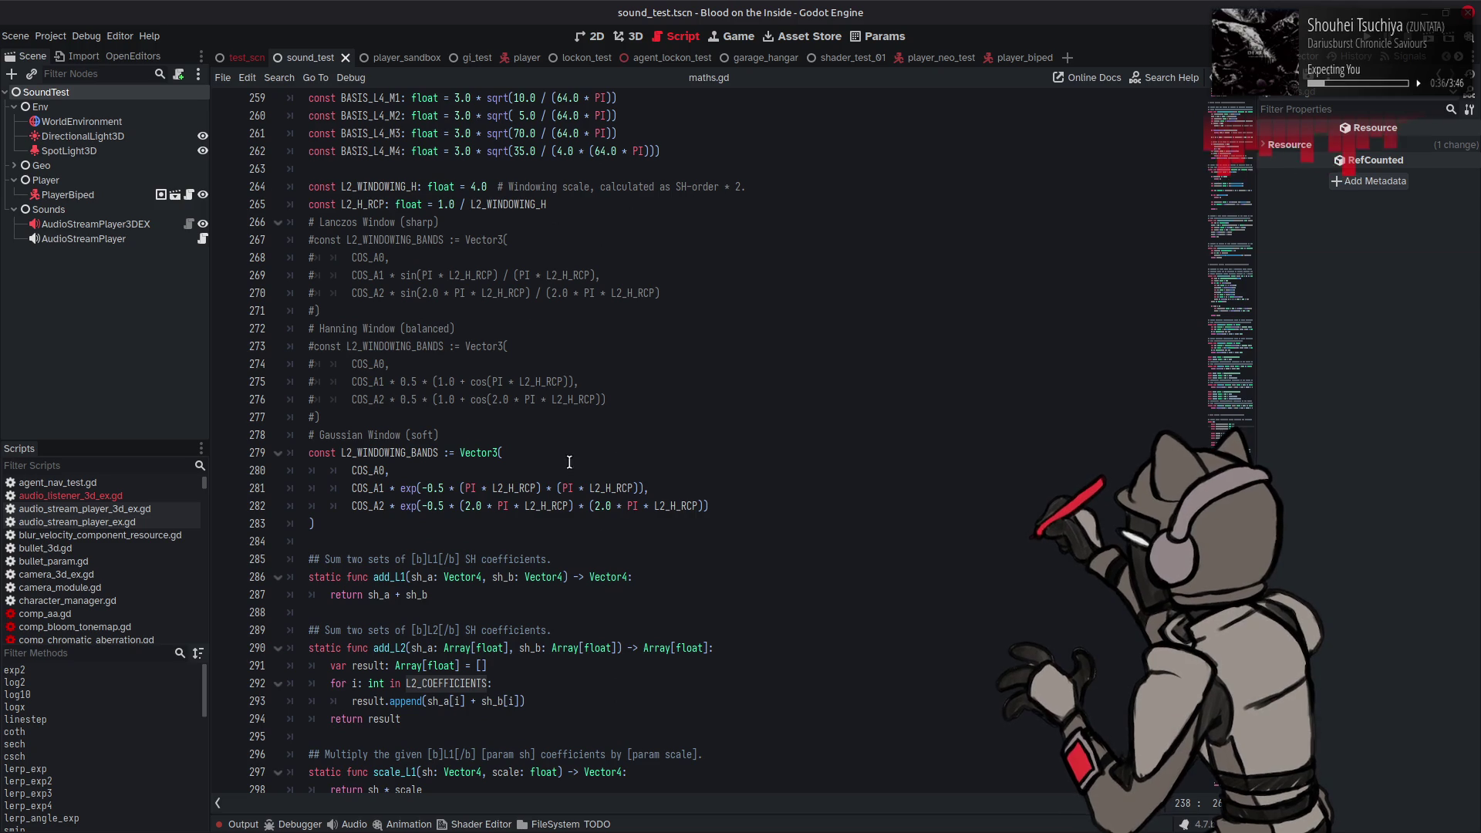
pyautogui.doubleClick(378, 455)
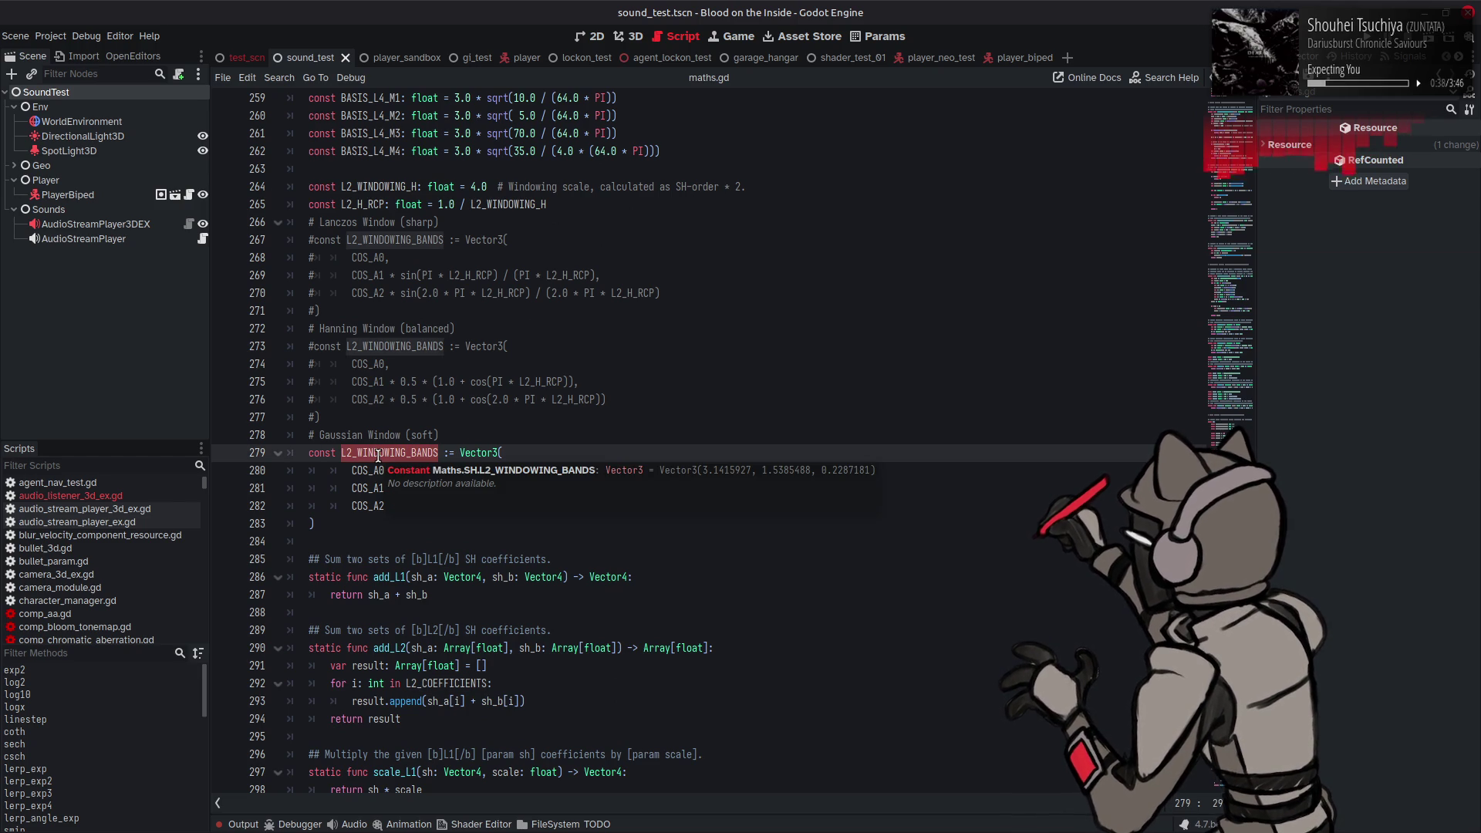
pyautogui.scroll(-3, 378, 455)
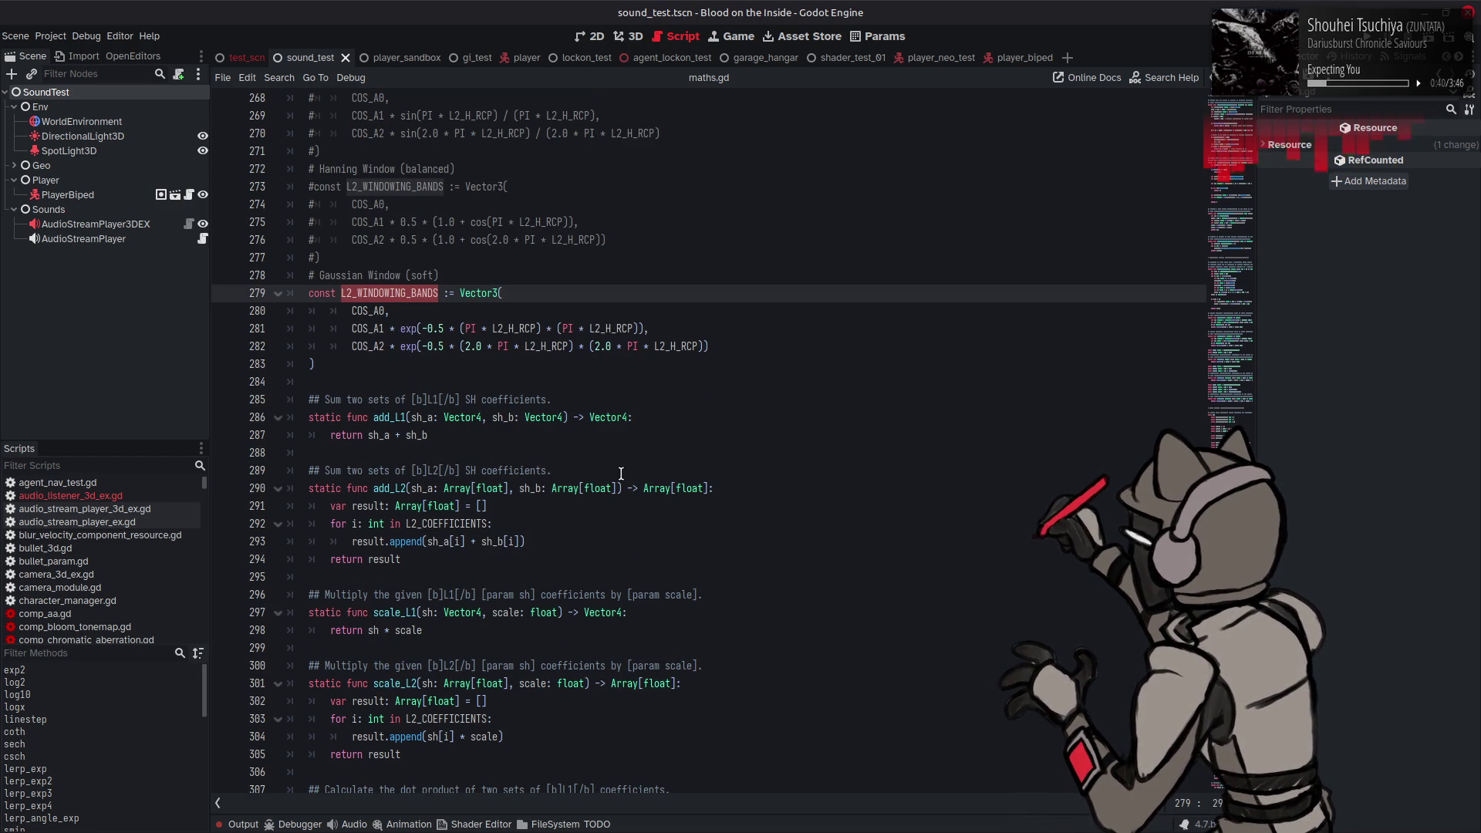
pyautogui.click(646, 489)
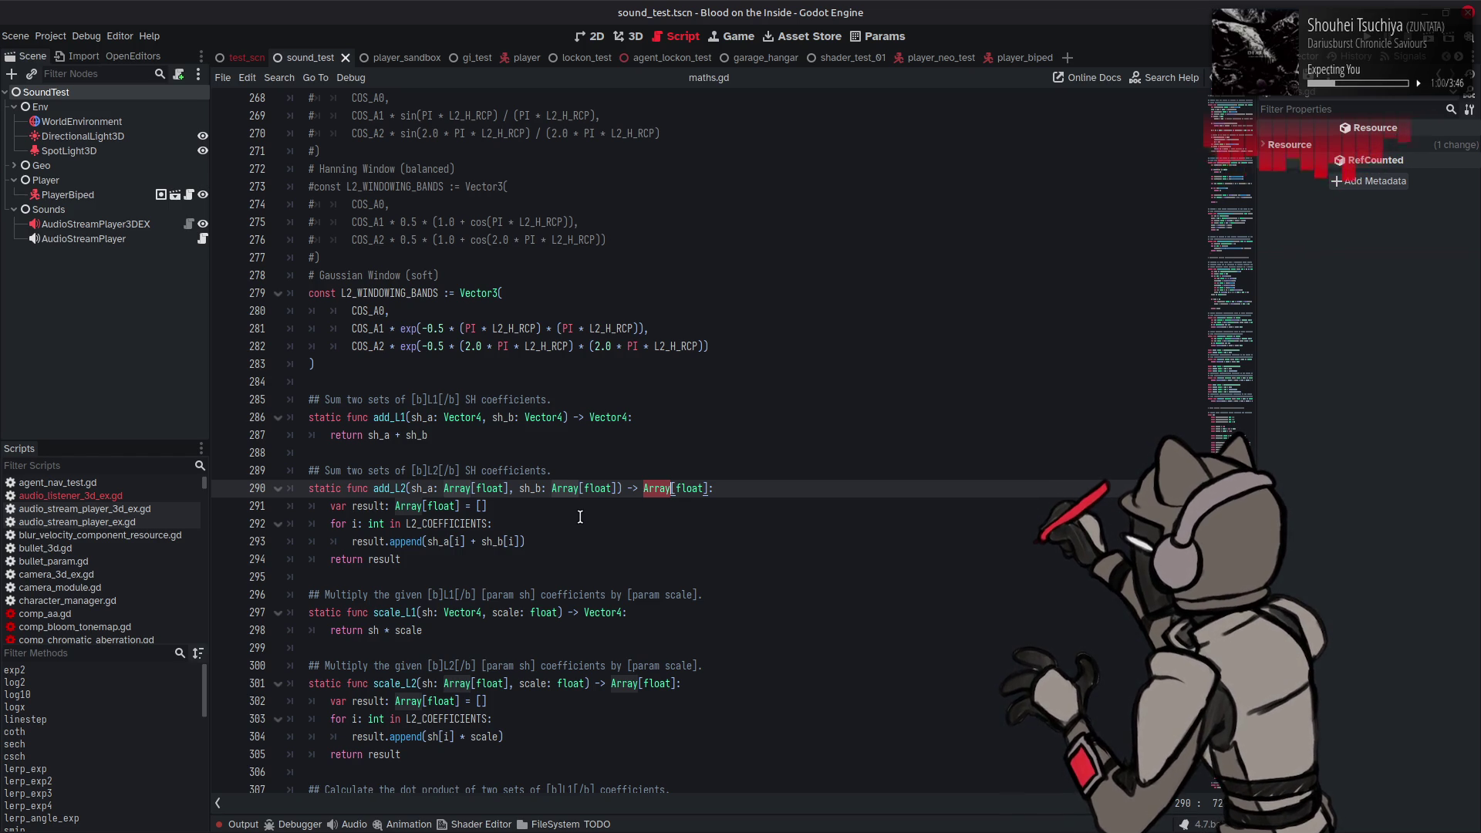
pyautogui.moveTo(582, 494)
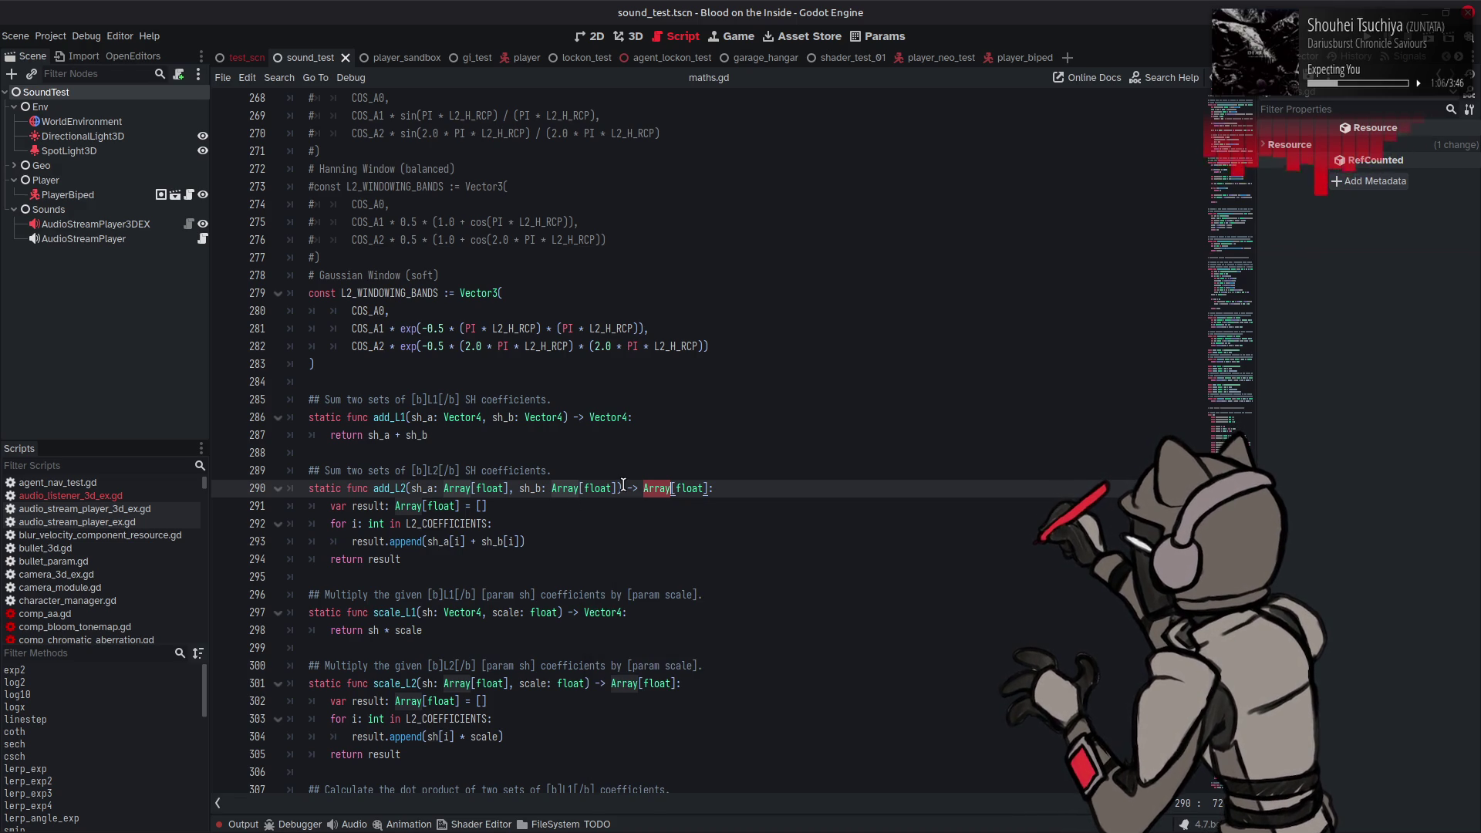
pyautogui.scroll(-5, 625, 485)
pyautogui.scroll(-5, 639, 482)
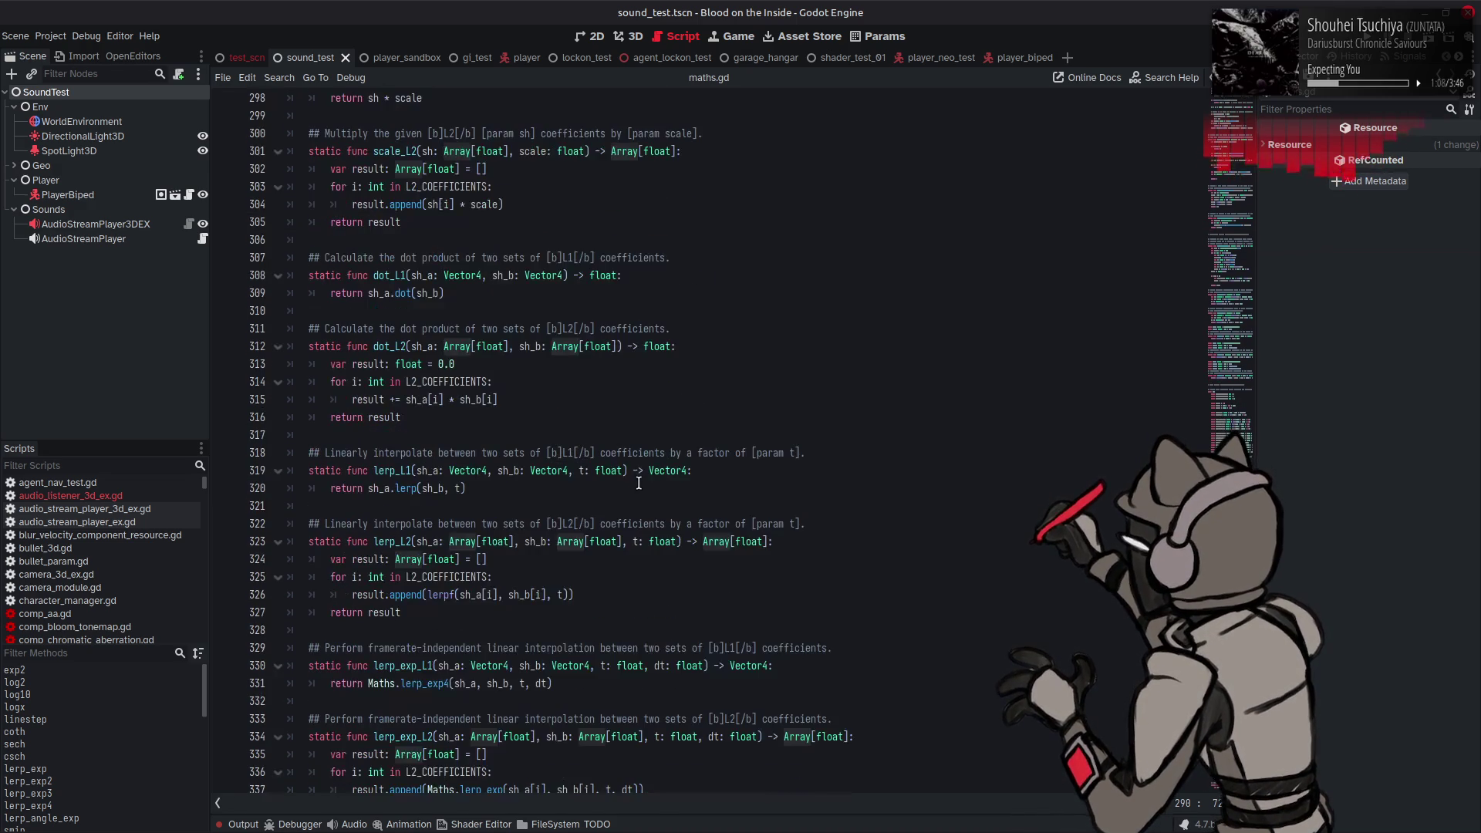
pyautogui.scroll(-3, 631, 479)
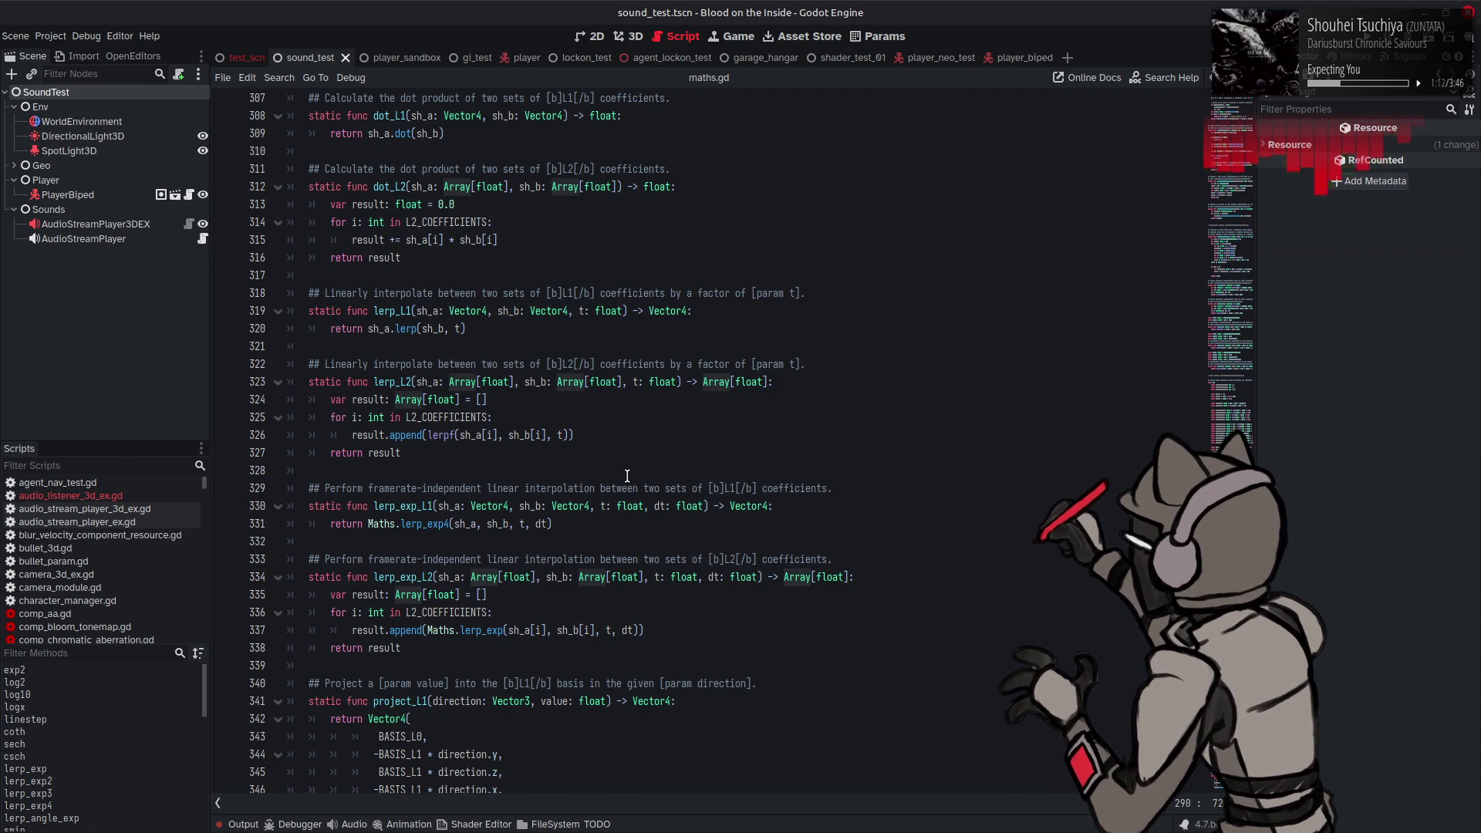
pyautogui.scroll(-2, 627, 476)
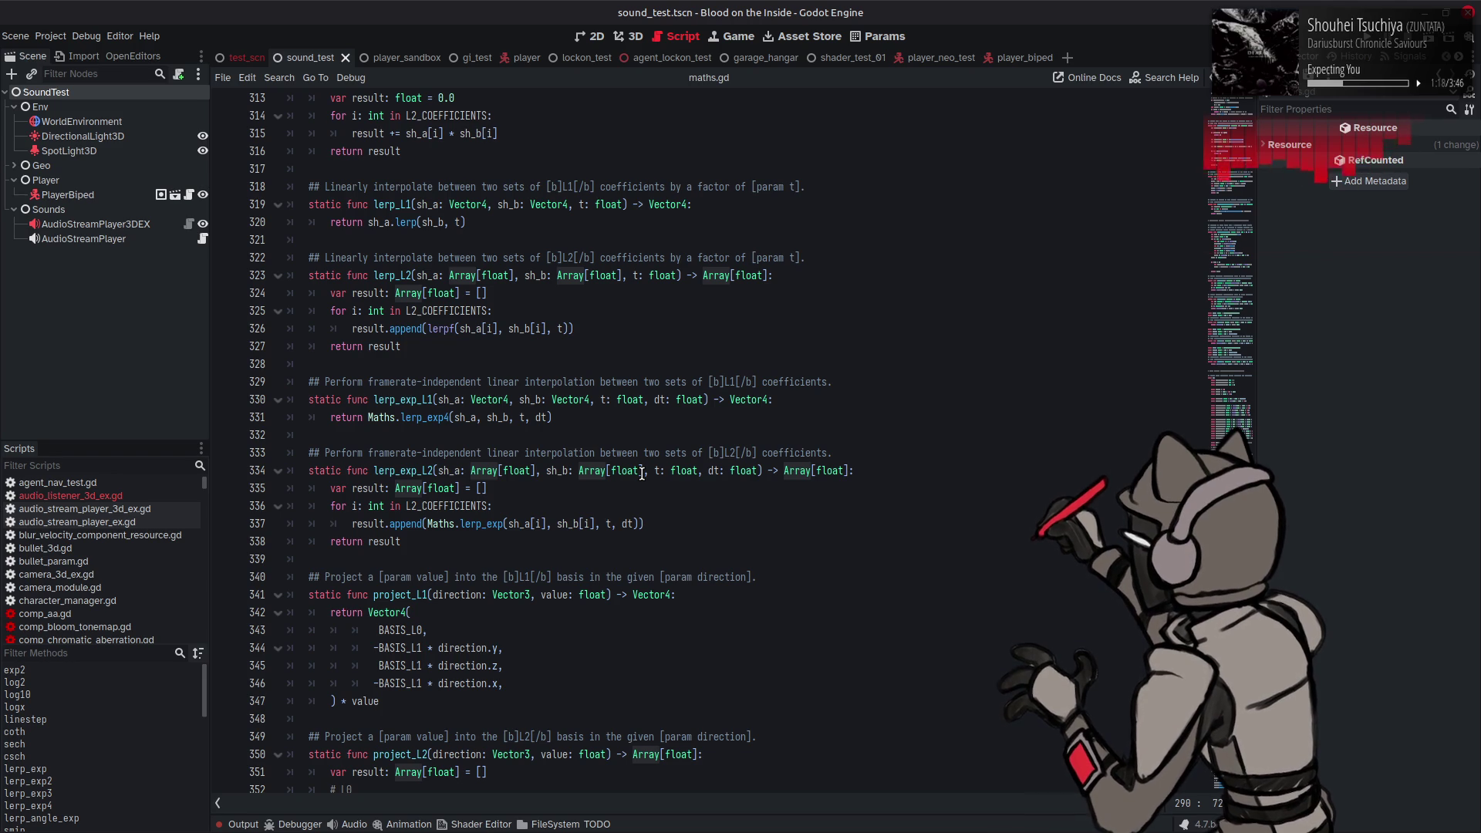
pyautogui.hotkey('alt', 'Left')
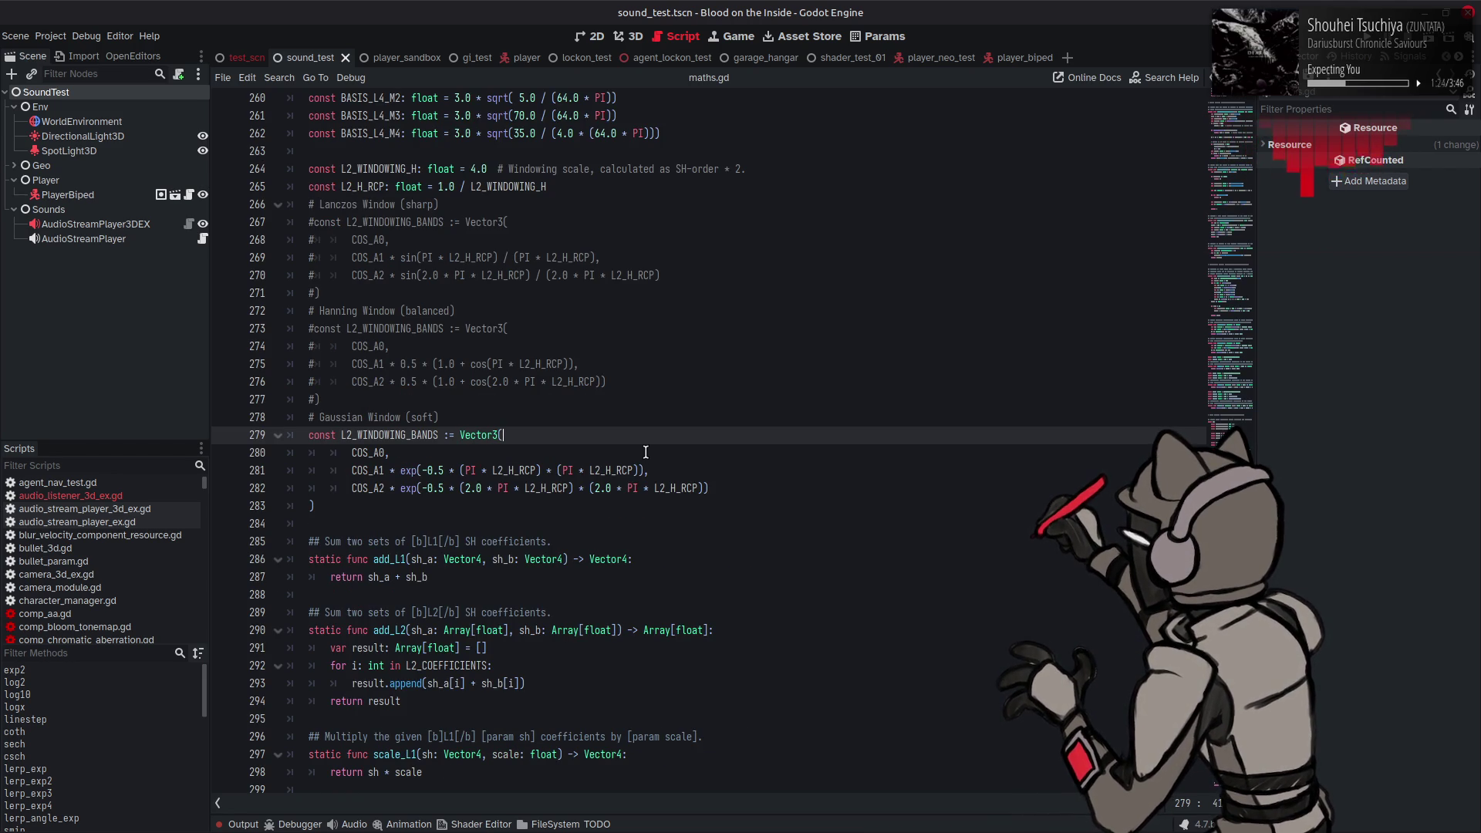
pyautogui.click(645, 452)
pyautogui.scroll(10, 648, 439)
pyautogui.scroll(-10, 686, 430)
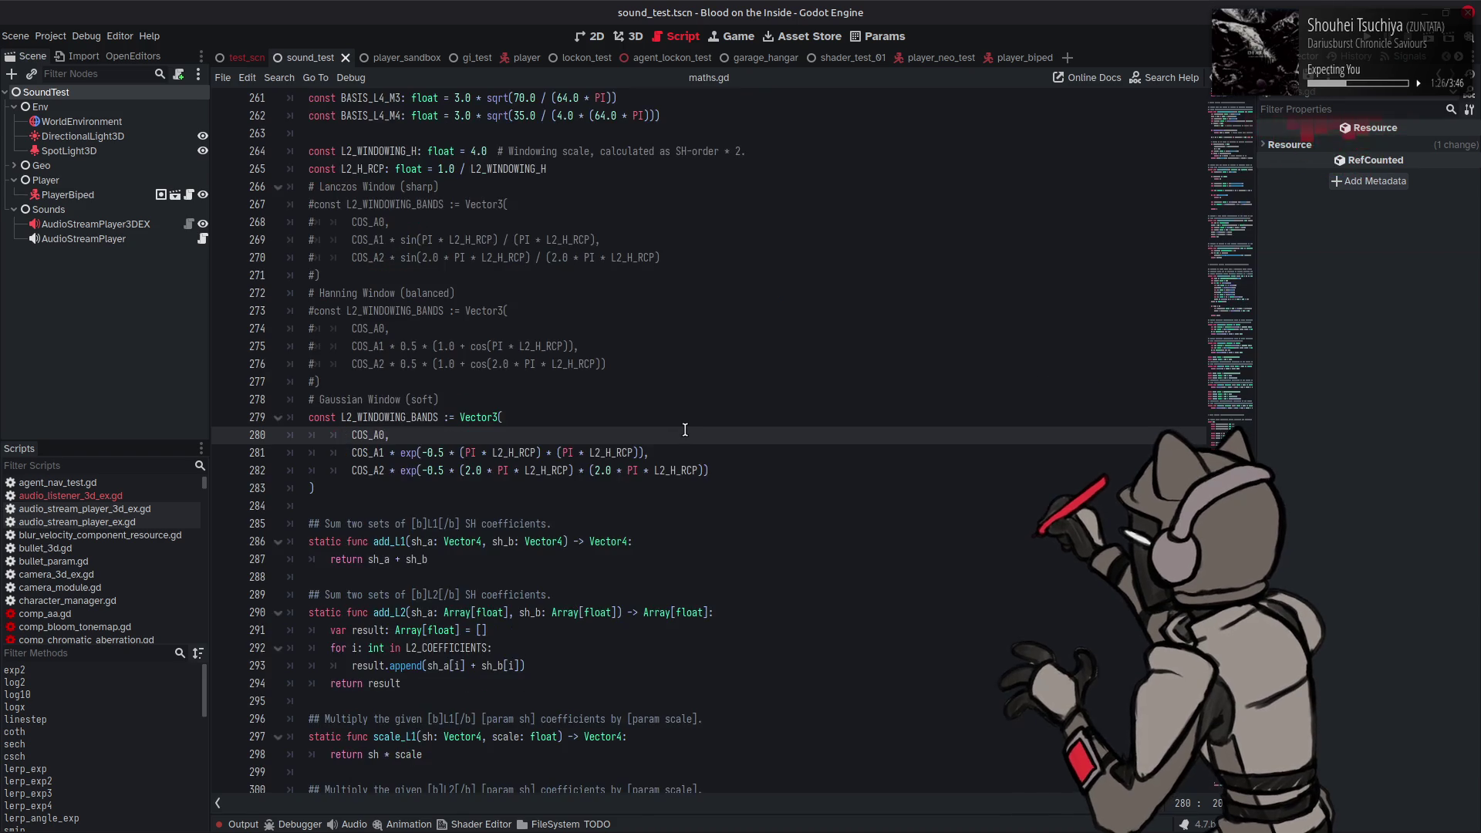
pyautogui.scroll(5, 686, 429)
pyautogui.scroll(4, 690, 429)
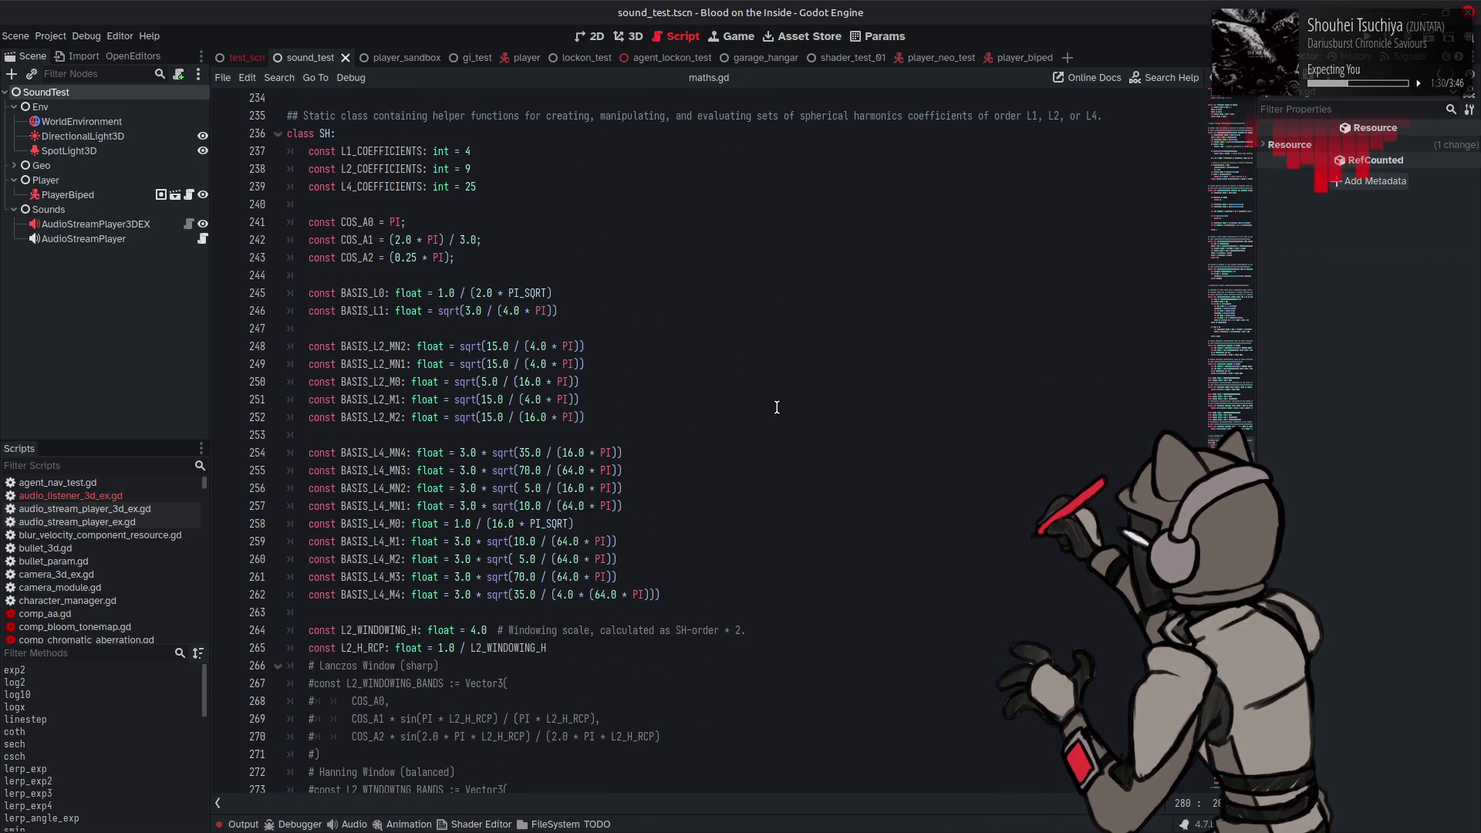
pyautogui.scroll(3, 777, 407)
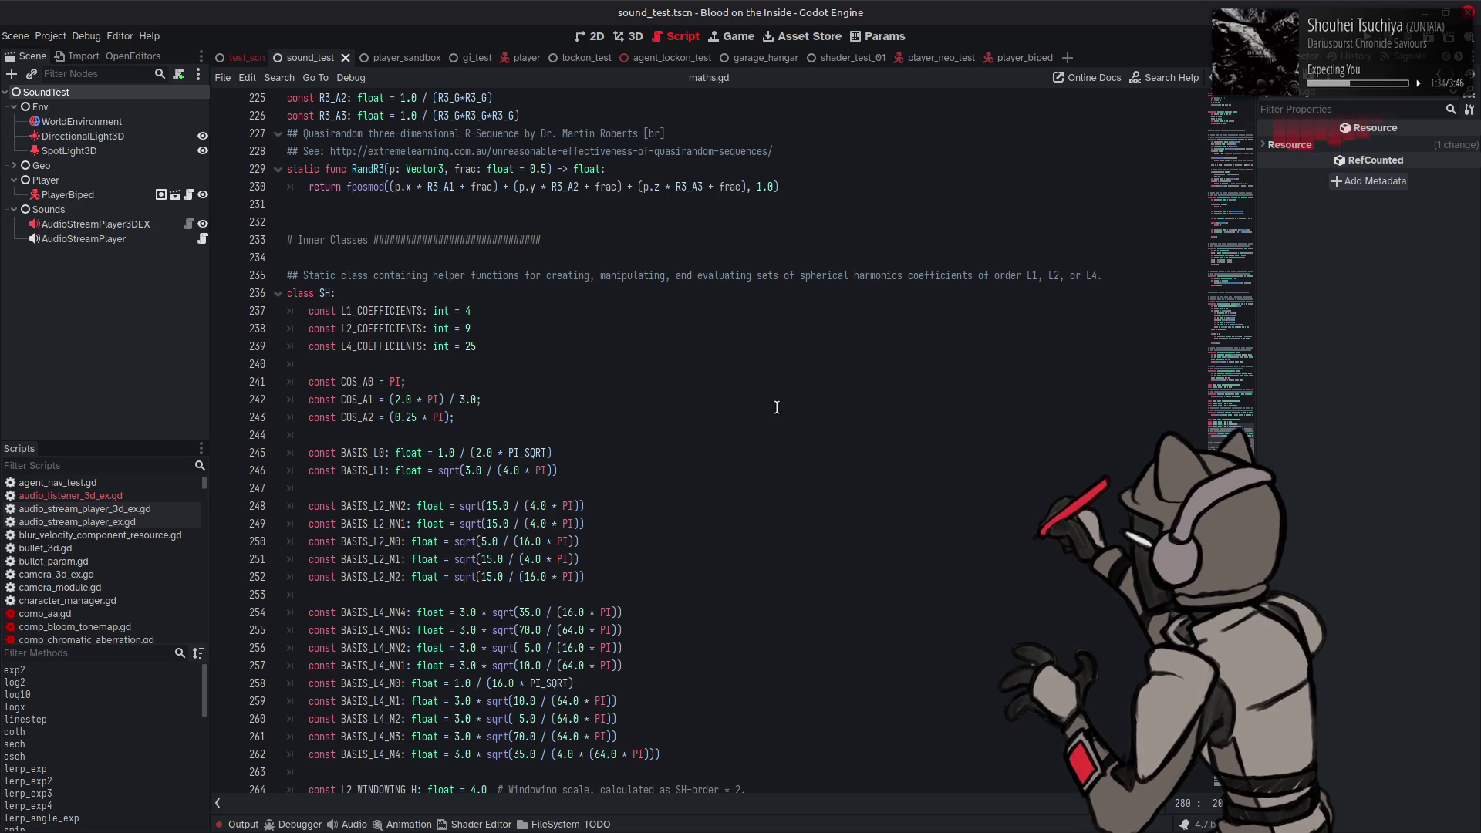
pyautogui.hotkey('alt', 'Left')
pyautogui.hotkey('alt', 'Left')
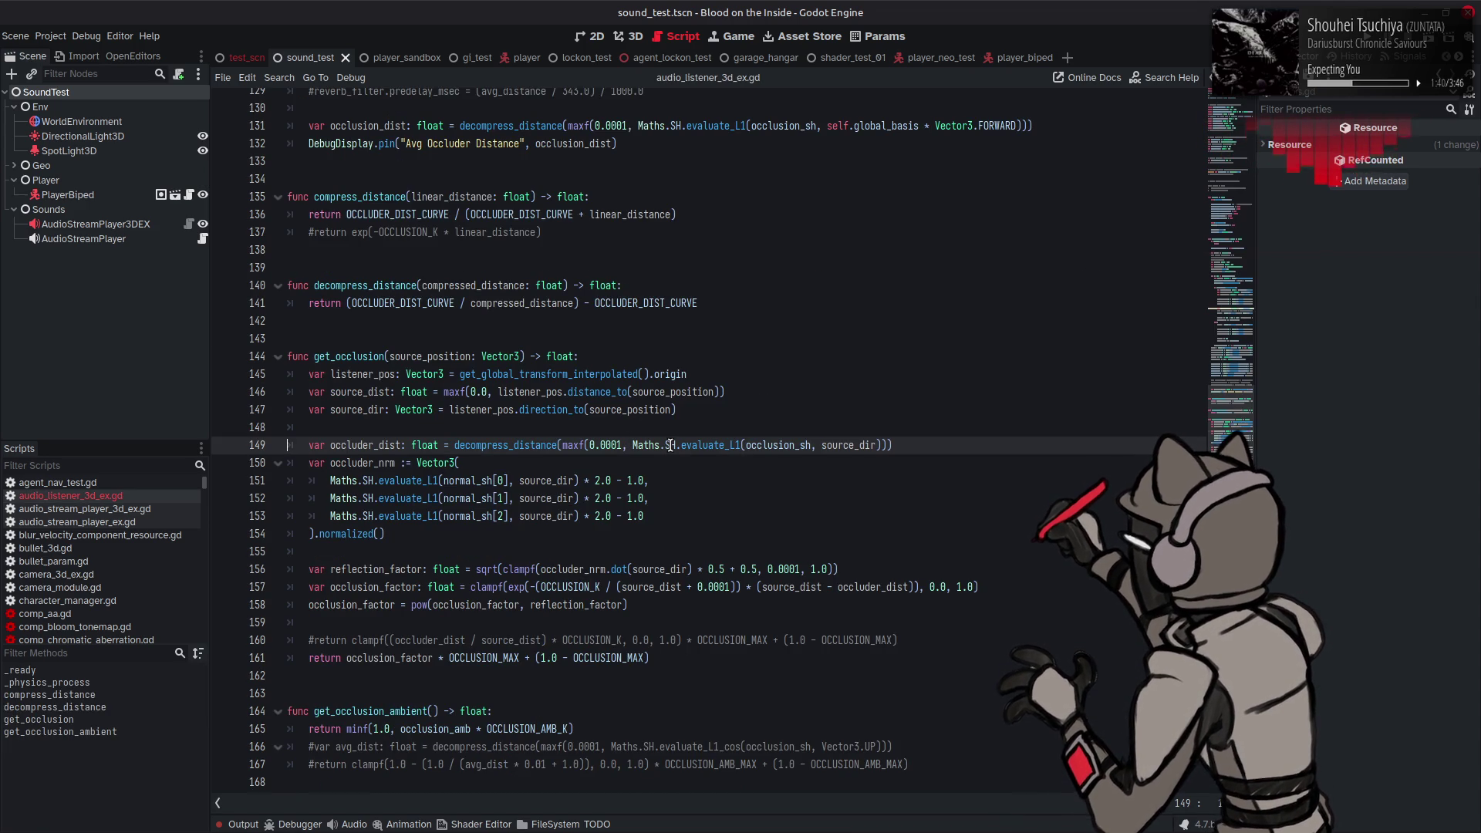
pyautogui.moveTo(671, 446)
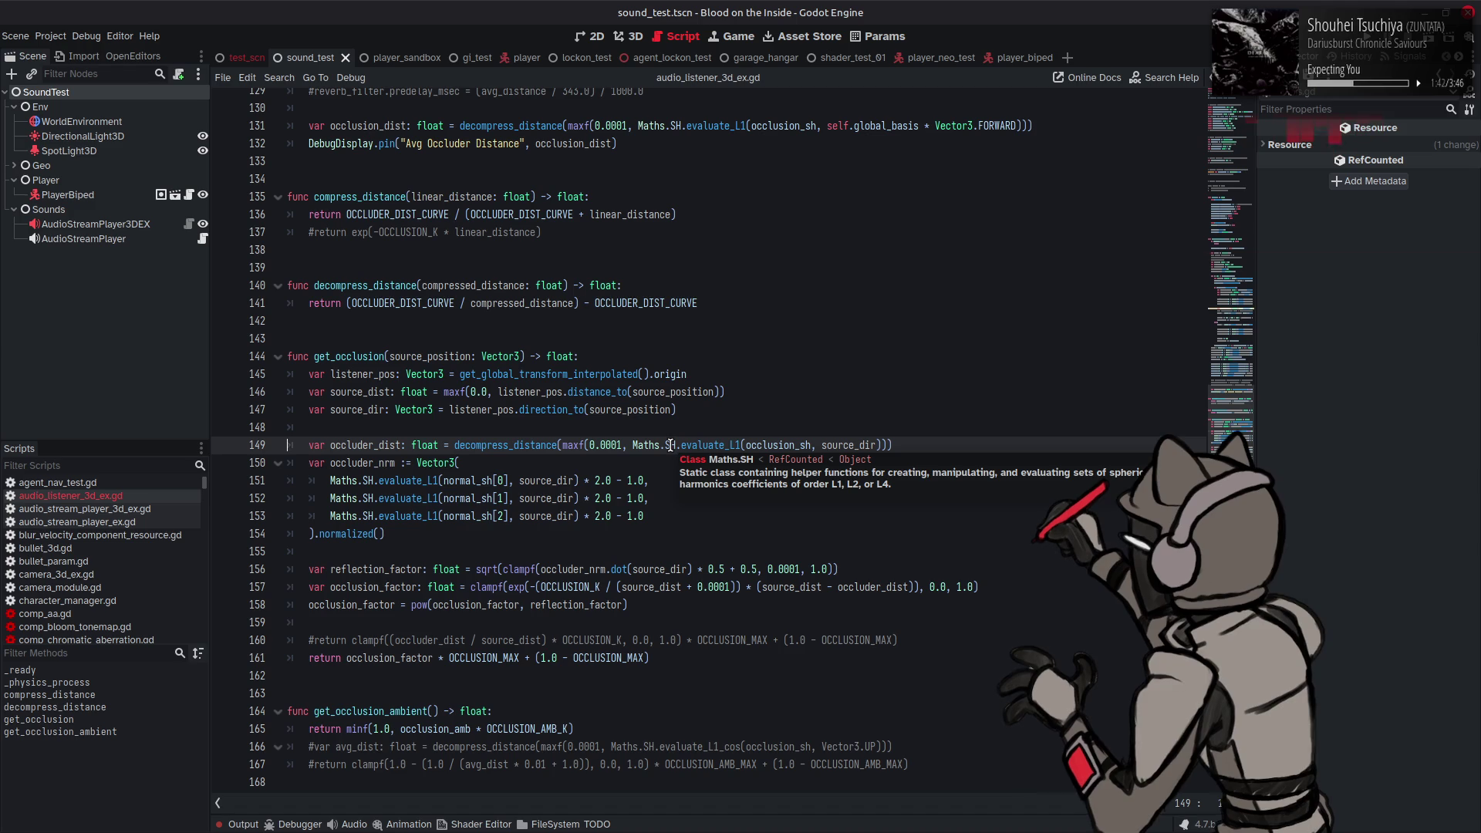
pyautogui.click(687, 551)
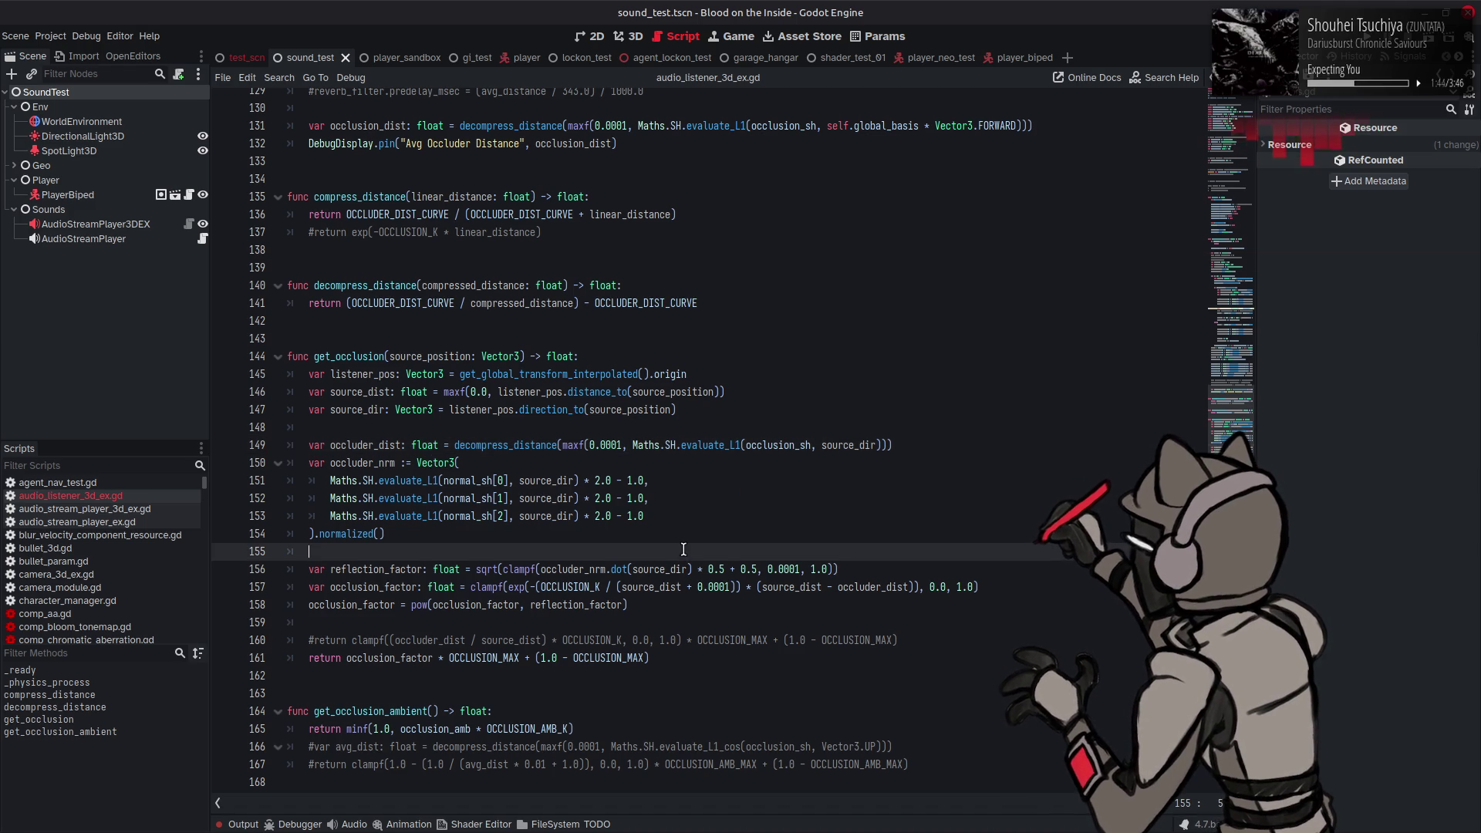
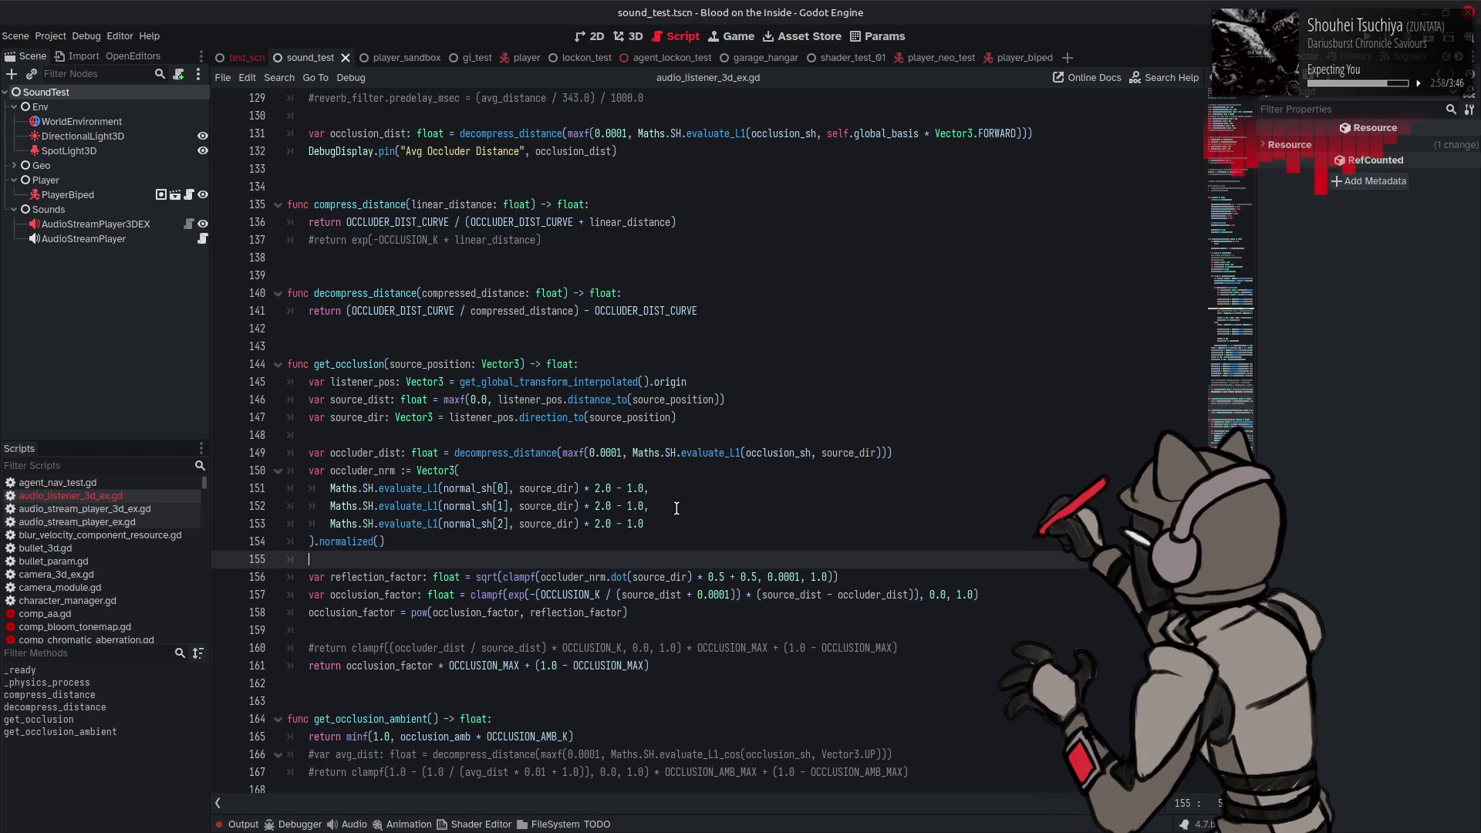
# Step: Remove sqrt from the reflection_factor expression on line 156 and save the script
pyautogui.click(676, 509)
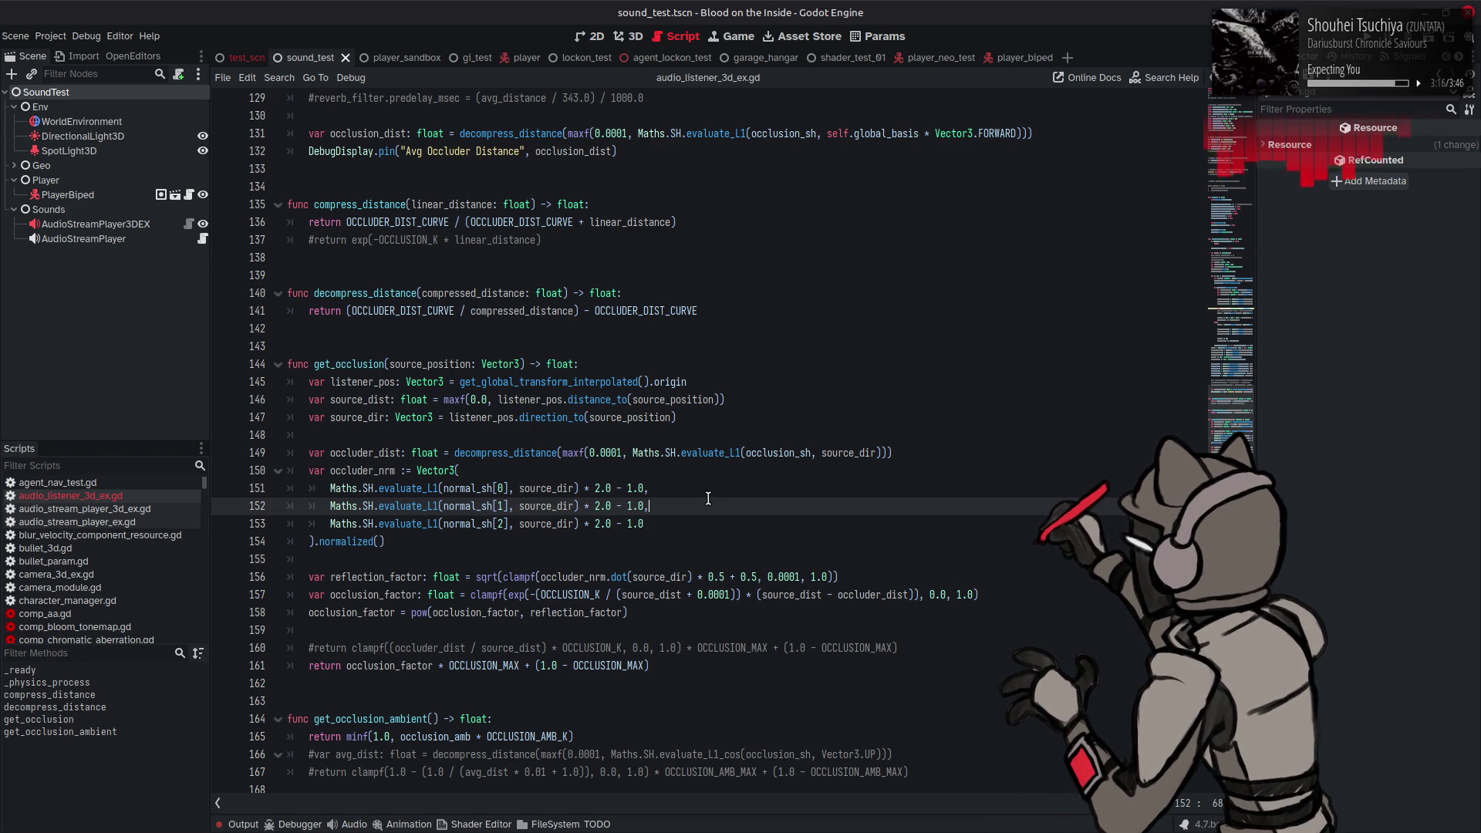
pyautogui.click(493, 506)
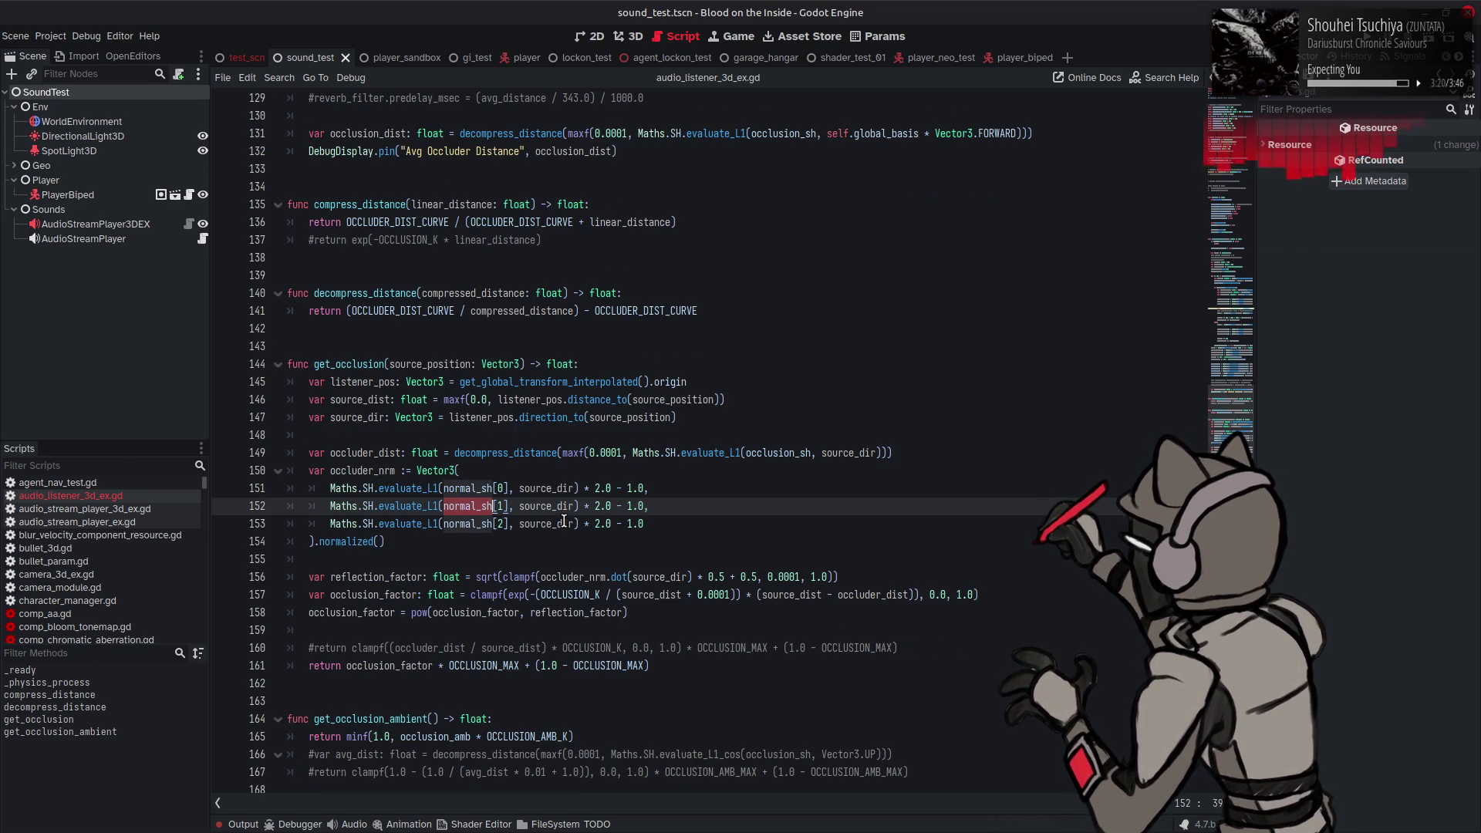
pyautogui.click(498, 577)
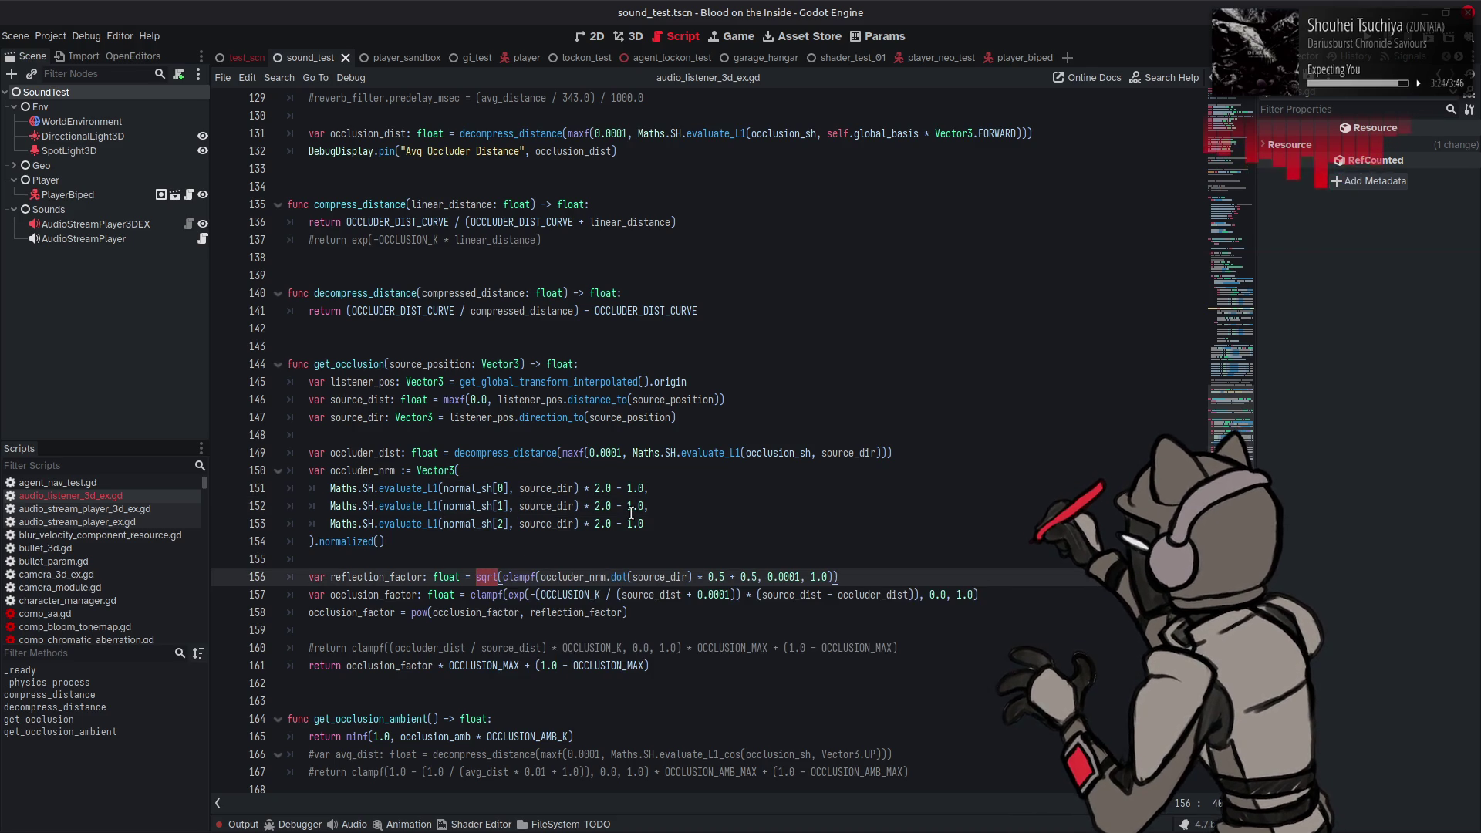
pyautogui.hotkey('ctrl', 'BackSpace')
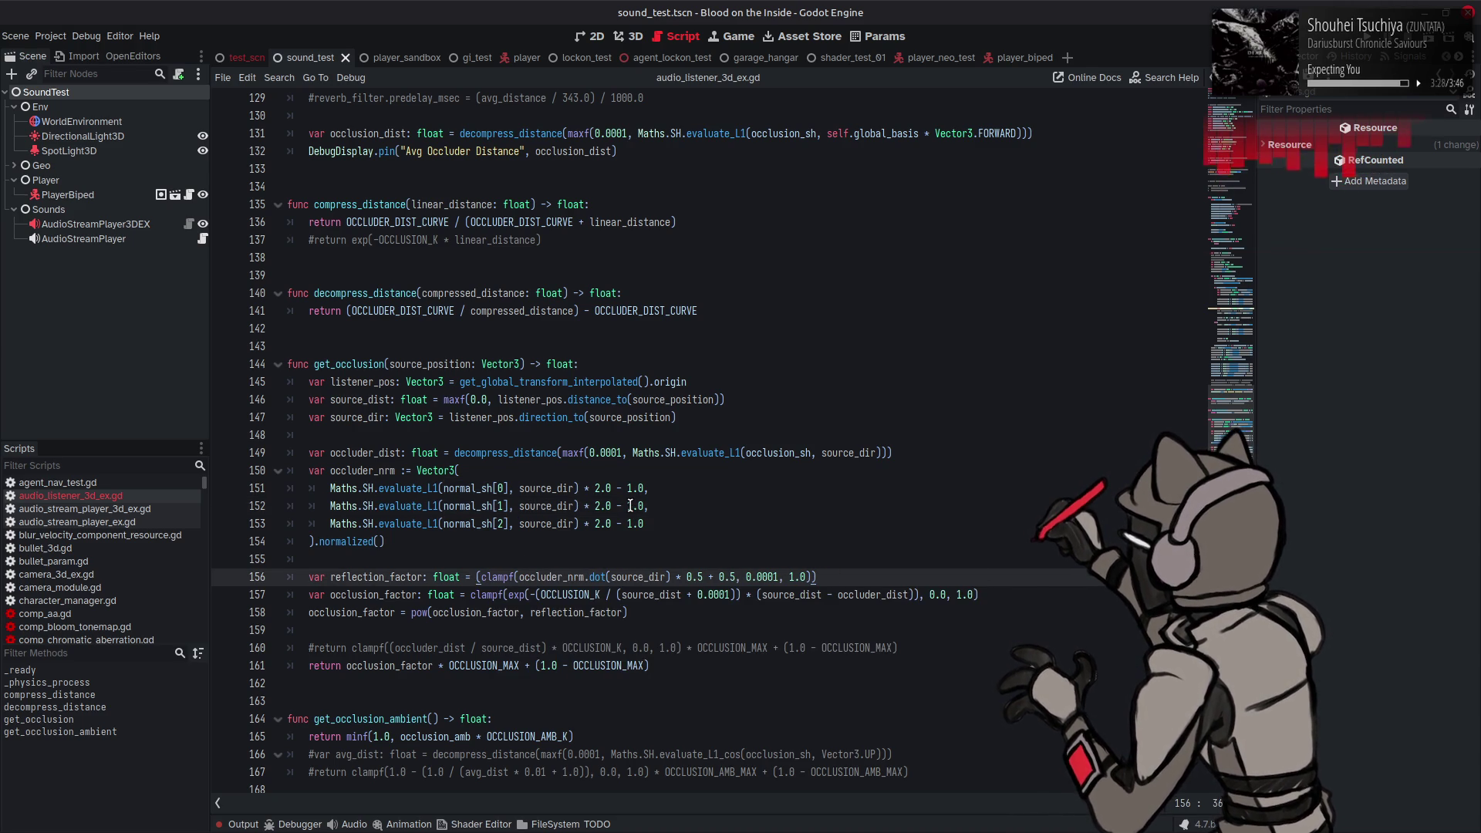
pyautogui.hotkey('ctrl', 's')
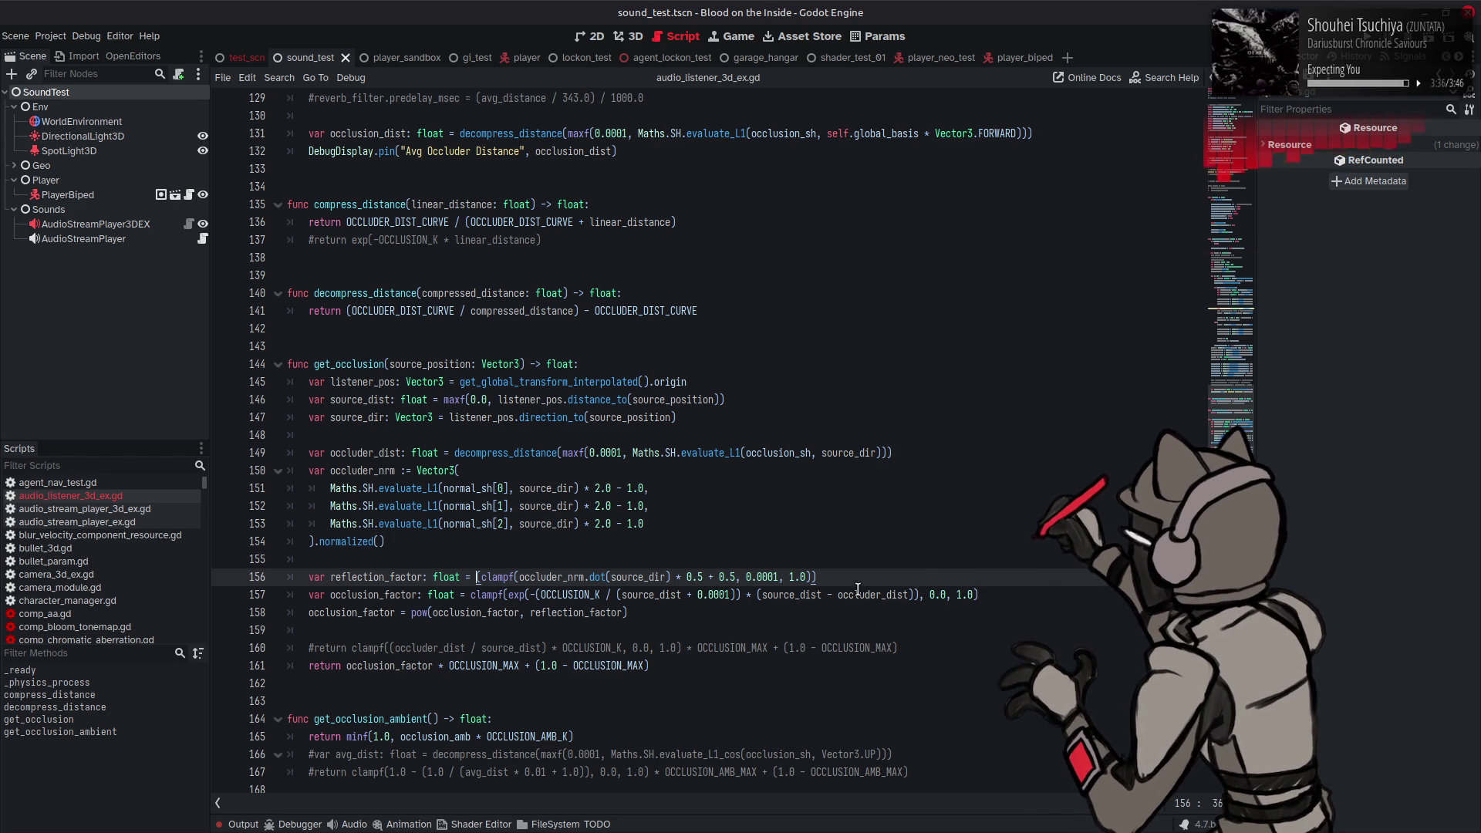
# Step: Run the sound_test scene with F6 to test the occlusion change
pyautogui.click(944, 595)
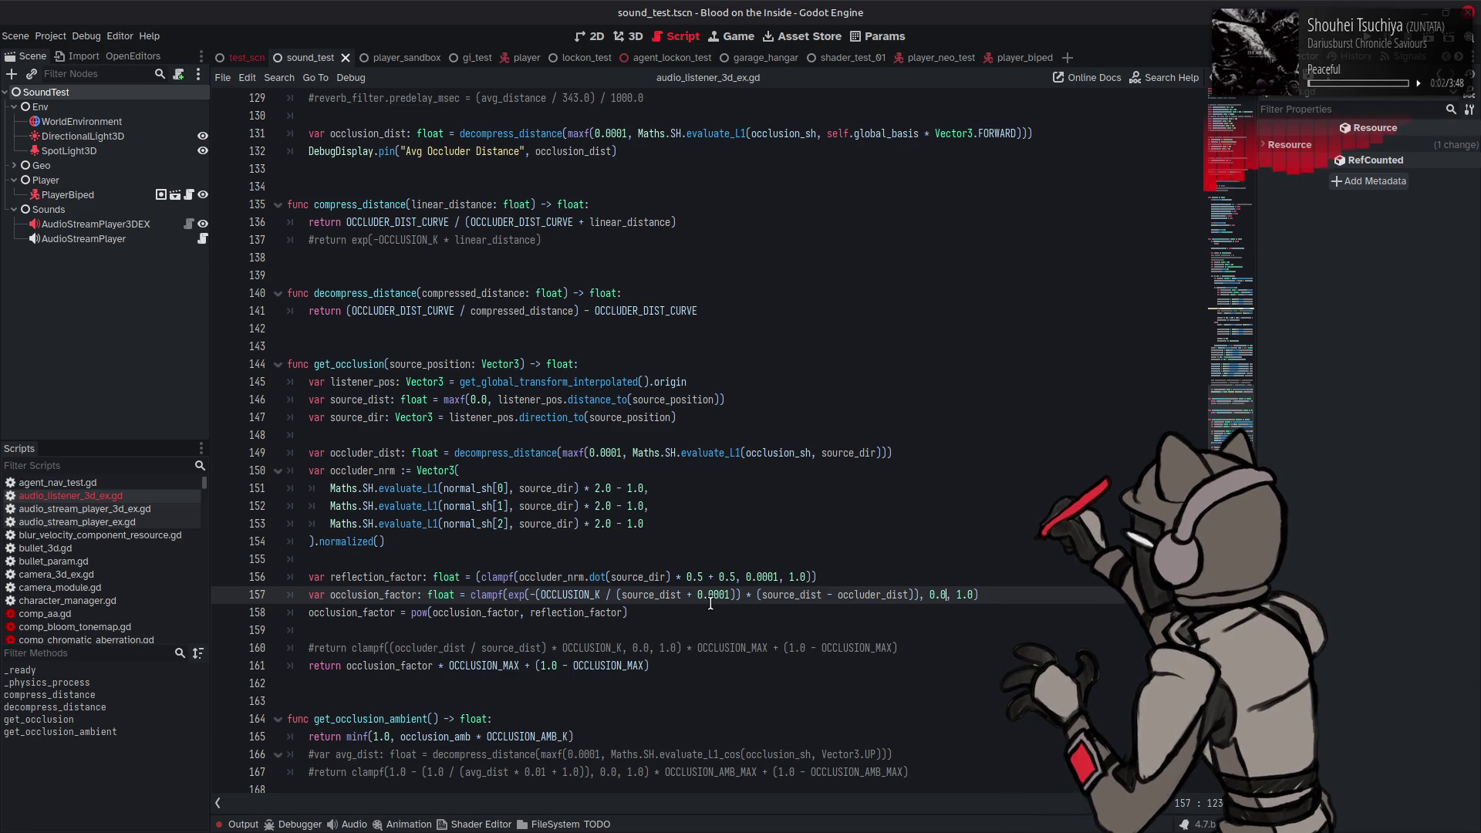
pyautogui.click(684, 601)
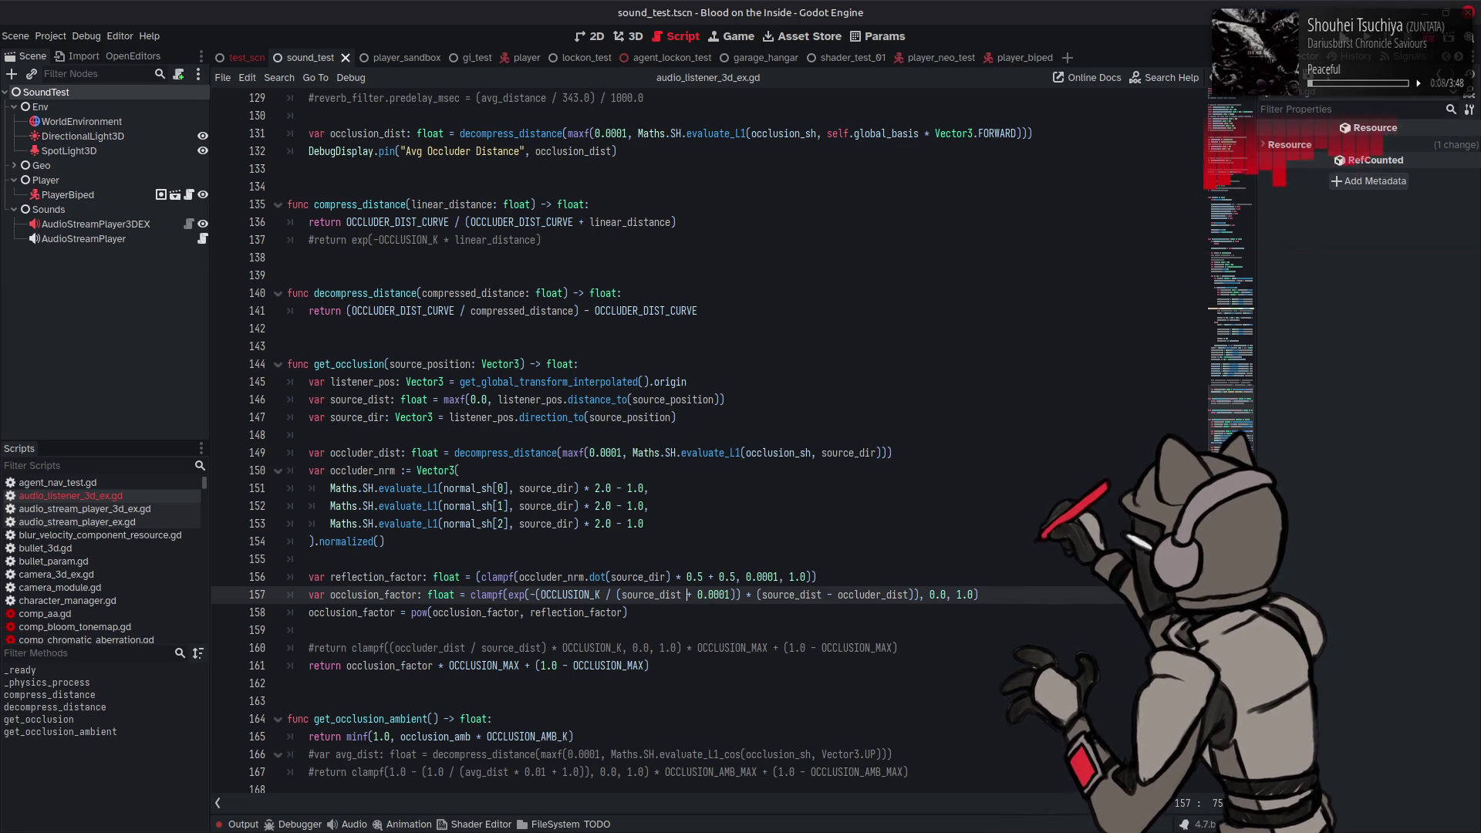
pyautogui.press('F6')
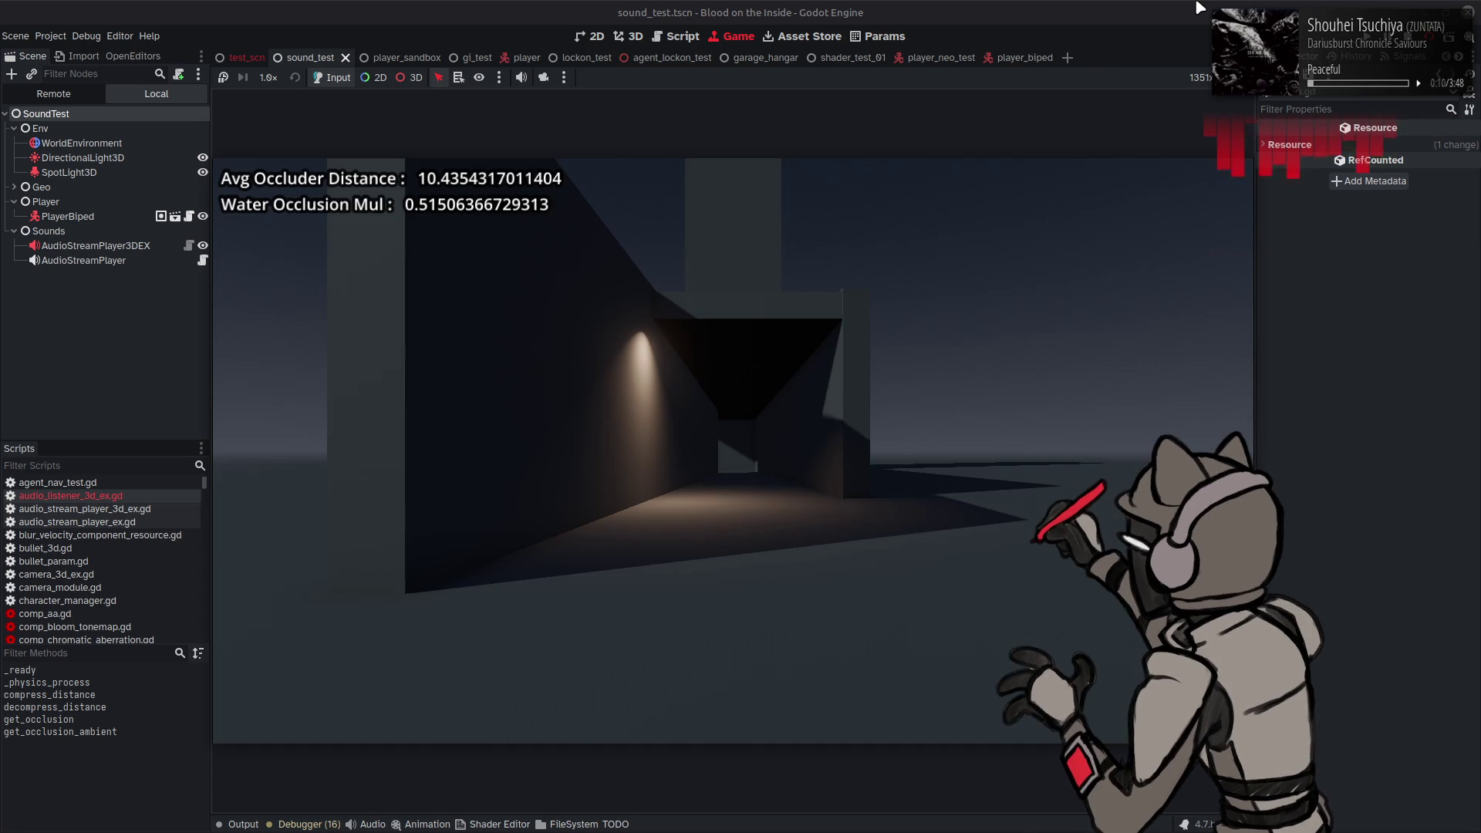
pyautogui.press('a')
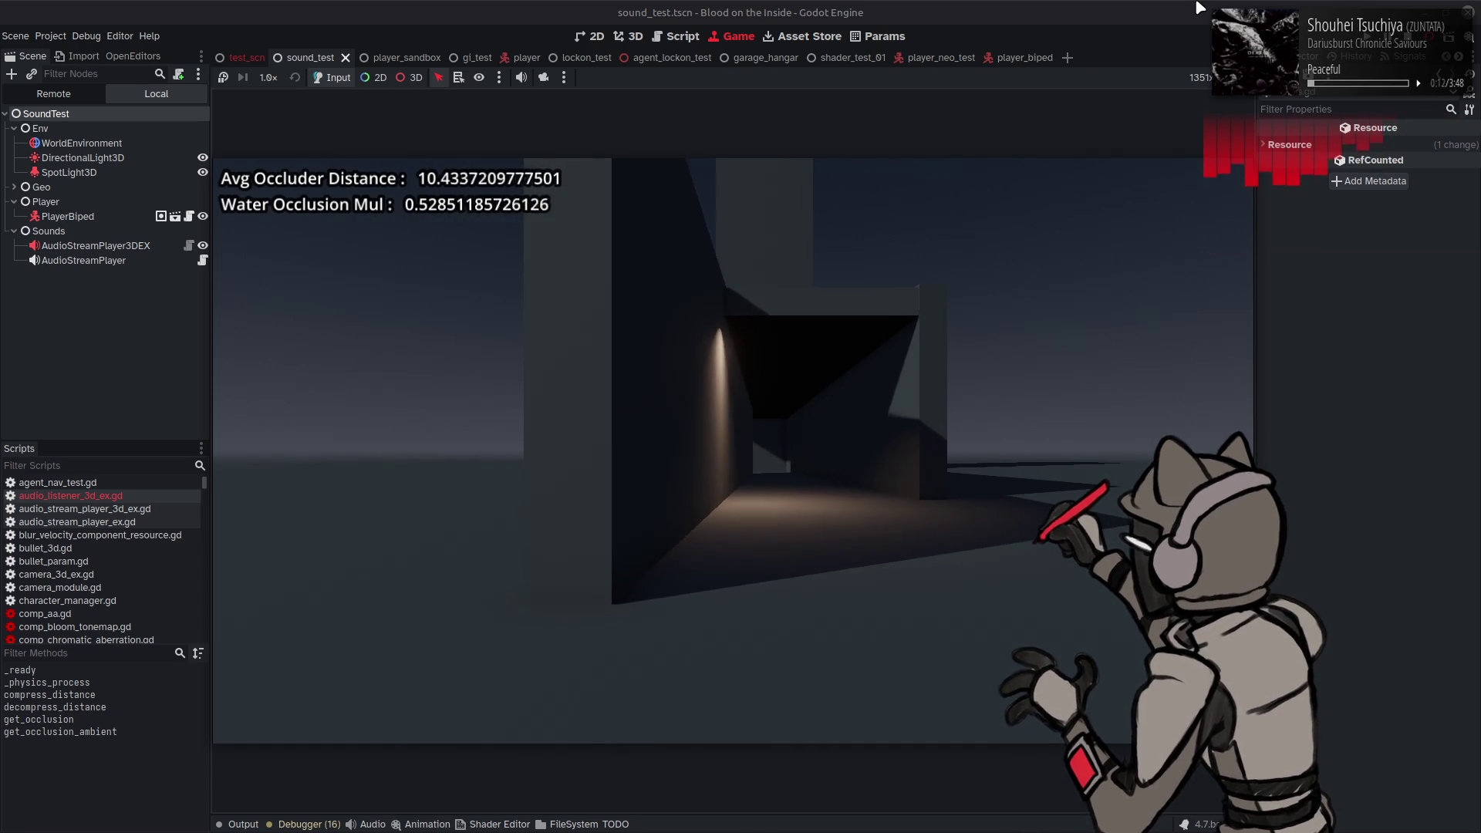
pyautogui.press('a')
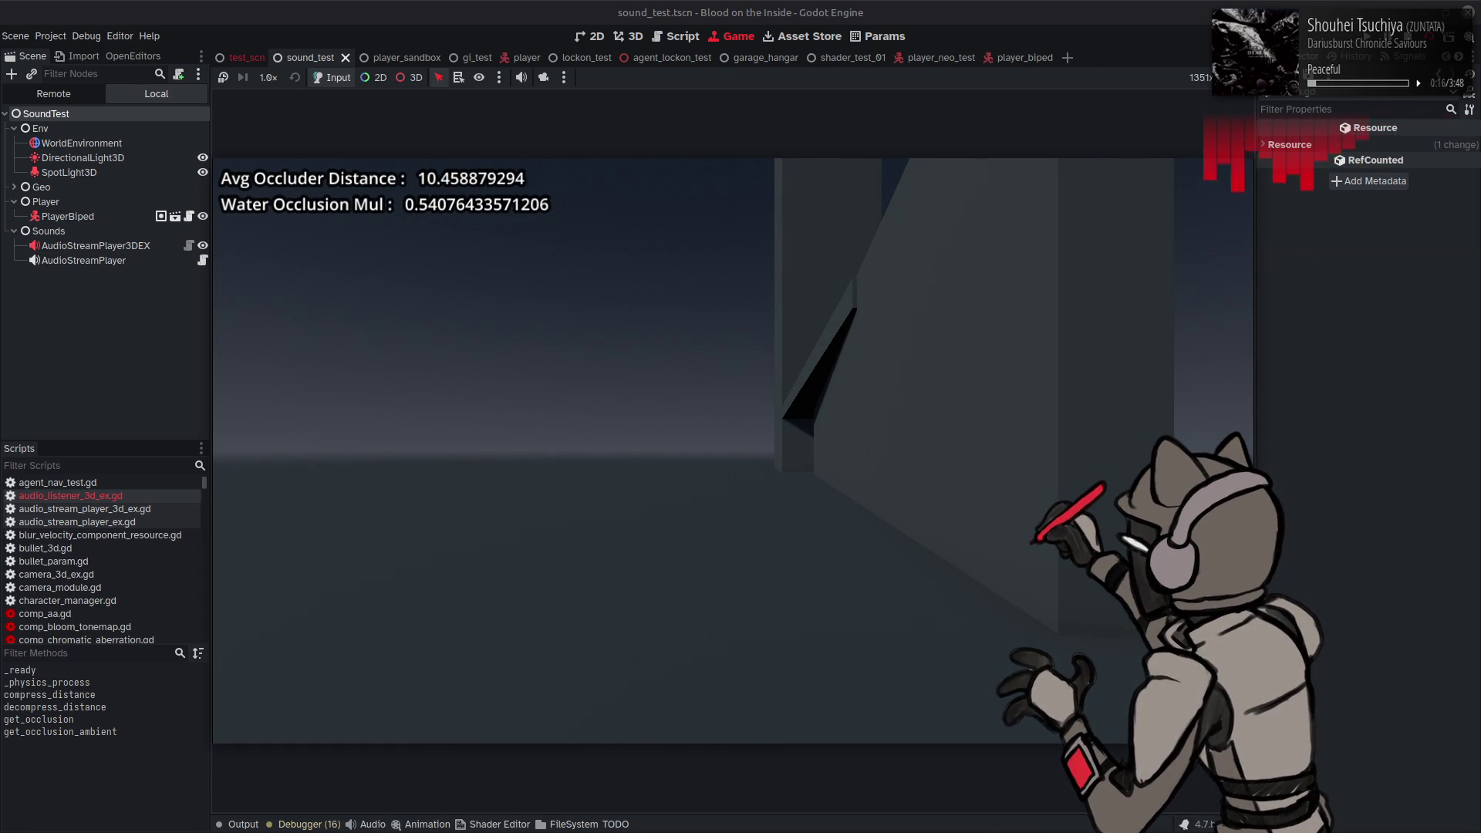
pyautogui.press('F8')
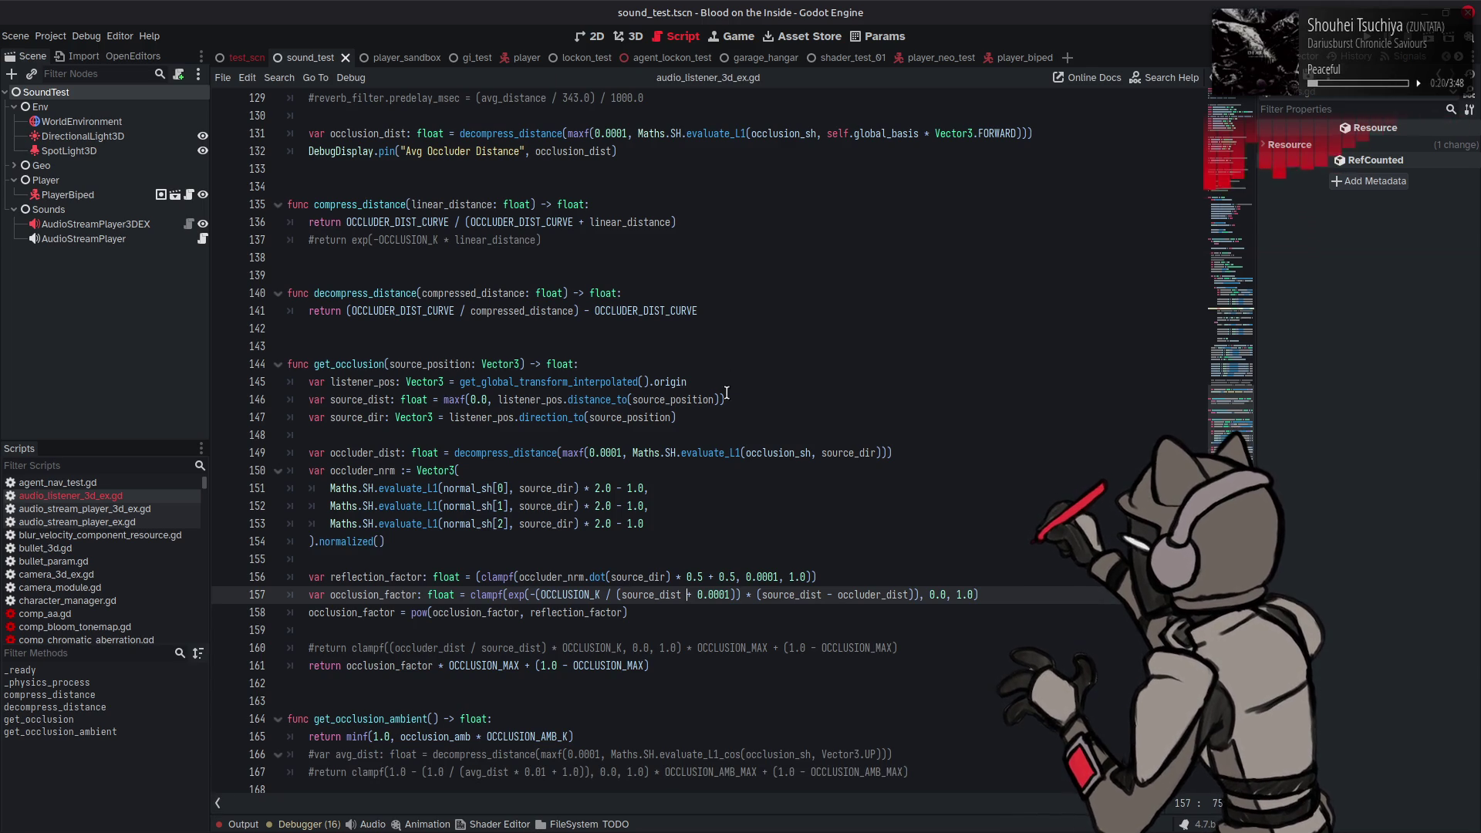
# Step: Replace (4.0 * PI) with 1.0 in the normal_sh scale_L1 lines 114–116 and save
pyautogui.scroll(12, 572, 579)
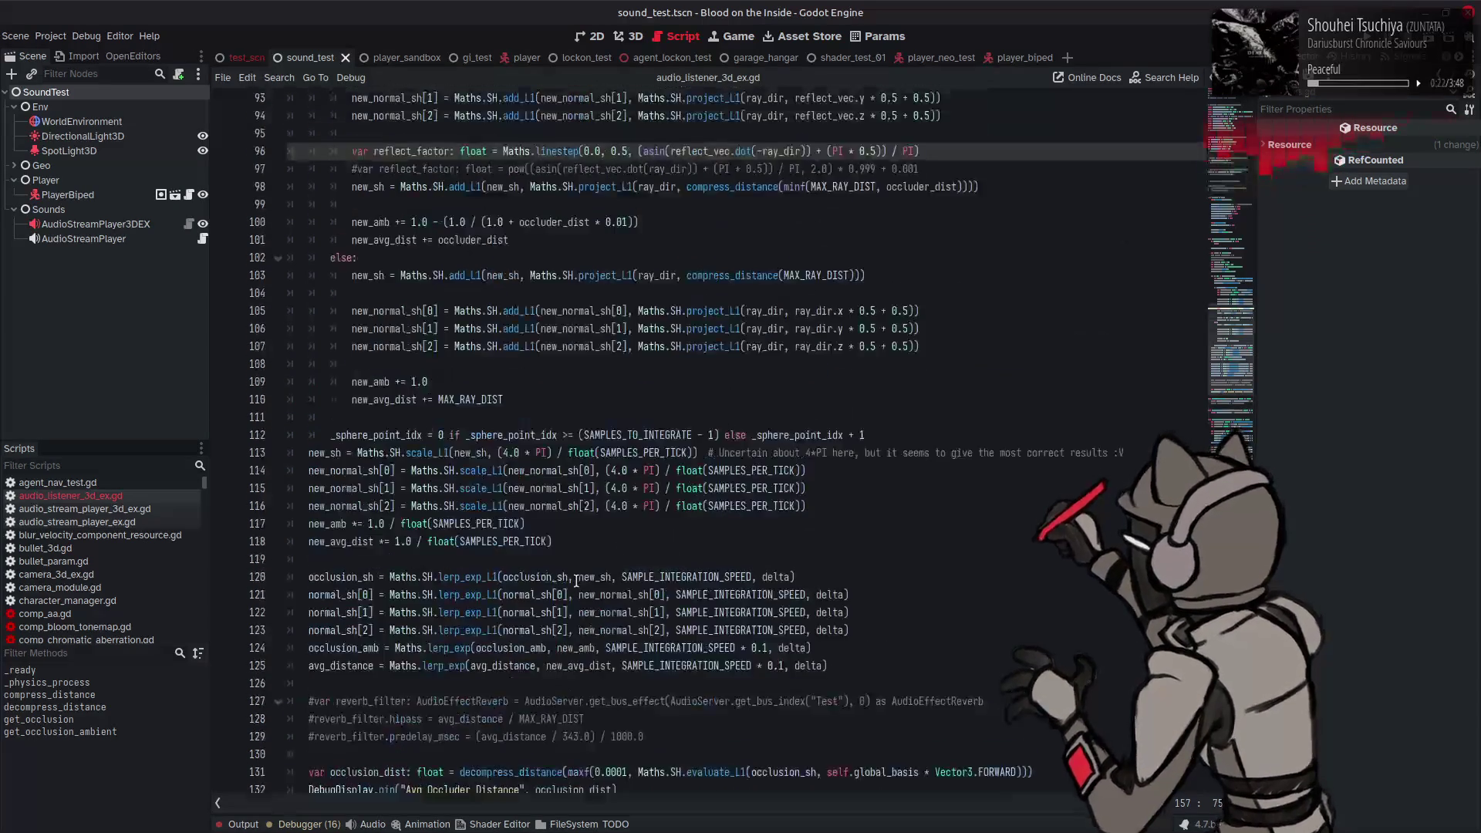
pyautogui.moveTo(611, 471); pyautogui.dragTo(654, 471)
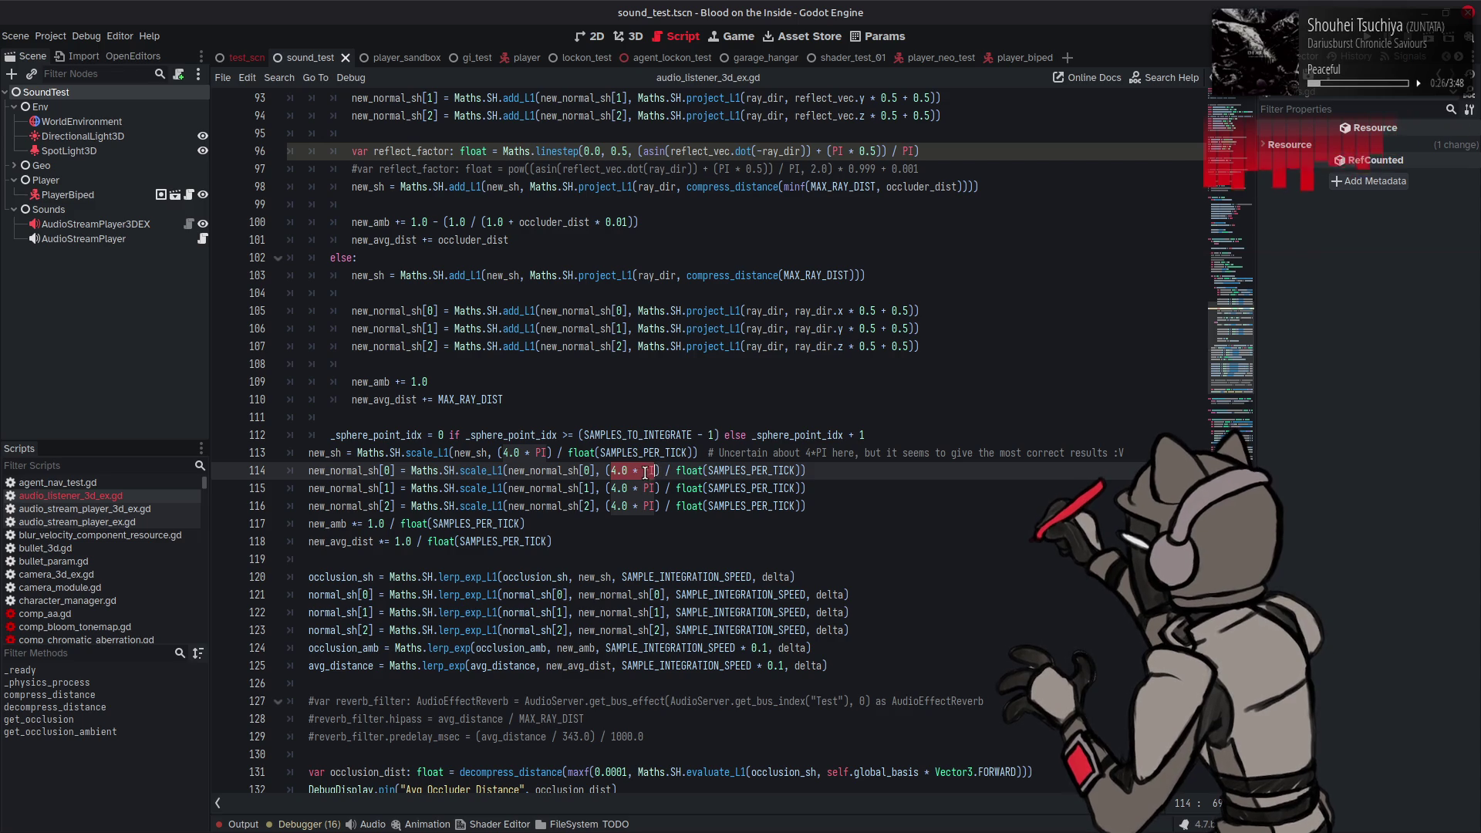
pyautogui.moveTo(606, 470); pyautogui.dragTo(659, 471)
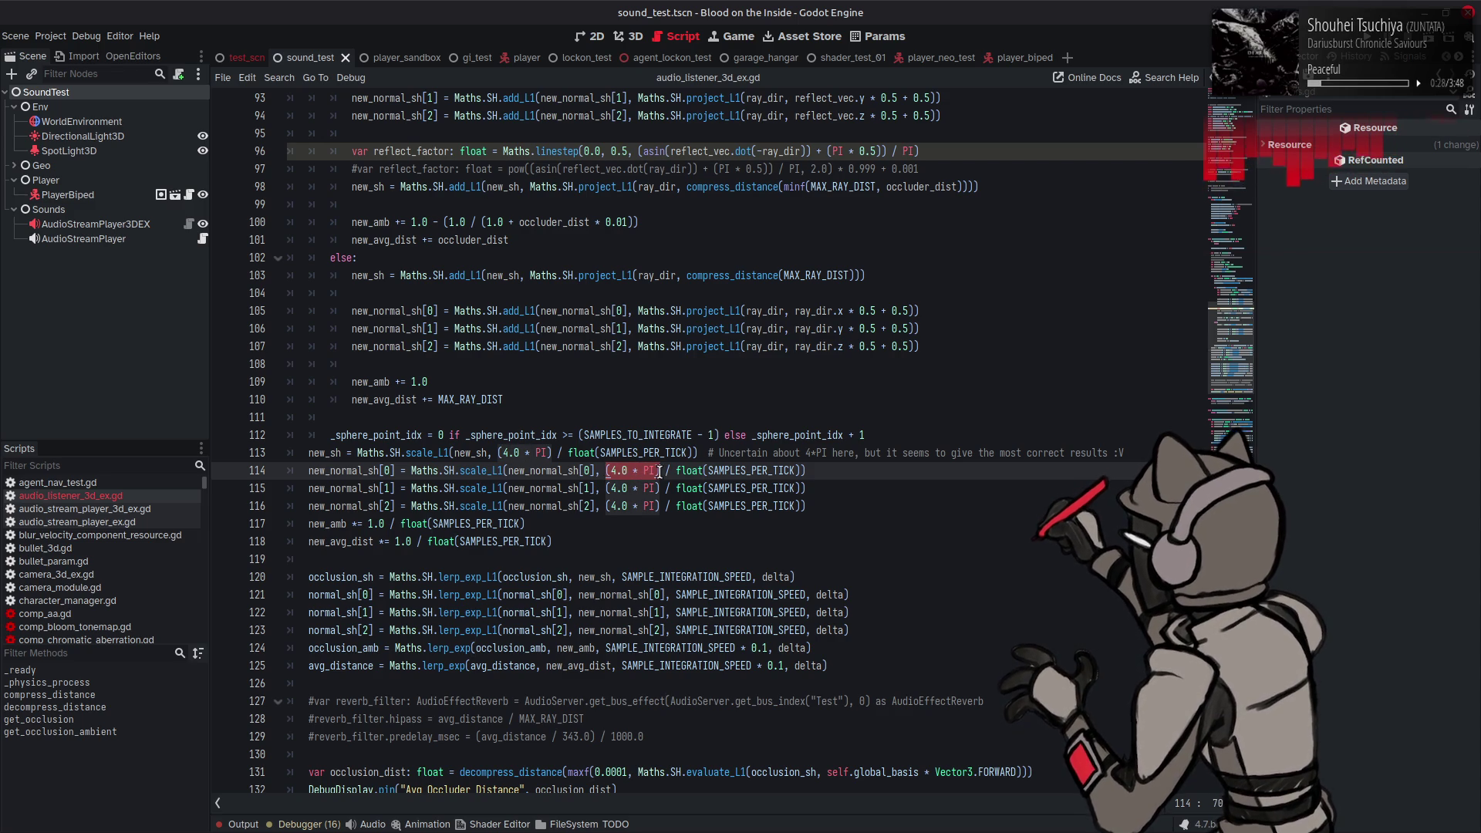
pyautogui.write('1.0')
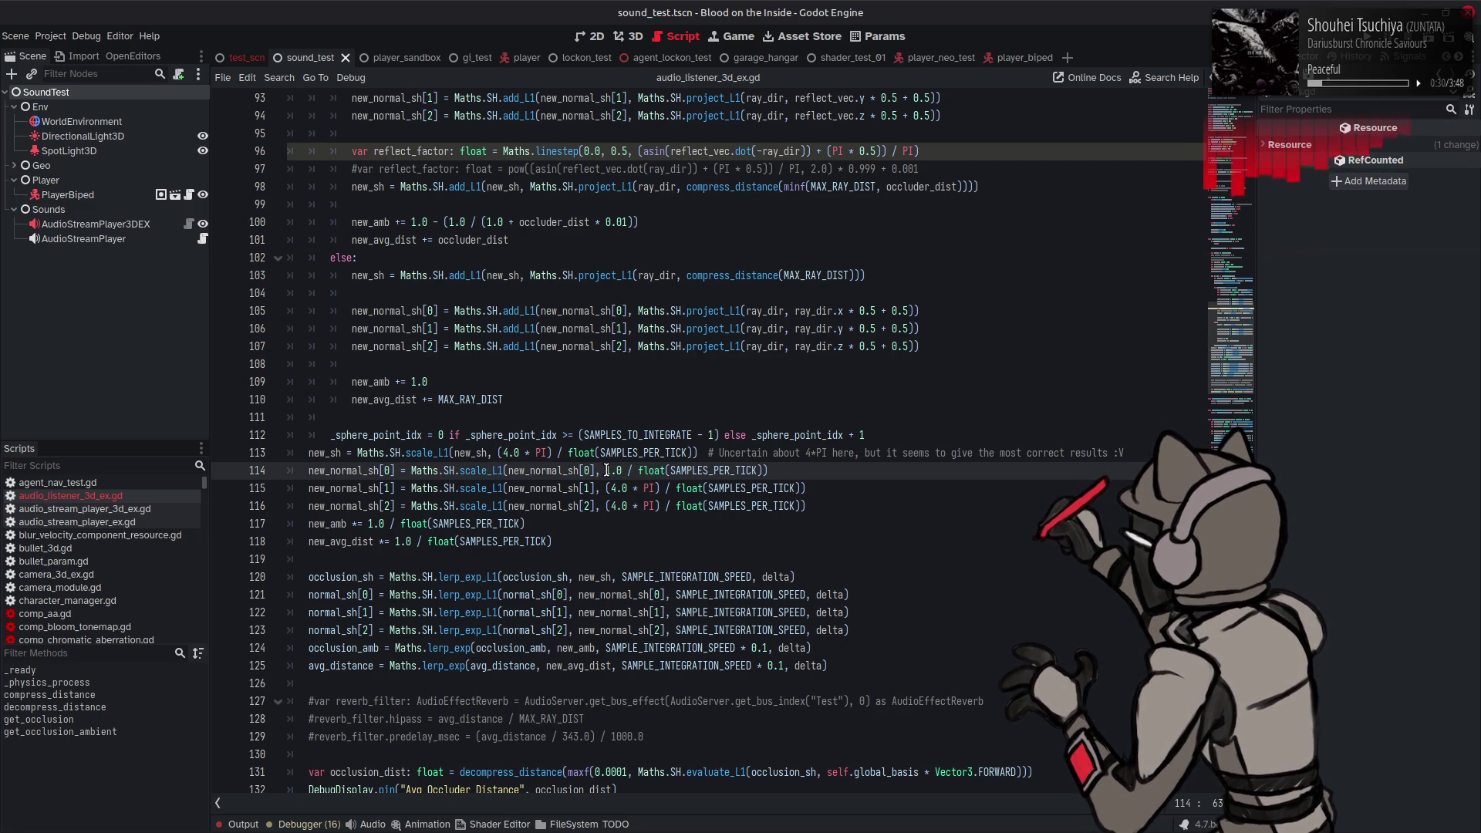
pyautogui.moveTo(607, 488)
pyautogui.mouseDown()
pyautogui.moveTo(654, 489)
pyautogui.moveTo(606, 506)
pyautogui.mouseUp()
pyautogui.write('1.0')
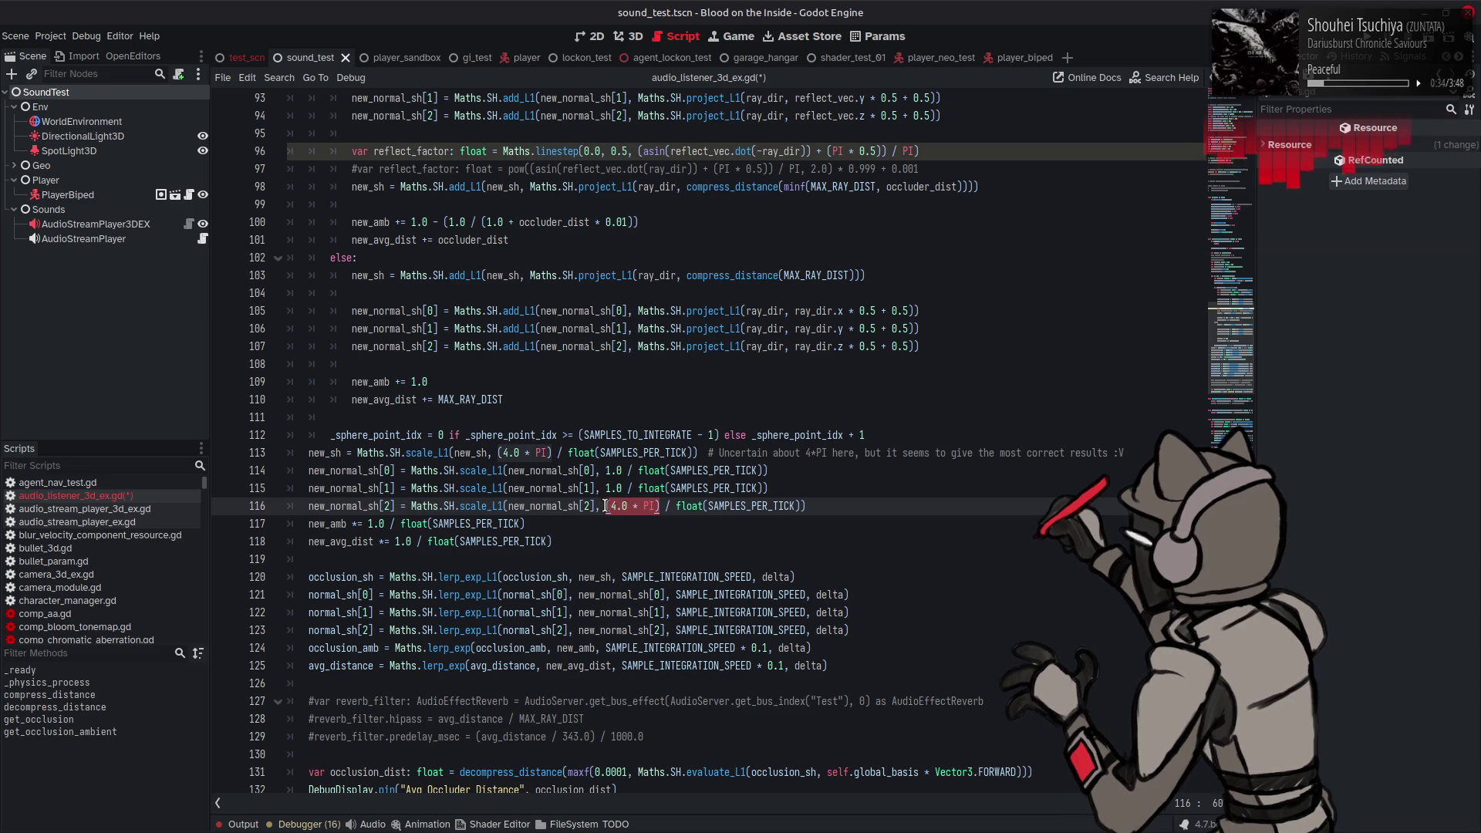
pyautogui.write('1.0')
pyautogui.hotkey('ctrl', 's')
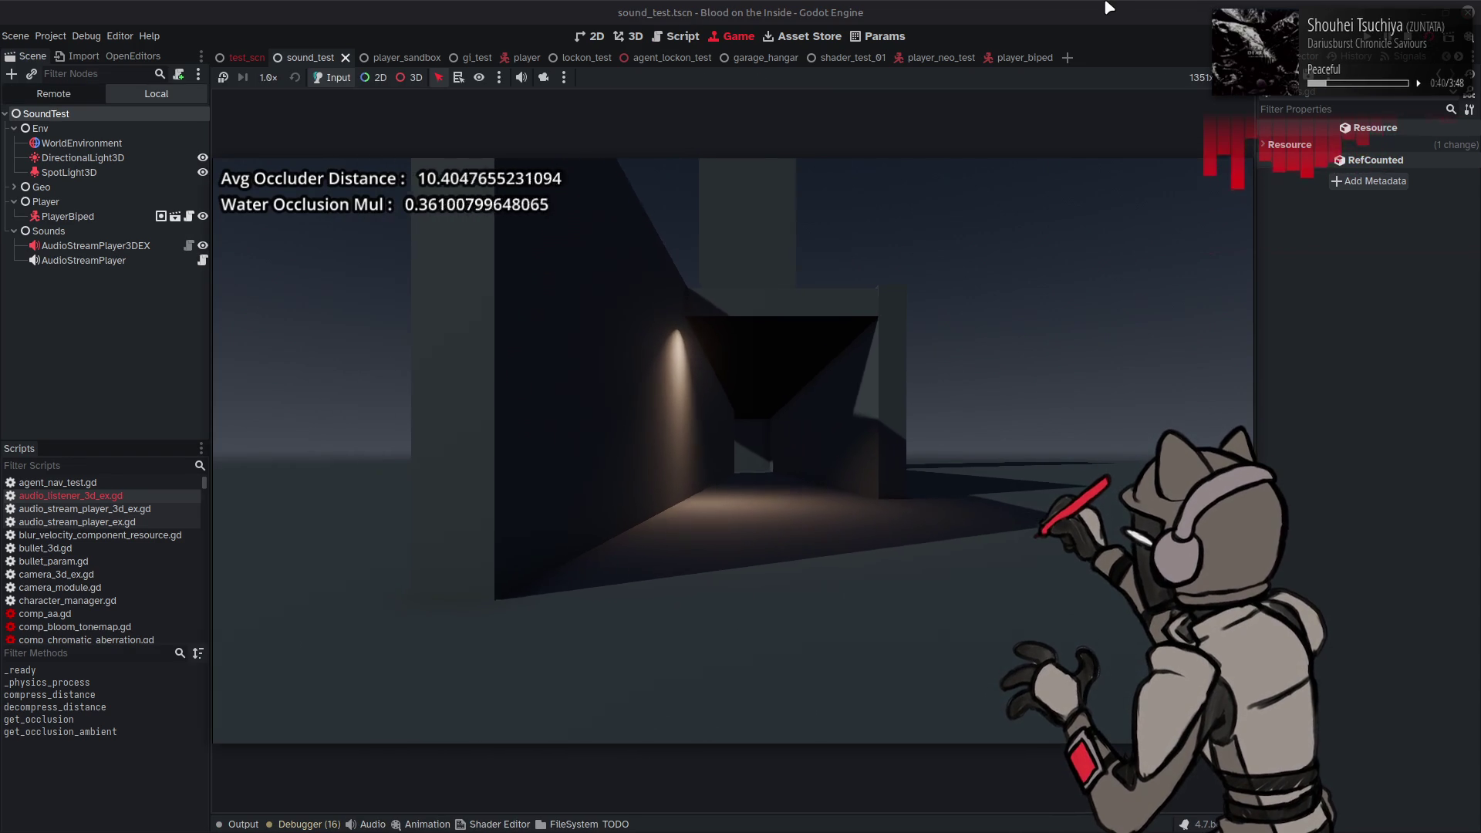
# Step: Move the game camera left, then stop the test run to return to the script
pyautogui.press('a')
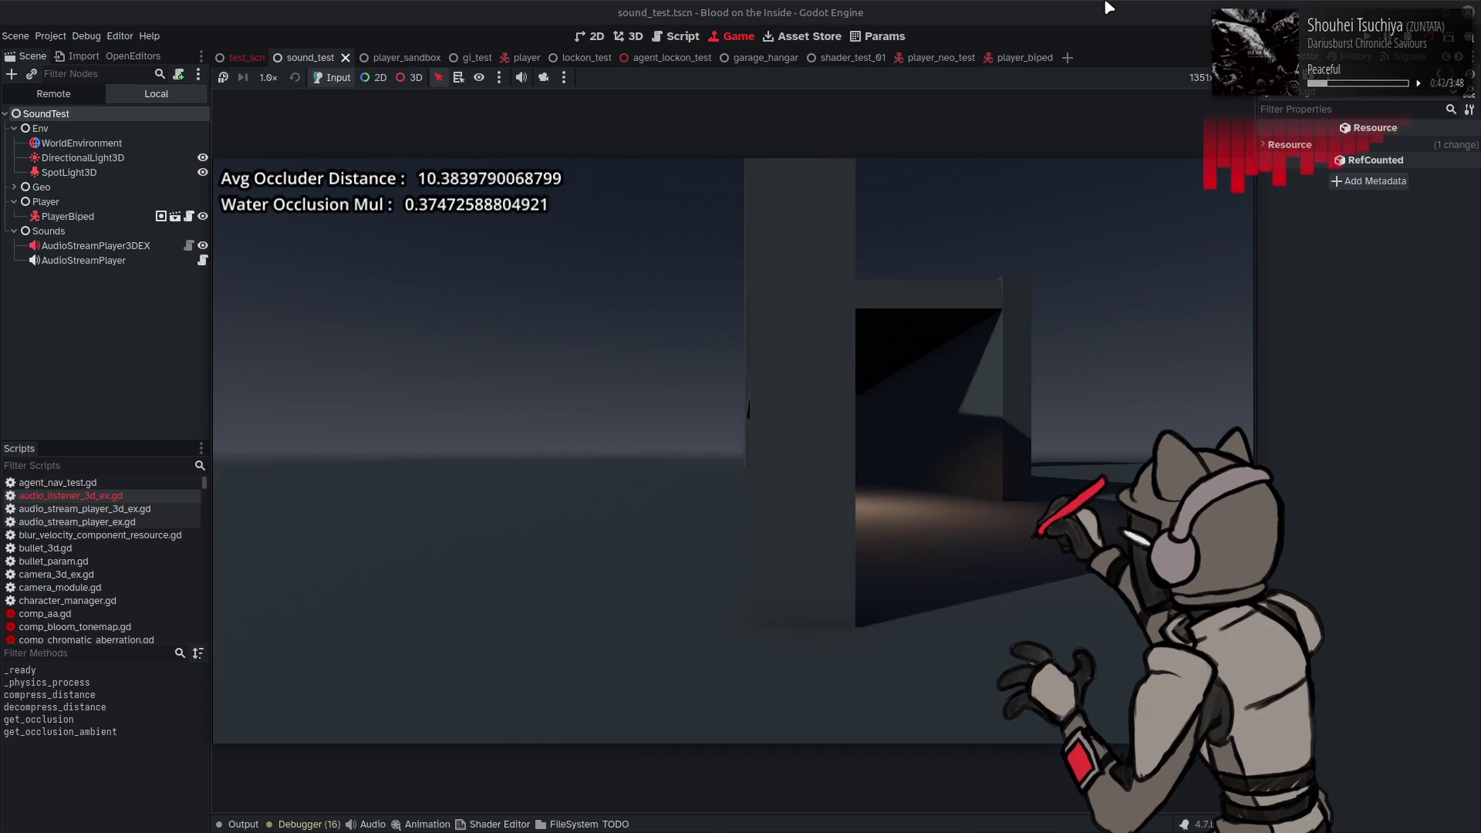
pyautogui.press('a')
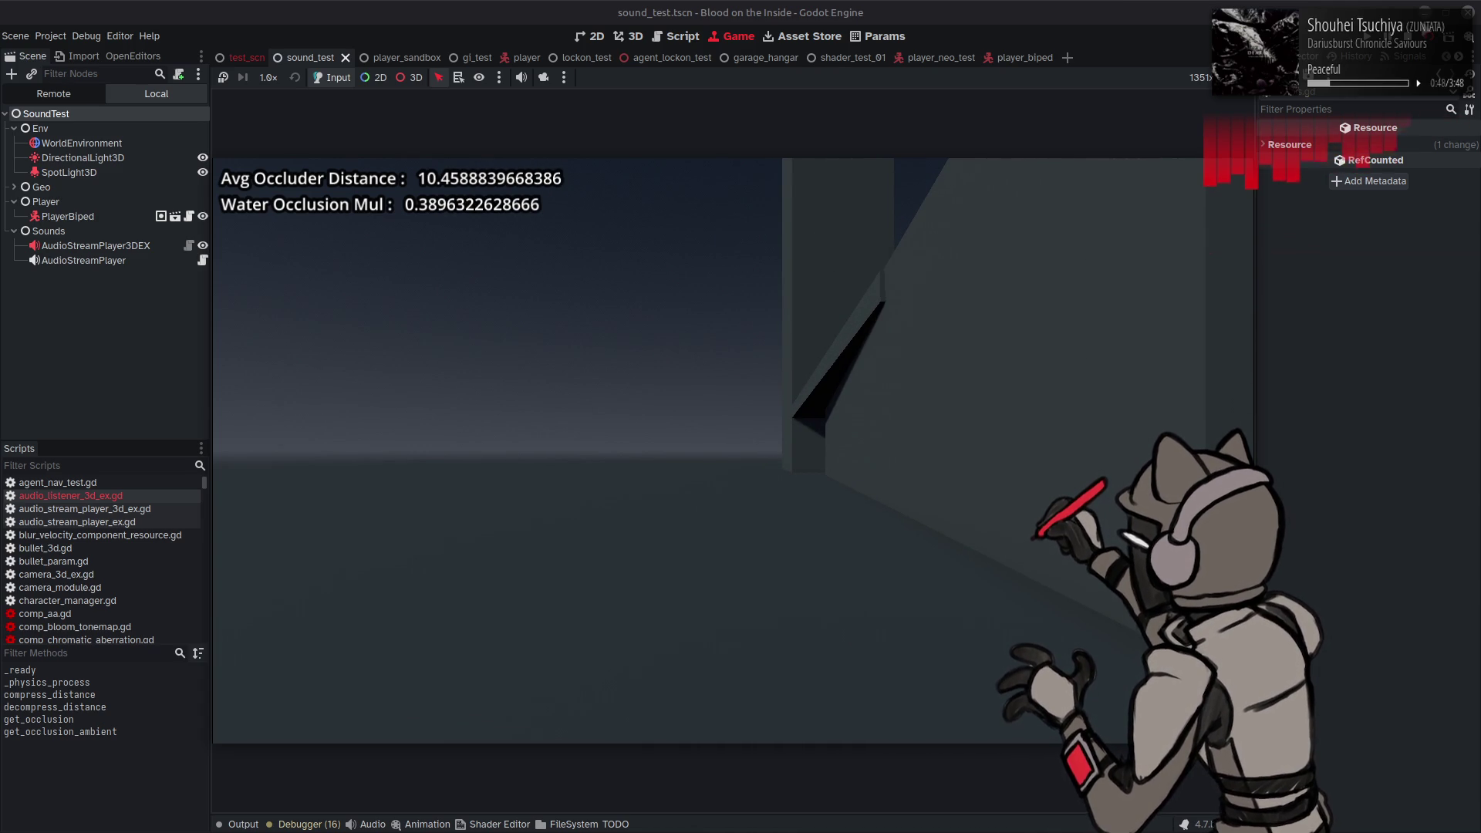
pyautogui.click(1414, 40)
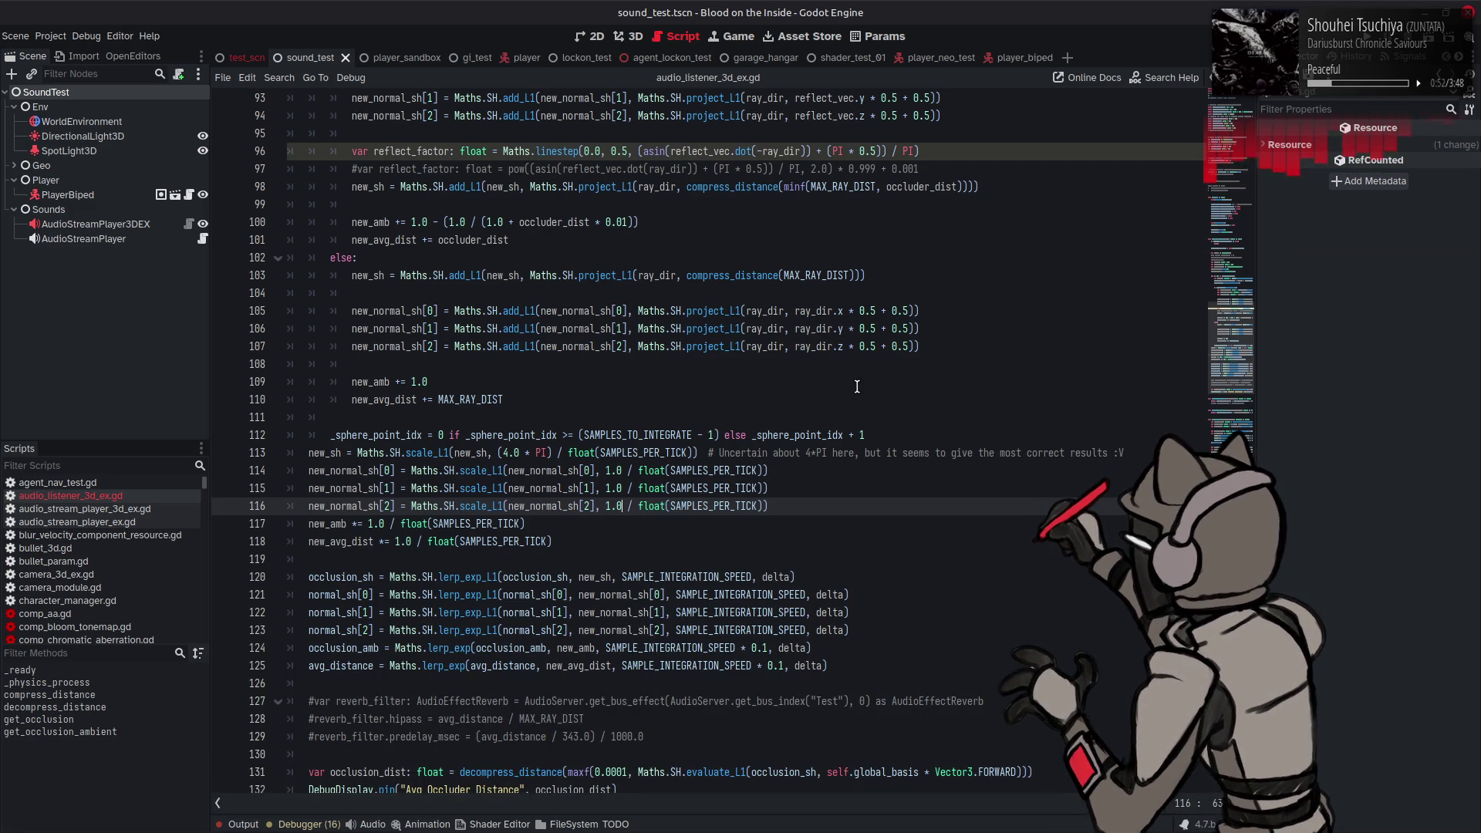
# Step: Use Lookup Symbol on SH in Maths.SH on line 116 to jump to its definition
pyautogui.scroll(4, 686, 480)
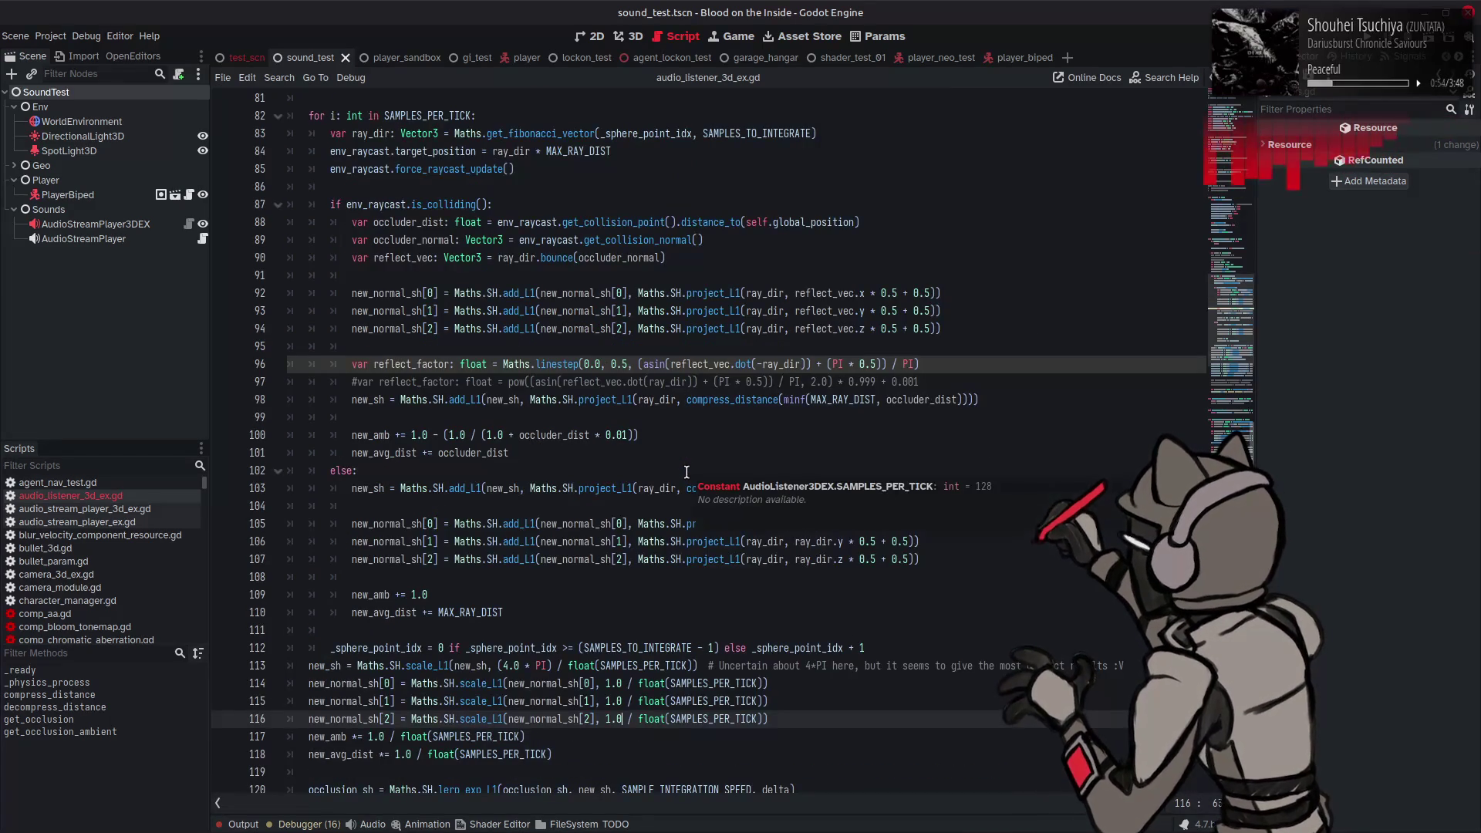
pyautogui.scroll(-5, 687, 471)
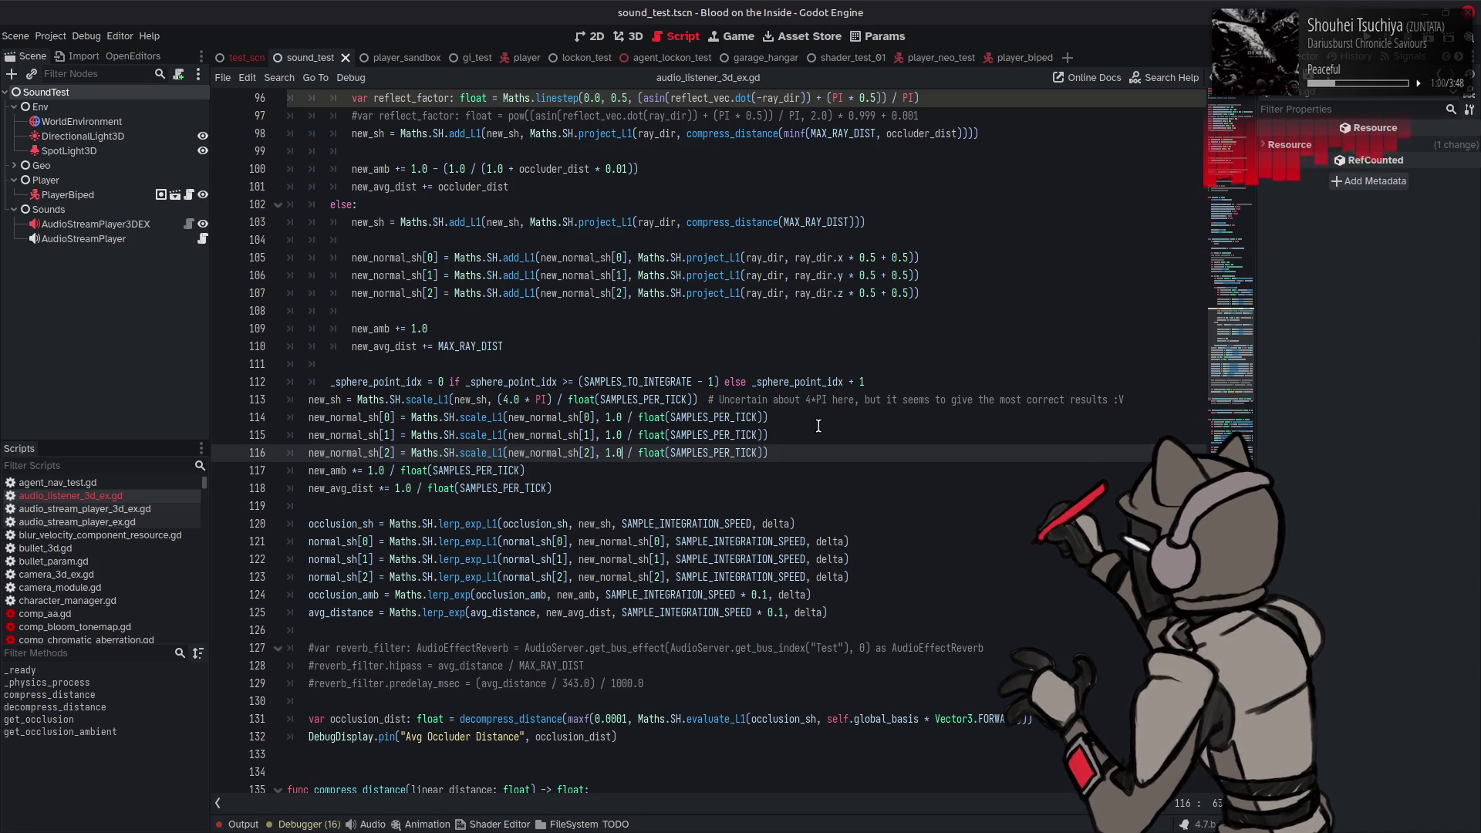
pyautogui.scroll(4, 818, 426)
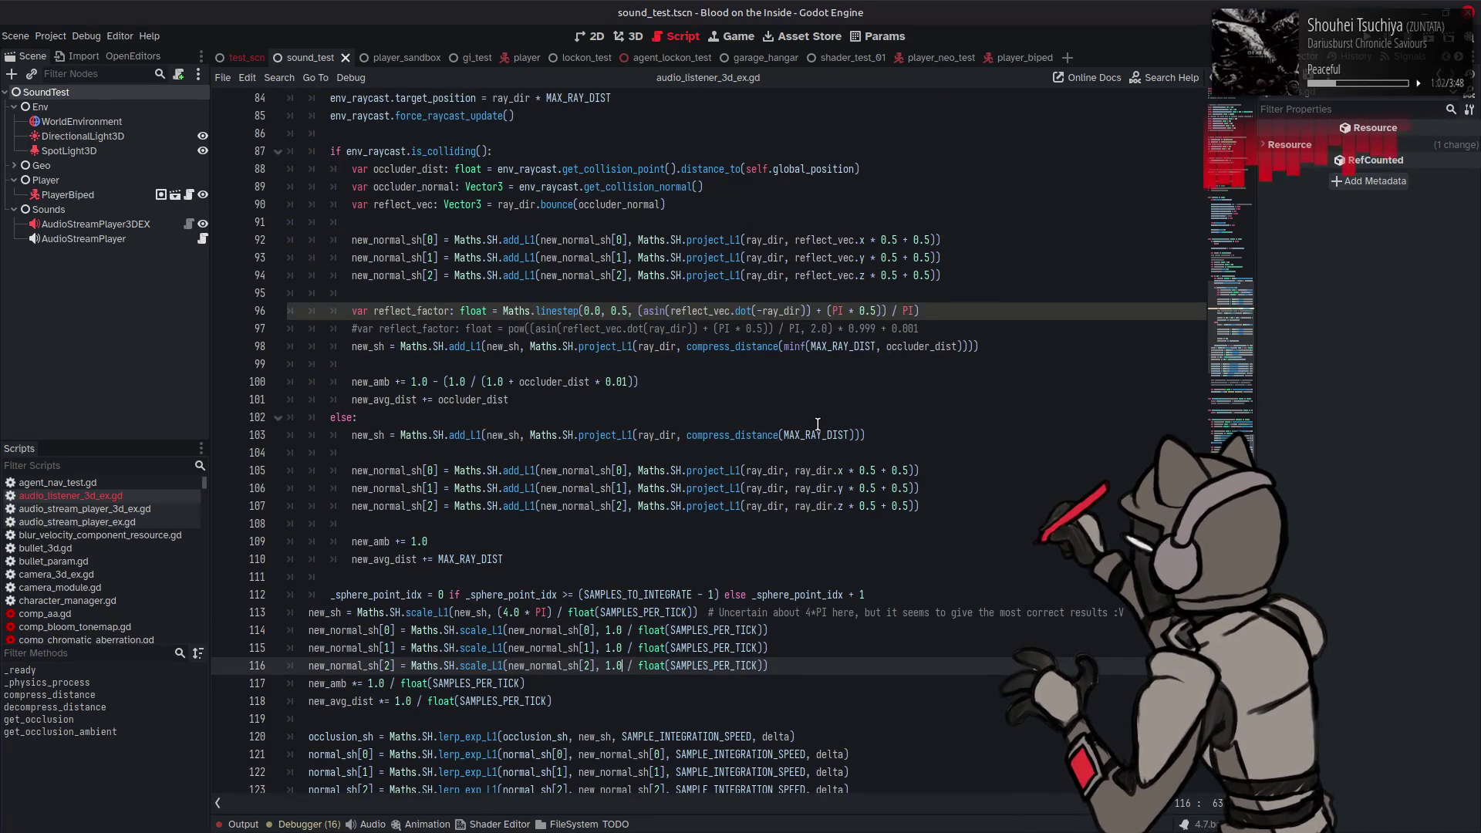
pyautogui.scroll(-2, 818, 425)
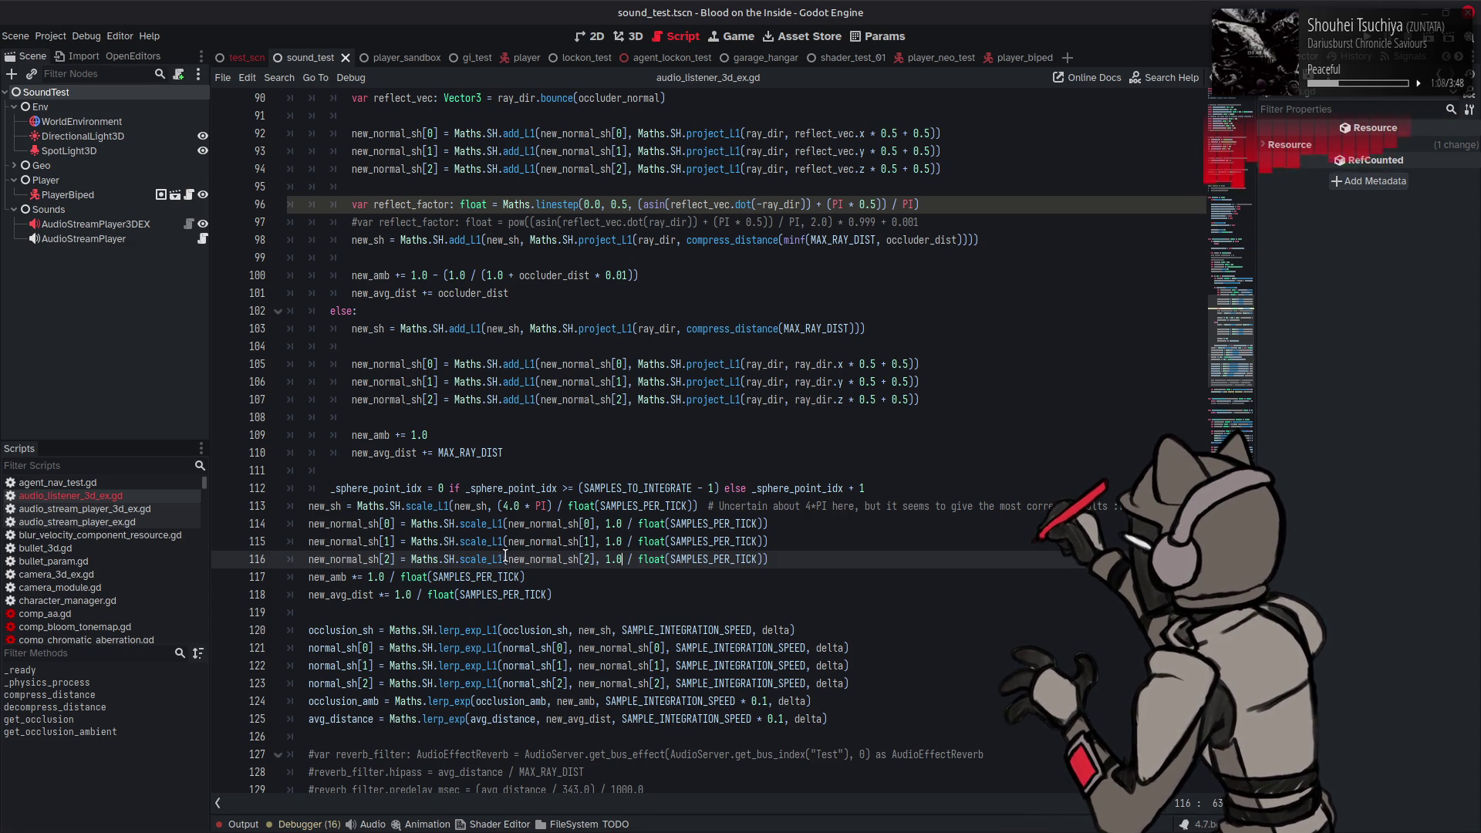
pyautogui.click(448, 560)
pyautogui.rightClick(447, 560)
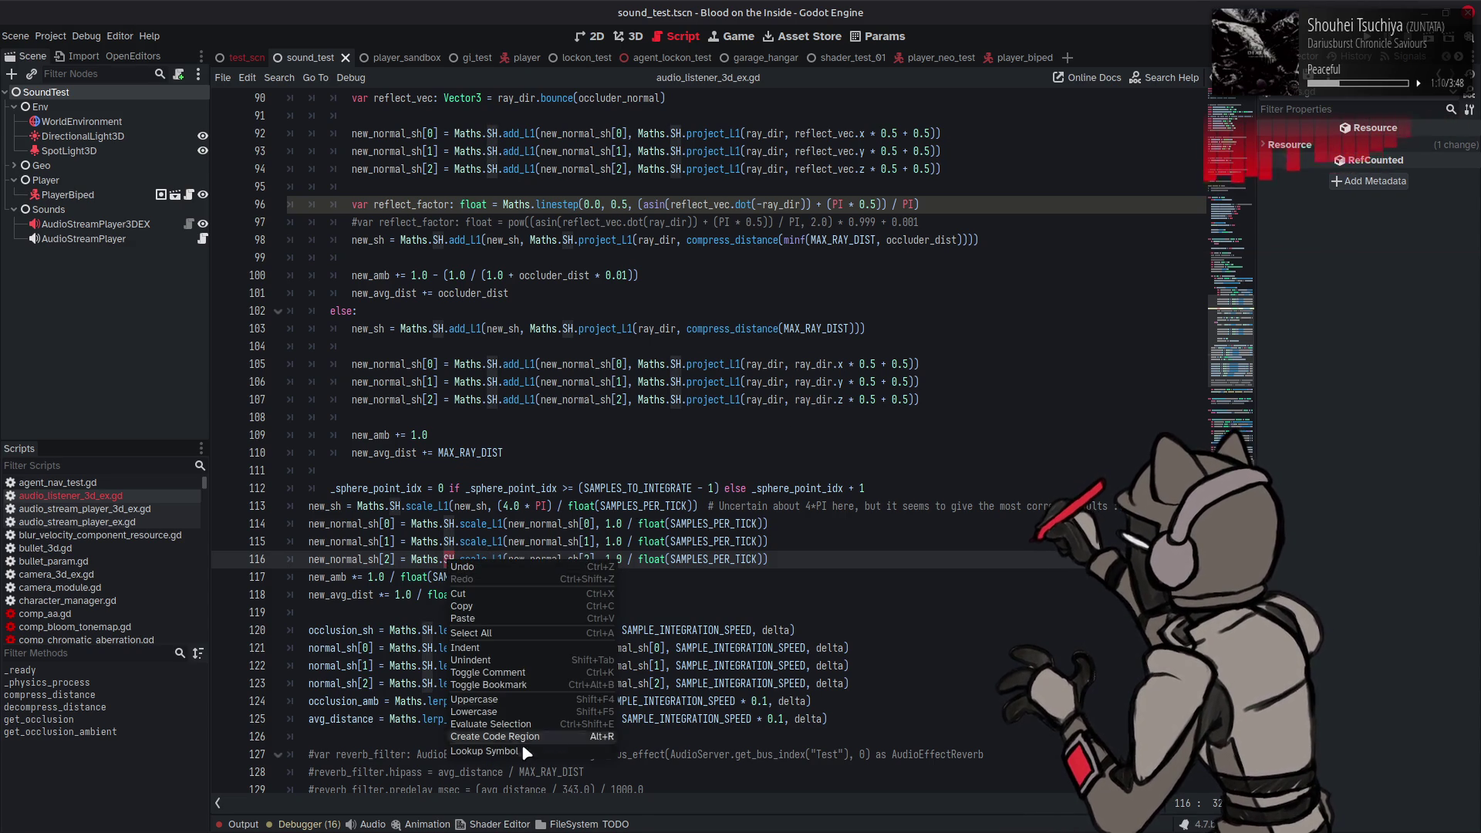
pyautogui.click(493, 747)
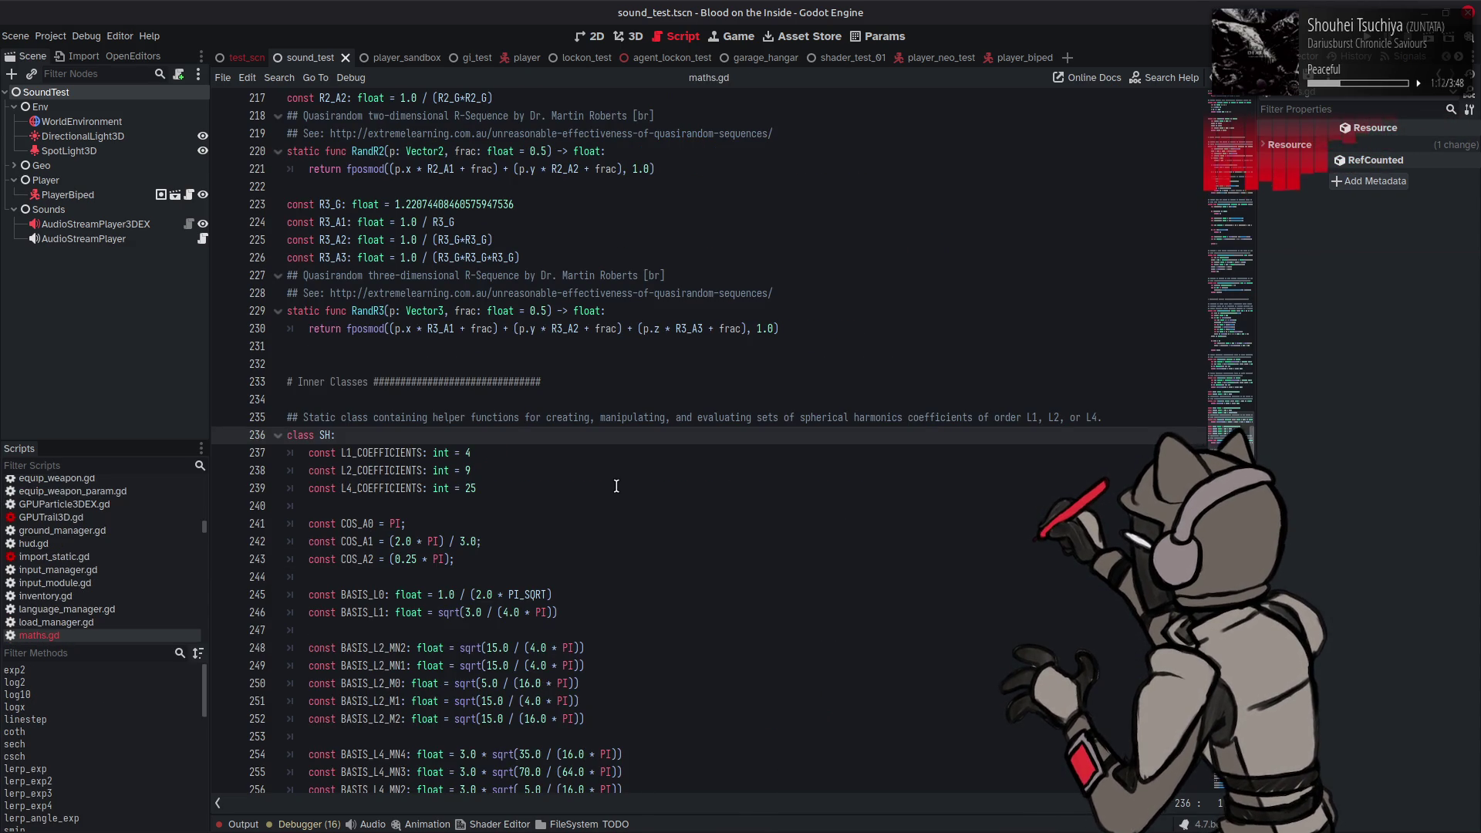
pyautogui.scroll(-4, 616, 486)
pyautogui.scroll(-6, 616, 486)
pyautogui.scroll(-4, 617, 486)
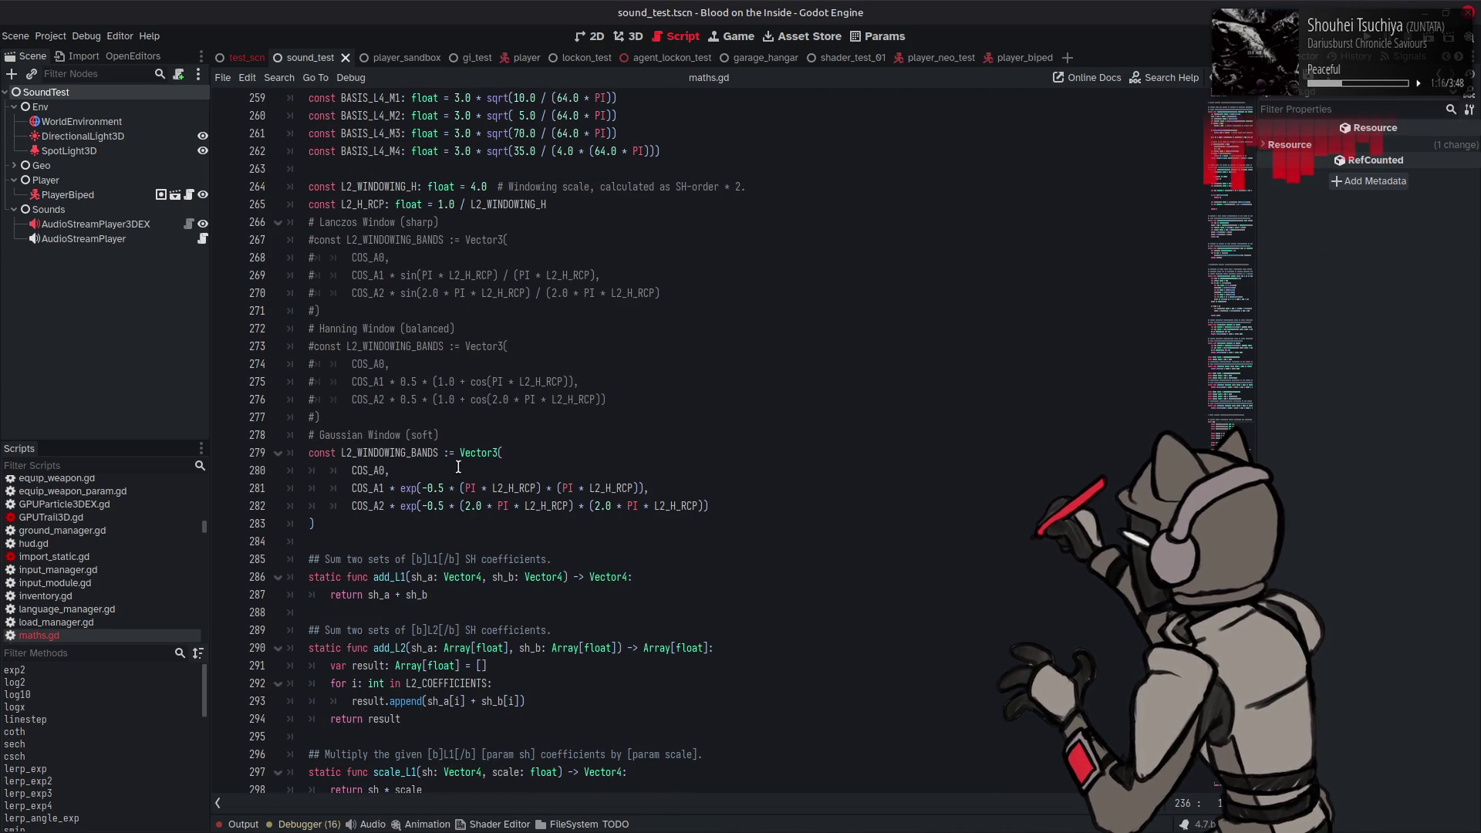
pyautogui.scroll(-3, 542, 465)
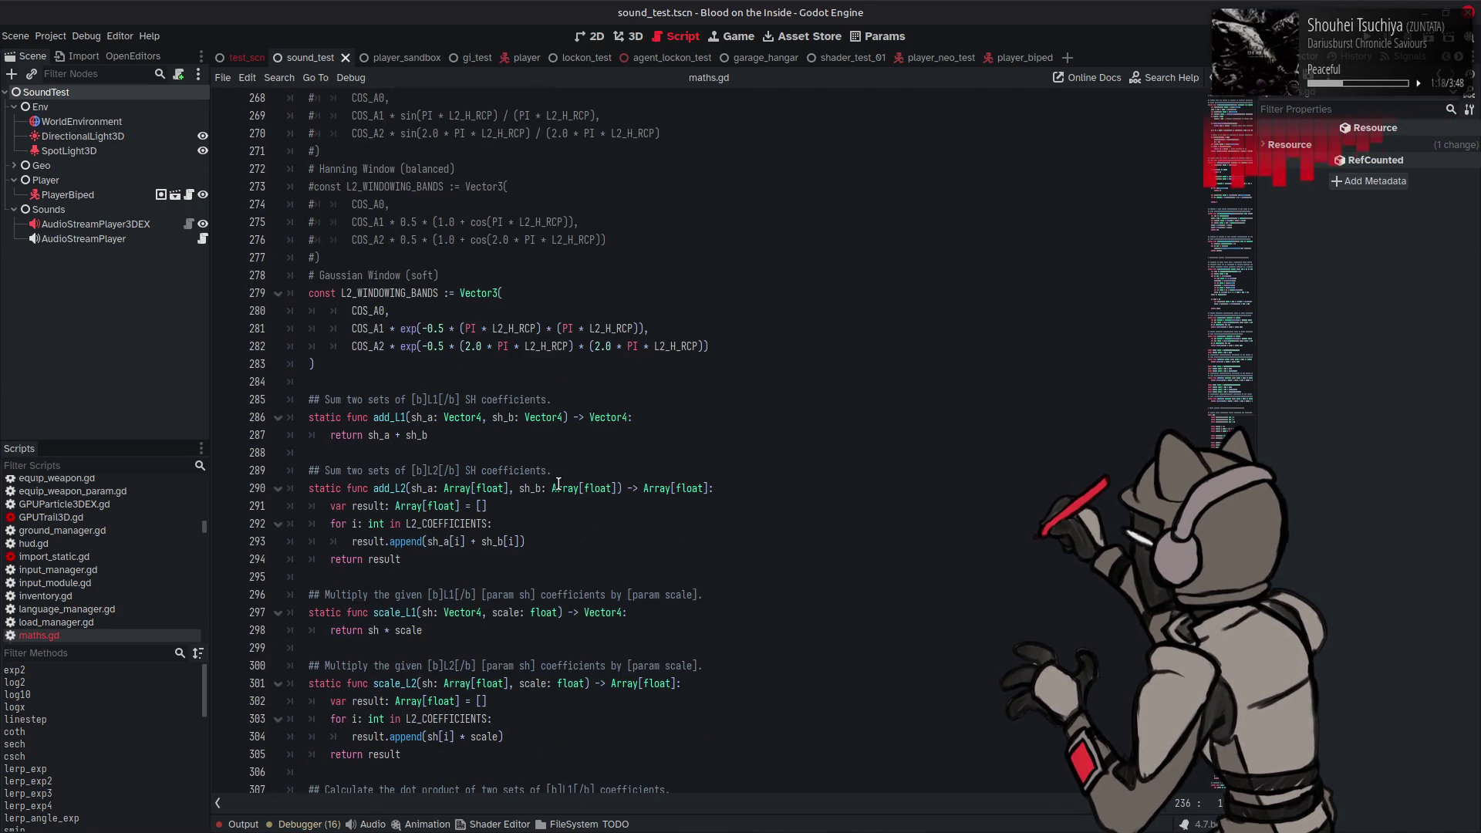
pyautogui.click(385, 488)
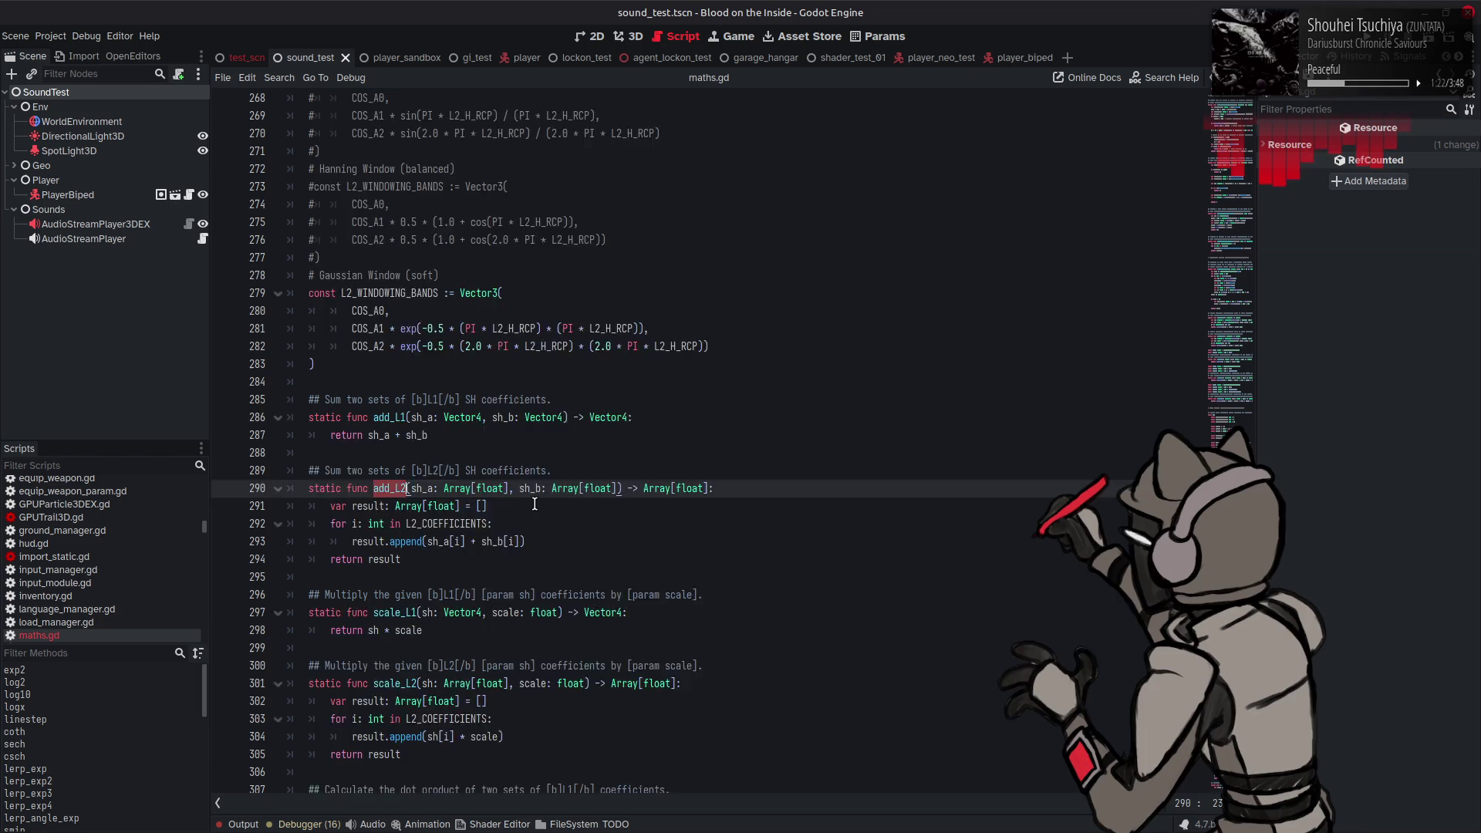
pyautogui.scroll(-1, 535, 504)
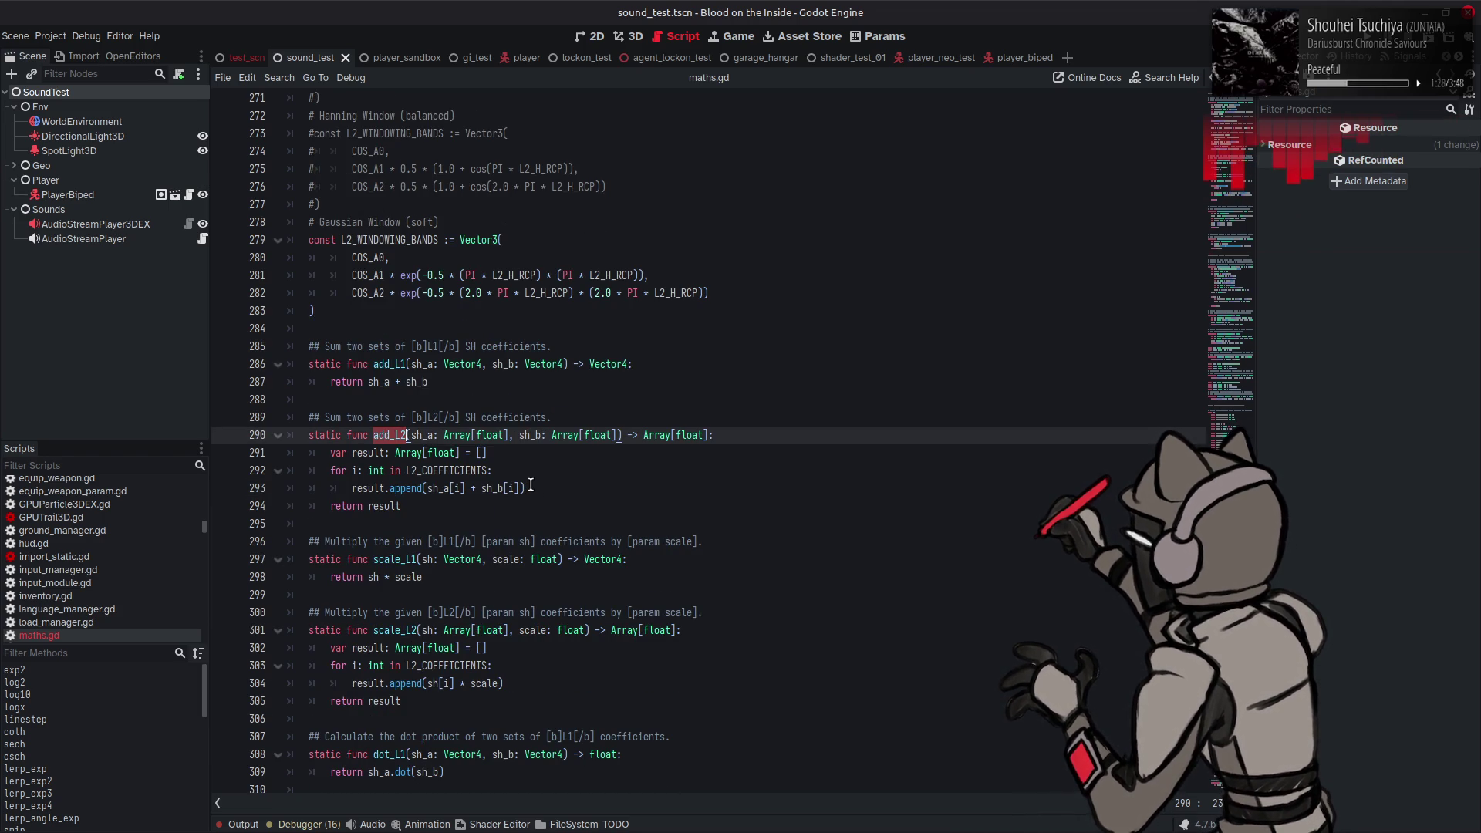
pyautogui.scroll(9, 544, 463)
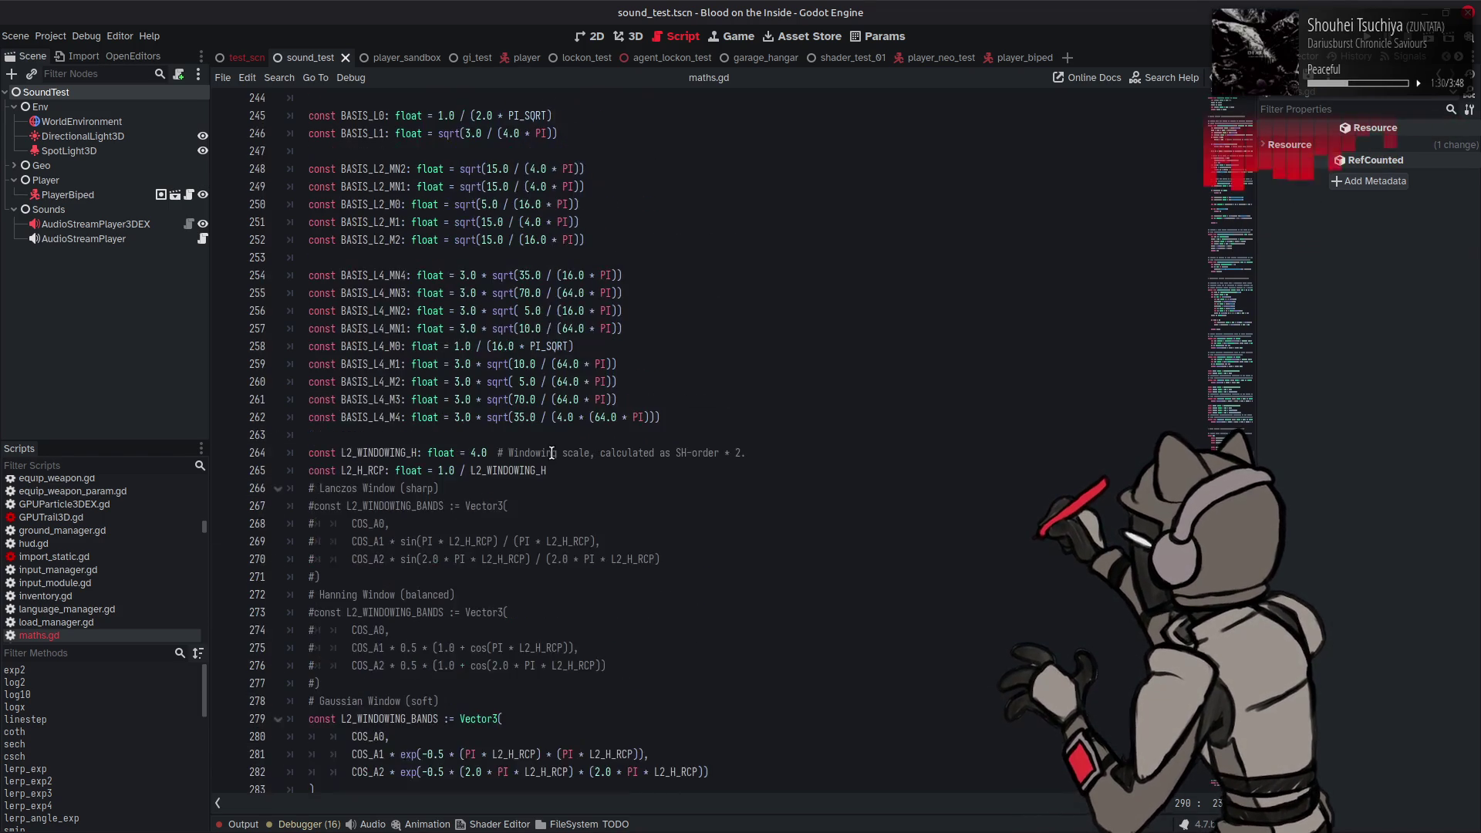
pyautogui.scroll(4, 558, 448)
pyautogui.scroll(-20, 671, 445)
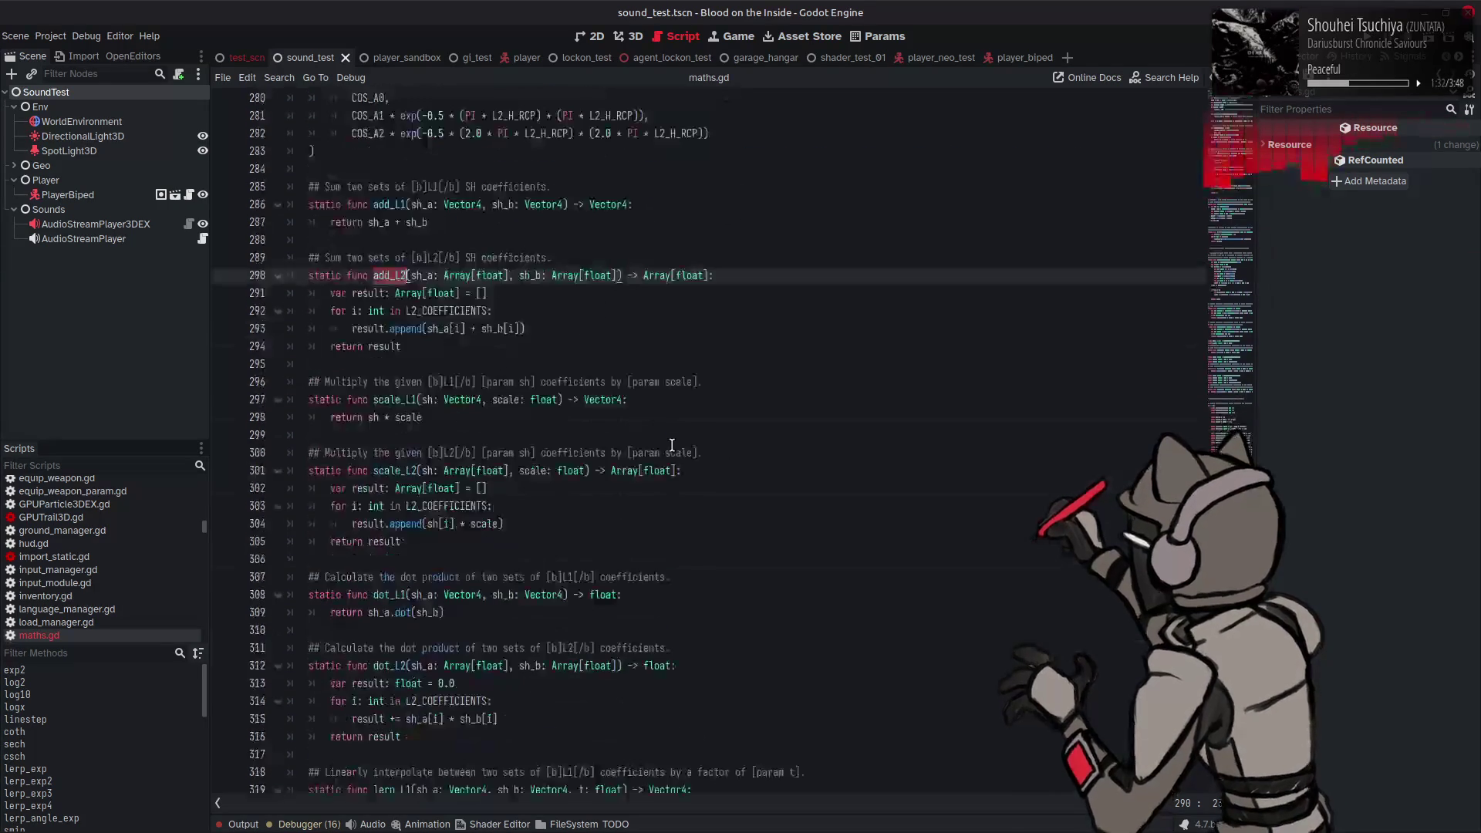
pyautogui.scroll(-9, 671, 445)
pyautogui.scroll(-11, 671, 446)
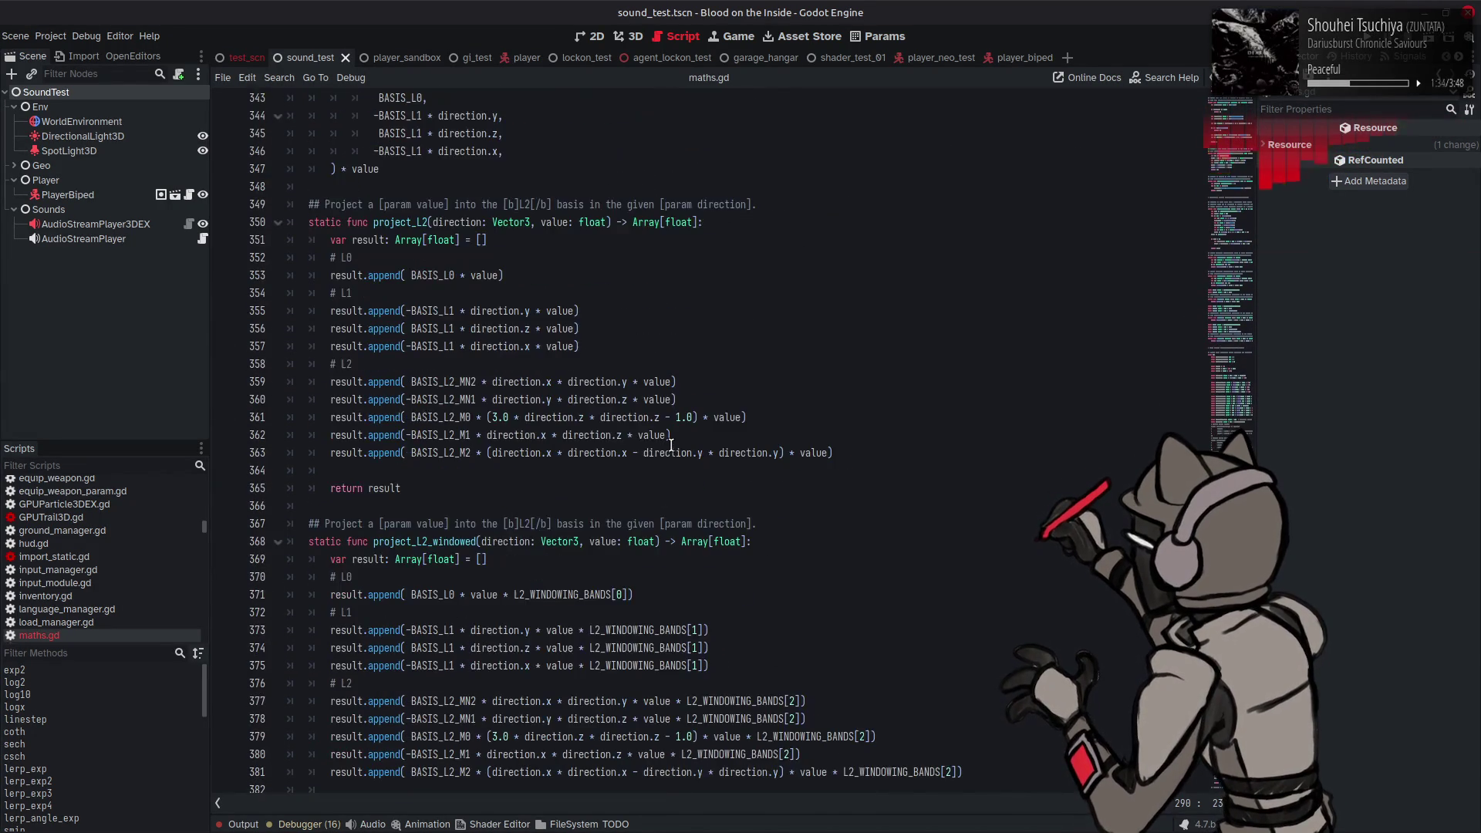
pyautogui.scroll(6, 672, 445)
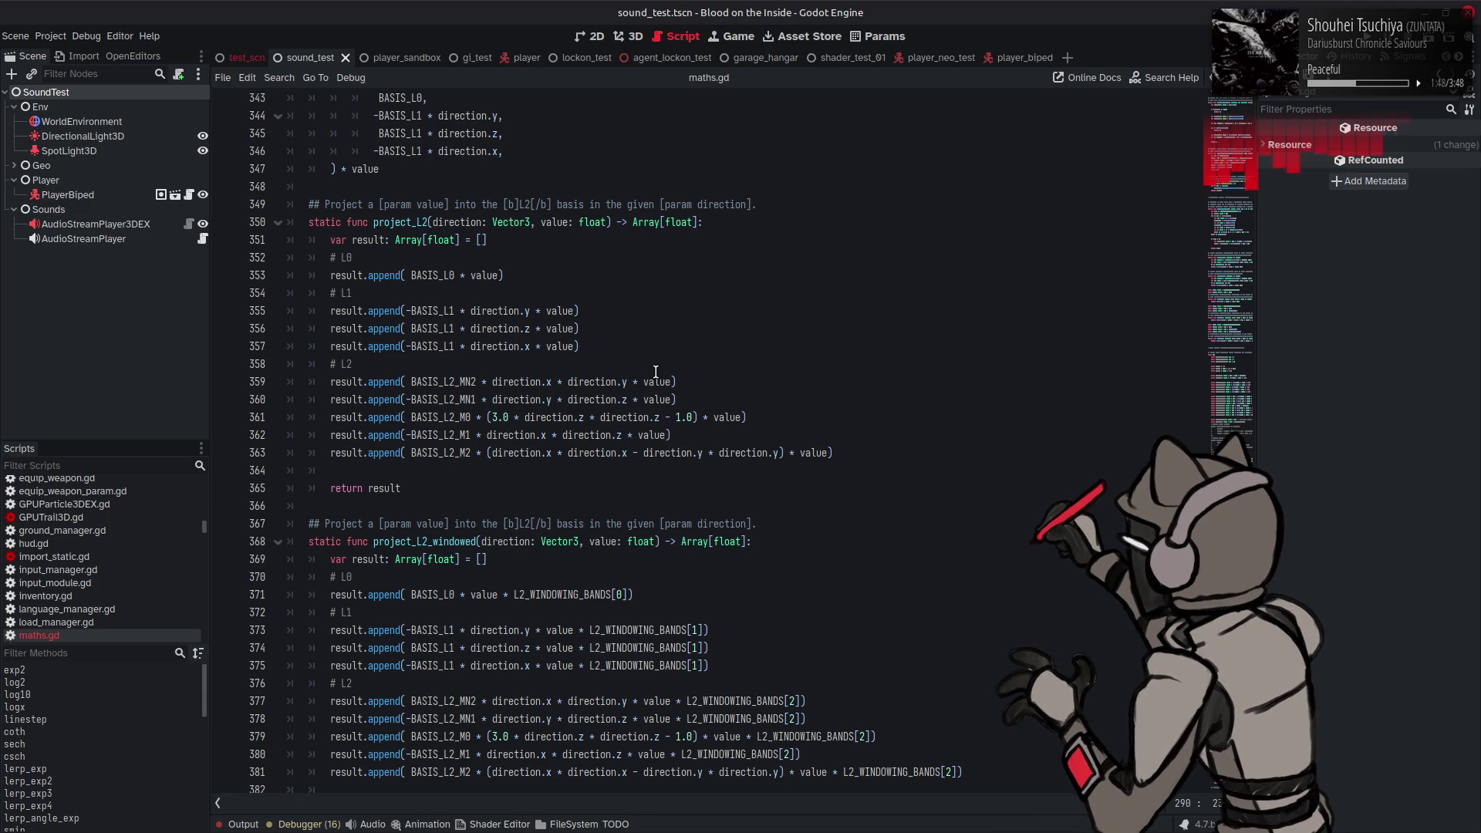
pyautogui.scroll(10, 656, 372)
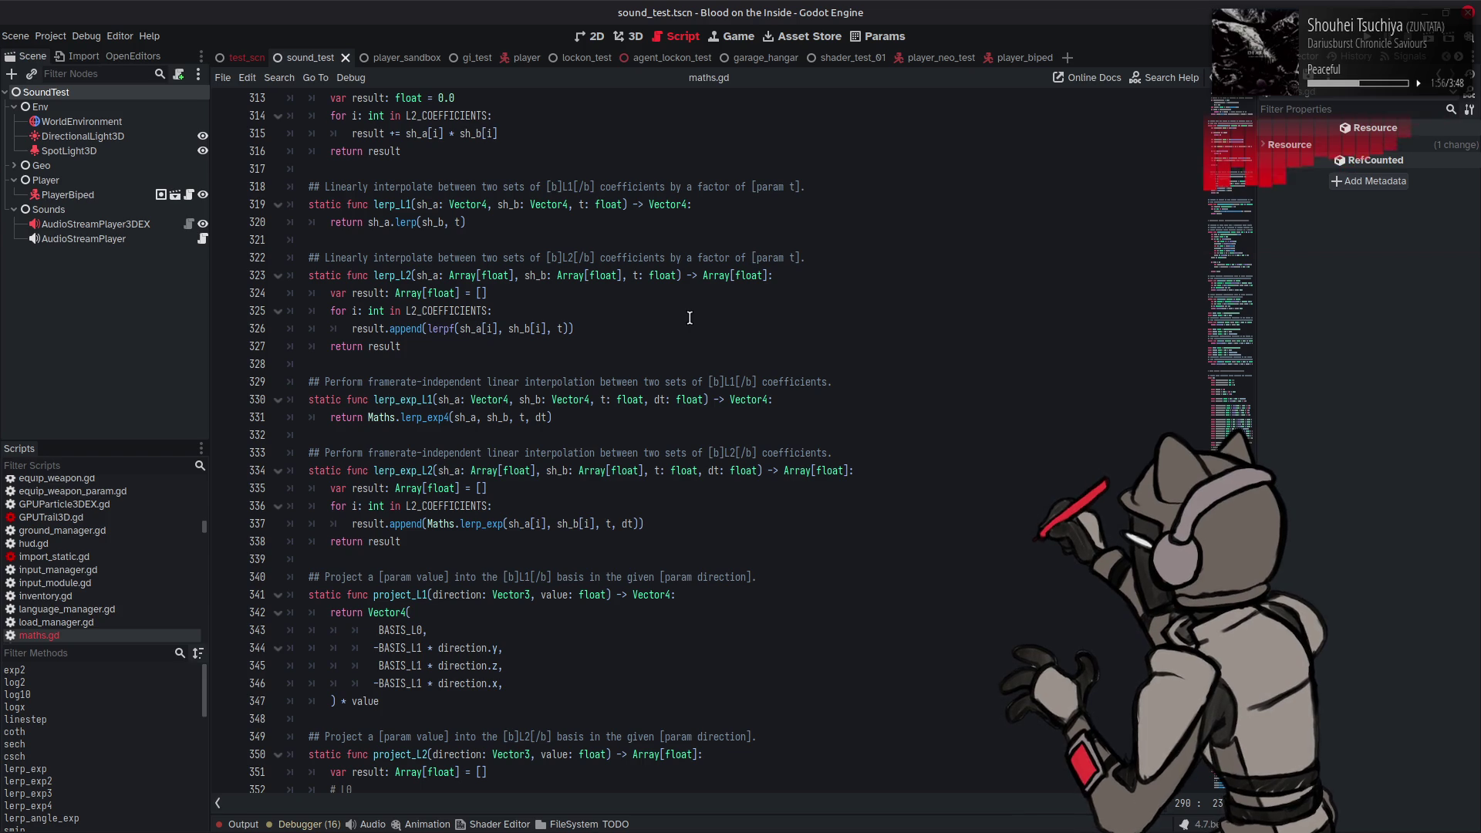
pyautogui.scroll(5, 568, 351)
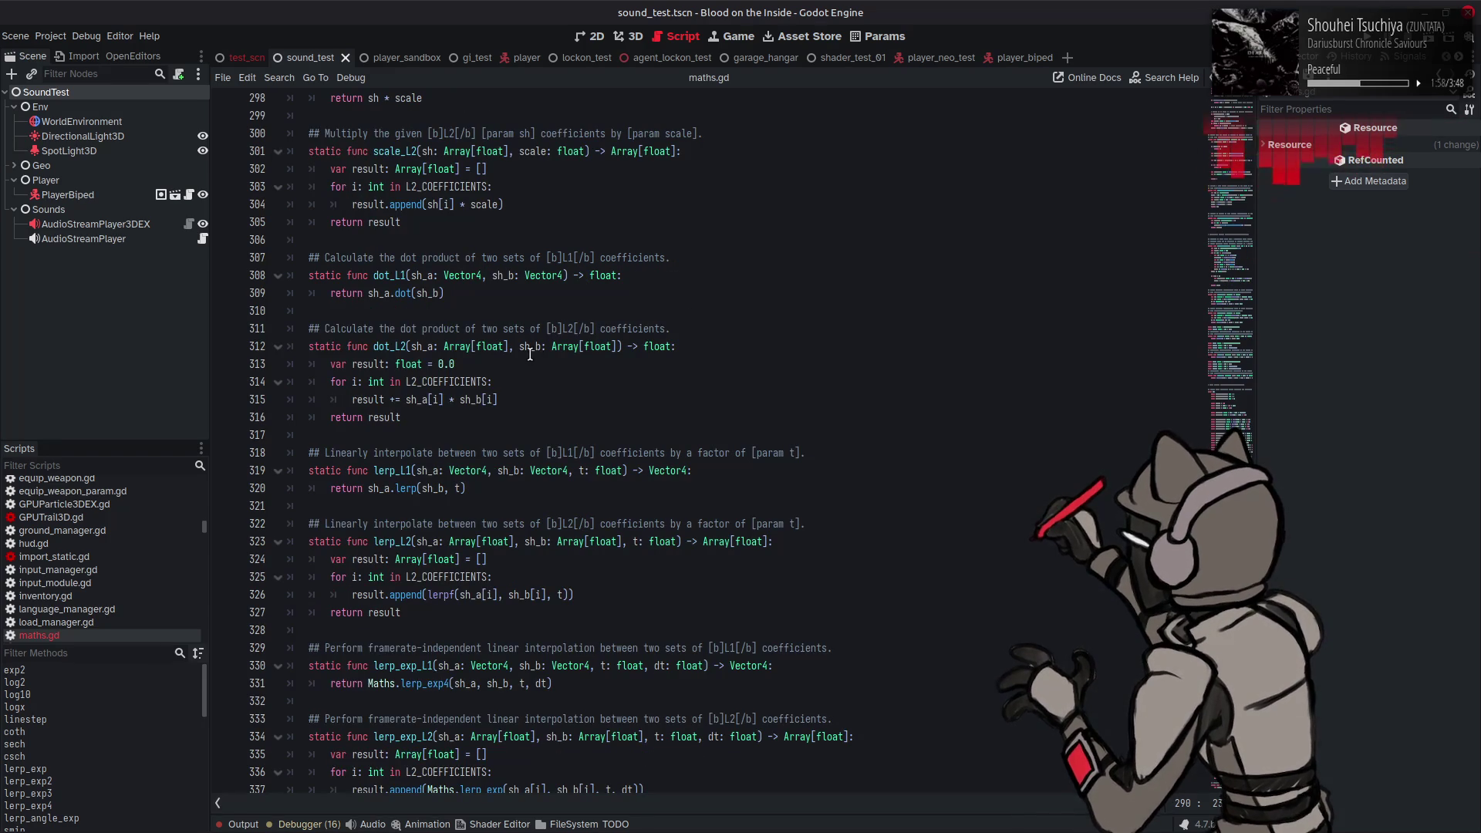
pyautogui.click(488, 348)
pyautogui.scroll(4, 472, 366)
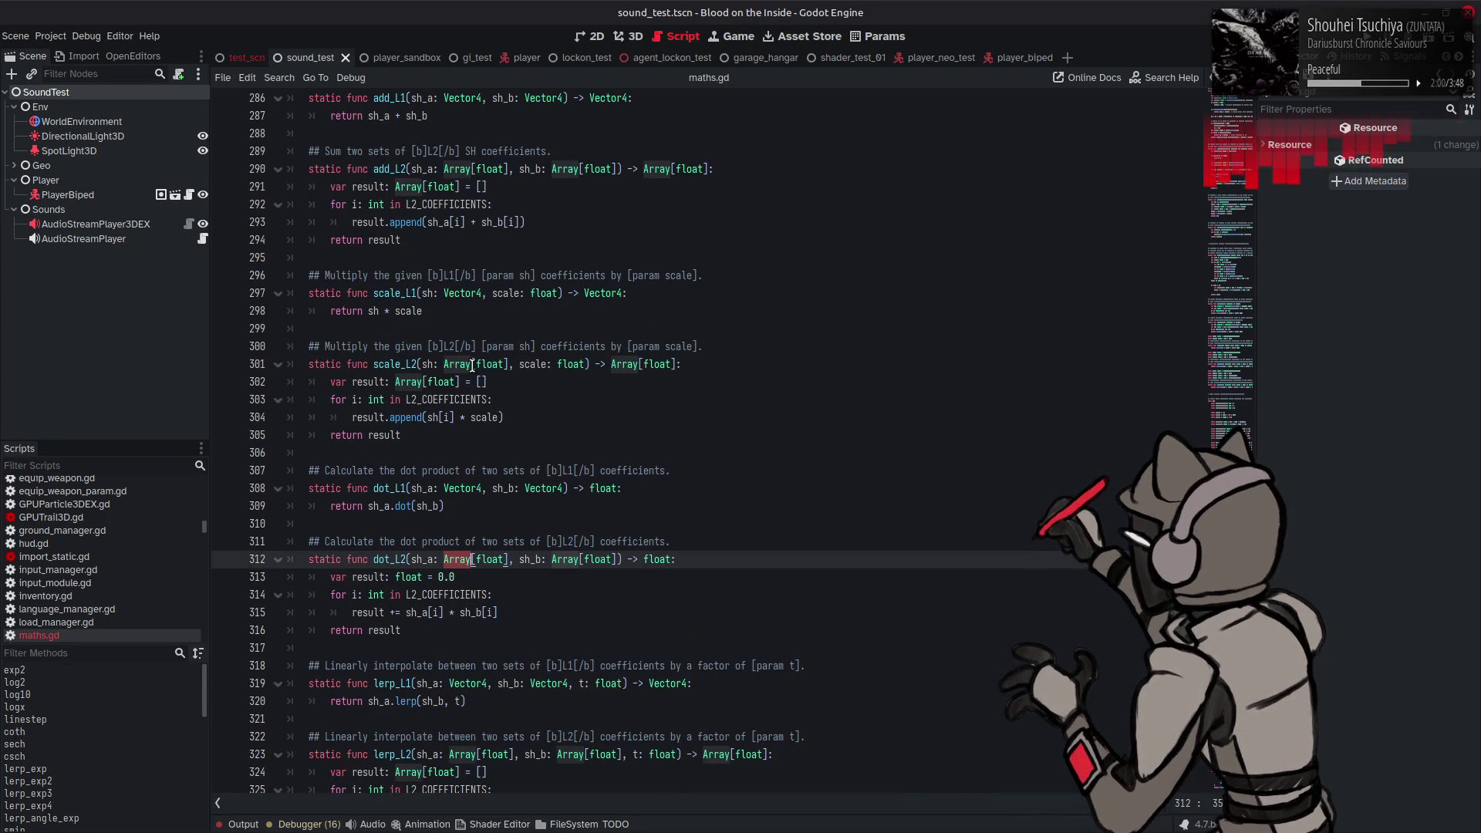
pyautogui.scroll(13, 472, 366)
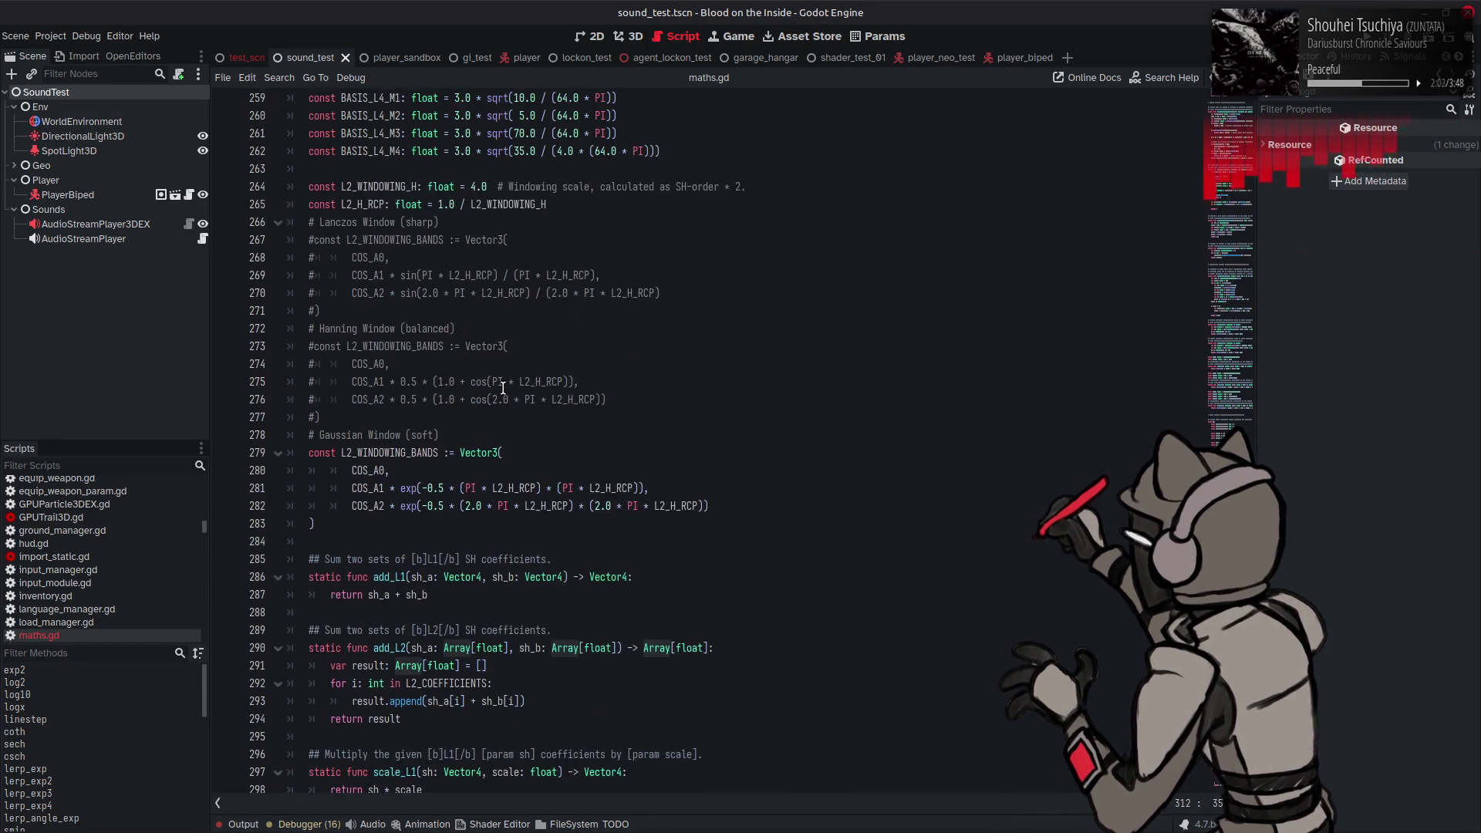
pyautogui.scroll(4, 503, 388)
pyautogui.scroll(4, 681, 382)
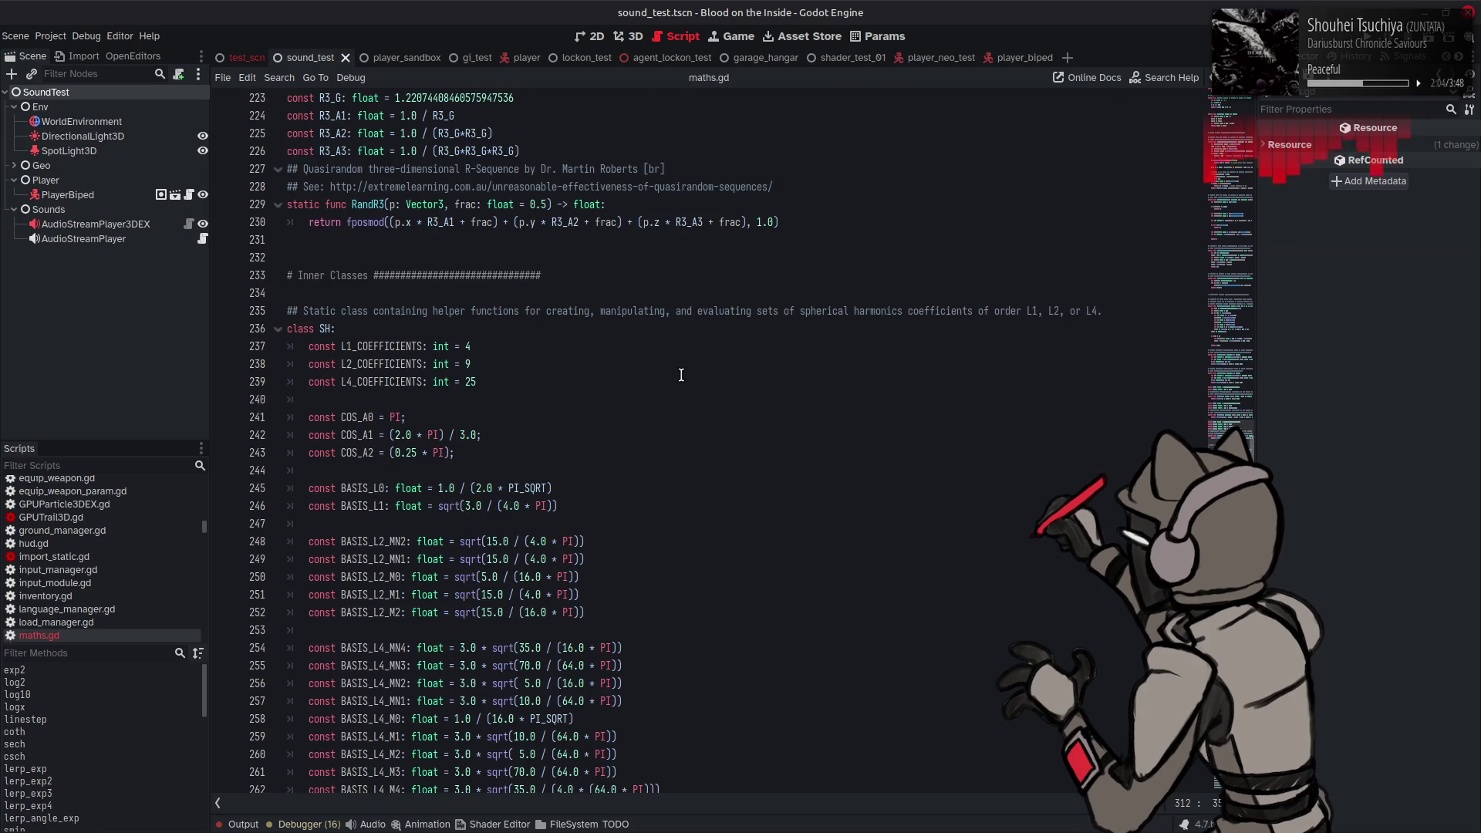
pyautogui.scroll(-15, 681, 382)
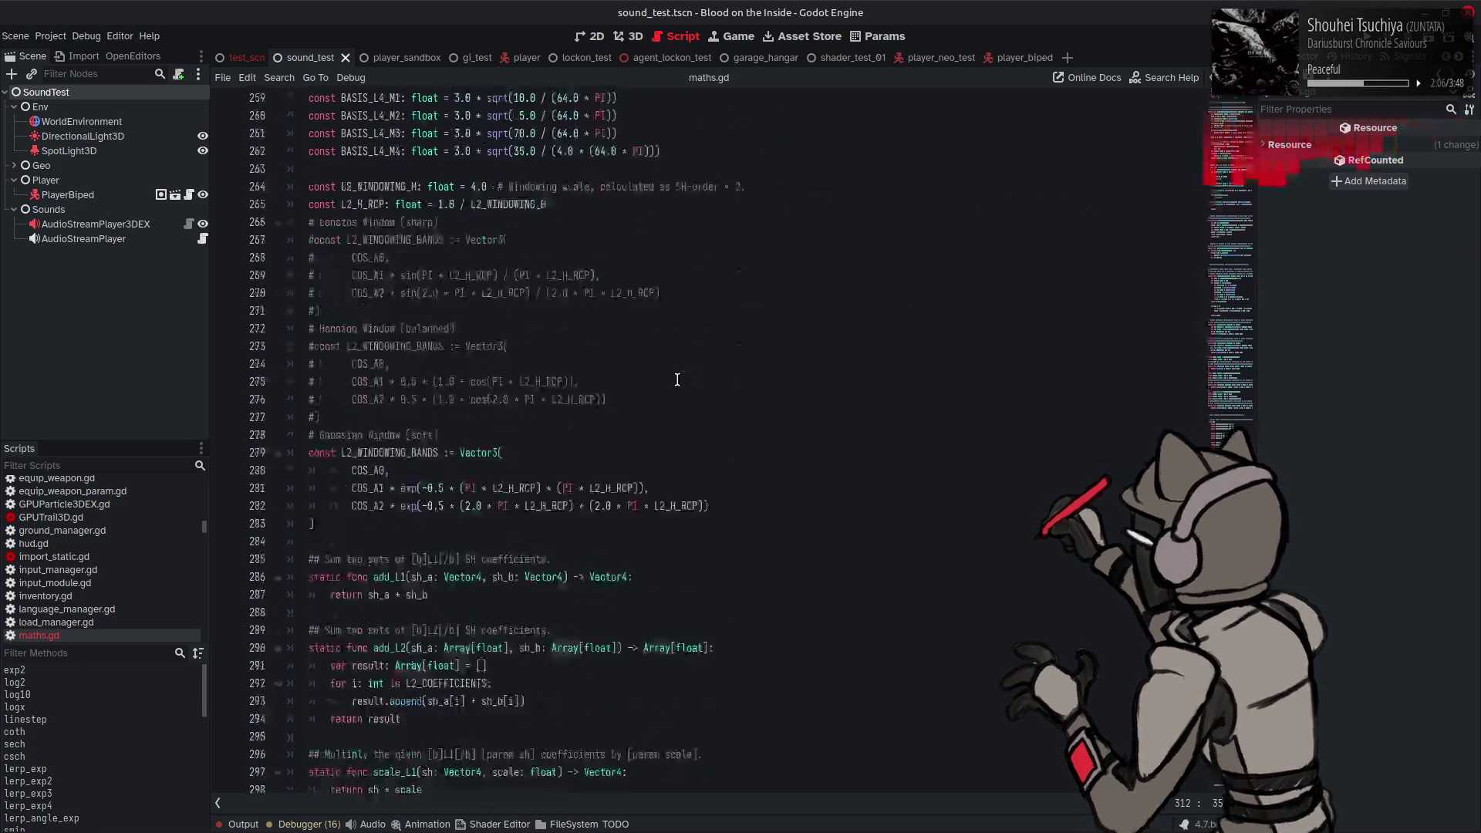
pyautogui.scroll(-2, 506, 459)
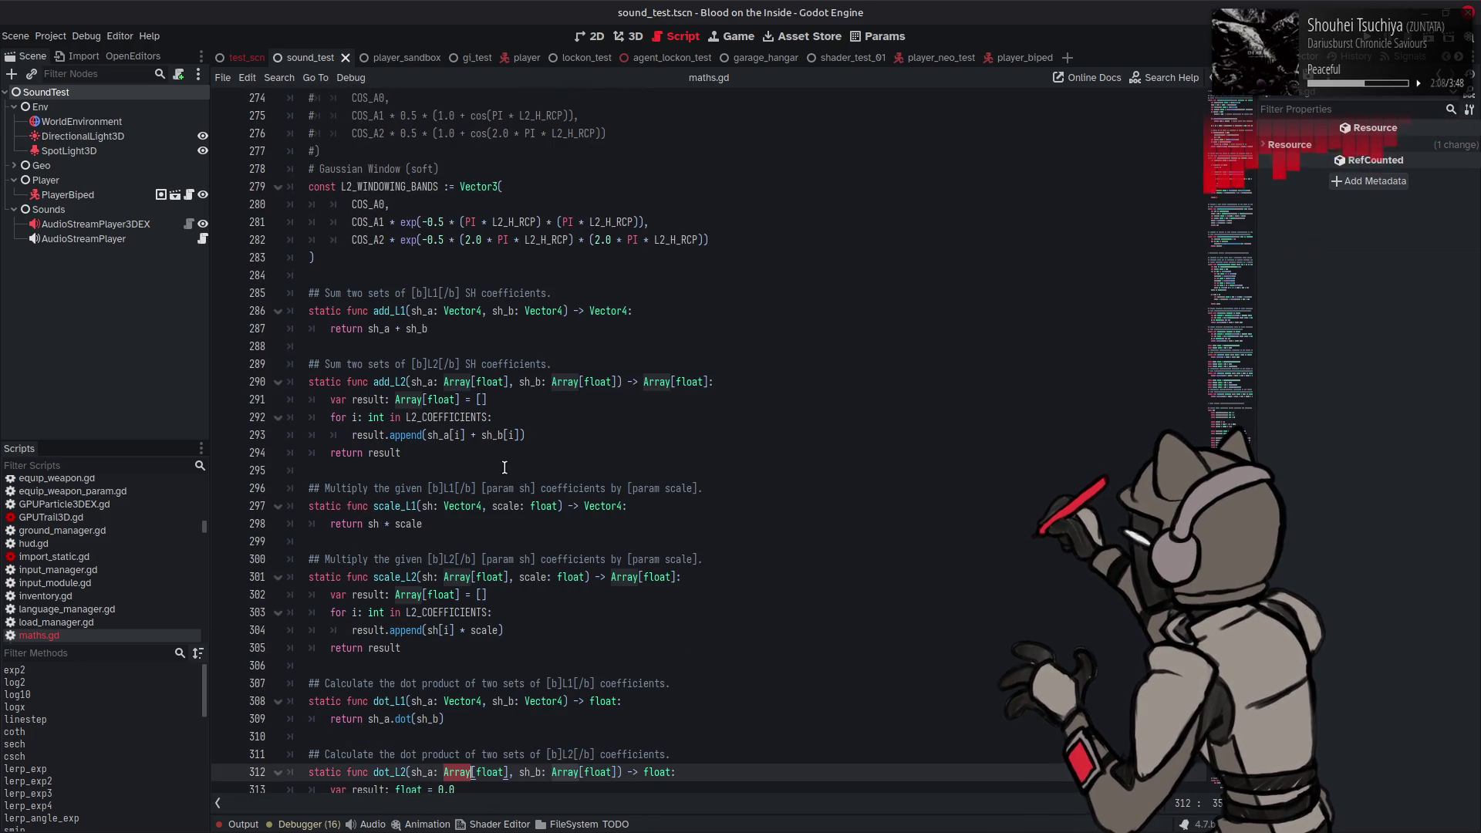
pyautogui.click(524, 409)
pyautogui.moveTo(444, 382); pyautogui.dragTo(510, 382)
# Step: Search maths.gd for Array[float] with the replace bar open, finding 26 matches
pyautogui.hotkey('ctrl', 'f')
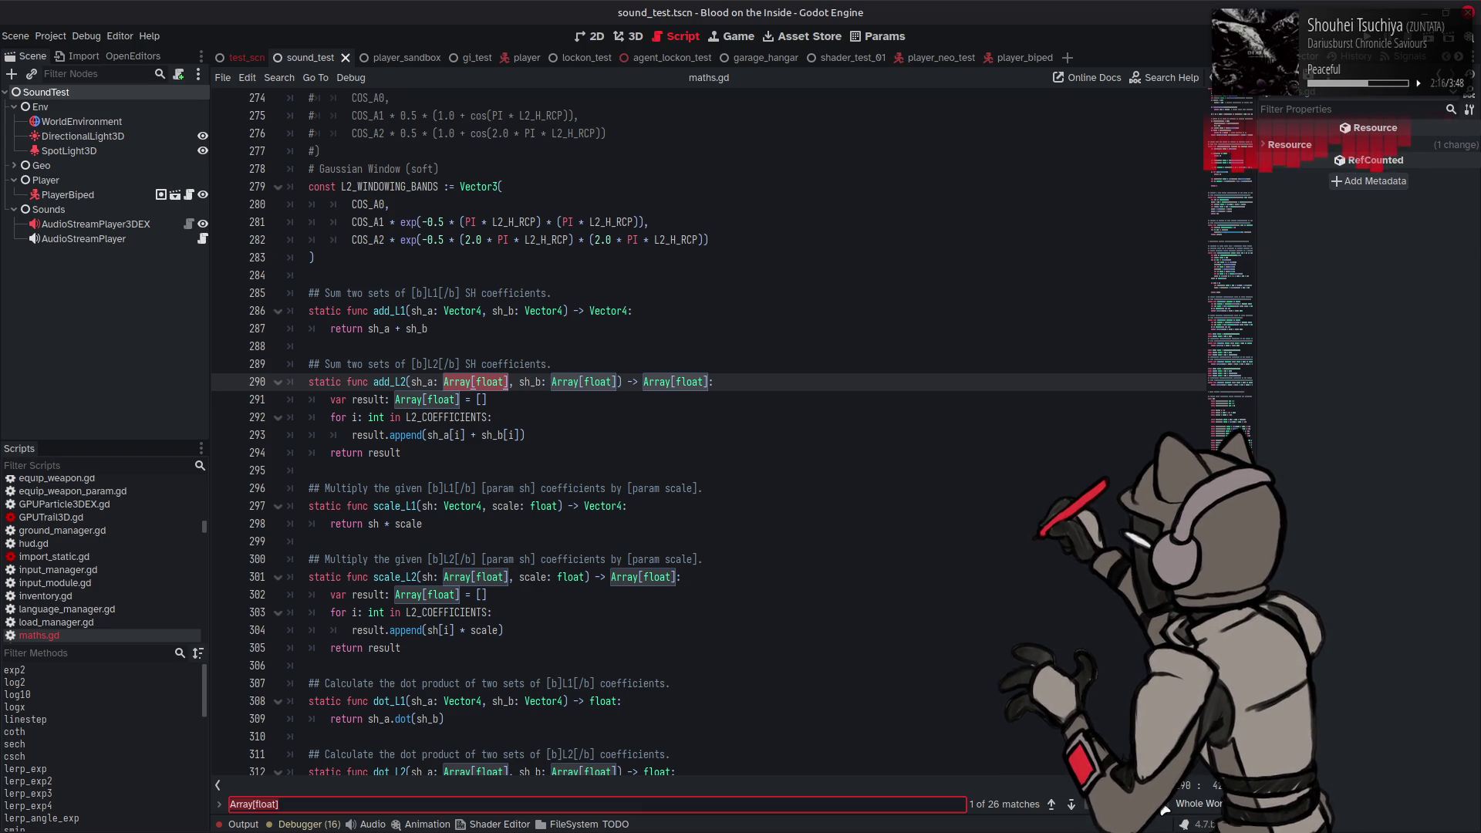
pyautogui.hotkey('ctrl', 'r')
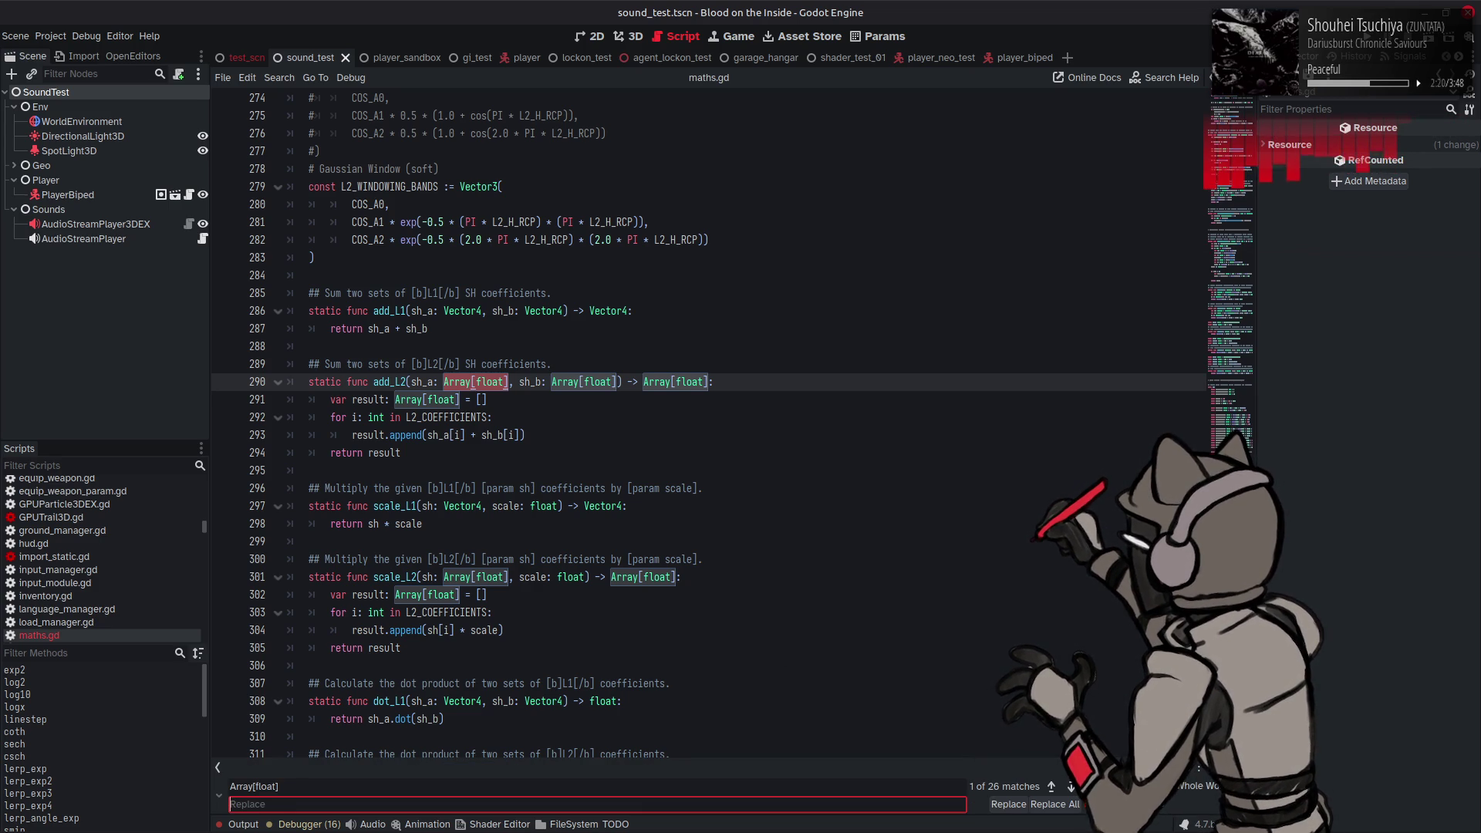
pyautogui.scroll(-20, 790, 583)
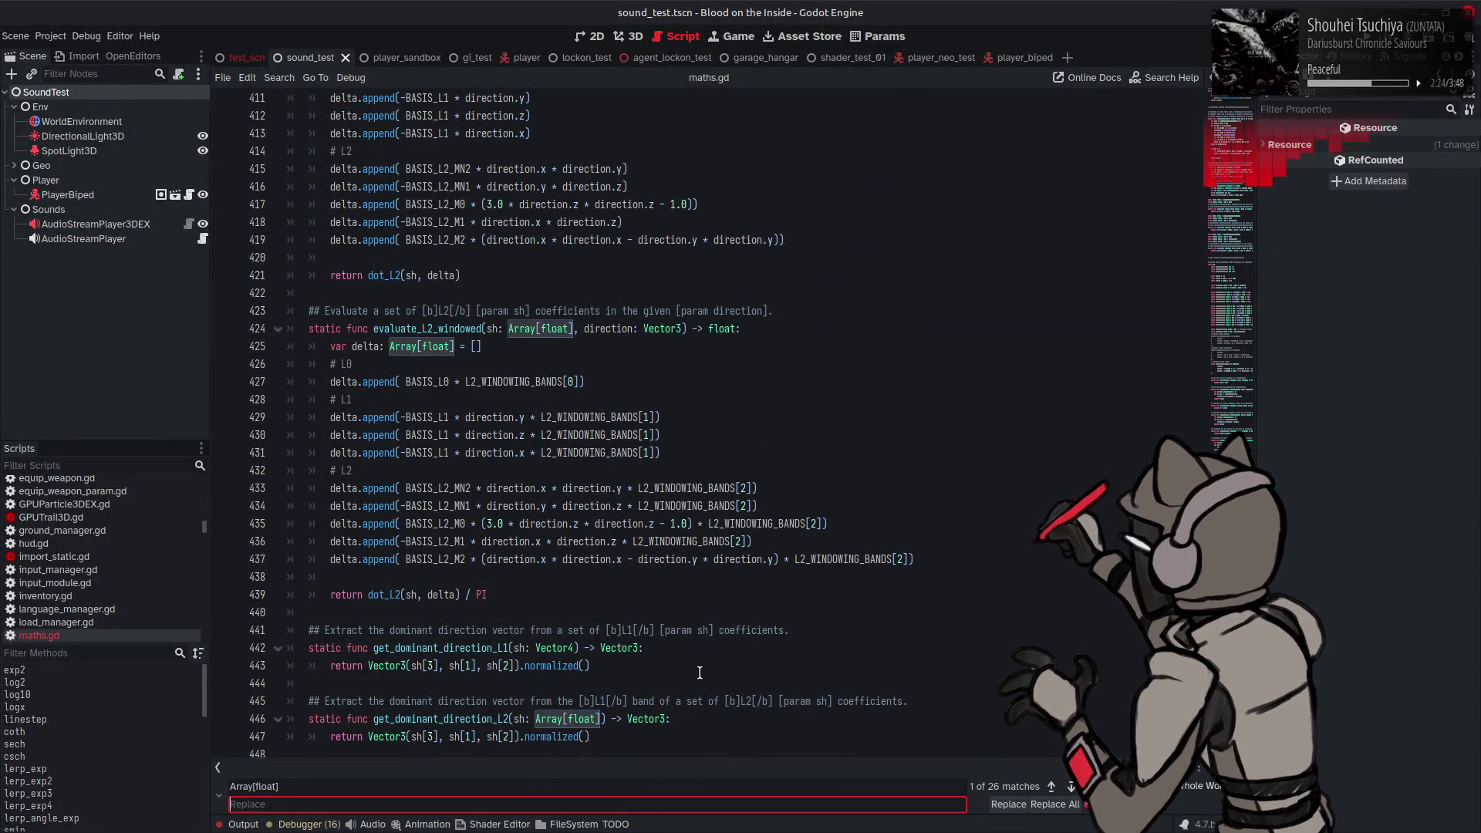
pyautogui.click(624, 736)
pyautogui.moveTo(624, 736)
pyautogui.mouseDown()
pyautogui.moveTo(653, 689)
pyautogui.moveTo(425, 577)
pyautogui.moveTo(262, 456)
pyautogui.mouseUp()
pyautogui.scroll(20, 645, 702)
pyautogui.scroll(20, 652, 690)
pyautogui.scroll(11, 653, 691)
pyautogui.scroll(-16, 652, 691)
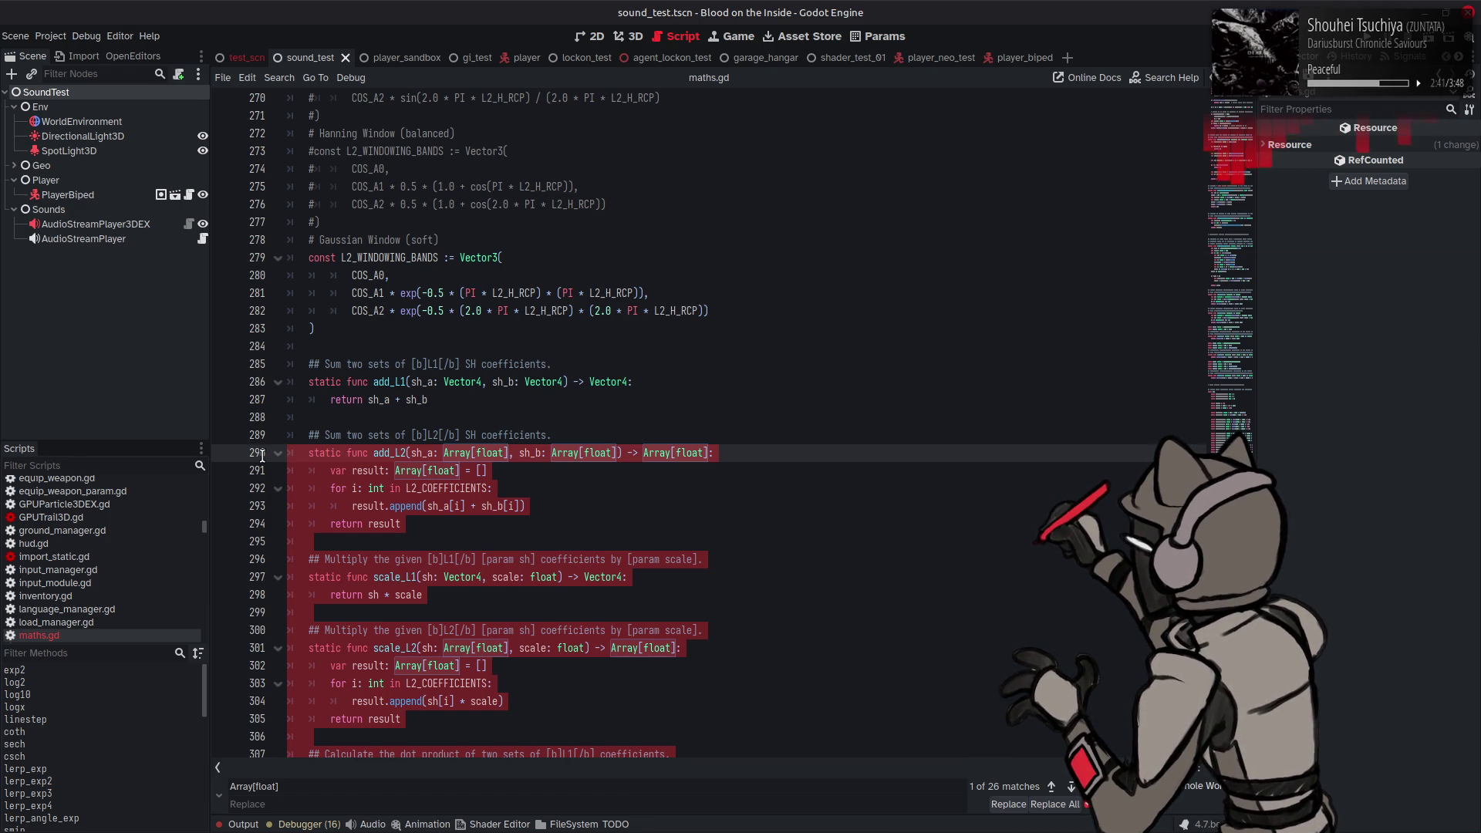
# Step: Replace all Array[float] occurrences in maths.gd with PackedFloatArray
pyautogui.click(296, 802)
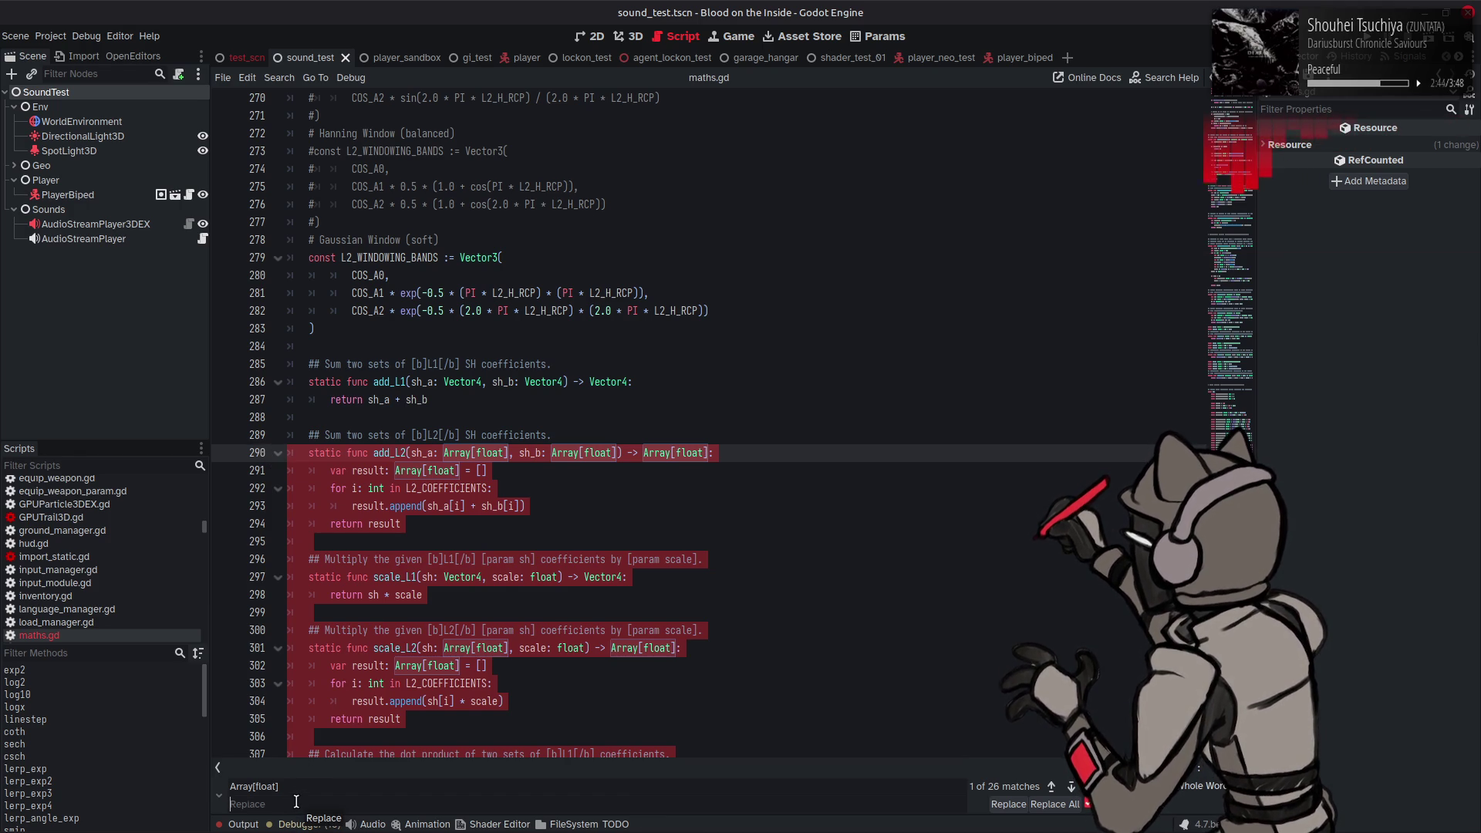
pyautogui.write('PackedFloatArray')
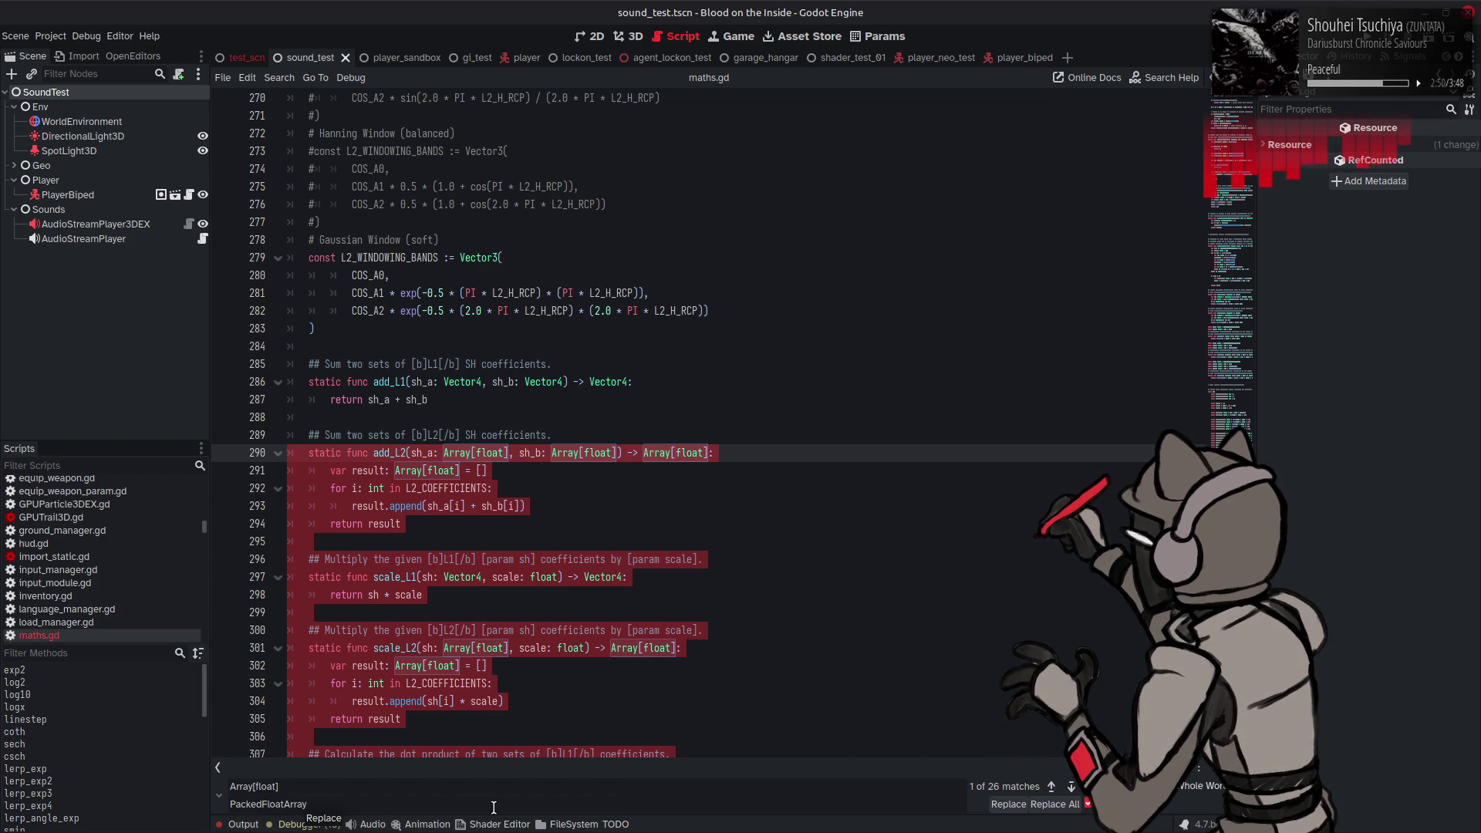
pyautogui.click(1053, 804)
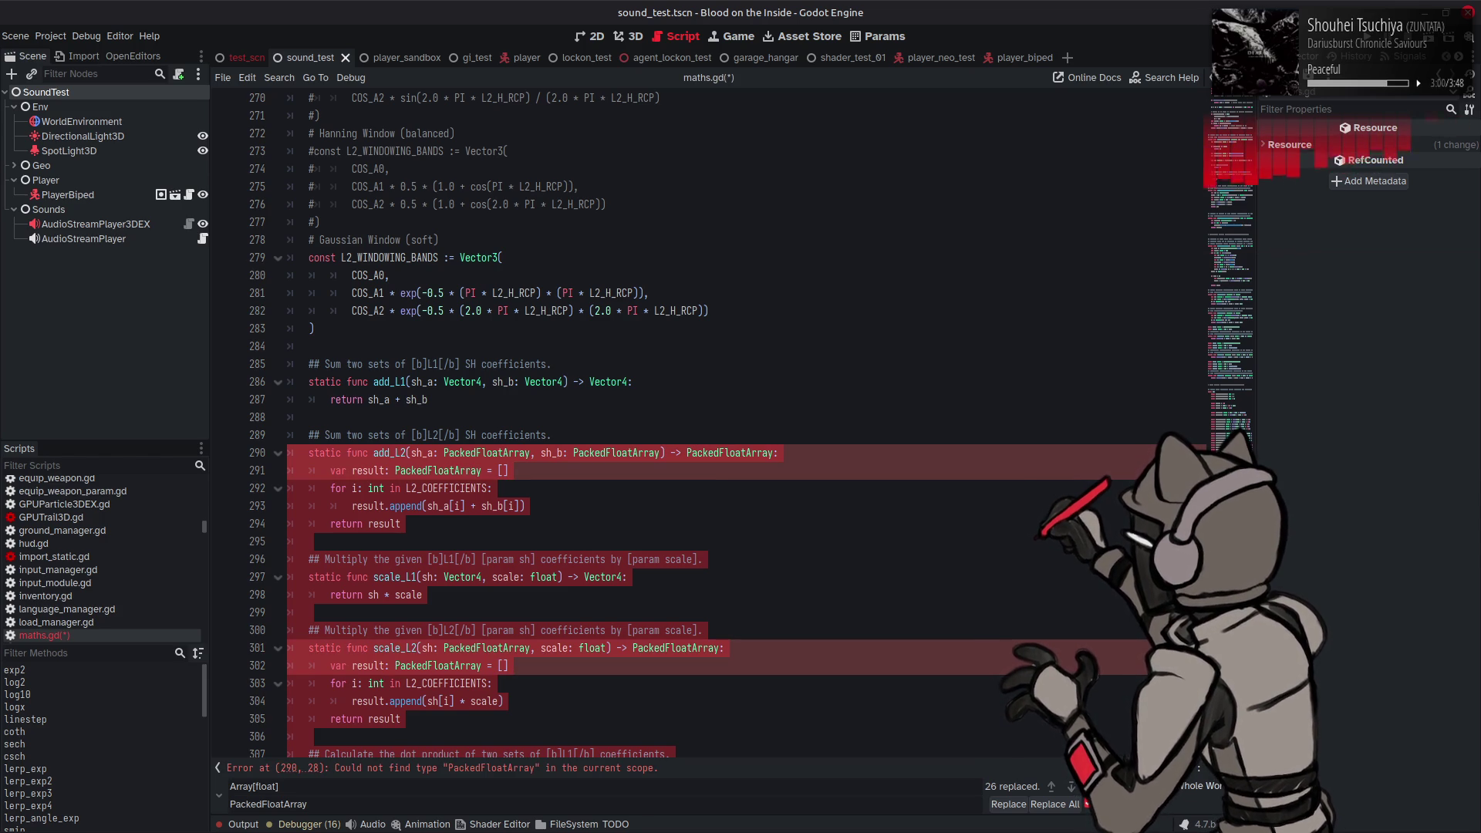
# Step: Search the built-in documentation for PackedF, cancel the search, and save
pyautogui.press('F1')
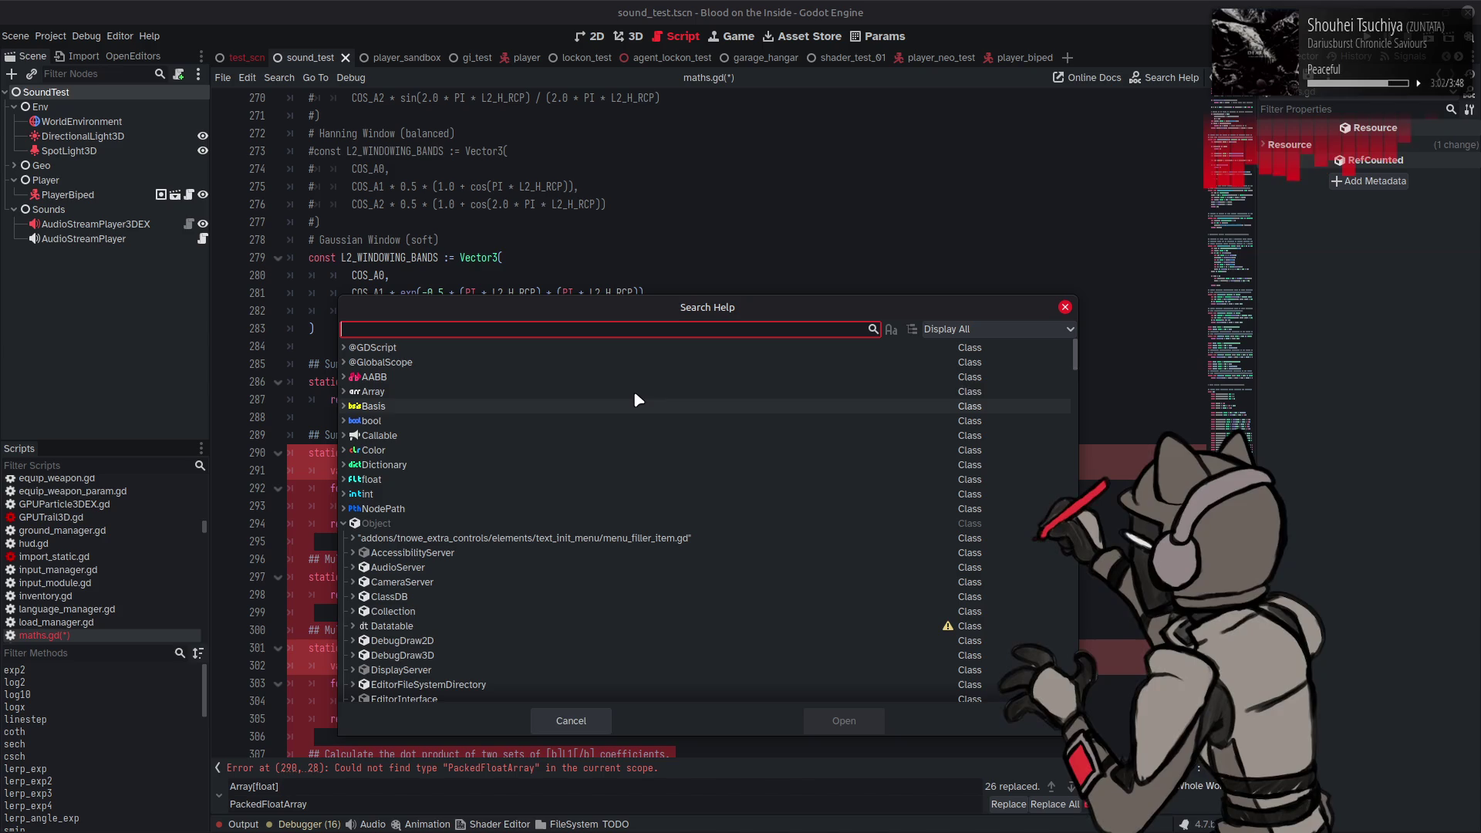
pyautogui.write('PAcked')
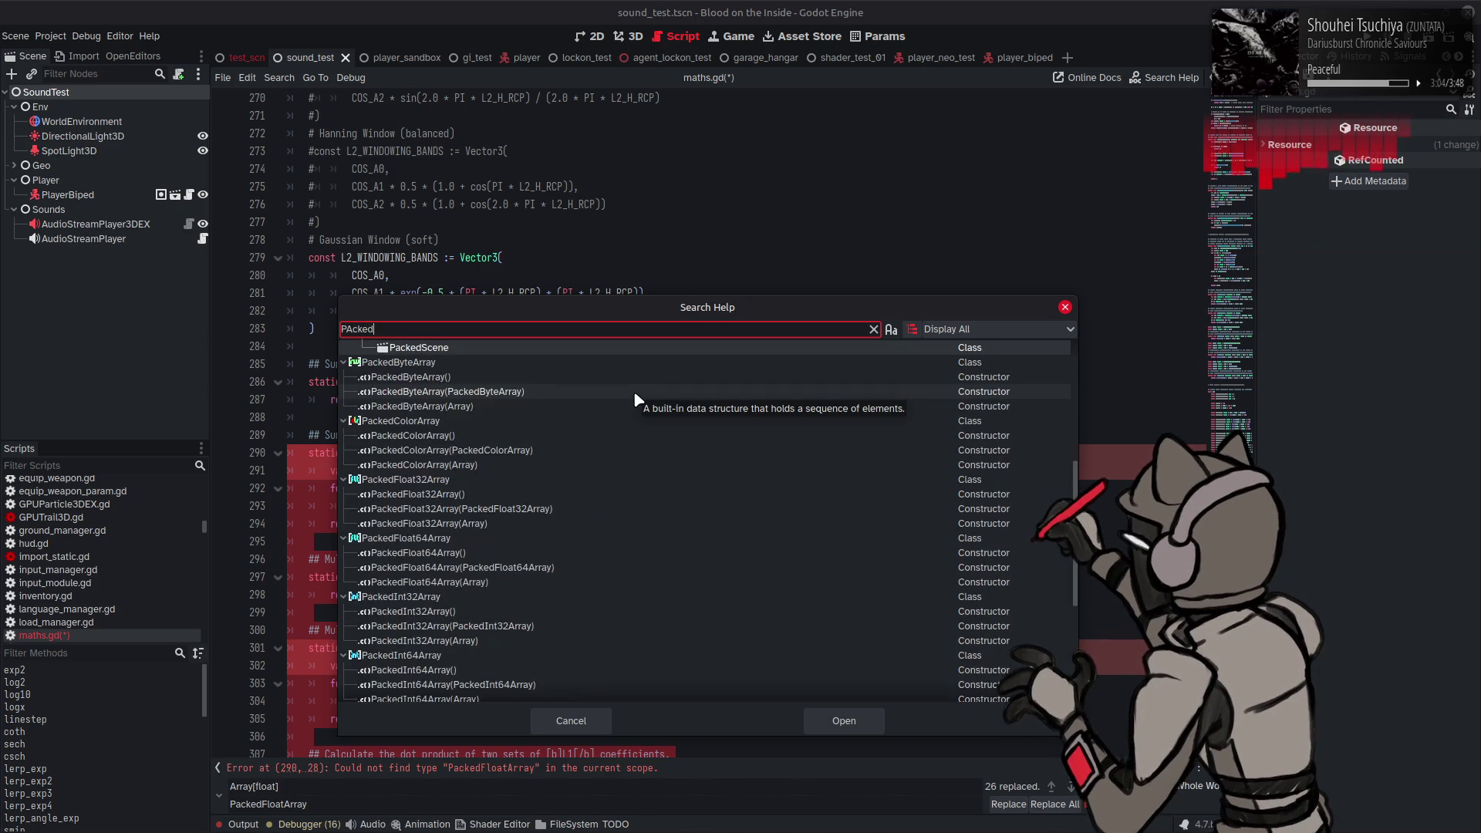
pyautogui.write('F')
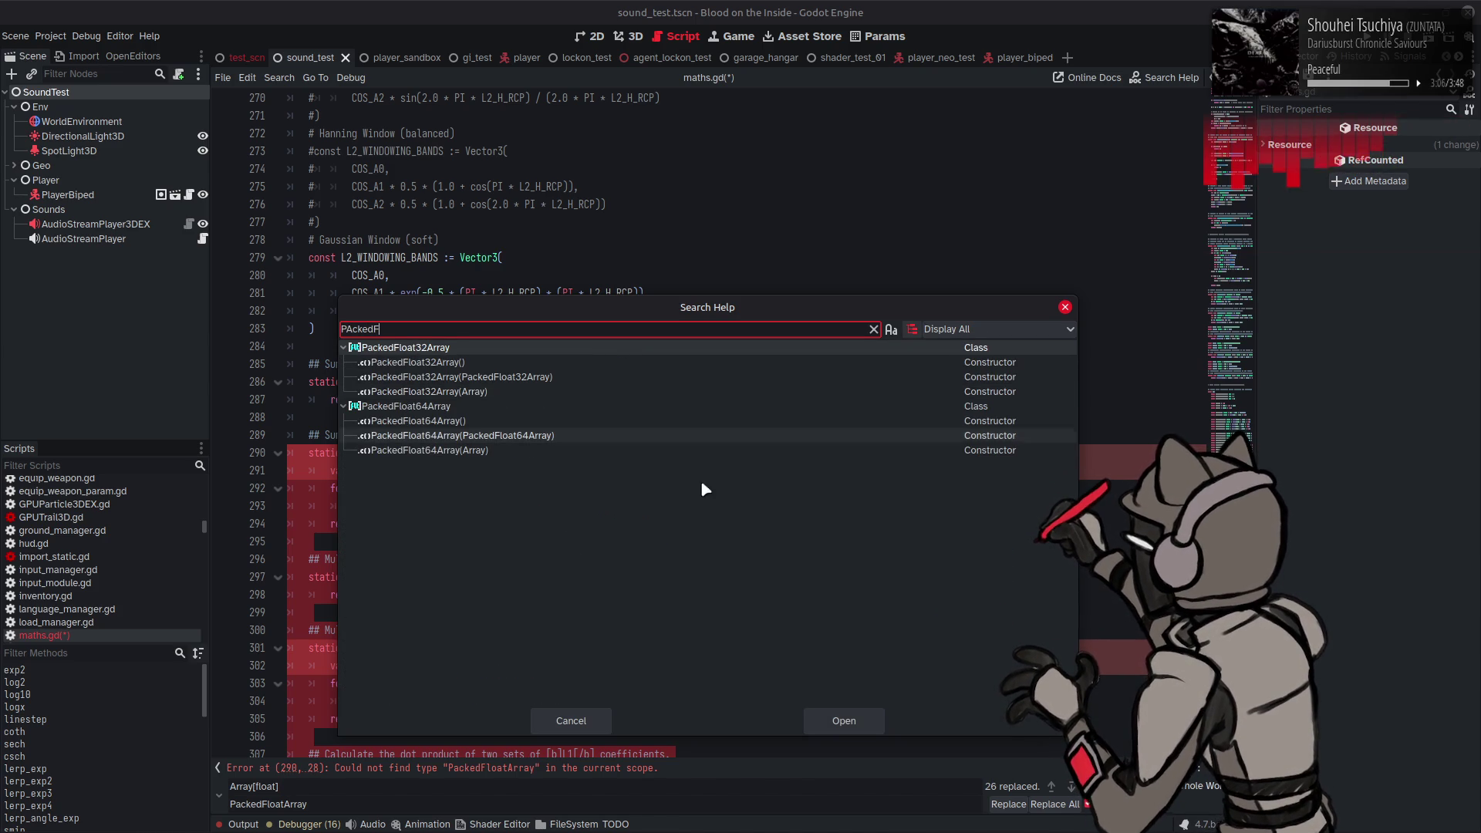
pyautogui.click(570, 721)
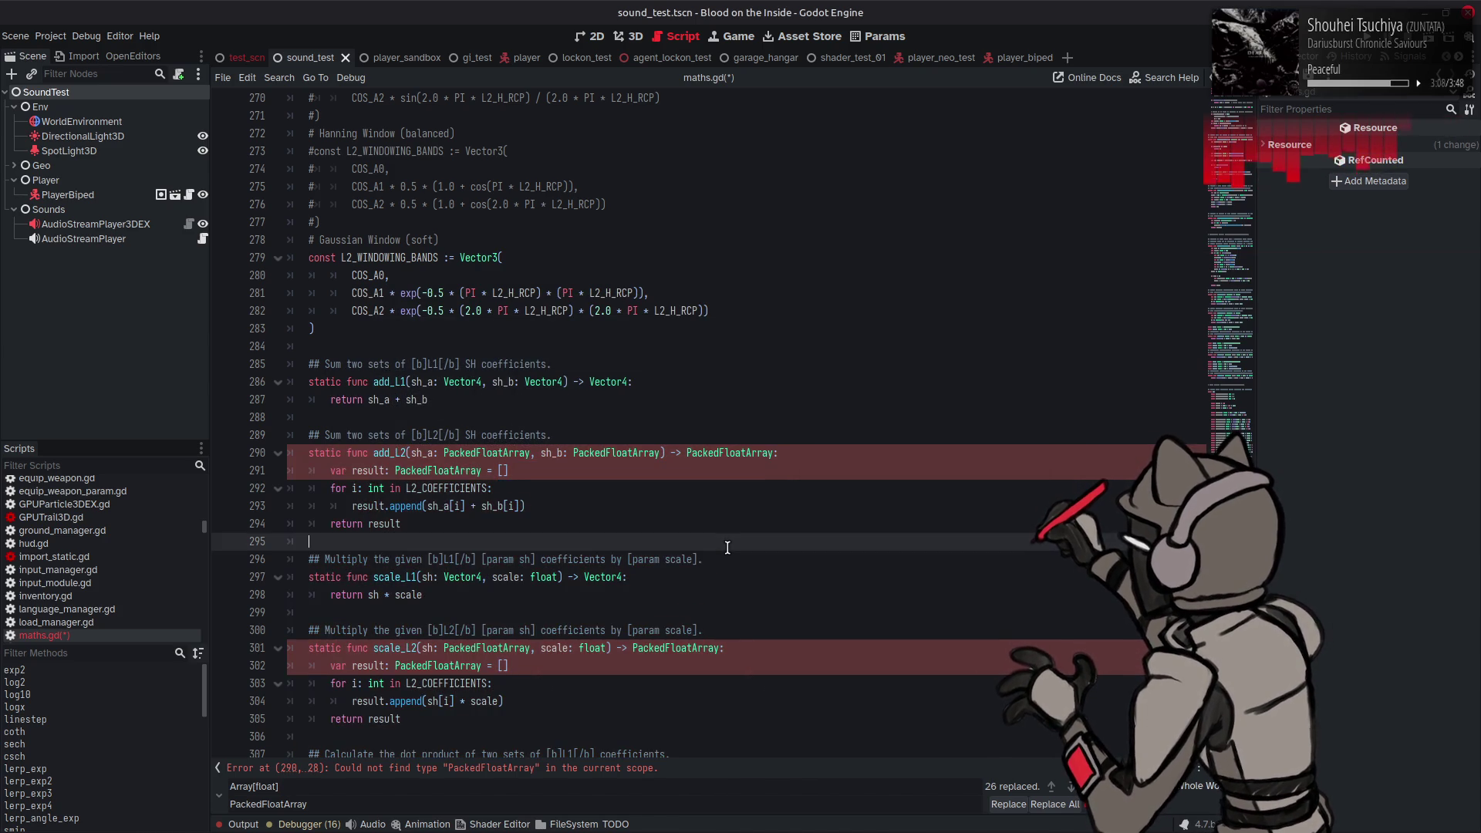
pyautogui.hotkey('ctrl', 's')
# Step: Replace all Array[float] with PackedFloat32Array and view its class tooltip on line 425
pyautogui.scroll(-10, 725, 549)
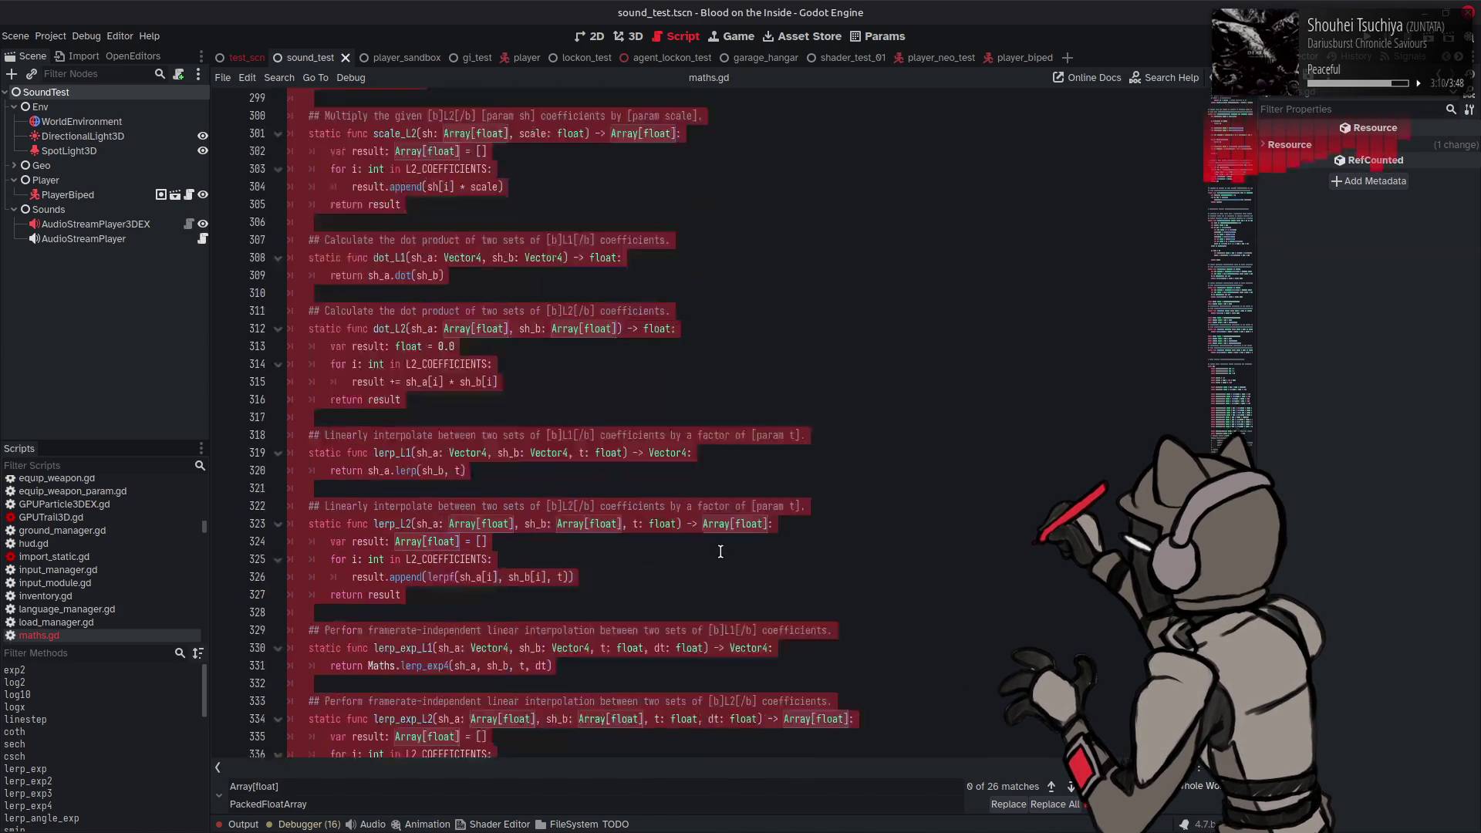
pyautogui.scroll(-10, 721, 551)
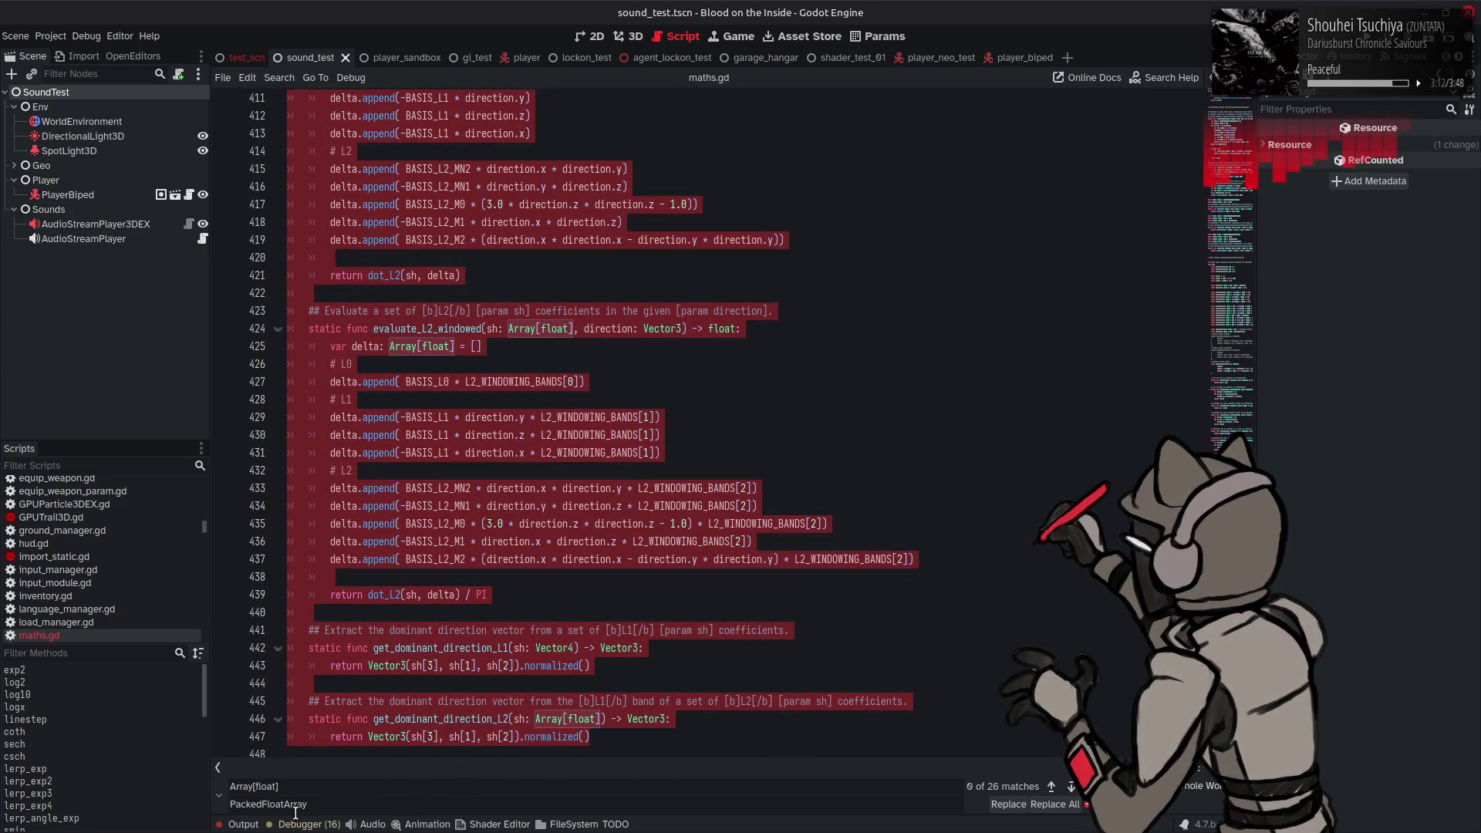
pyautogui.click(285, 805)
pyautogui.write('32')
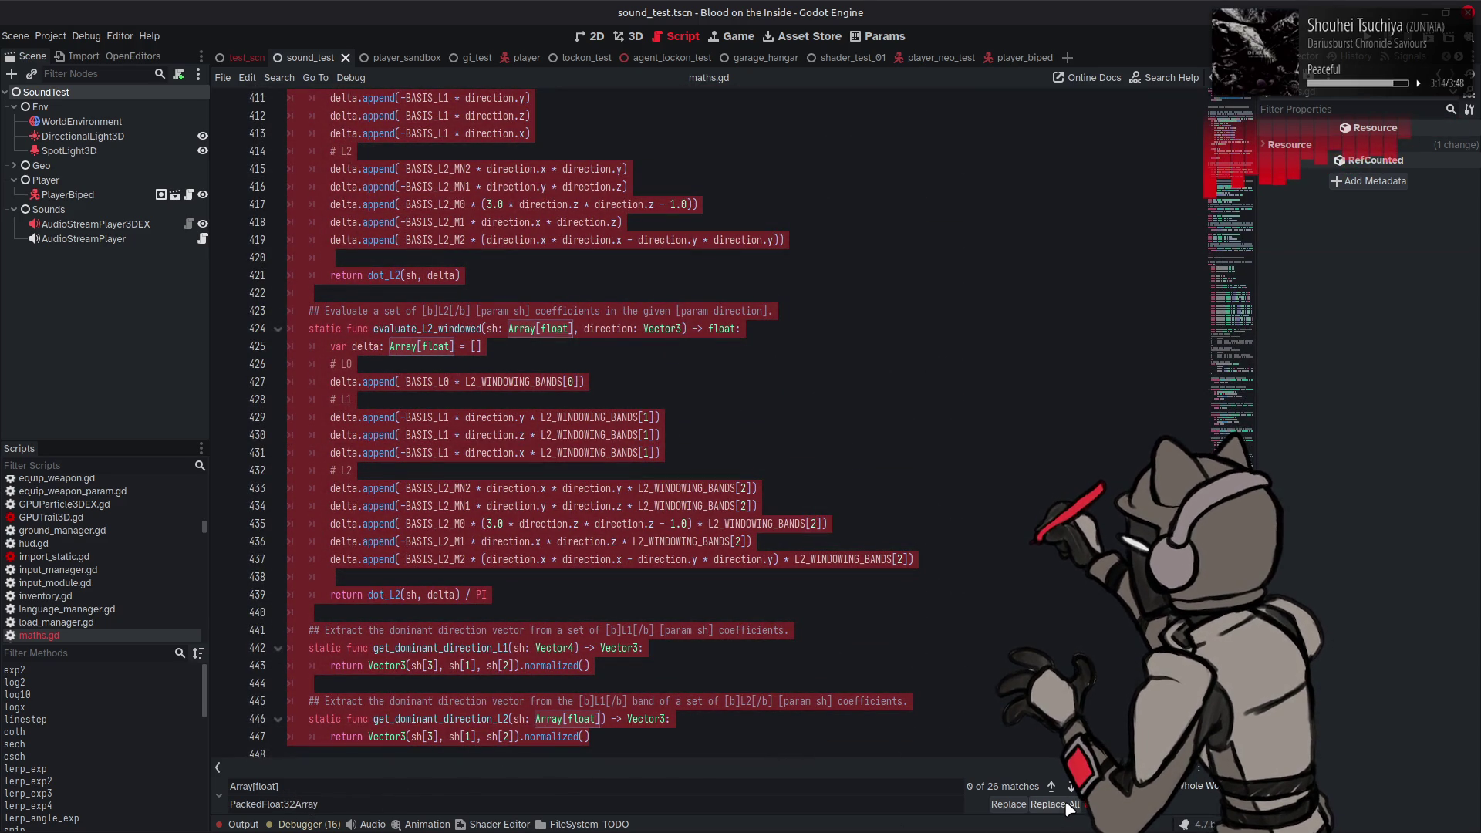
pyautogui.click(1068, 805)
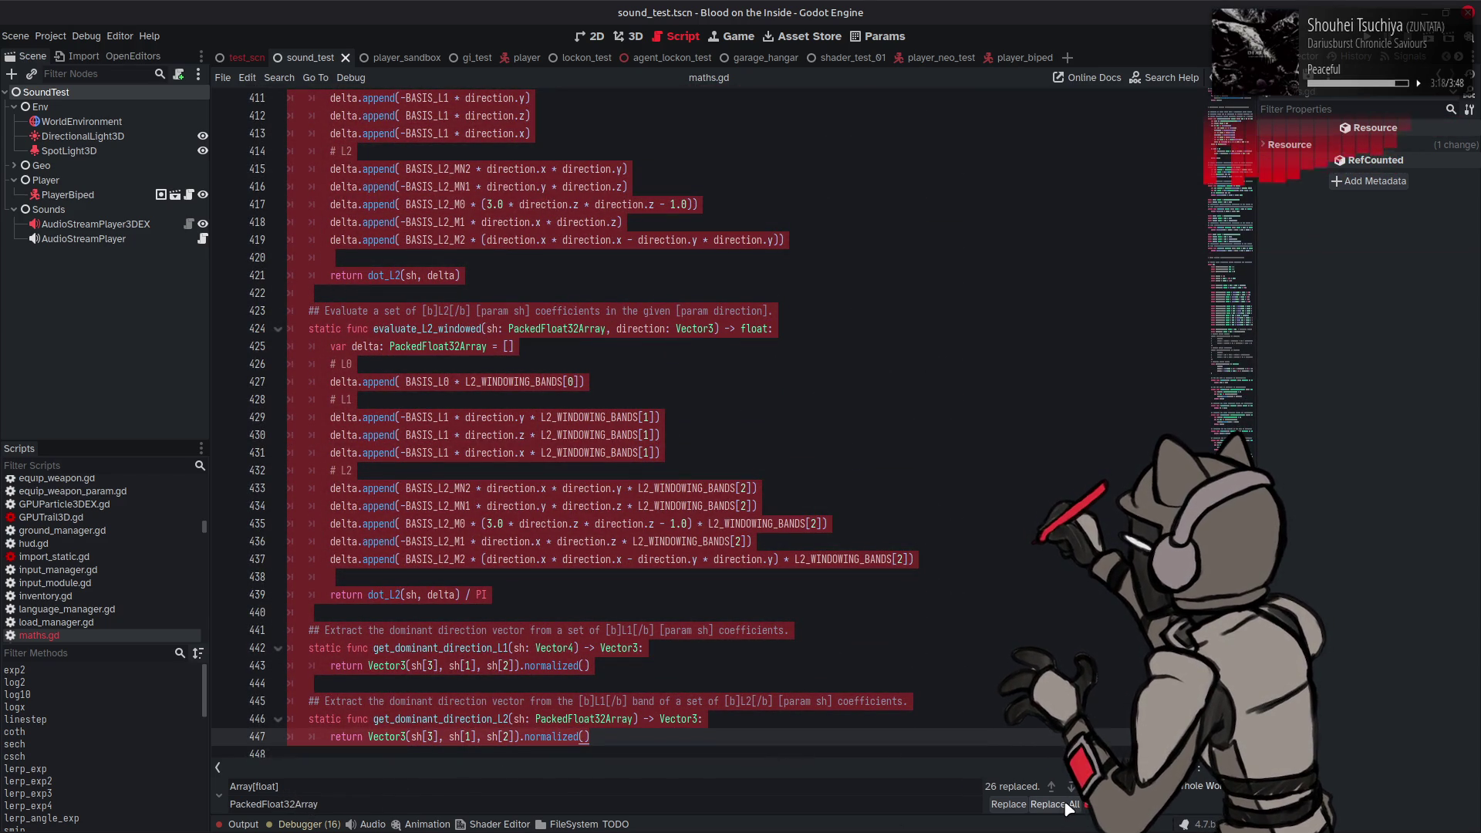
pyautogui.press('Escape')
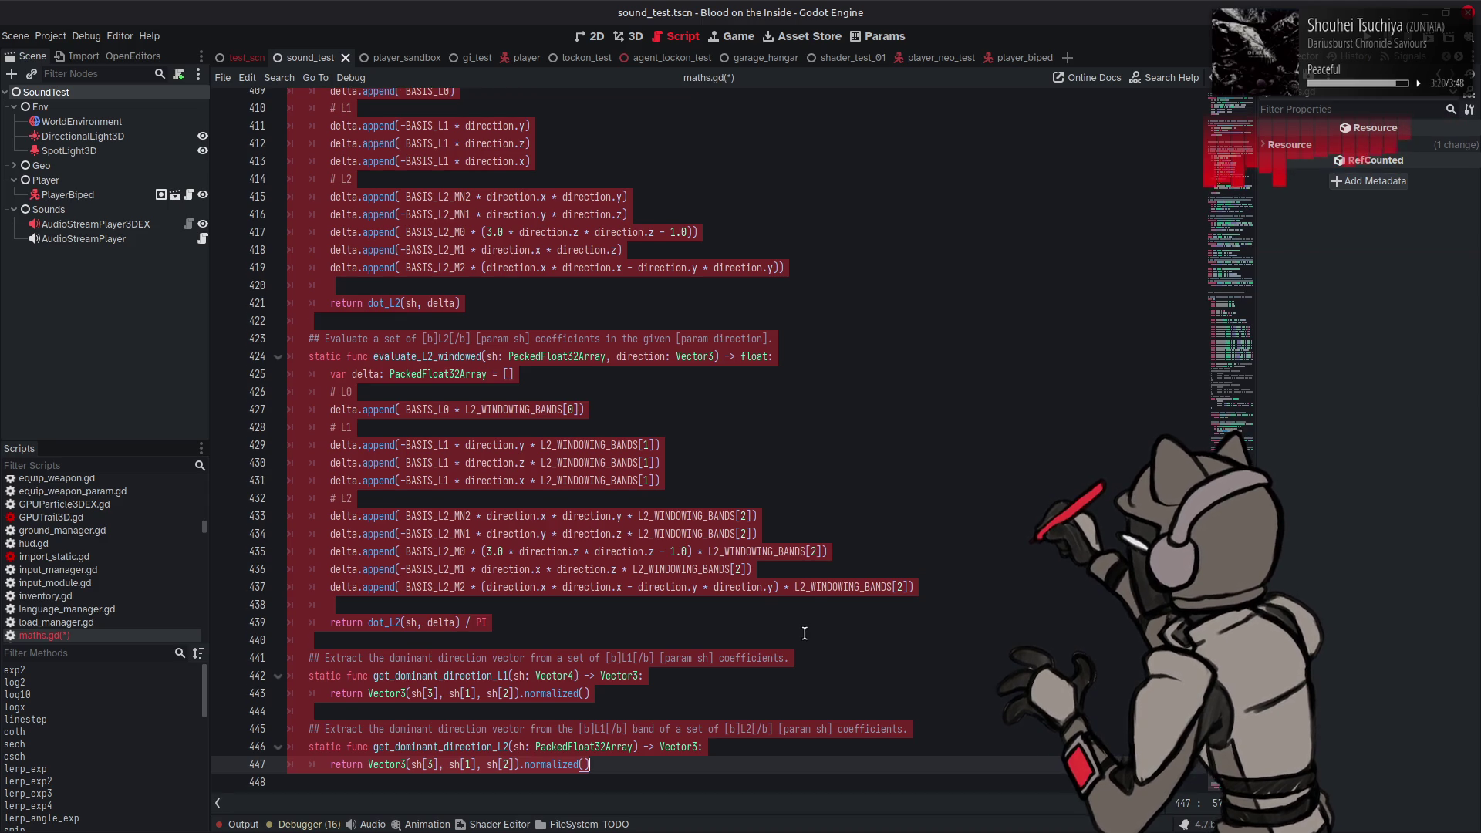
pyautogui.click(636, 410)
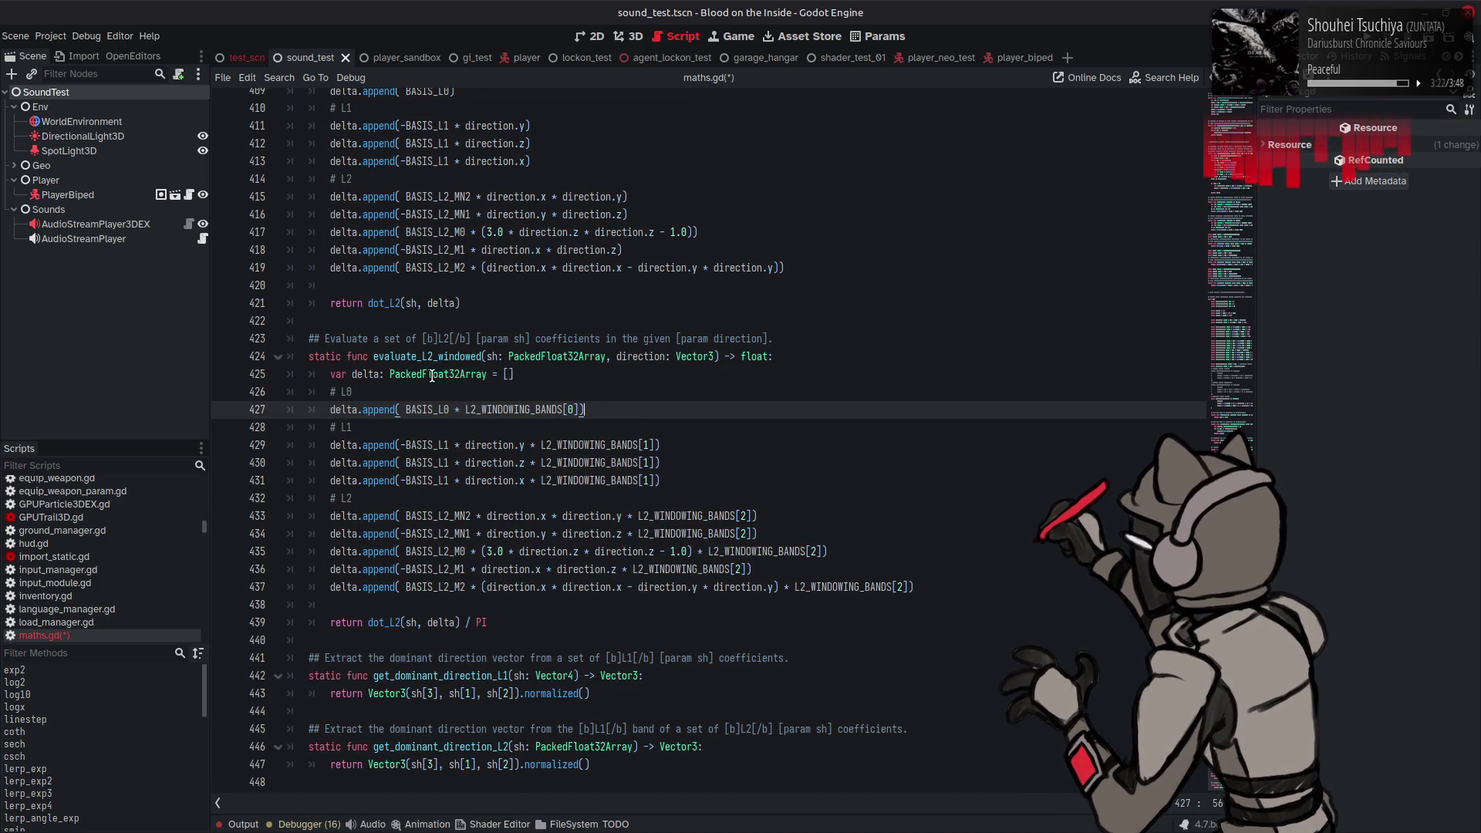
pyautogui.moveTo(432, 375)
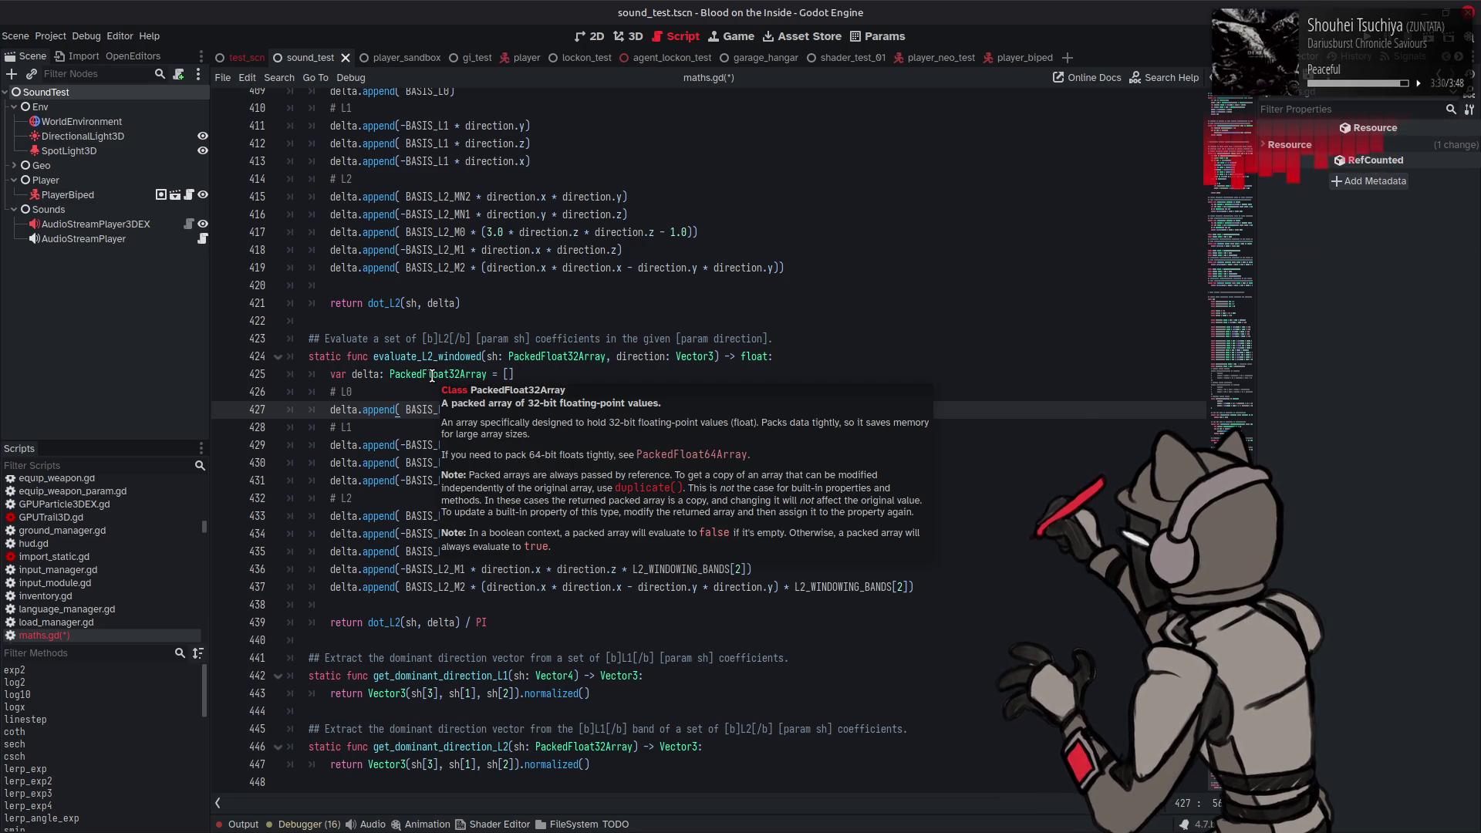
pyautogui.press('F1')
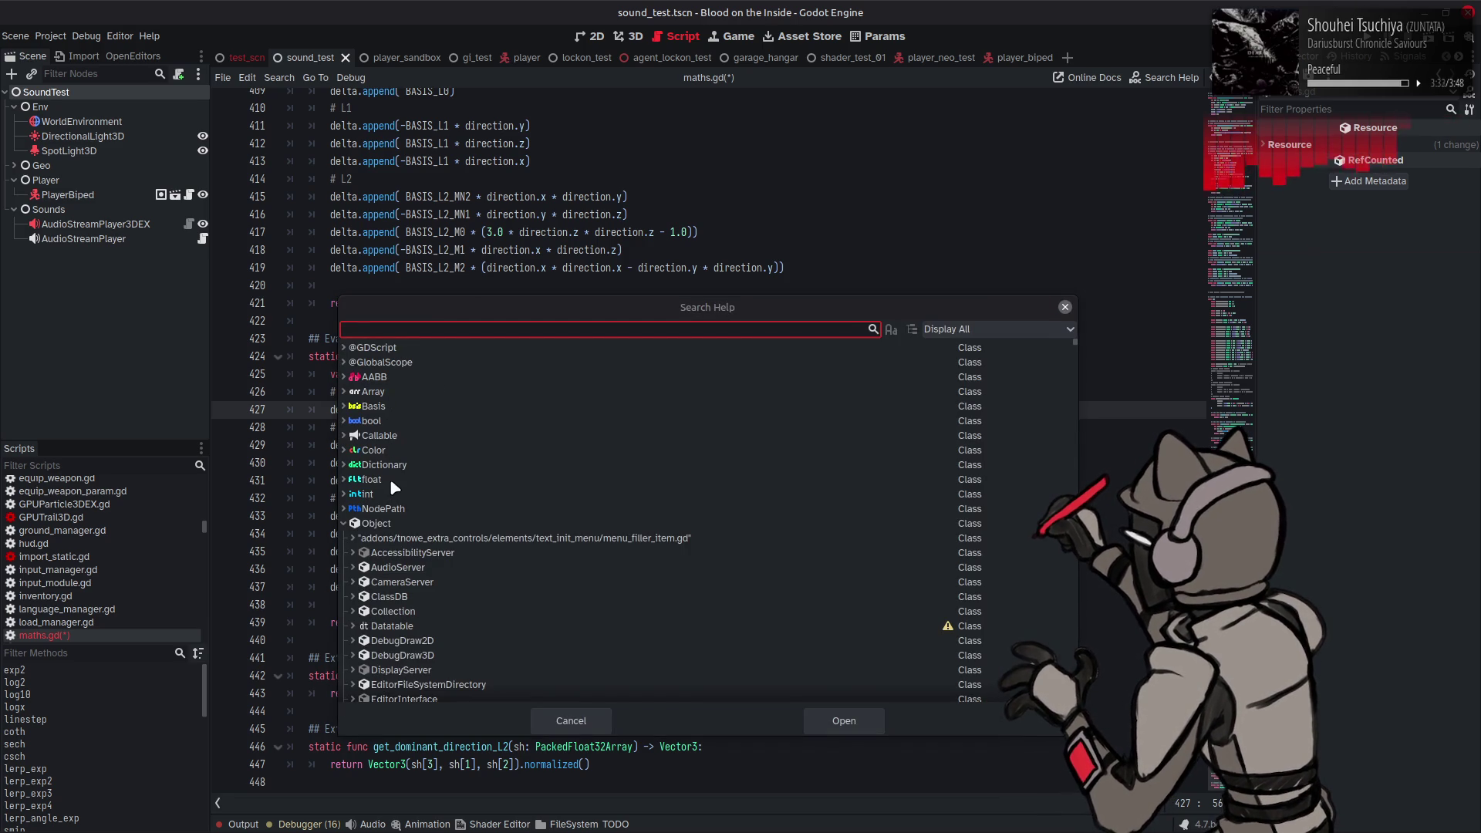
pyautogui.doubleClick(390, 480)
pyautogui.moveTo(368, 217); pyautogui.dragTo(600, 217)
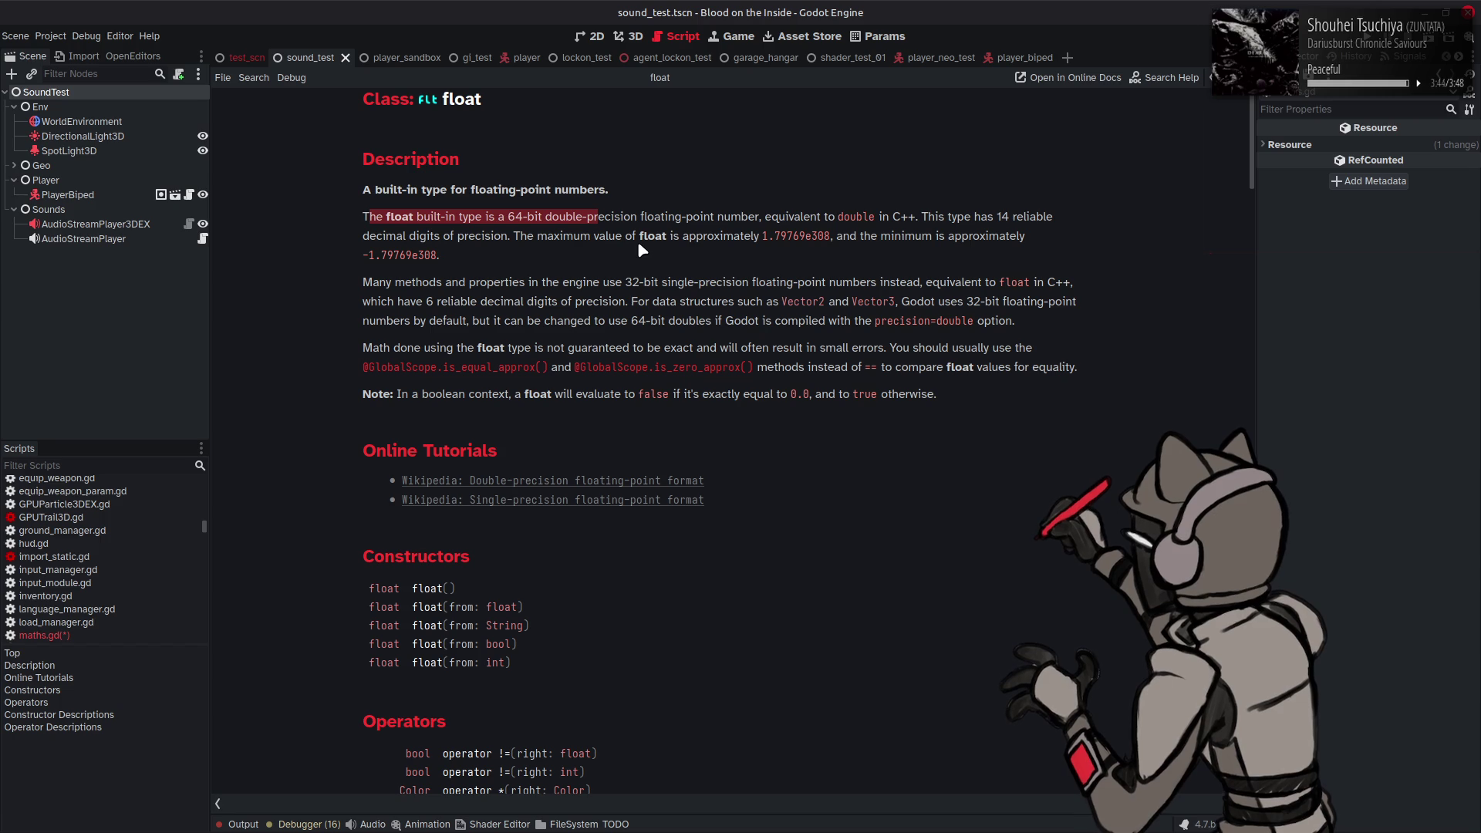
pyautogui.moveTo(740, 302); pyautogui.dragTo(1108, 304)
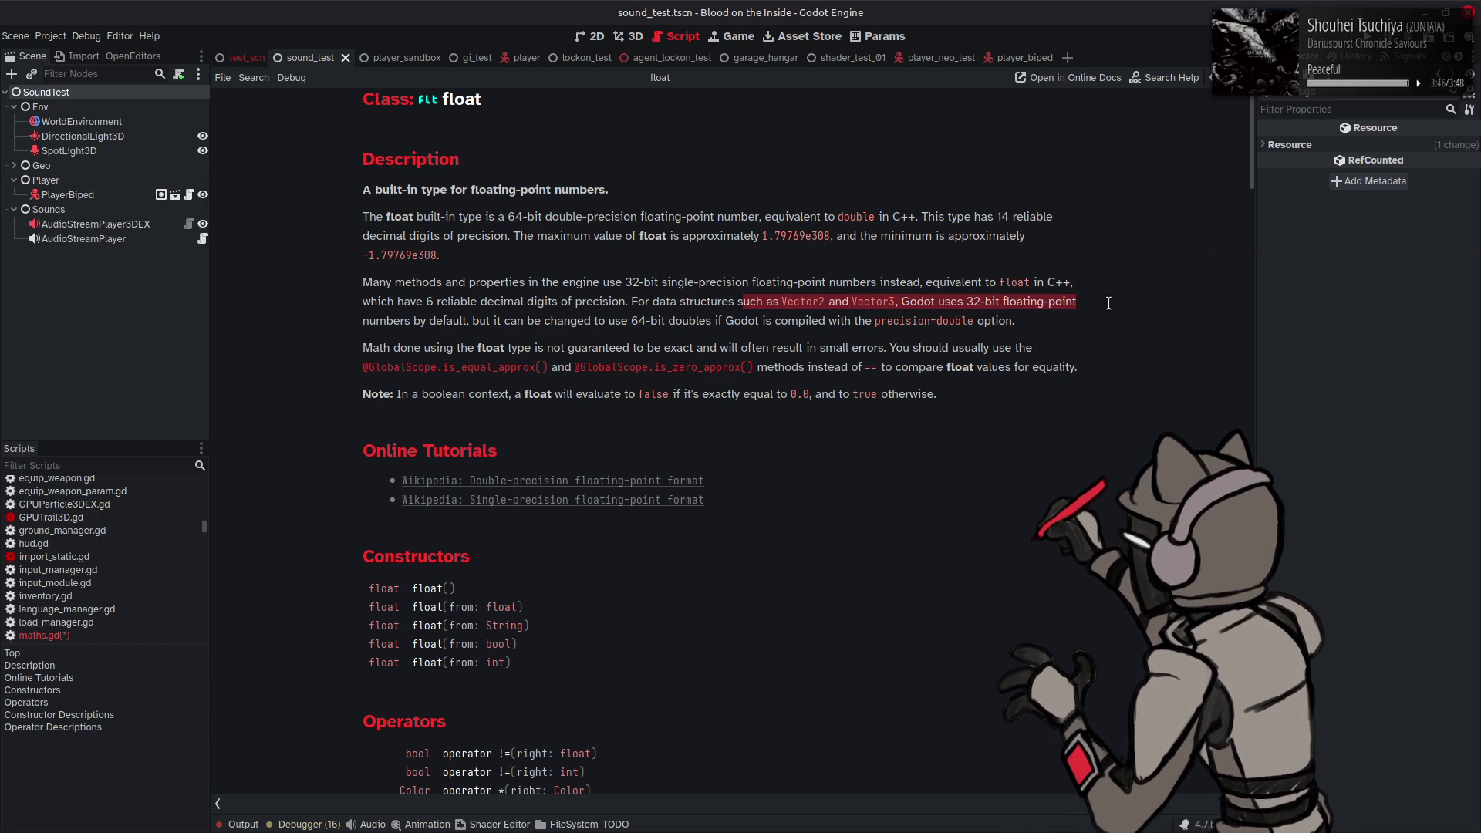
pyautogui.click(1082, 321)
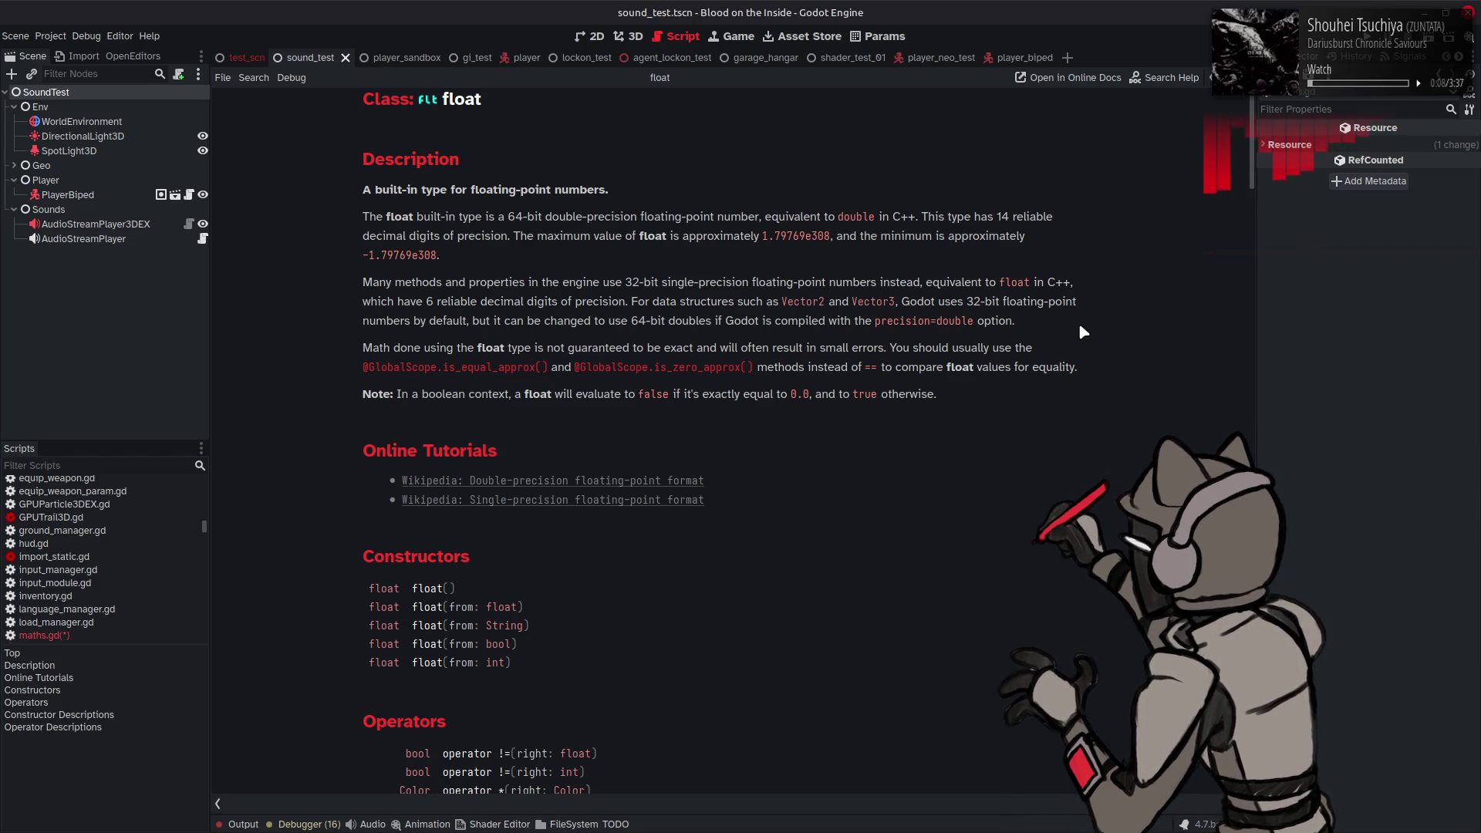
pyautogui.hotkey('alt', 'Left')
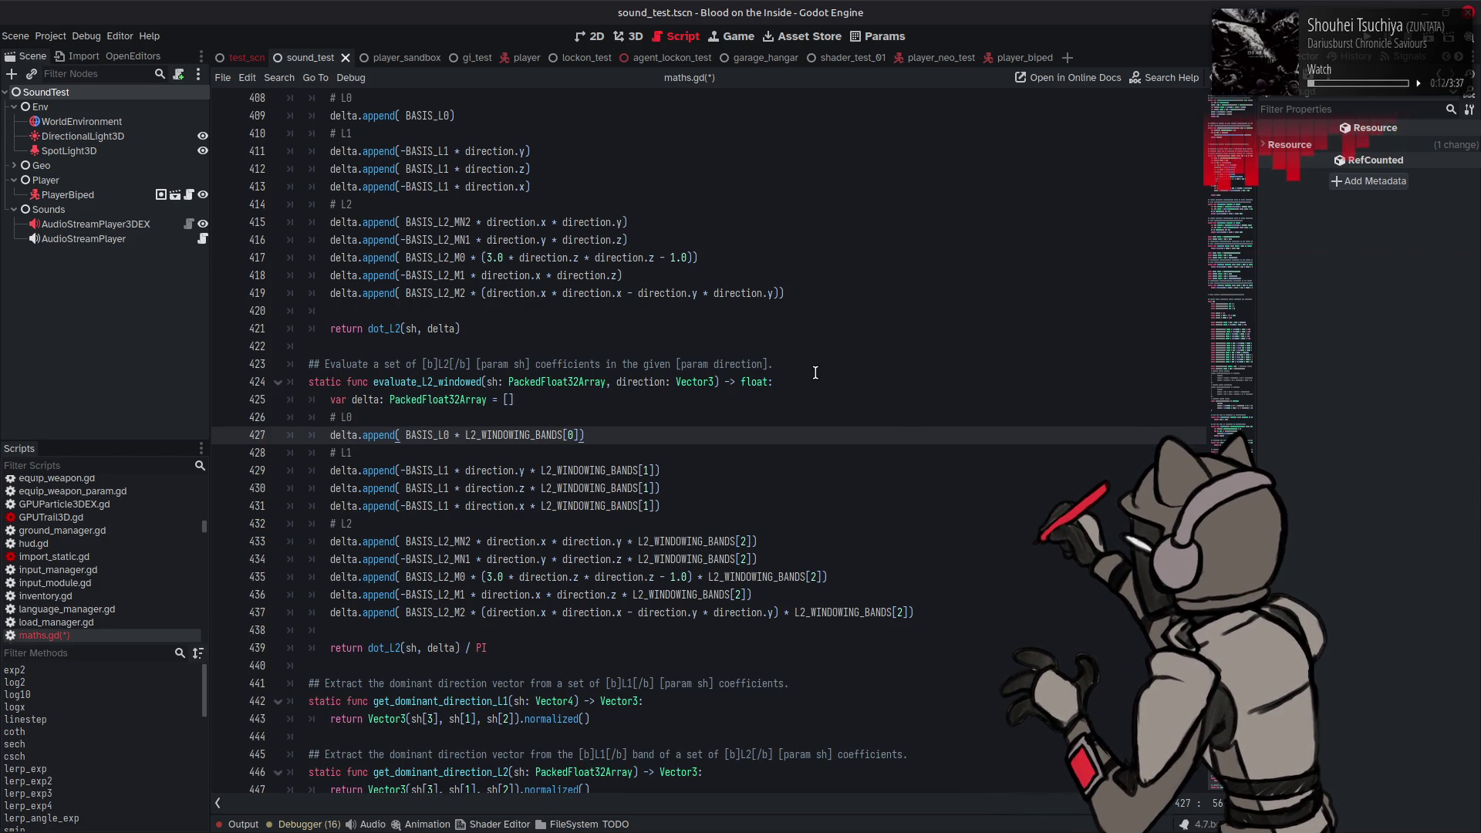
pyautogui.doubleClick(580, 382)
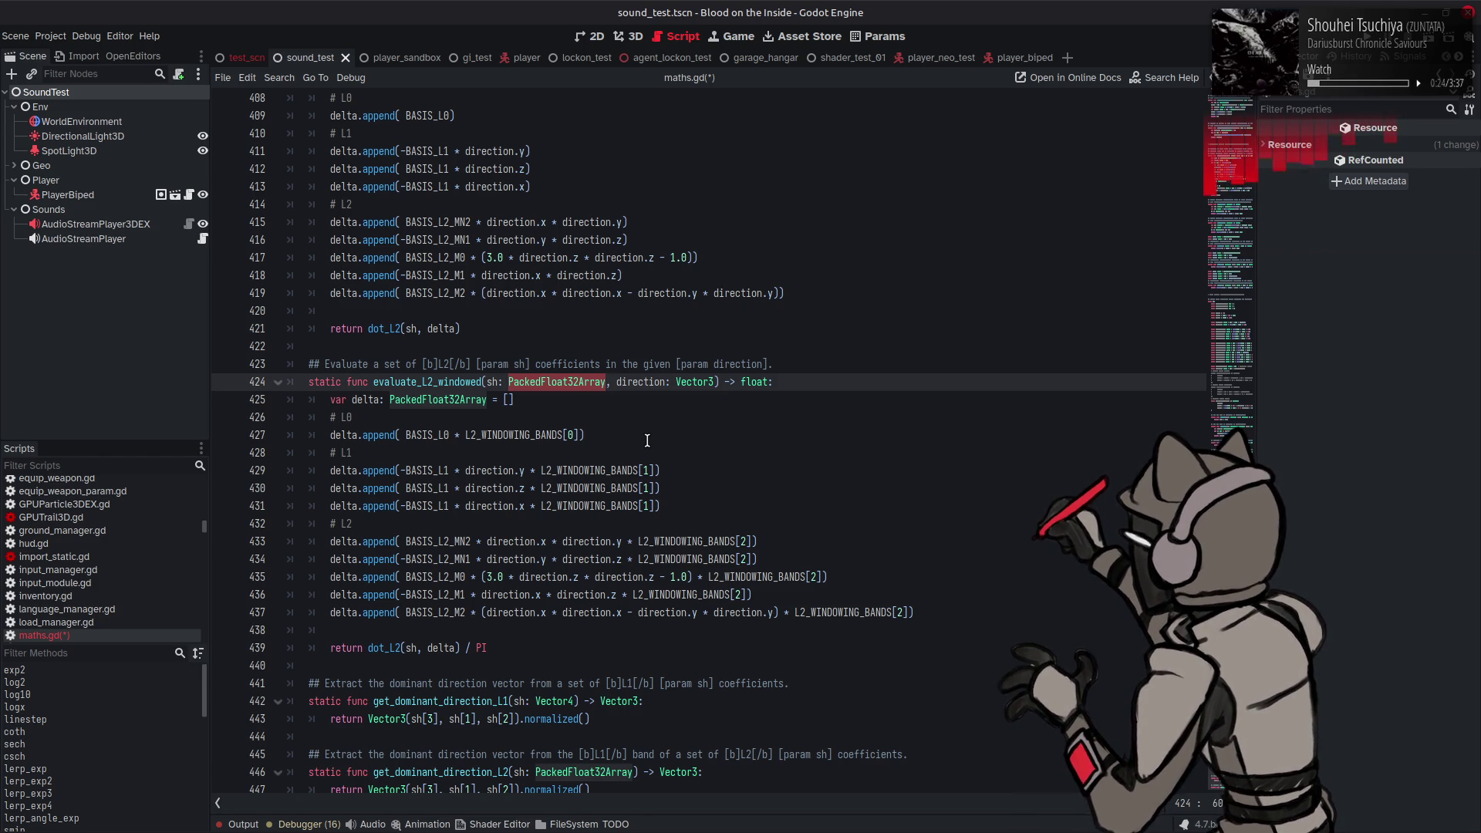
pyautogui.scroll(20, 649, 440)
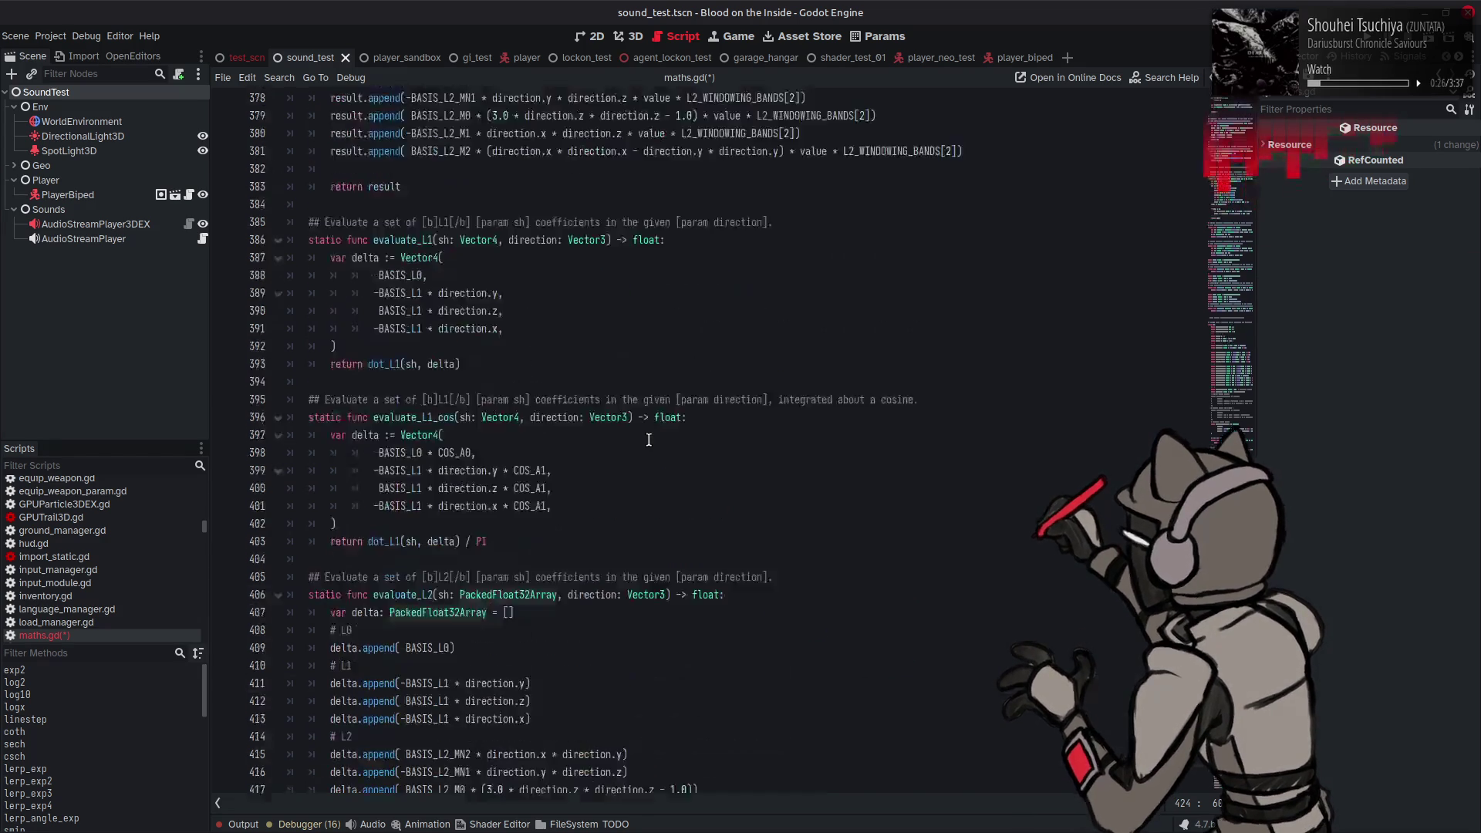
pyautogui.scroll(20, 649, 440)
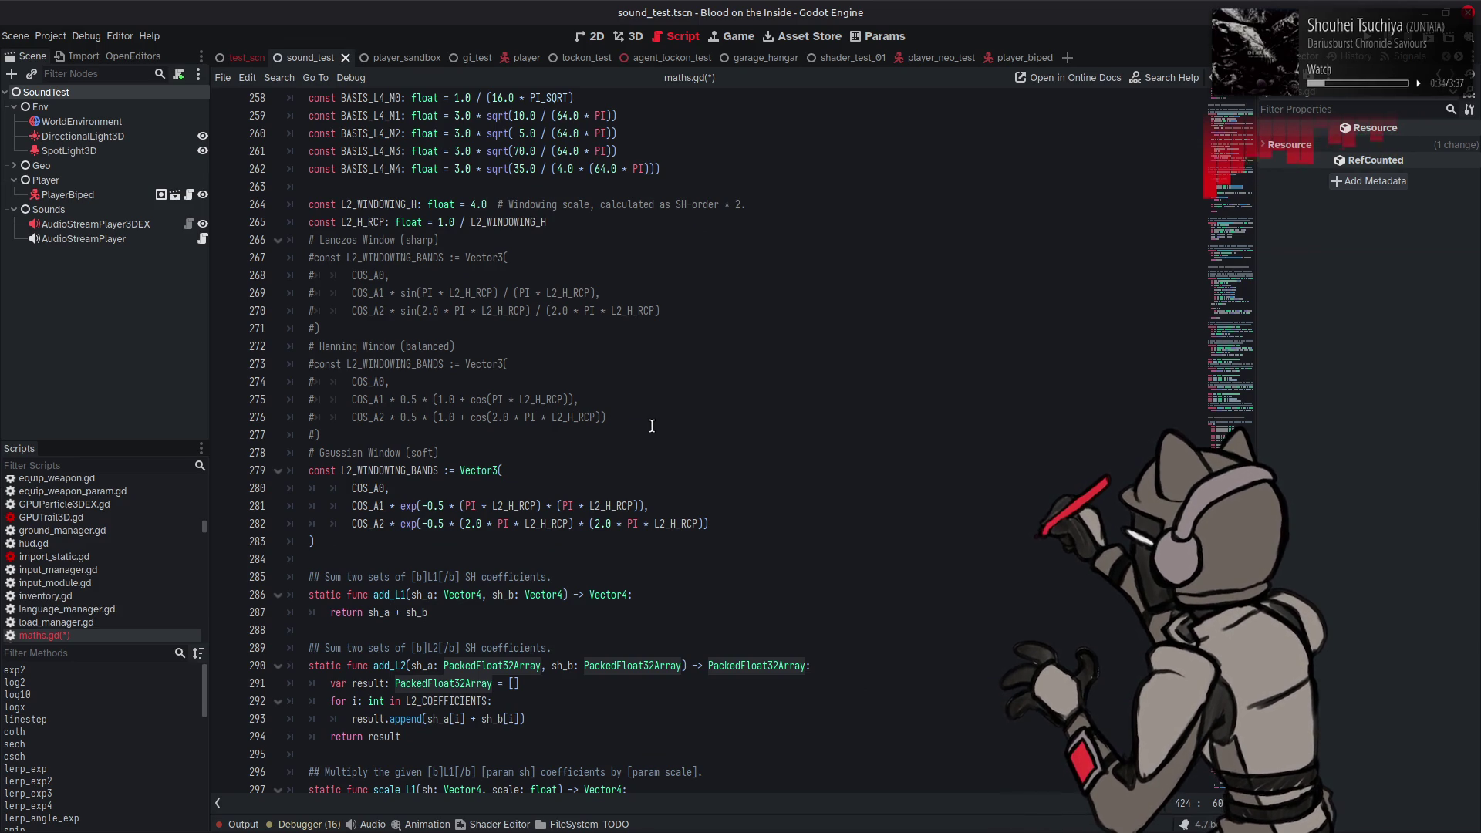
pyautogui.scroll(10, 652, 425)
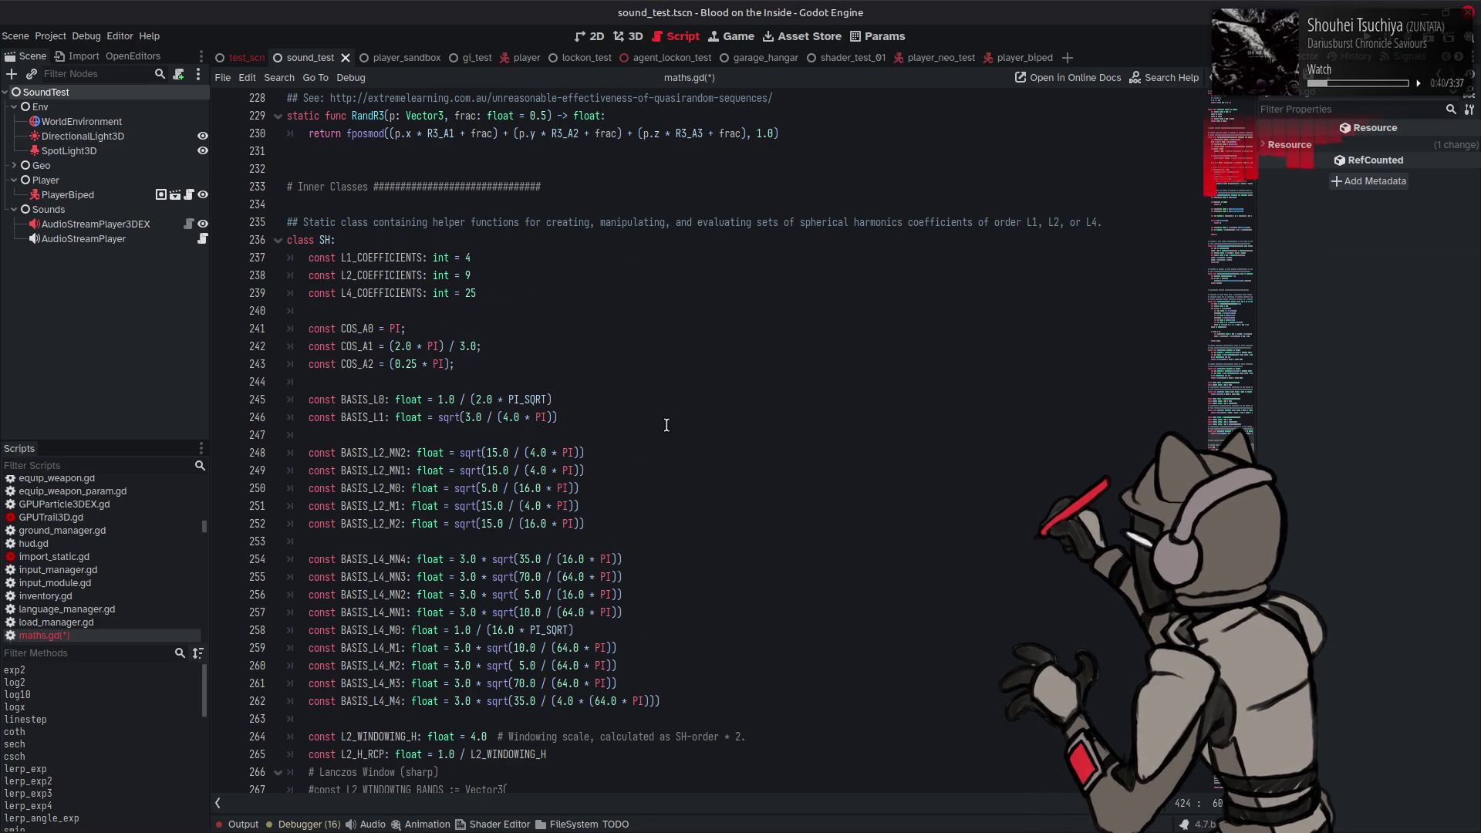
pyautogui.scroll(-7, 666, 425)
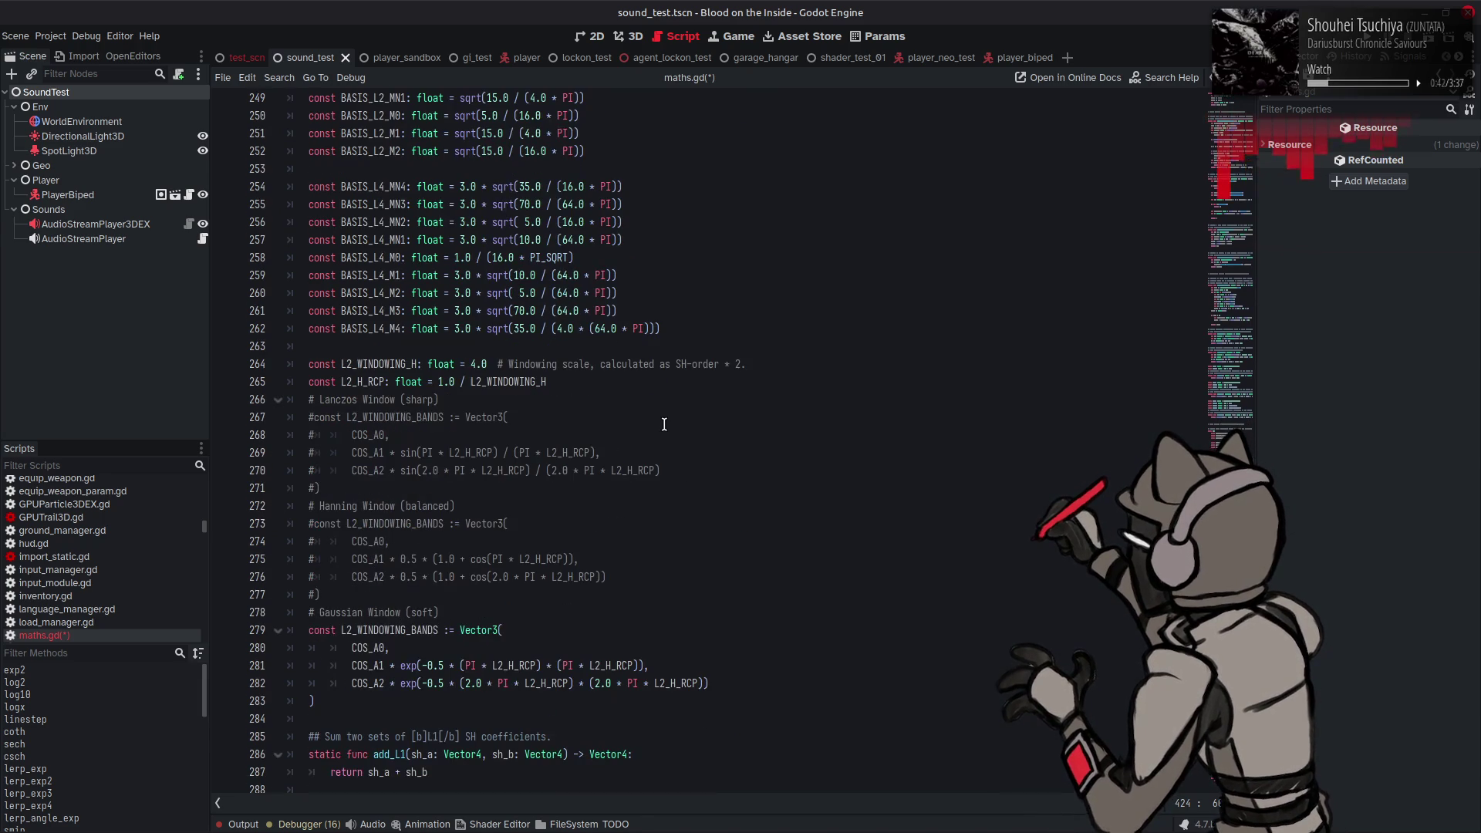
pyautogui.scroll(-1, 645, 451)
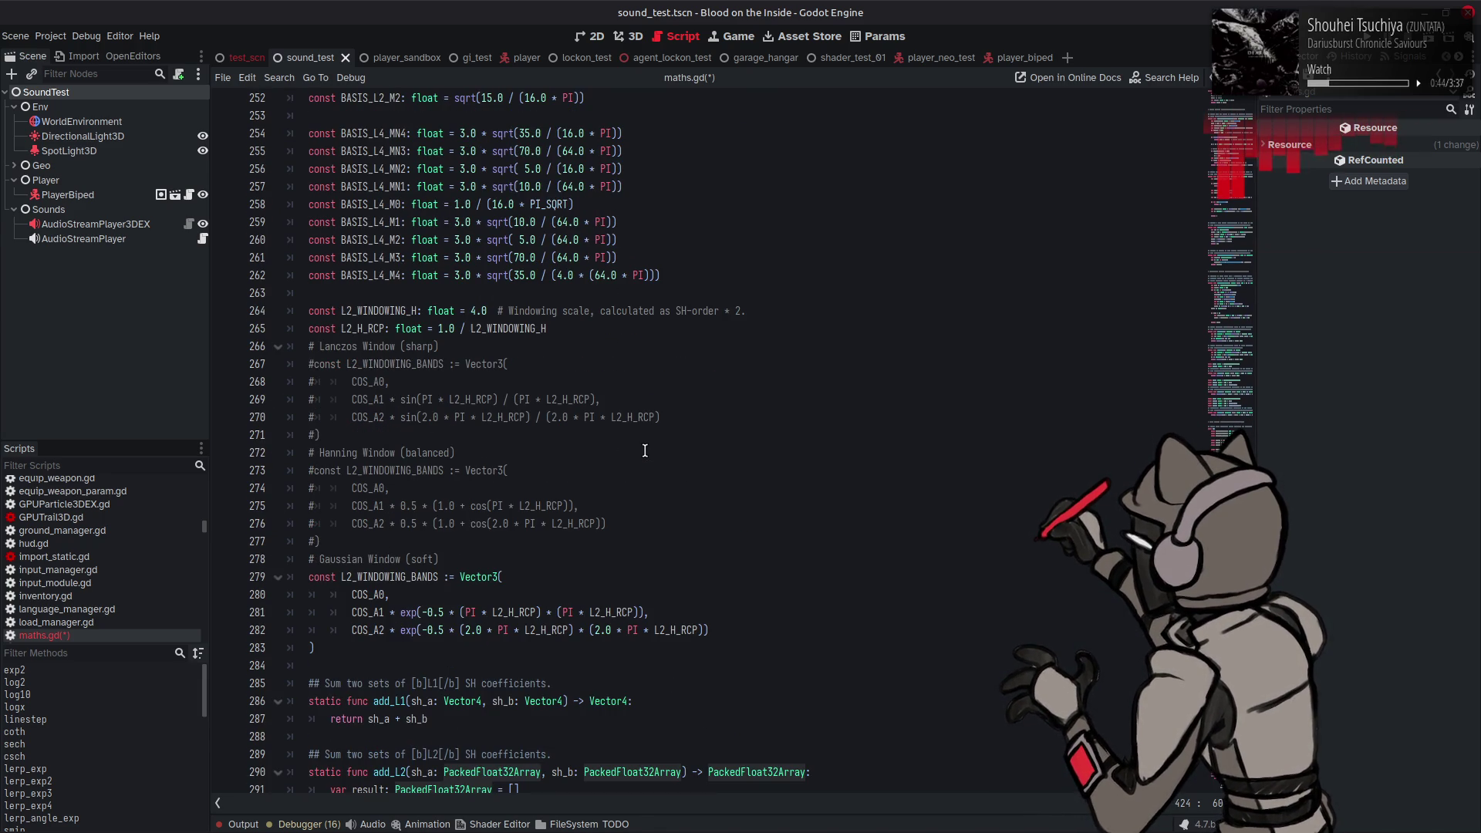
pyautogui.scroll(-3, 730, 434)
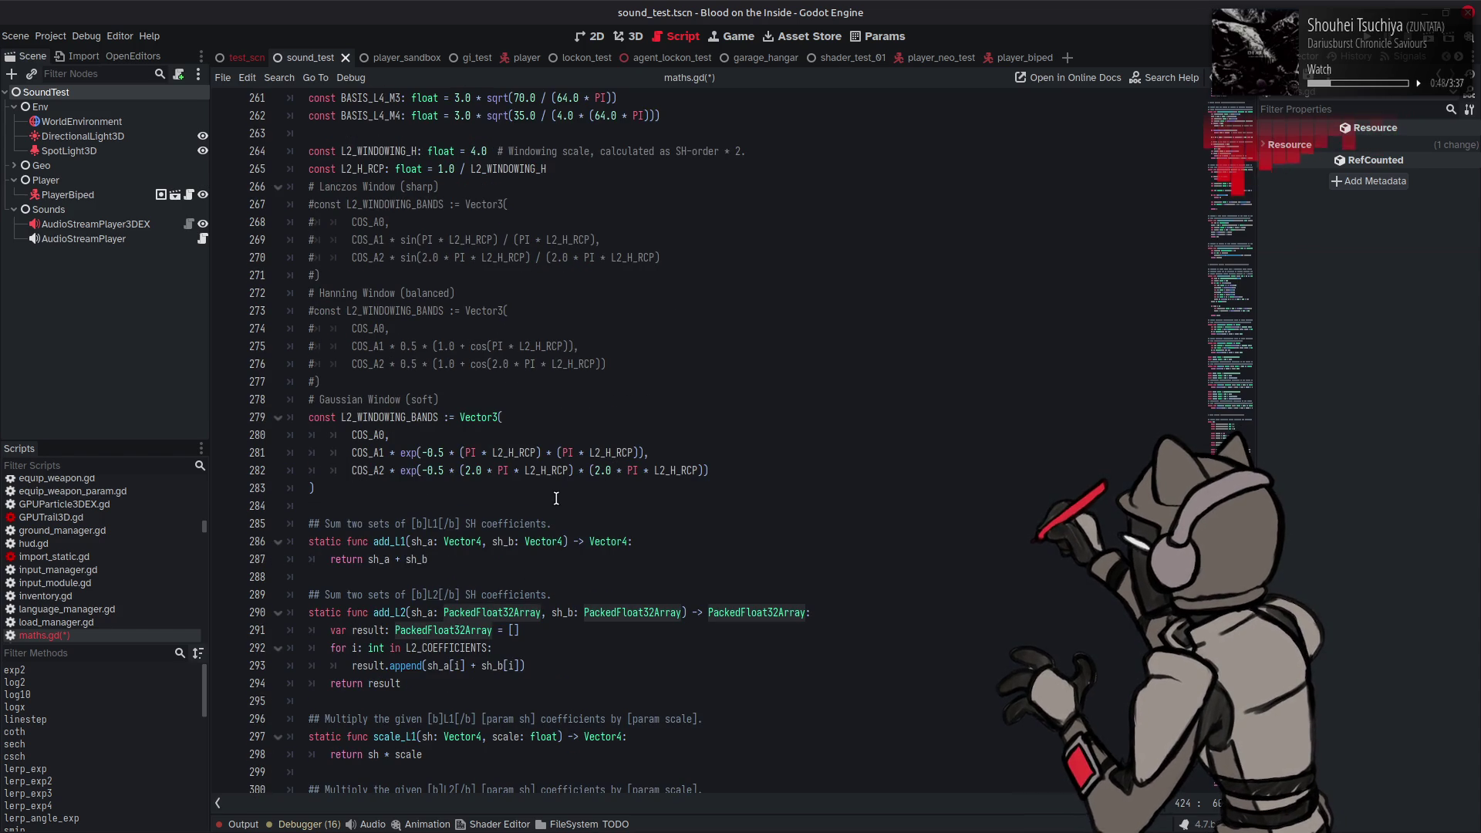
pyautogui.scroll(-4, 567, 490)
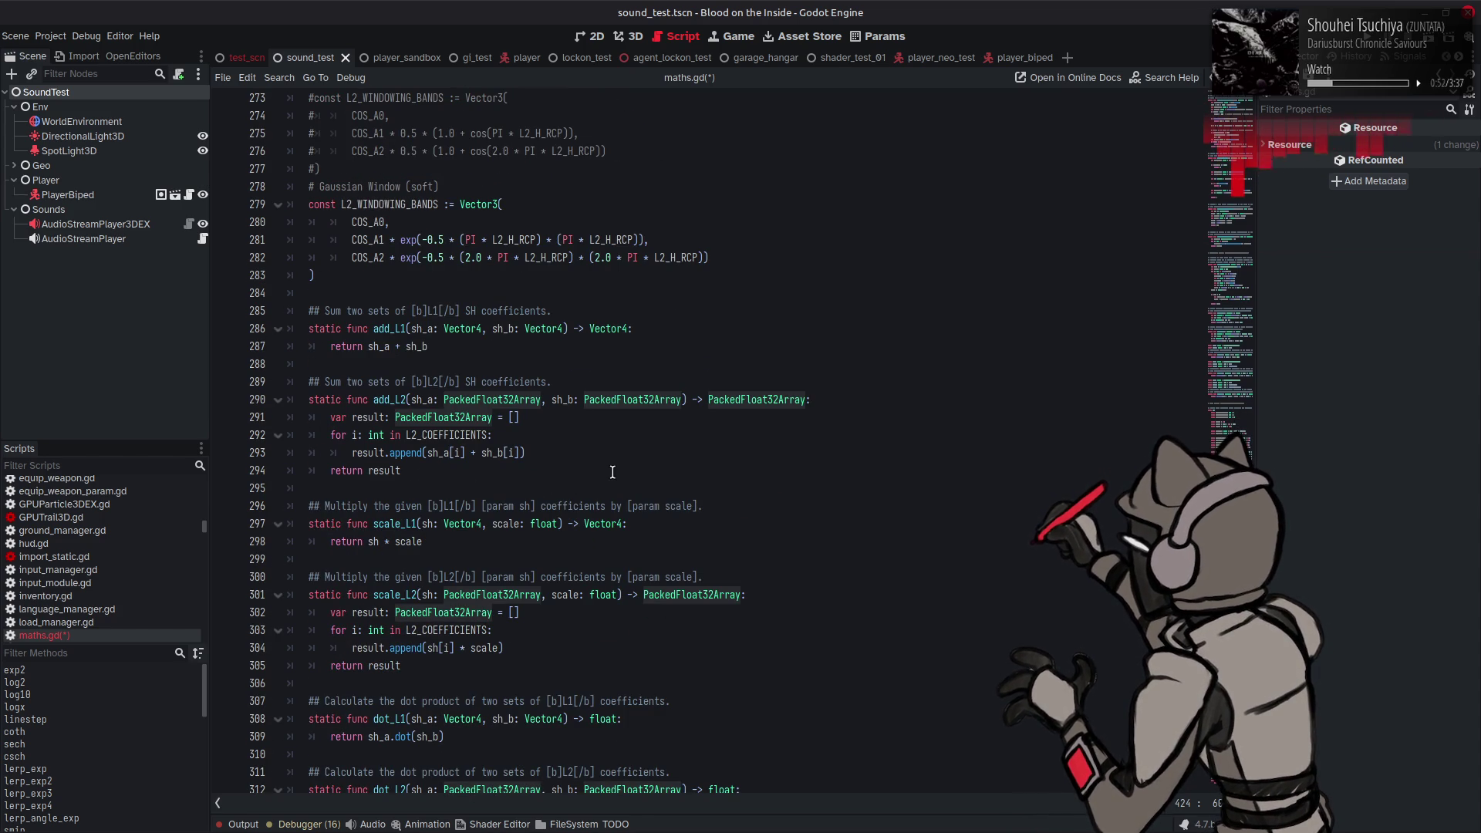
pyautogui.scroll(-8, 621, 477)
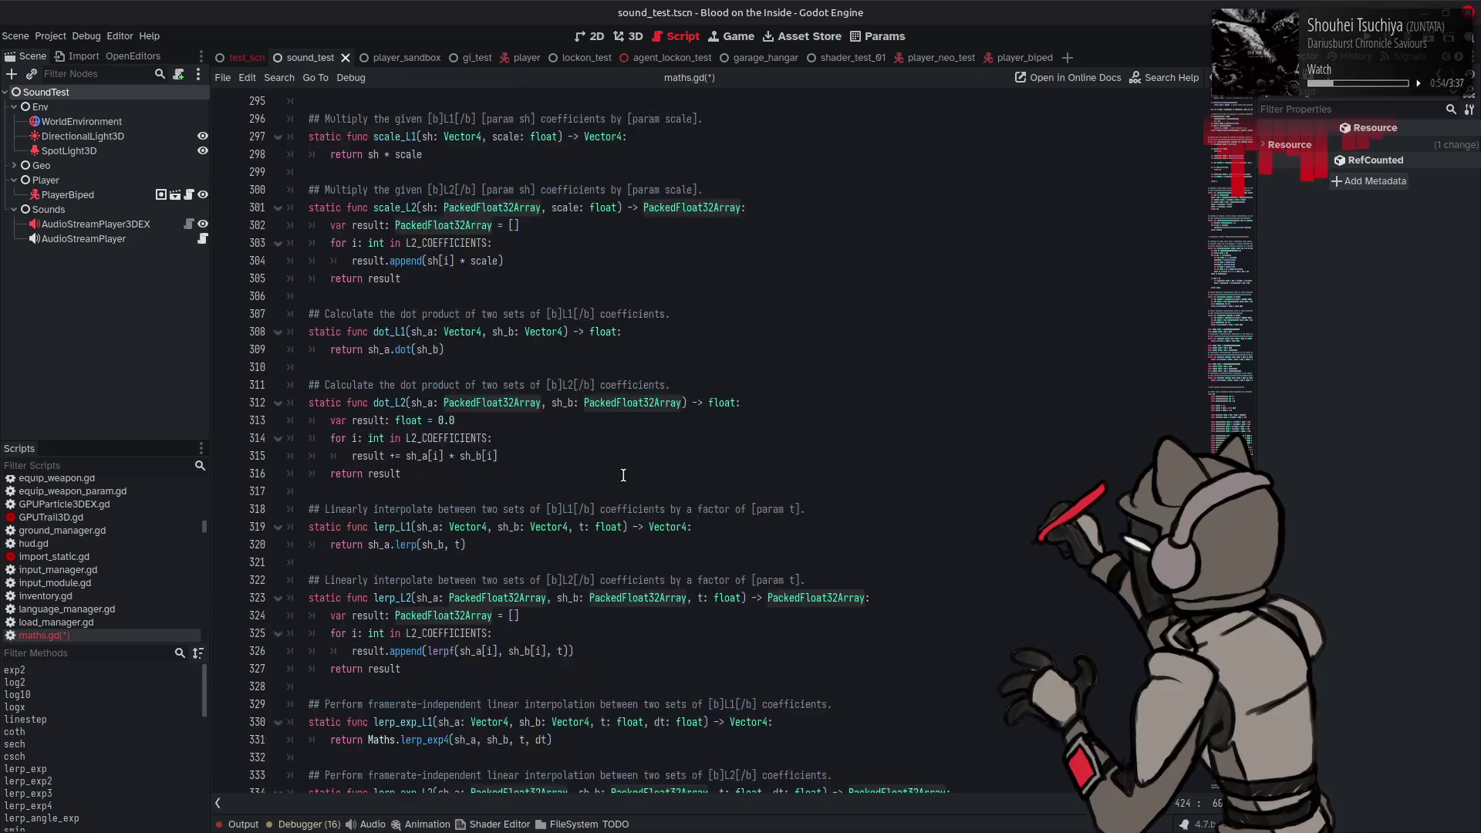
pyautogui.scroll(-10, 623, 475)
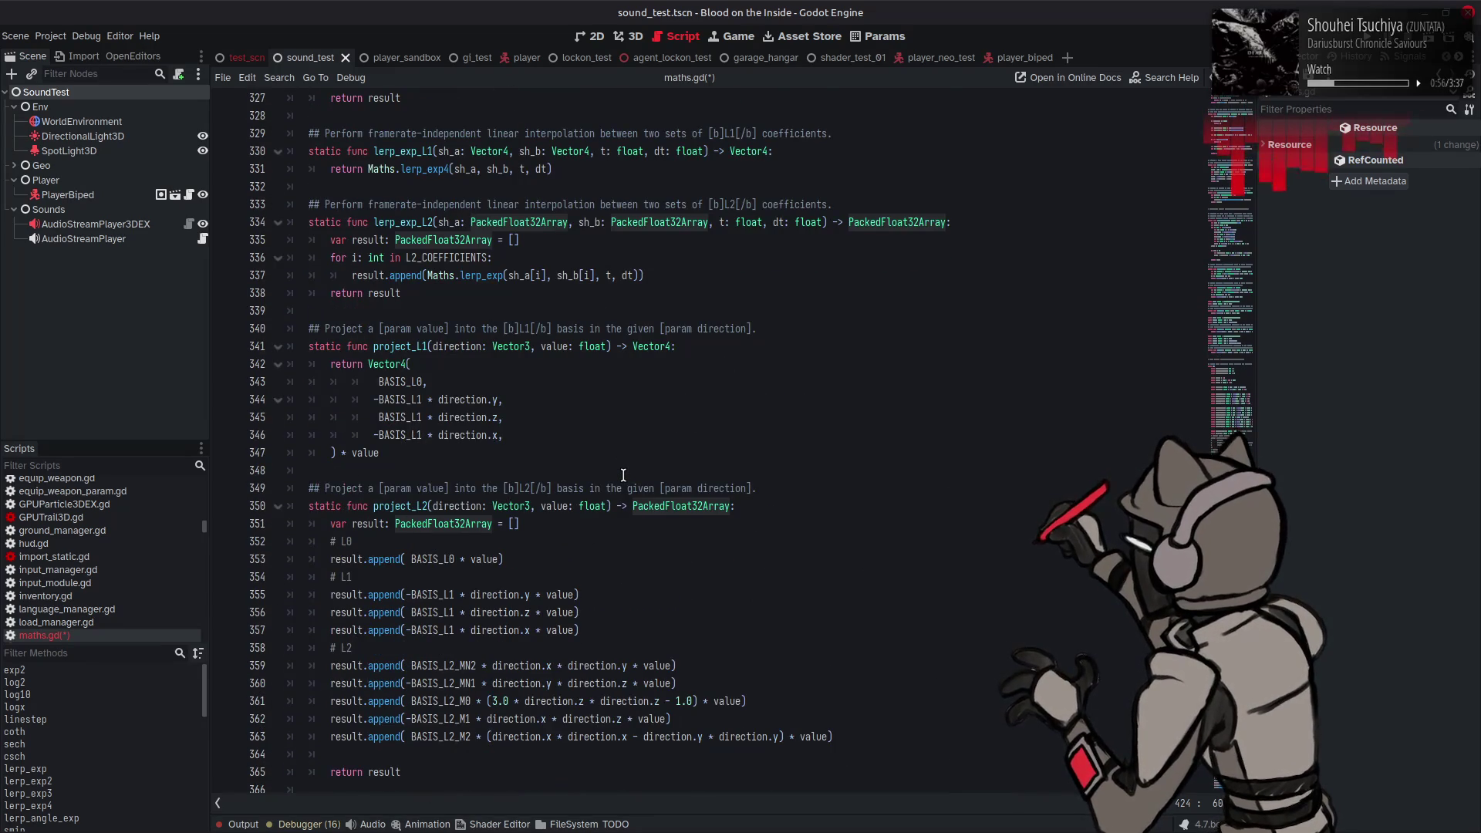
pyautogui.scroll(-5, 623, 475)
pyautogui.scroll(5, 621, 473)
pyautogui.scroll(20, 621, 473)
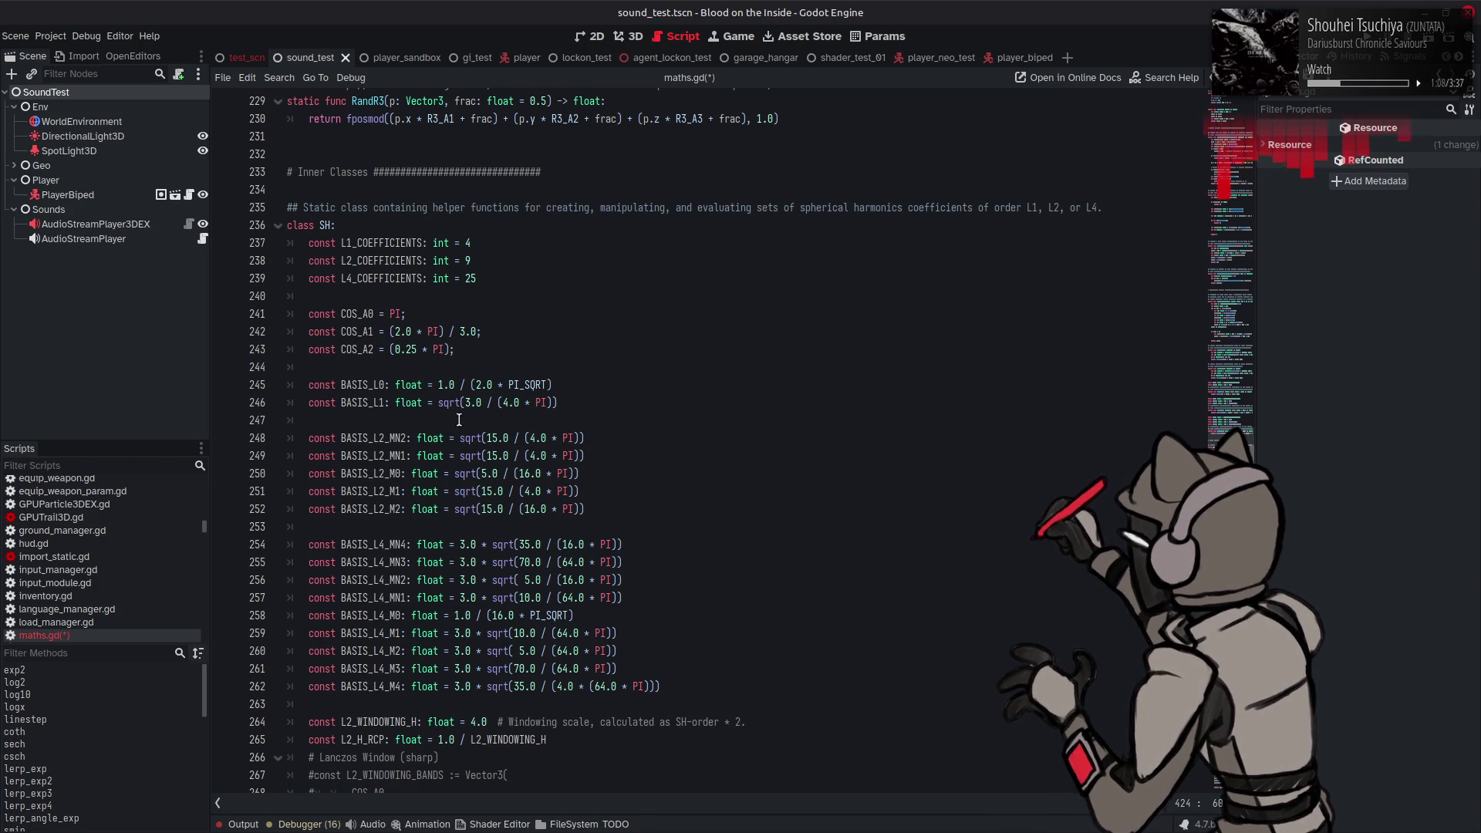
# Step: Highlight where the COS_A0 and COS_A1 constants are used
pyautogui.doubleClick(359, 315)
pyautogui.scroll(-4, 359, 317)
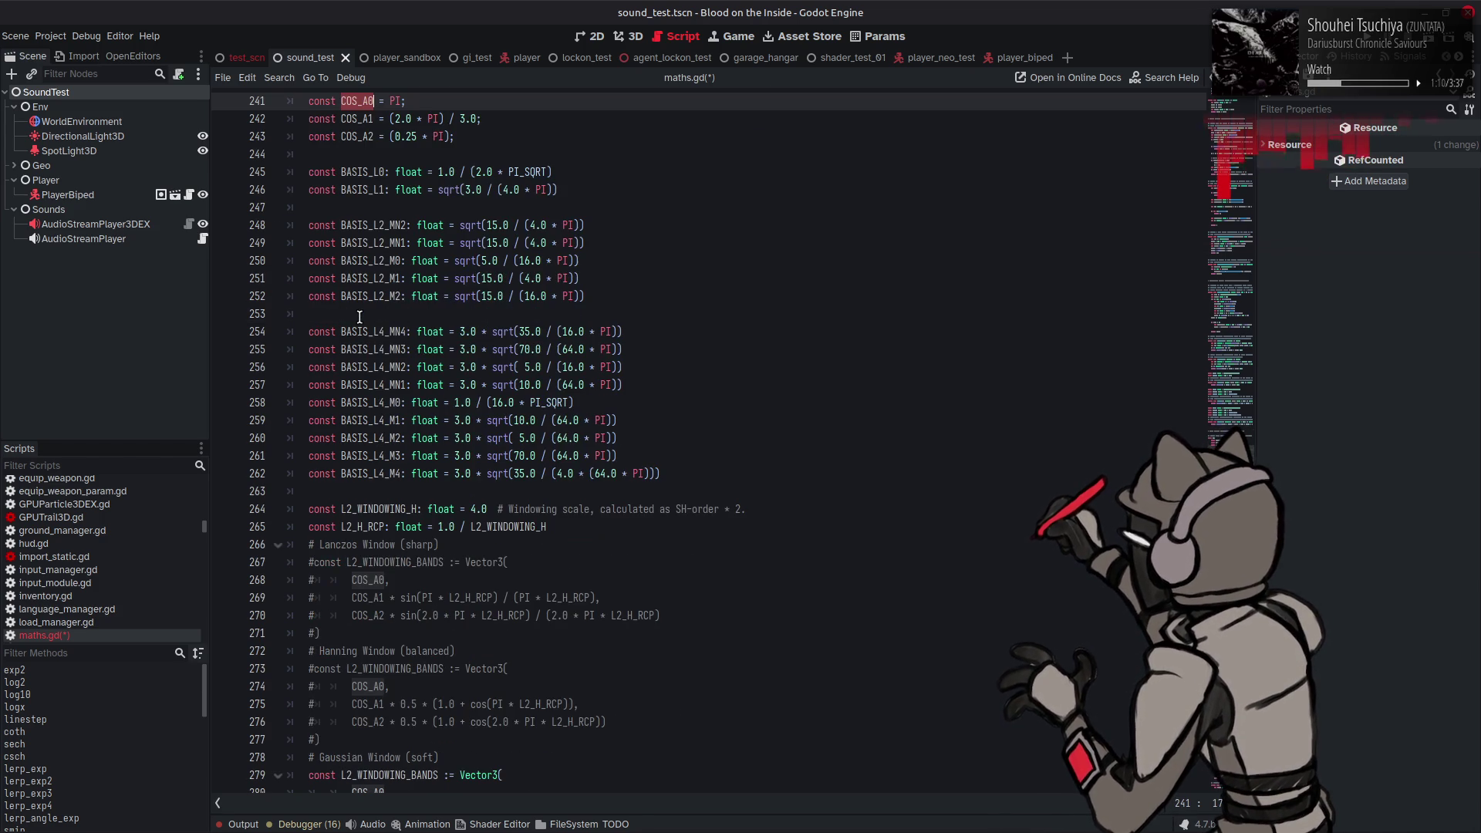
pyautogui.scroll(3, 359, 317)
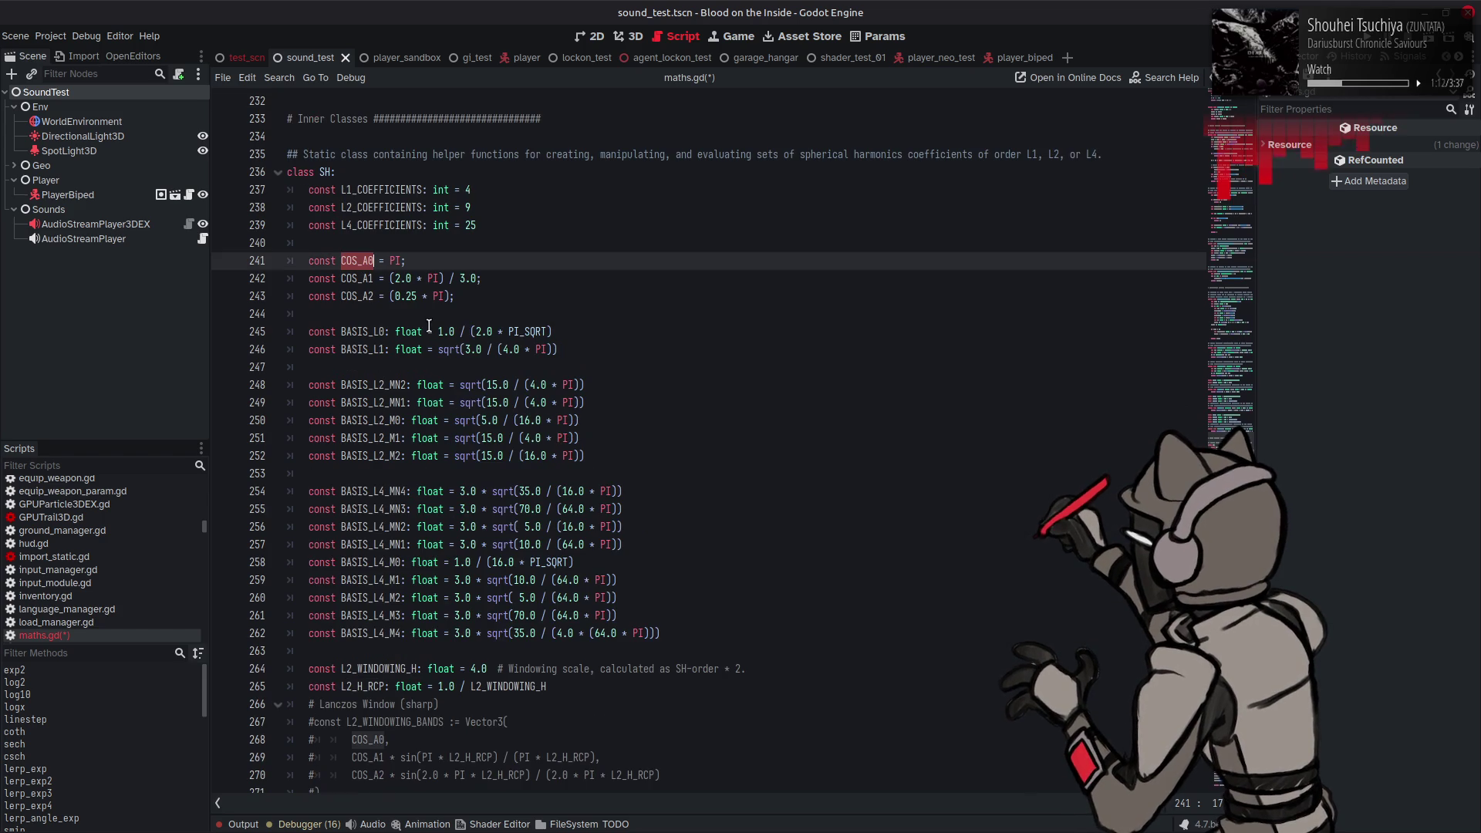
pyautogui.click(352, 280)
pyautogui.doubleClick(352, 279)
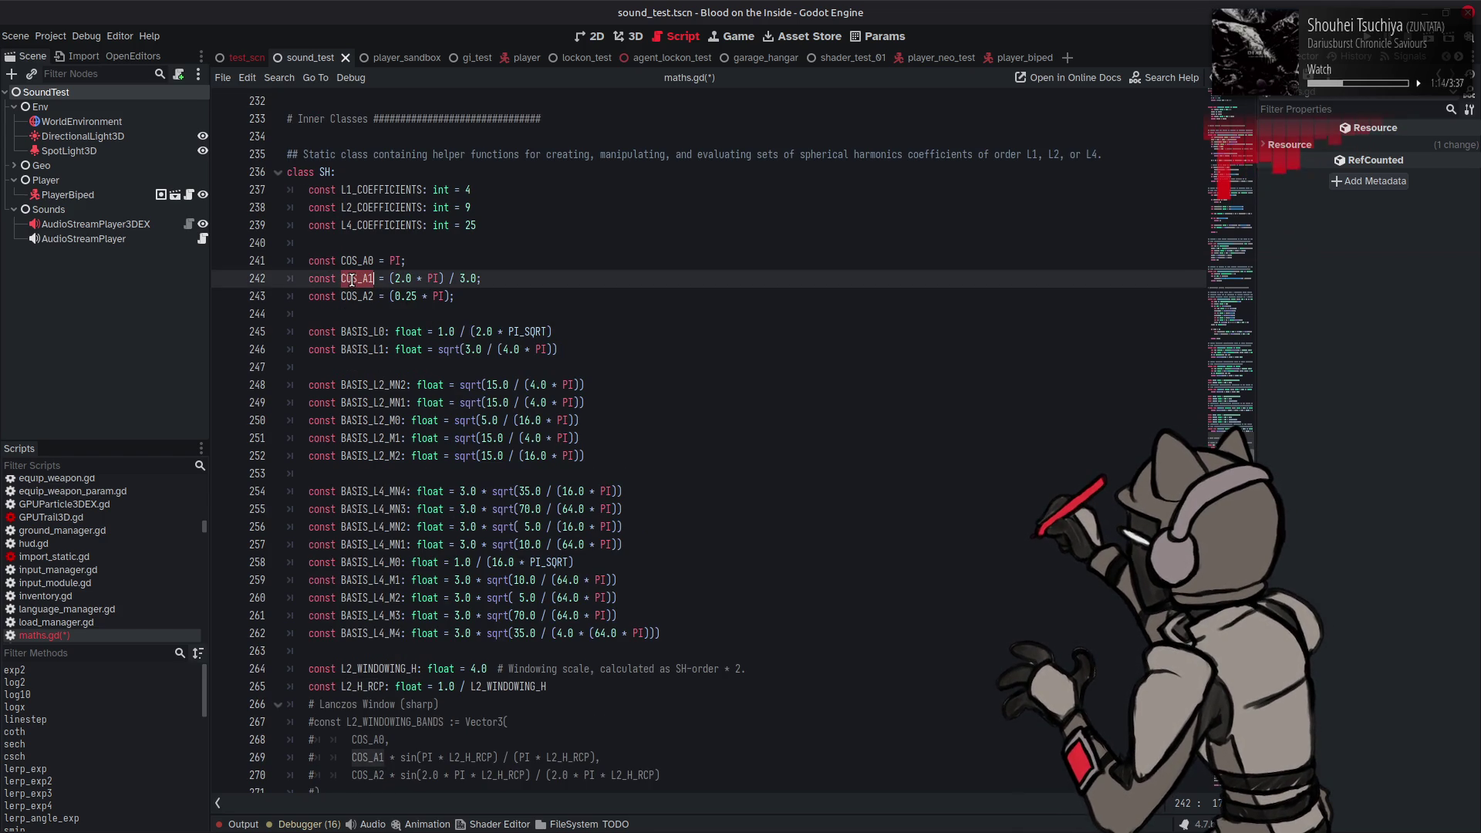
# Step: Review the SH helper code further down and save maths.gd
pyautogui.click(760, 412)
pyautogui.scroll(-5, 760, 411)
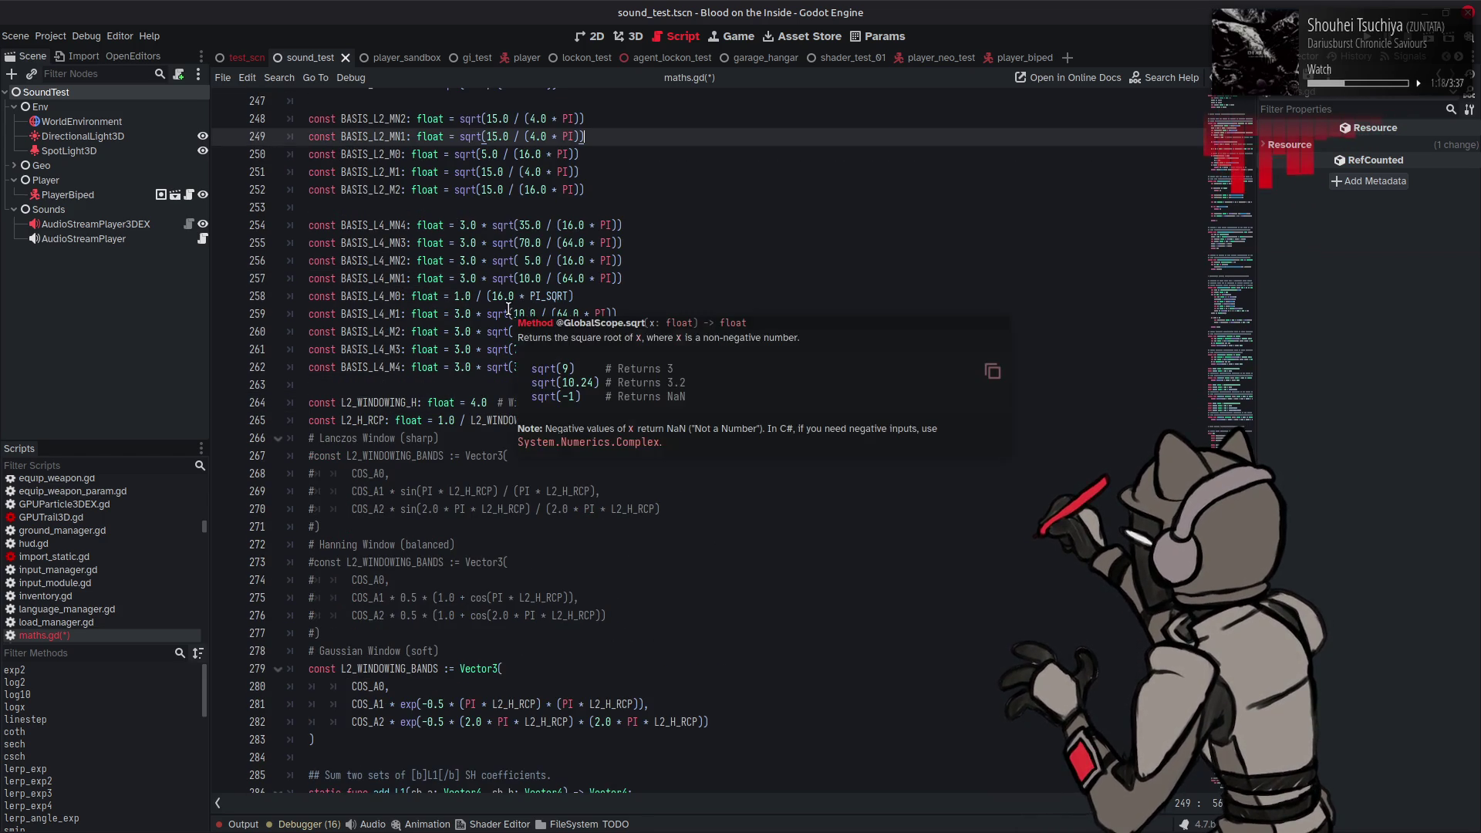
pyautogui.click(392, 467)
pyautogui.scroll(-10, 598, 386)
pyautogui.scroll(-20, 597, 385)
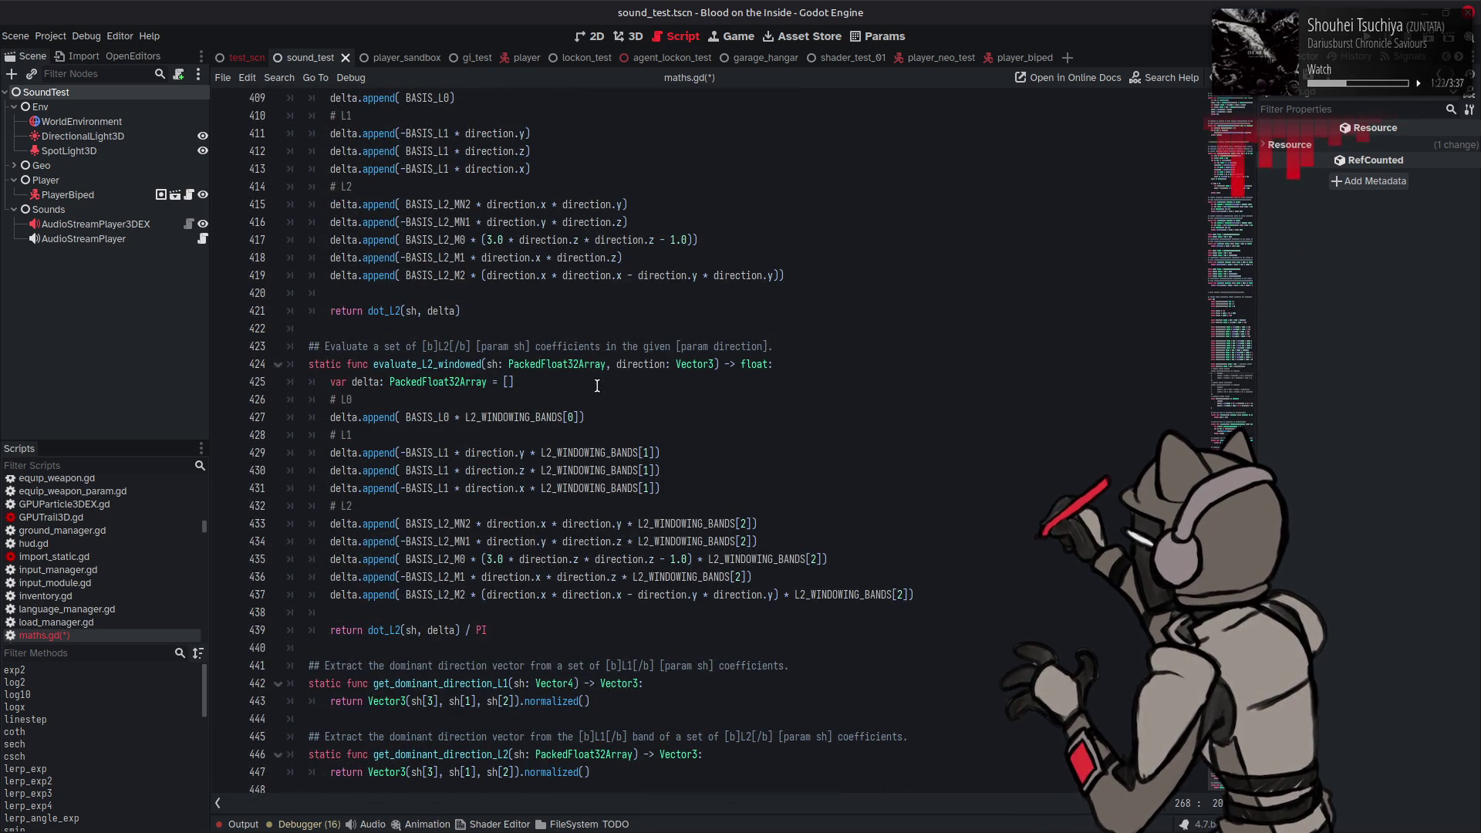
pyautogui.scroll(12, 597, 385)
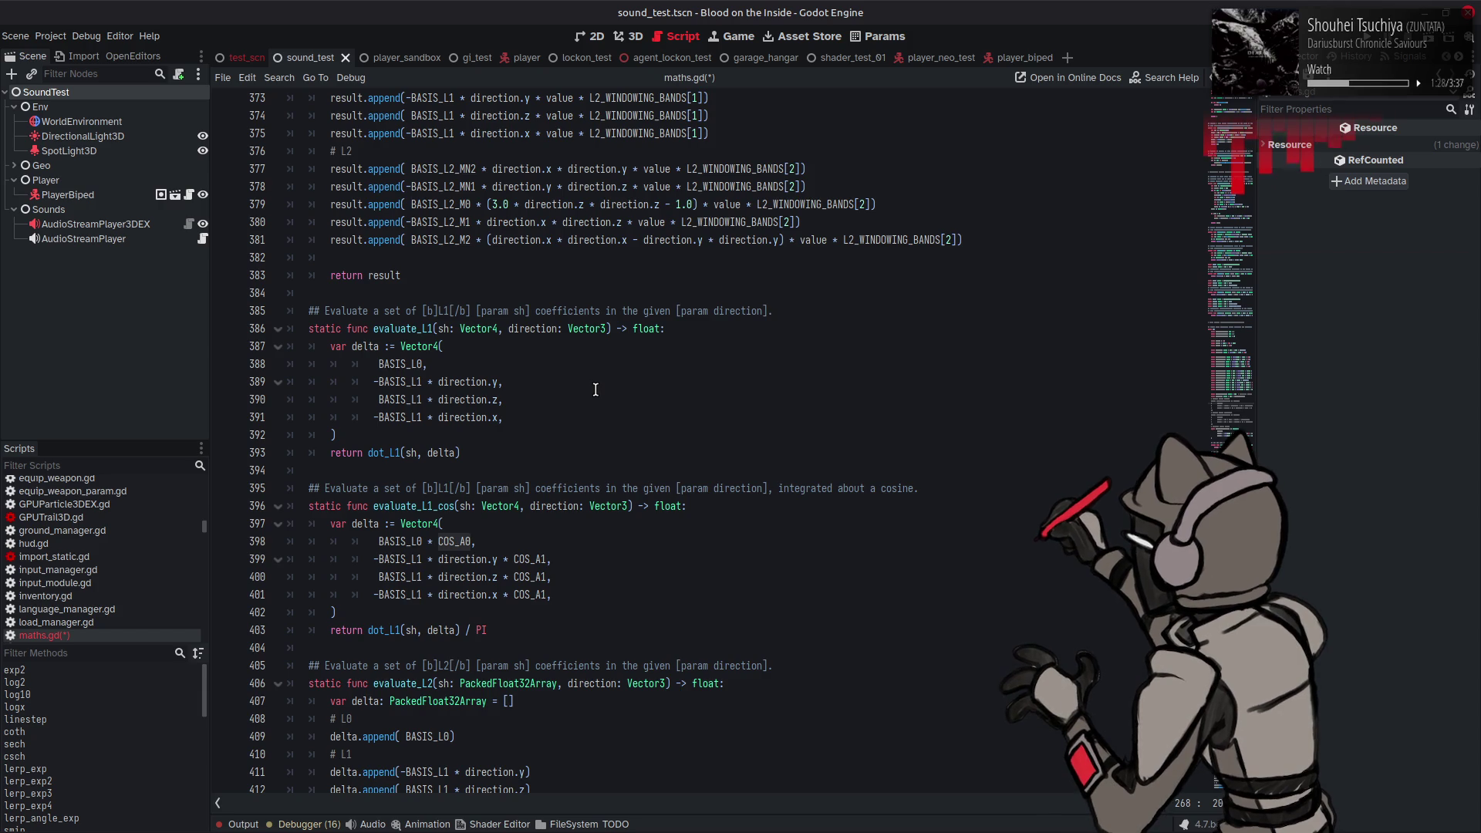
pyautogui.scroll(-3, 596, 389)
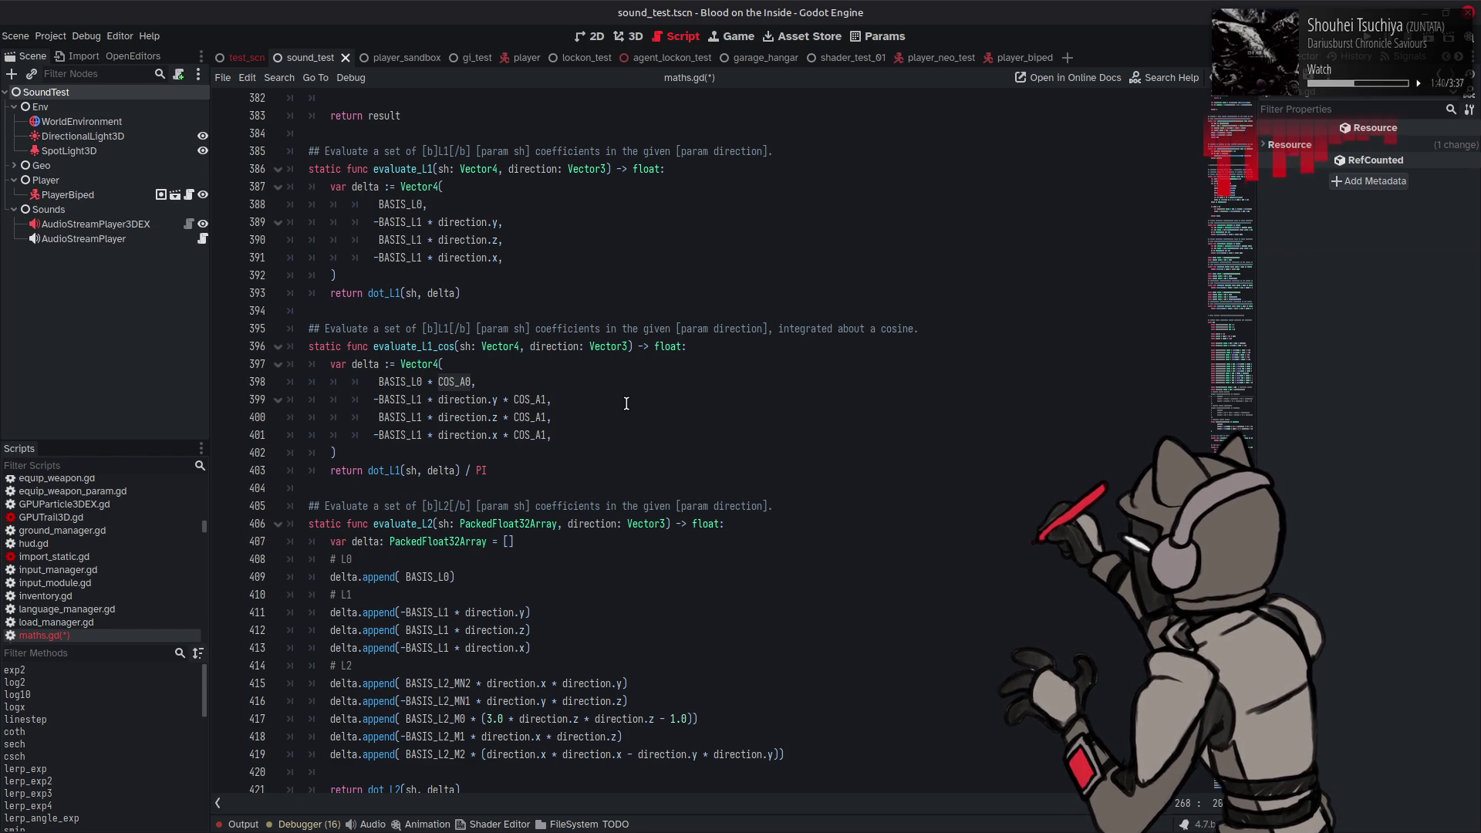
pyautogui.scroll(4, 626, 404)
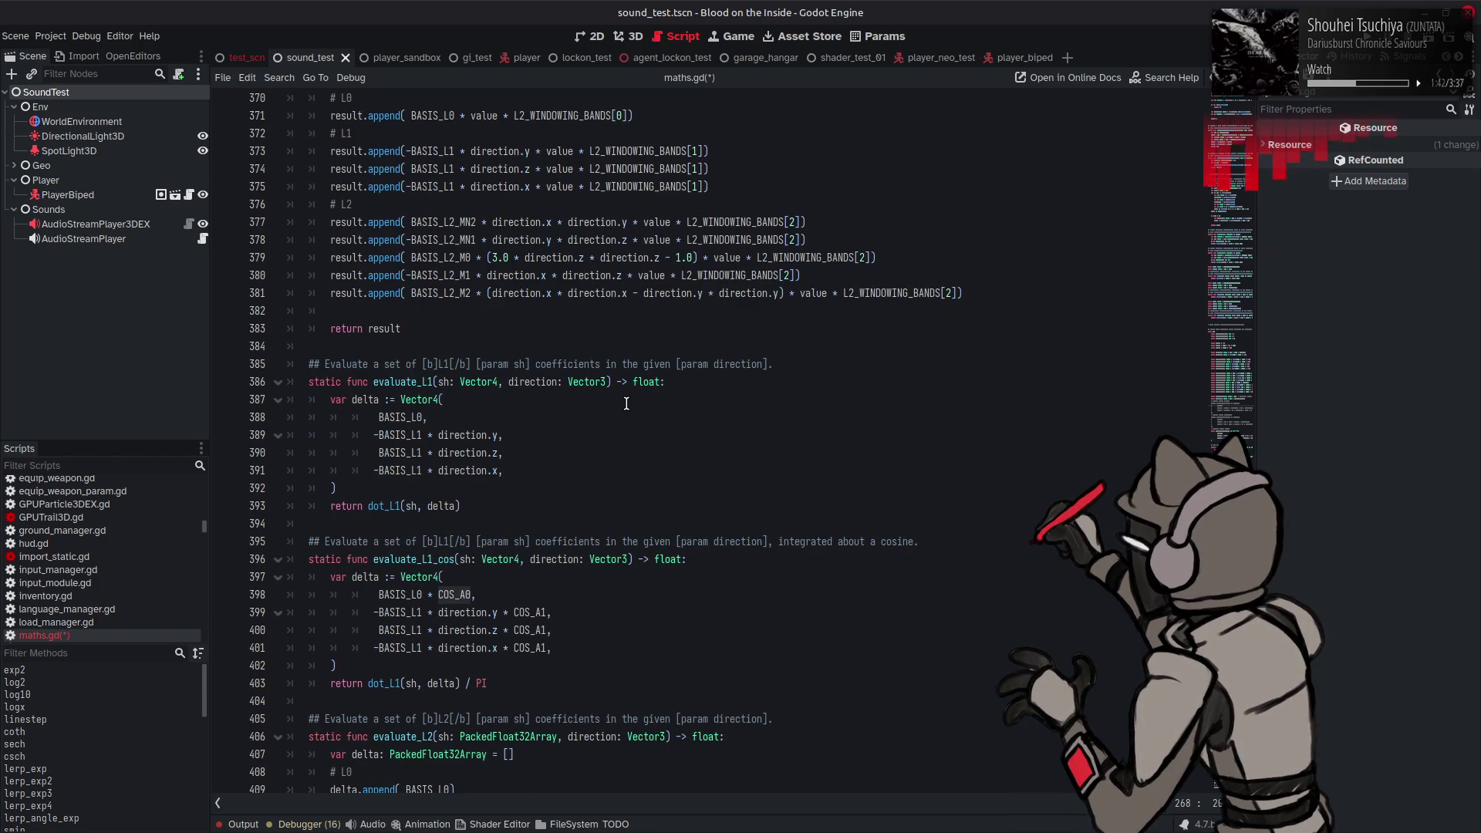
pyautogui.scroll(-13, 626, 417)
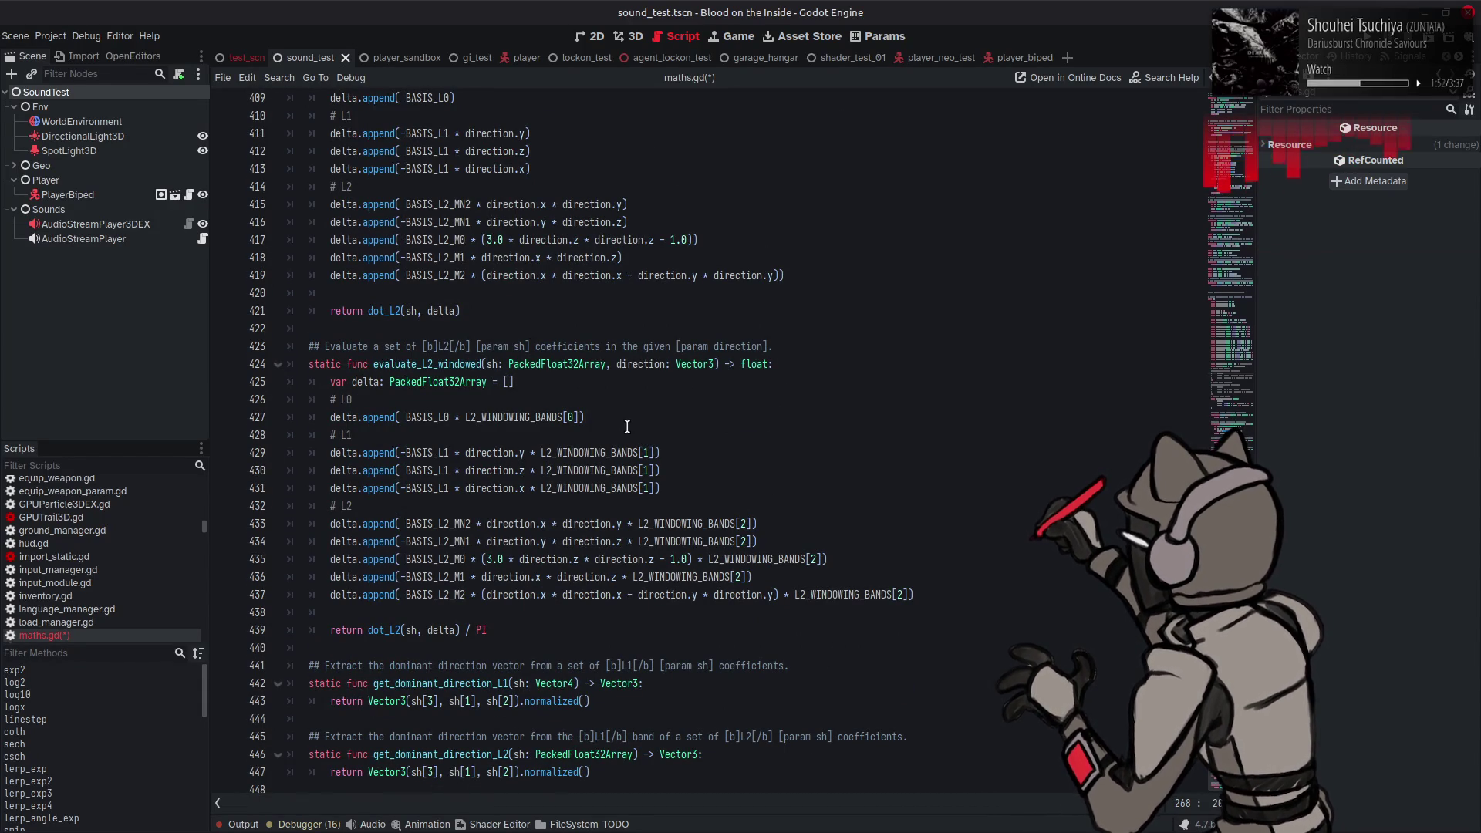
pyautogui.scroll(7, 628, 425)
pyautogui.click(611, 457)
pyautogui.hotkey('ctrl', 's')
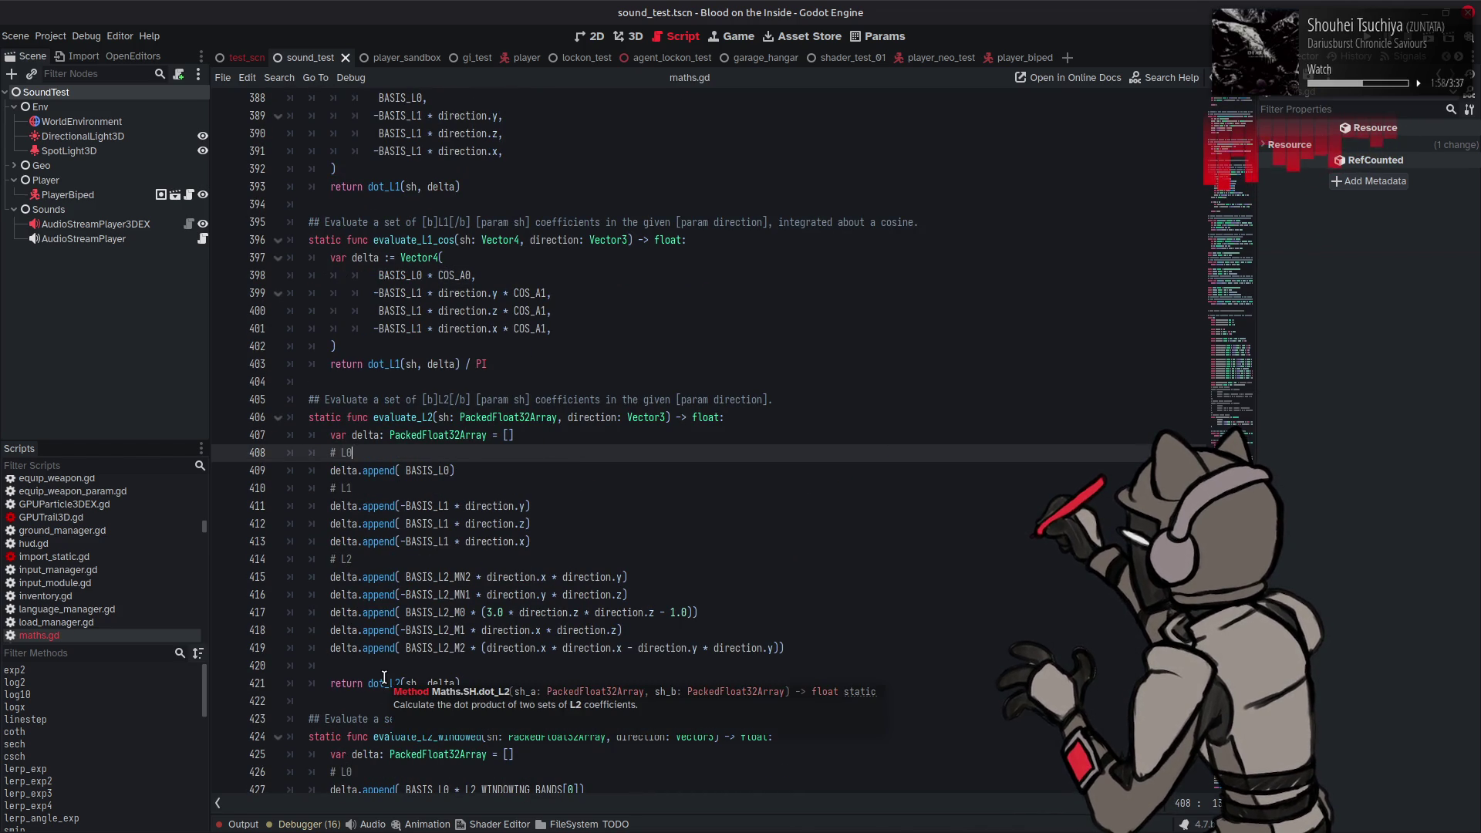
# Step: Inspect lerp_exp_L2's PackedFloat32Array doc card and select its result variable on line 335
pyautogui.scroll(10, 612, 478)
pyautogui.scroll(9, 613, 479)
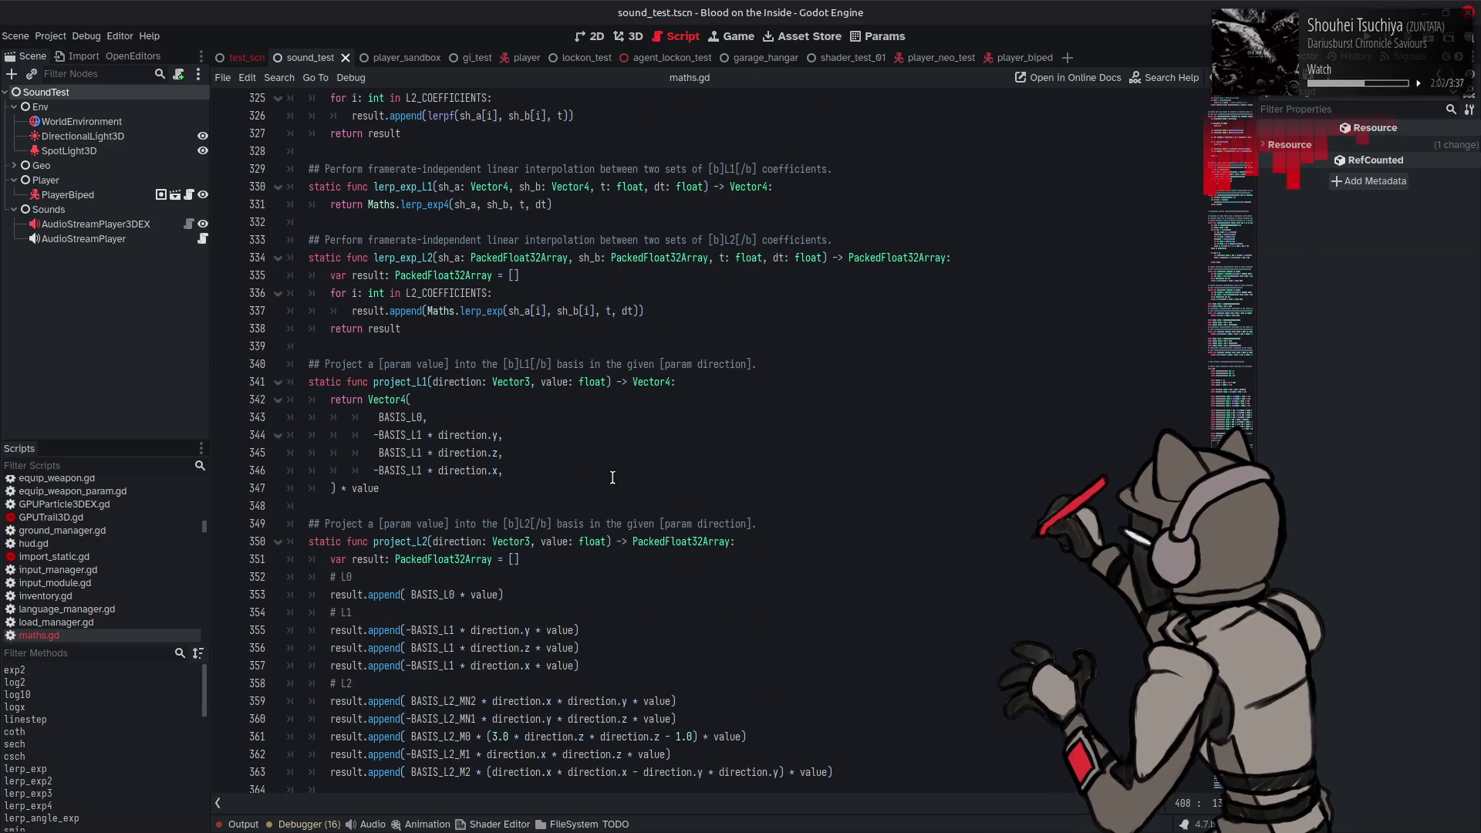
pyautogui.scroll(4, 612, 478)
pyautogui.moveTo(612, 478)
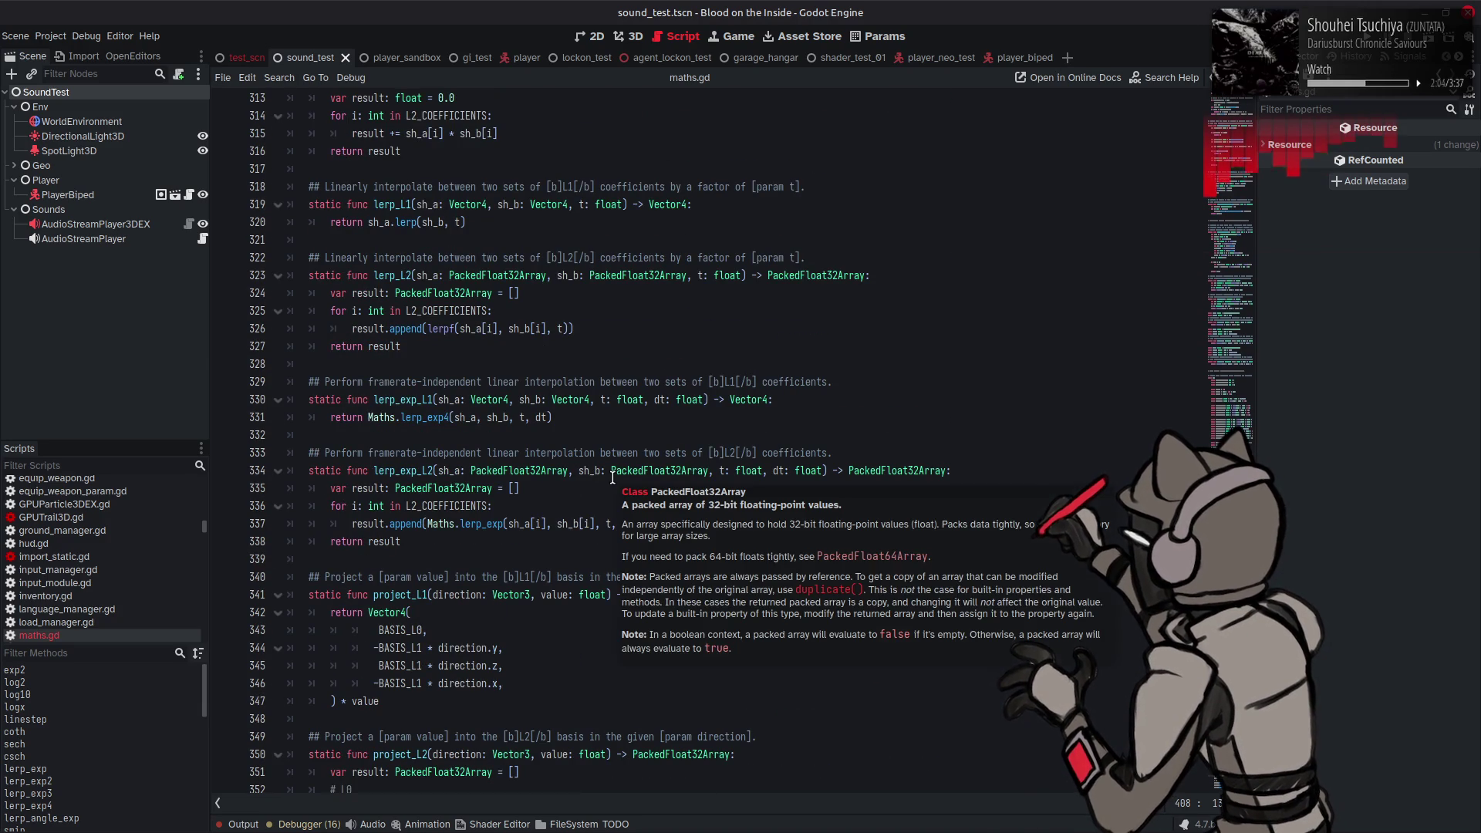
pyautogui.doubleClick(376, 488)
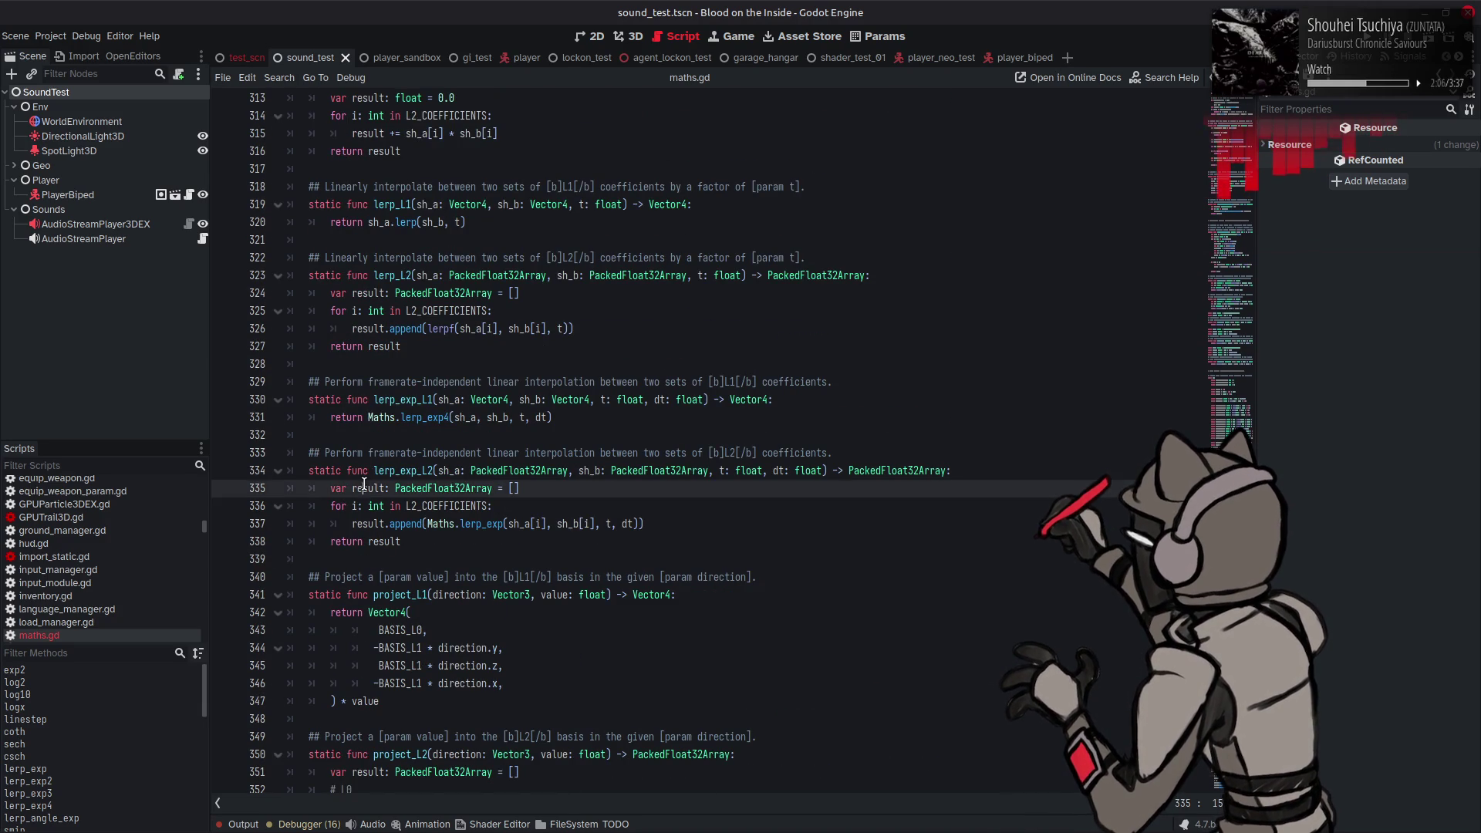
# Step: Declare result := PackedFloat32Array() on line 291 of add_L2, save, and check the Output log
pyautogui.scroll(5, 473, 440)
pyautogui.scroll(8, 473, 441)
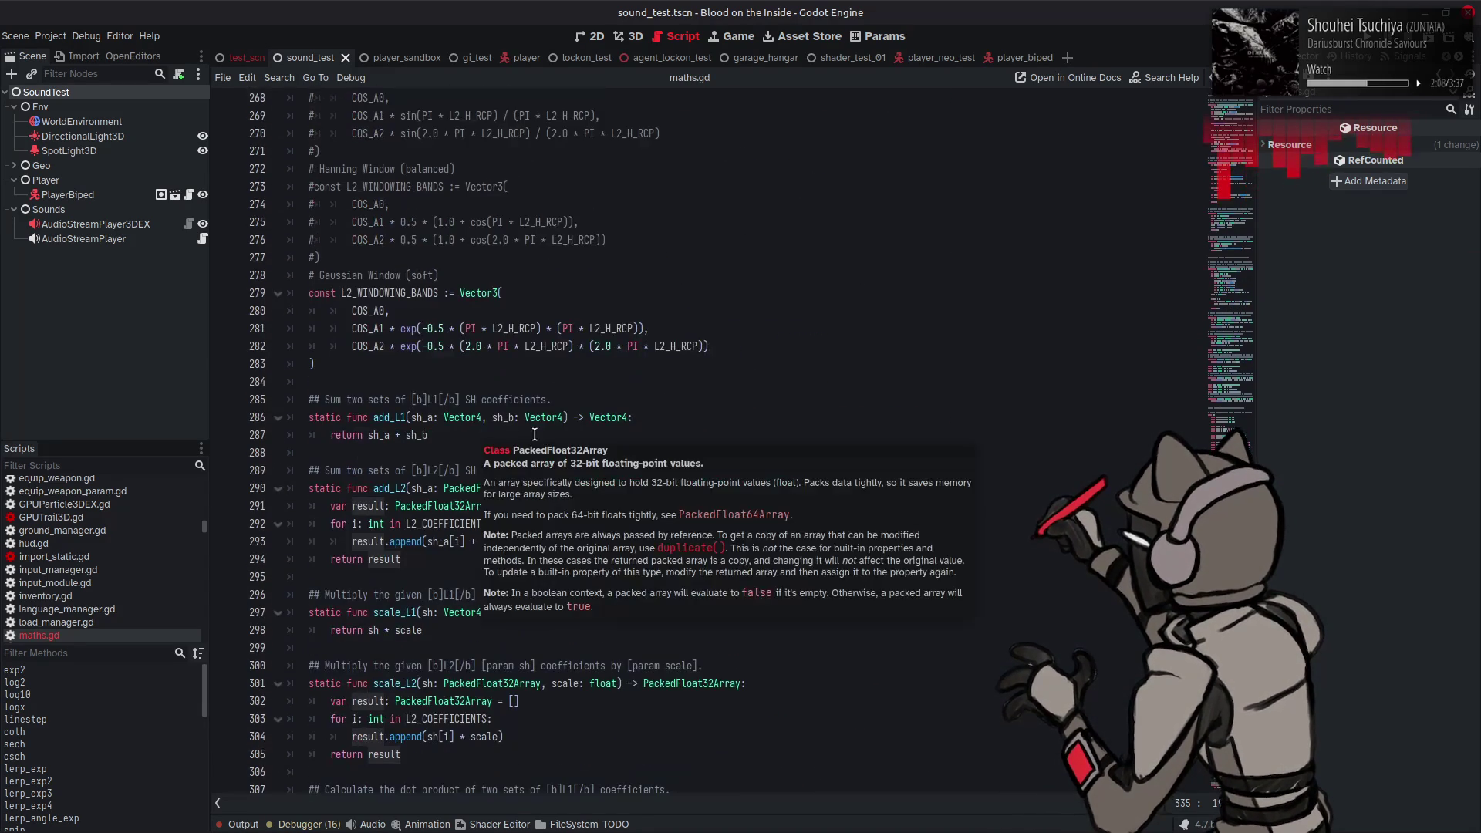
pyautogui.scroll(-1, 491, 388)
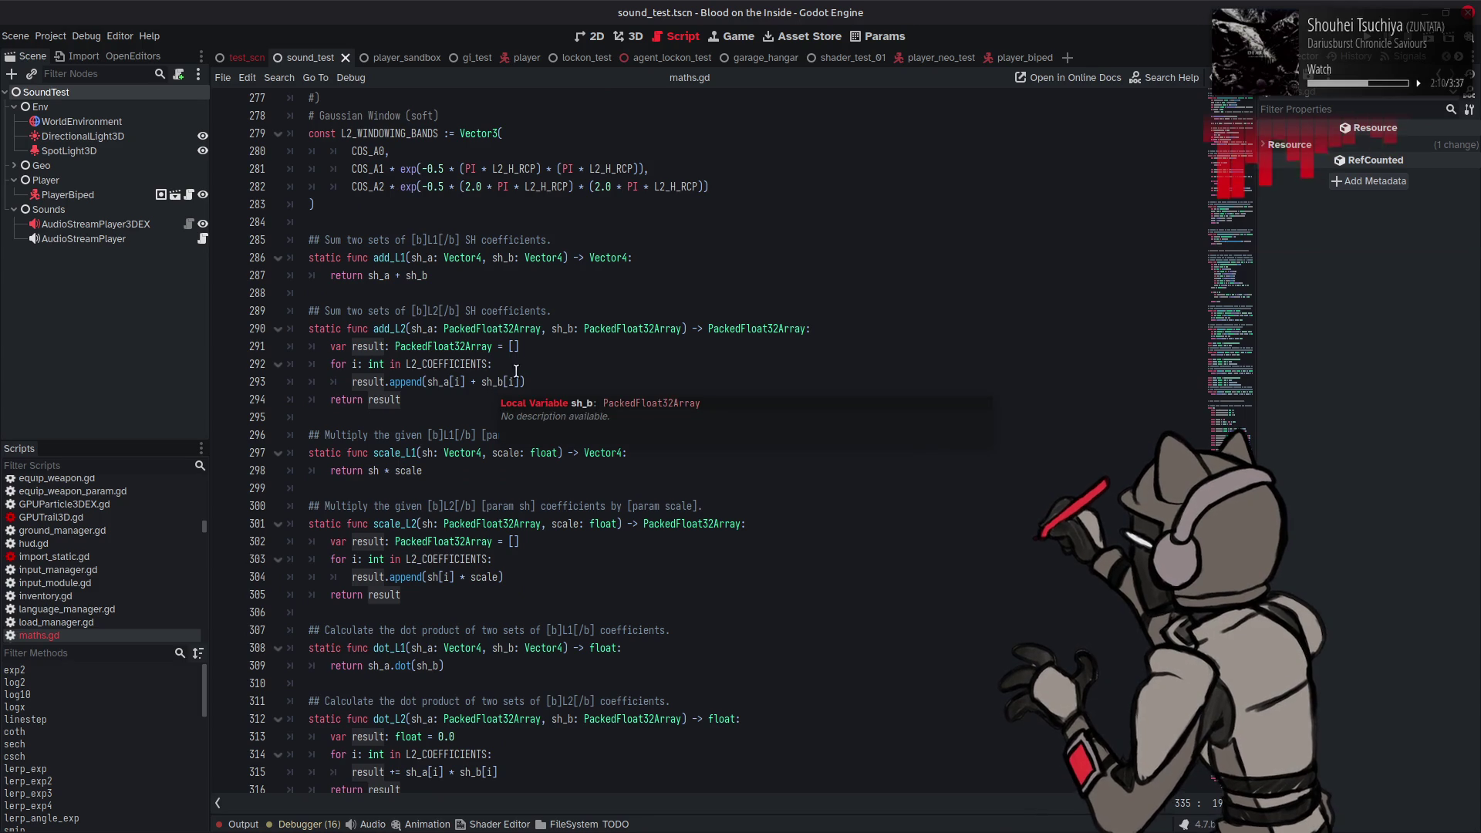
pyautogui.doubleClick(371, 342)
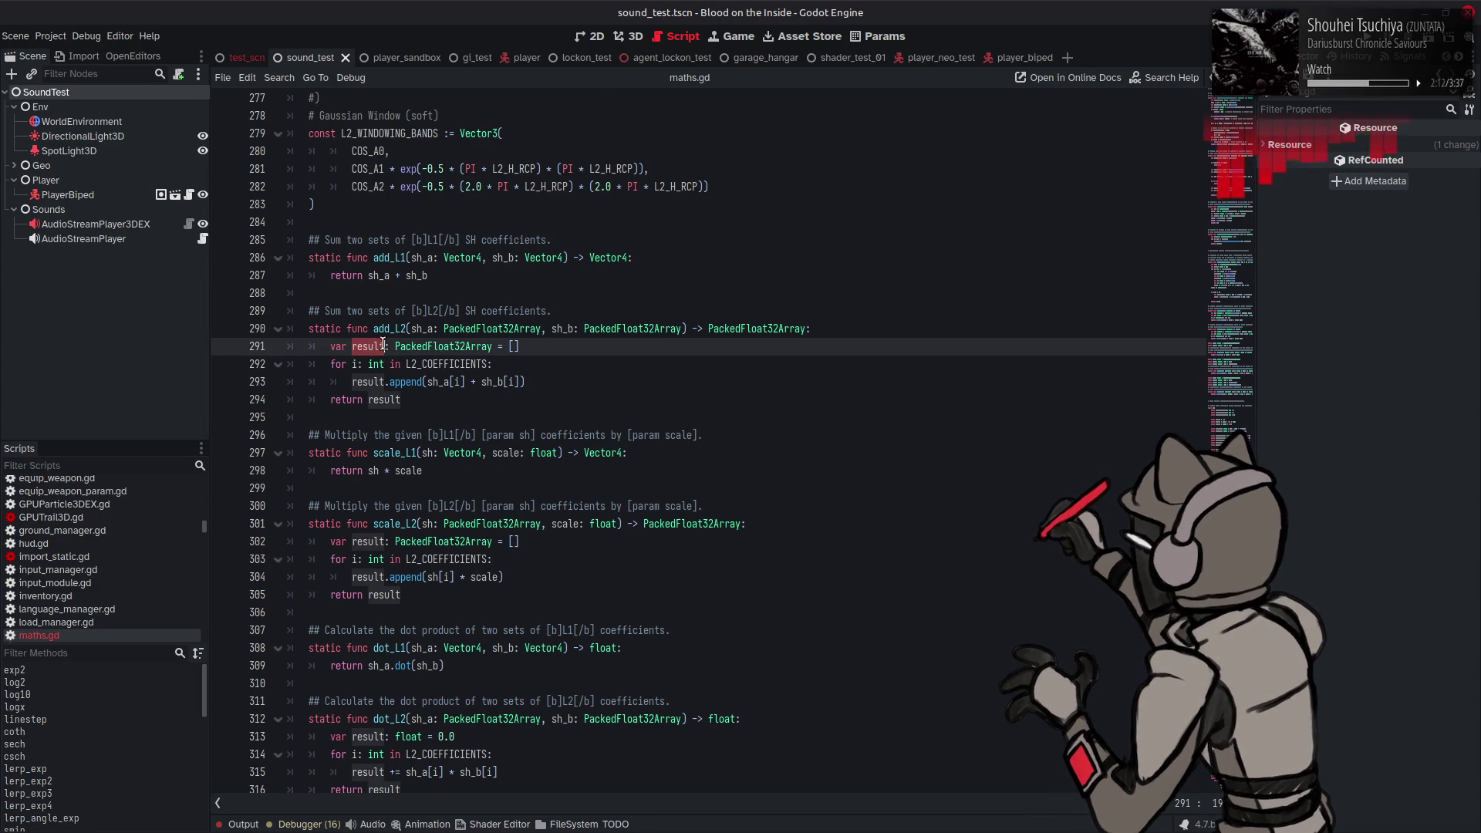
pyautogui.doubleClick(438, 345)
pyautogui.click(387, 347)
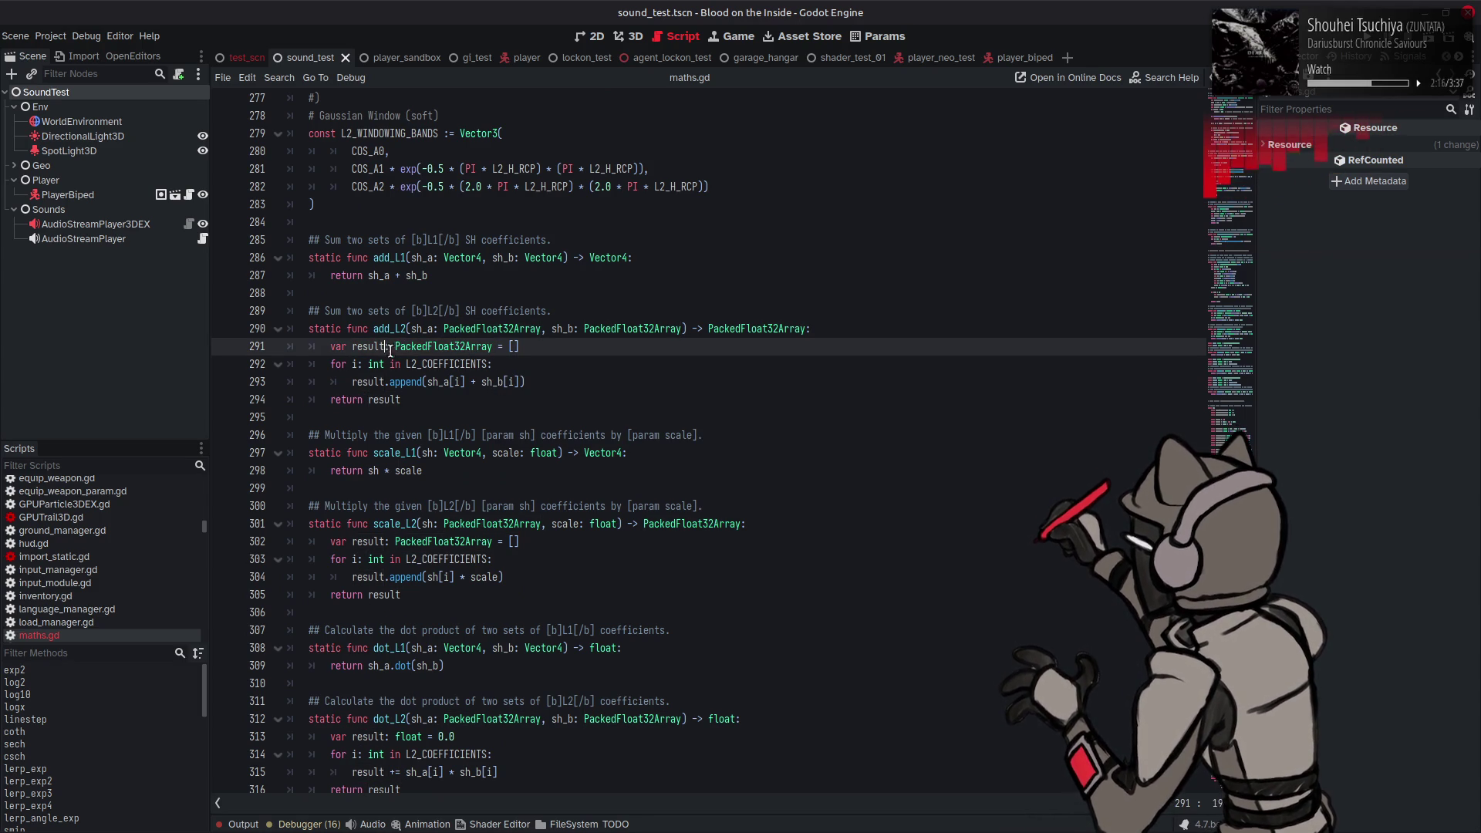
pyautogui.write('=')
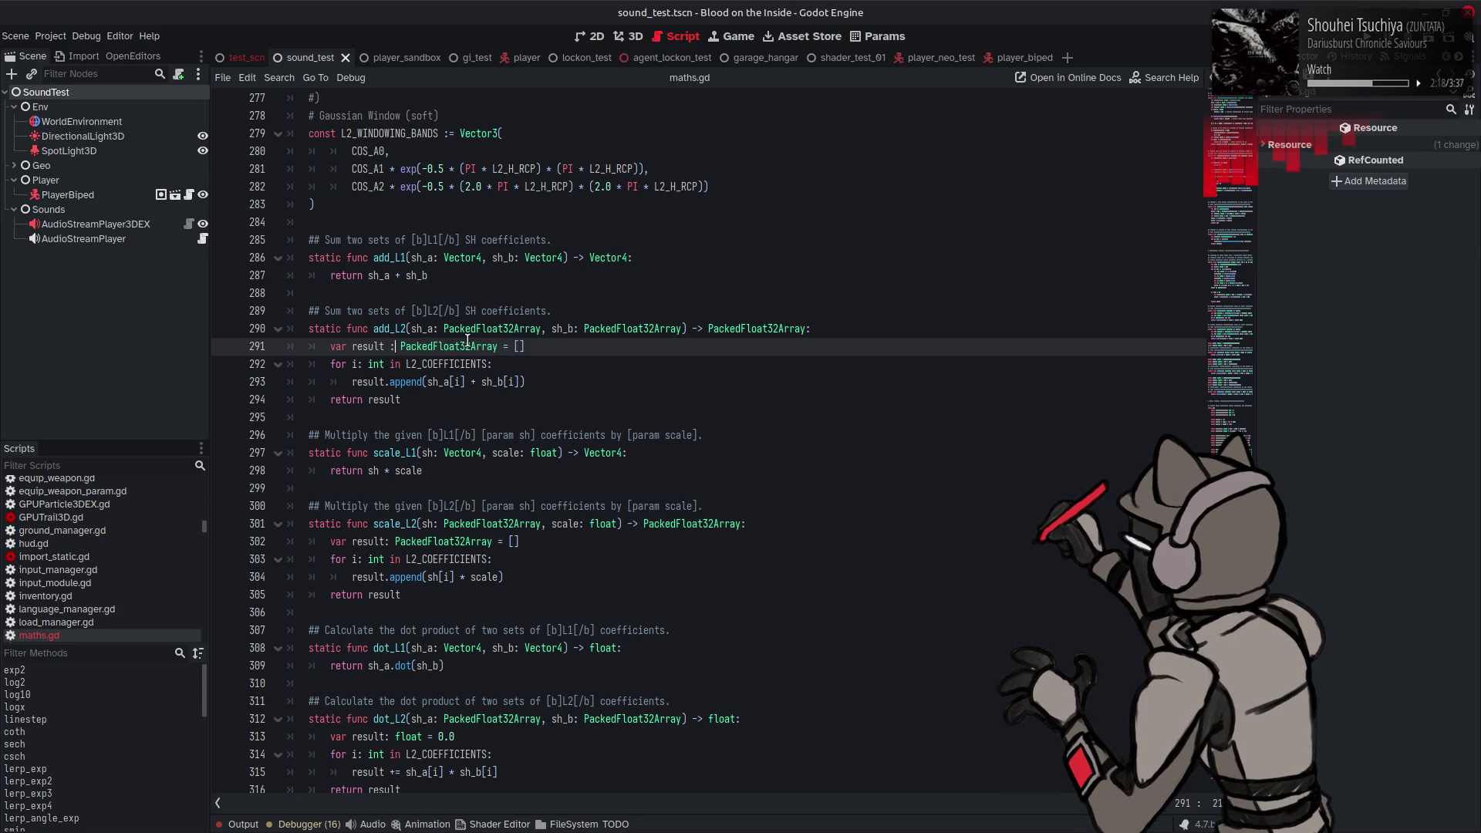
pyautogui.moveTo(506, 348); pyautogui.dragTo(581, 350)
pyautogui.press('BackSpace')
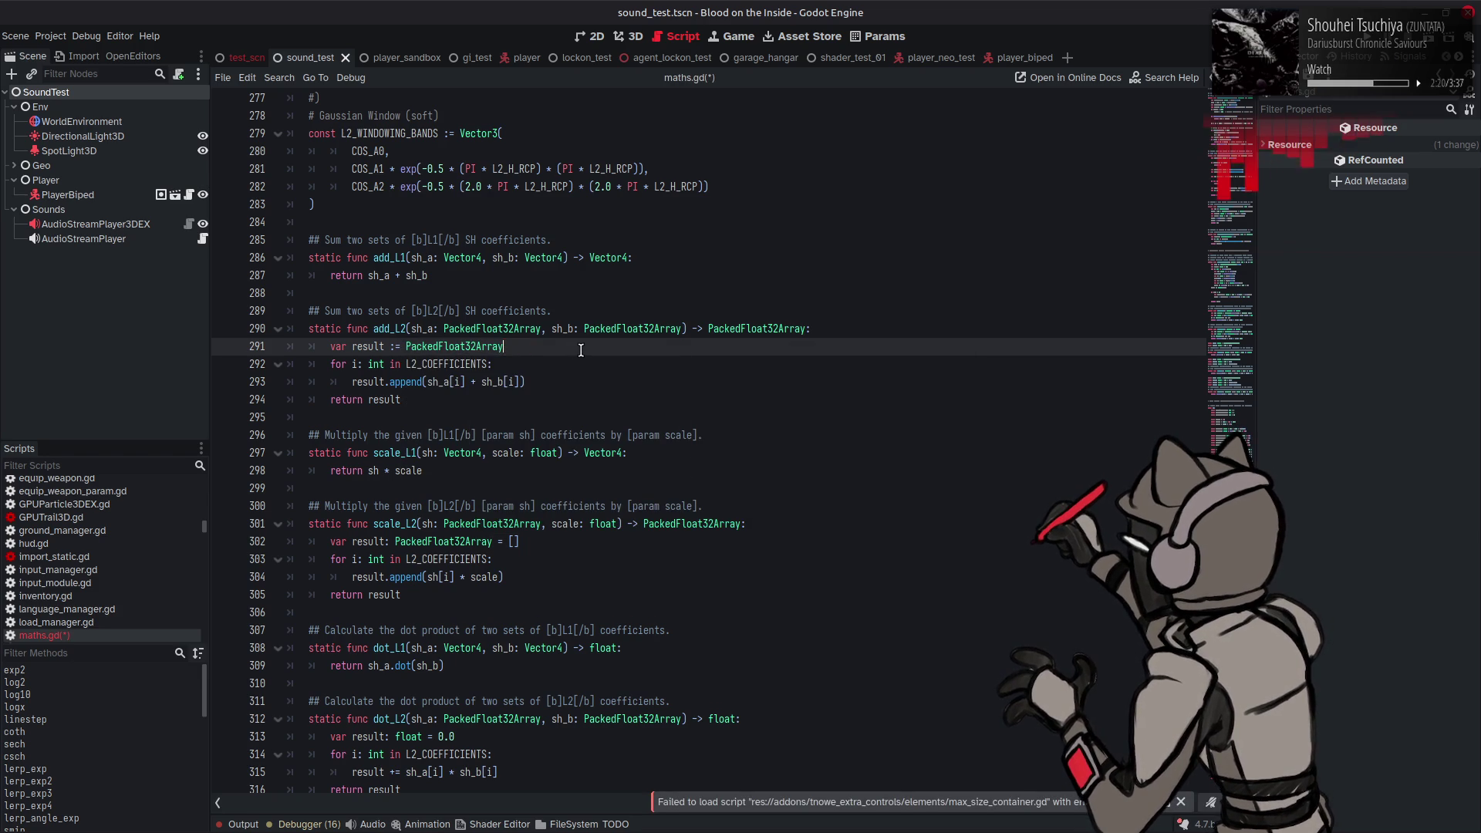
pyautogui.write('()')
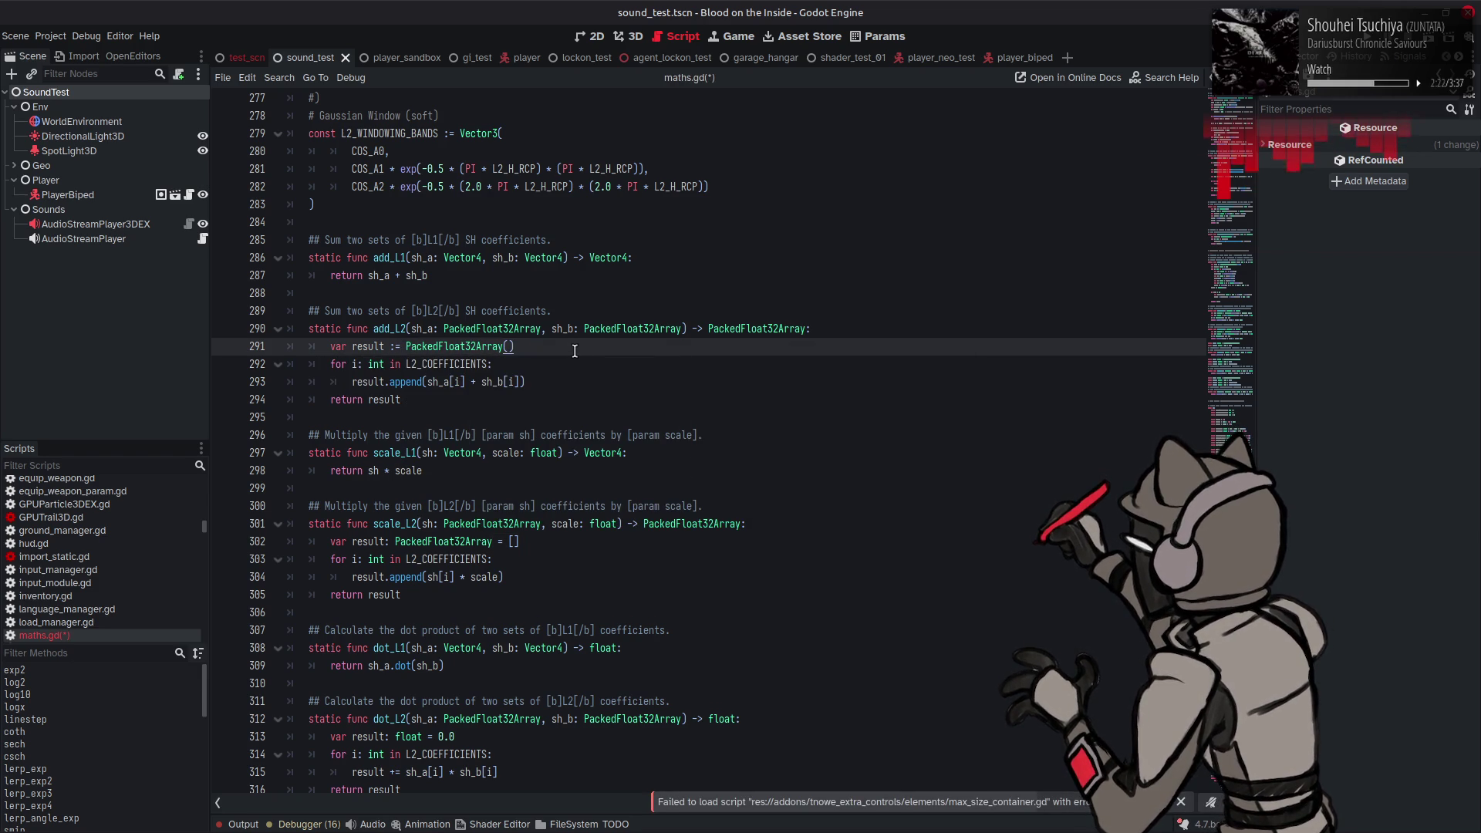
pyautogui.hotkey('ctrl', 's')
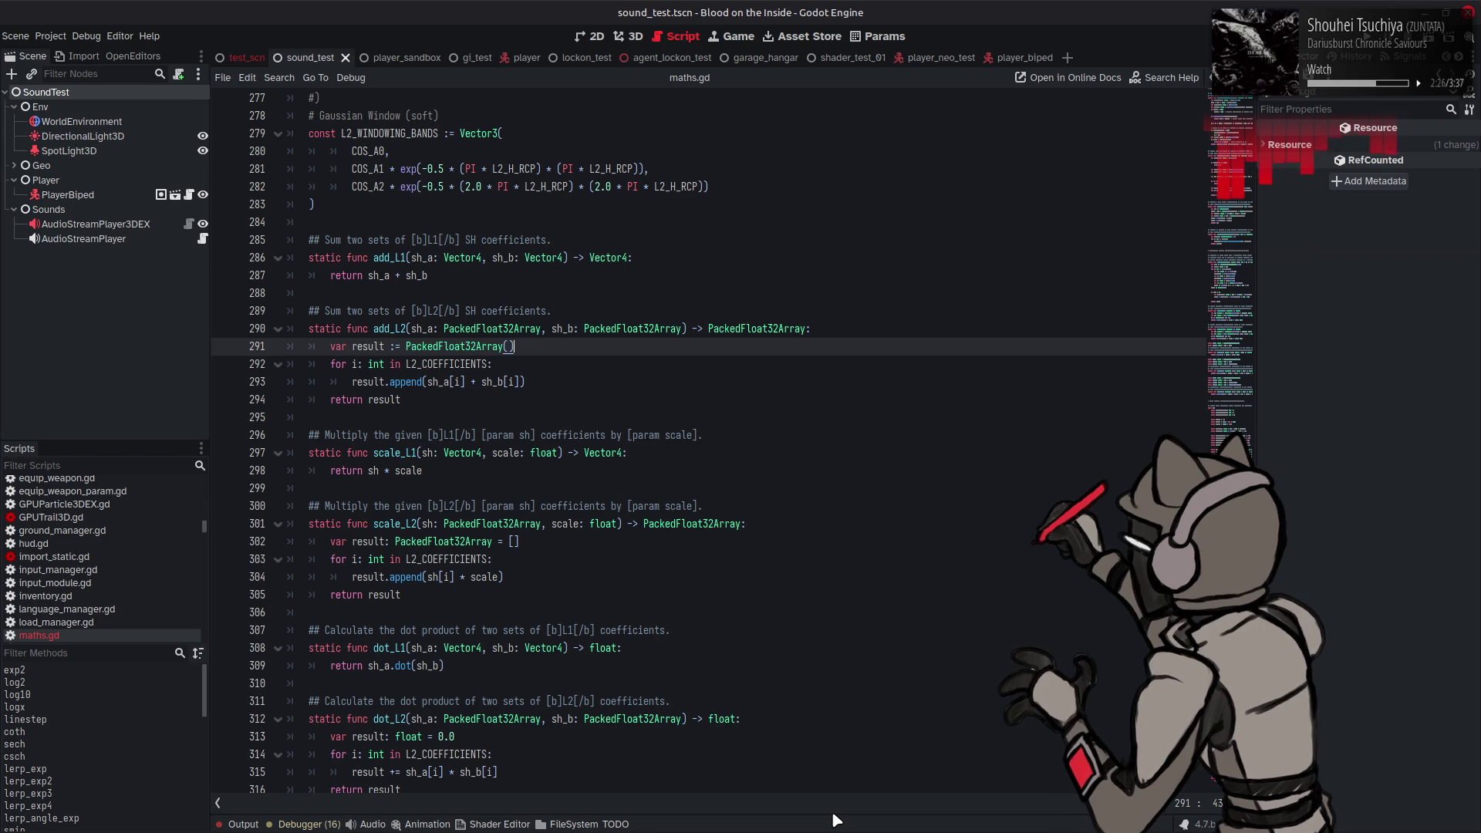
pyautogui.click(537, 363)
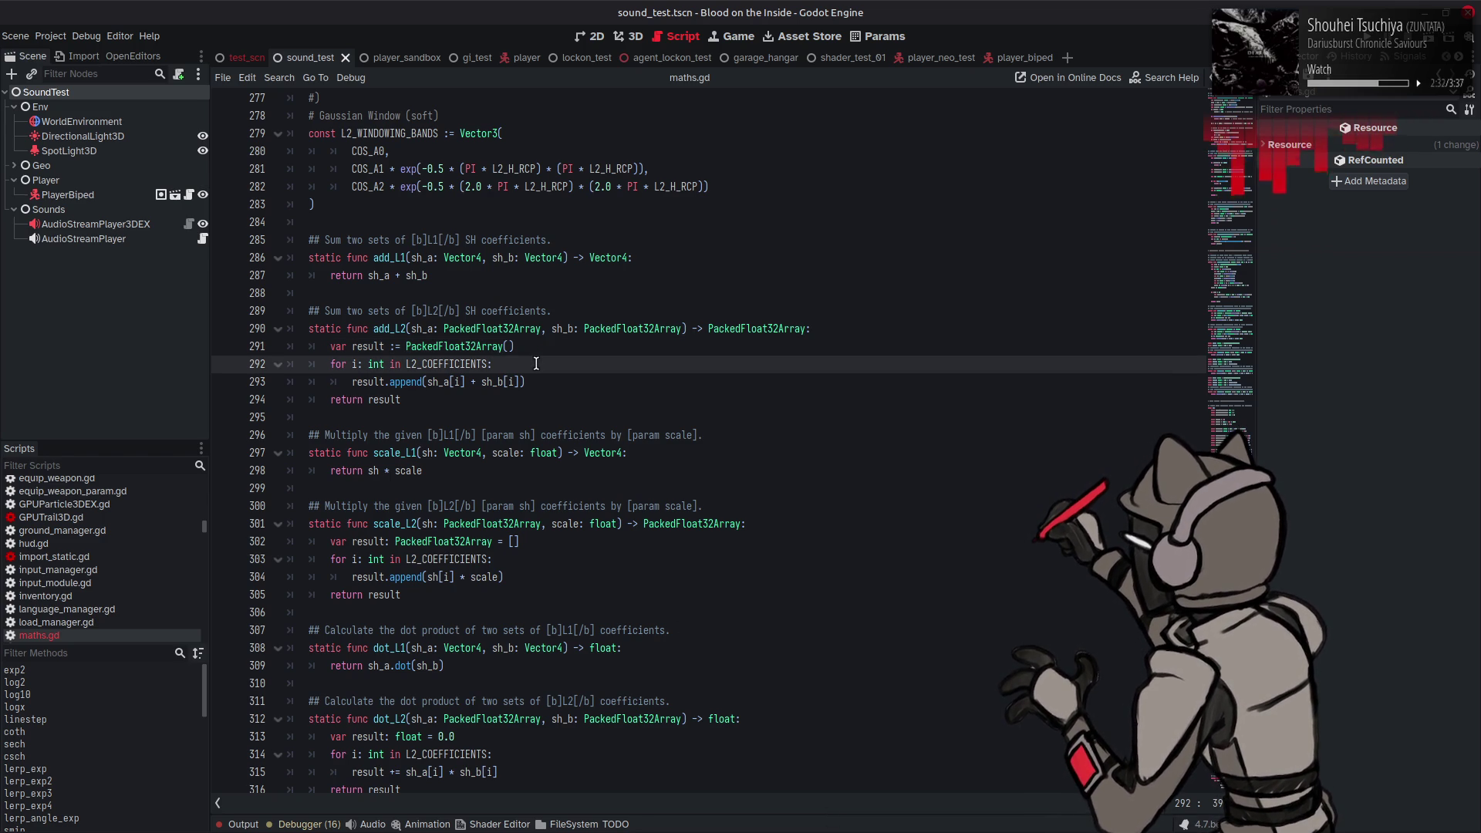
pyautogui.click(243, 824)
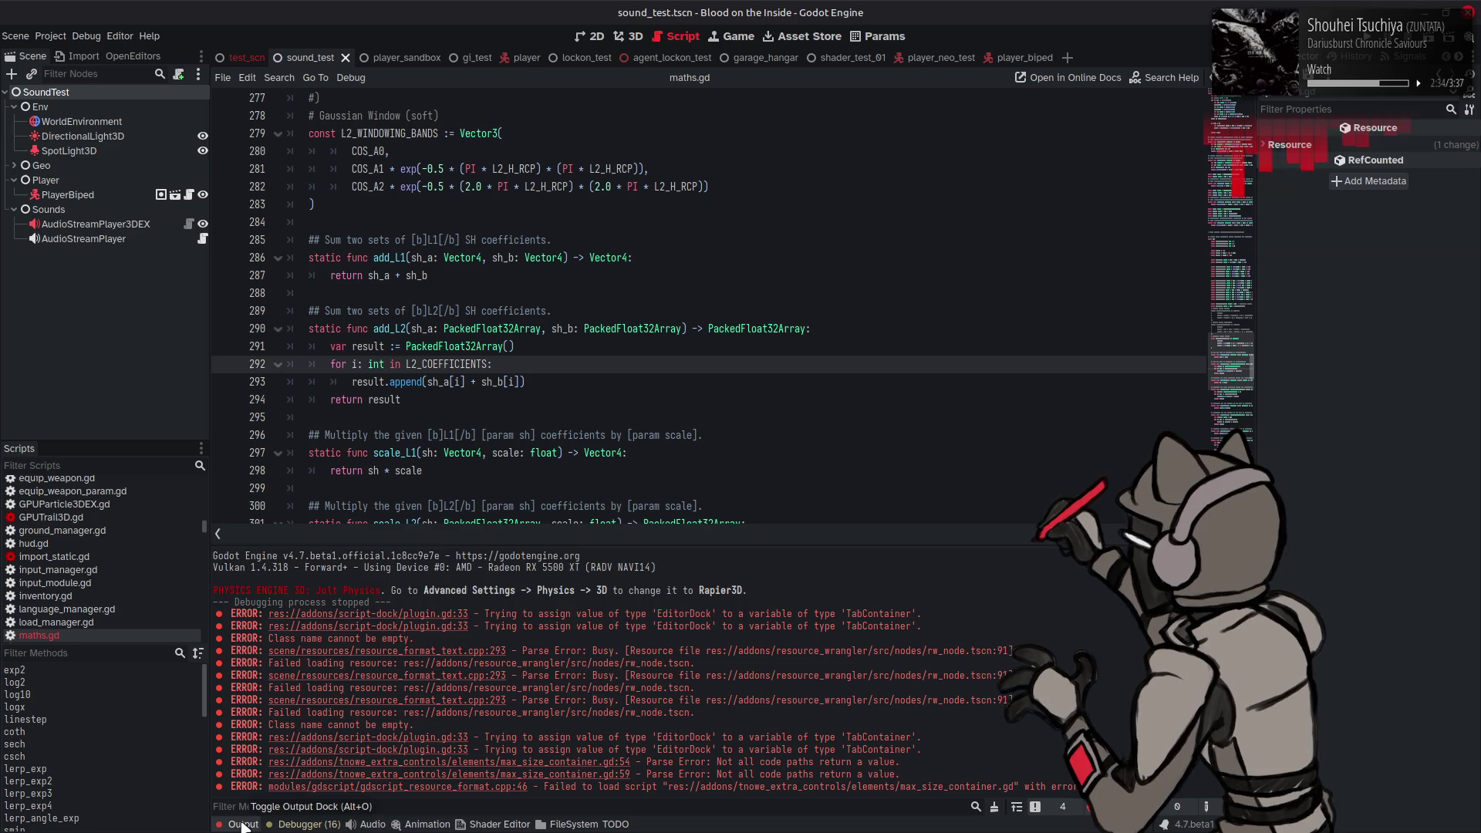
# Step: Check the Debugger and Output panels, then collapse the bottom panel
pyautogui.click(293, 824)
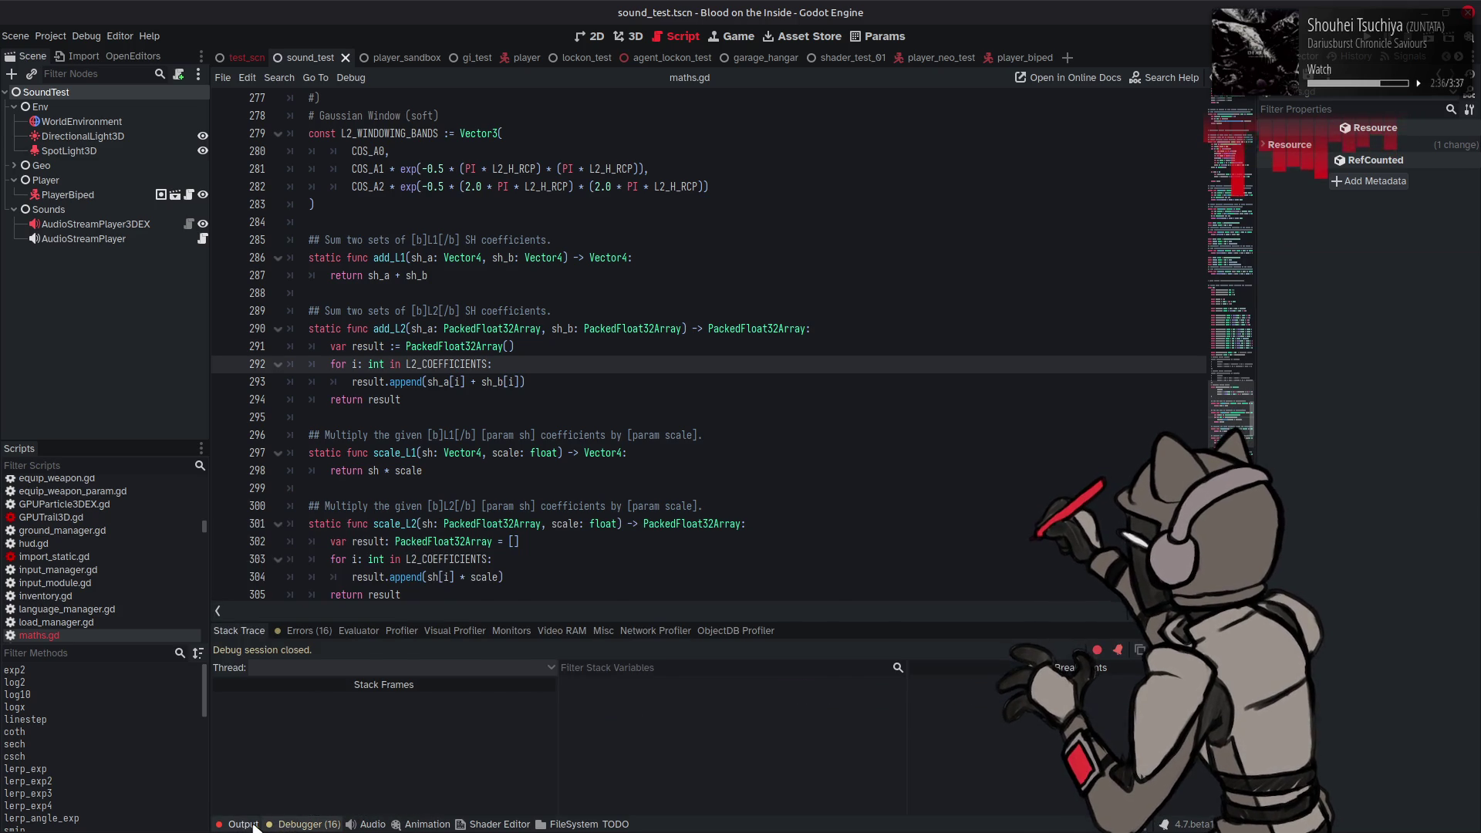
pyautogui.click(243, 824)
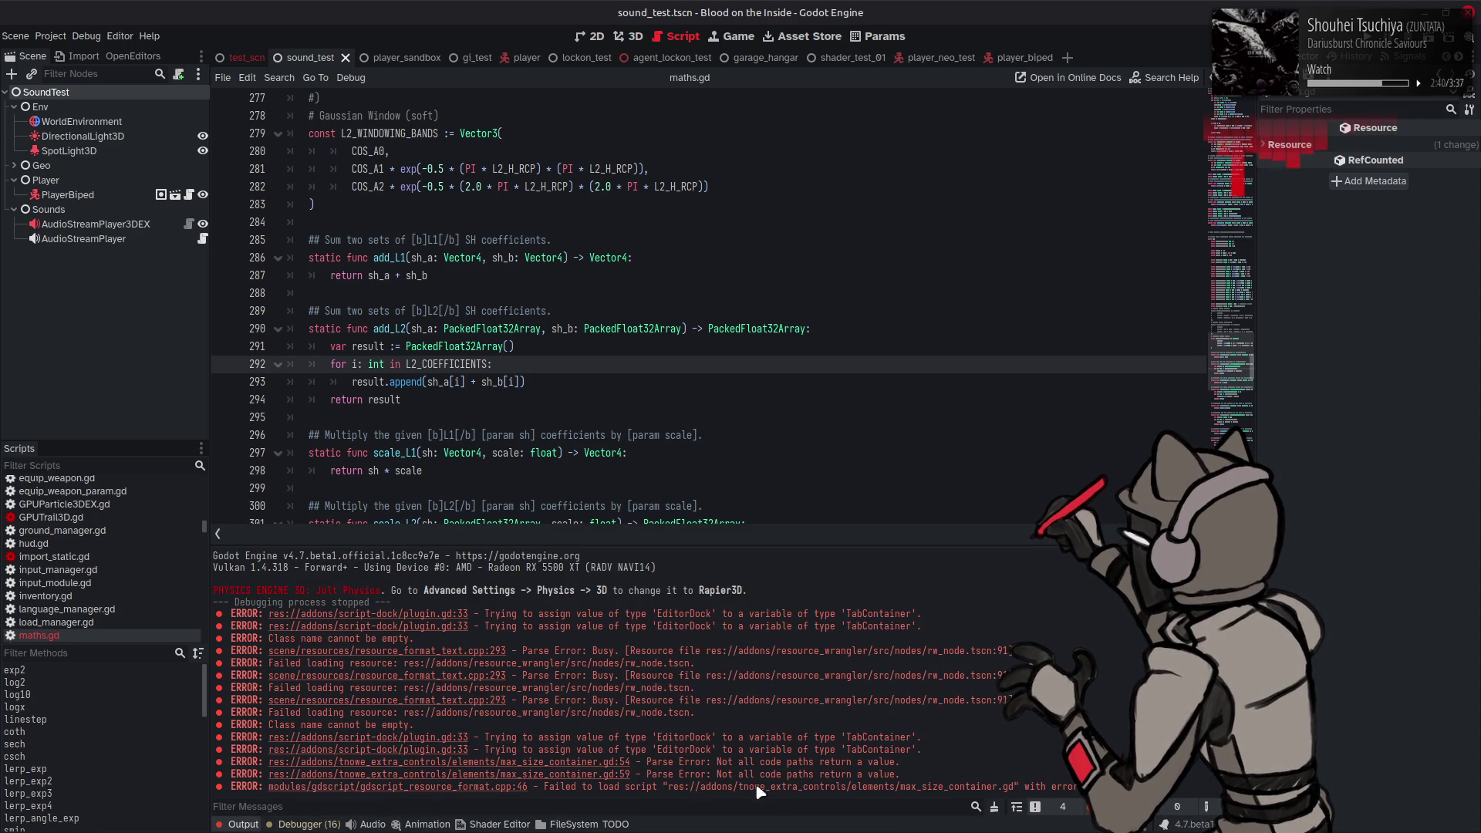
pyautogui.click(243, 824)
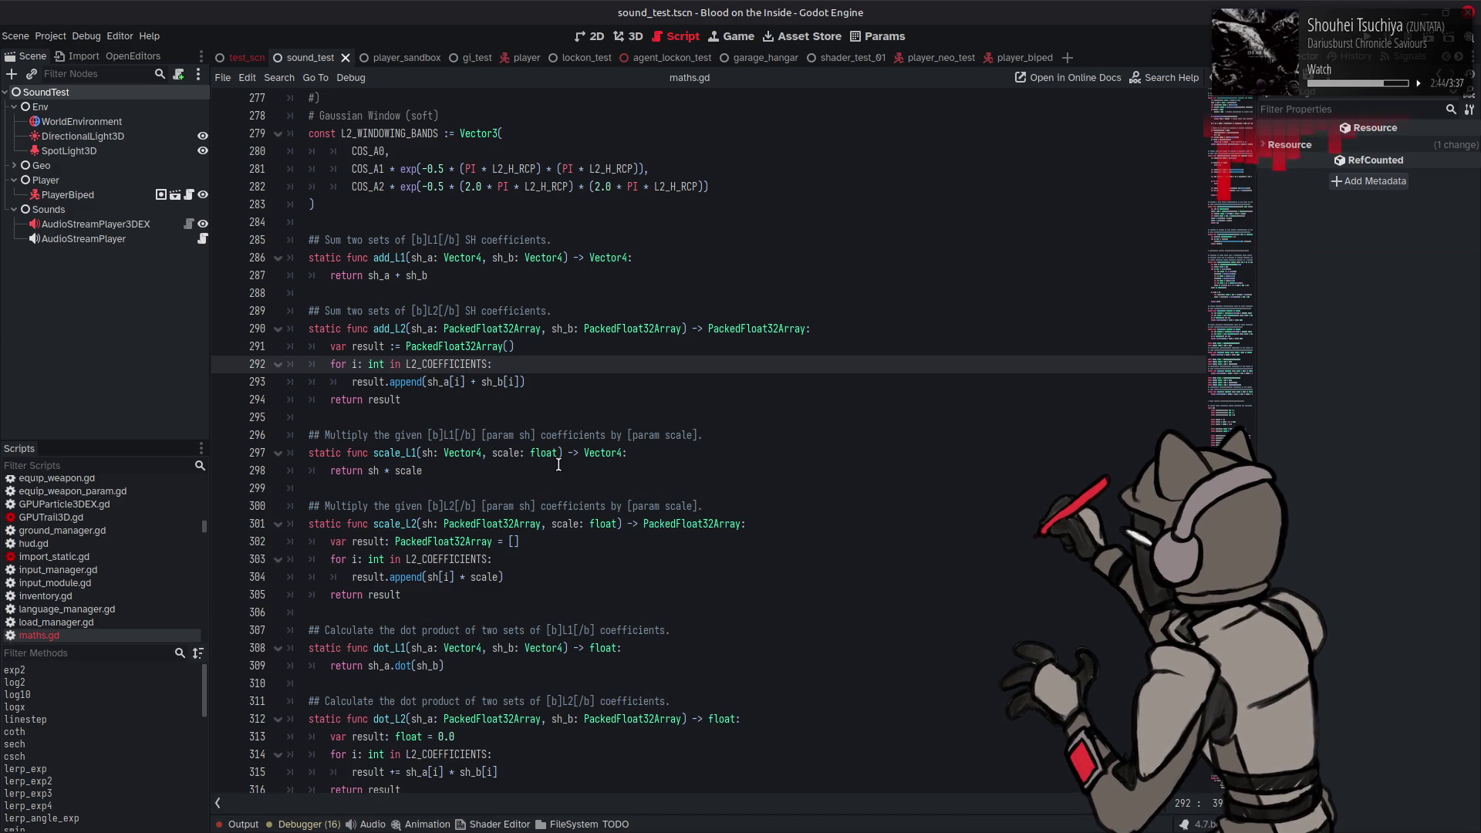
pyautogui.click(517, 348)
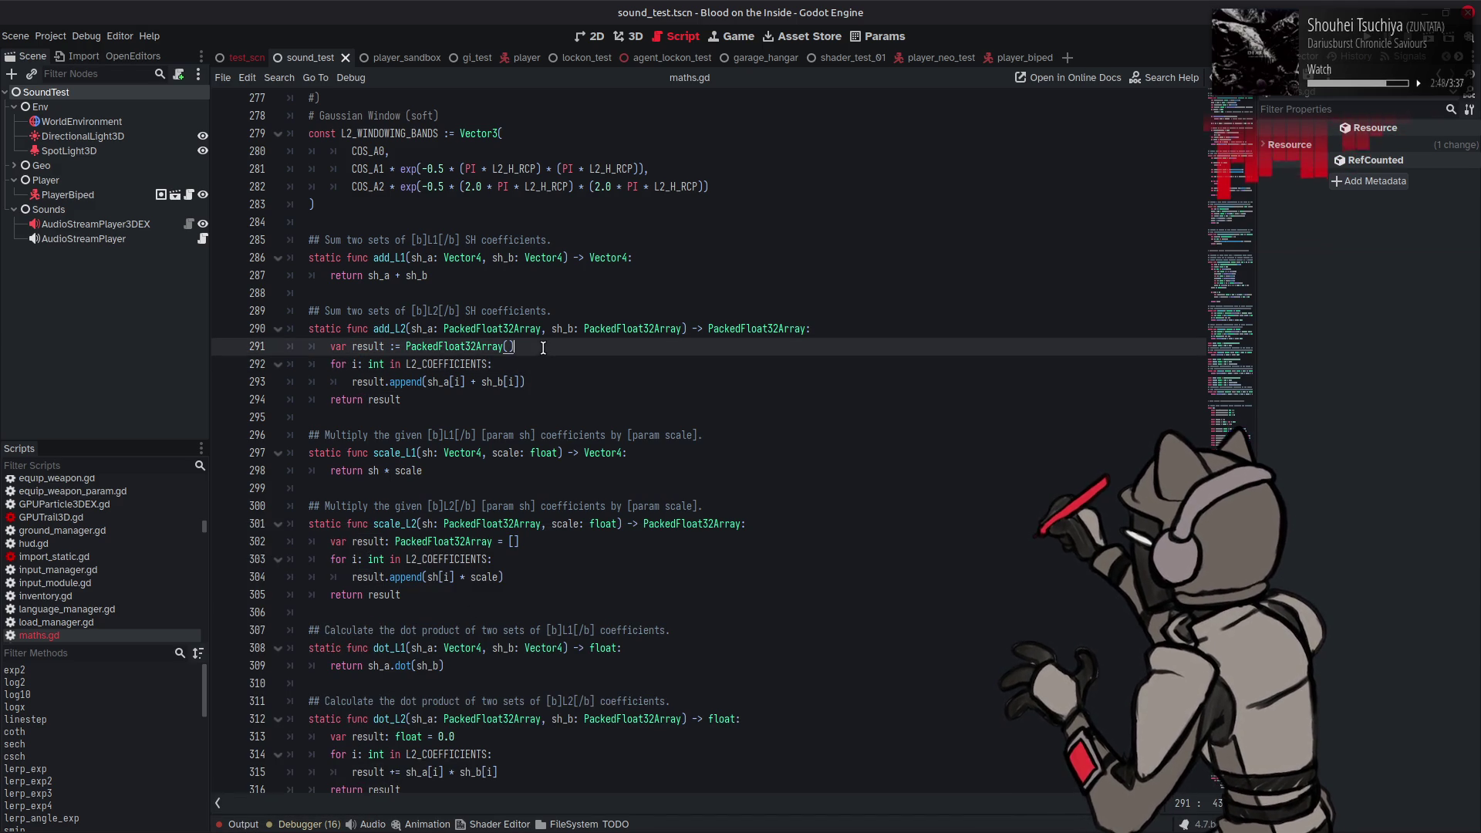
pyautogui.write('.')
pyautogui.scroll(-8, 604, 393)
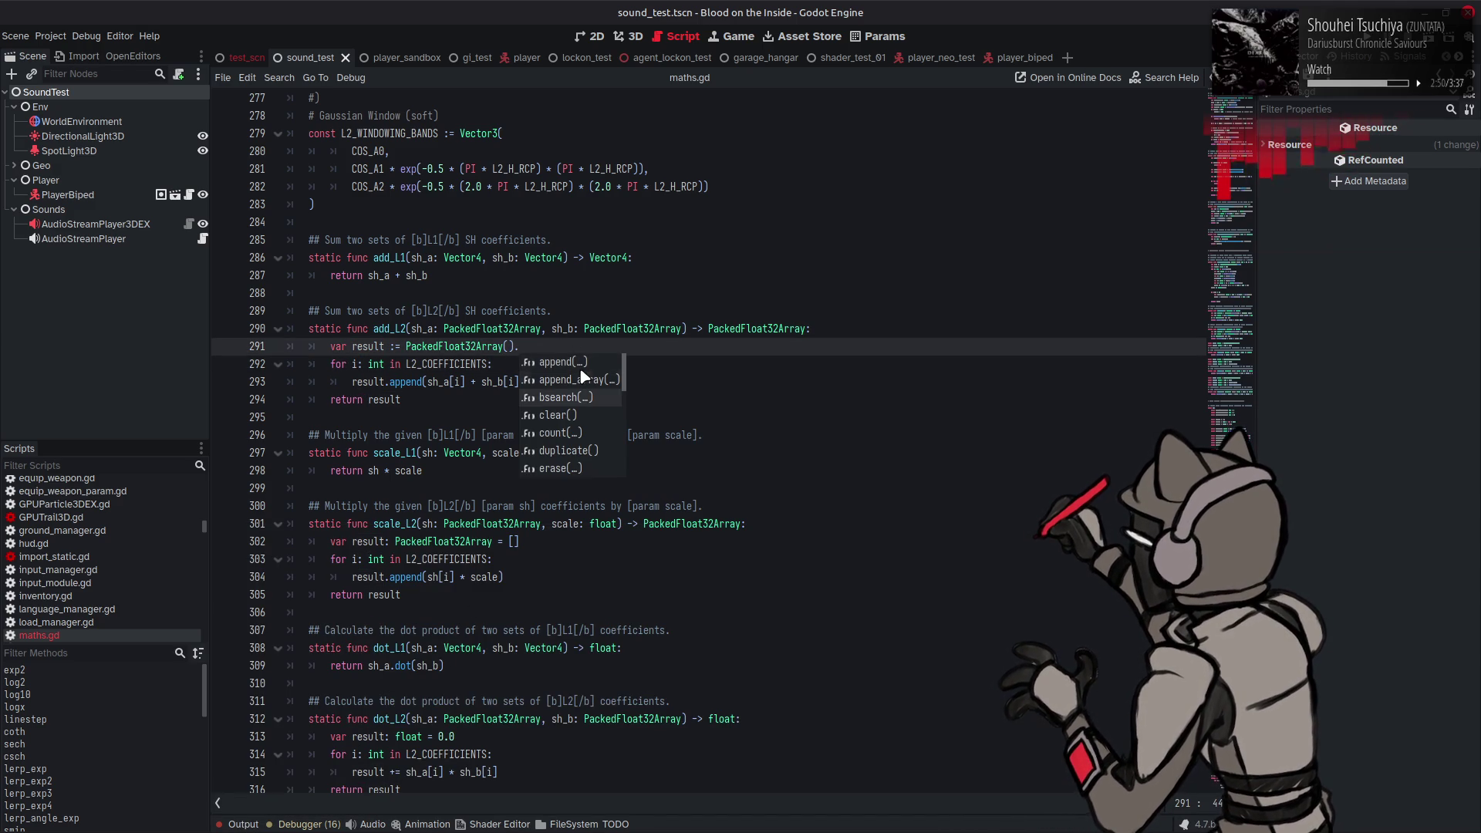
pyautogui.scroll(-2, 604, 393)
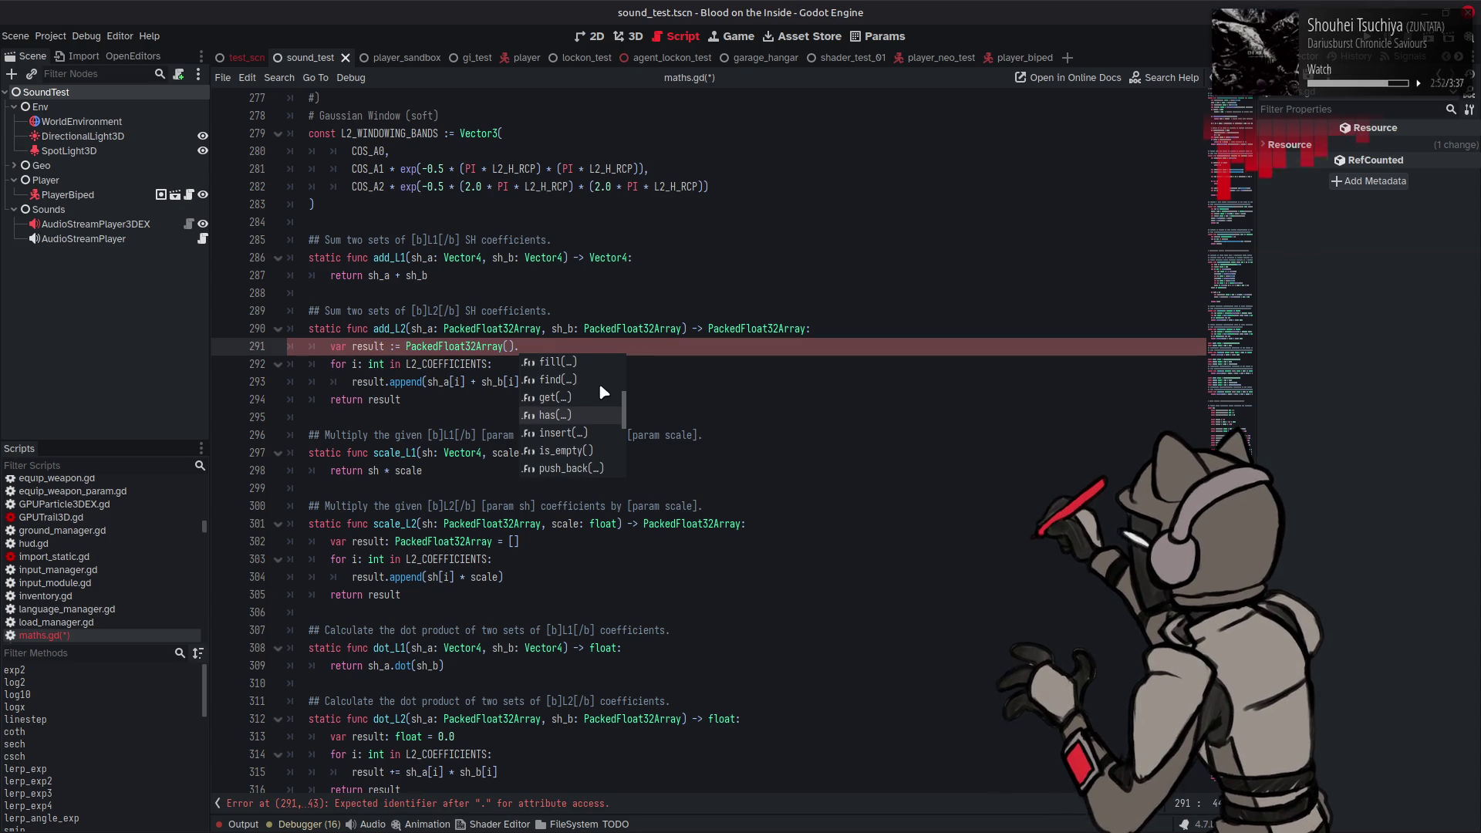
pyautogui.scroll(-1, 600, 385)
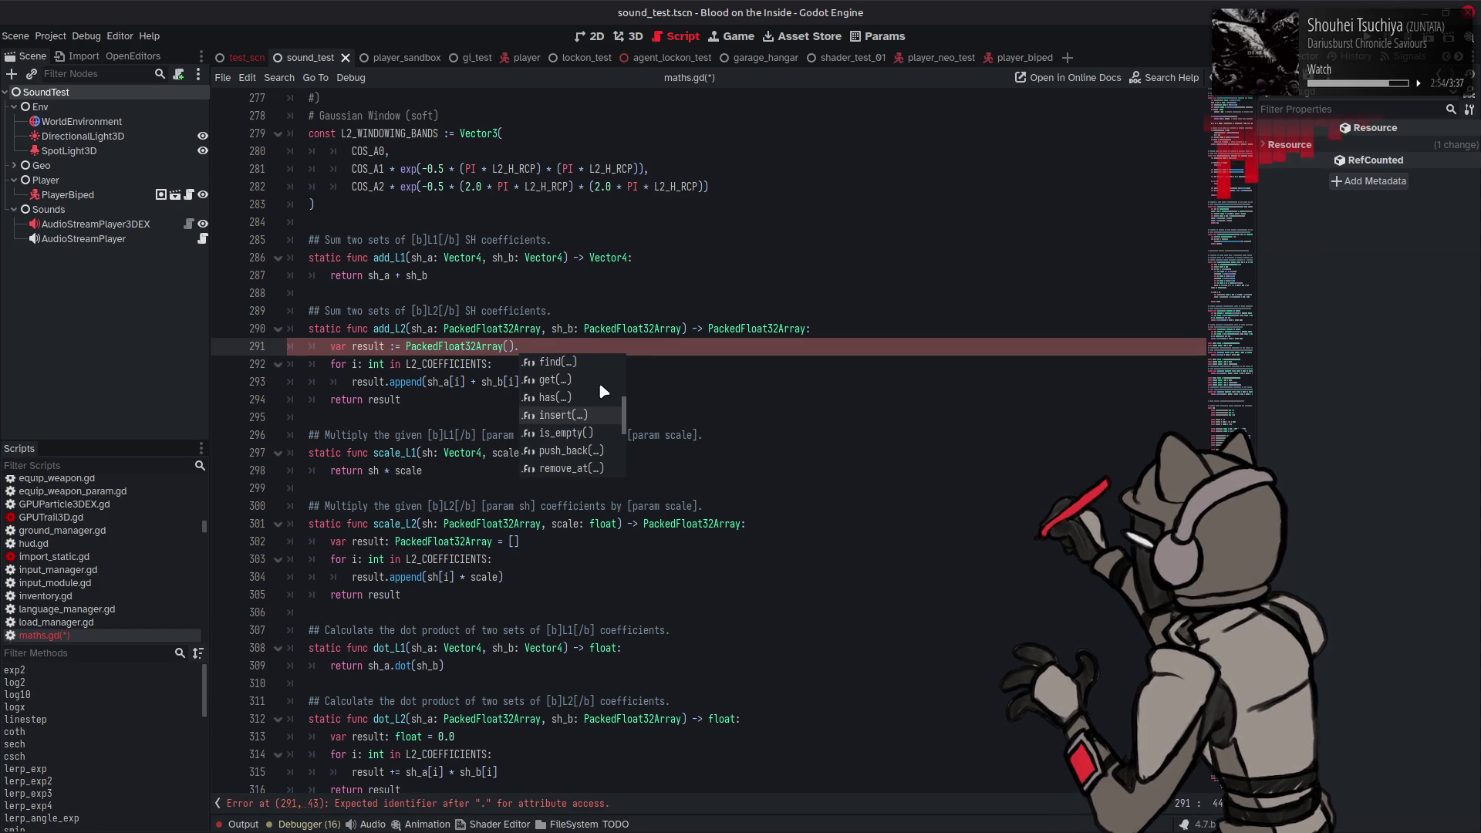
pyautogui.scroll(-3, 599, 382)
pyautogui.scroll(-3, 599, 382)
pyautogui.scroll(-1, 598, 382)
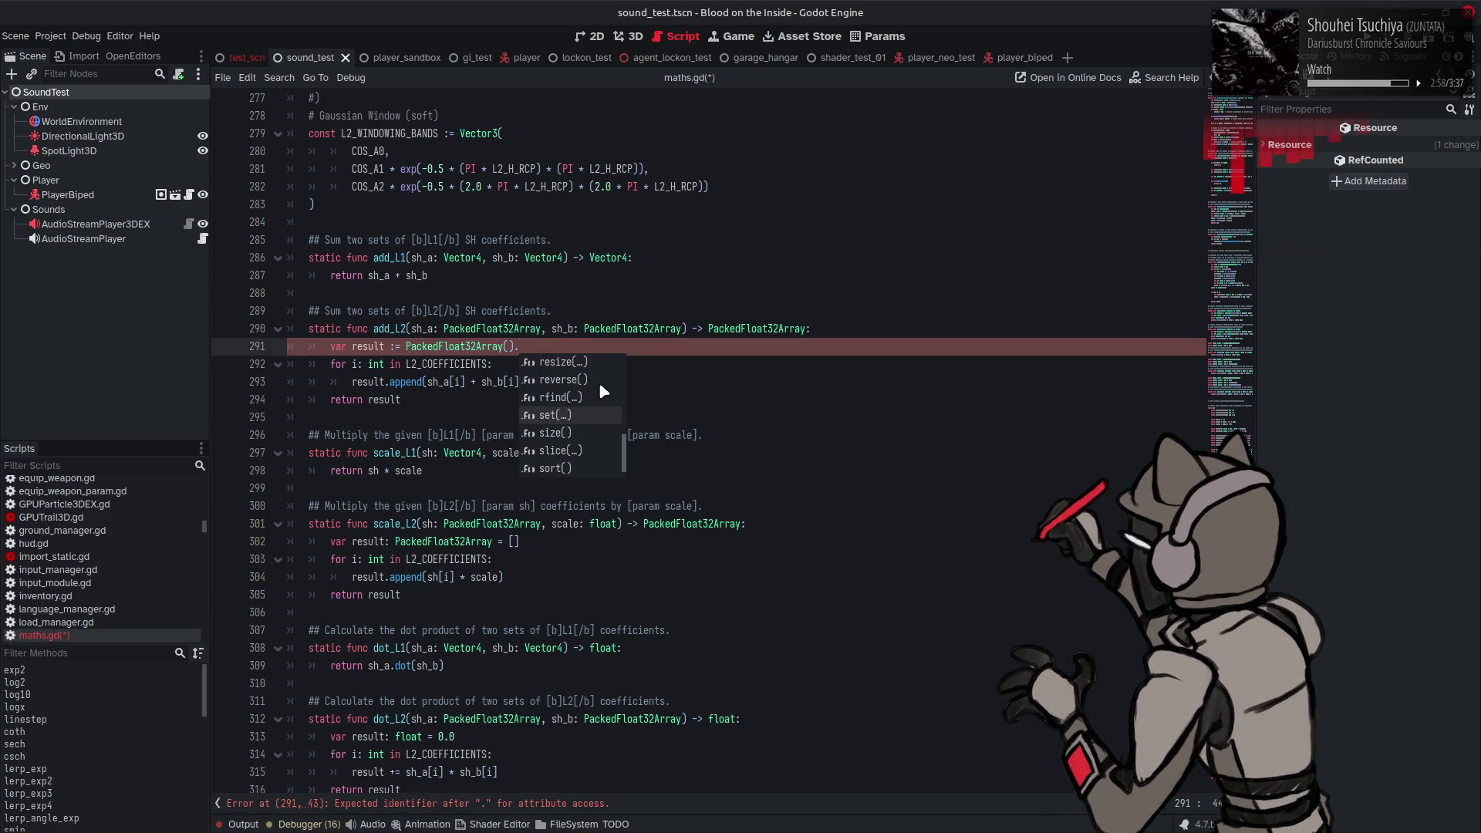
pyautogui.scroll(-1, 599, 392)
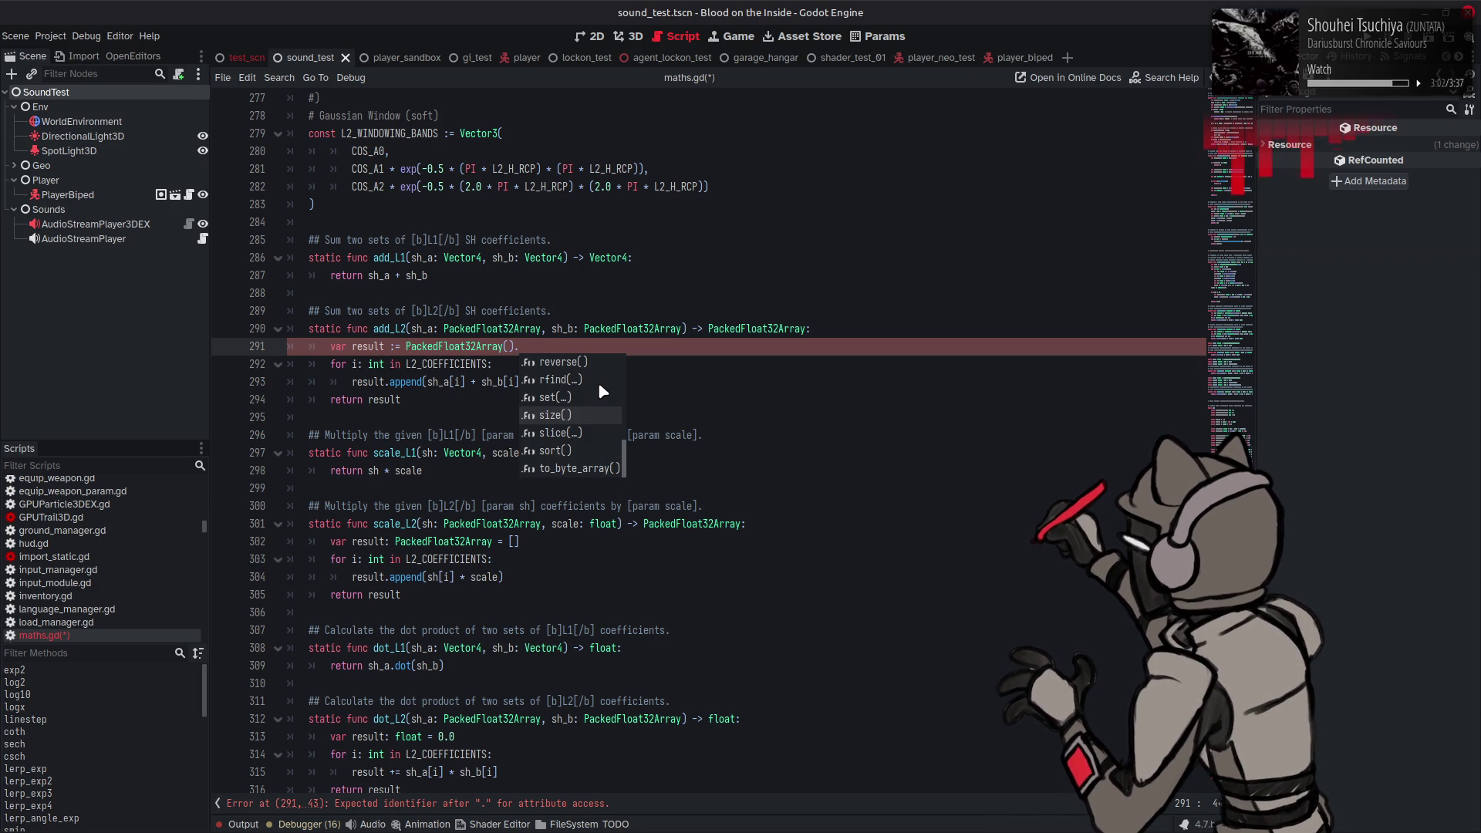
pyautogui.scroll(-3, 598, 382)
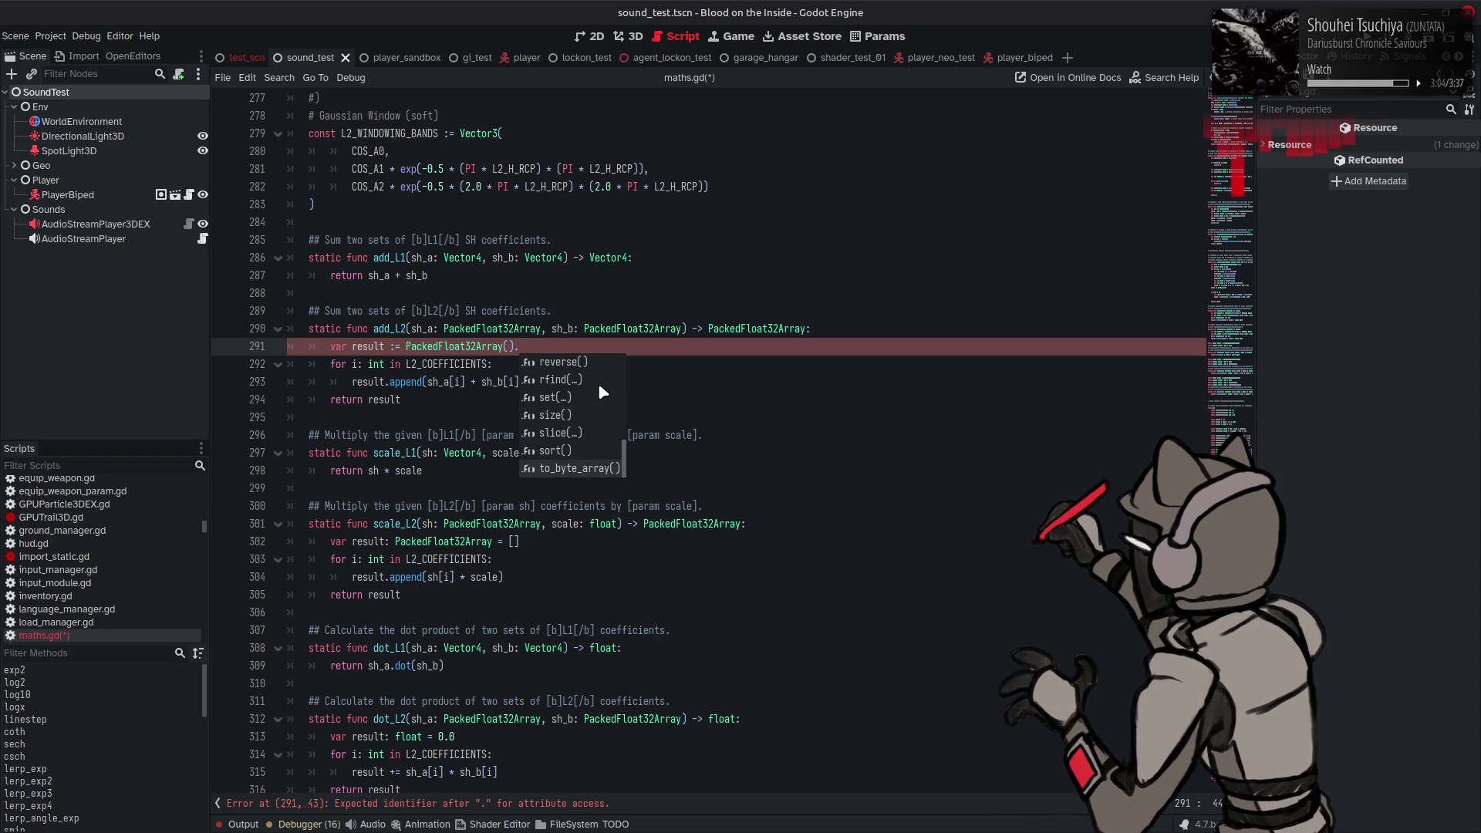
pyautogui.press('BackSpace')
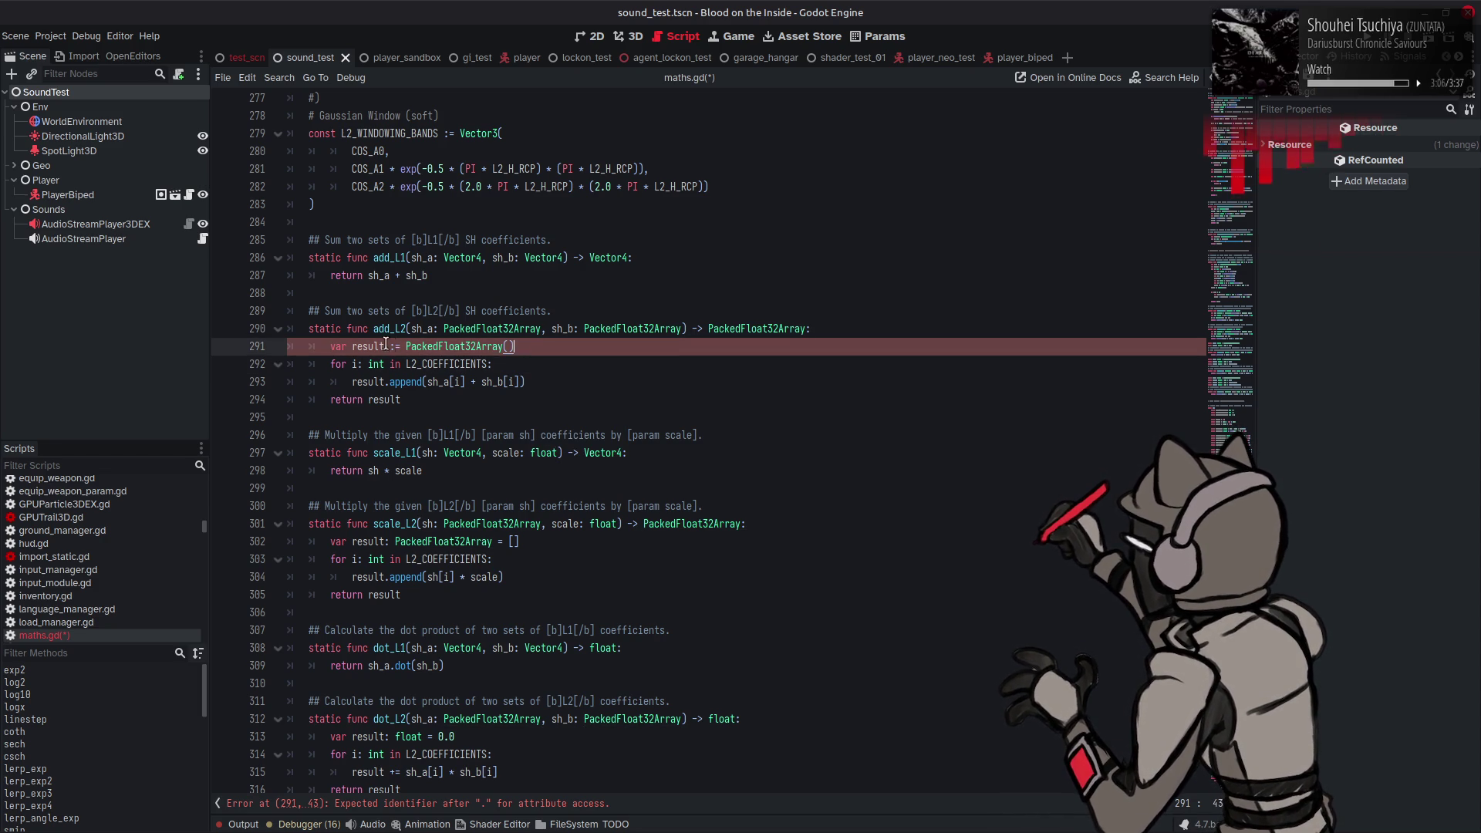
pyautogui.doubleClick(367, 347)
pyautogui.hotkey('ctrl', 's')
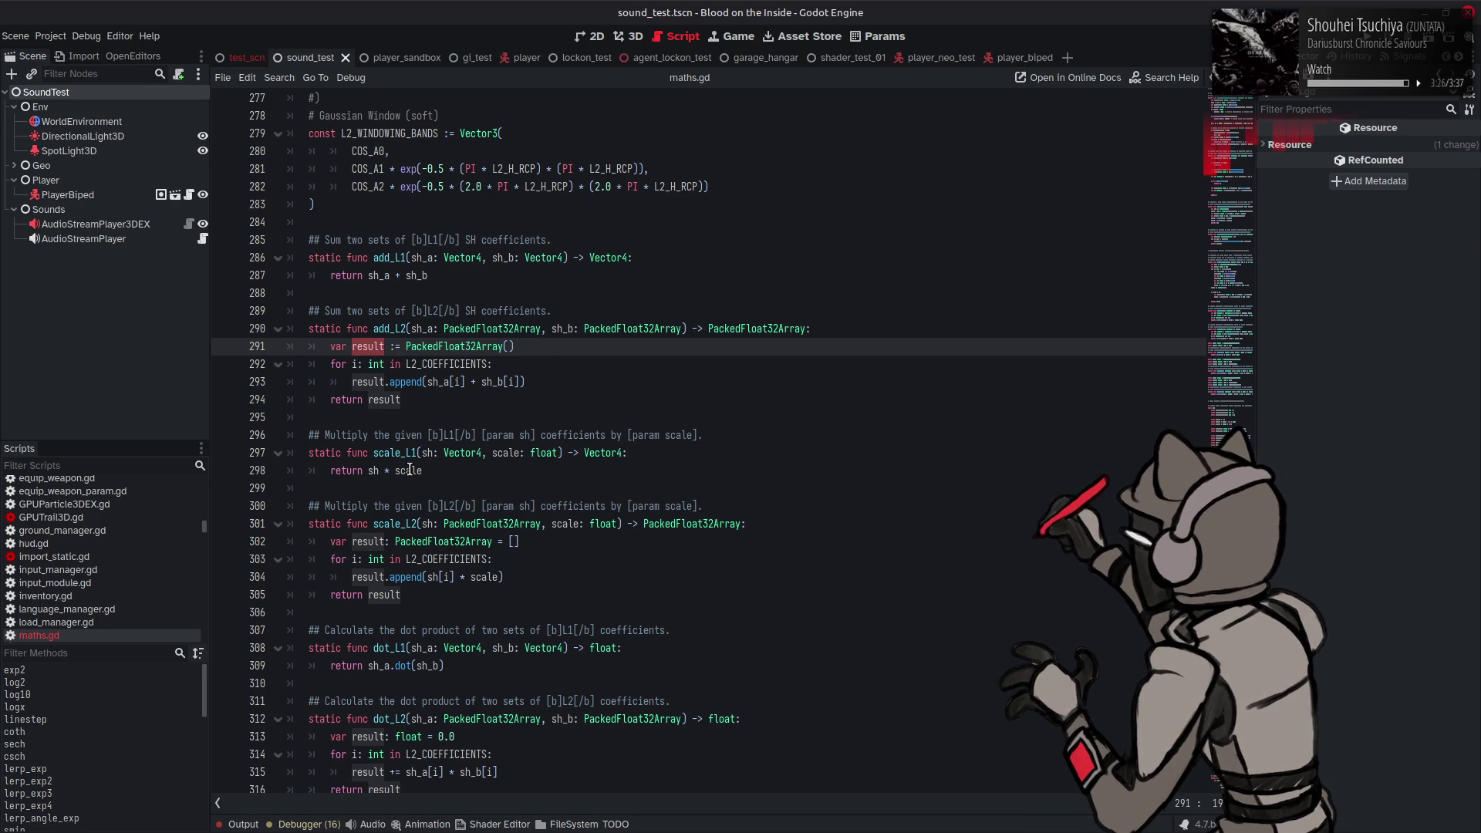
pyautogui.scroll(-13, 455, 432)
pyautogui.click(461, 424)
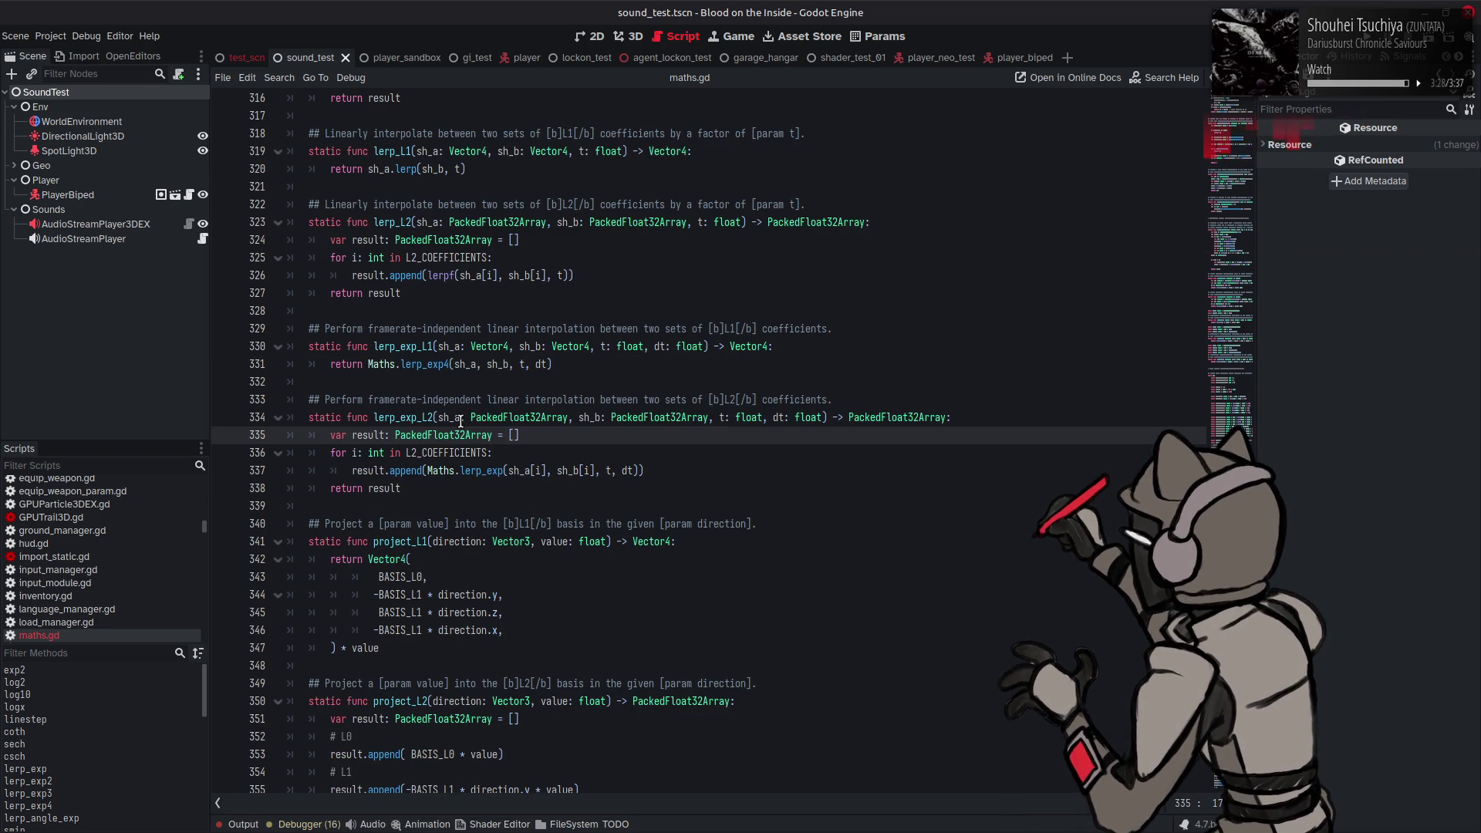
pyautogui.hotkey('alt', 'Left')
pyautogui.hotkey('alt', 'Left')
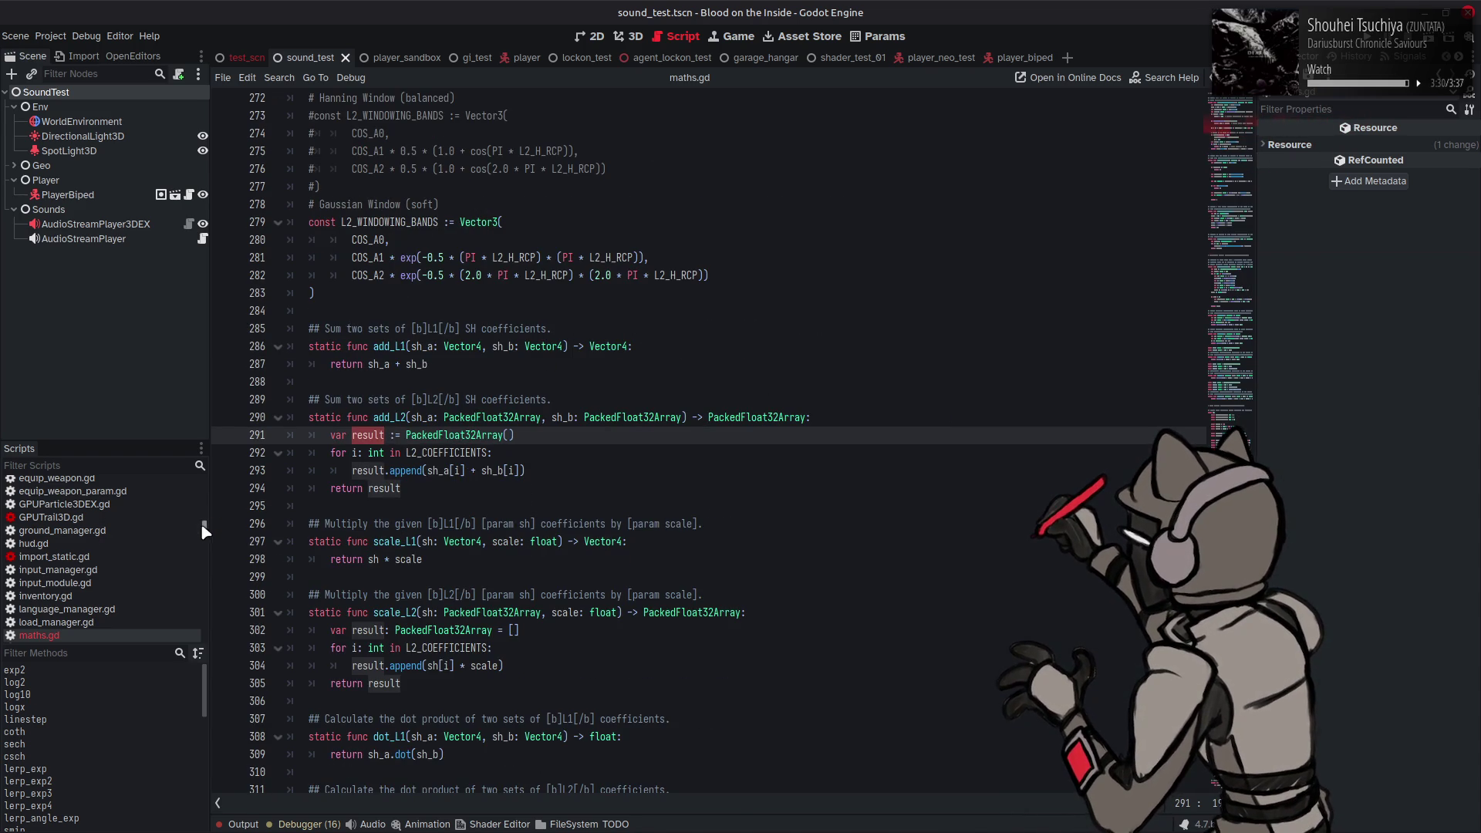
pyautogui.scroll(10, 124, 505)
pyautogui.click(122, 498)
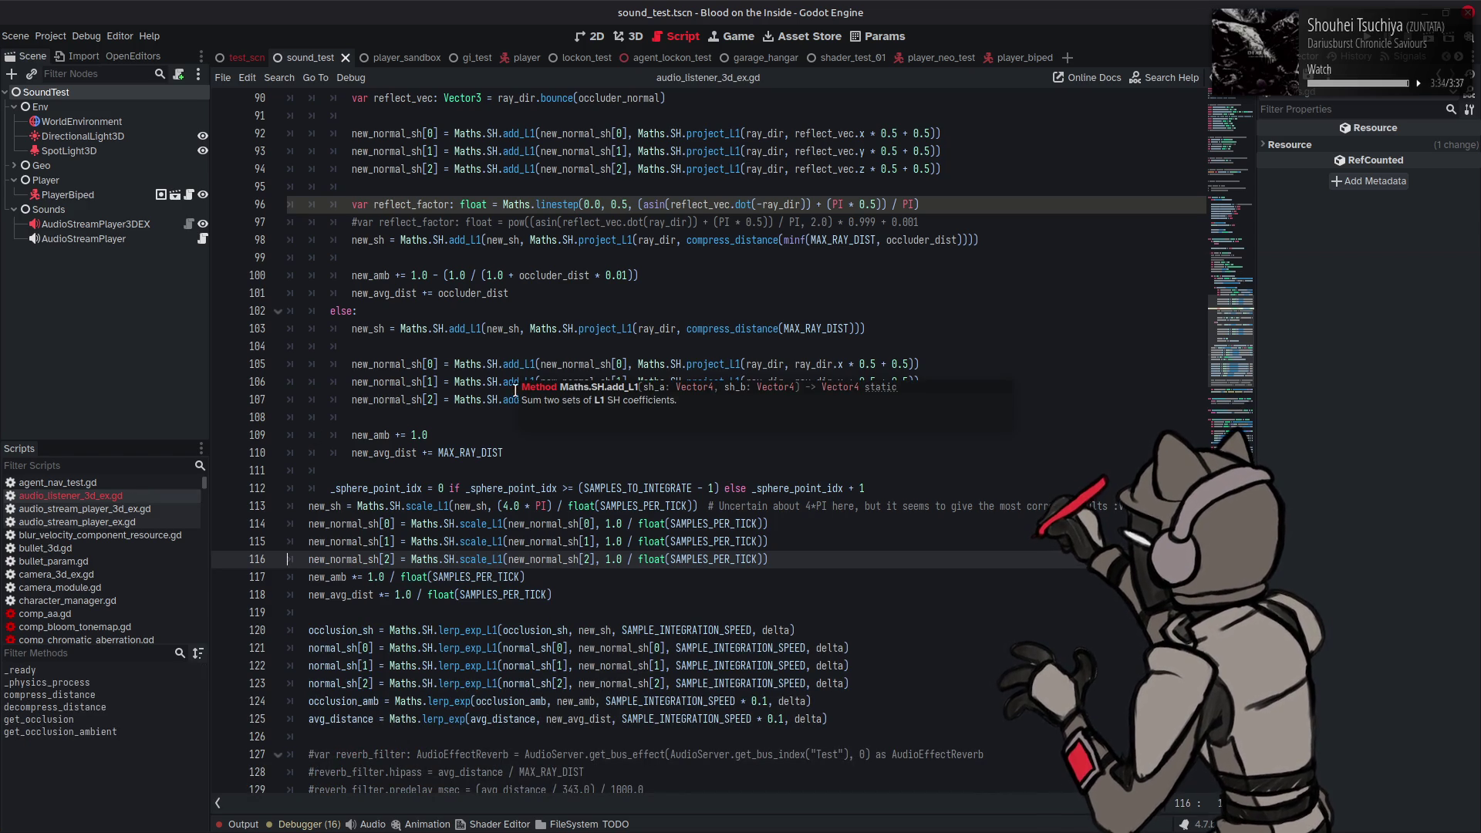
# Step: Use Lookup Symbol on Maths.SH at line 114 to jump to the SH class in maths.gd
pyautogui.click(502, 453)
pyautogui.moveTo(496, 526)
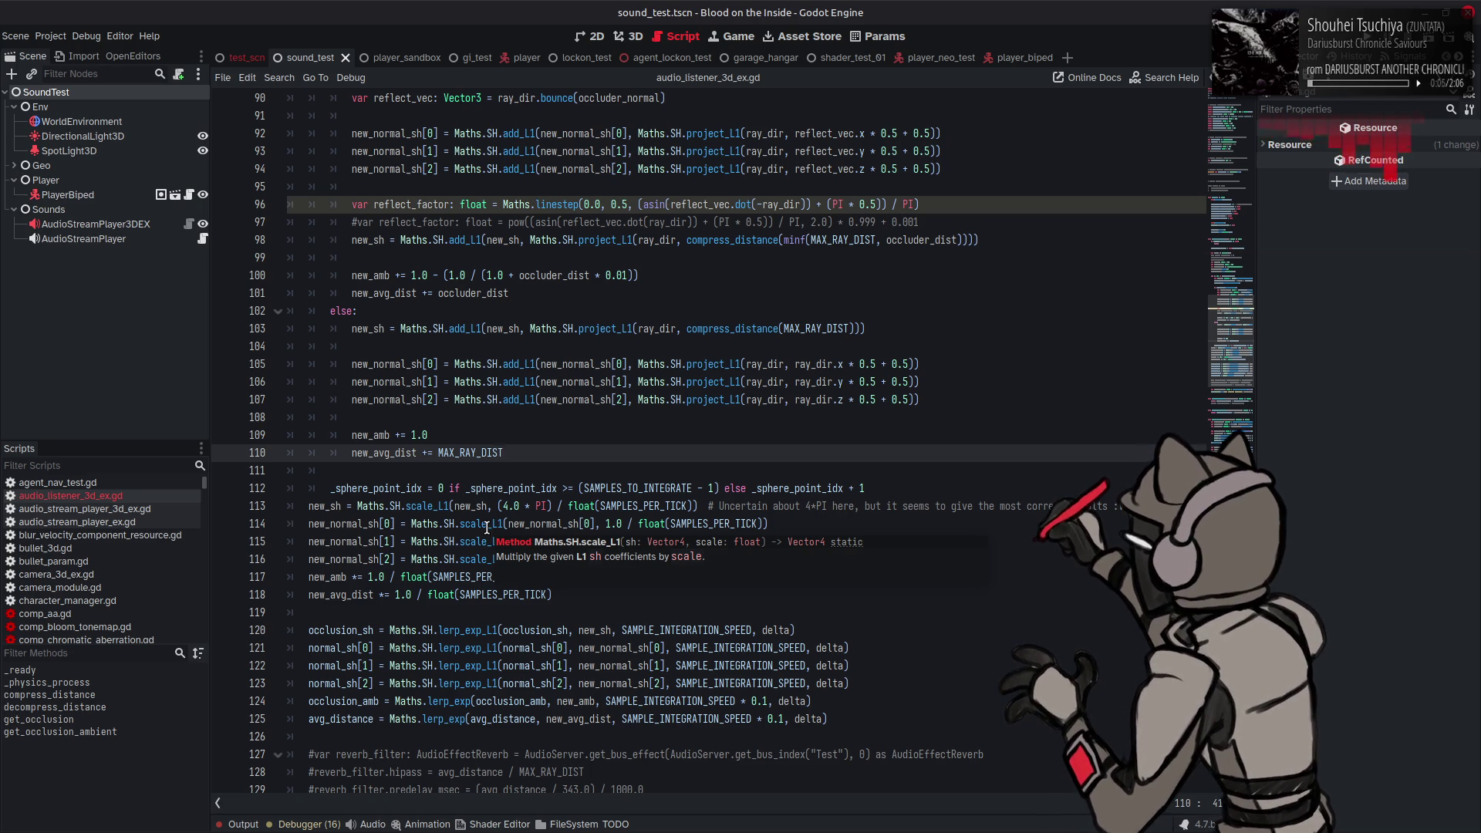
pyautogui.moveTo(466, 507)
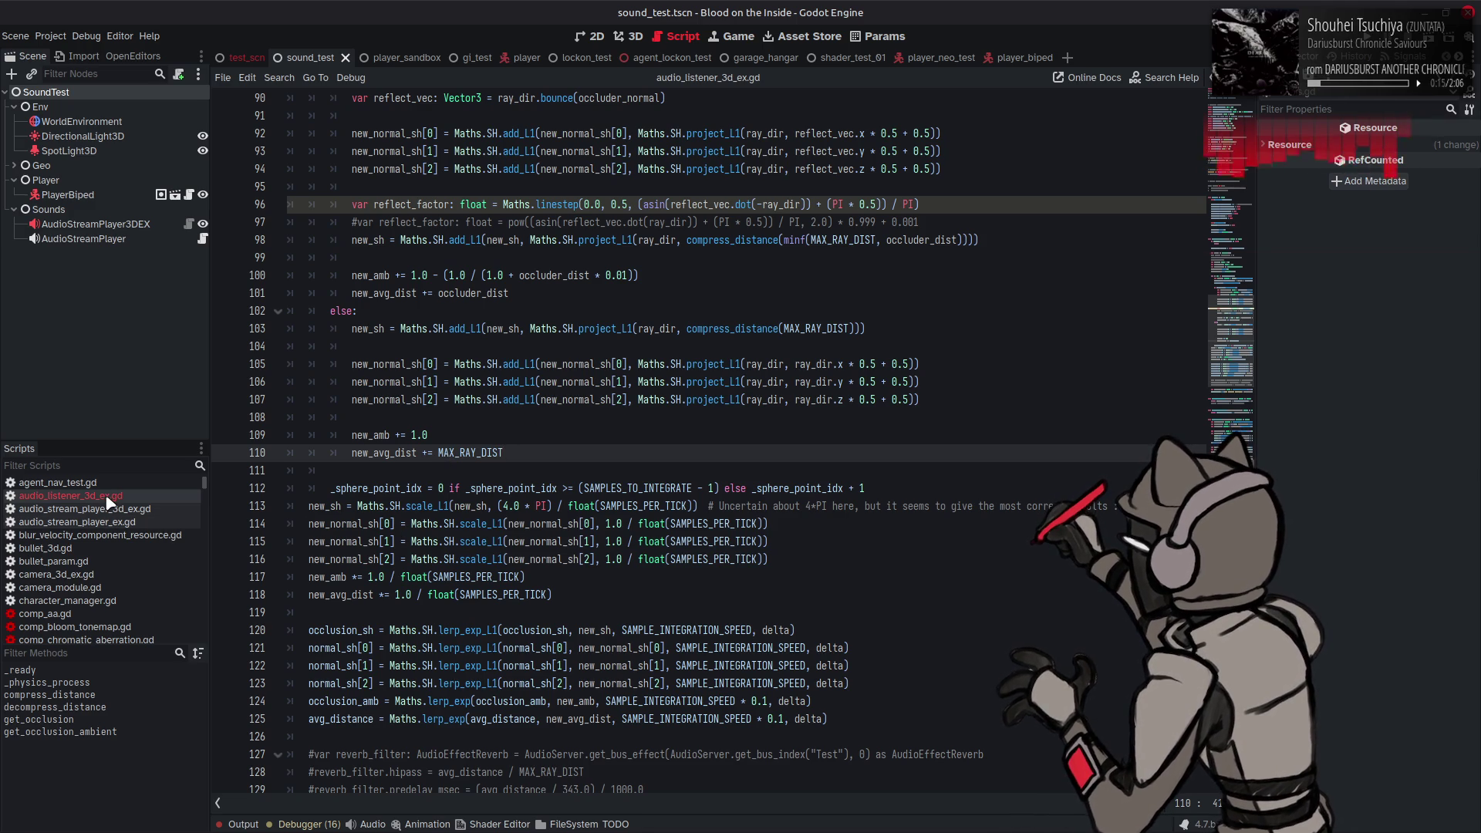
pyautogui.rightClick(452, 523)
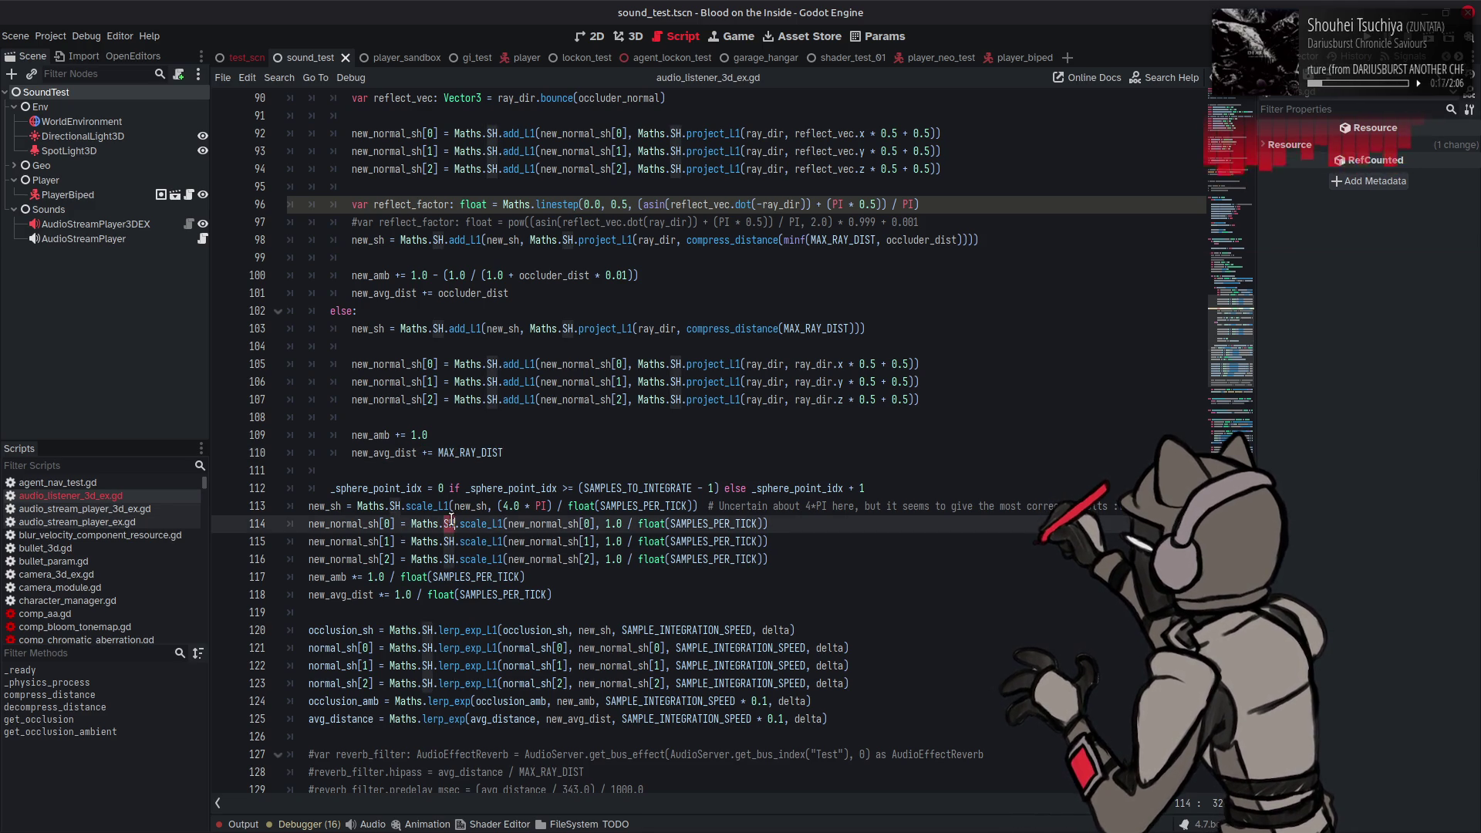
pyautogui.click(527, 712)
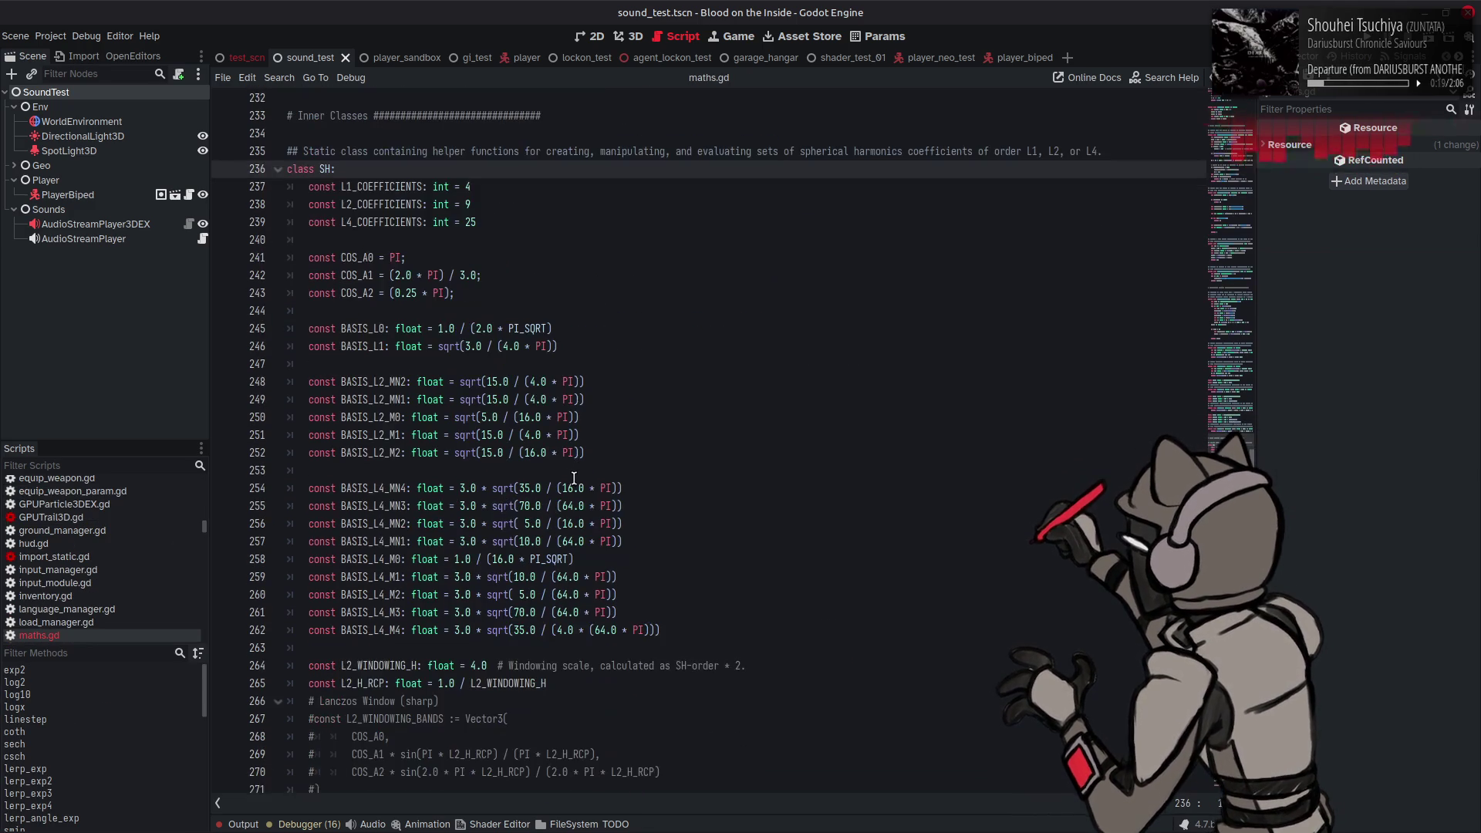
pyautogui.scroll(-10, 588, 412)
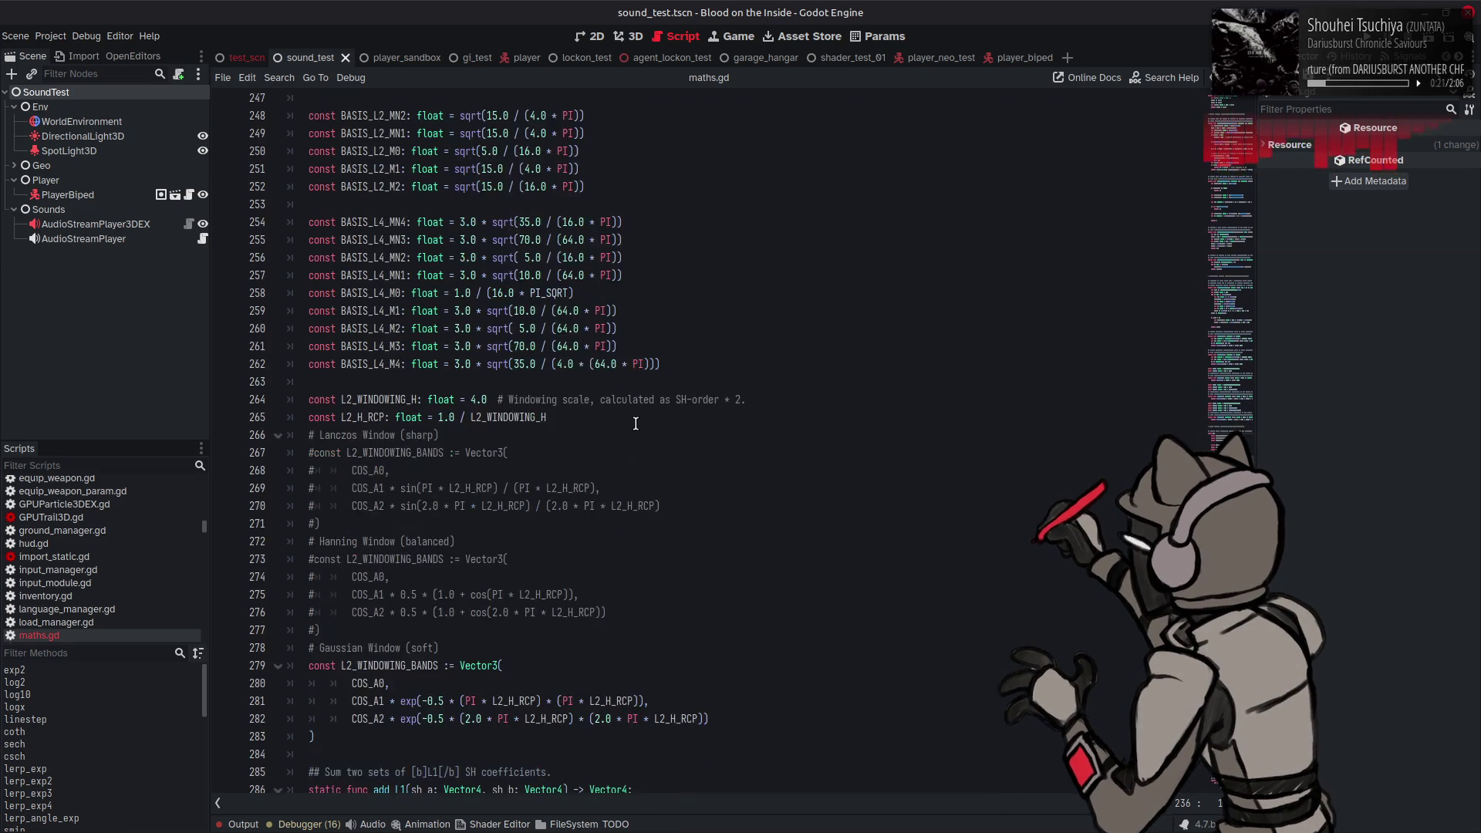
pyautogui.scroll(-3, 634, 420)
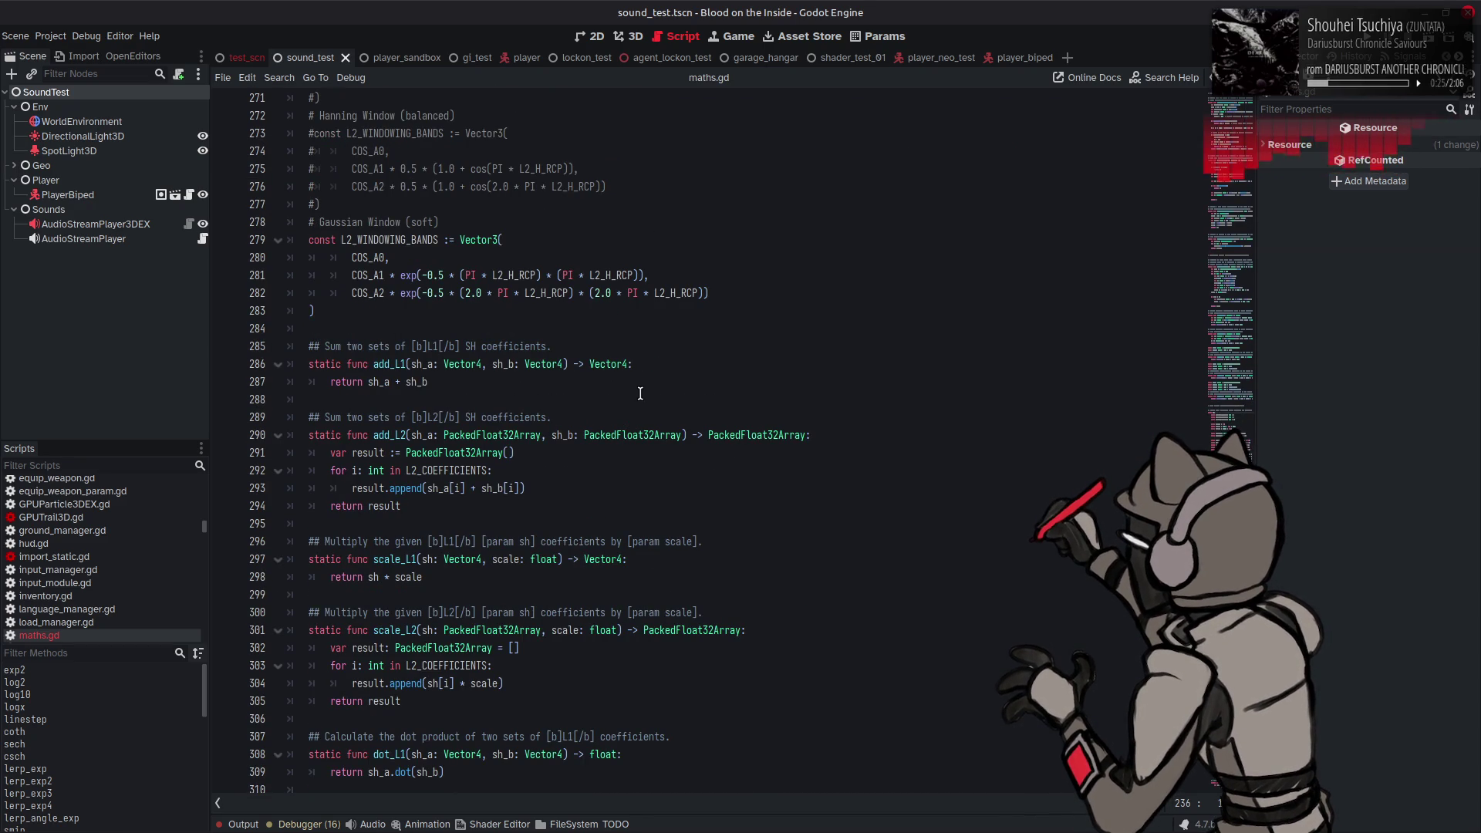
pyautogui.scroll(-1, 639, 394)
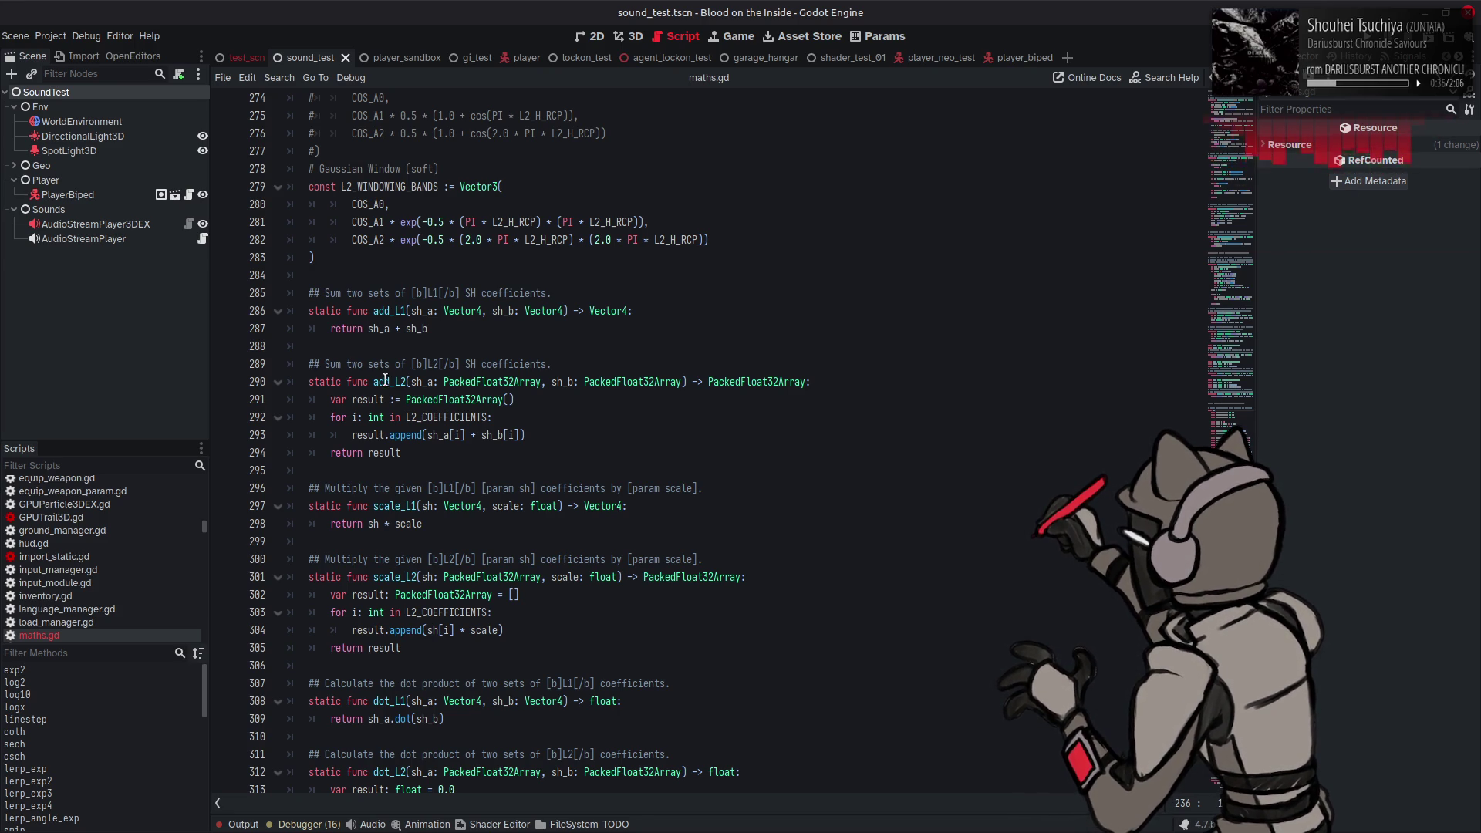
pyautogui.moveTo(383, 378)
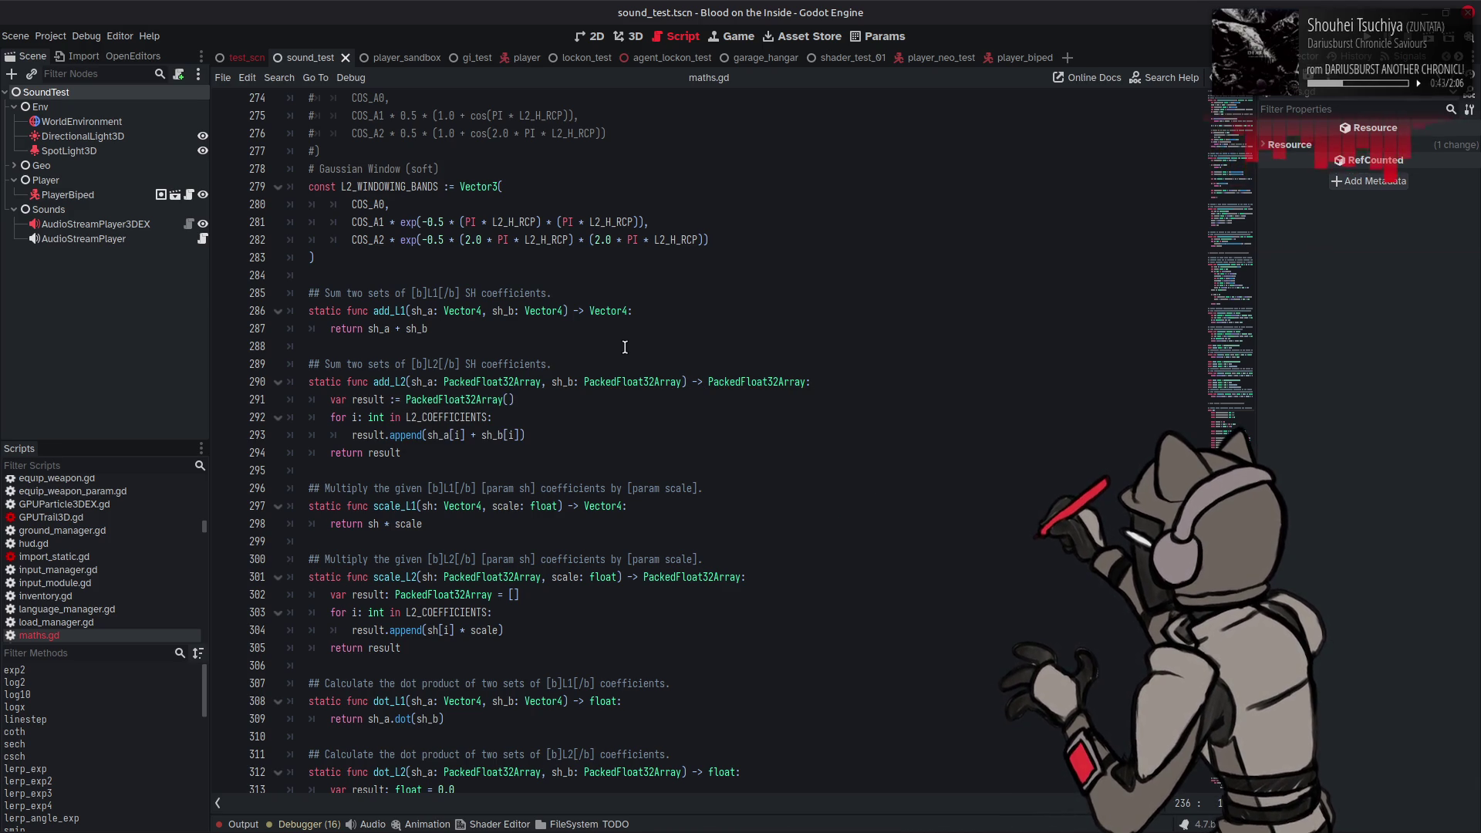
pyautogui.scroll(15, 625, 348)
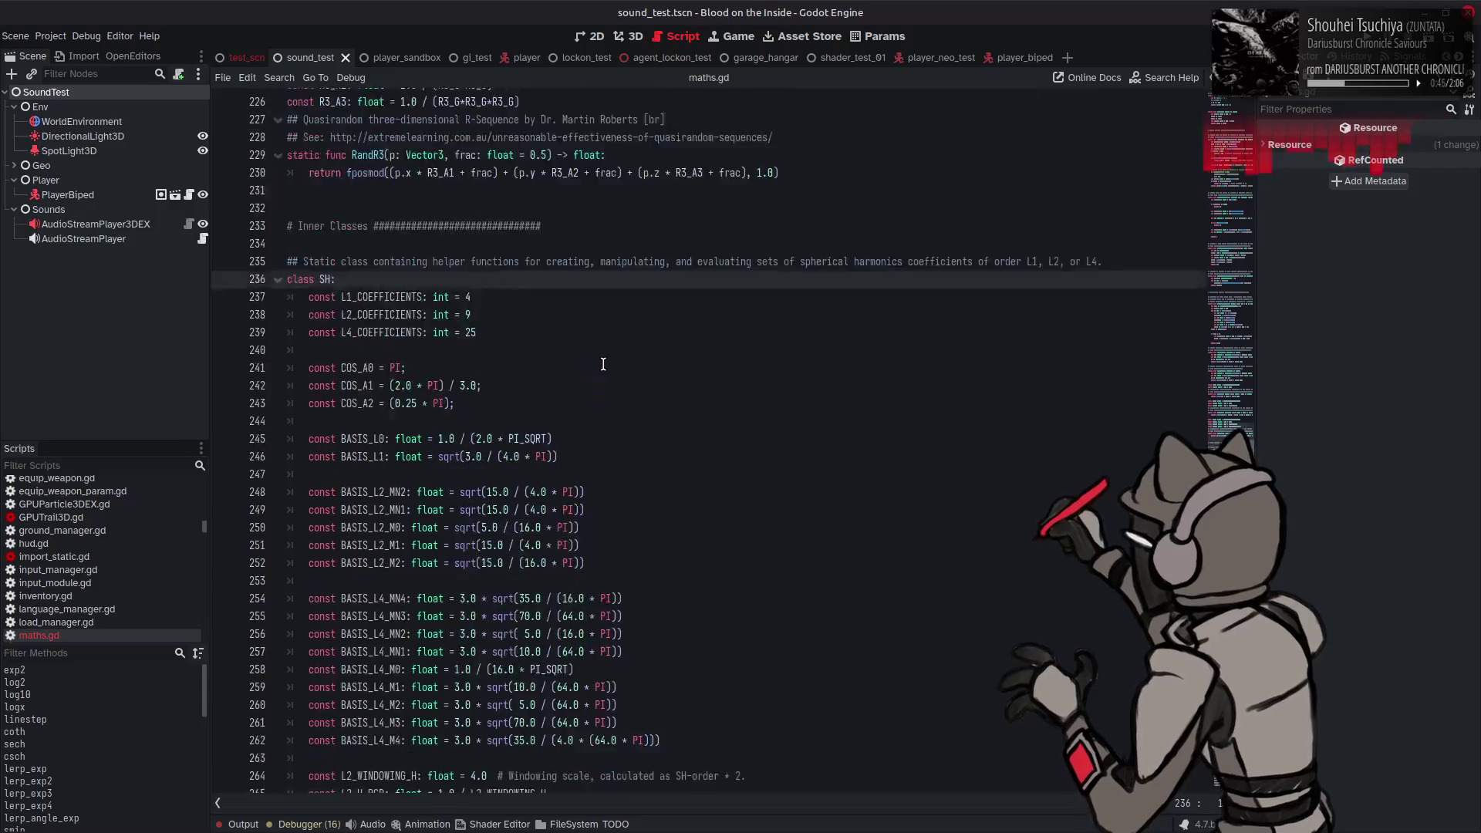
pyautogui.scroll(3, 604, 364)
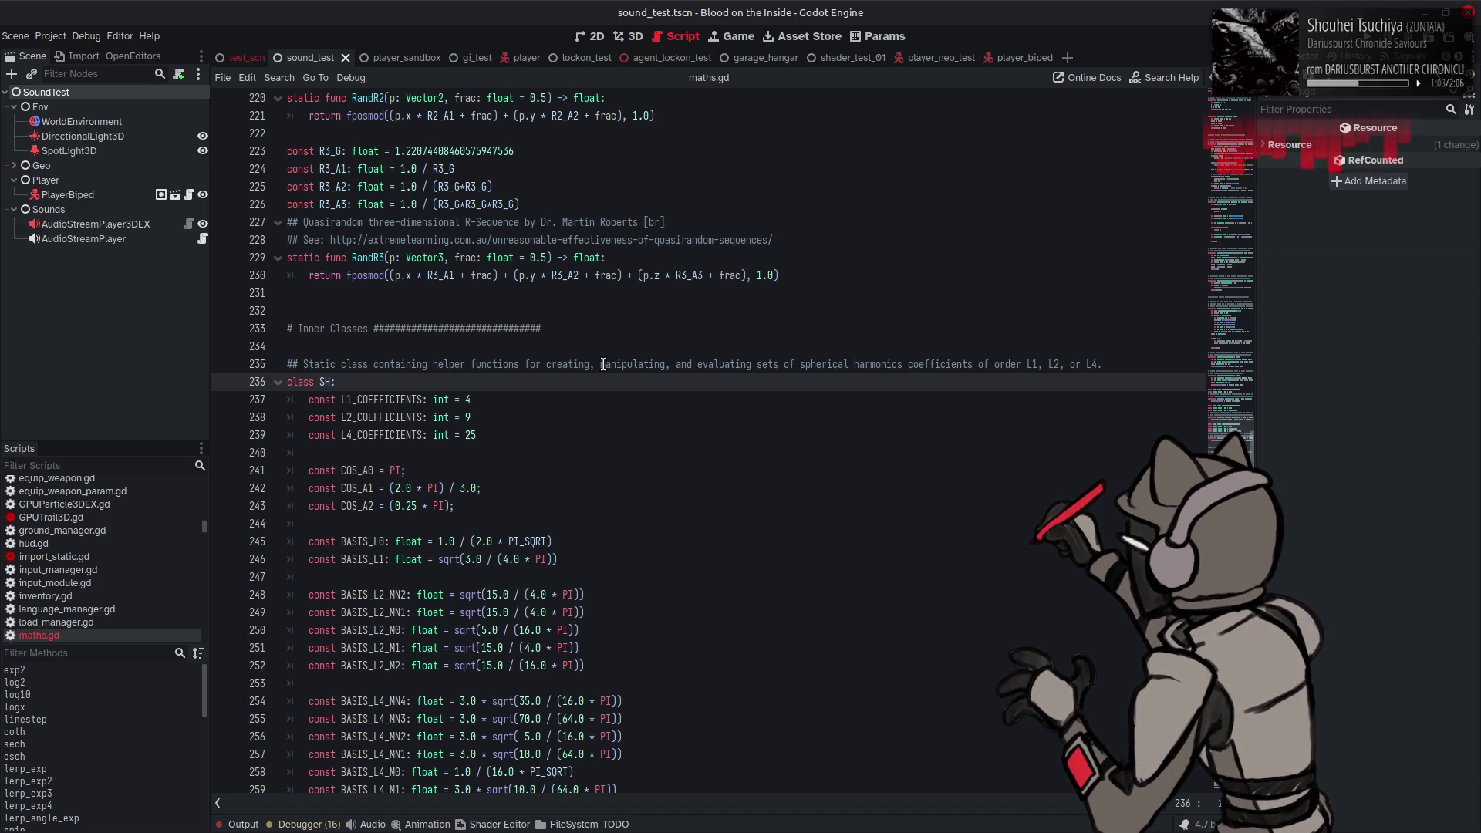
pyautogui.scroll(-4, 603, 364)
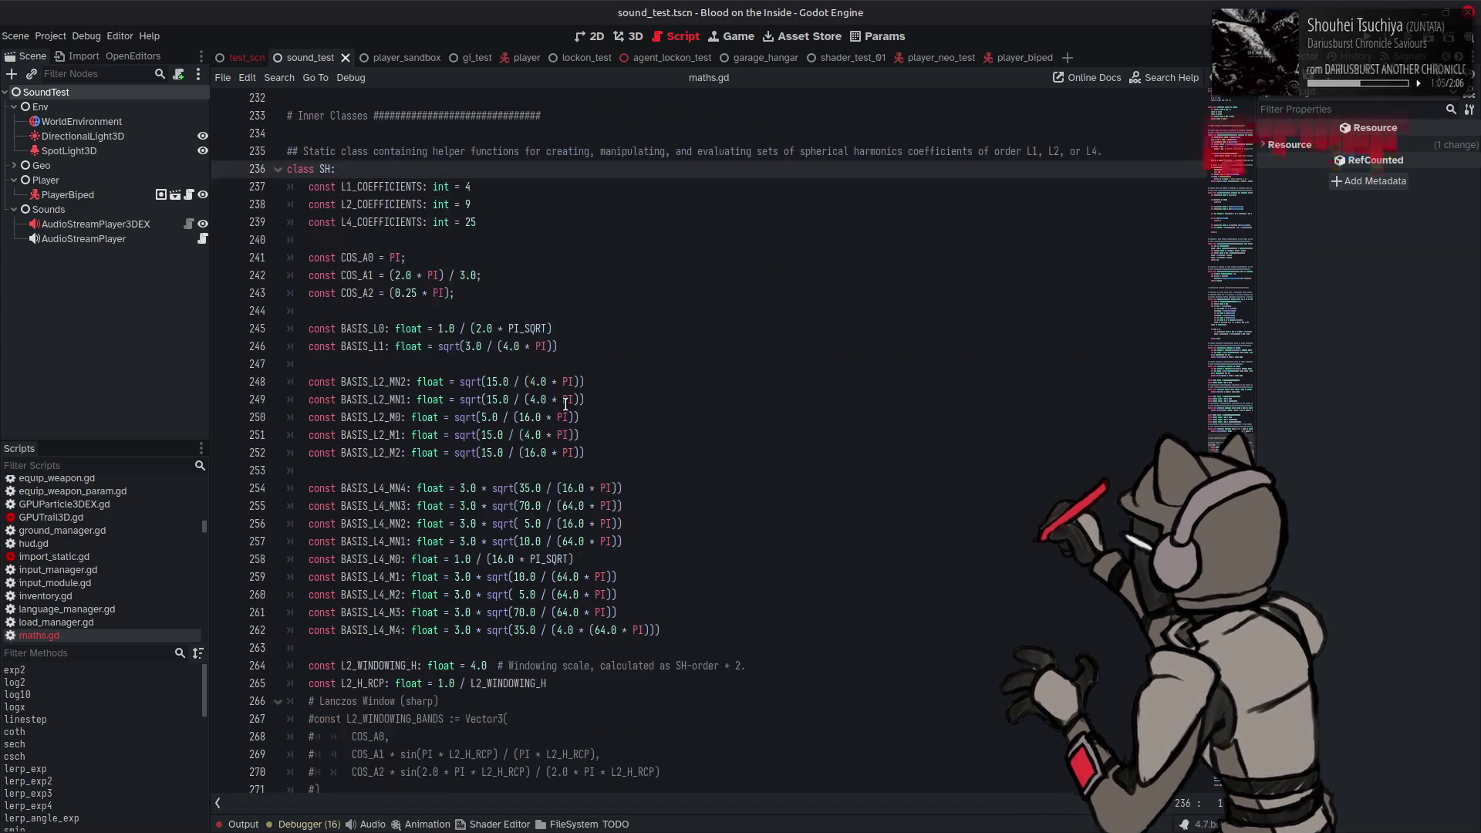
pyautogui.moveTo(569, 398)
pyautogui.scroll(-7, 634, 425)
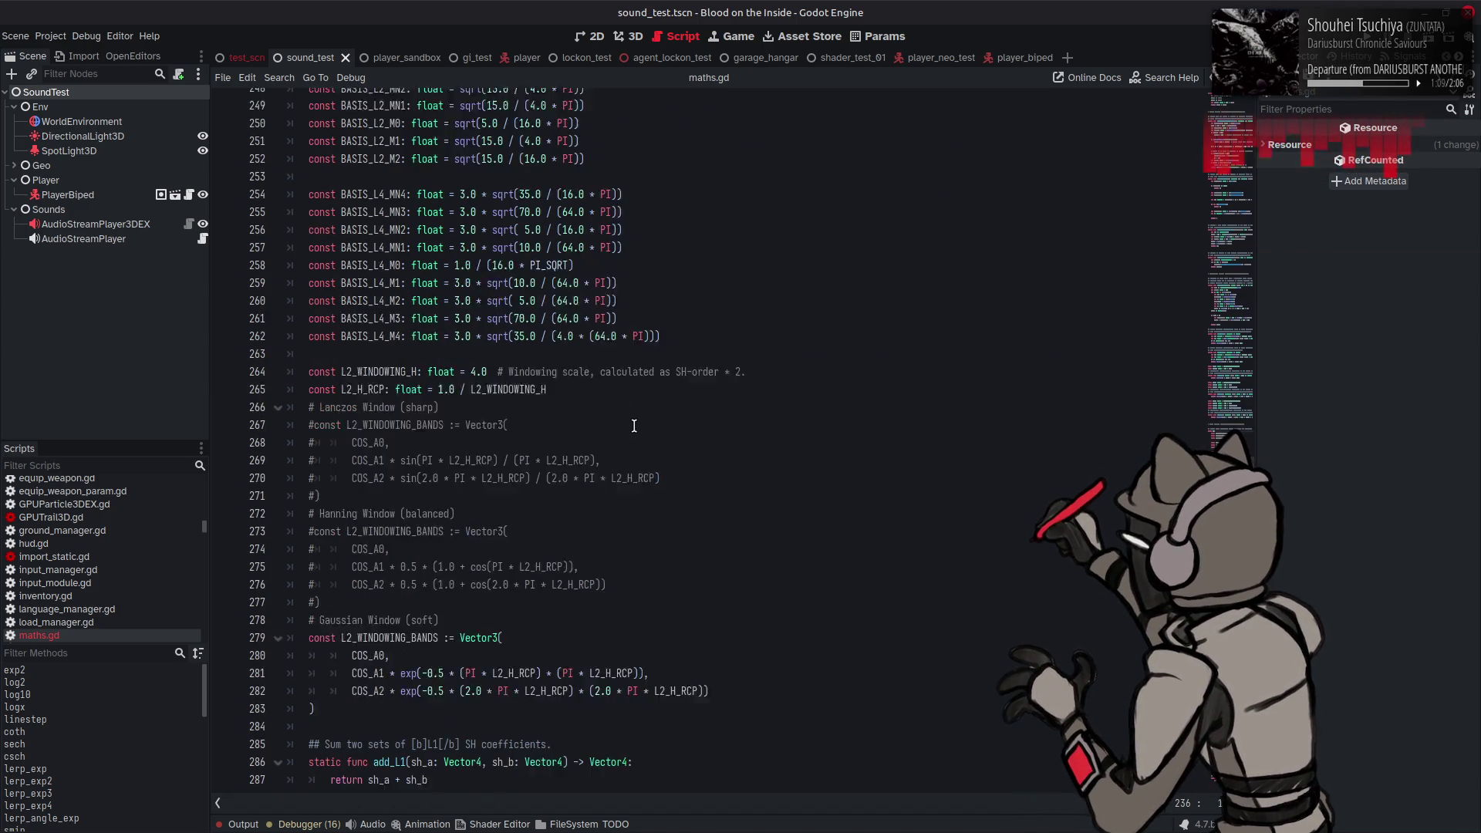
pyautogui.scroll(-7, 633, 425)
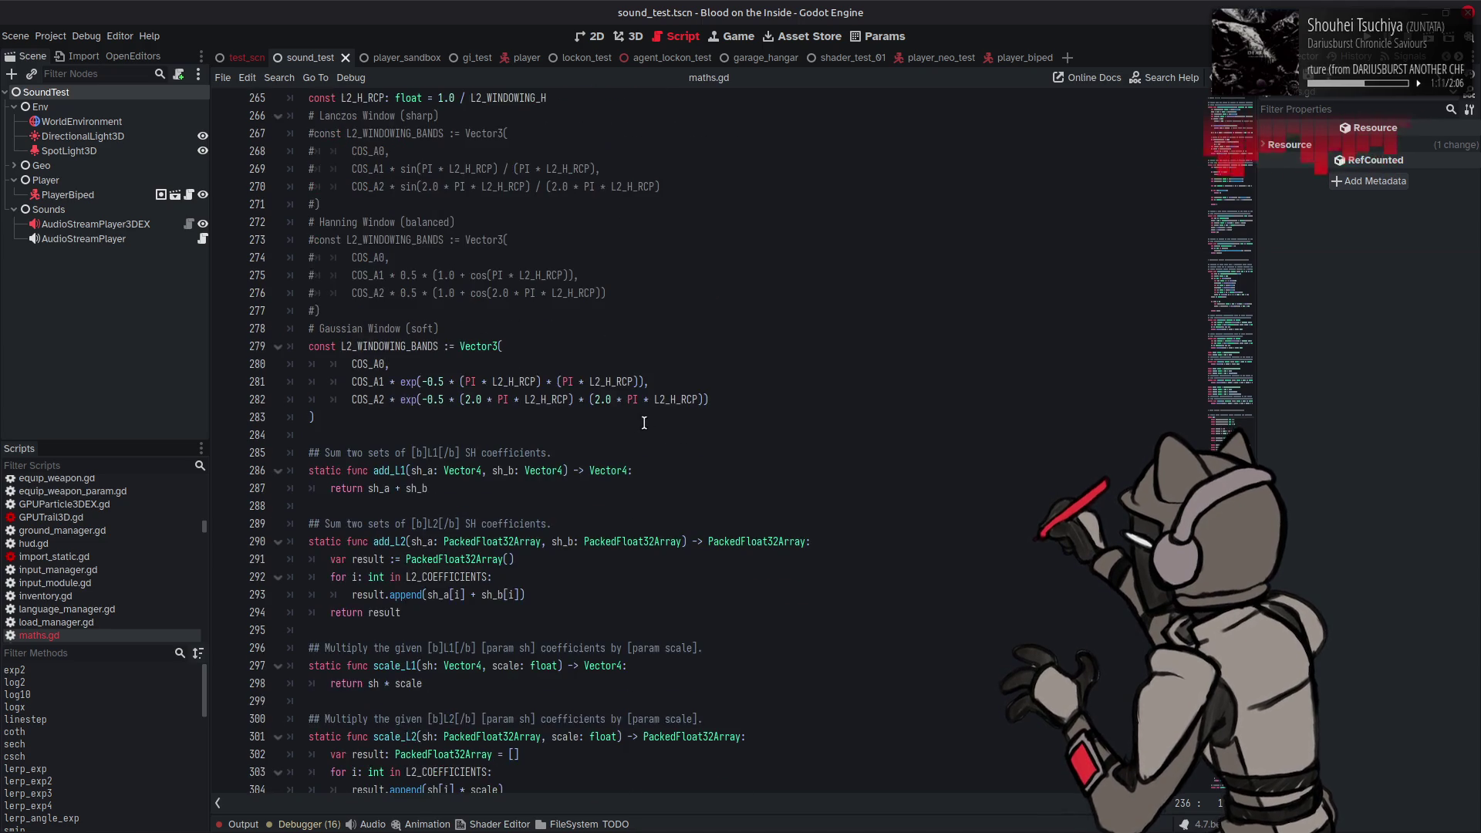
pyautogui.click(662, 420)
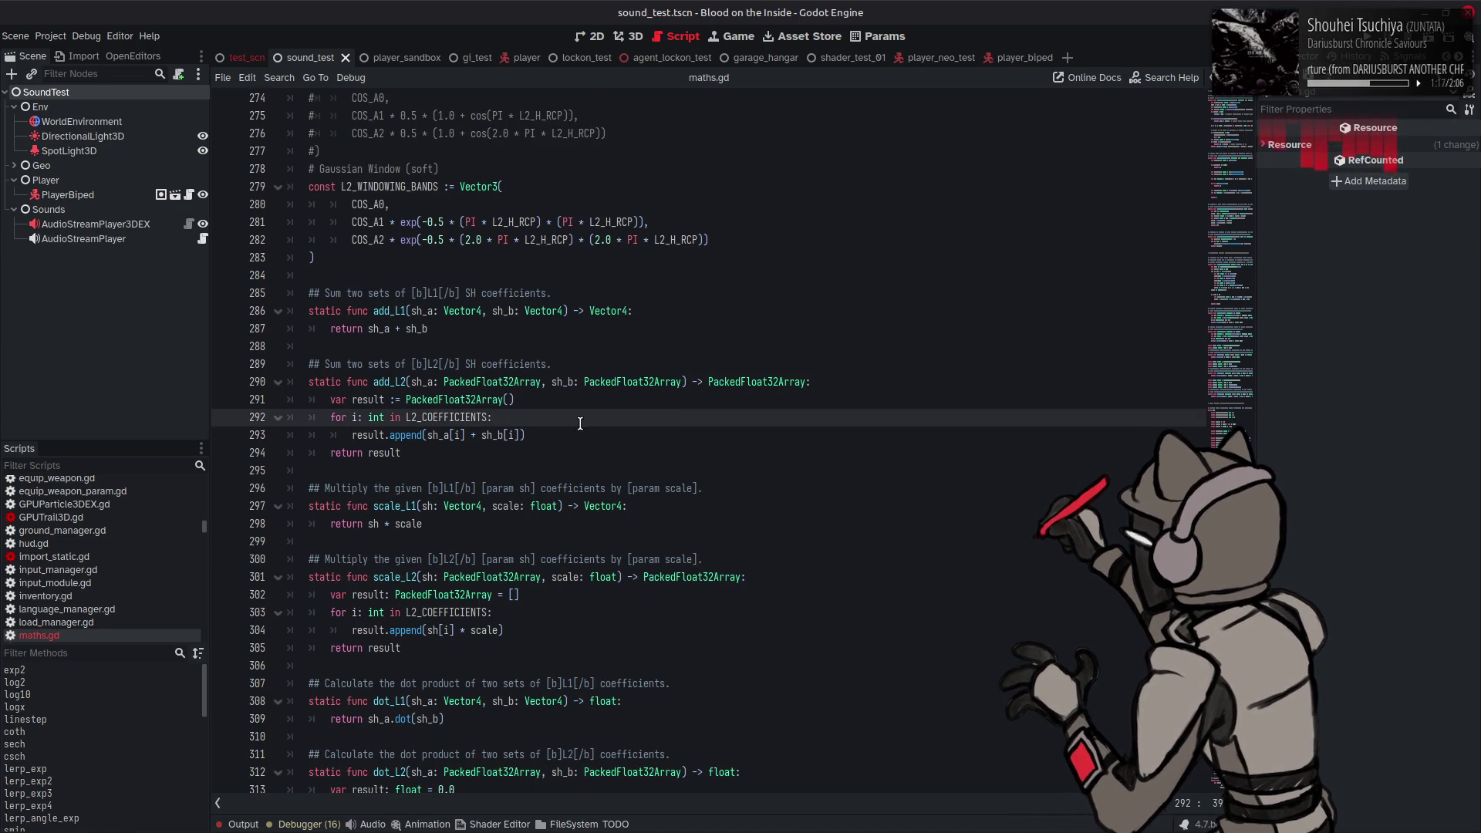
pyautogui.click(384, 398)
# Step: Replace all five older result declarations with `var result := PackedFloat32Array()` and save maths.gd
pyautogui.doubleClick(383, 398)
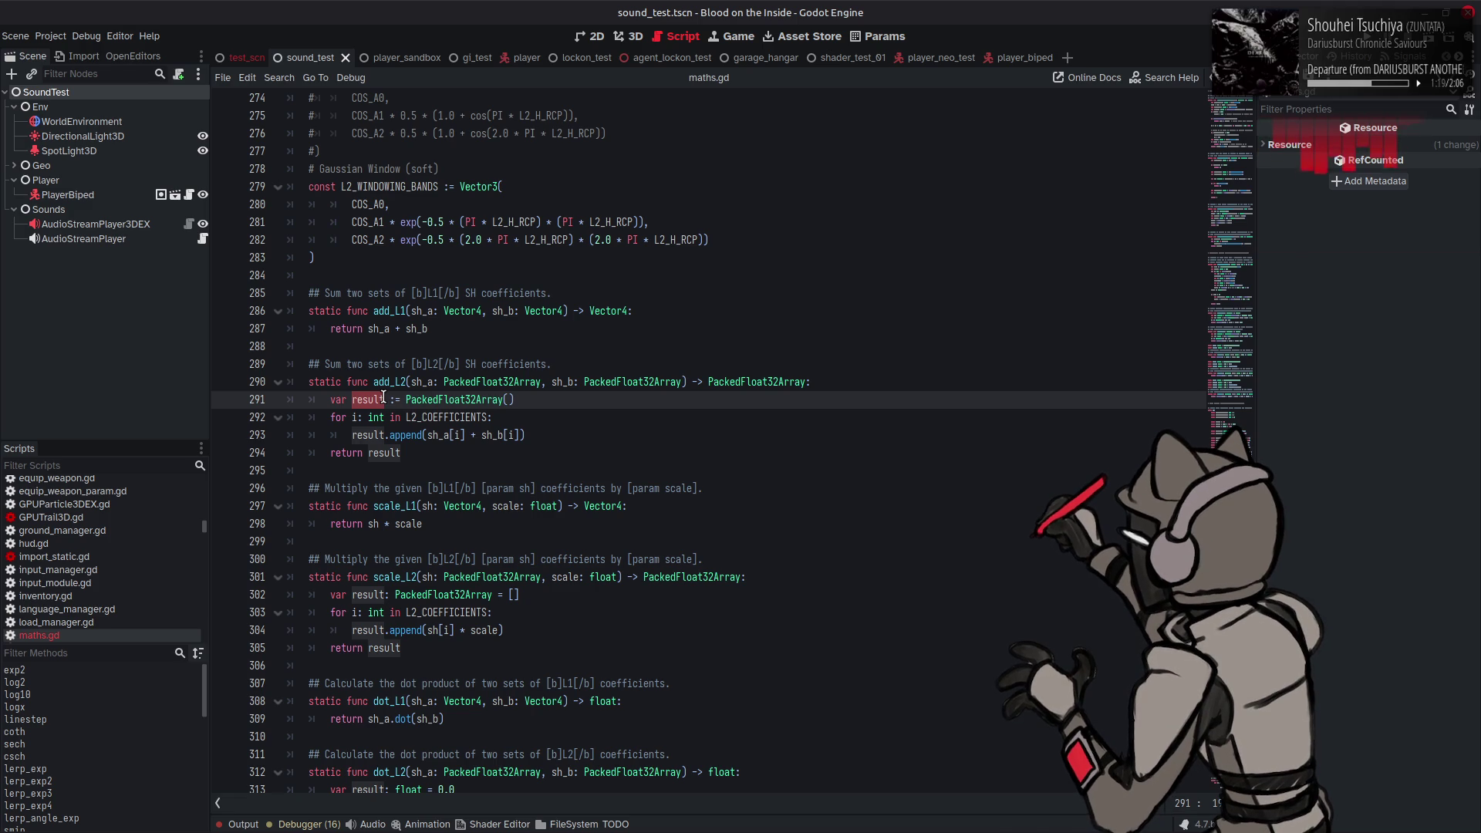
pyautogui.moveTo(514, 399); pyautogui.dragTo(330, 405)
pyautogui.hotkey('ctrl', 'c')
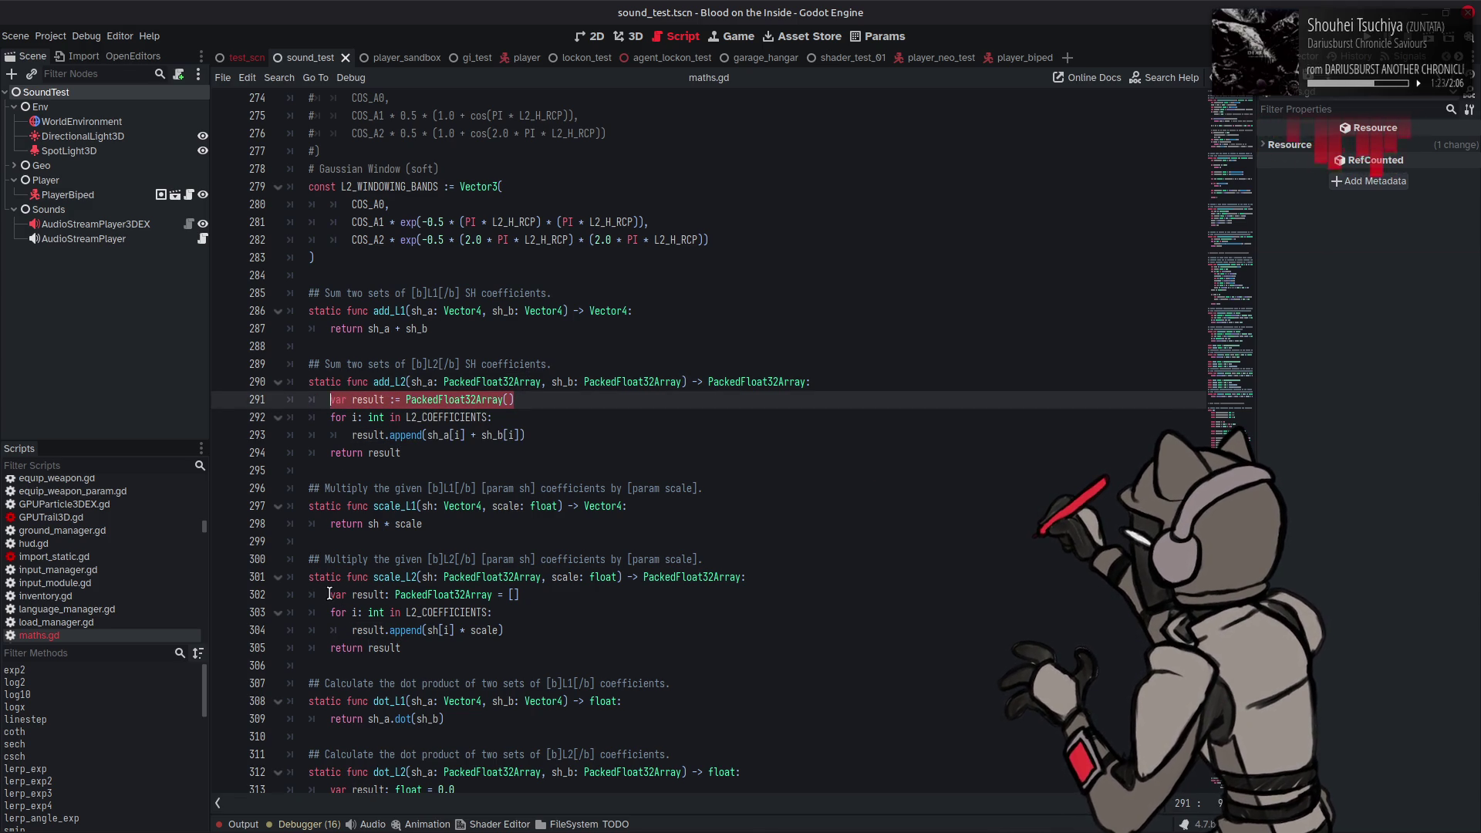
pyautogui.moveTo(330, 595); pyautogui.dragTo(534, 595)
pyautogui.hotkey('ctrl', 'f')
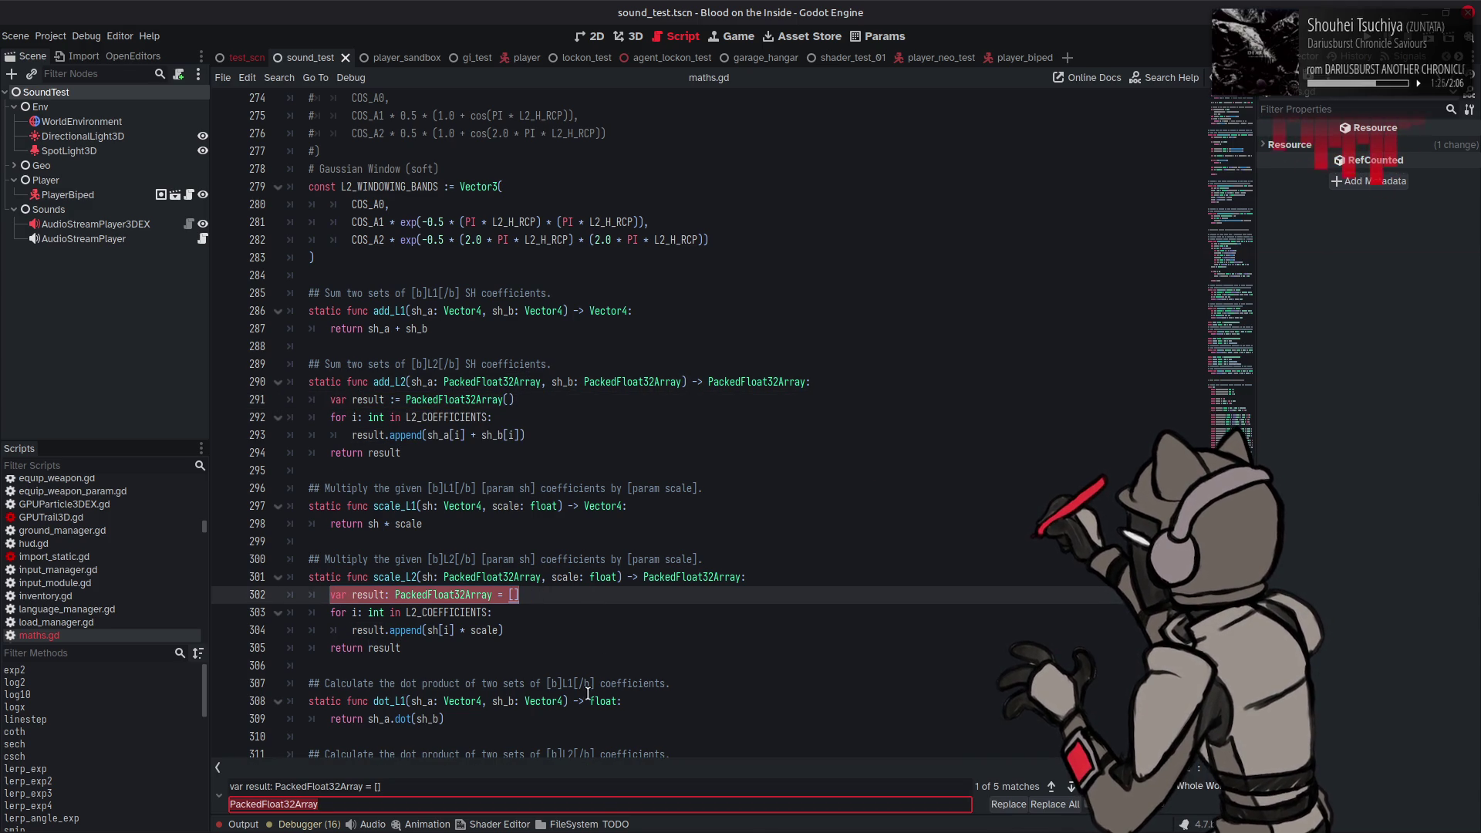
pyautogui.hotkey('ctrl', 'a')
pyautogui.hotkey('ctrl', 'v')
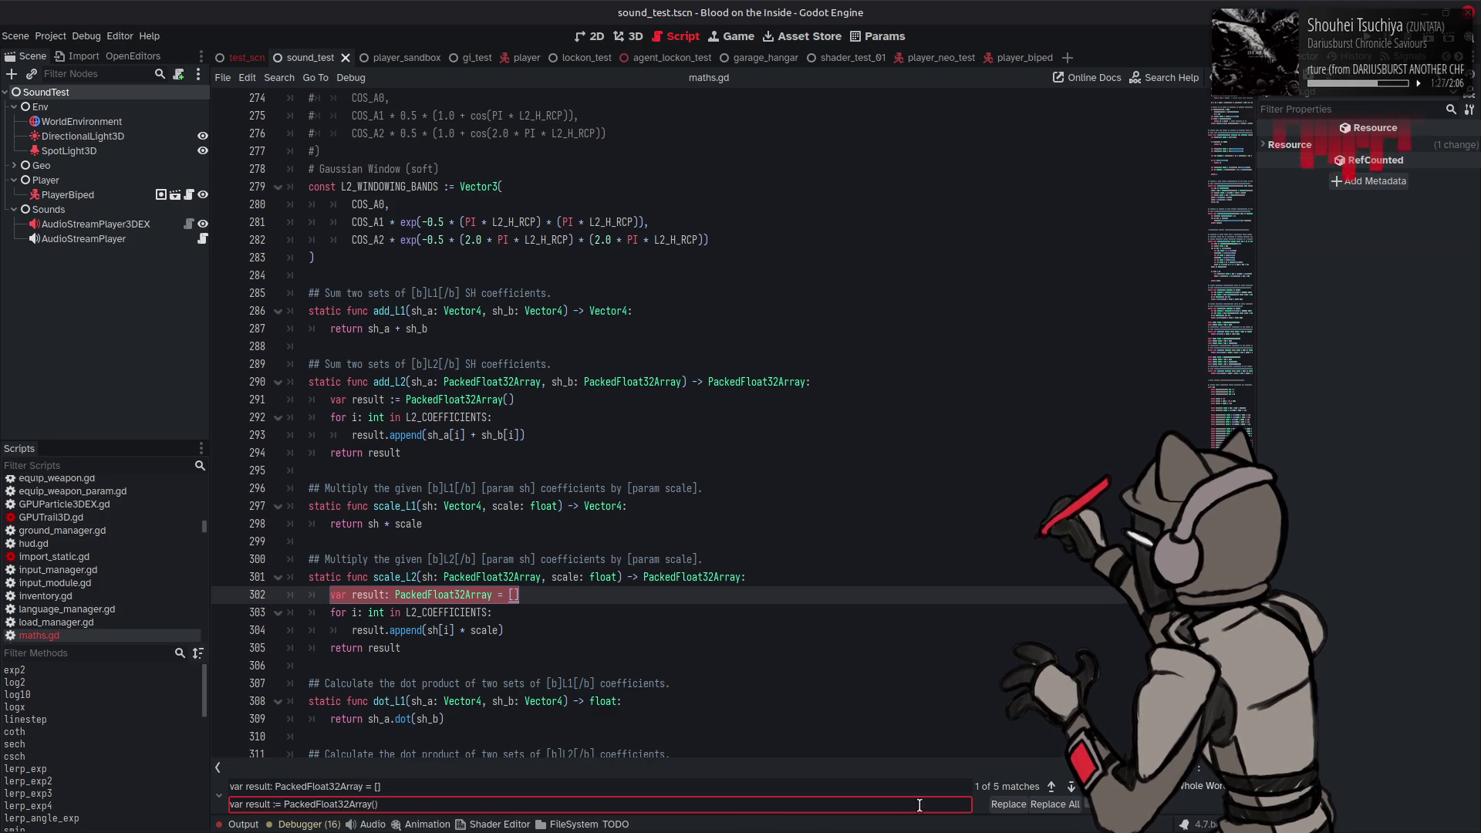
pyautogui.click(1060, 805)
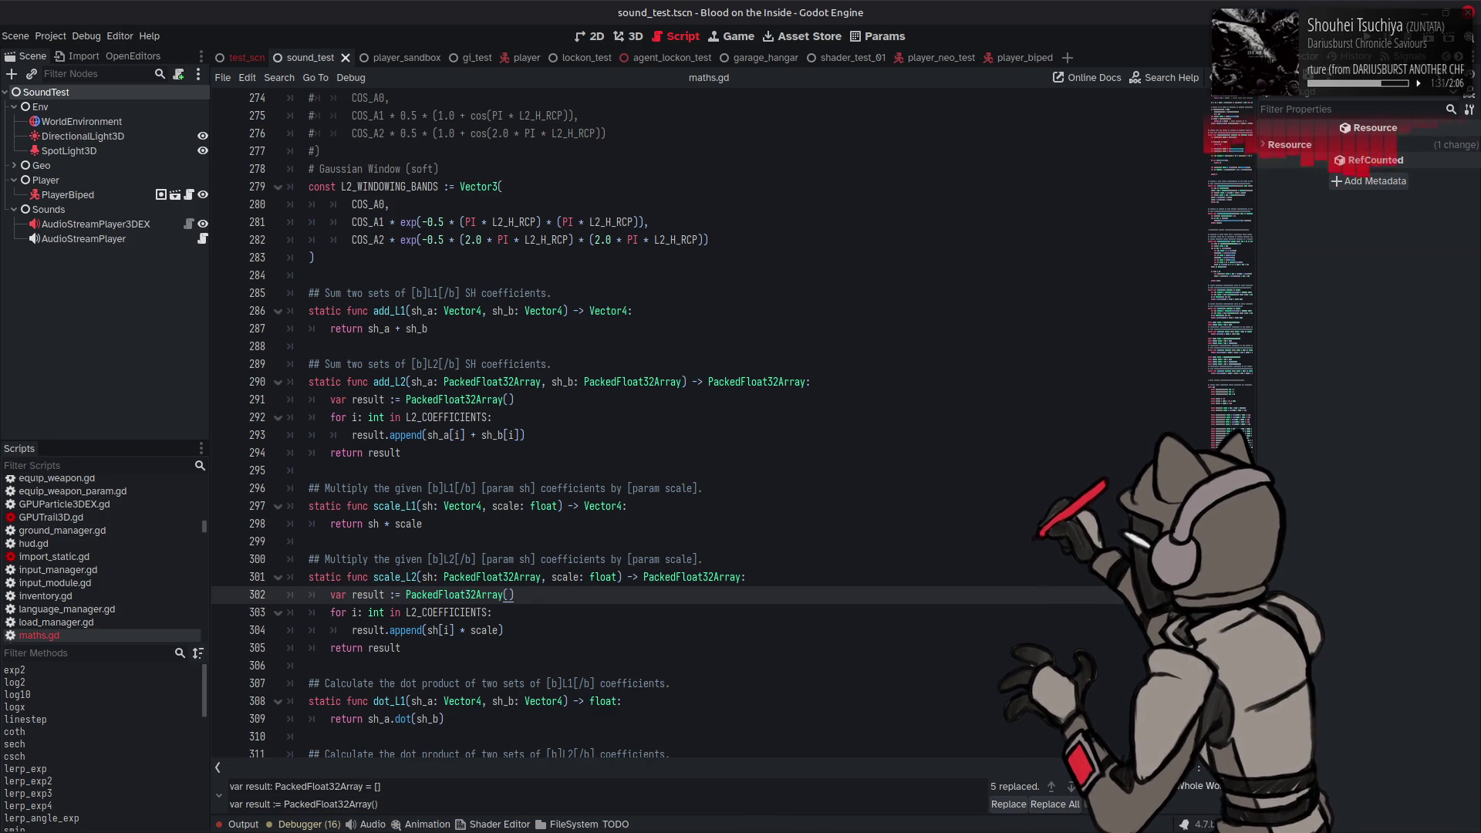
pyautogui.press('Escape')
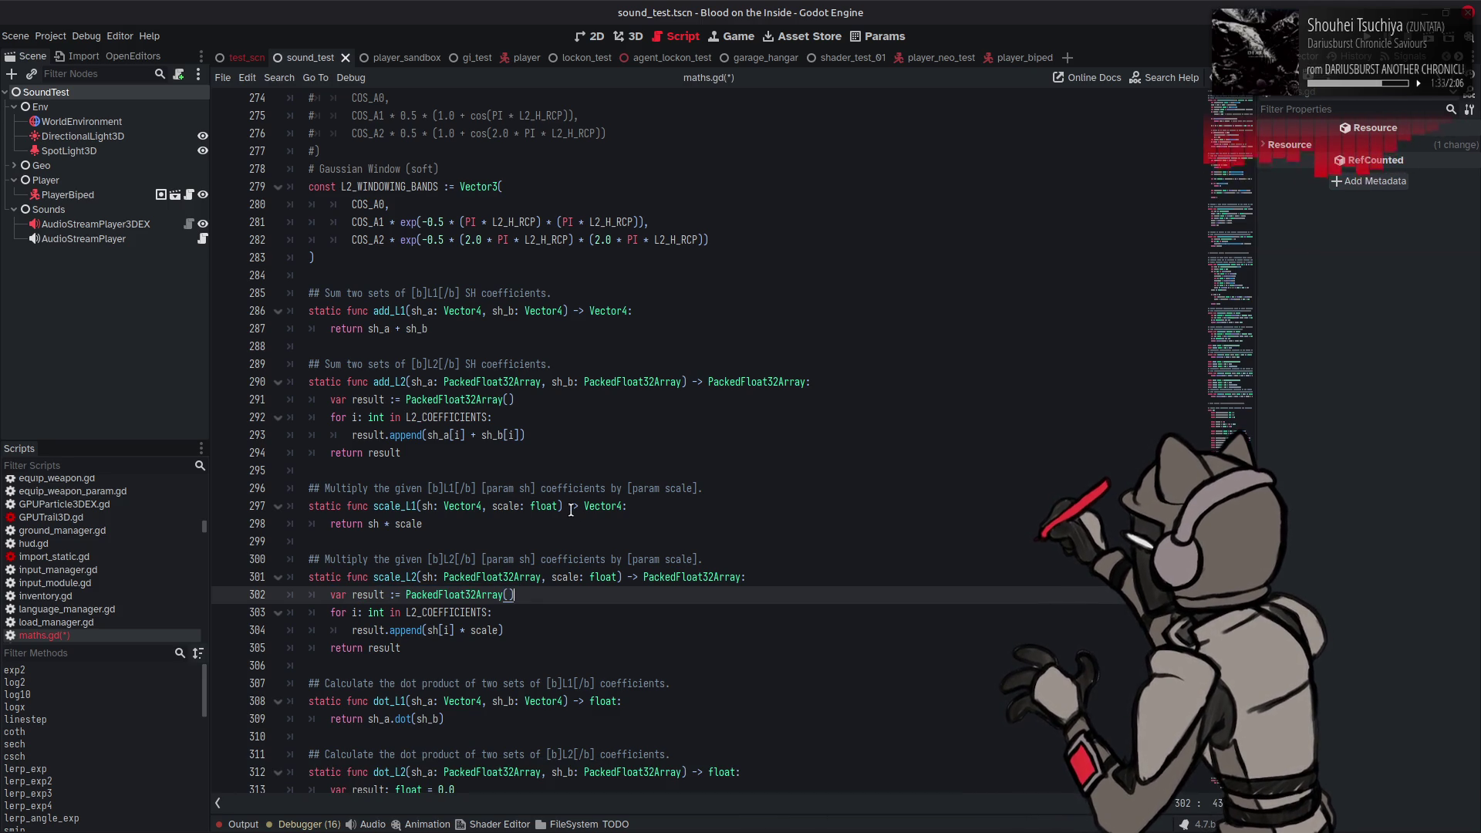
pyautogui.hotkey('ctrl', 's')
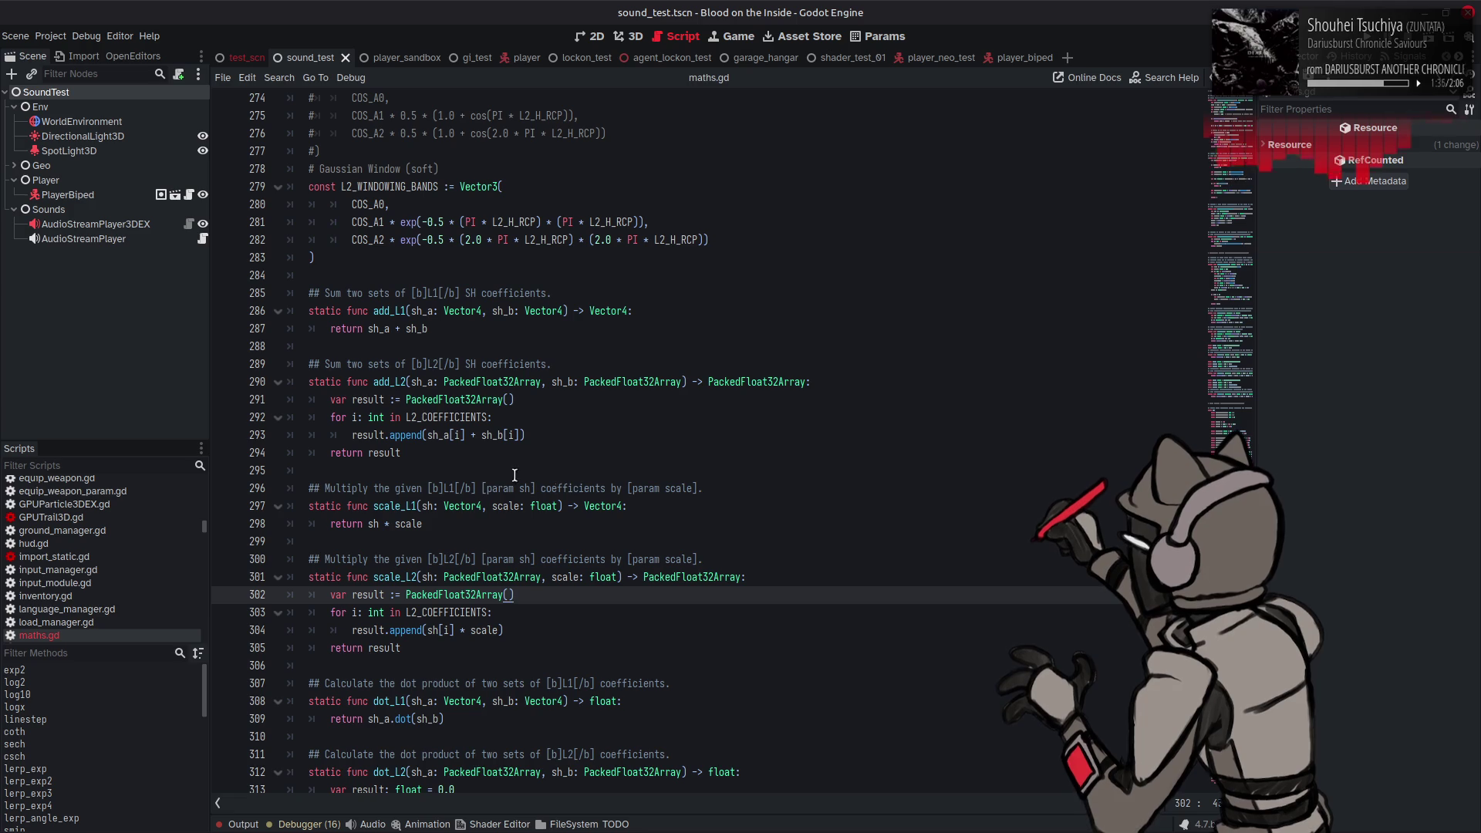
# Step: Place the caret at the end of line 291's result declaration
pyautogui.doubleClick(369, 399)
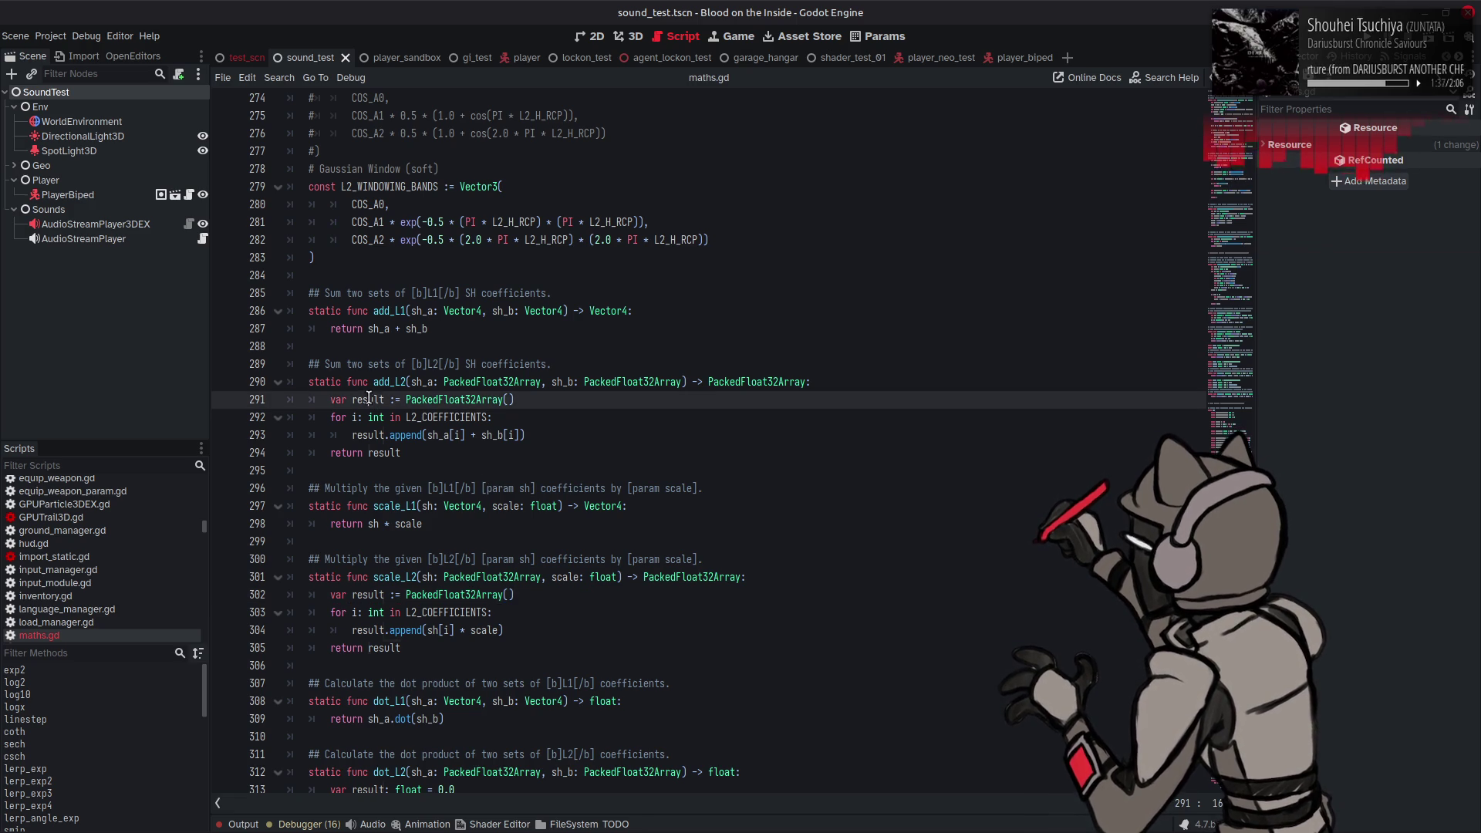
pyautogui.click(543, 400)
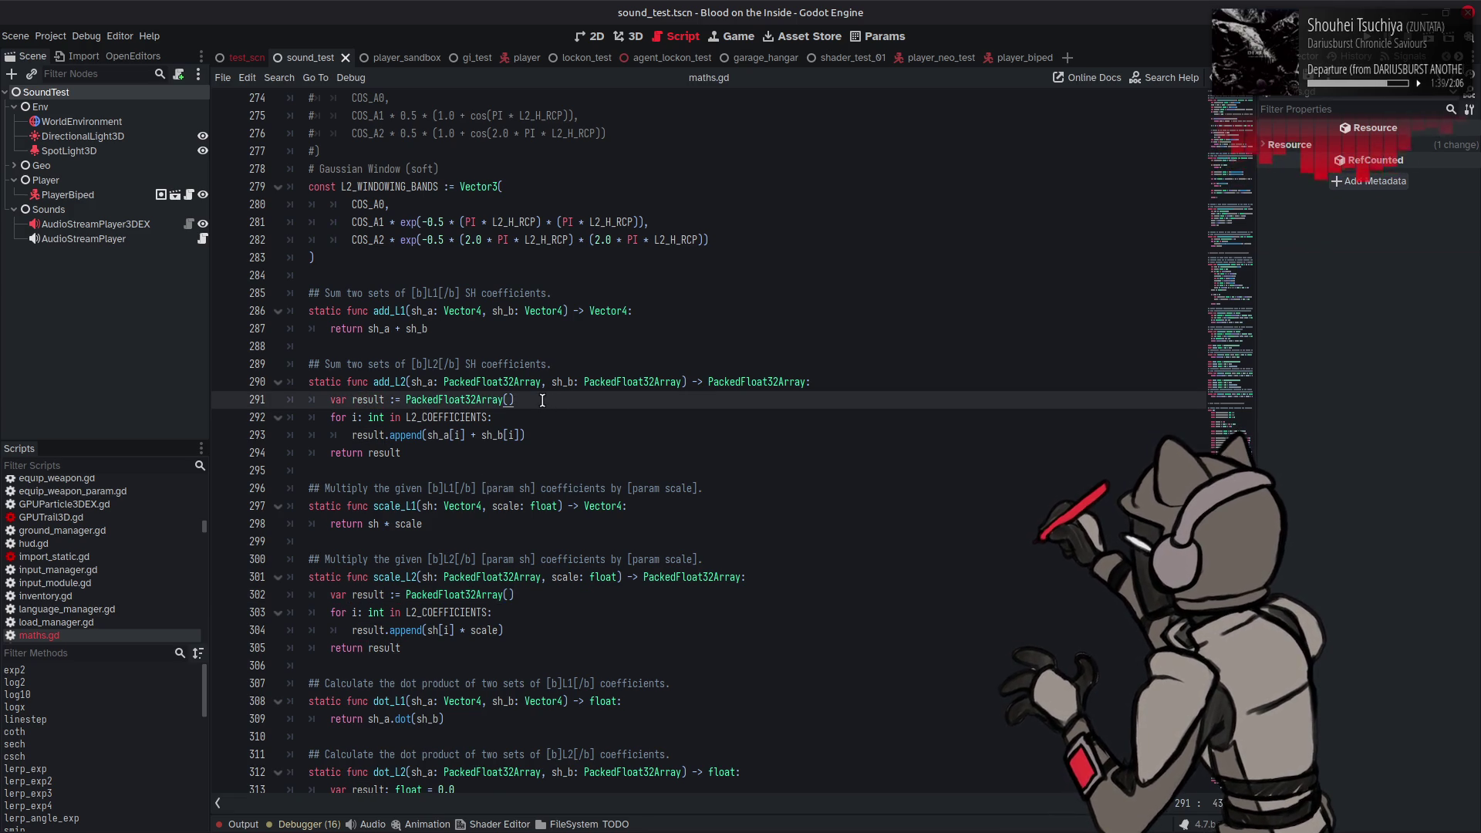
pyautogui.press('Return')
pyautogui.press('BackSpace')
pyautogui.press('BackSpace')
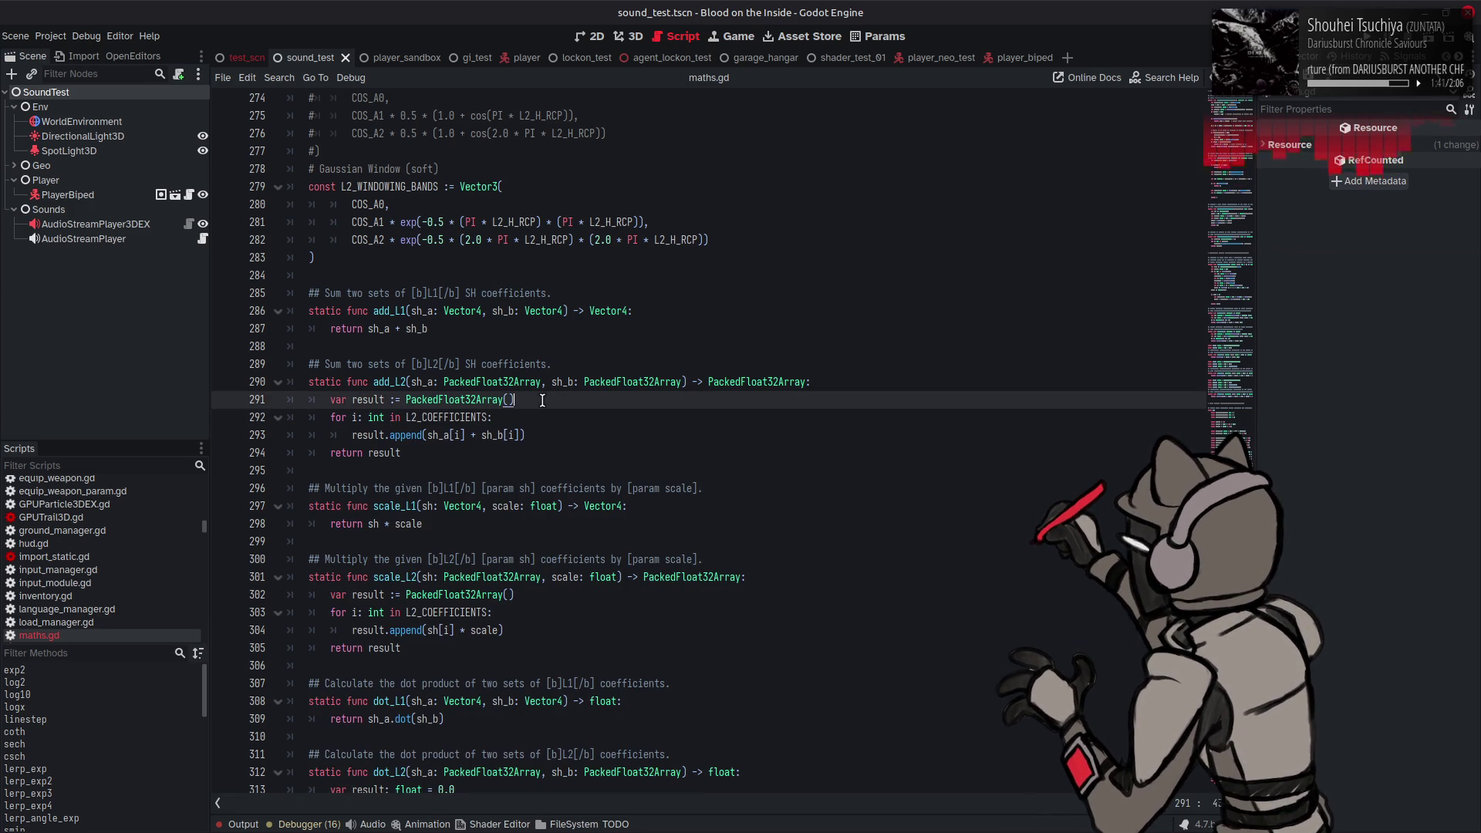
# Step: Add result.resize(L2_COEFFICIENTS) below add_L2's result declaration
pyautogui.press('Return')
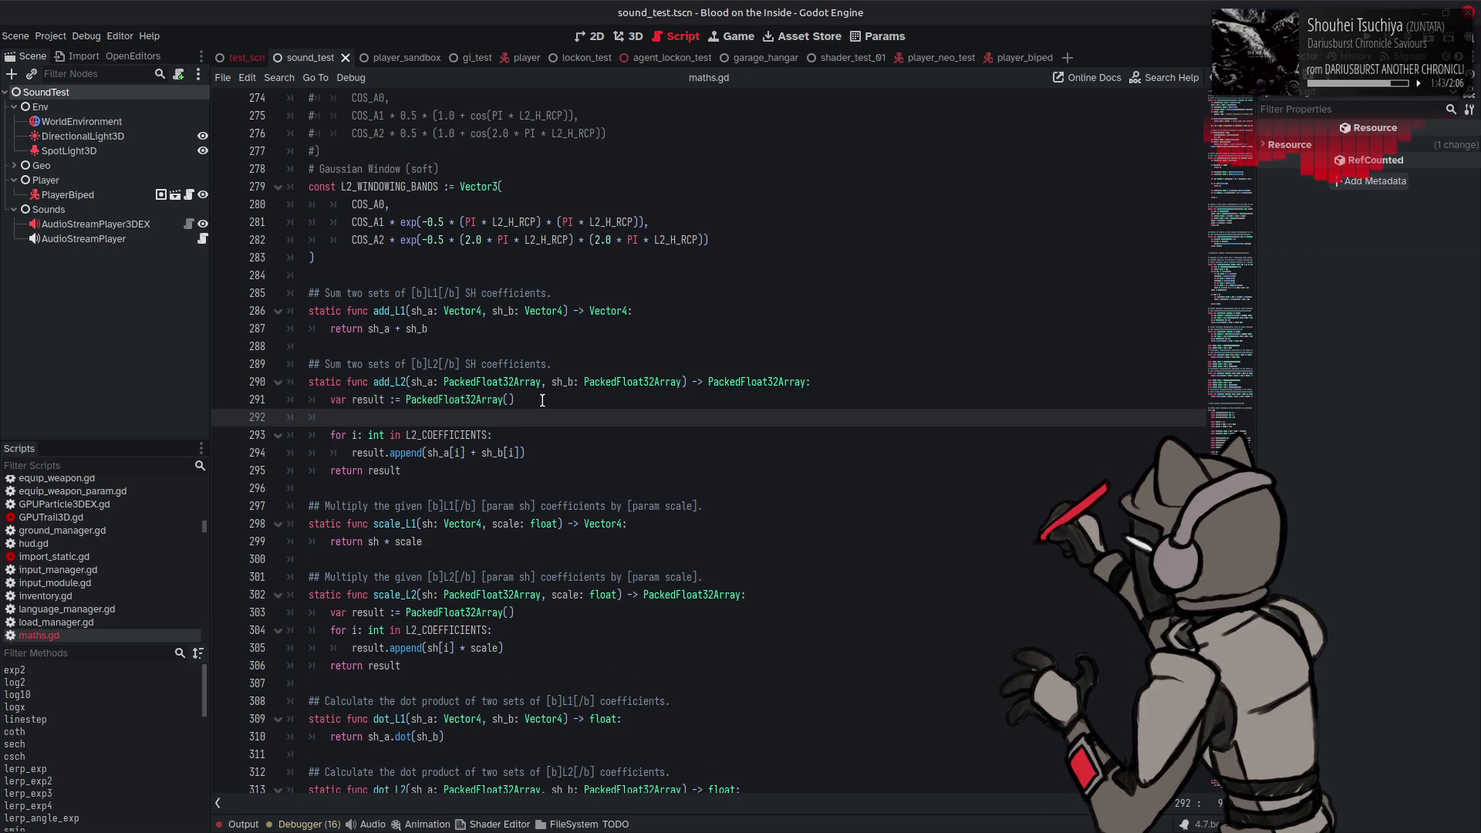
pyautogui.write('result.re')
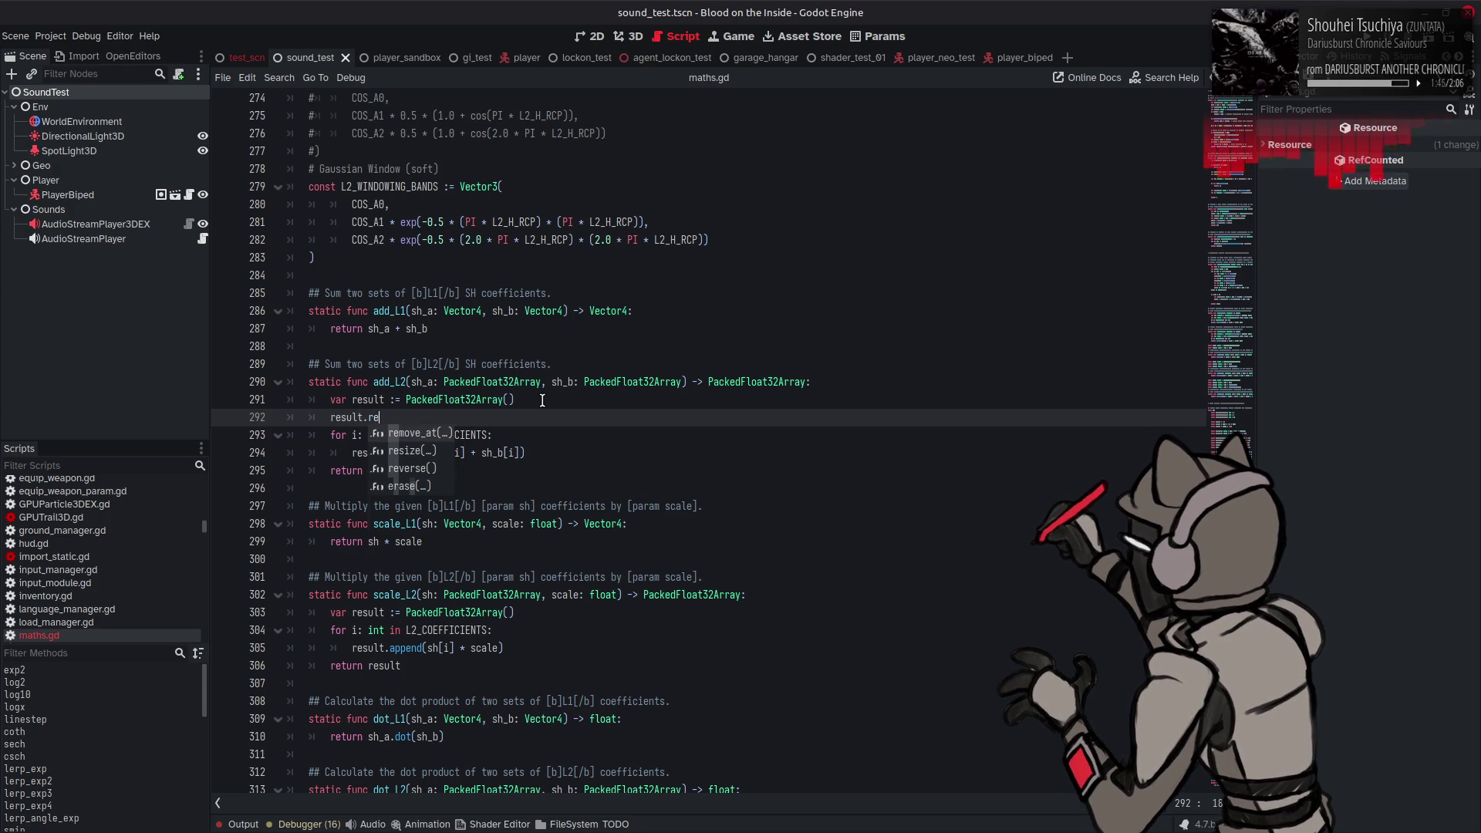
pyautogui.write('size(')
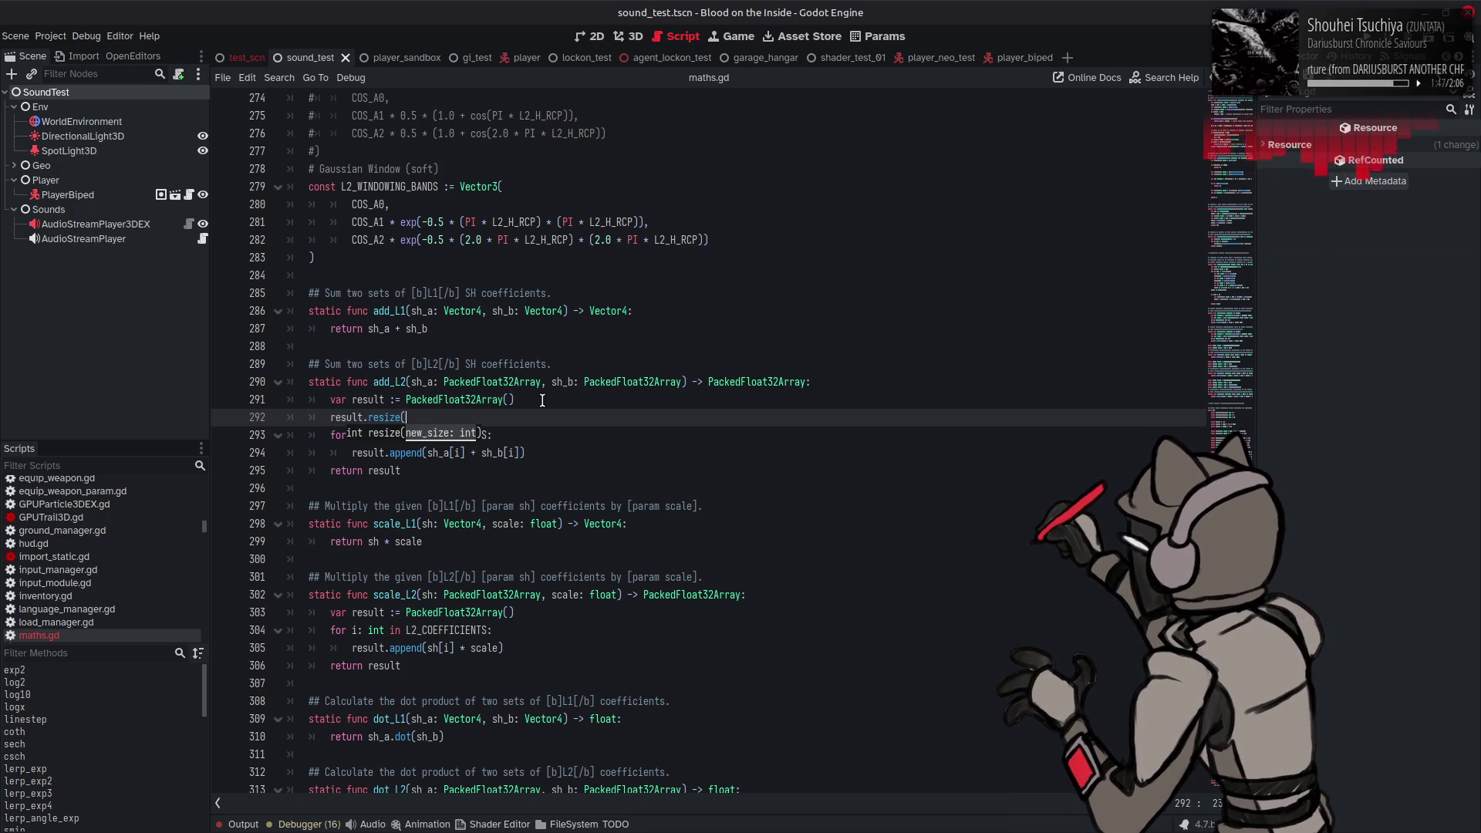
pyautogui.write(')')
pyautogui.doubleClick(436, 435)
pyautogui.hotkey('ctrl', 'c')
pyautogui.click(416, 421)
pyautogui.hotkey('ctrl', 'v')
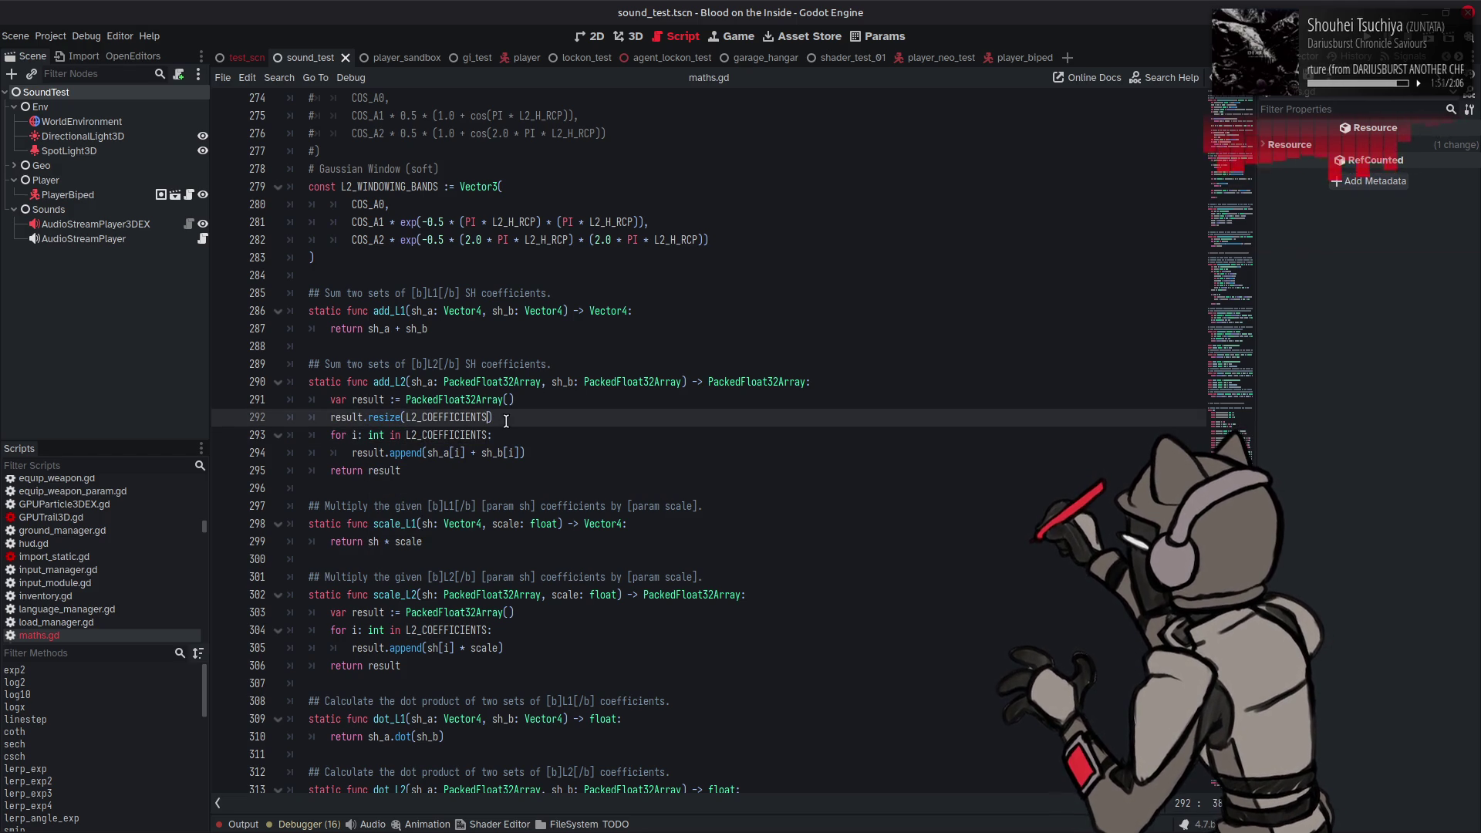
pyautogui.doubleClick(351, 418)
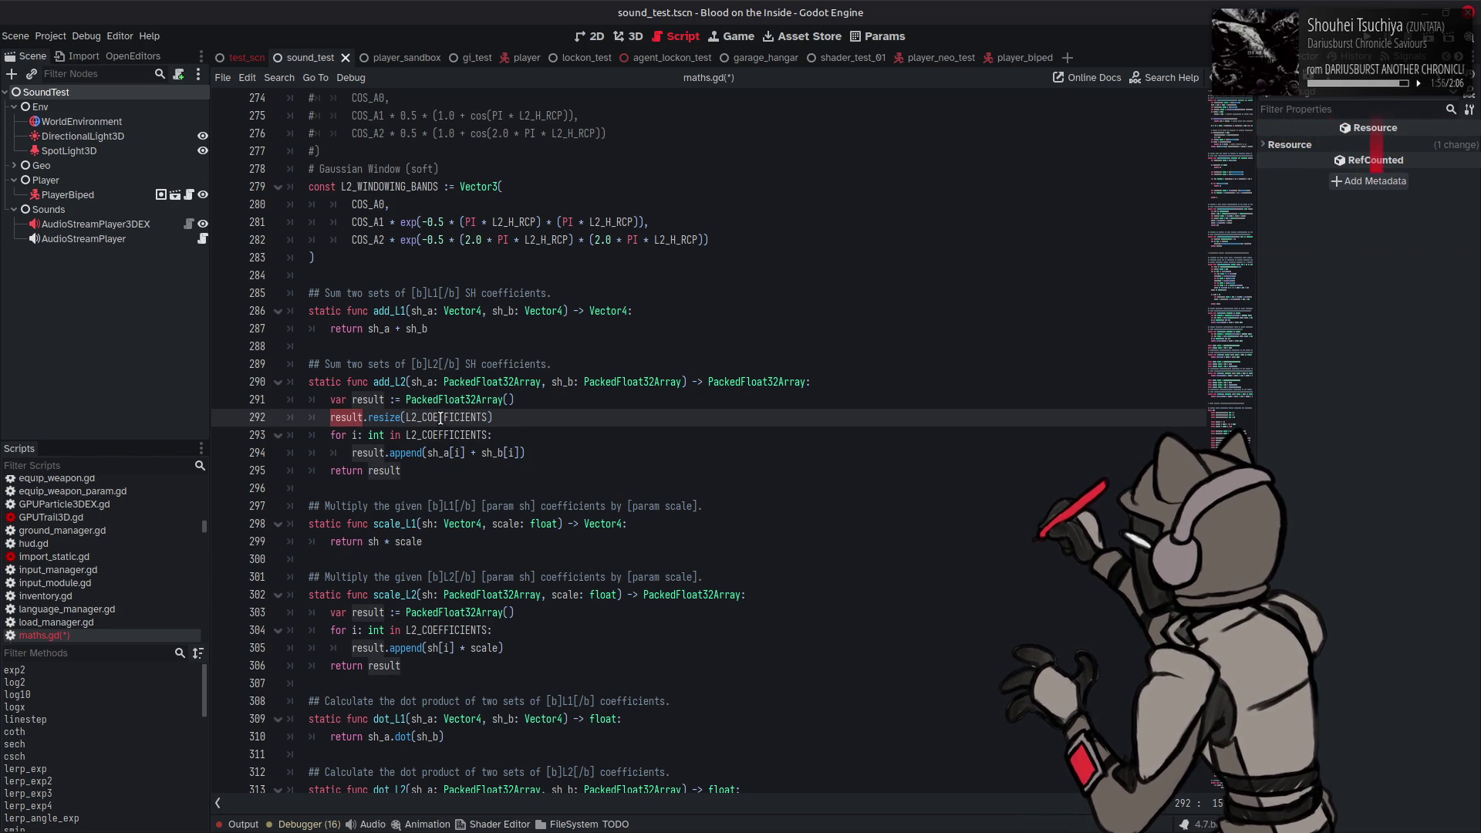
pyautogui.click(511, 417)
pyautogui.press('Return')
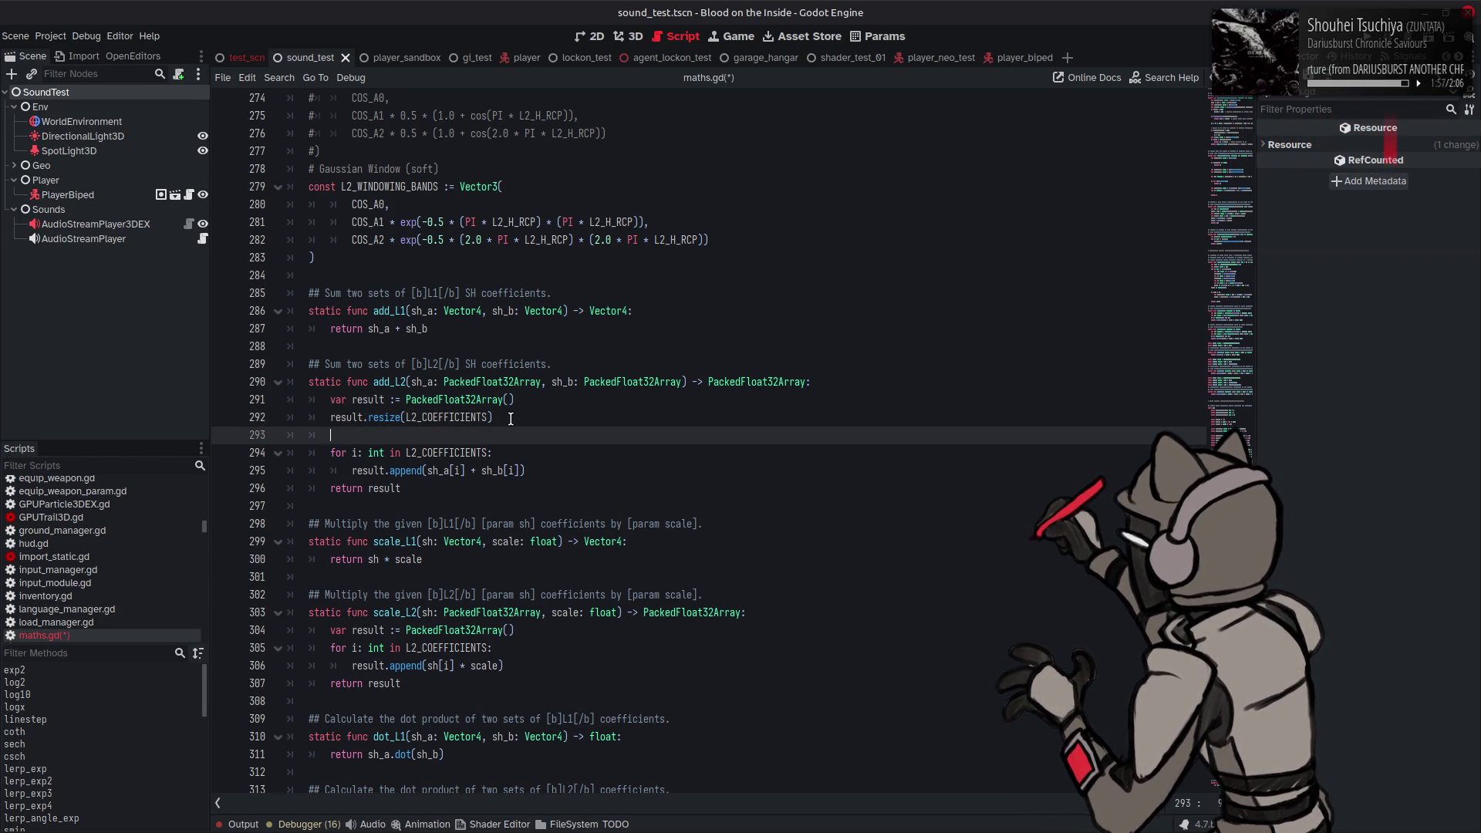
# Step: Change add_L2's loop to result[i] = sh_a[i] + sh_b[i], drop the blank line, and save
pyautogui.doubleClick(405, 471)
pyautogui.press('BackSpace')
pyautogui.press('BackSpace')
pyautogui.write('[')
pyautogui.write('i] =')
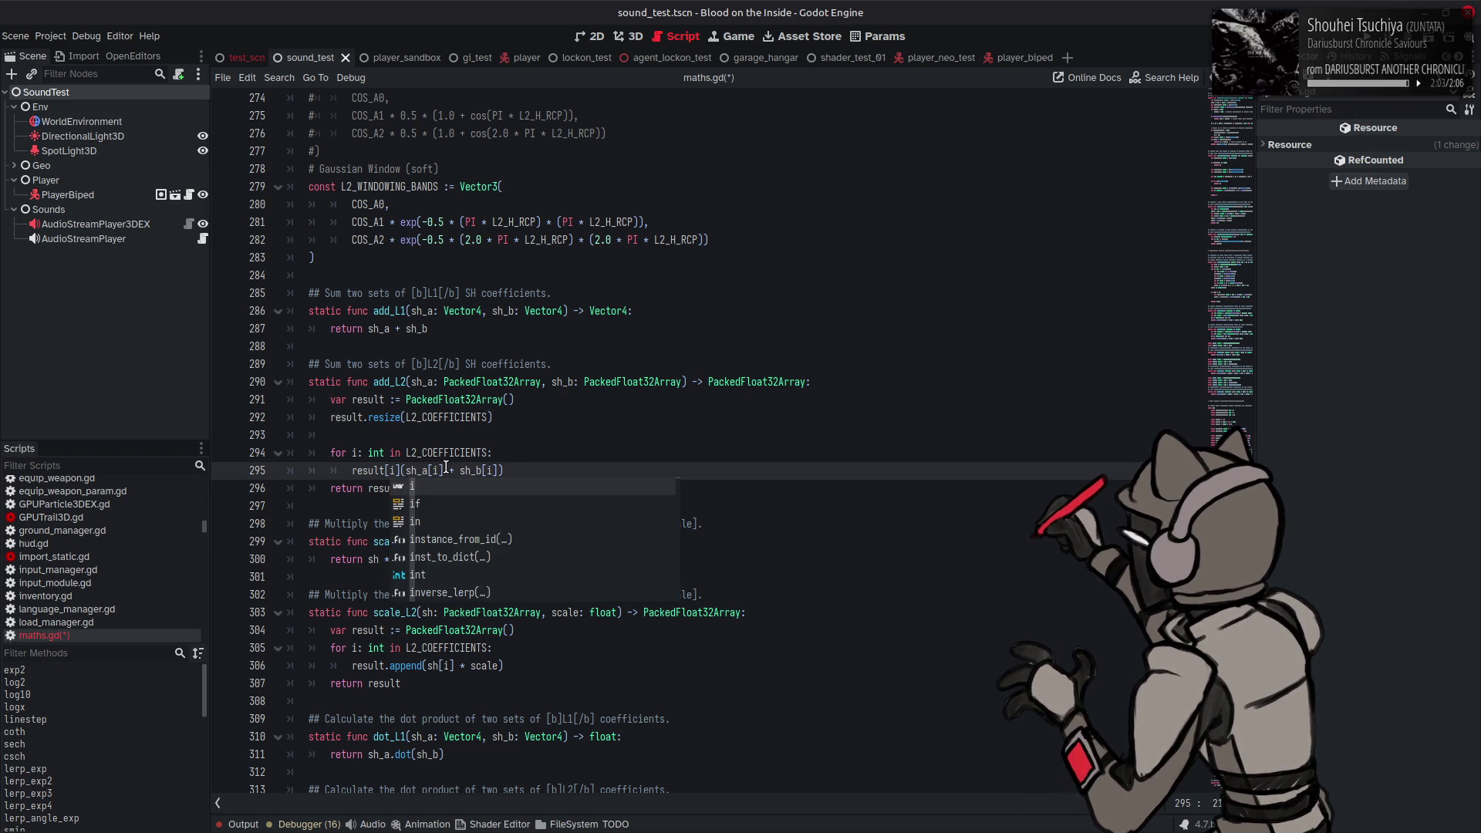
pyautogui.press('Delete')
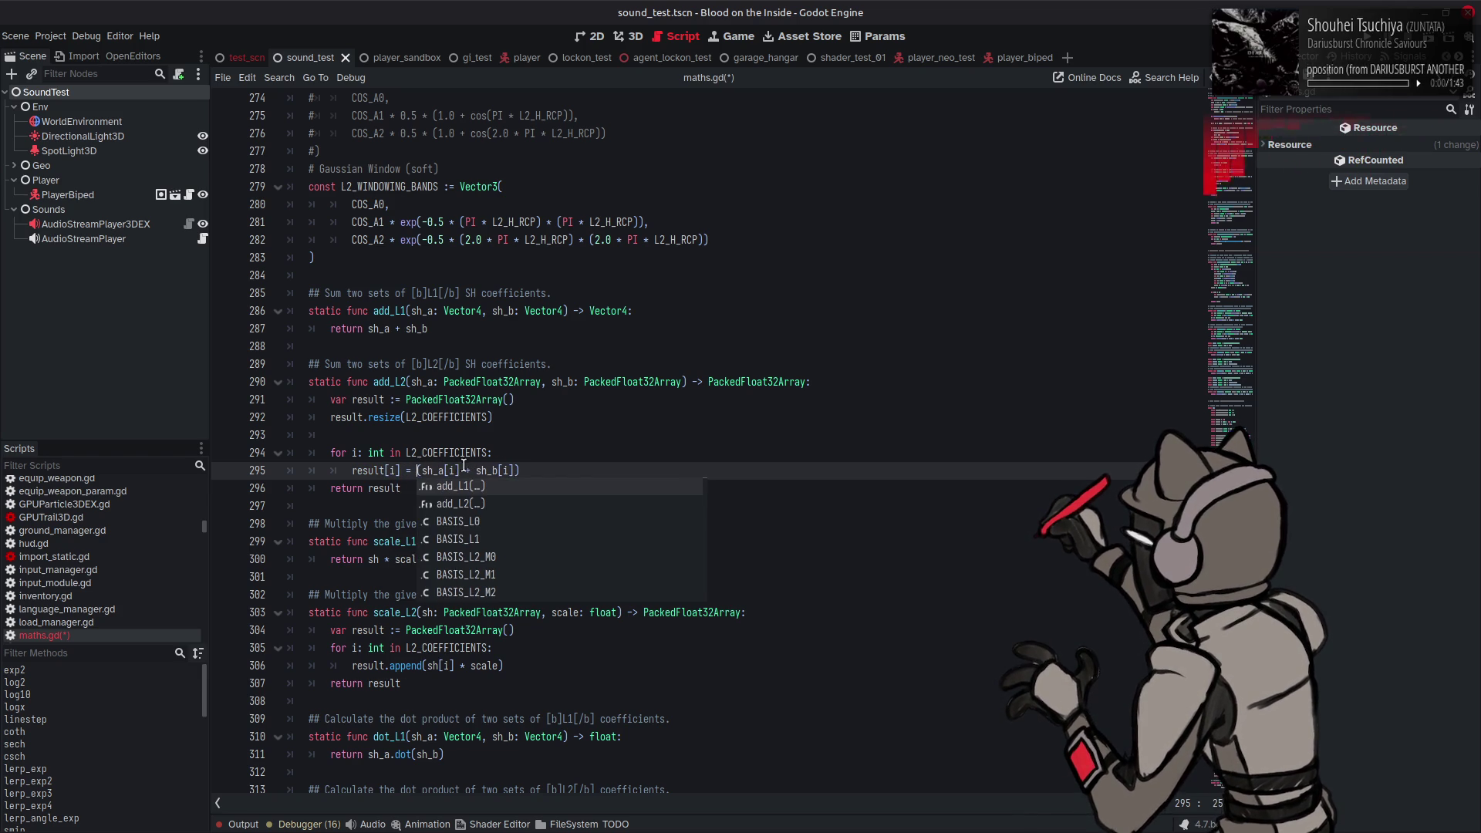
pyautogui.click(551, 466)
pyautogui.press('BackSpace')
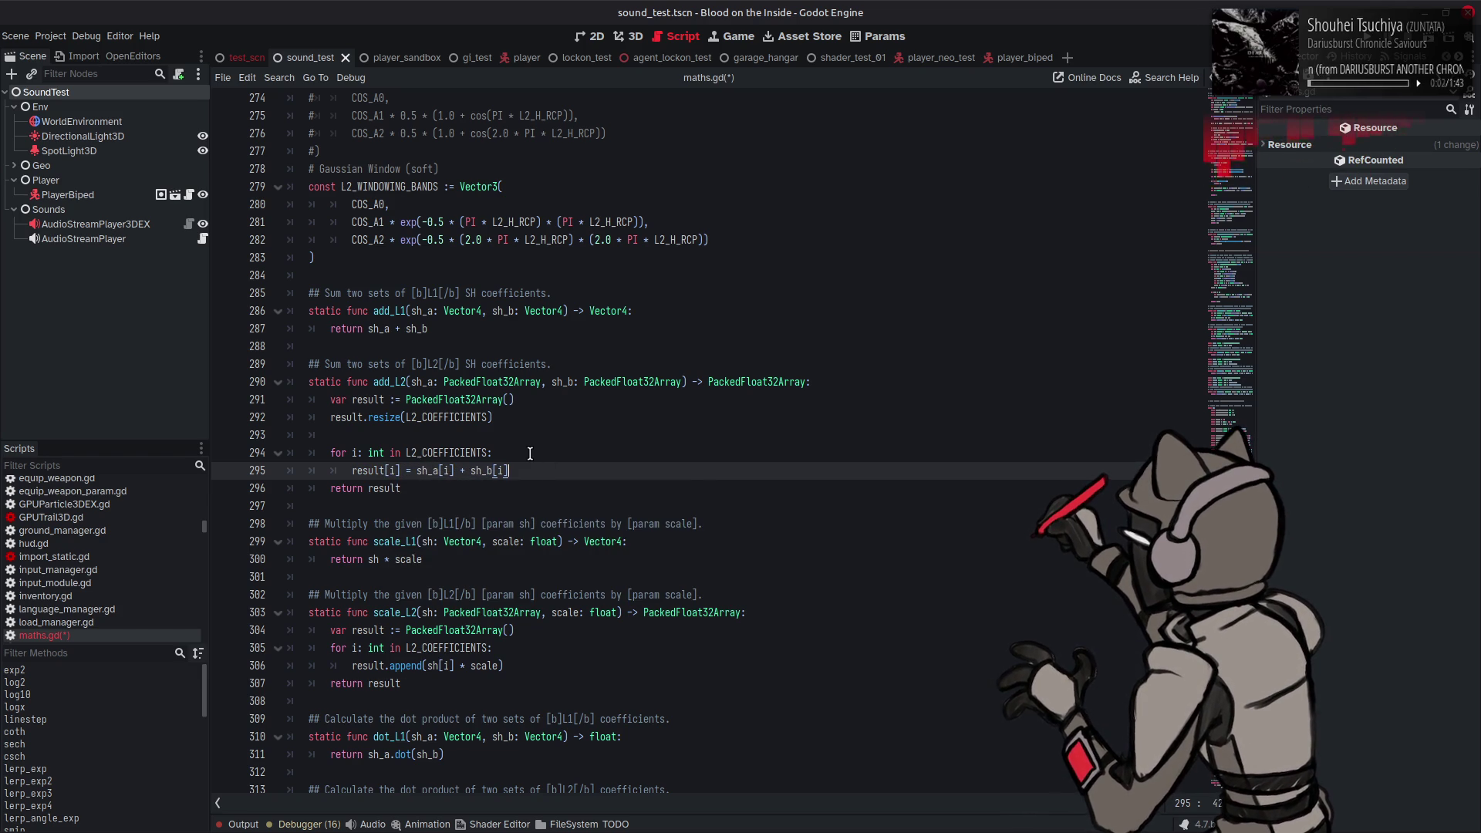
pyautogui.click(472, 435)
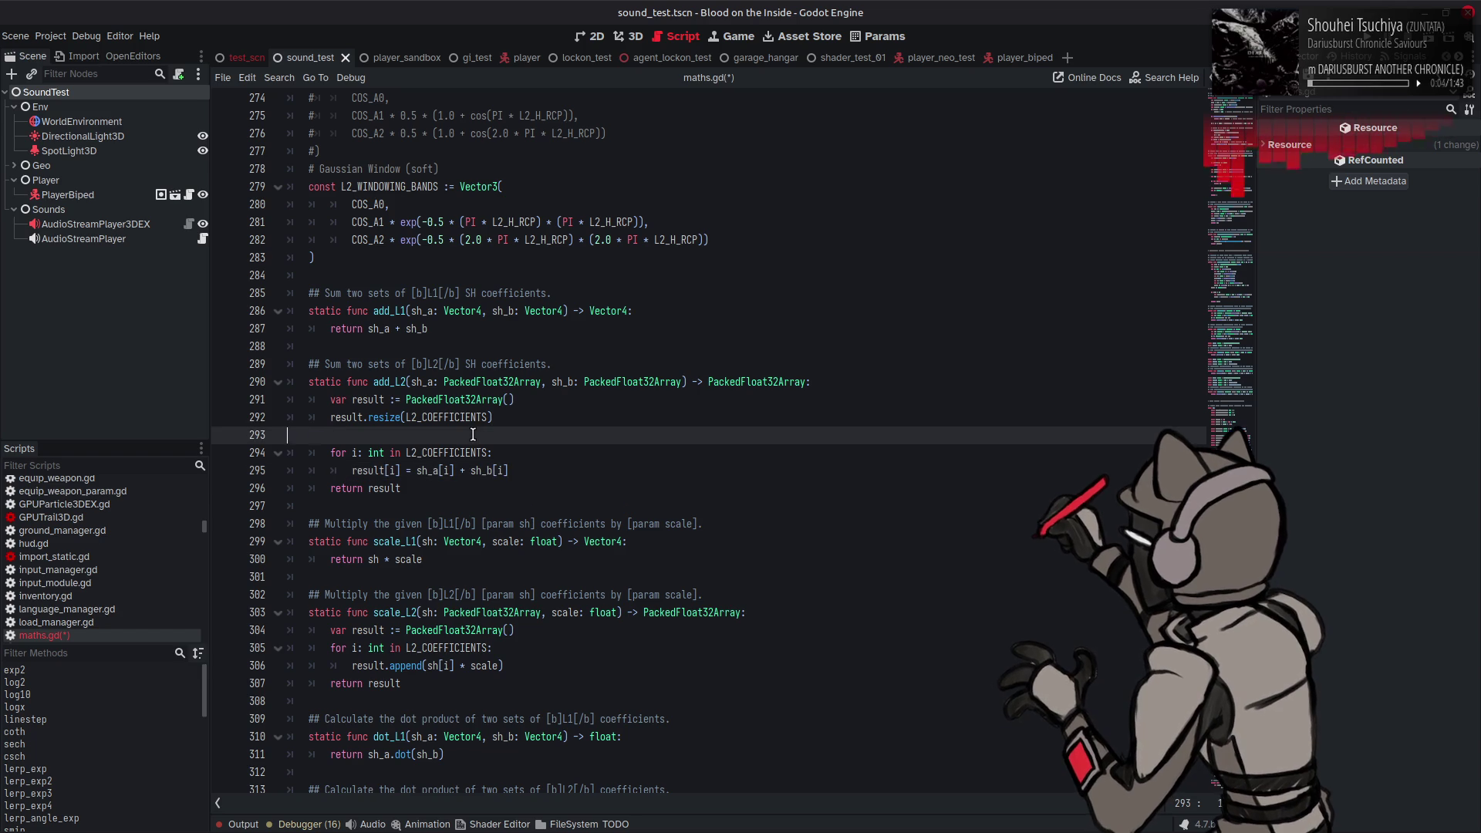
pyautogui.press('BackSpace')
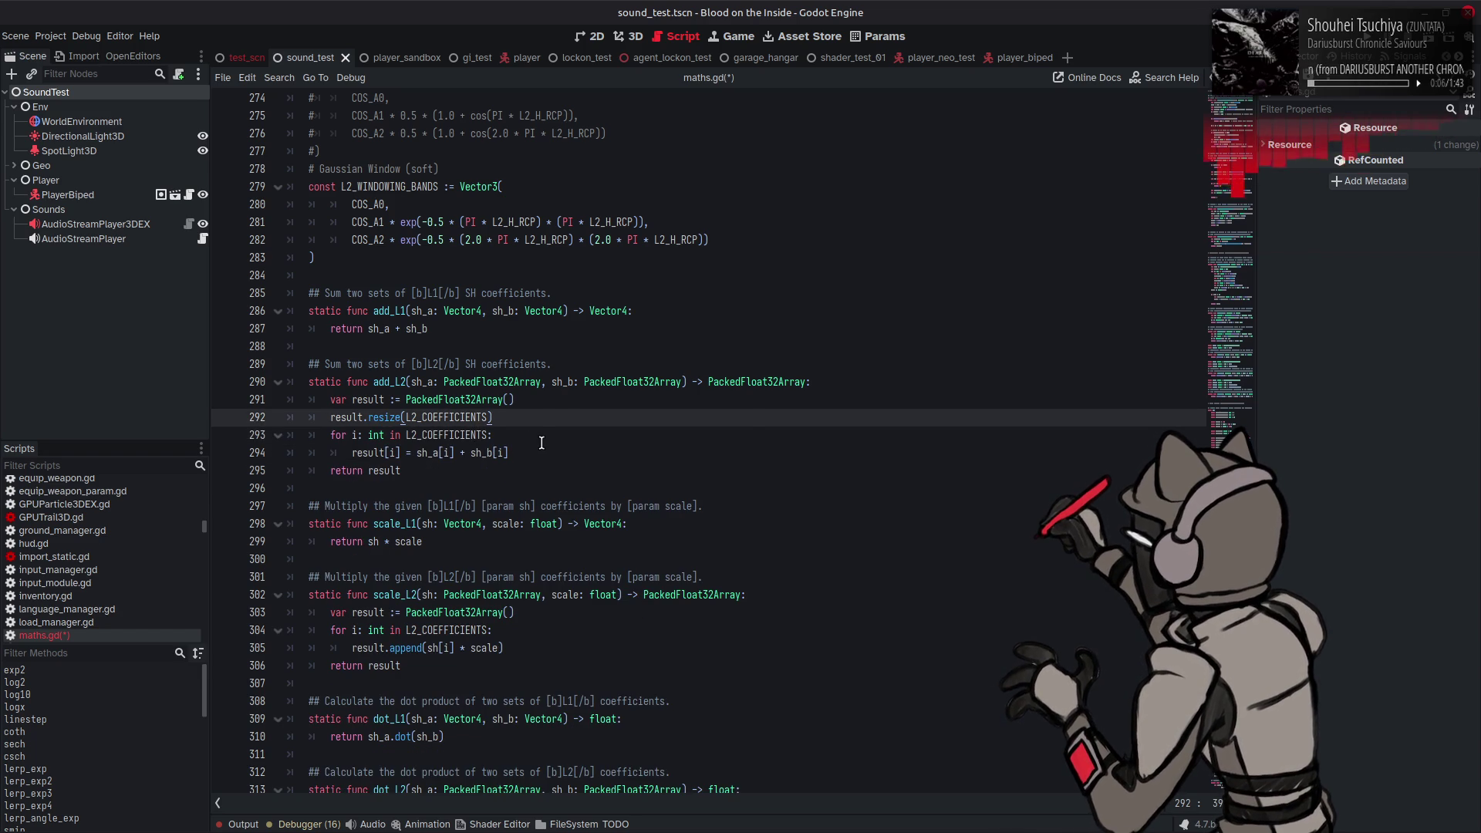
pyautogui.hotkey('ctrl', 's')
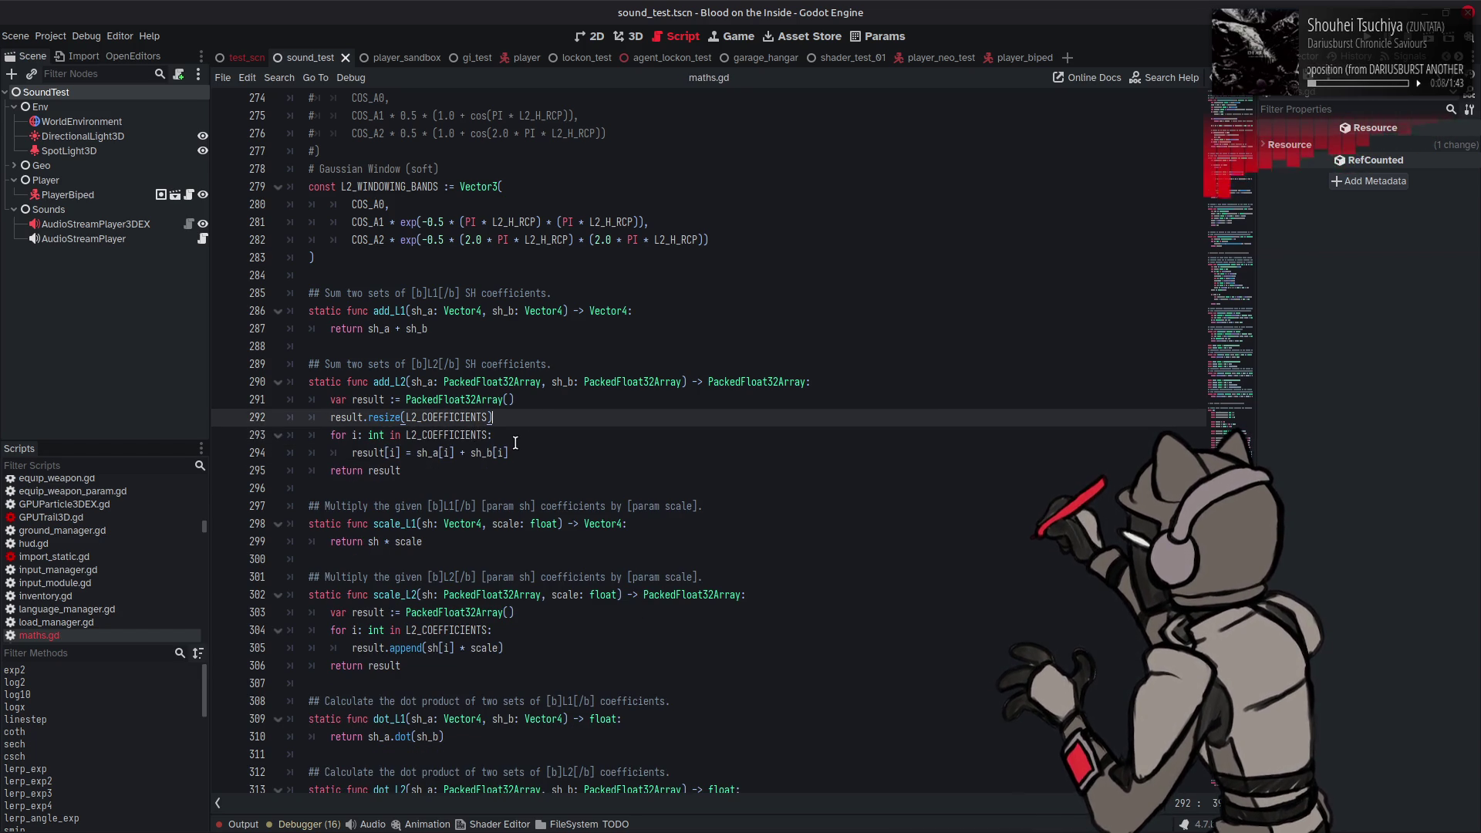
pyautogui.moveTo(500, 417); pyautogui.dragTo(330, 418)
pyautogui.hotkey('ctrl', 'c')
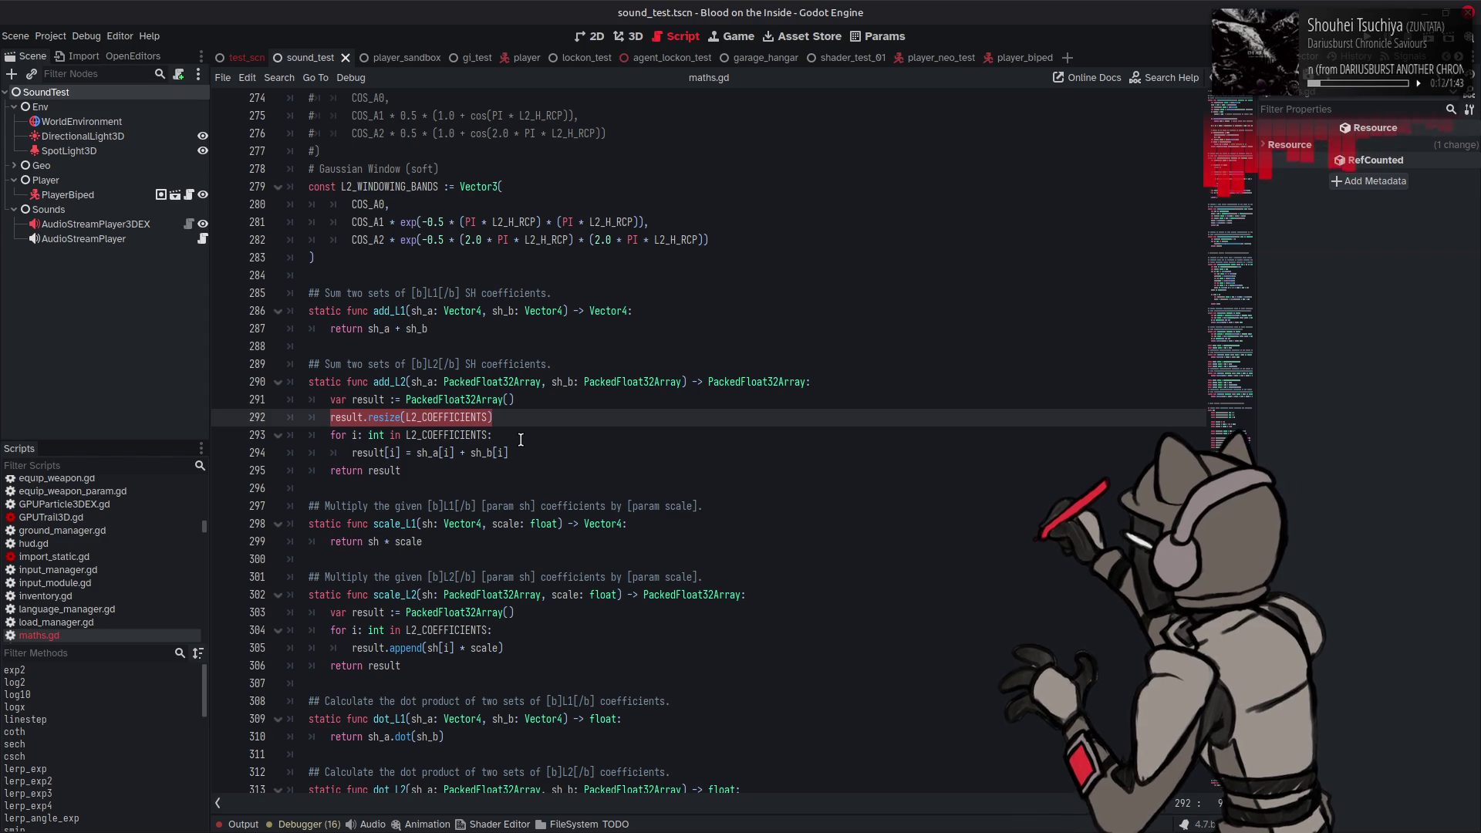
# Step: Paste result.resize(L2_COEFFICIENTS) below scale_L2's result declaration
pyautogui.scroll(-4, 521, 439)
pyautogui.click(545, 397)
pyautogui.press('Return')
pyautogui.hotkey('ctrl', 'v')
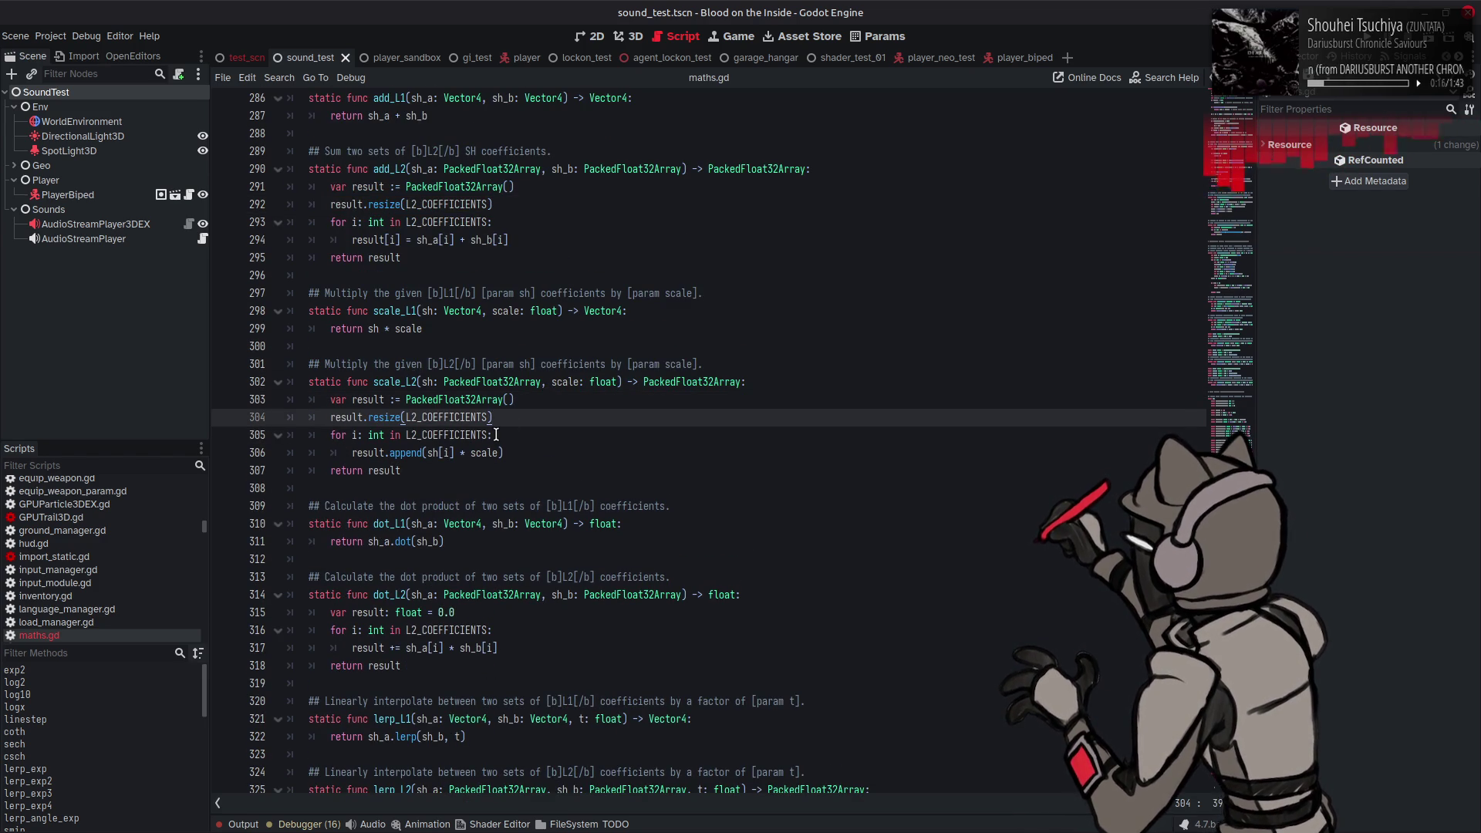
# Step: Replace scale_L2's append call with result[i] = sh[i] * scale and save
pyautogui.scroll(-1, 496, 434)
pyautogui.scroll(1, 409, 442)
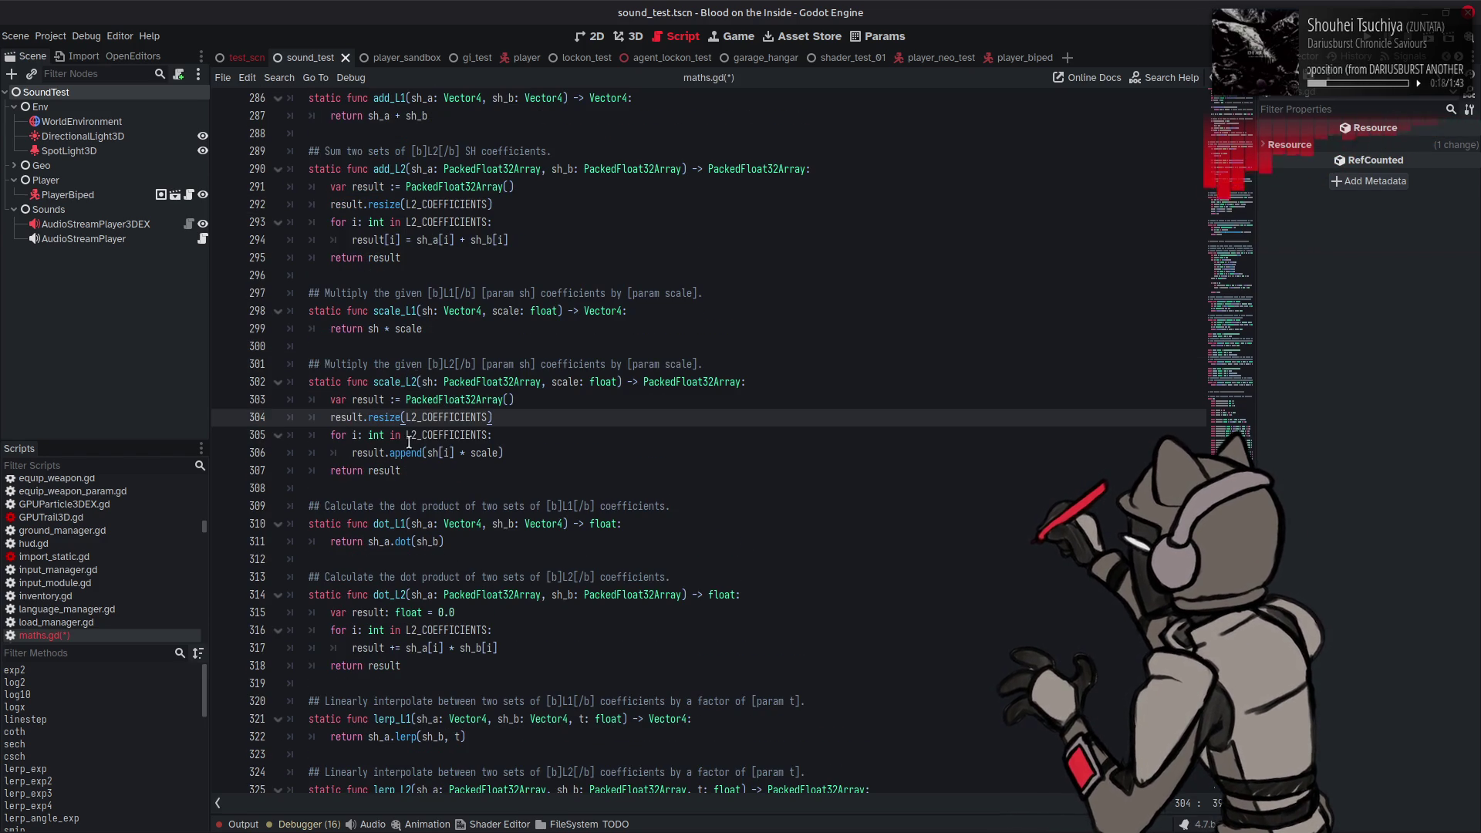
pyautogui.doubleClick(406, 452)
pyautogui.press('BackSpace')
pyautogui.press('BackSpace')
pyautogui.write('[i](')
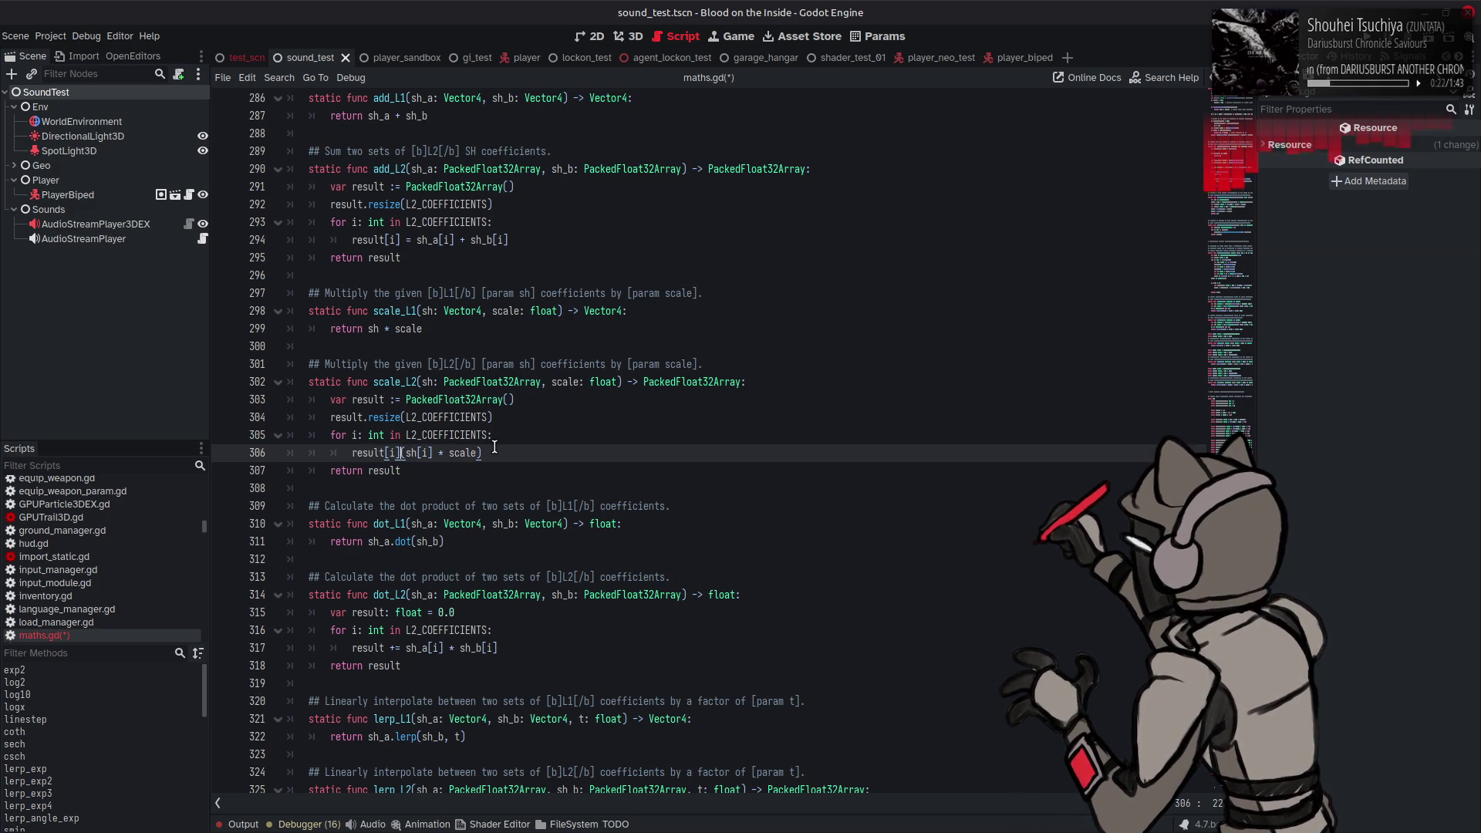
pyautogui.press('BackSpace')
pyautogui.write('=')
pyautogui.press('End')
pyautogui.press('BackSpace')
pyautogui.click(419, 453)
pyautogui.press('BackSpace')
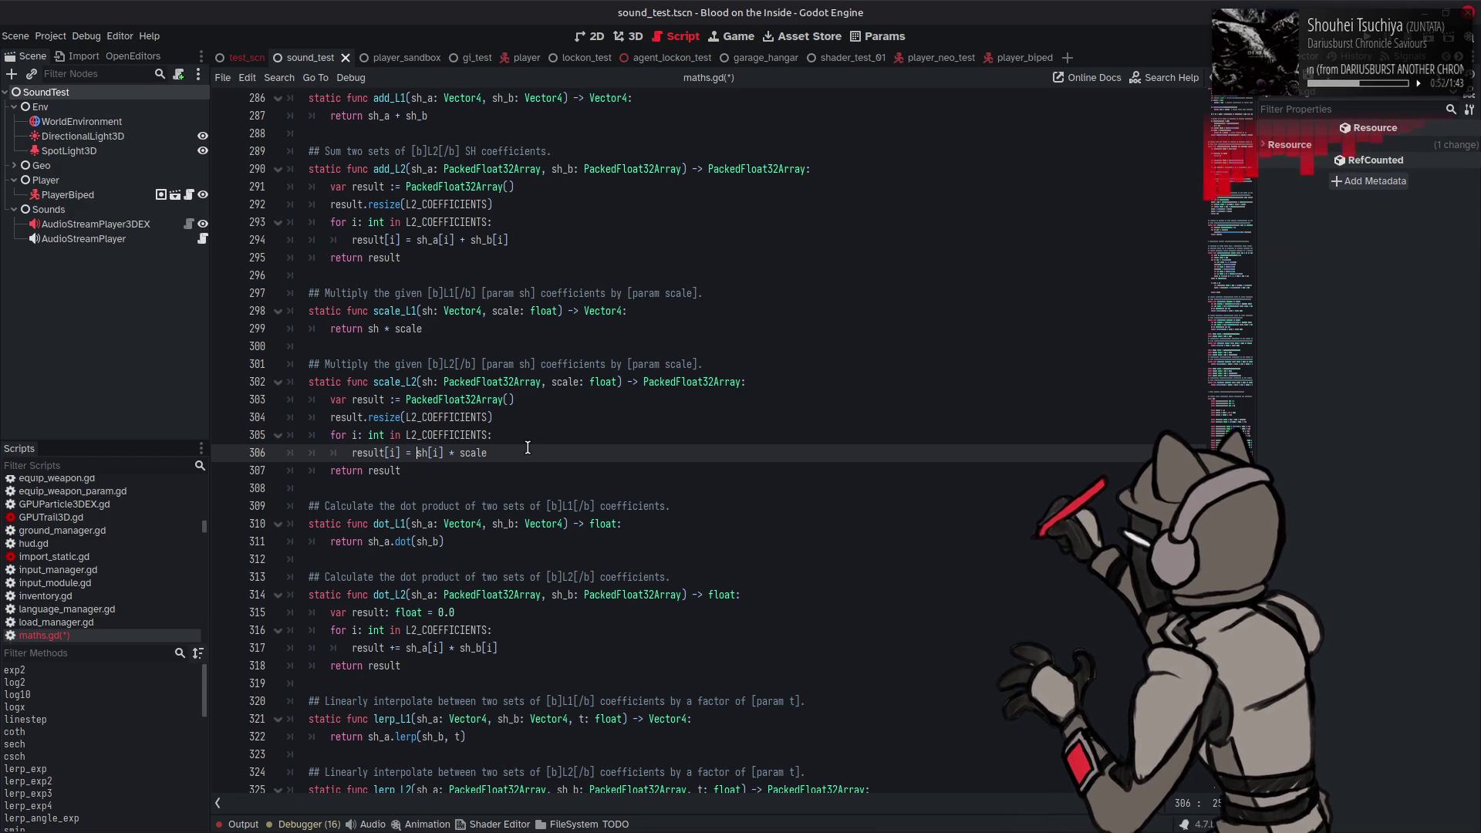
pyautogui.scroll(-1, 527, 449)
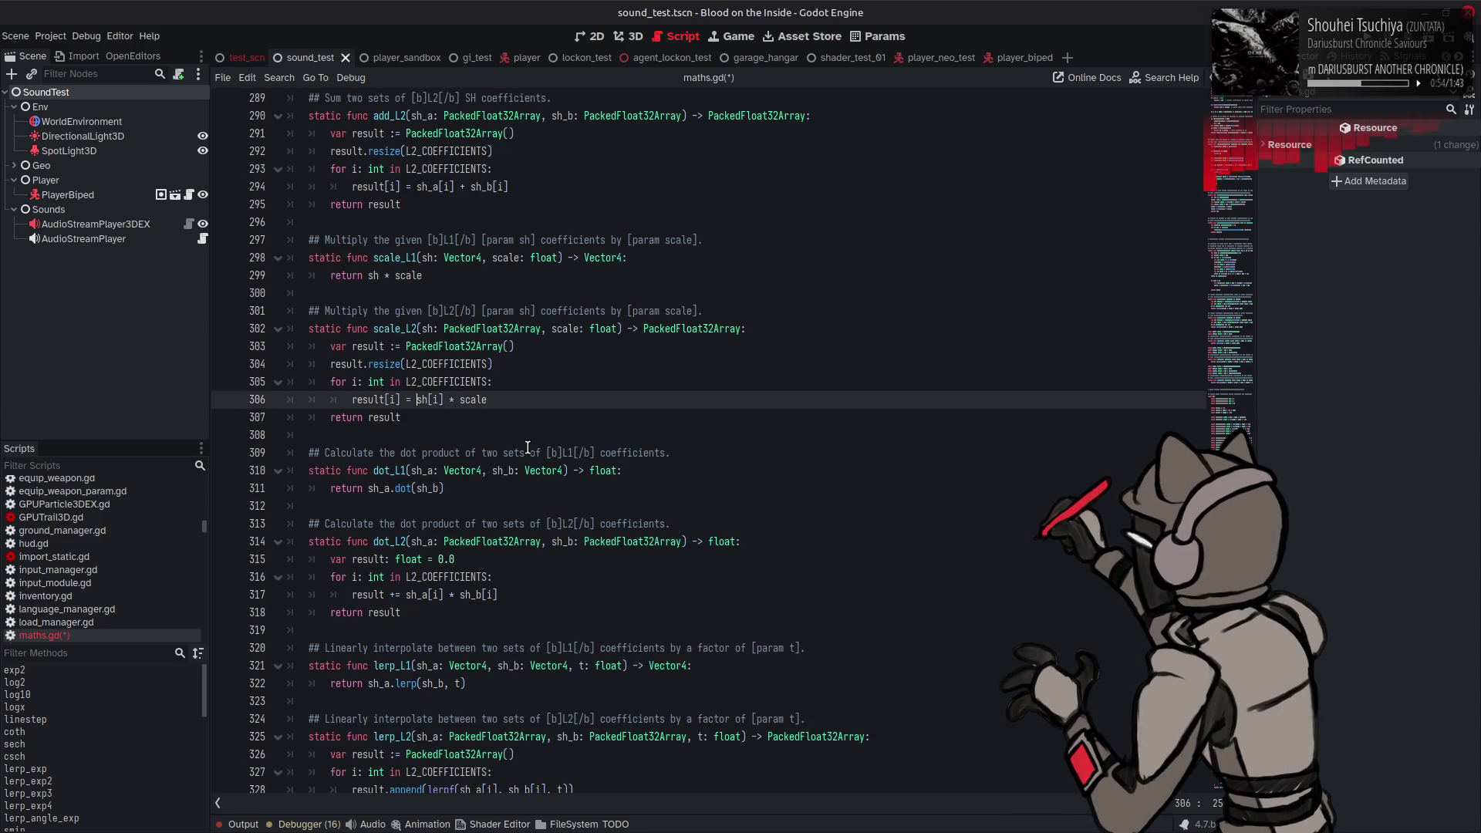
pyautogui.scroll(-3, 508, 500)
pyautogui.hotkey('ctrl', 's')
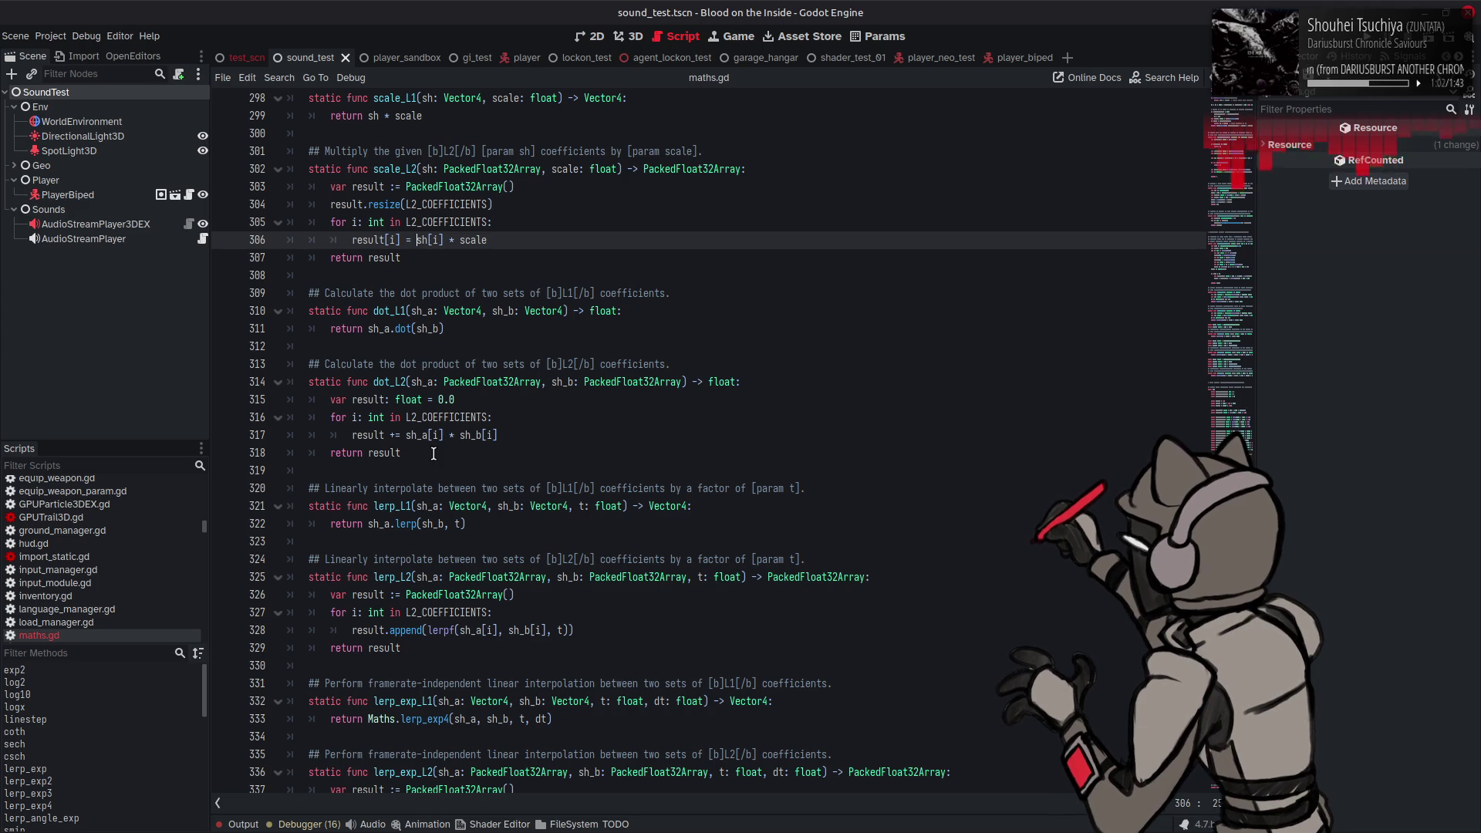
pyautogui.scroll(1, 443, 462)
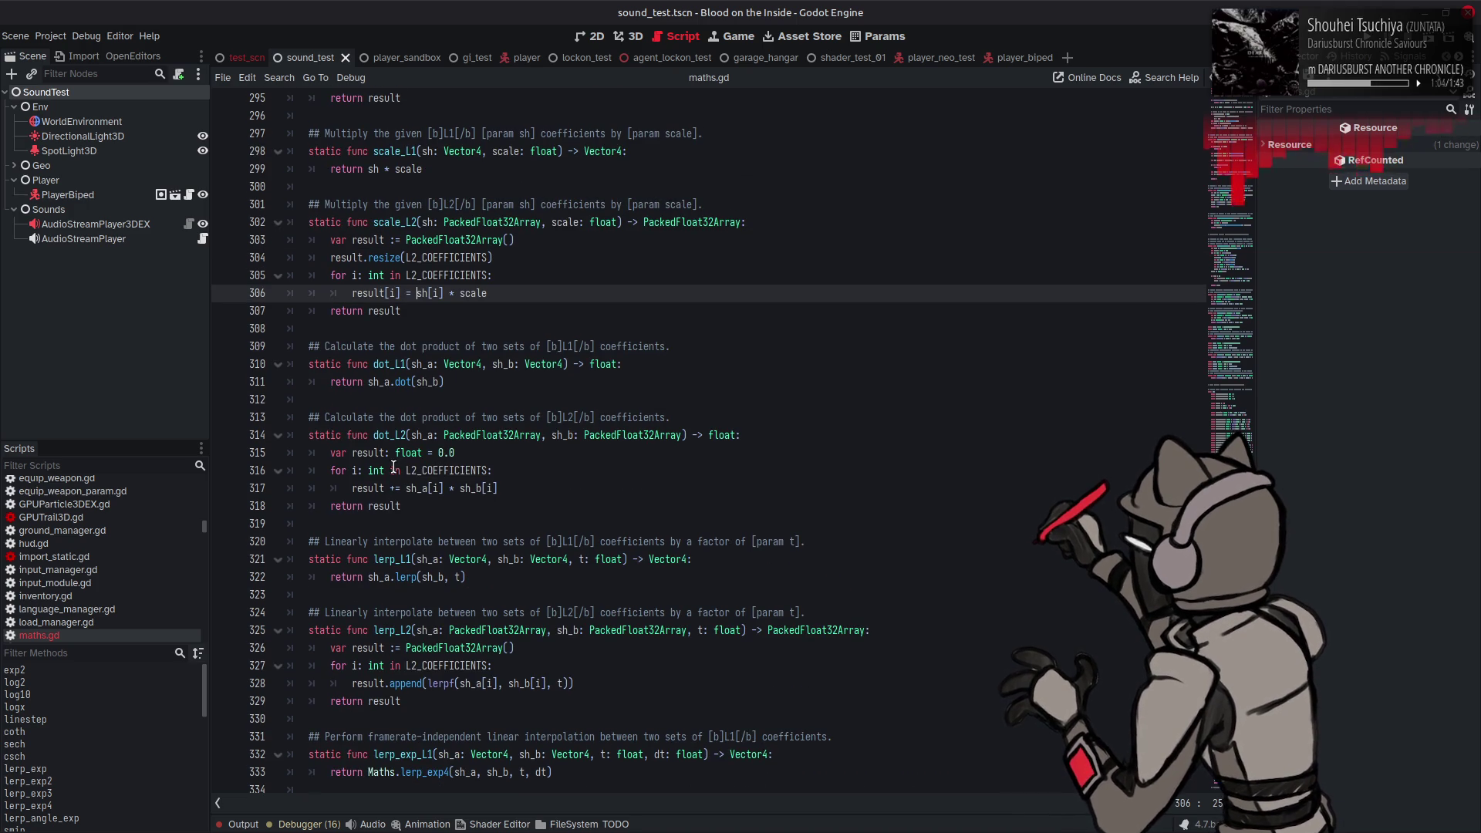
pyautogui.moveTo(474, 265); pyautogui.dragTo(330, 261)
pyautogui.hotkey('ctrl', 'c')
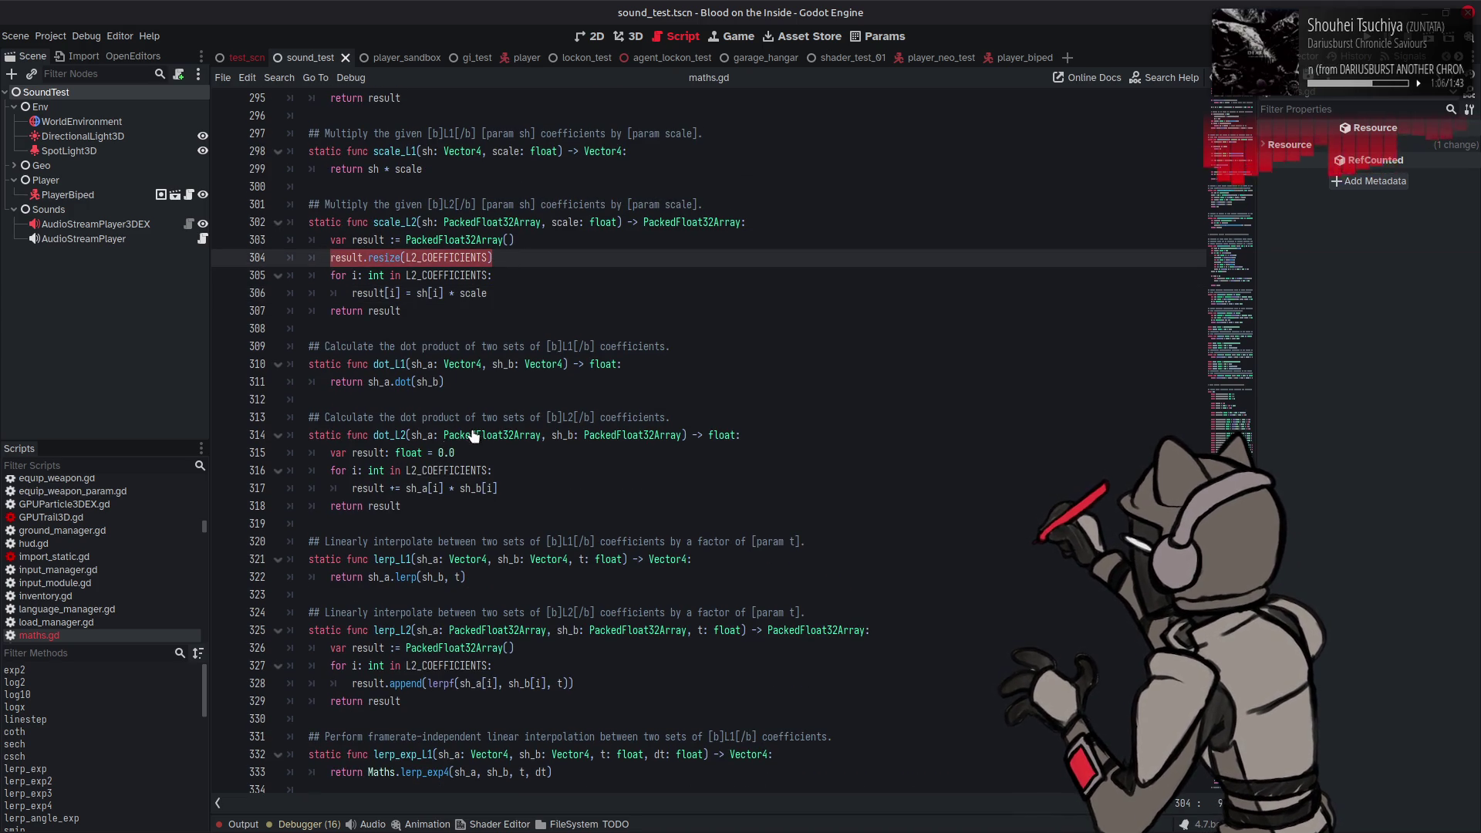
pyautogui.click(477, 444)
pyautogui.click(464, 452)
pyautogui.press('Return')
pyautogui.hotkey('ctrl', 'v')
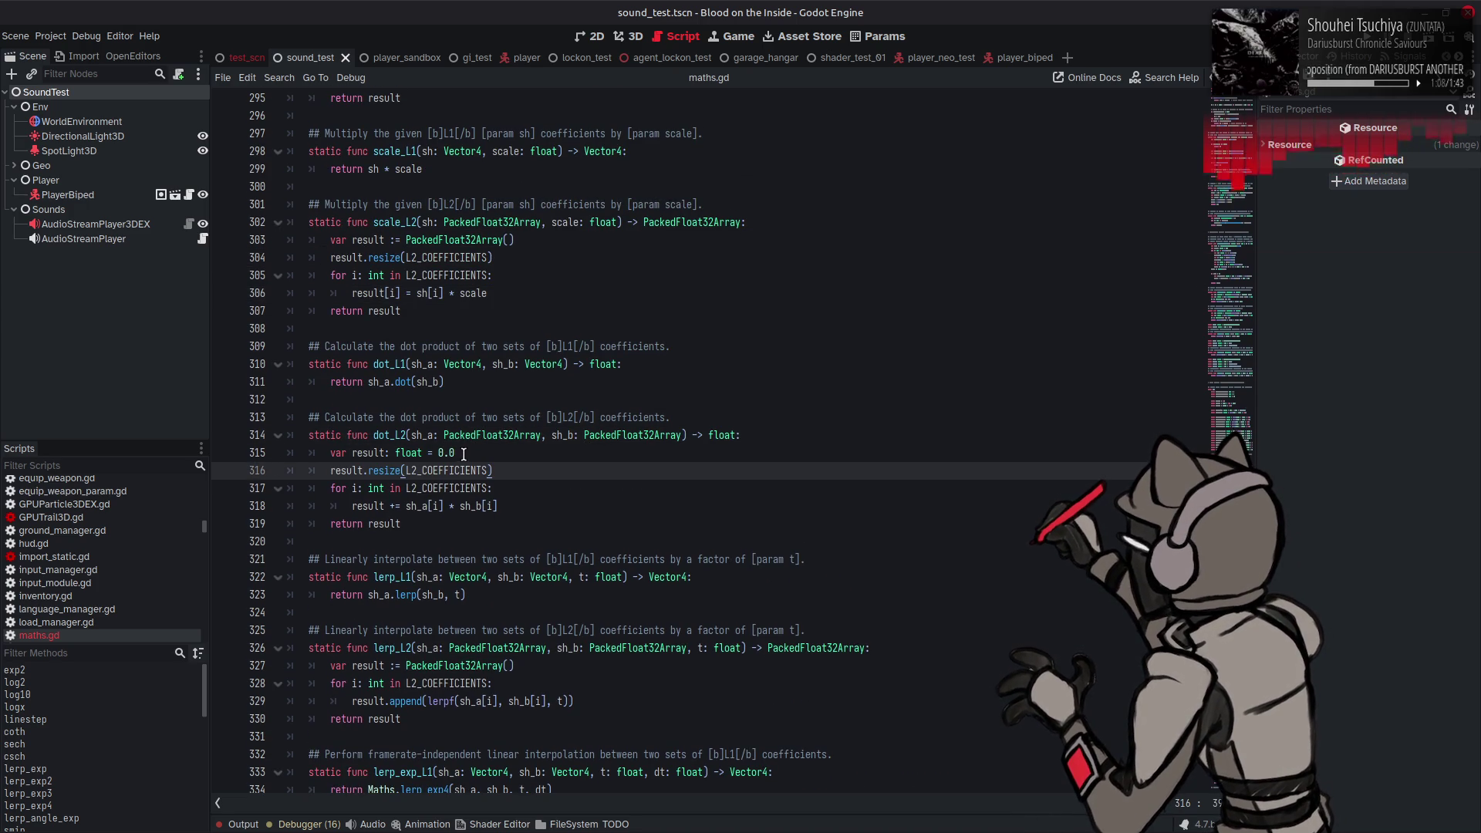
pyautogui.hotkey('ctrl', 'z')
pyautogui.hotkey('ctrl', 'z')
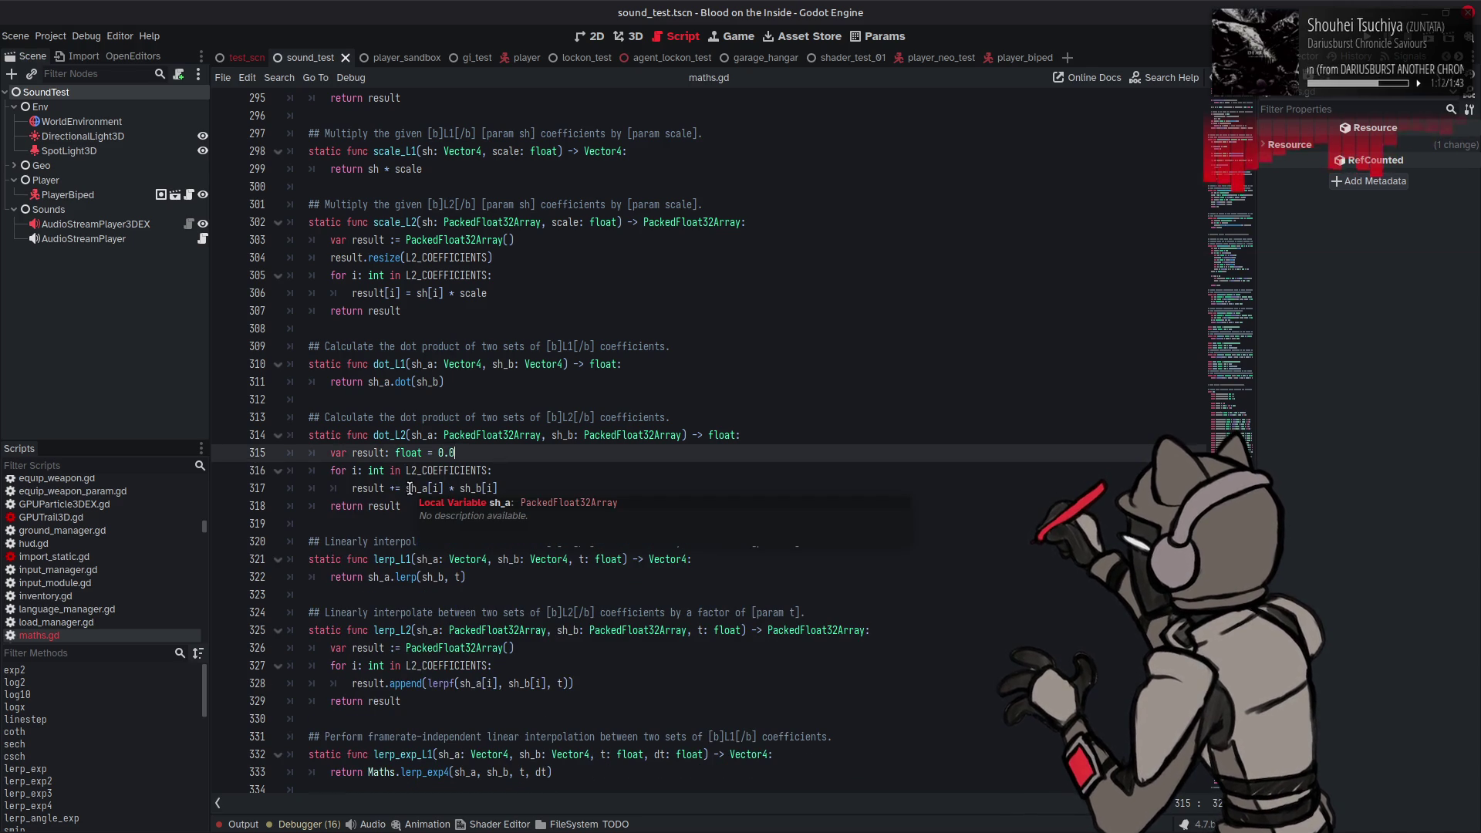
pyautogui.doubleClick(367, 489)
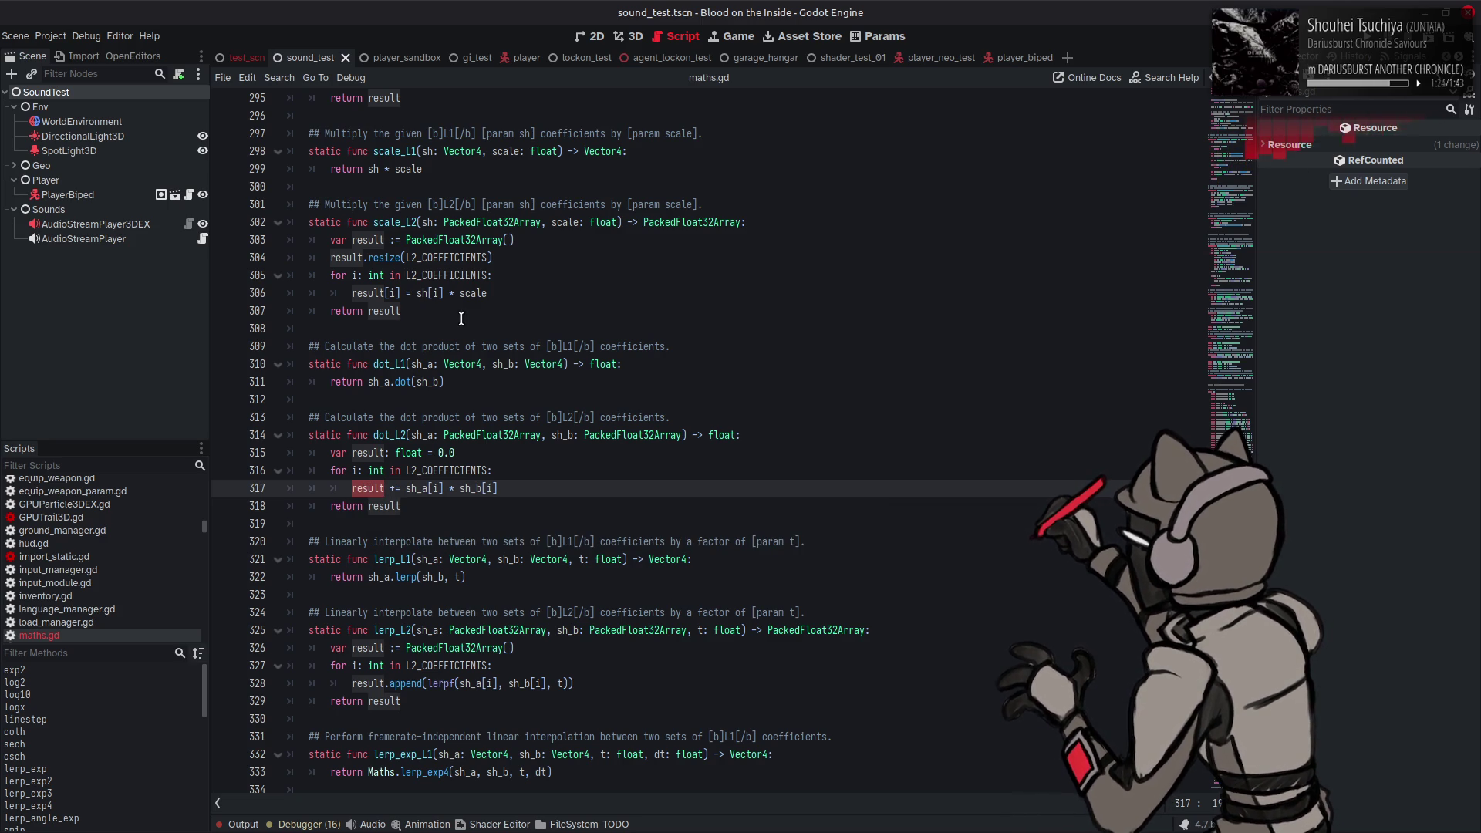
pyautogui.scroll(-4, 459, 322)
# Step: Make lerp_L2 resize result to L2_COEFFICIENTS and assign result[i] = lerpf(...) by index
pyautogui.click(550, 432)
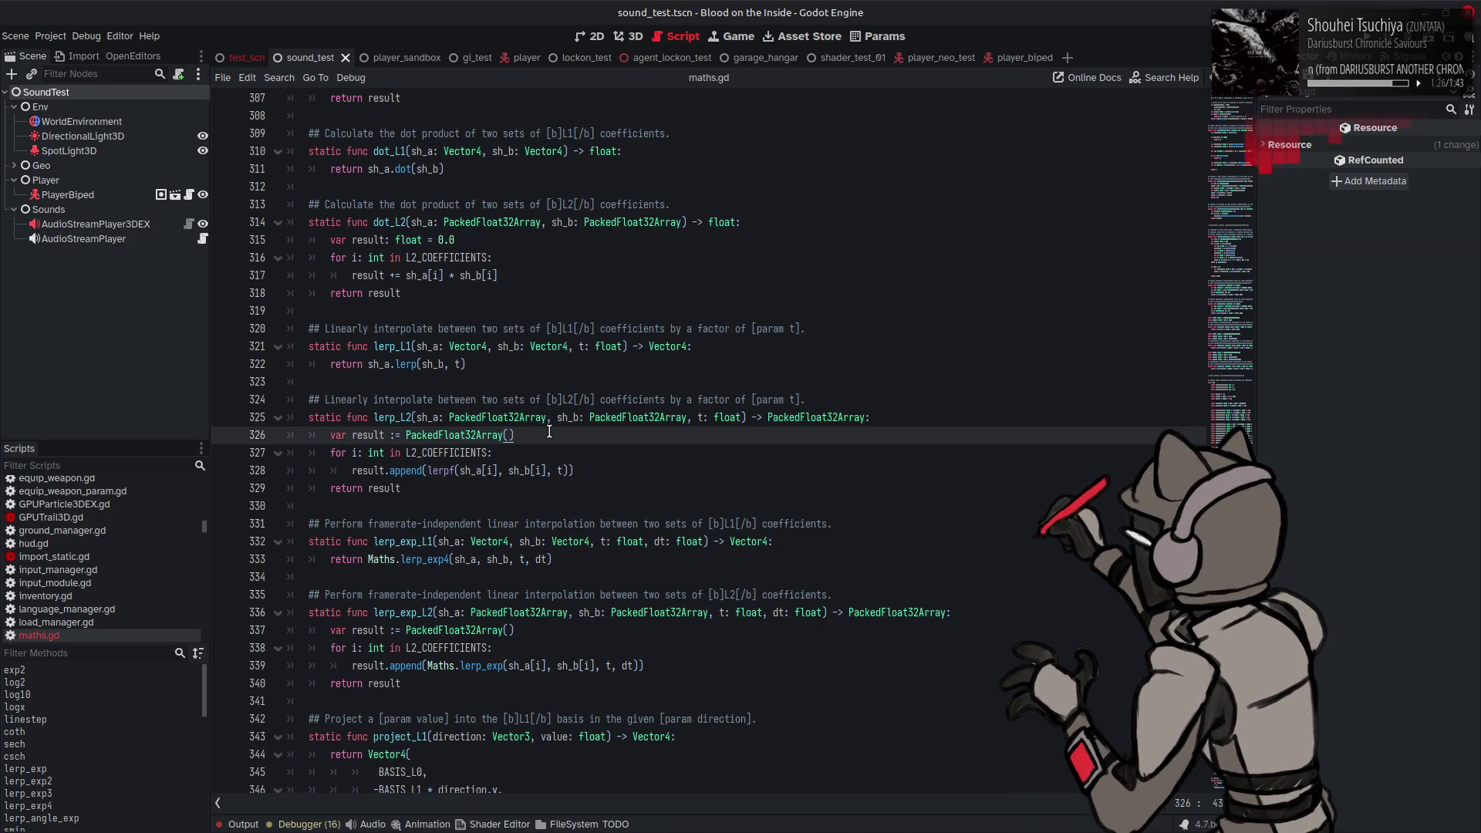
pyautogui.press('Return')
pyautogui.hotkey('ctrl', 'v')
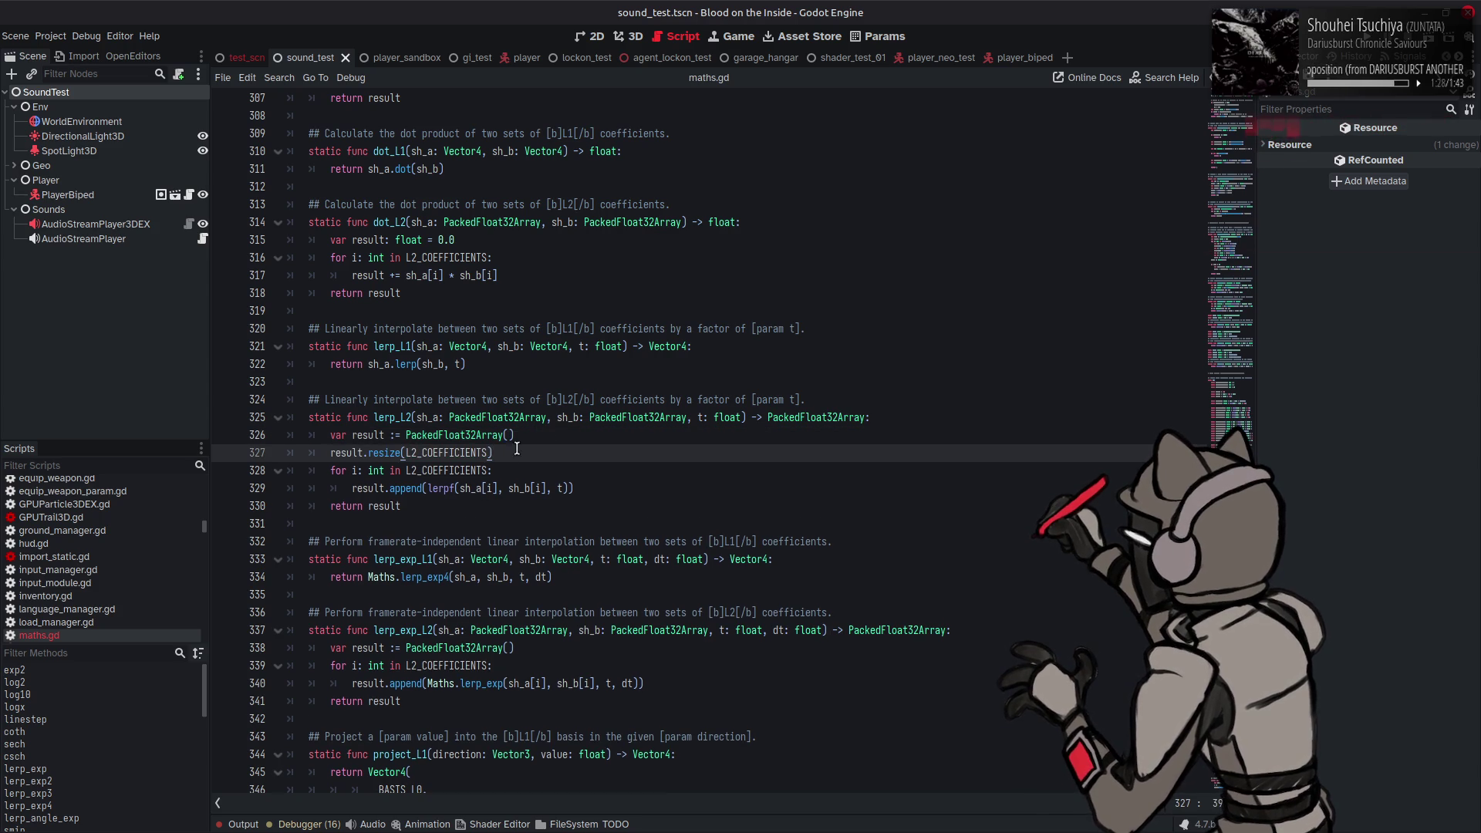
pyautogui.doubleClick(425, 489)
pyautogui.press('BackSpace')
pyautogui.press('BackSpace')
pyautogui.write('[i]')
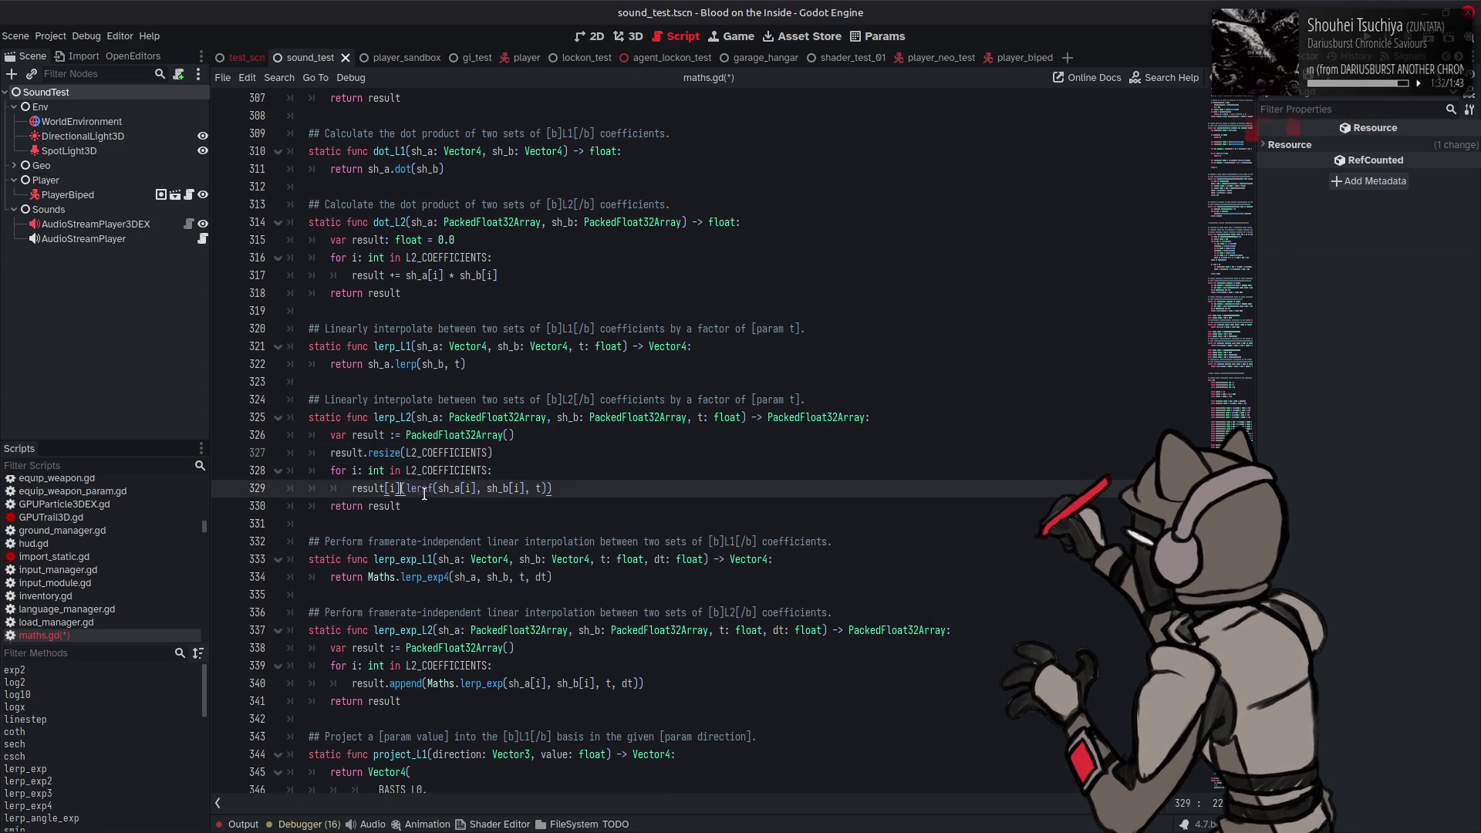
pyautogui.press('Delete')
pyautogui.write('=')
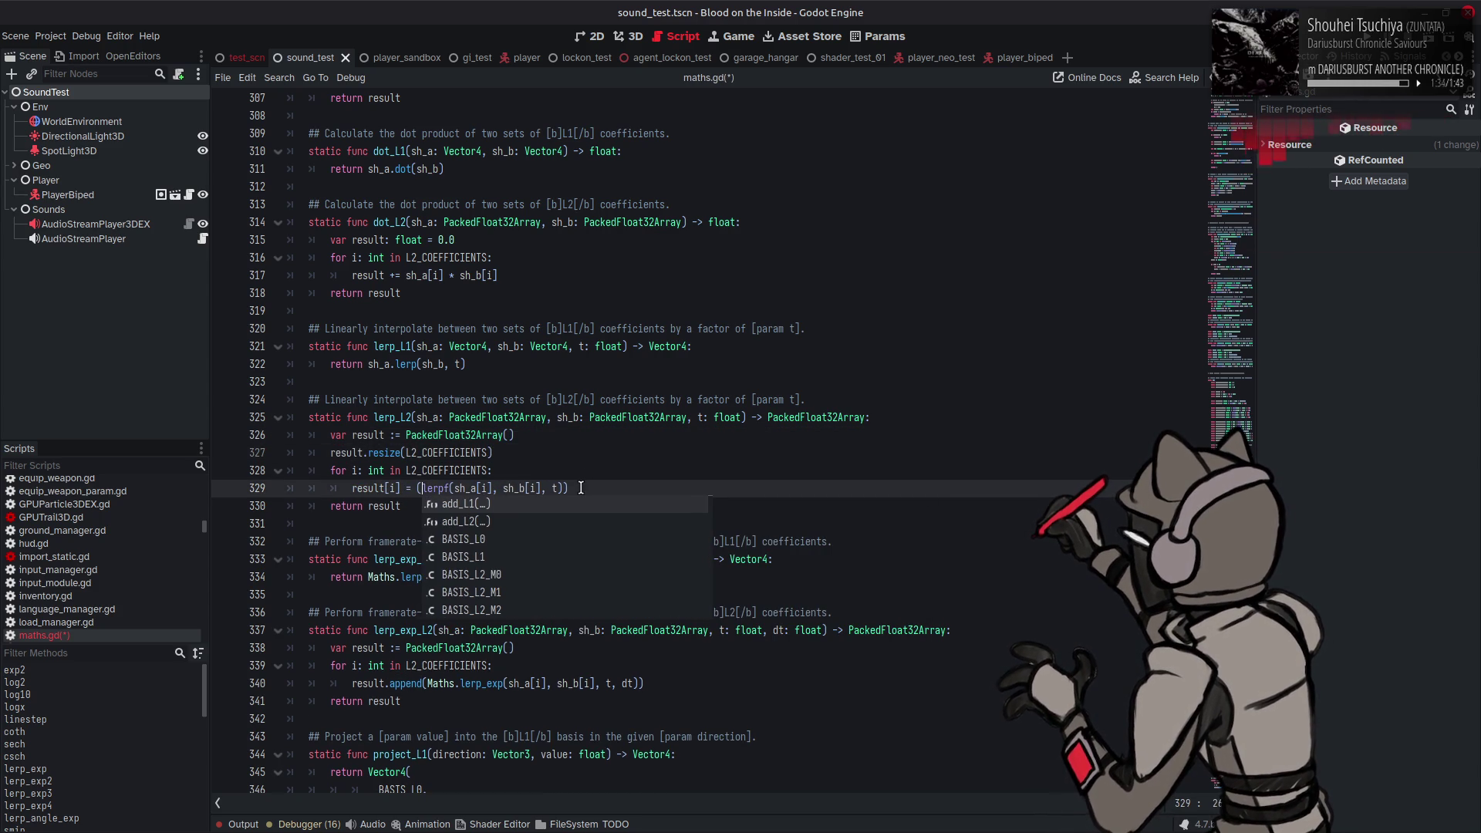
pyautogui.click(583, 488)
pyautogui.press('BackSpace')
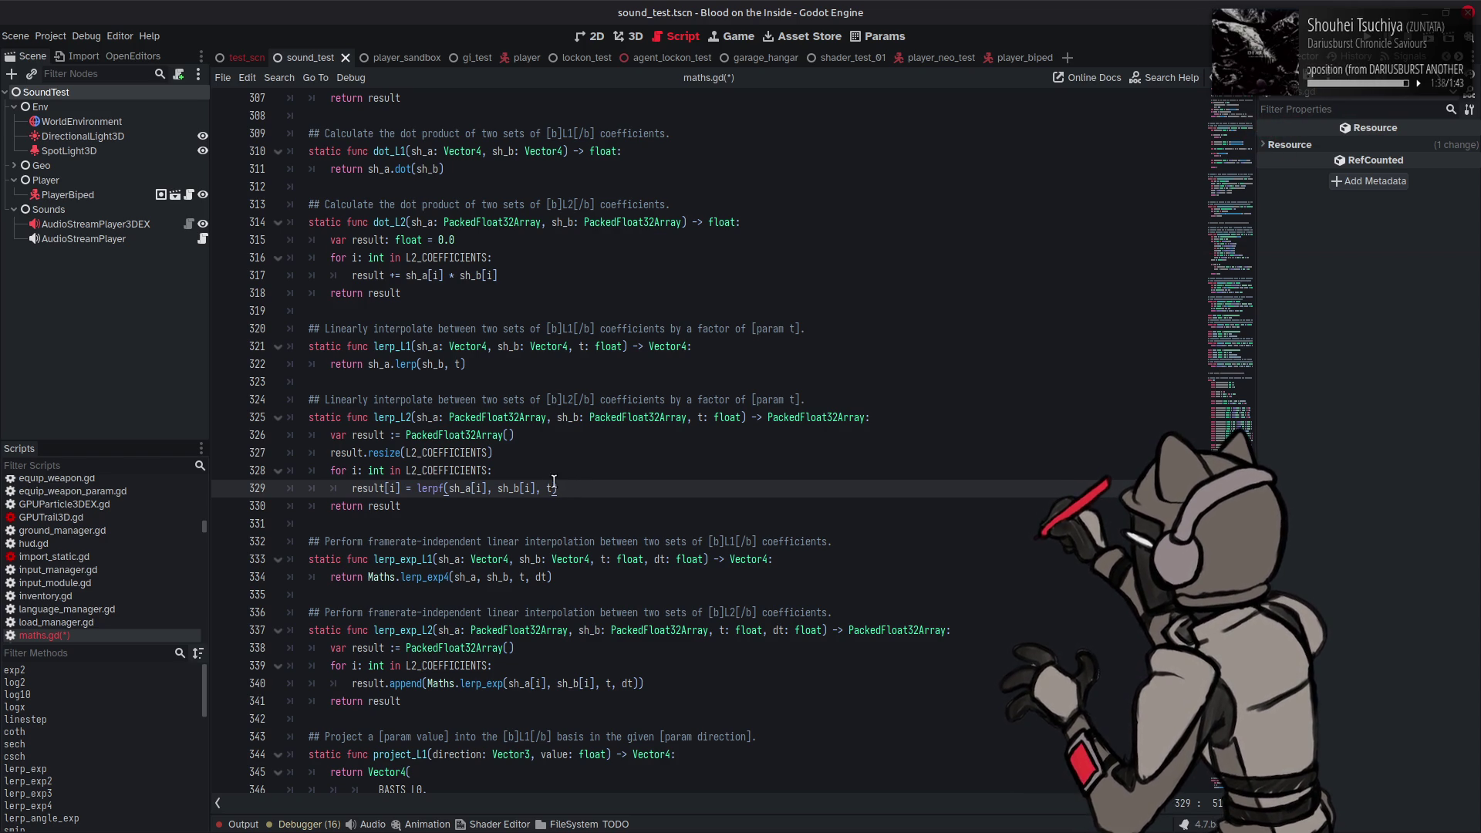
# Step: Add result.resize(L2_COEFFICIENTS) below lerp_exp_L2's result declaration
pyautogui.scroll(-1, 538, 482)
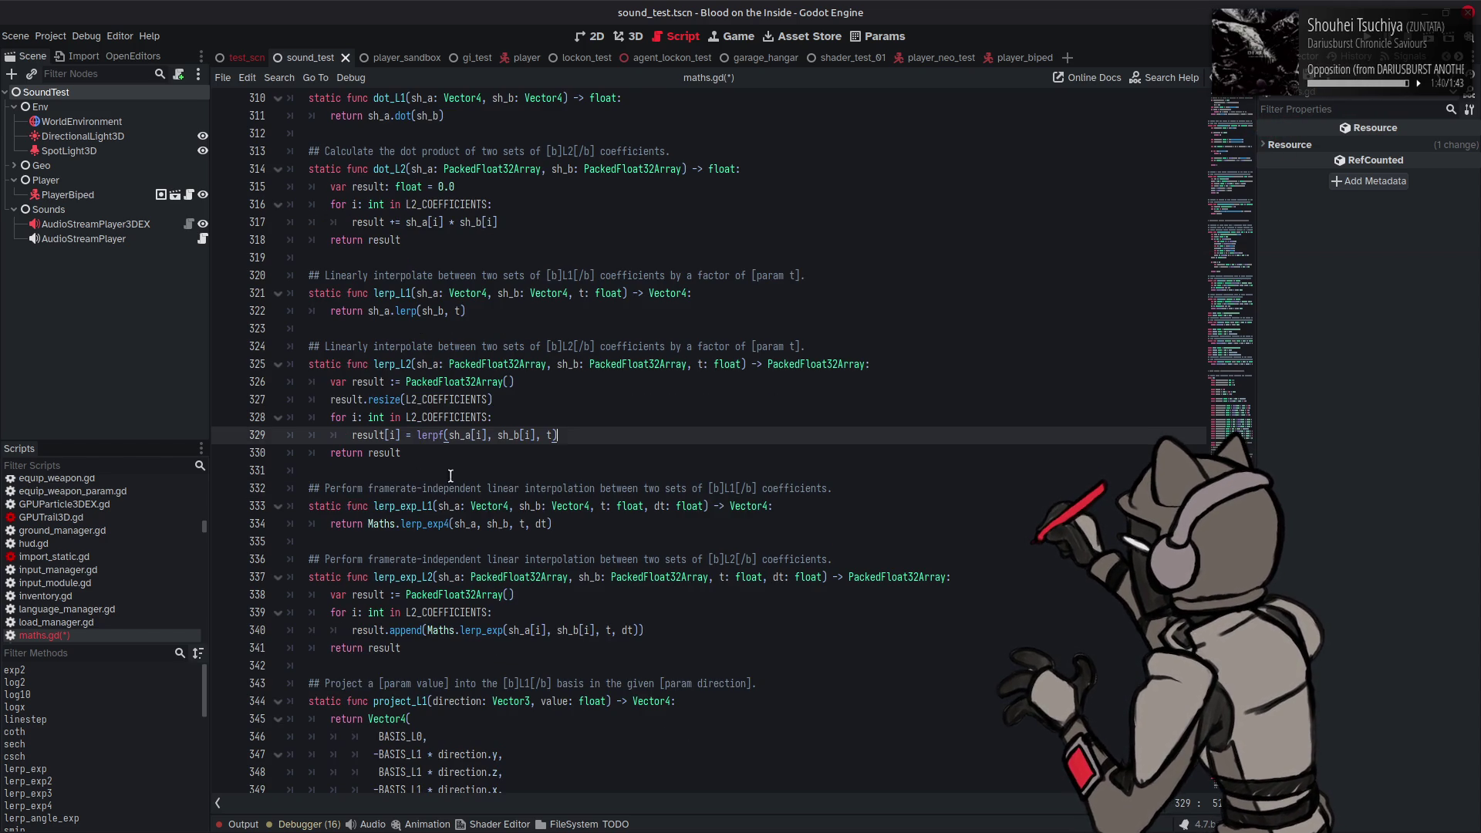
pyautogui.click(533, 594)
pyautogui.press('Return')
pyautogui.write('result.resize(L2_COEFFICIENTS)')
# Step: Turn lerp_exp_L2's append call on line 341 into indexed result[i] assignment and save
pyautogui.scroll(-2, 532, 591)
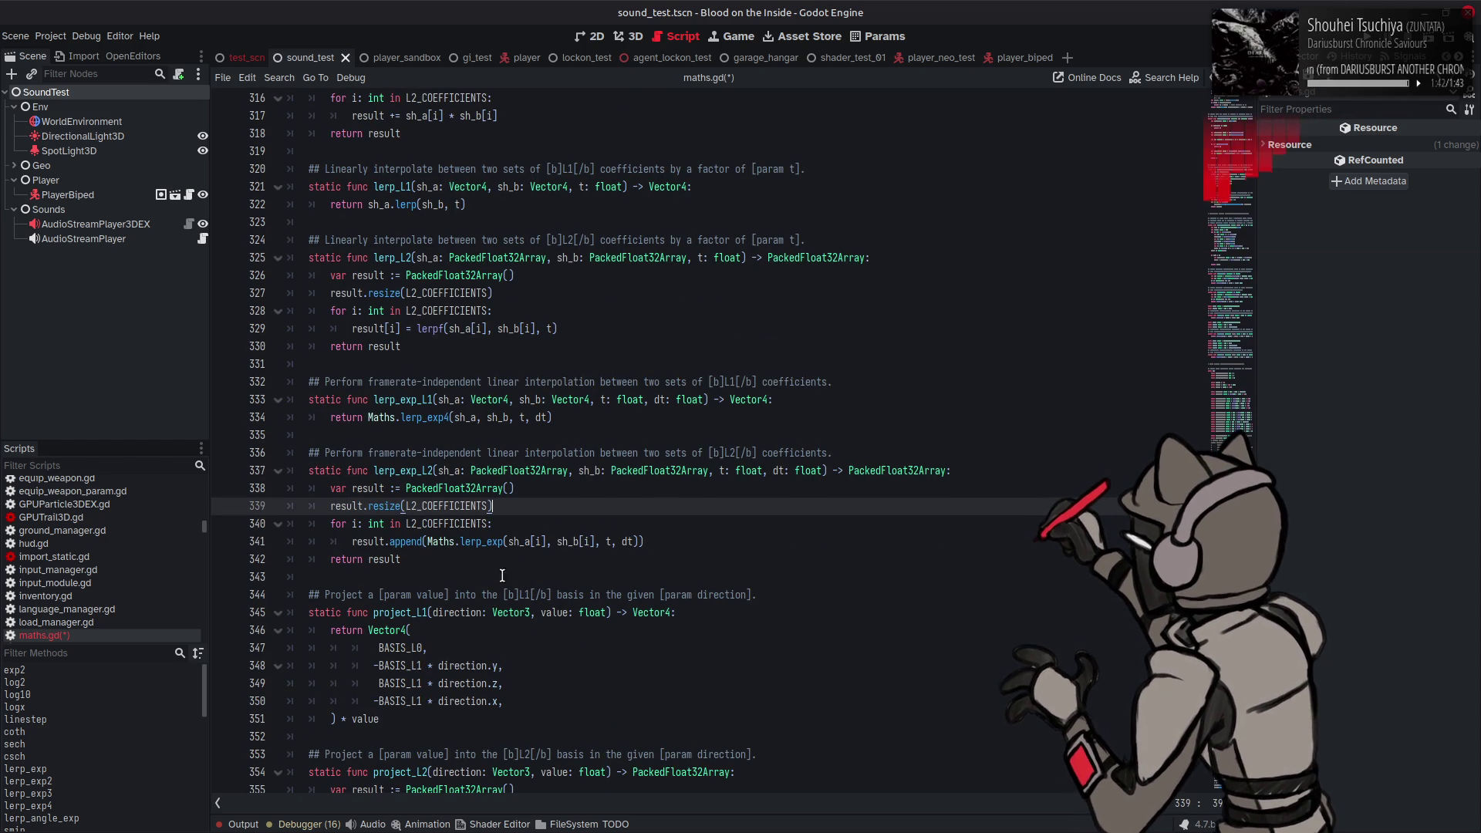
pyautogui.click(407, 541)
pyautogui.doubleClick(406, 542)
pyautogui.press('BackSpace')
pyautogui.press('BackSpace')
pyautogui.write('[')
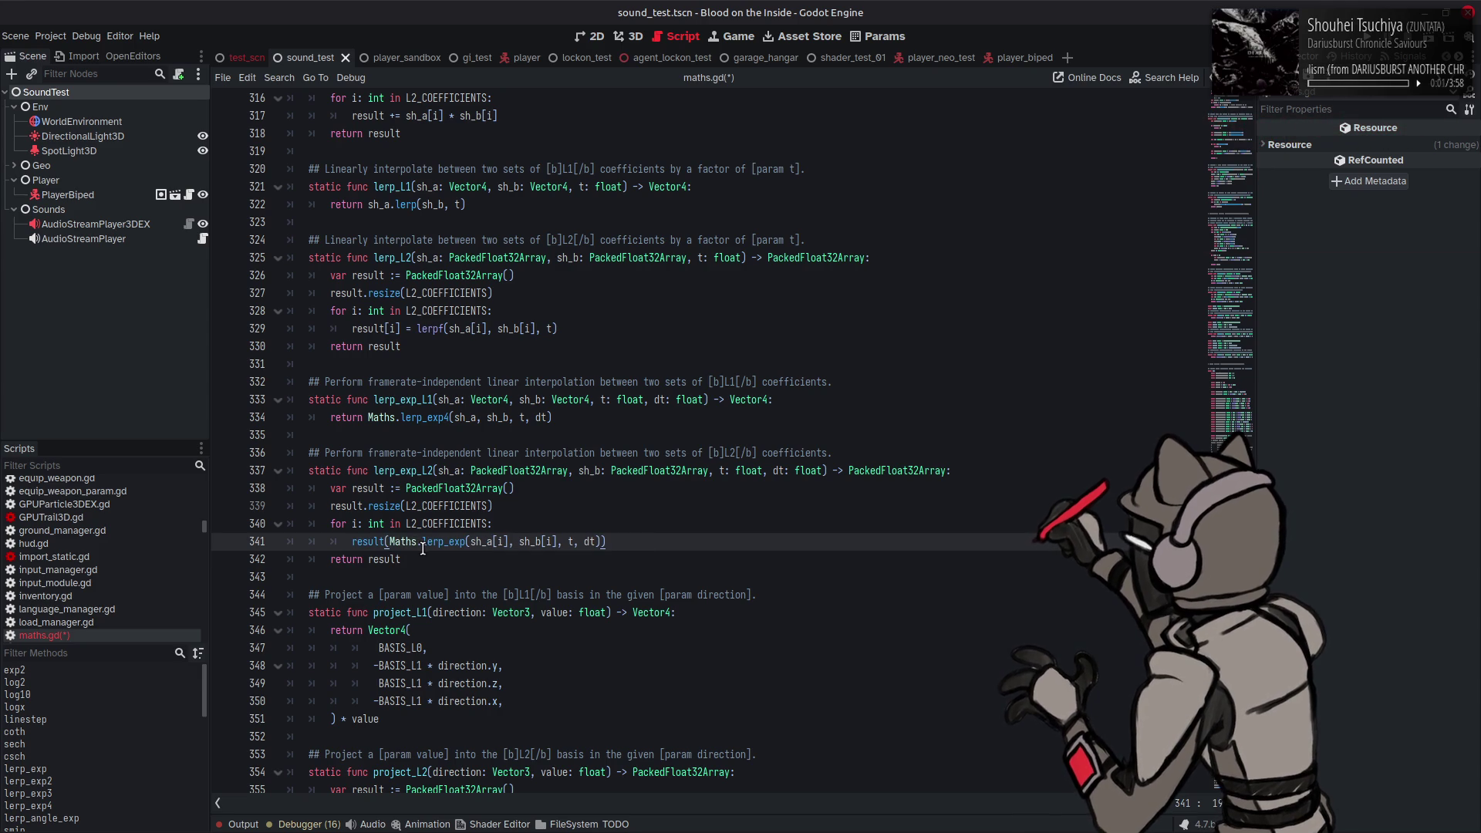
pyautogui.hotkey('ctrl', 's')
pyautogui.write('i]')
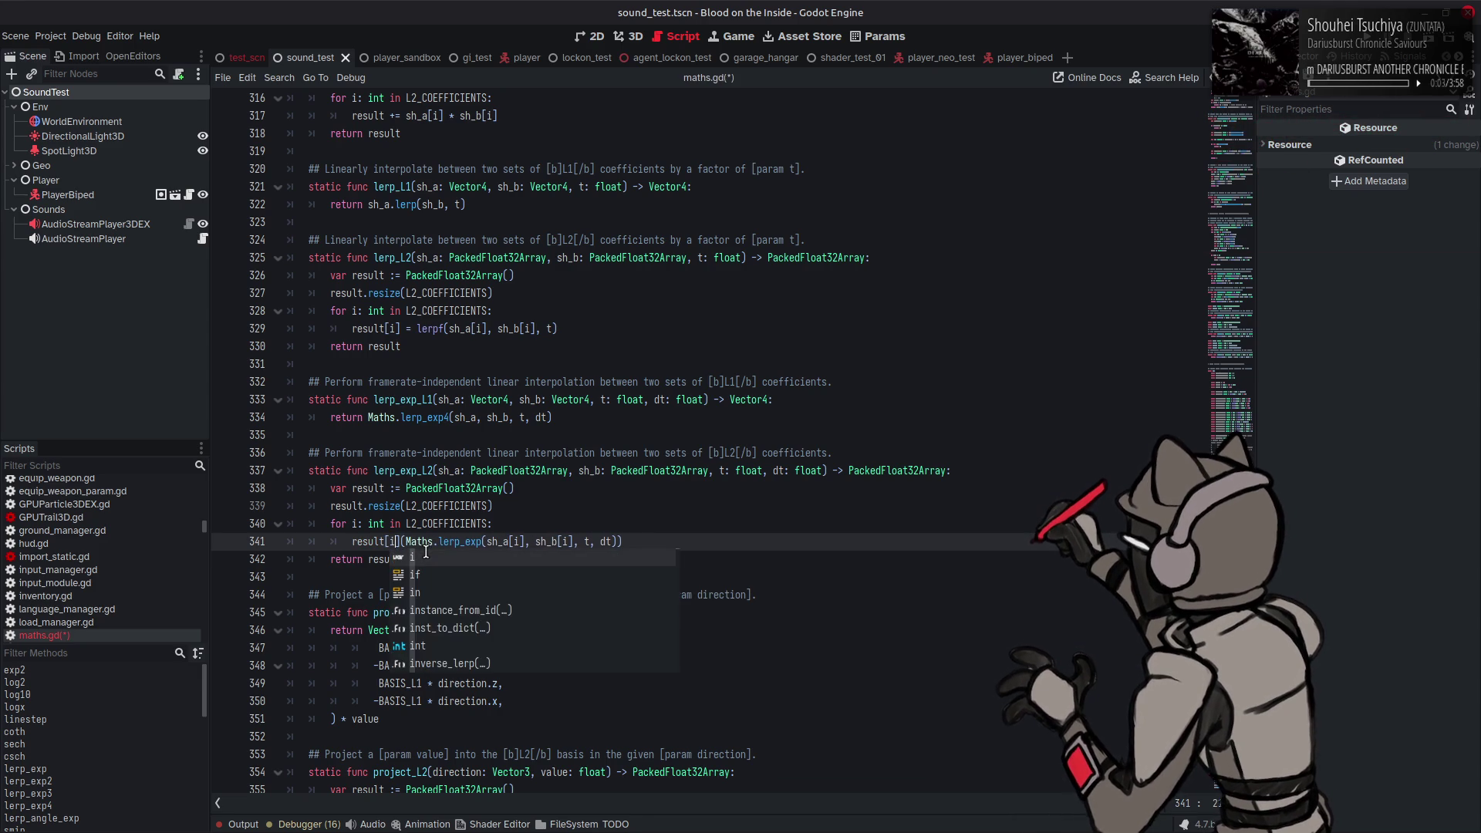
pyautogui.press('Delete')
pyautogui.write('=')
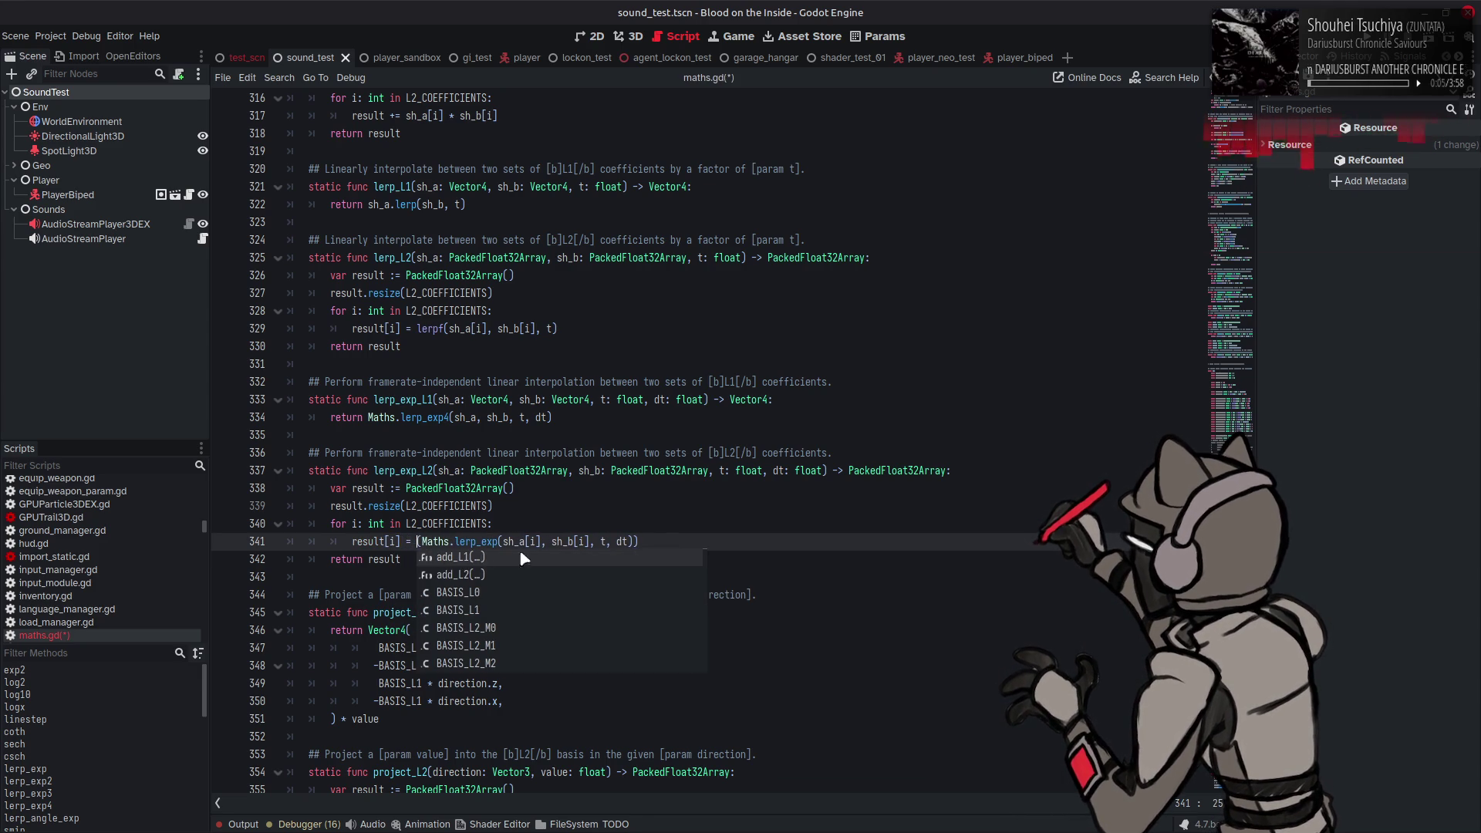
pyautogui.click(673, 533)
pyautogui.press('BackSpace')
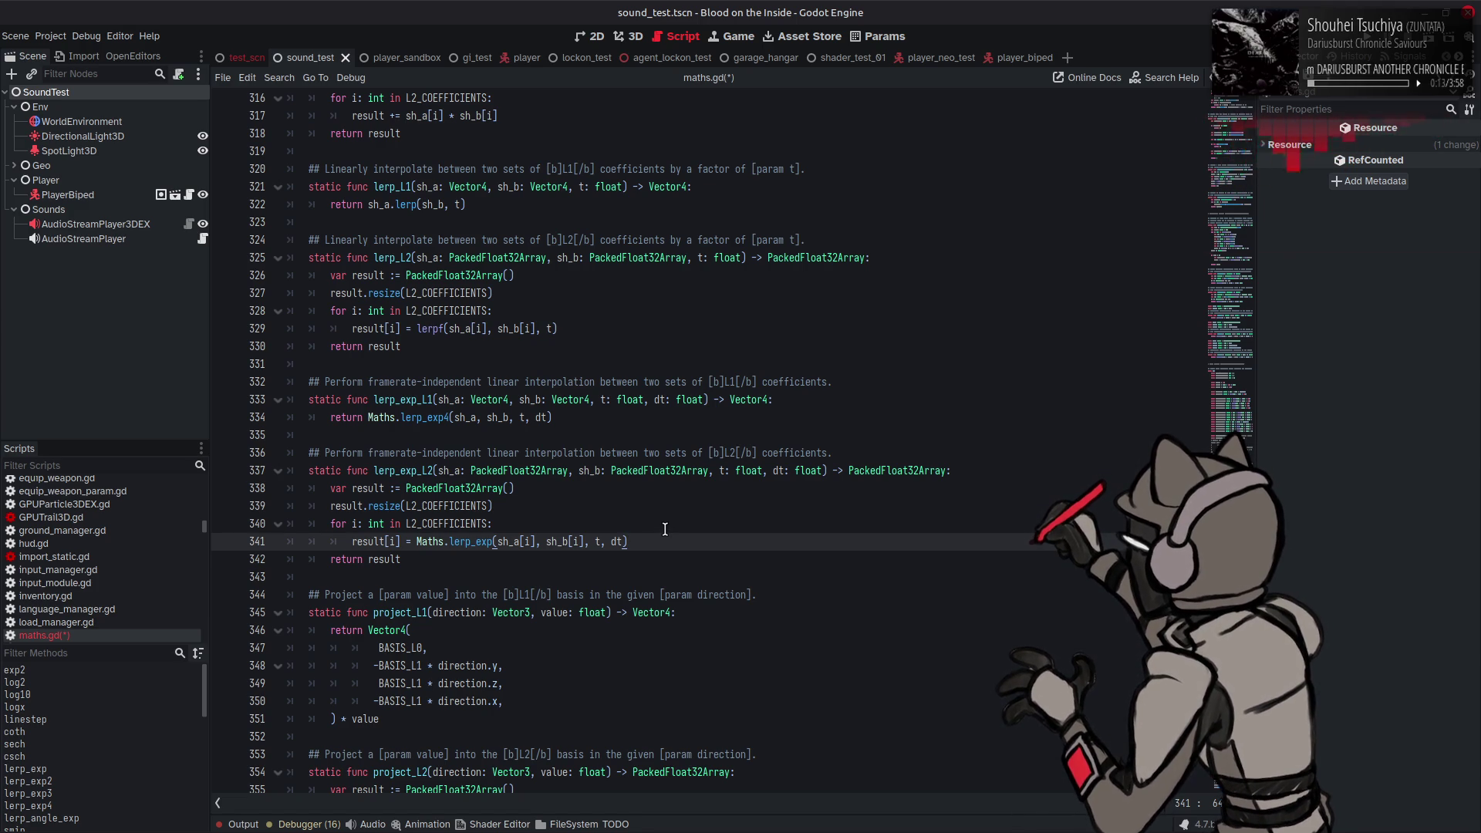
pyautogui.click(665, 529)
pyautogui.hotkey('ctrl', 's')
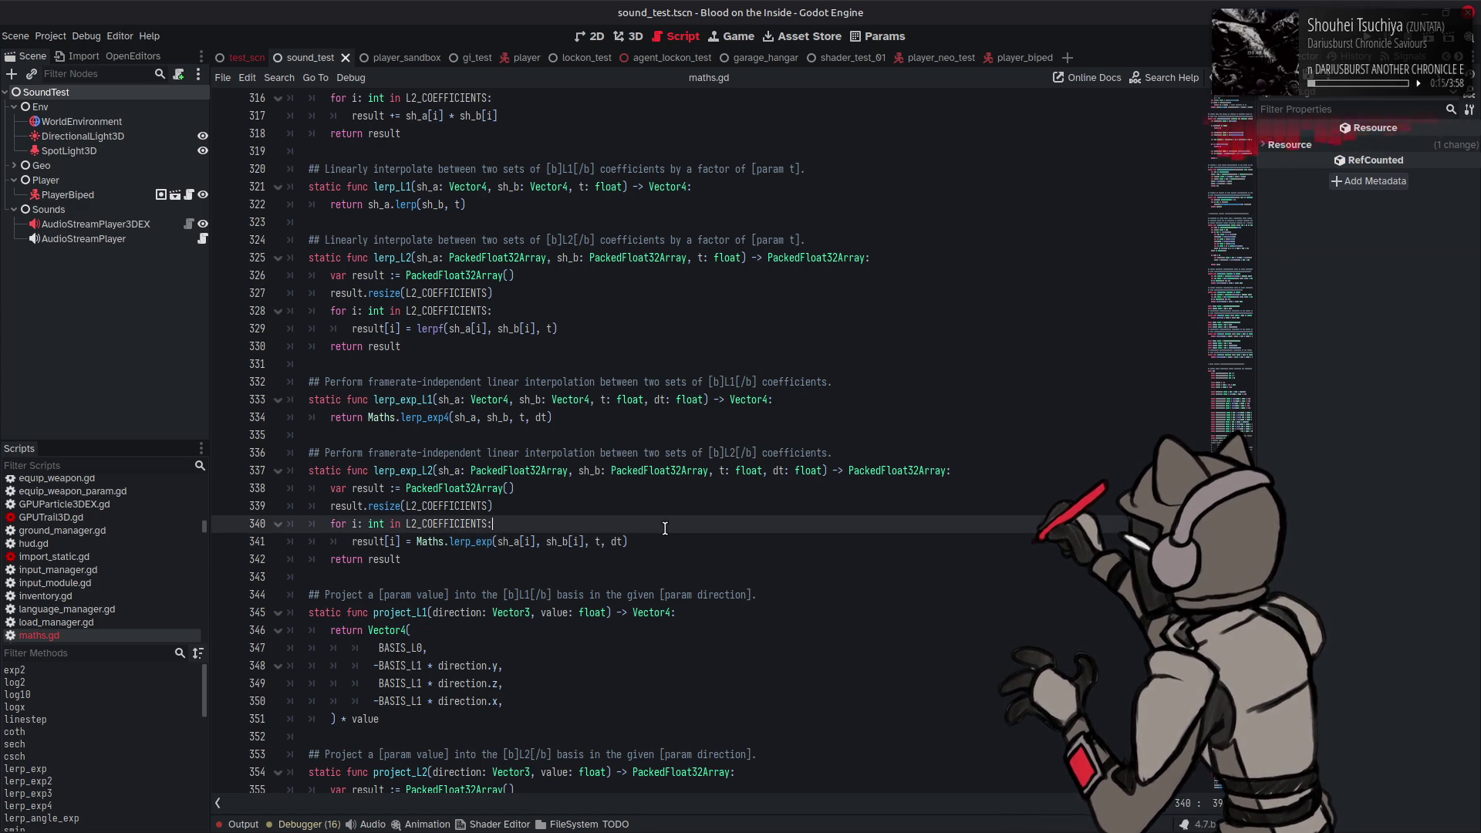
# Step: Insert result.resize(L2_COEFFICIENTS) right after project_L2 creates its result array
pyautogui.scroll(-6, 666, 530)
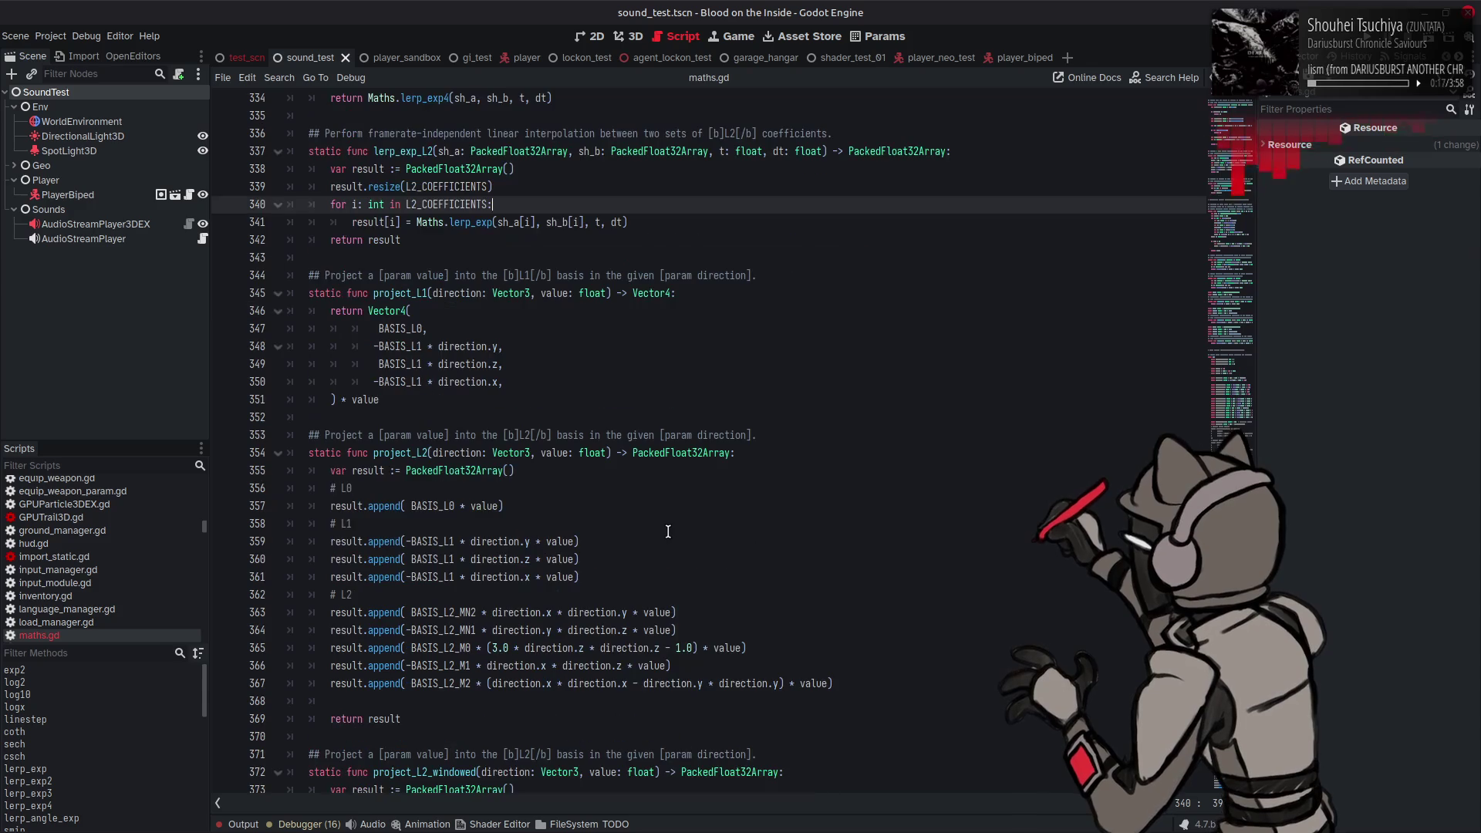
pyautogui.click(524, 474)
pyautogui.press('Return')
pyautogui.write('result.resize(L2_COEFFICIENTS)')
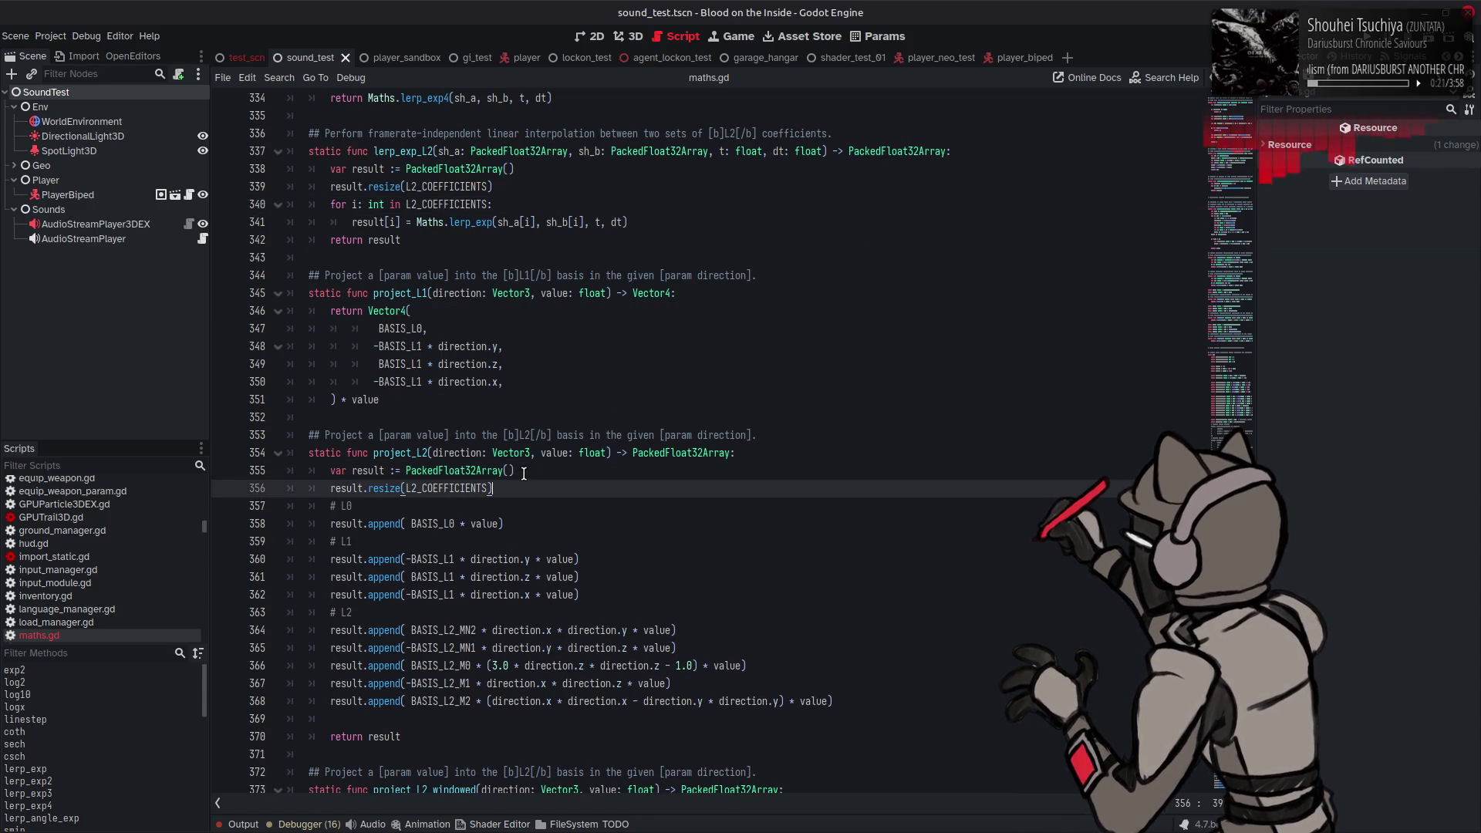
# Step: Rewrite project_L2's L0 append call as result[0] = and remove its parentheses
pyautogui.doubleClick(381, 526)
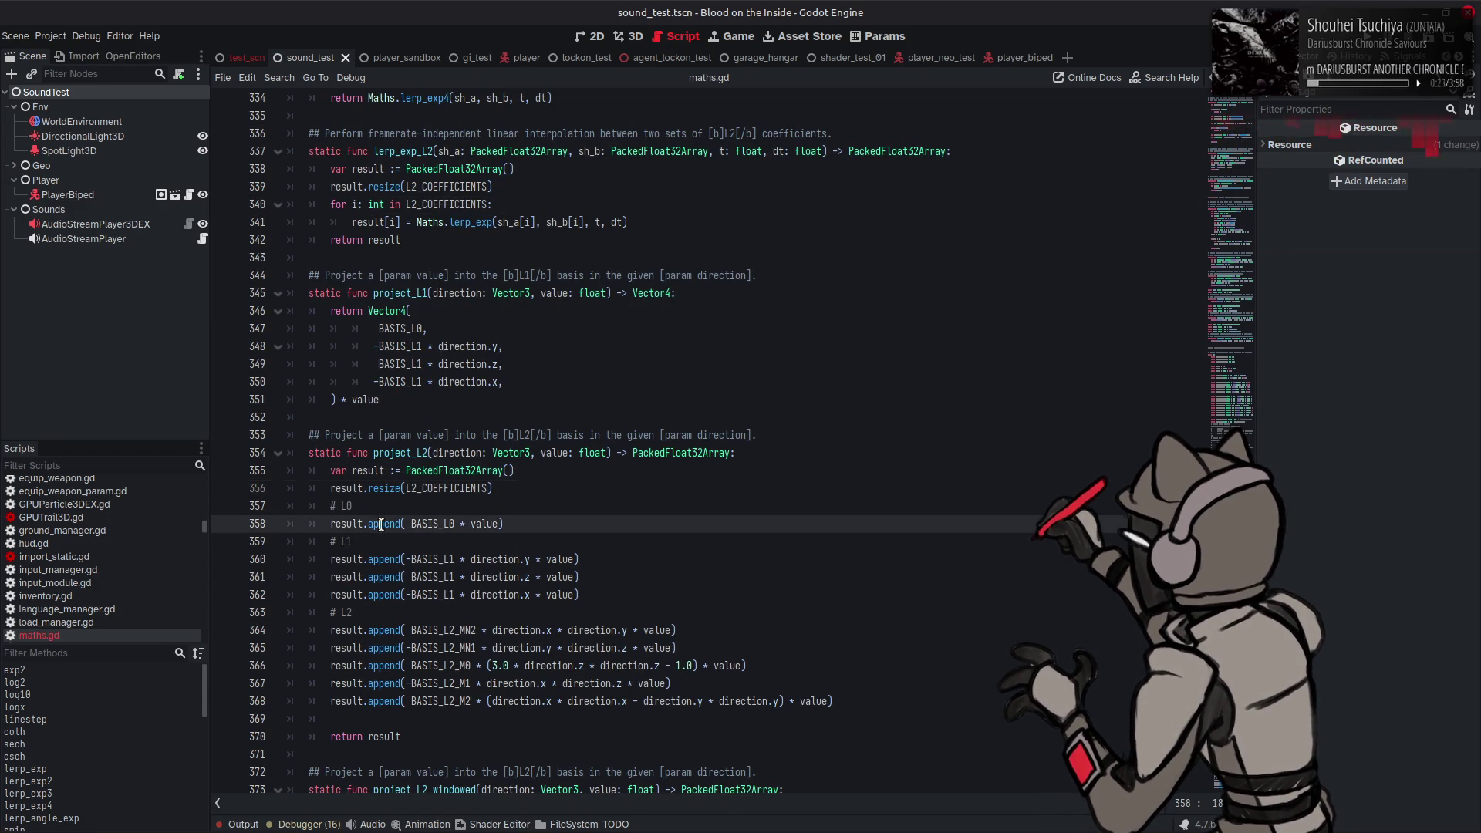
pyautogui.press('BackSpace')
pyautogui.press('BackSpace')
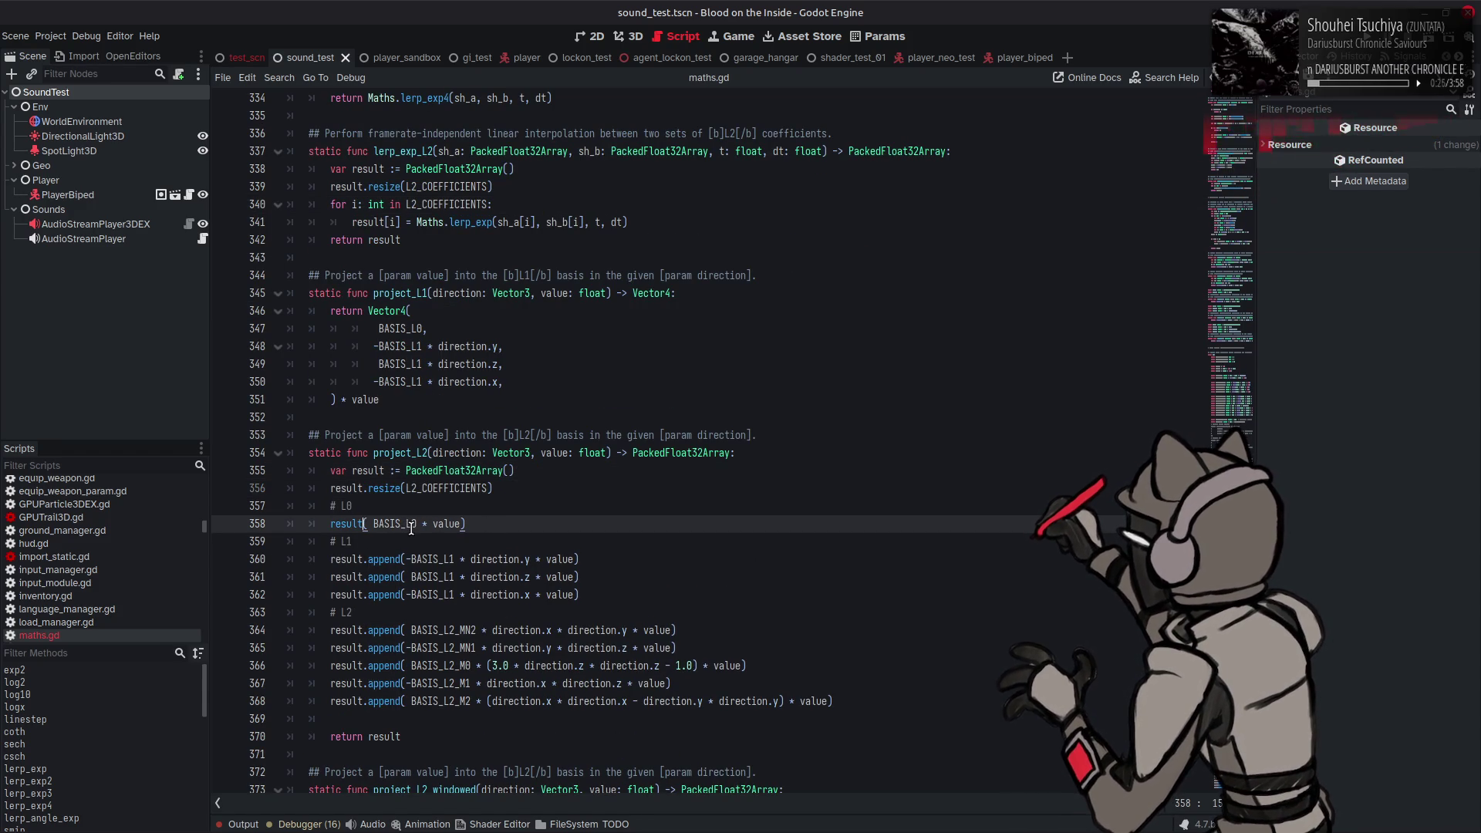
pyautogui.write('[0')
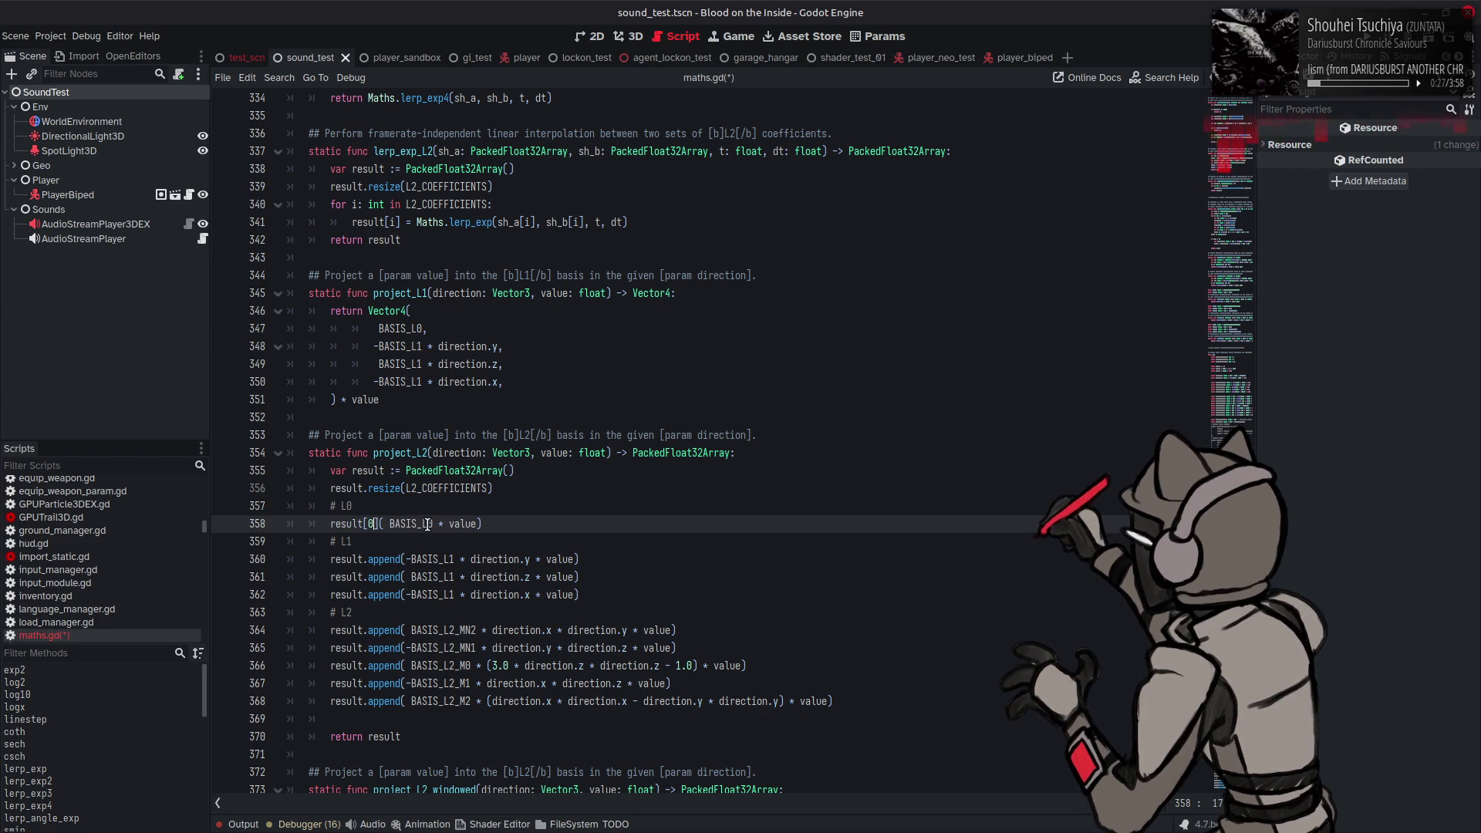
pyautogui.press('Down')
pyautogui.click(378, 523)
pyautogui.write('] ')
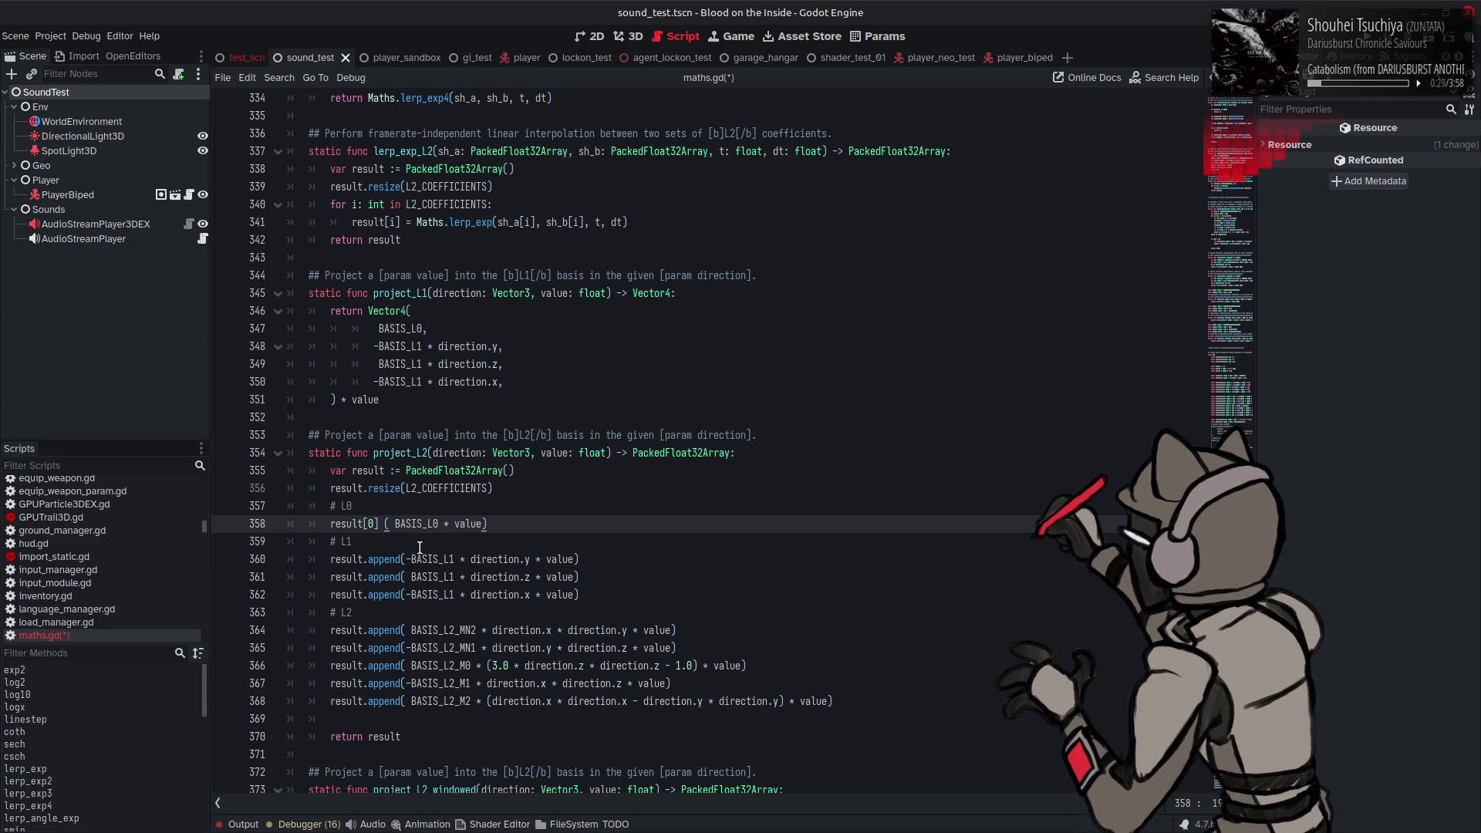
pyautogui.write('=')
pyautogui.press('End')
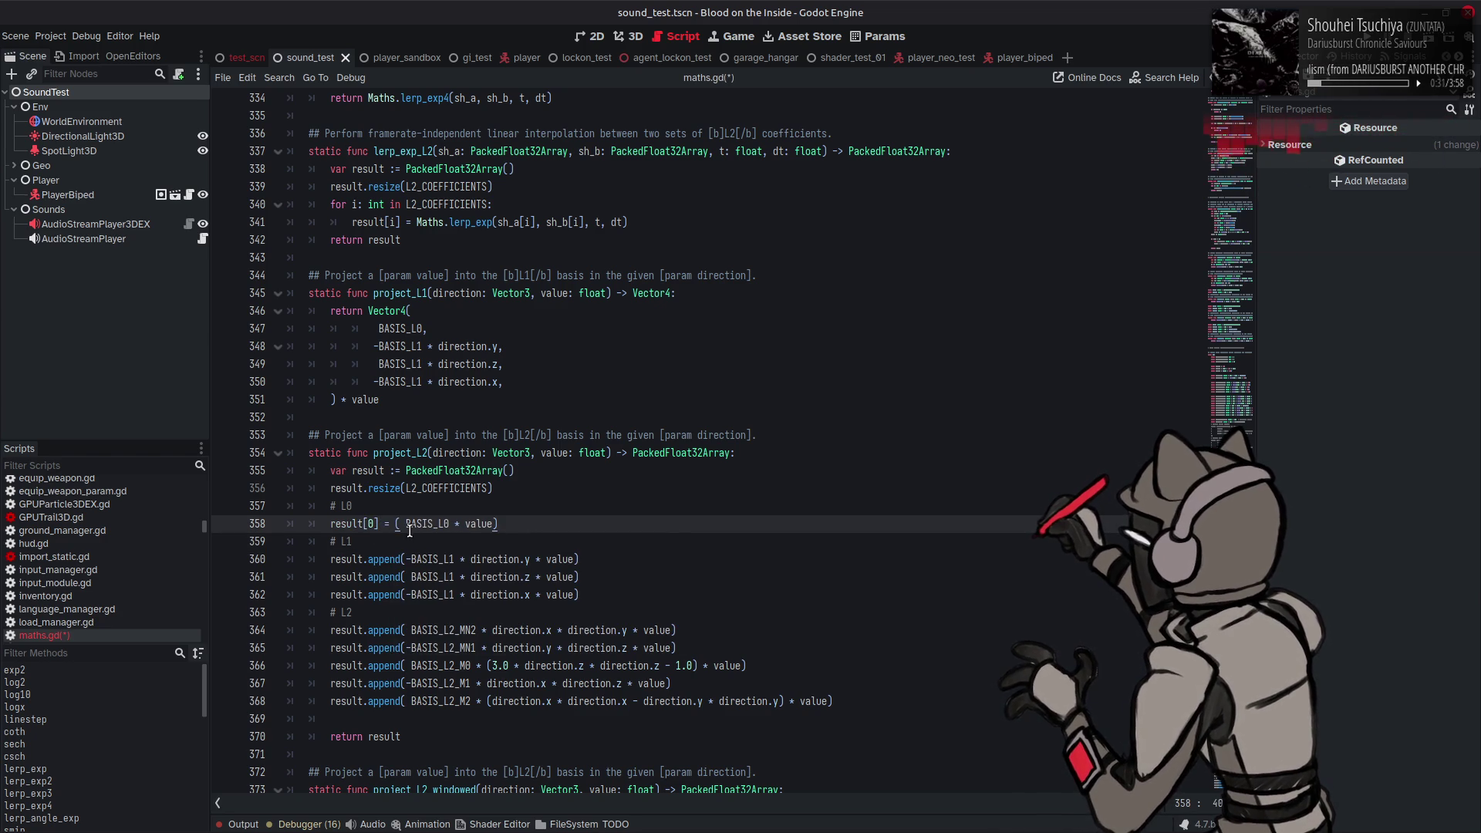
pyautogui.press('BackSpace')
pyautogui.click(399, 523)
pyautogui.press('BackSpace')
pyautogui.moveTo(332, 524)
pyautogui.mouseDown()
pyautogui.moveTo(381, 522)
pyautogui.moveTo(339, 524)
pyautogui.moveTo(381, 524)
pyautogui.moveTo(340, 559)
pyautogui.moveTo(405, 560)
pyautogui.mouseUp()
pyautogui.click(355, 549)
# Step: Paste the result[0] = prefix over the append calls on lines 360–362 and drop their closing parentheses
pyautogui.click(332, 559)
pyautogui.click(331, 577)
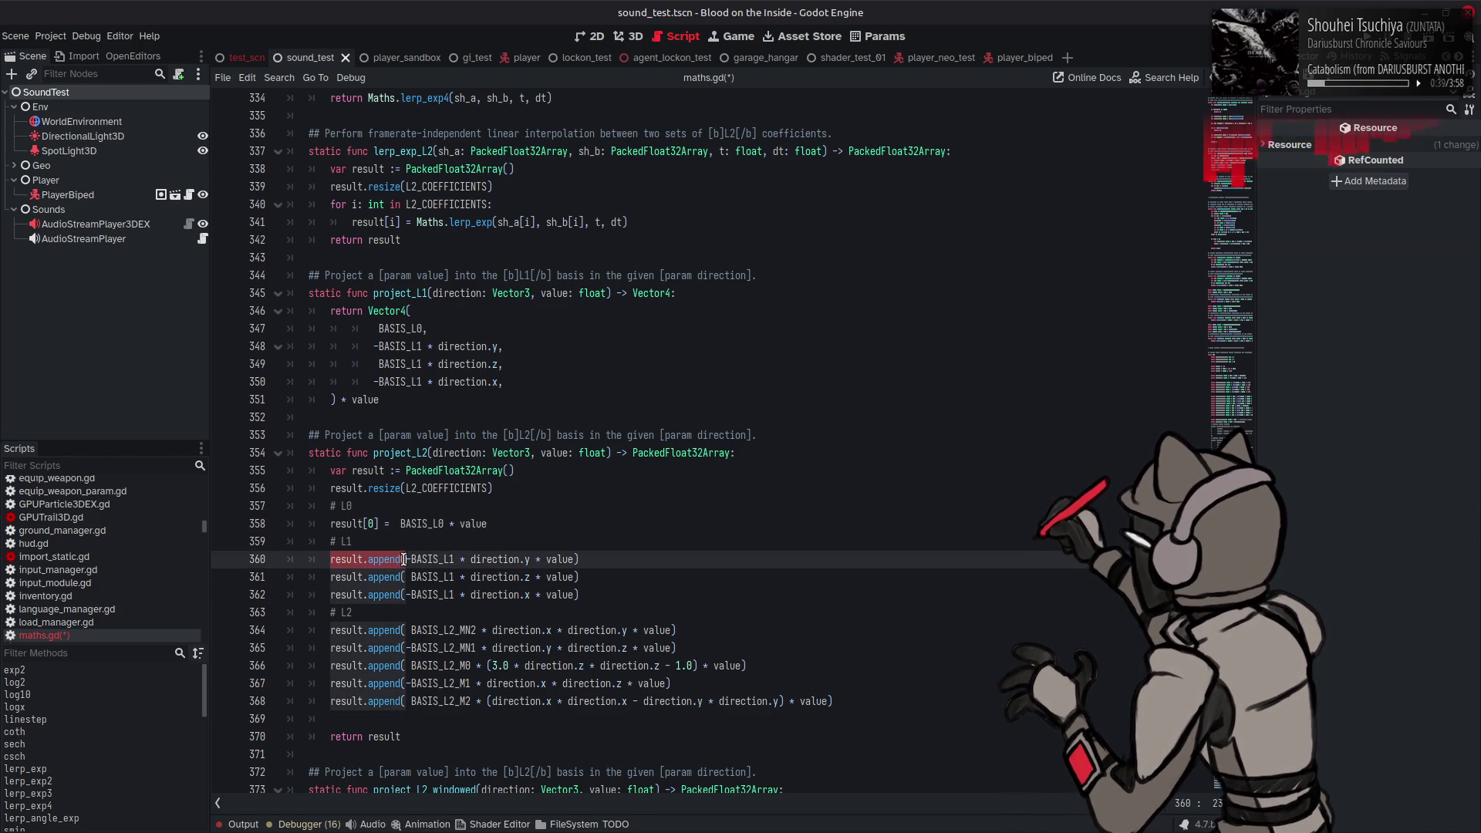
pyautogui.click(395, 524)
pyautogui.moveTo(395, 524)
pyautogui.mouseDown()
pyautogui.moveTo(330, 524)
pyautogui.moveTo(339, 559)
pyautogui.moveTo(405, 559)
pyautogui.mouseUp()
pyautogui.write('result[0] =')
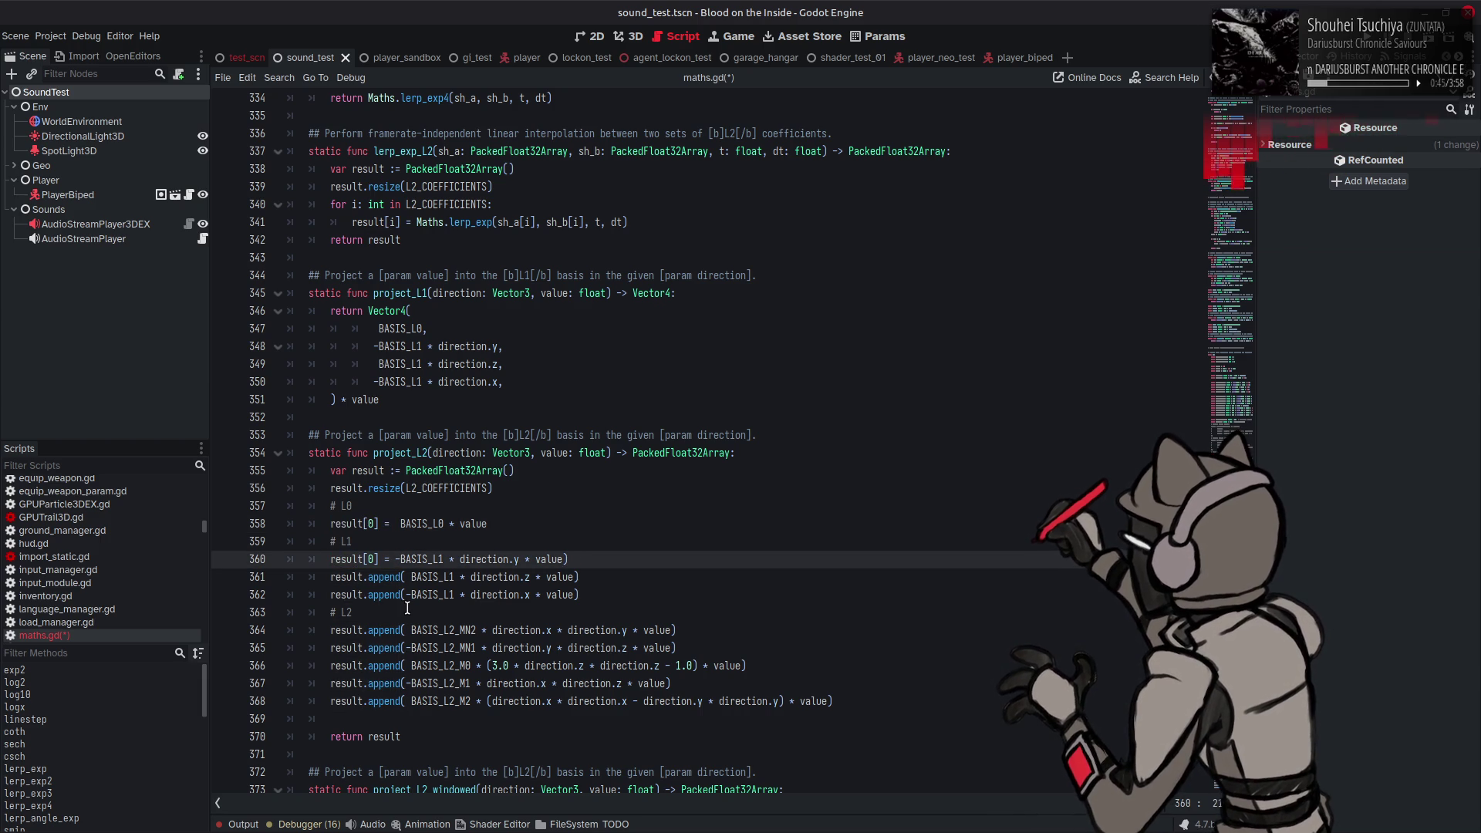
pyautogui.moveTo(330, 577)
pyautogui.mouseDown()
pyautogui.moveTo(408, 577)
pyautogui.moveTo(397, 594)
pyautogui.moveTo(330, 595)
pyautogui.mouseUp()
pyautogui.write('result[0] =')
# Step: Replace the L2 lines' append calls with the prefix and delete trailing parentheses on lines 364–368
pyautogui.write('result[0] =')
pyautogui.click(594, 560)
pyautogui.press('BackSpace')
pyautogui.click(593, 579)
pyautogui.press('BackSpace')
pyautogui.click(593, 595)
pyautogui.press('BackSpace')
pyautogui.scroll(-3, 594, 590)
pyautogui.moveTo(331, 471)
pyautogui.mouseDown()
pyautogui.moveTo(405, 470)
pyautogui.moveTo(330, 490)
pyautogui.moveTo(405, 506)
pyautogui.moveTo(331, 524)
pyautogui.moveTo(405, 542)
pyautogui.mouseUp()
pyautogui.write('result[0] =')
pyautogui.write('result[0] =')
pyautogui.write('result[0] =')
pyautogui.write('result[0] =')
pyautogui.click(331, 541)
pyautogui.write('result[0] =')
pyautogui.click(831, 542)
pyautogui.press('BackSpace')
pyautogui.click(768, 524)
pyautogui.press('BackSpace')
pyautogui.click(767, 506)
pyautogui.press('BackSpace')
pyautogui.click(721, 488)
pyautogui.press('BackSpace')
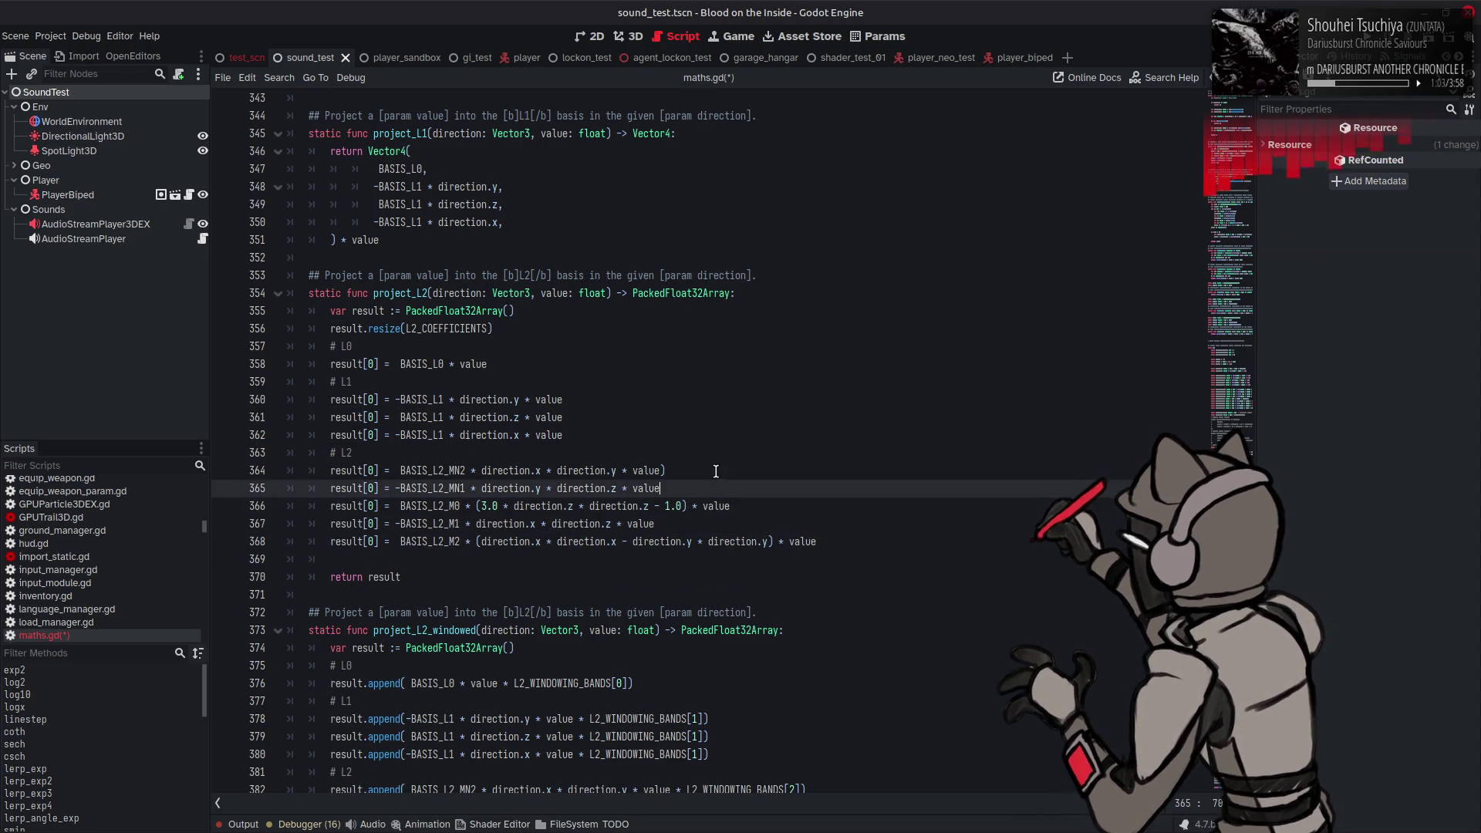
pyautogui.click(716, 470)
pyautogui.press('BackSpace')
# Step: Keep the blank line before the return and save maths.gd
pyautogui.scroll(-2, 716, 475)
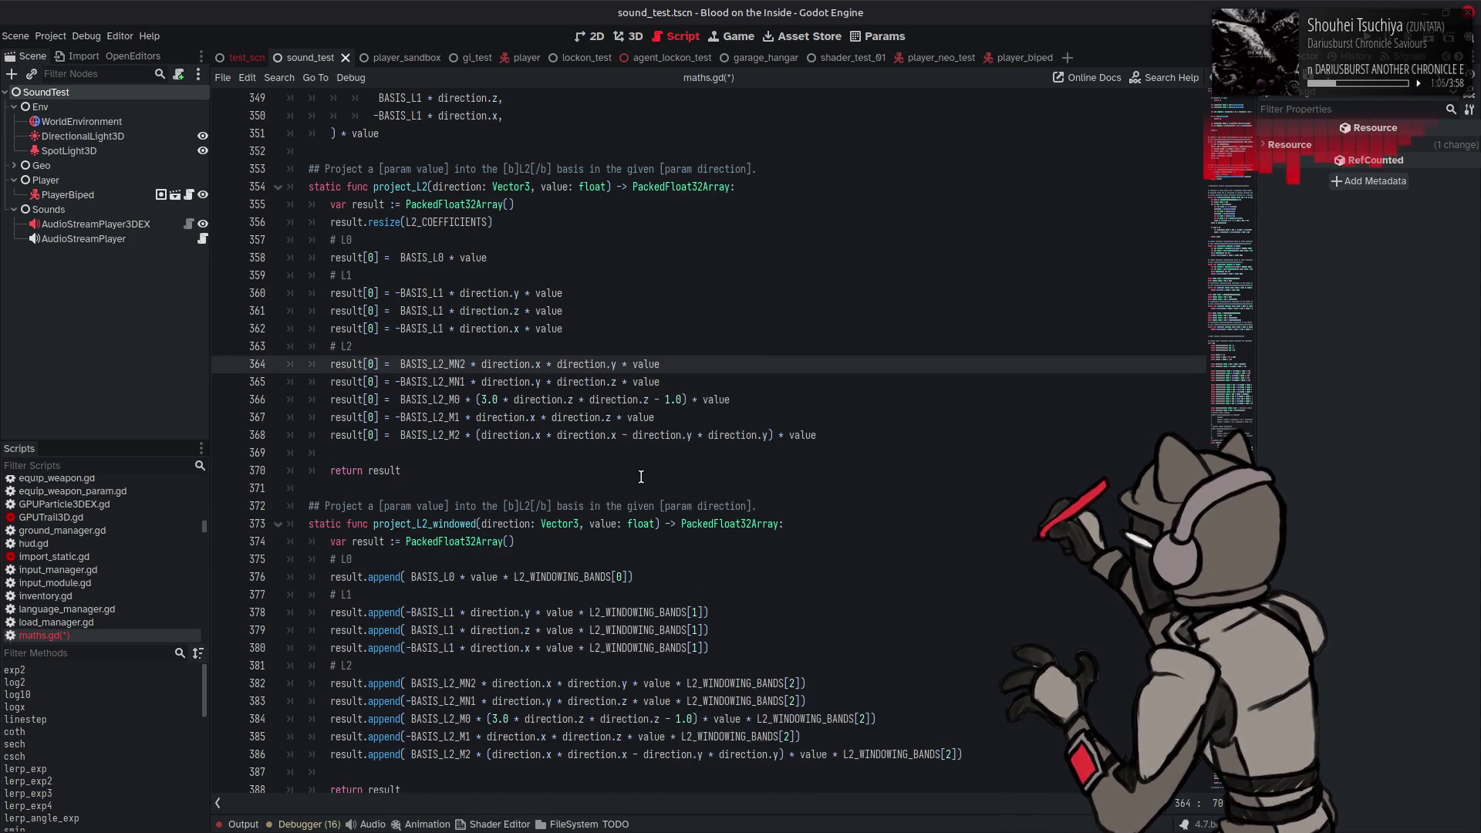
pyautogui.click(505, 454)
pyautogui.press('BackSpace')
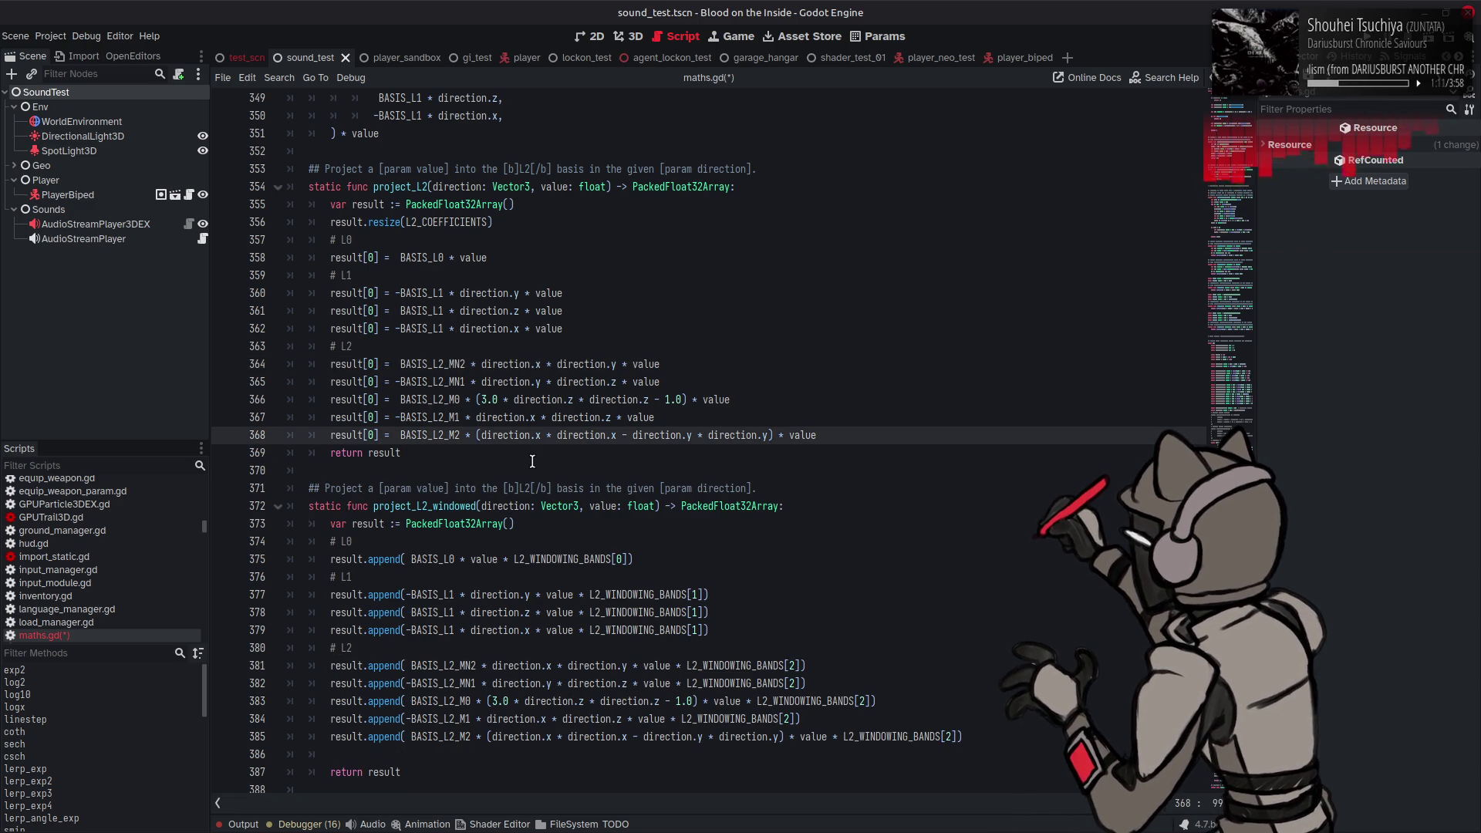
pyautogui.press('Return')
pyautogui.hotkey('ctrl', 's')
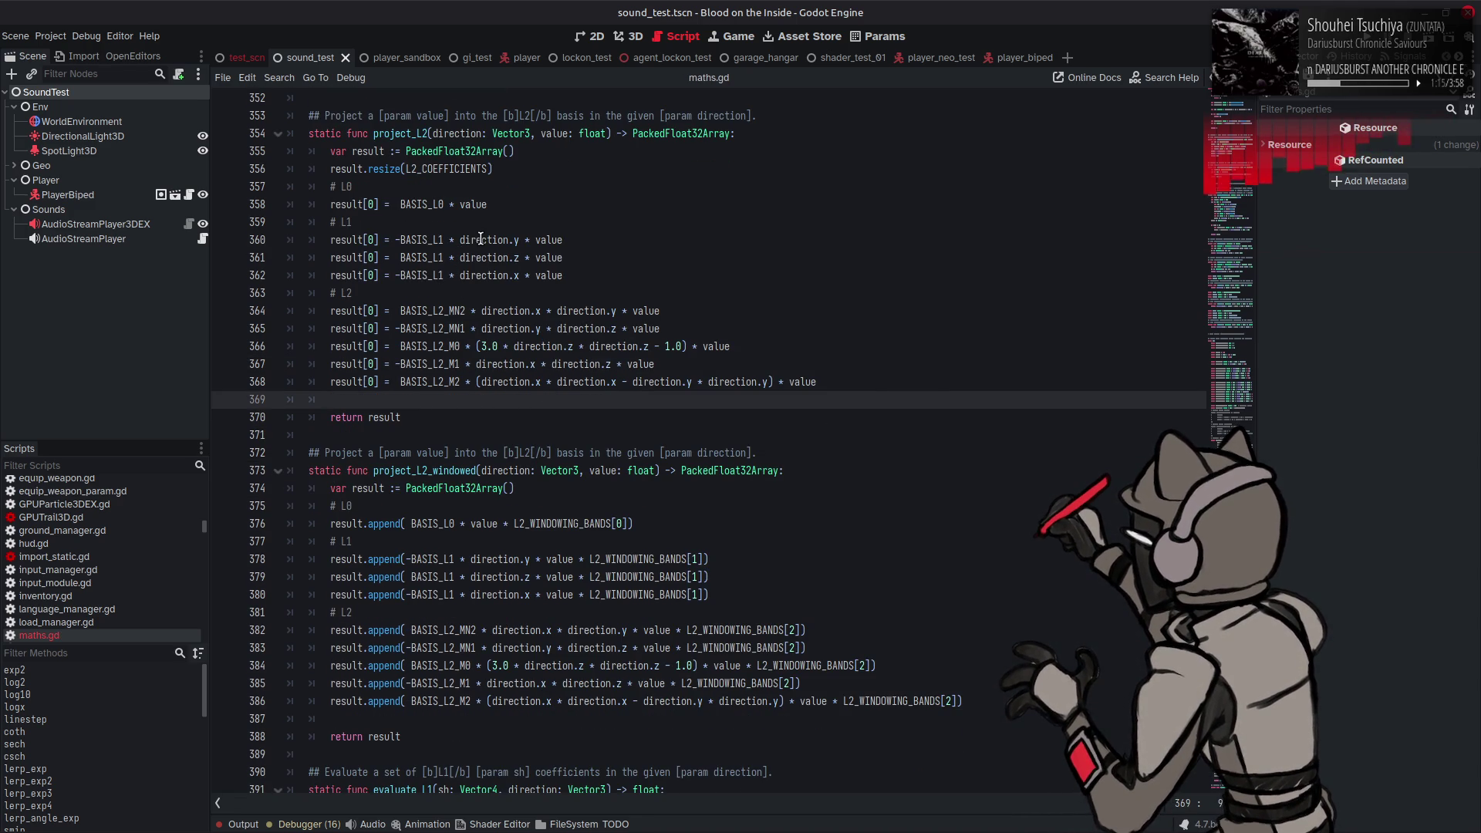
# Step: Renumber the assignments on lines 360–368 as result[1] through result[8]
pyautogui.doubleClick(371, 240)
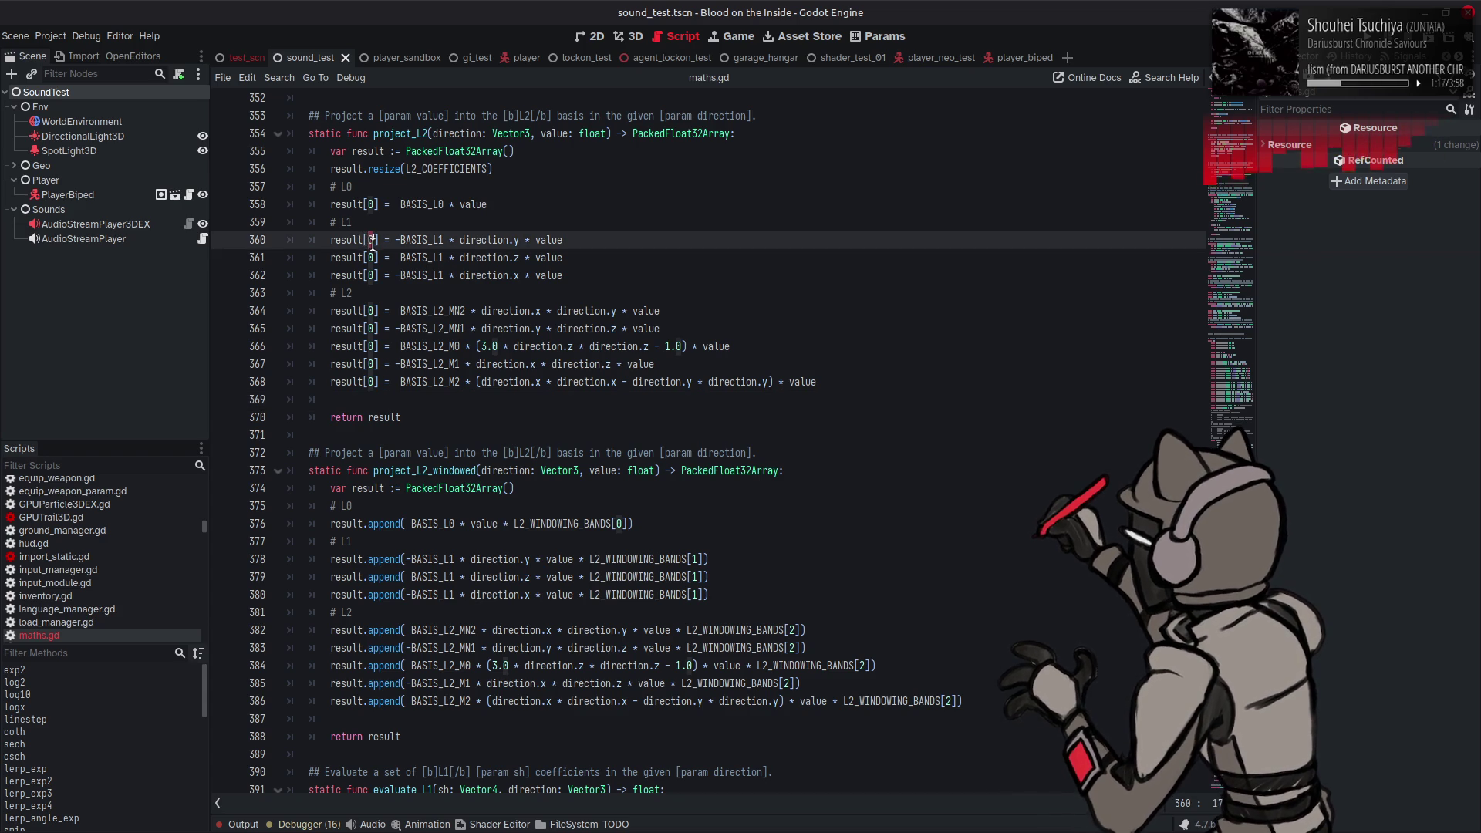
pyautogui.write('1')
pyautogui.doubleClick(370, 258)
pyautogui.write('2')
pyautogui.doubleClick(370, 275)
pyautogui.write('3')
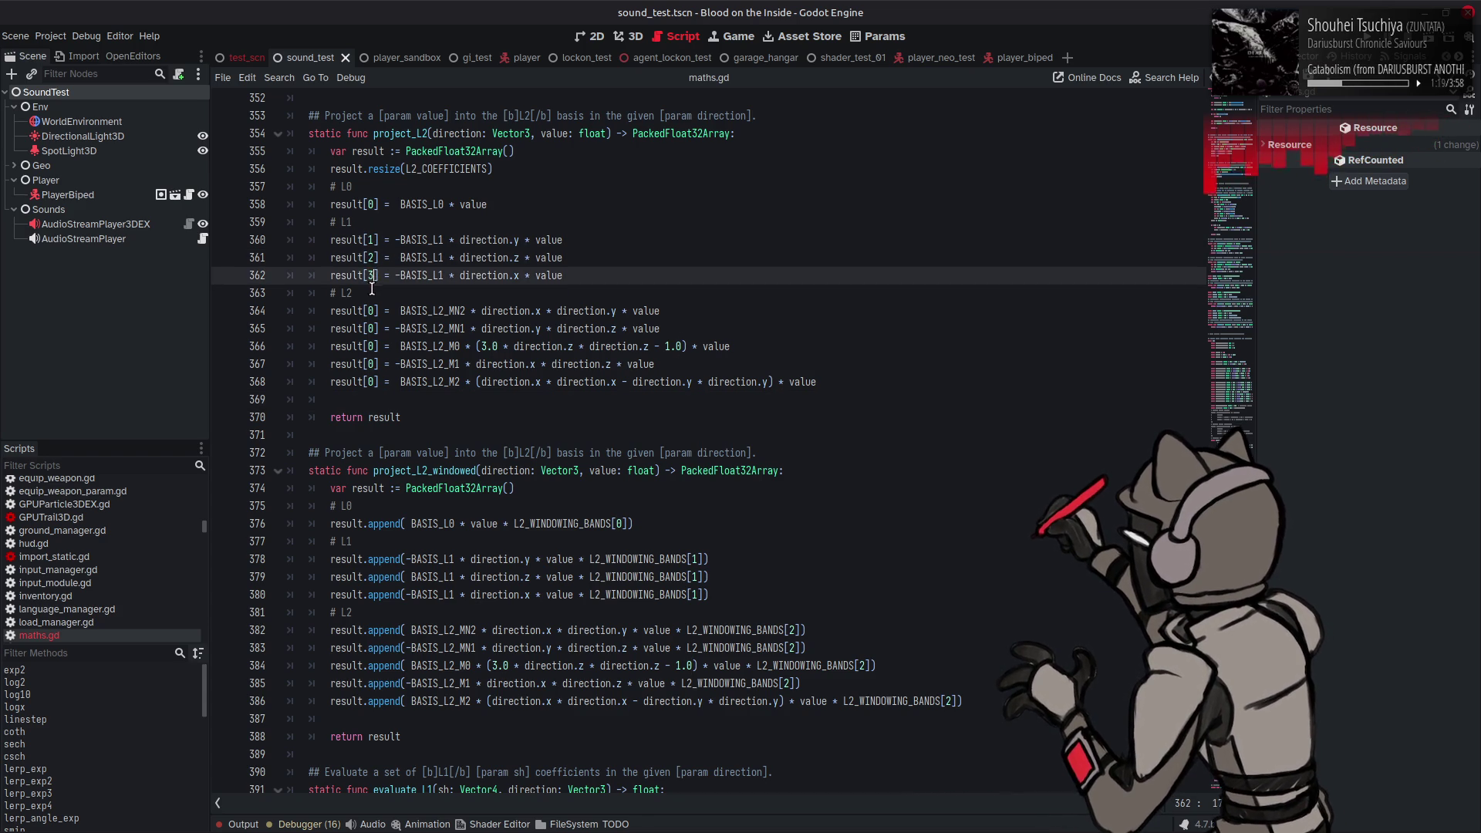
pyautogui.doubleClick(370, 311)
pyautogui.write('4')
pyautogui.doubleClick(371, 329)
pyautogui.write('5')
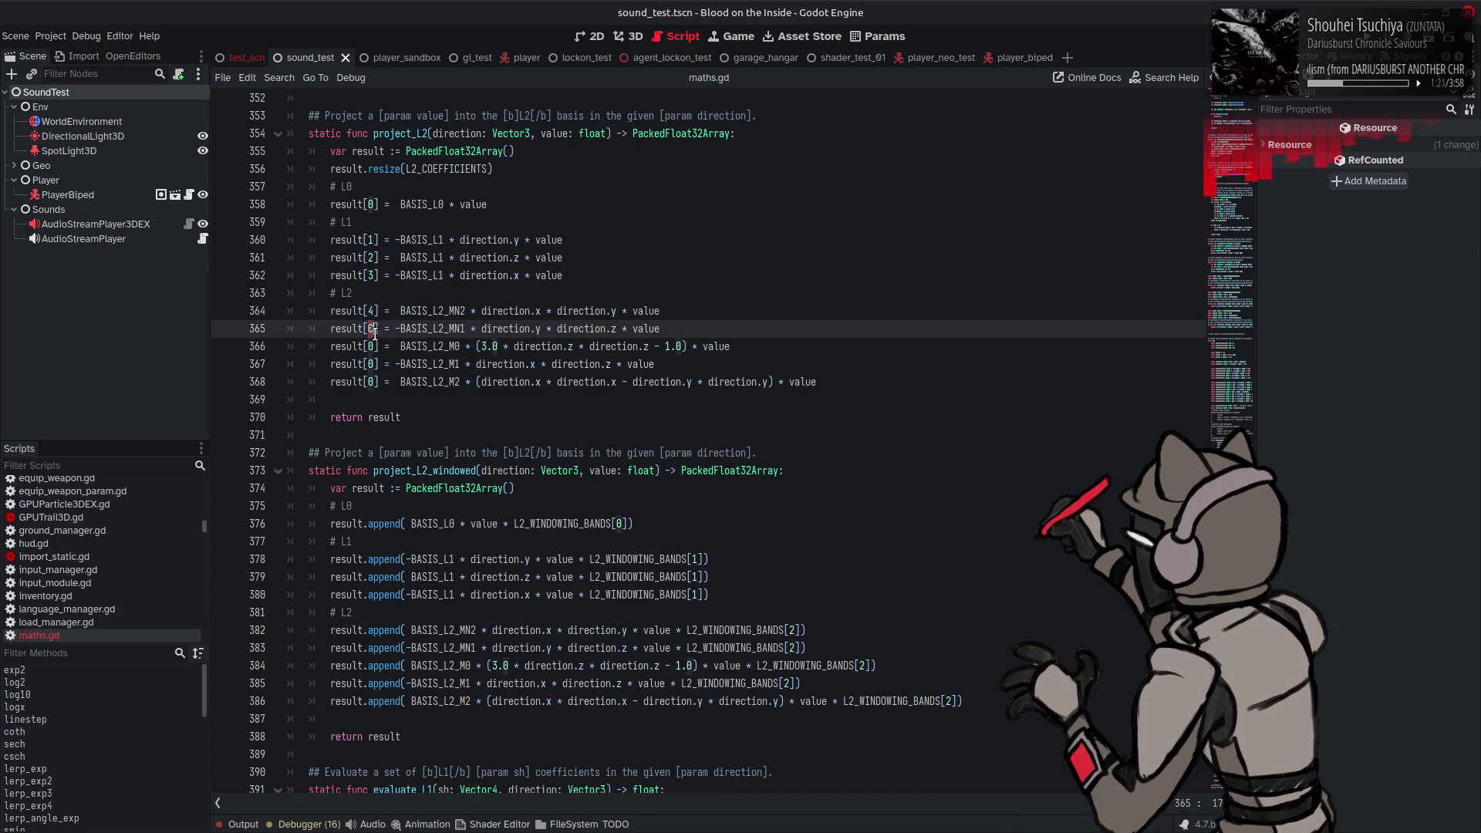
pyautogui.doubleClick(370, 346)
pyautogui.write('6')
pyautogui.doubleClick(370, 364)
pyautogui.write('7')
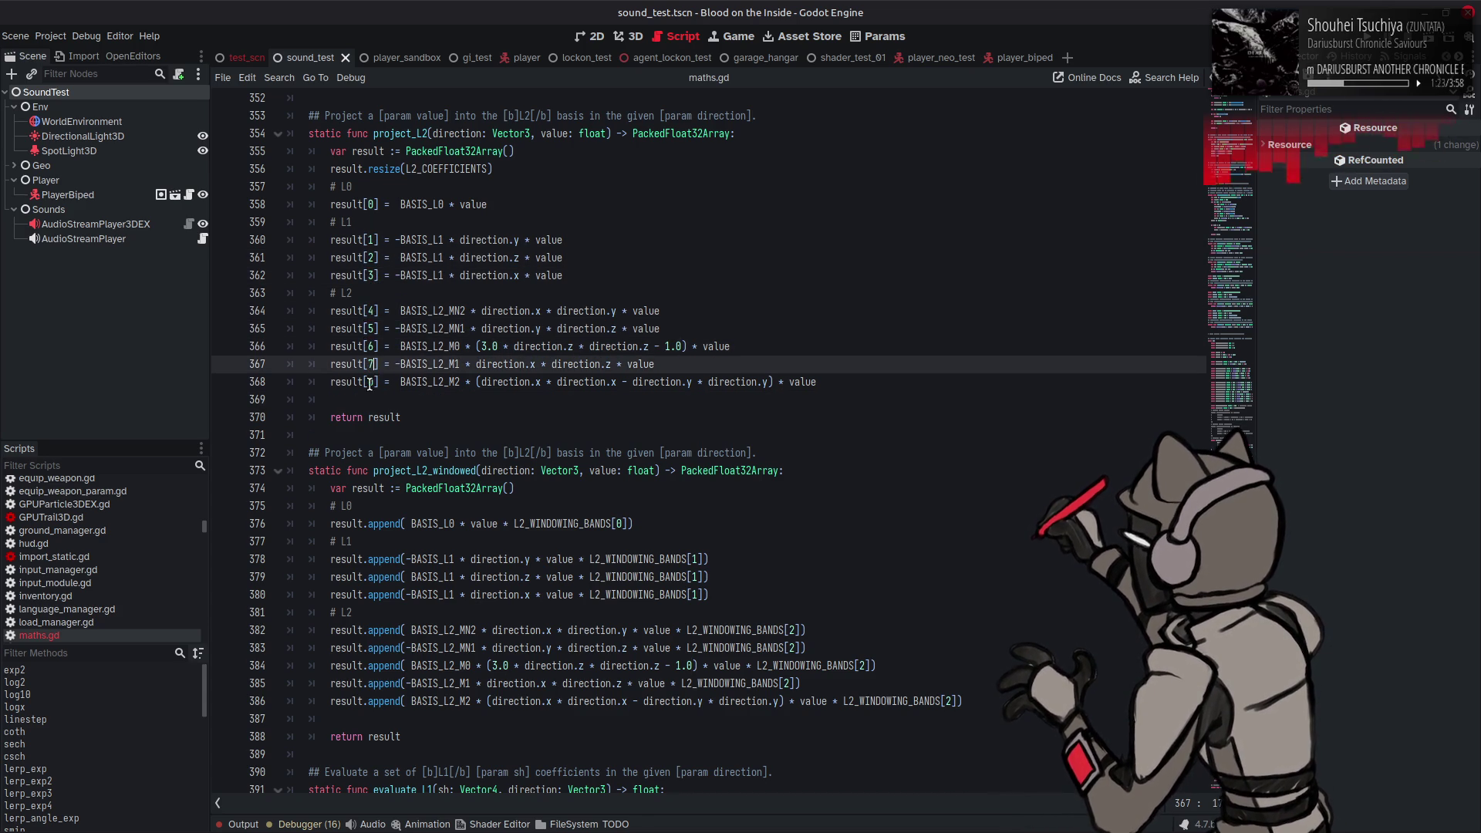
pyautogui.doubleClick(371, 382)
pyautogui.write('8')
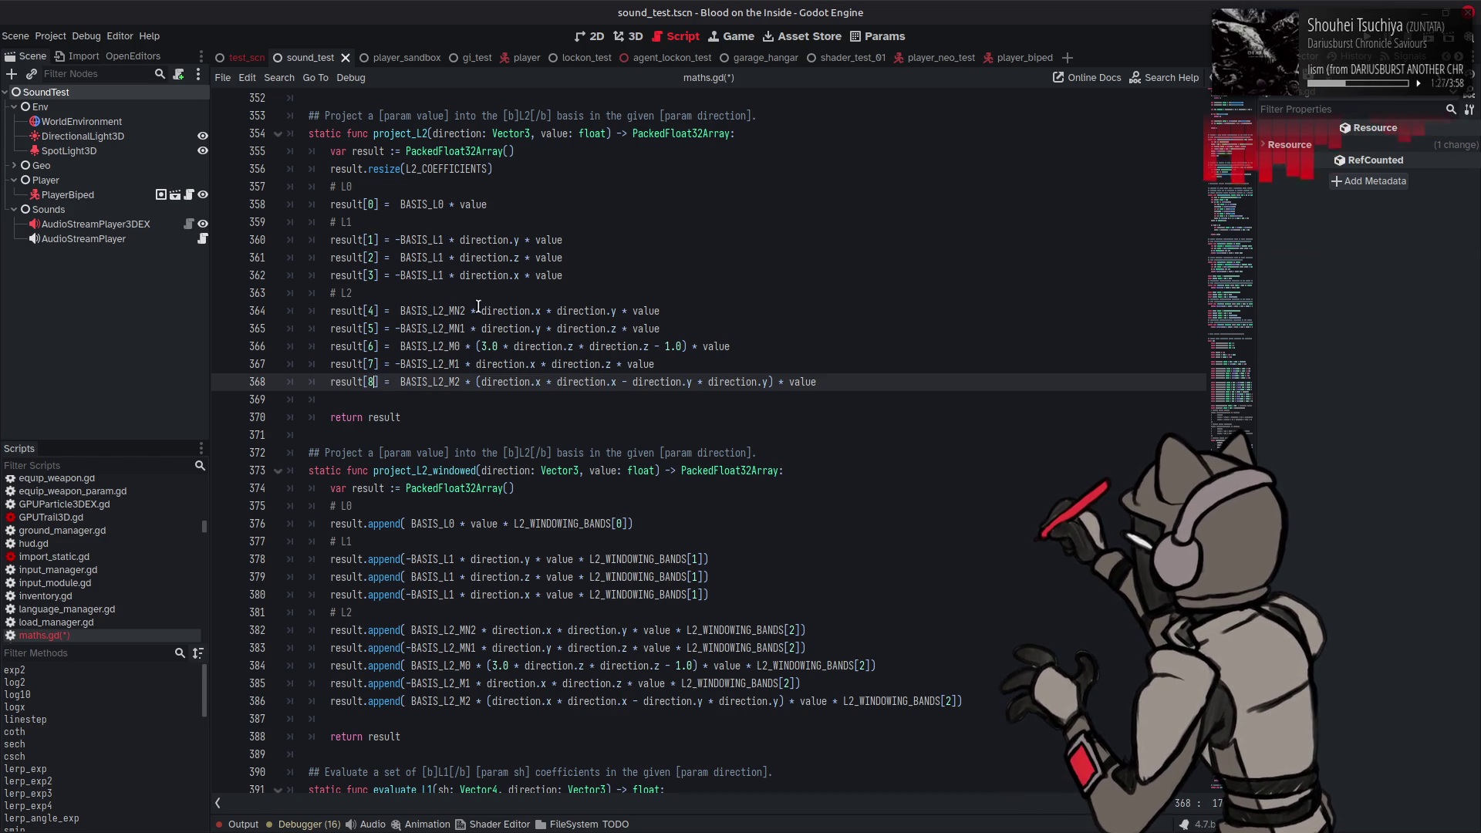
# Step: Copy project_L2's resize line into project_L2_windowed below its array creation
pyautogui.click(498, 169)
pyautogui.moveTo(424, 174); pyautogui.dragTo(332, 172)
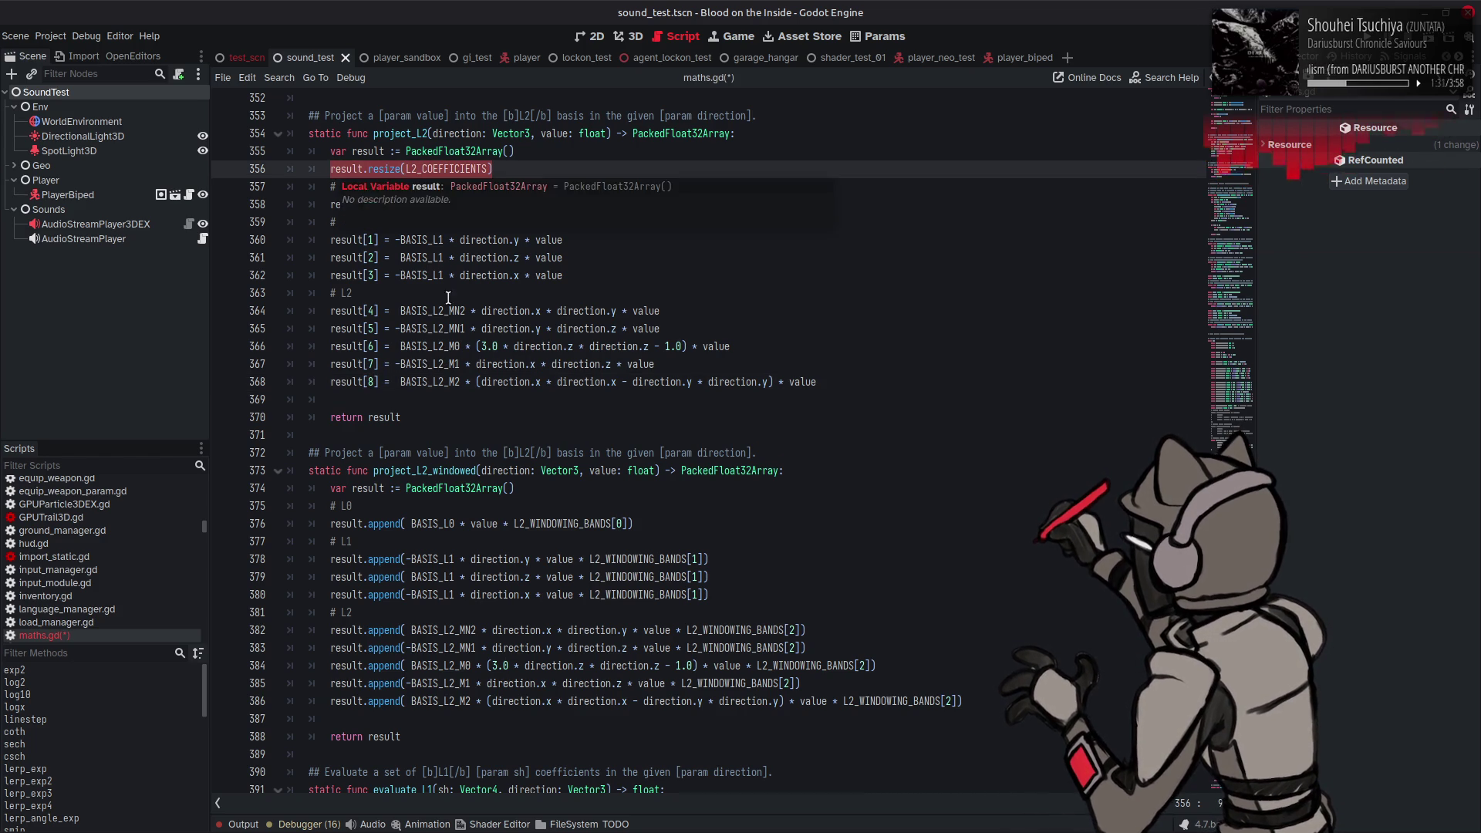
pyautogui.hotkey('ctrl', 'c')
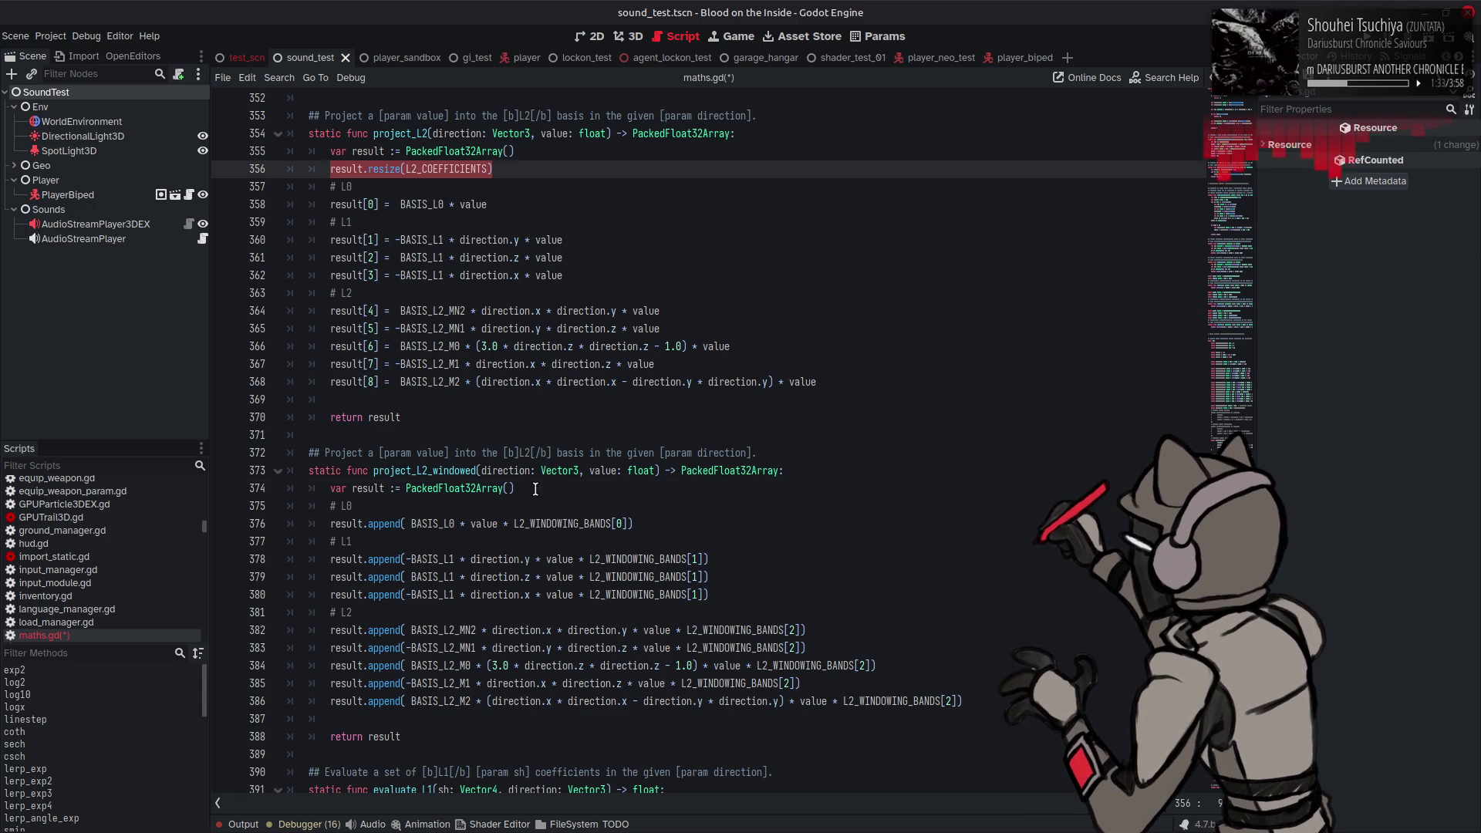
pyautogui.click(532, 487)
pyautogui.press('Return')
pyautogui.hotkey('ctrl', 'v')
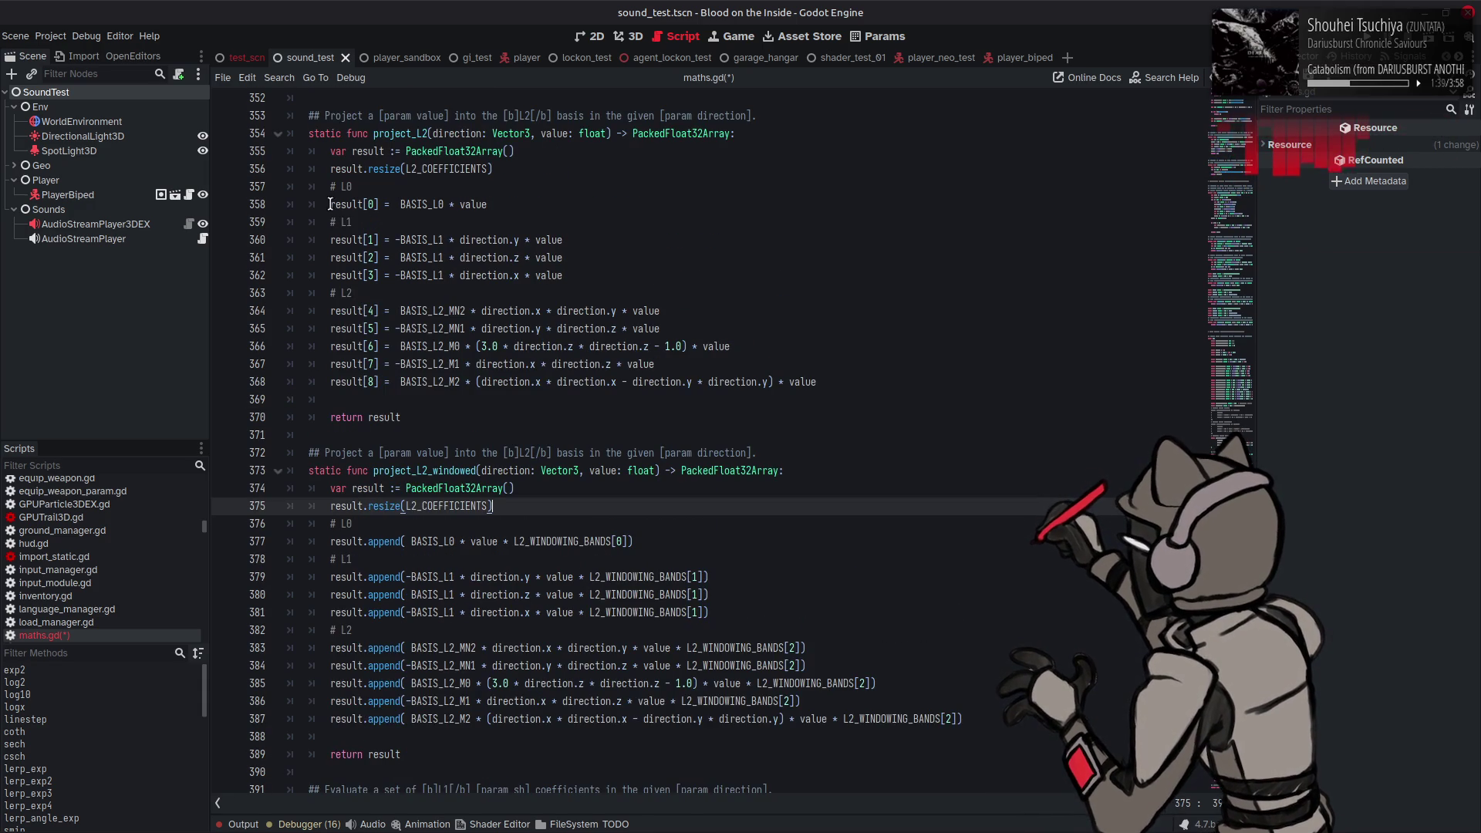
# Step: Paste the result[0] = prefix over the append calls in project_L2_windowed, lines 377 onward
pyautogui.moveTo(330, 204); pyautogui.dragTo(393, 207)
pyautogui.scroll(-2, 360, 531)
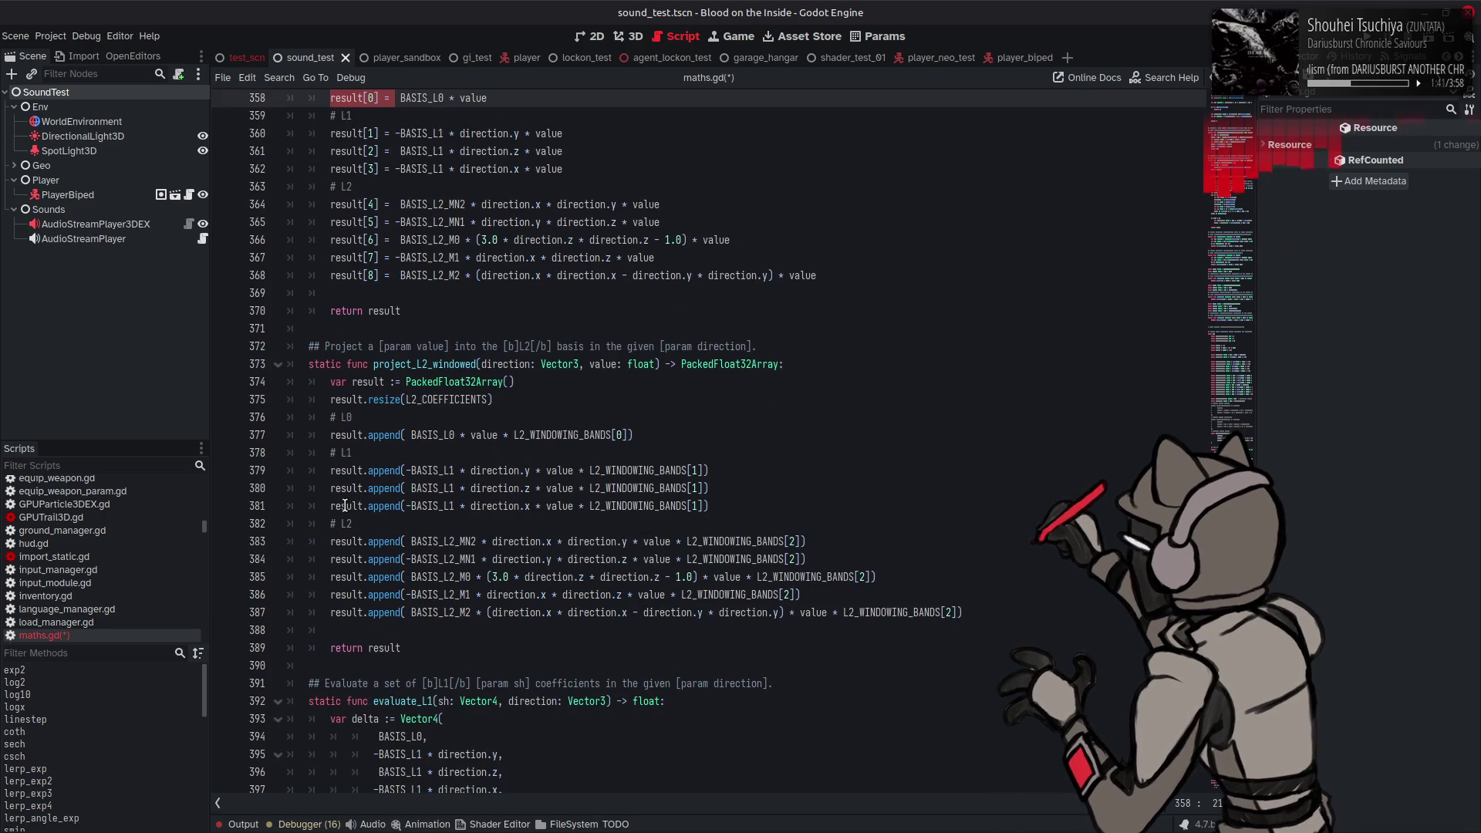
pyautogui.moveTo(331, 435); pyautogui.dragTo(408, 435)
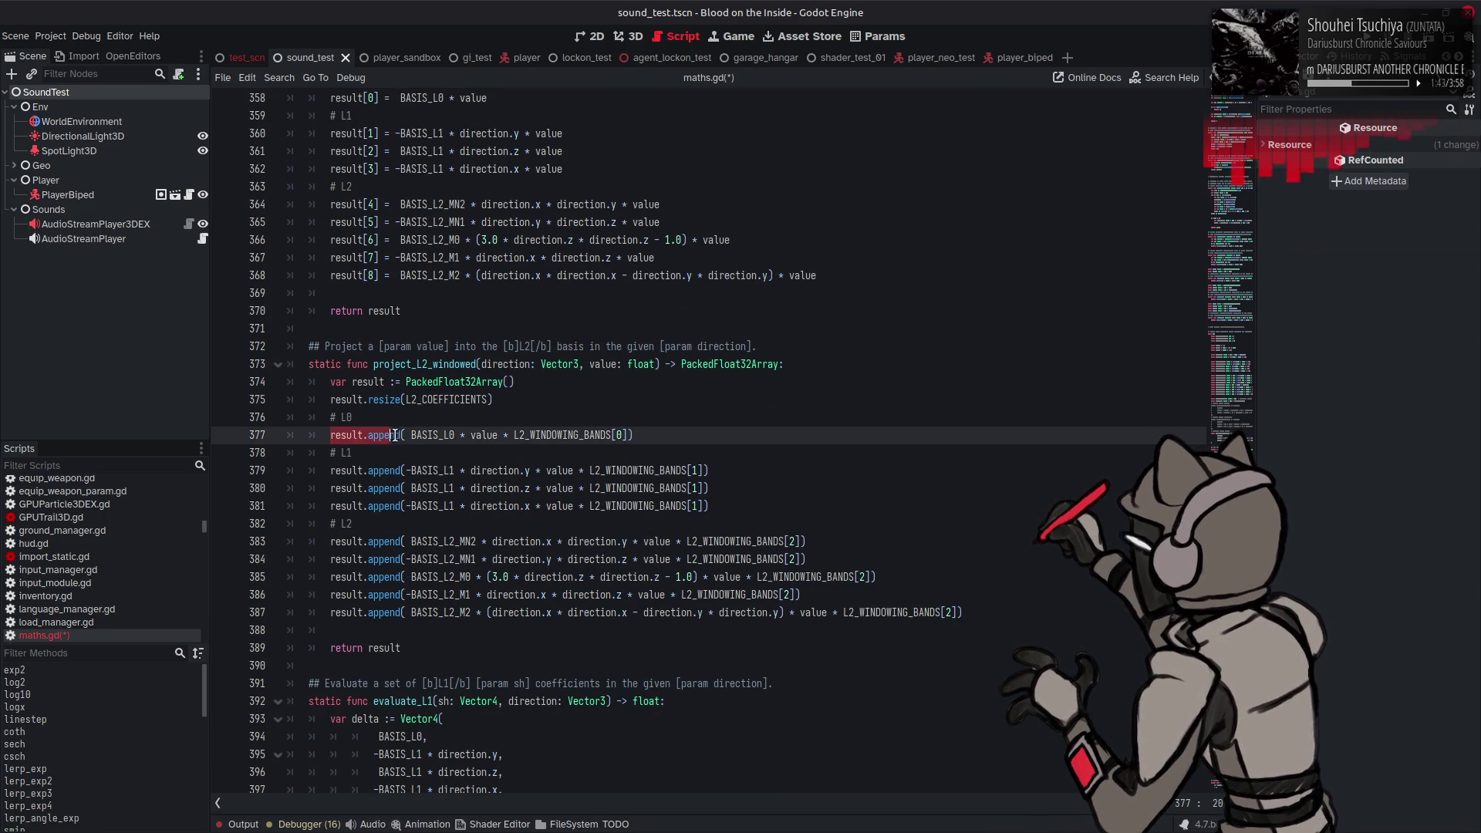
pyautogui.hotkey('ctrl', 'v')
pyautogui.moveTo(330, 472)
pyautogui.mouseDown()
pyautogui.moveTo(403, 472)
pyautogui.moveTo(381, 507)
pyautogui.moveTo(330, 508)
pyautogui.moveTo(405, 543)
pyautogui.moveTo(328, 561)
pyautogui.moveTo(339, 578)
pyautogui.moveTo(405, 578)
pyautogui.moveTo(330, 596)
pyautogui.moveTo(405, 613)
pyautogui.mouseUp()
pyautogui.hotkey('ctrl', 'v')
pyautogui.hotkey('ctrl', 'v')
pyautogui.hotkey('ctrl', 'v')
pyautogui.click(332, 542)
pyautogui.hotkey('ctrl', 'v')
pyautogui.hotkey('ctrl', 'v')
pyautogui.hotkey('ctrl', 'v')
pyautogui.hotkey('ctrl', 'v')
pyautogui.hotkey('ctrl', 'v')
# Step: Delete the trailing parentheses on lines 377–387
pyautogui.click(951, 612)
pyautogui.press('BackSpace')
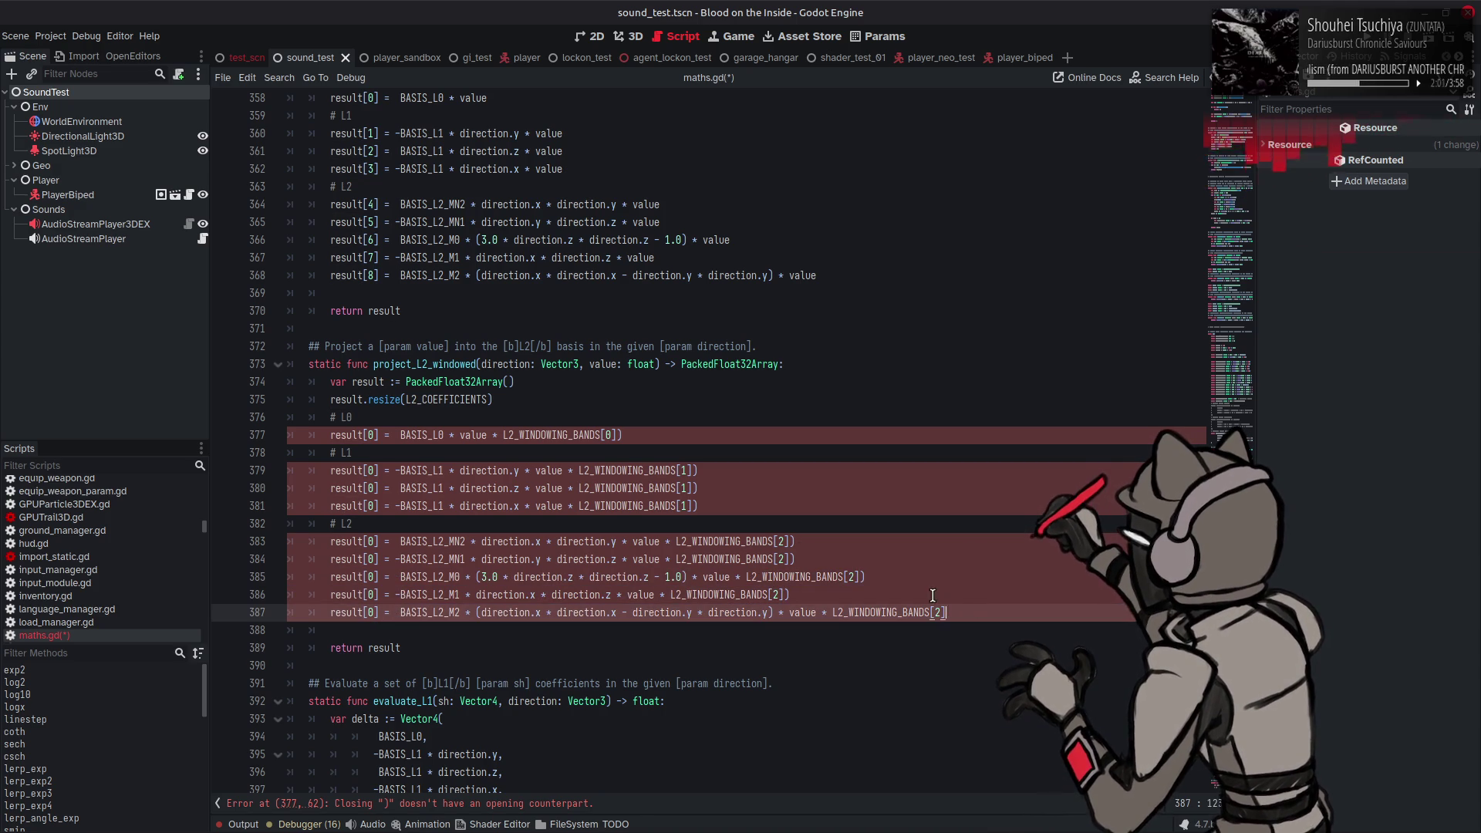
pyautogui.click(937, 596)
pyautogui.press('BackSpace')
pyautogui.click(918, 577)
pyautogui.press('BackSpace')
pyautogui.click(905, 559)
pyautogui.press('BackSpace')
pyautogui.click(884, 541)
pyautogui.press('BackSpace')
pyautogui.click(720, 489)
pyautogui.press('BackSpace')
pyautogui.click(720, 505)
pyautogui.press('BackSpace')
pyautogui.click(720, 471)
pyautogui.press('BackSpace')
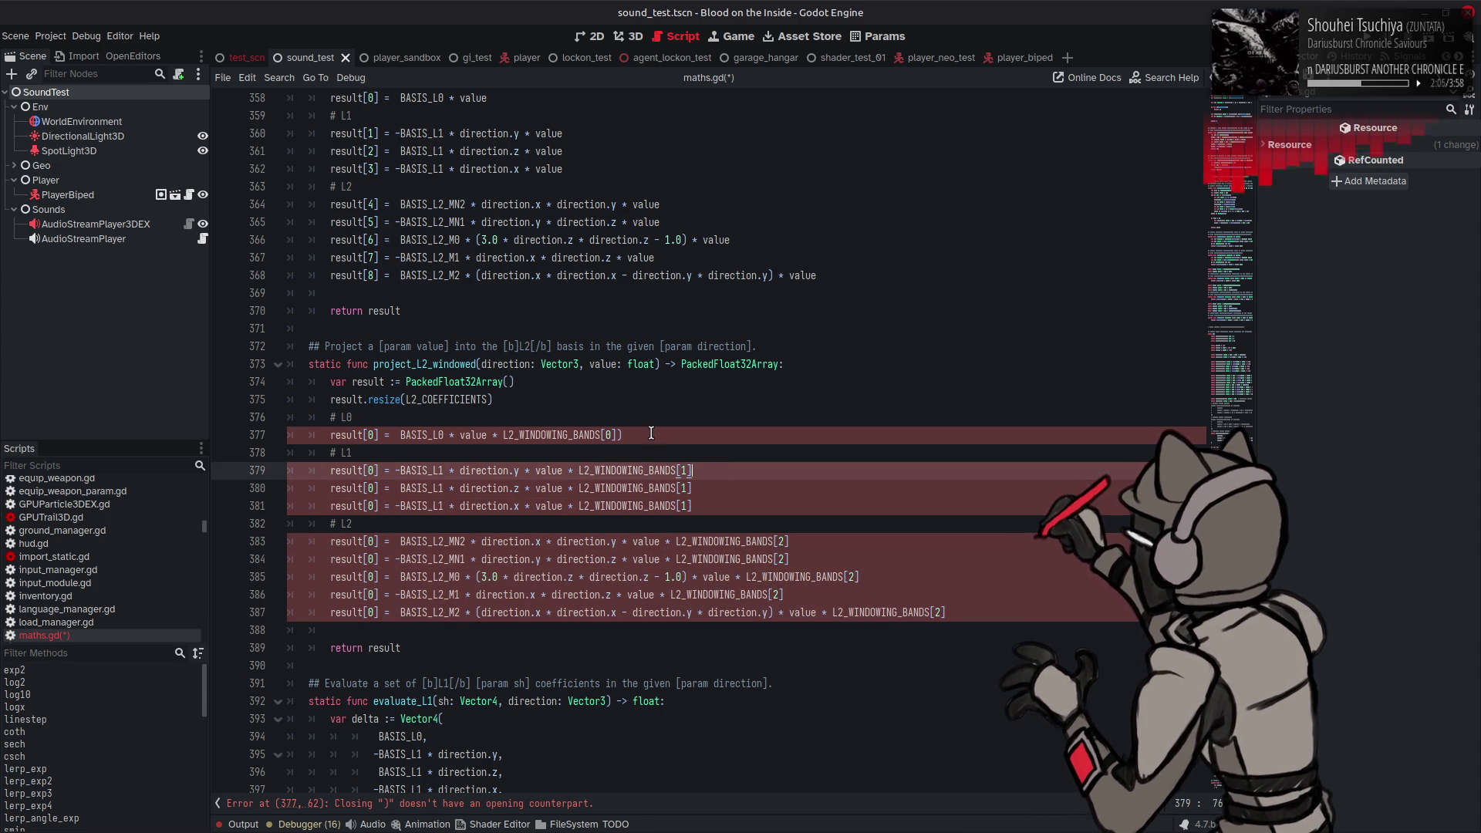
pyautogui.click(703, 436)
pyautogui.press('BackSpace')
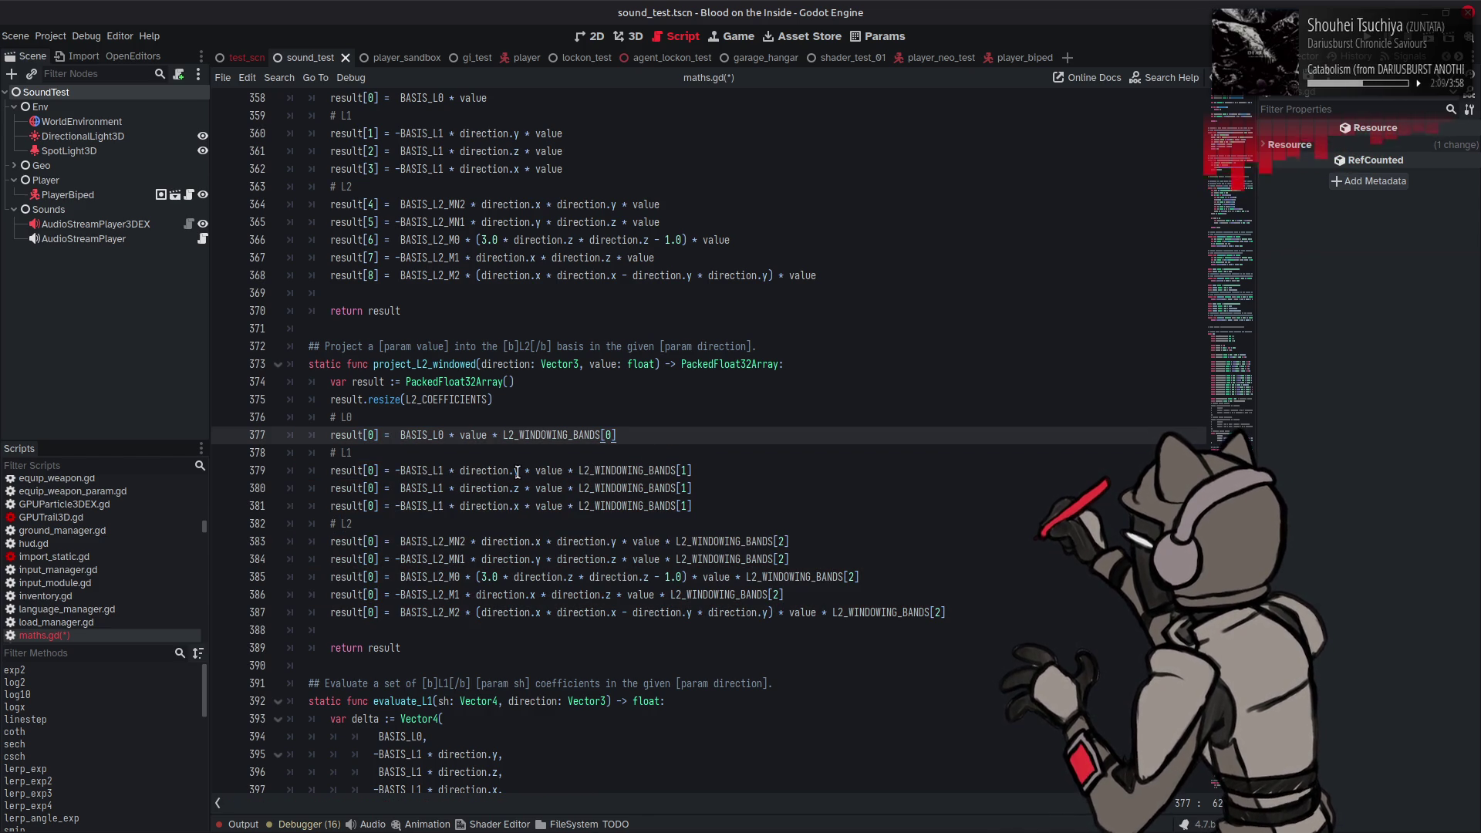
# Step: Renumber lines 379–387 as result[1] through result[8] and save maths.gd
pyautogui.moveTo(518, 473)
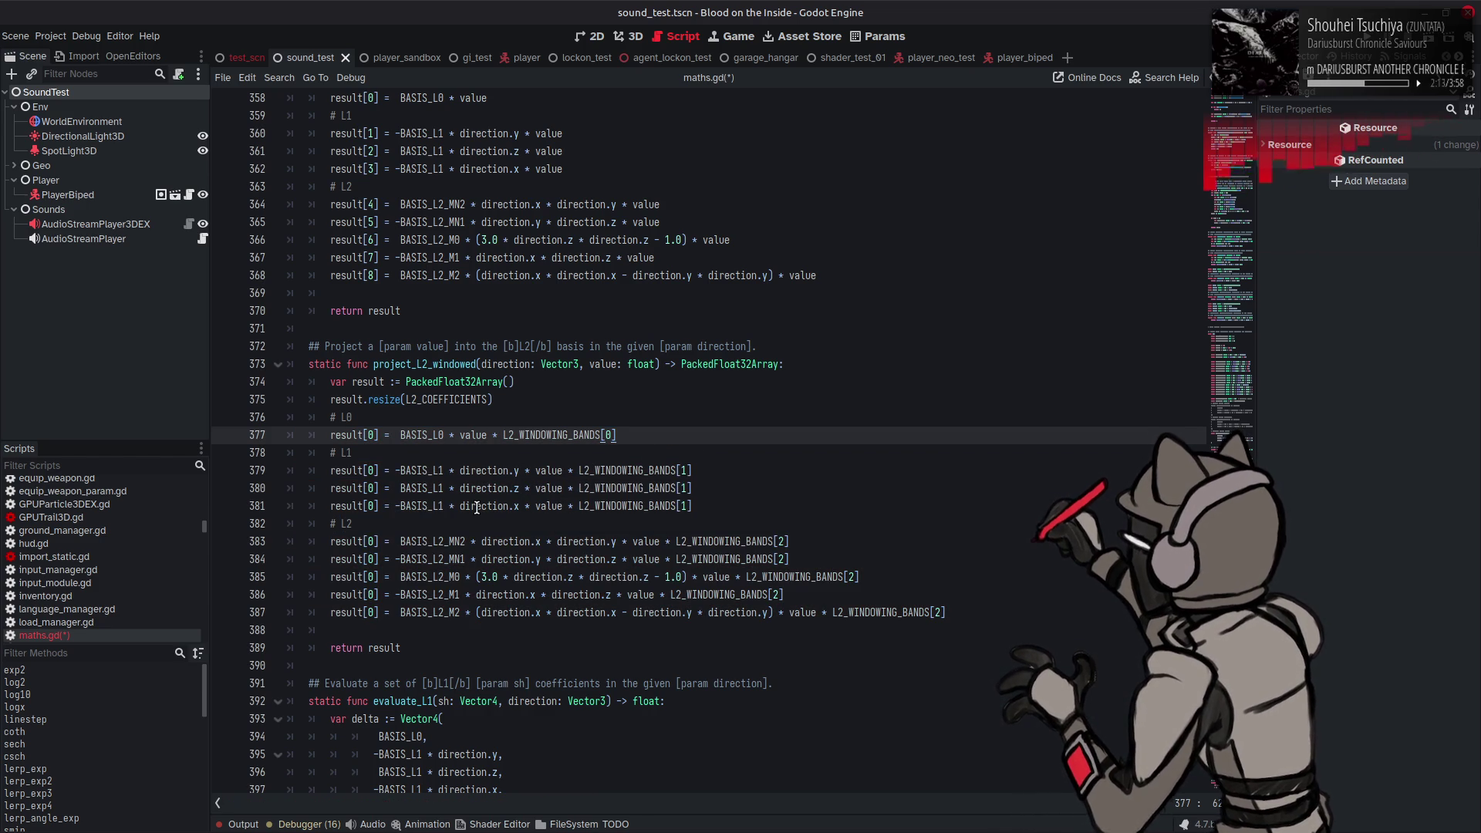
pyautogui.doubleClick(372, 471)
pyautogui.write('1')
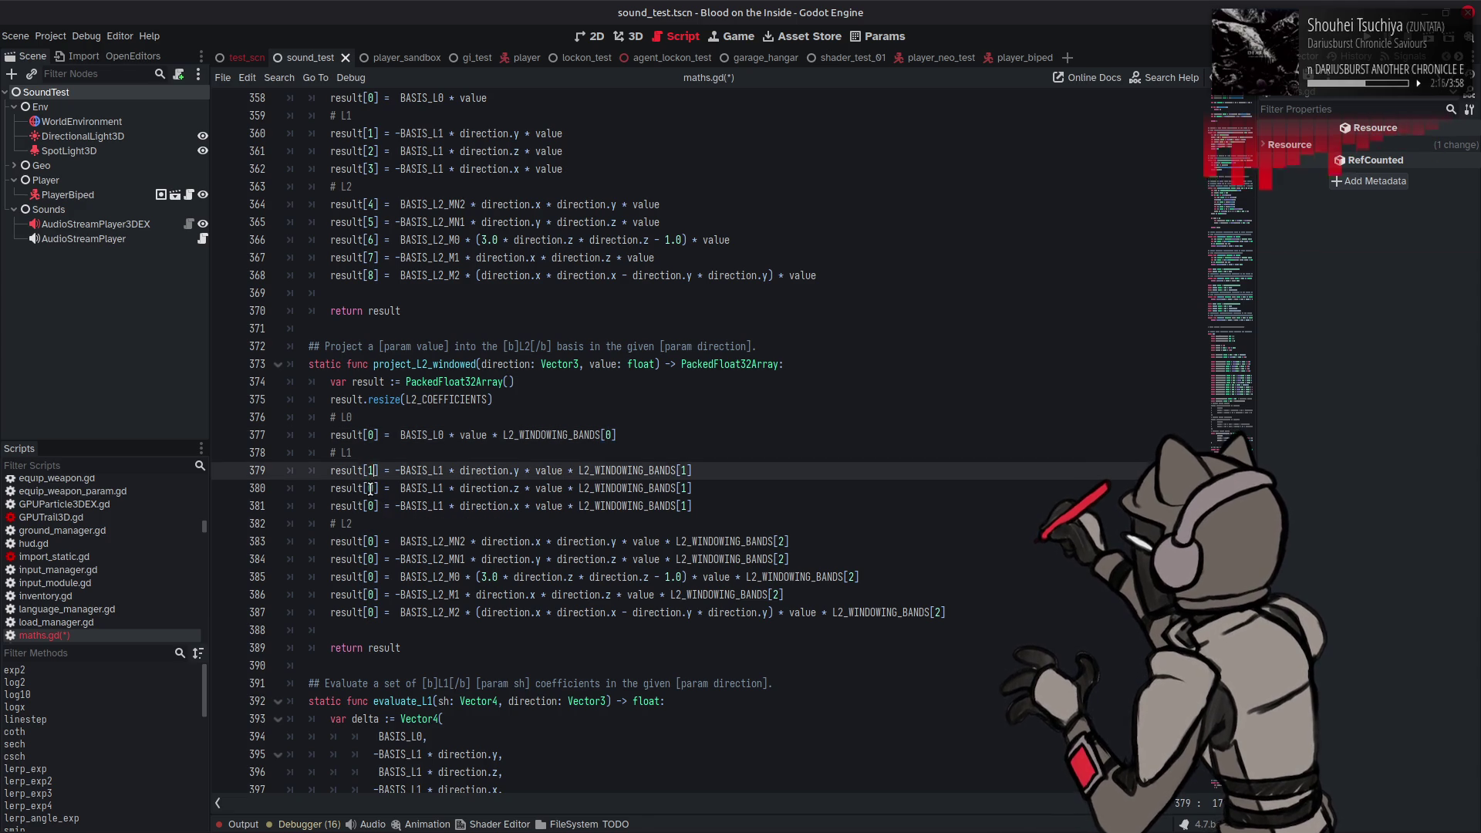
pyautogui.doubleClick(371, 489)
pyautogui.write('2')
pyautogui.doubleClick(372, 505)
pyautogui.write('3')
pyautogui.doubleClick(371, 541)
pyautogui.write('4')
pyautogui.doubleClick(369, 559)
pyautogui.write('5')
pyautogui.doubleClick(371, 577)
pyautogui.write('6')
pyautogui.doubleClick(372, 594)
pyautogui.write('7')
pyautogui.doubleClick(371, 612)
pyautogui.write('8')
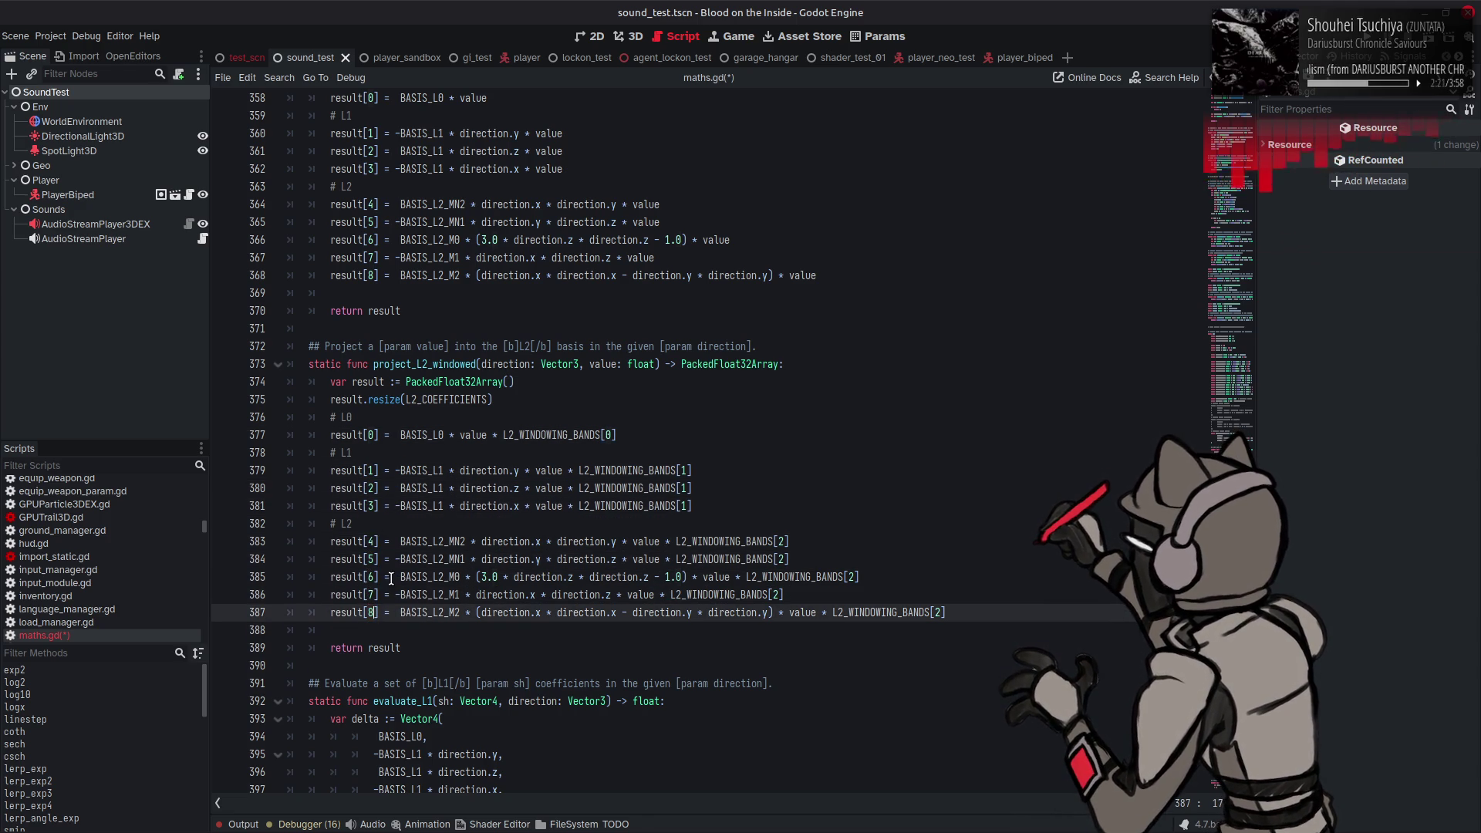
pyautogui.scroll(-2, 399, 535)
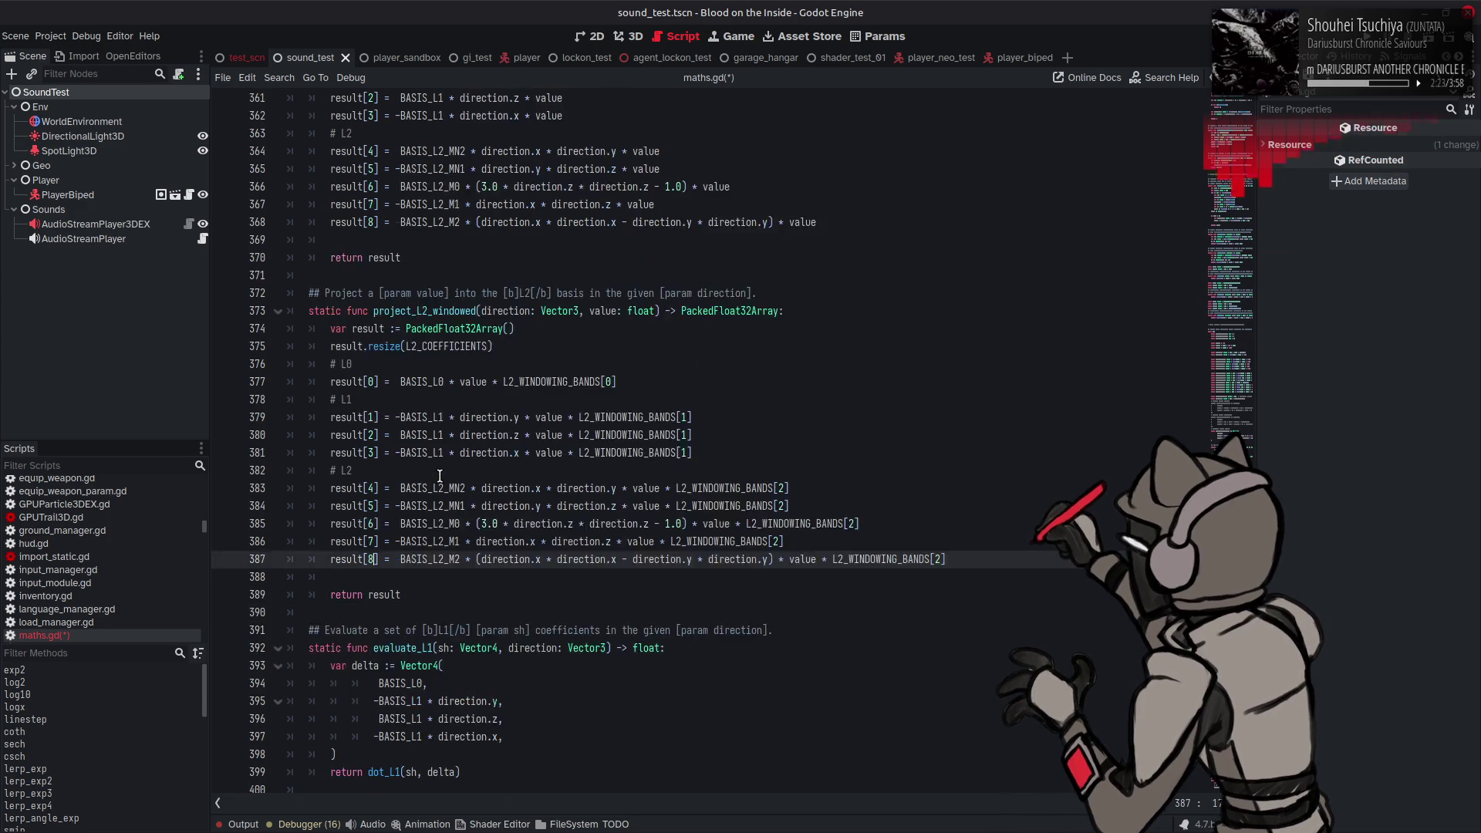
pyautogui.hotkey('ctrl', 's')
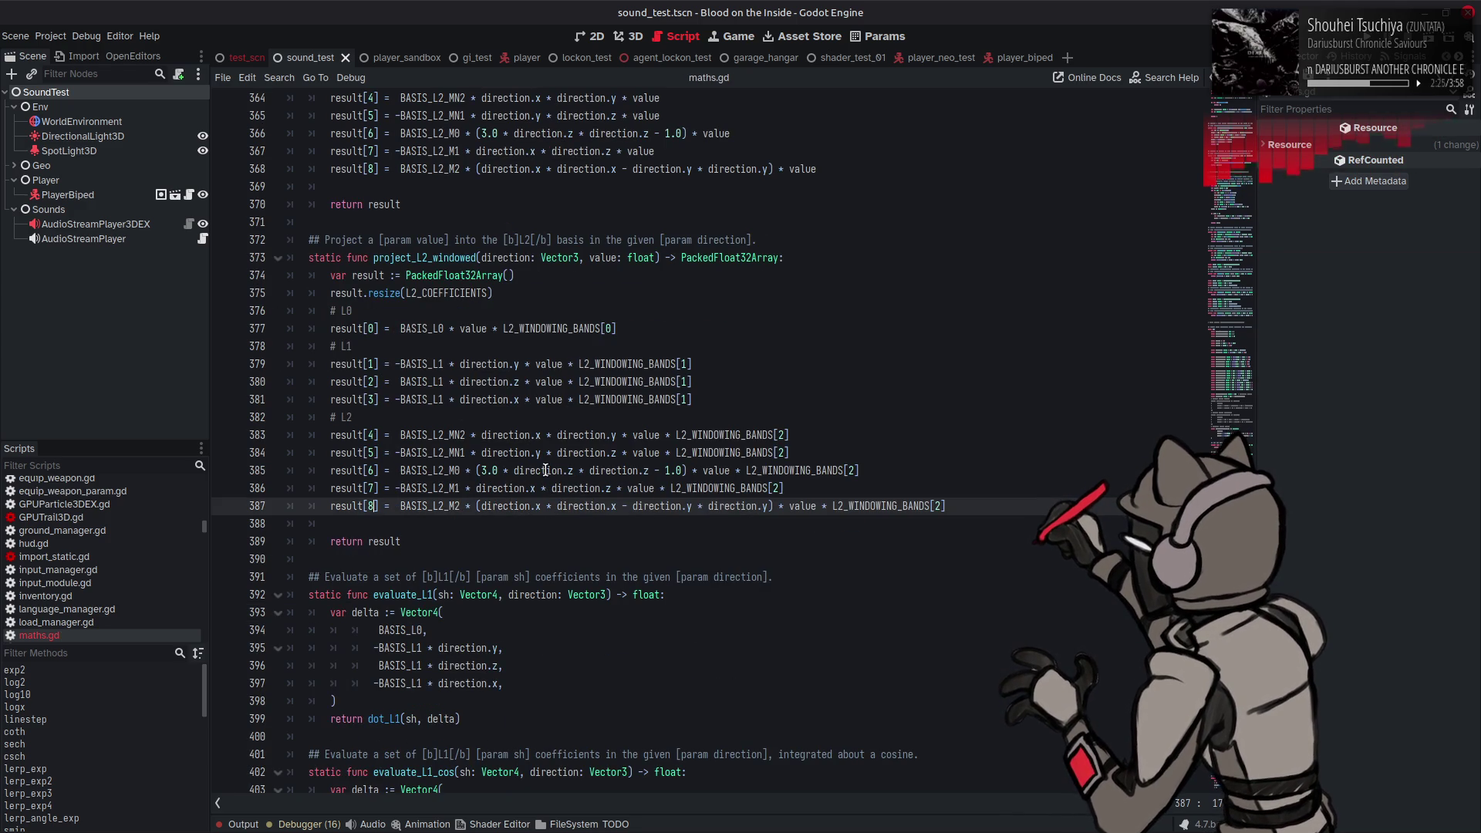
# Step: Select the result.resize(L2_COEFFICIENTS) line in project_L2_windowed
pyautogui.scroll(-7, 509, 293)
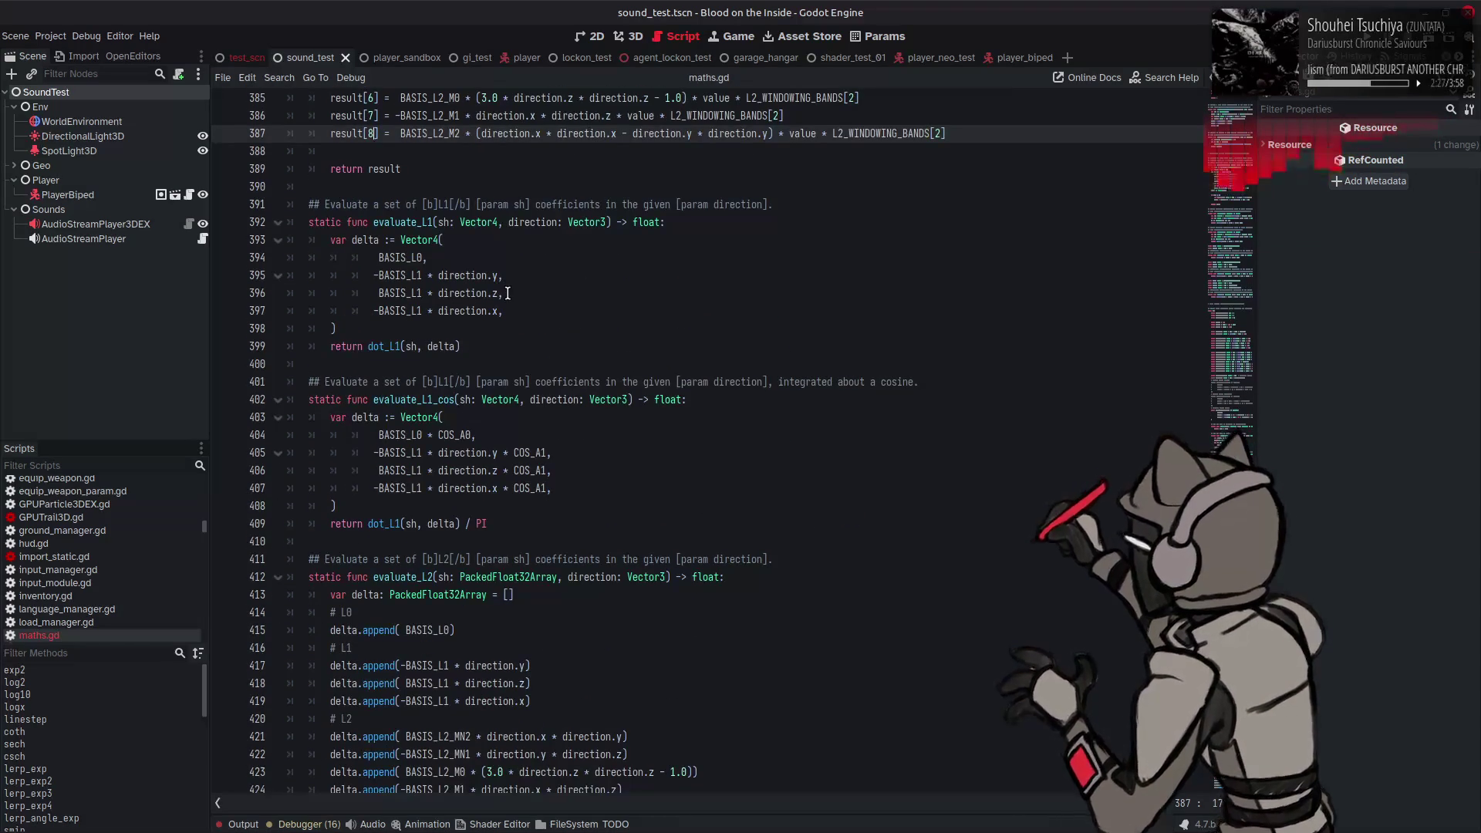
pyautogui.scroll(-3, 507, 293)
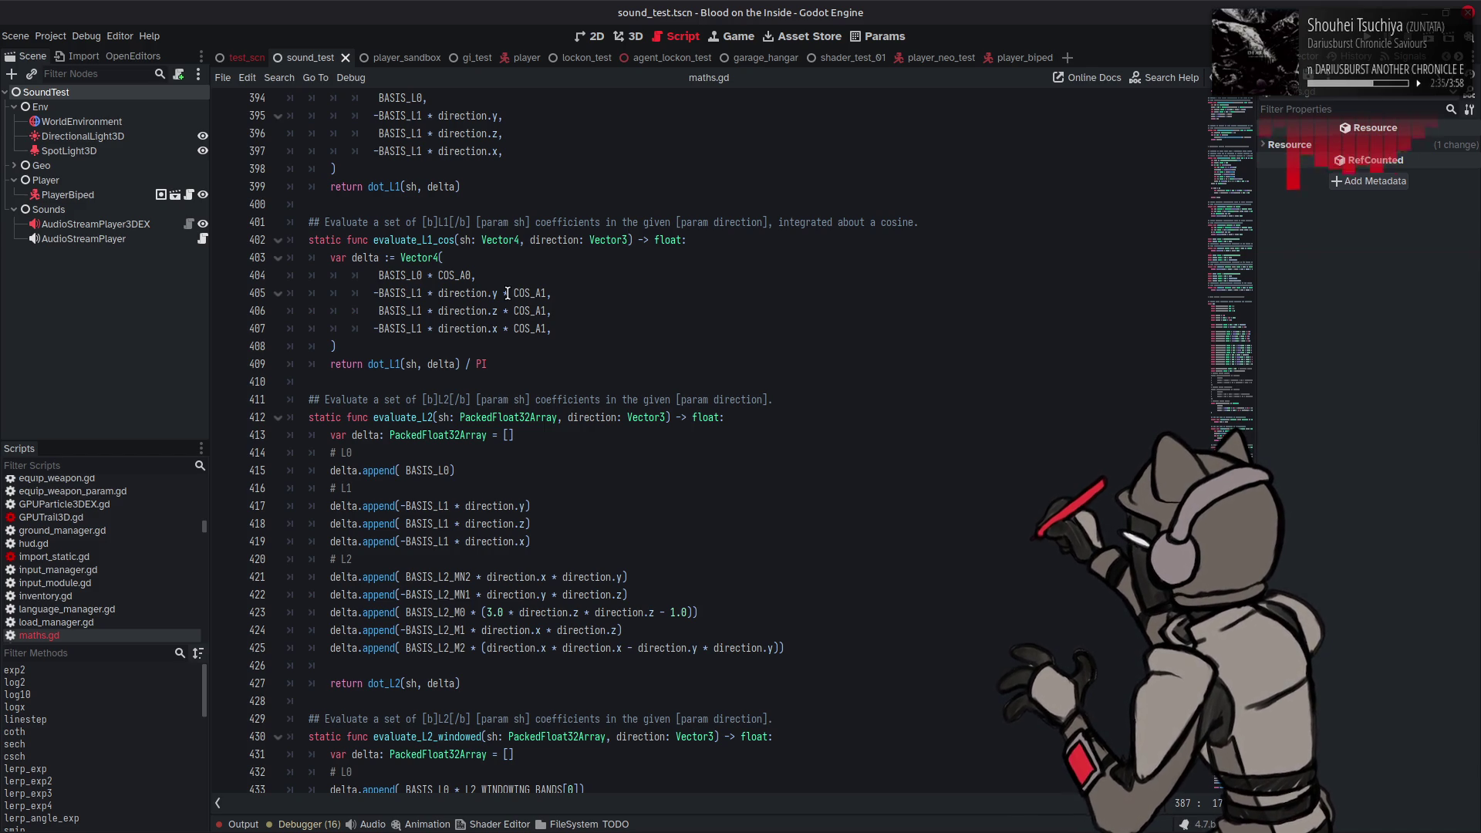
pyautogui.scroll(8, 507, 293)
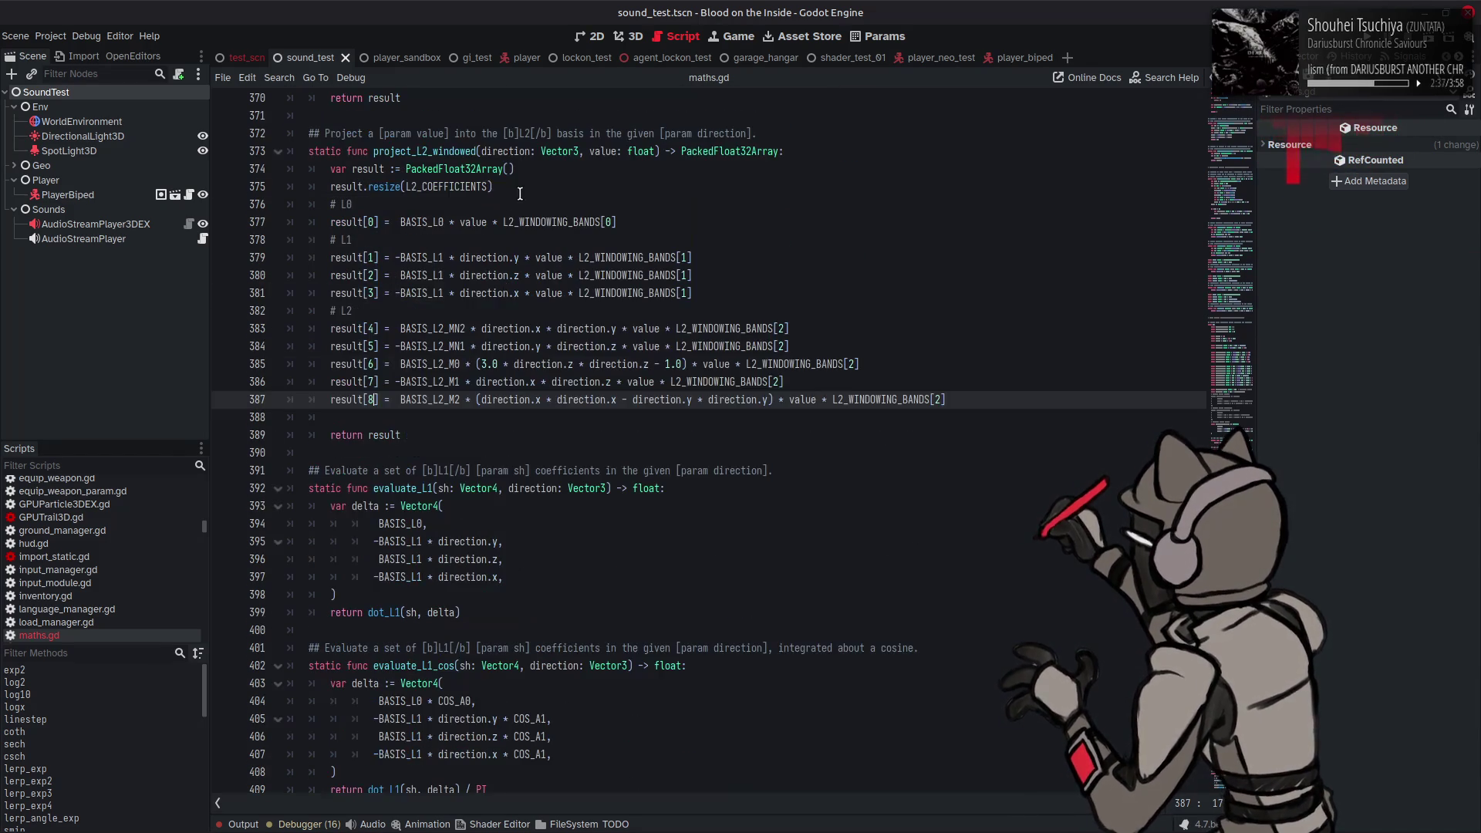
pyautogui.click(516, 187)
pyautogui.moveTo(516, 187); pyautogui.dragTo(324, 187)
# Step: Place delta.resize(L2_COEFFICIENTS) directly below the delta declaration in evaluate_L2
pyautogui.scroll(-7, 386, 347)
pyautogui.click(359, 507)
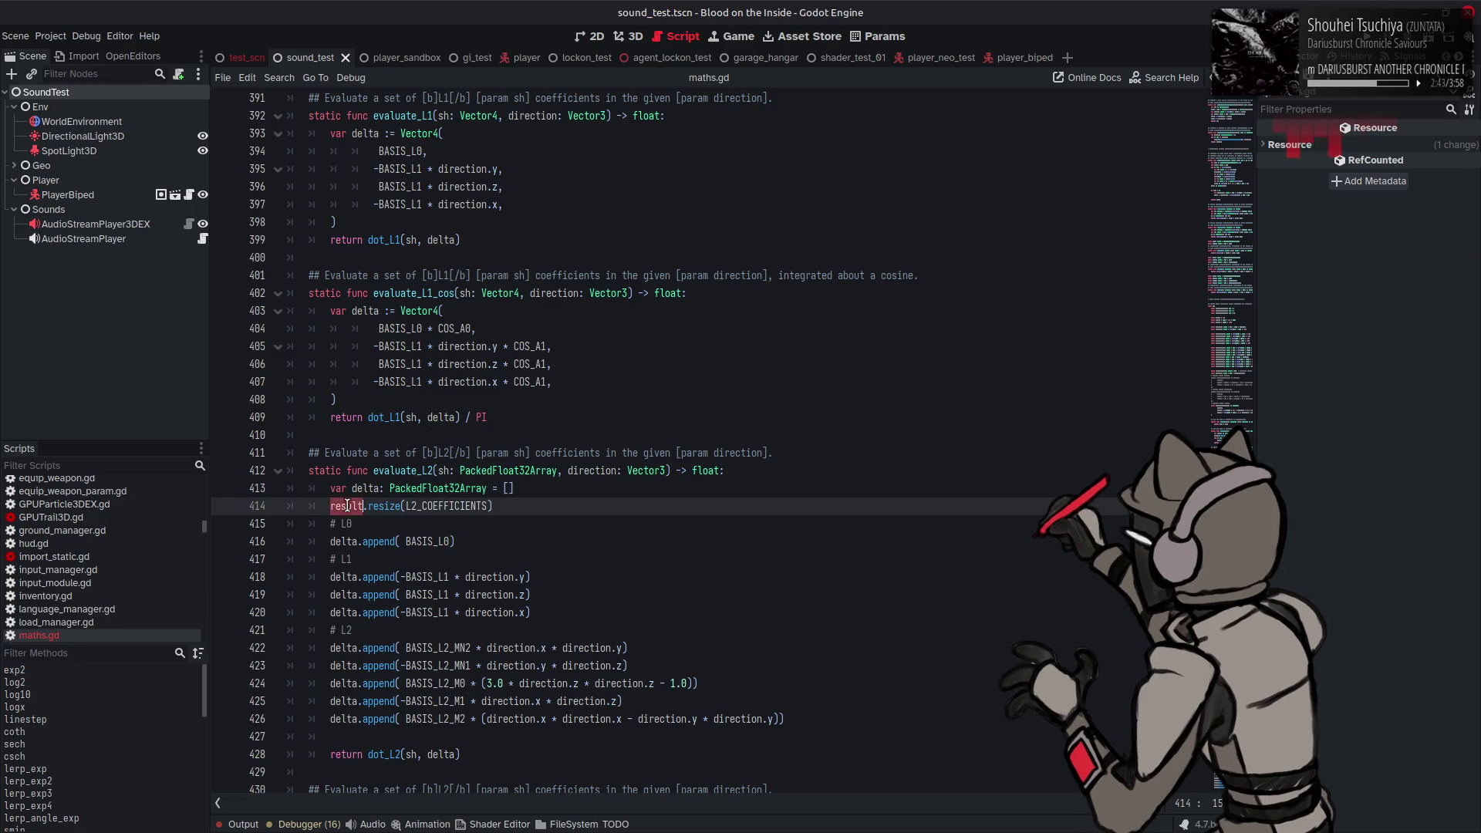
pyautogui.scroll(-1, 405, 503)
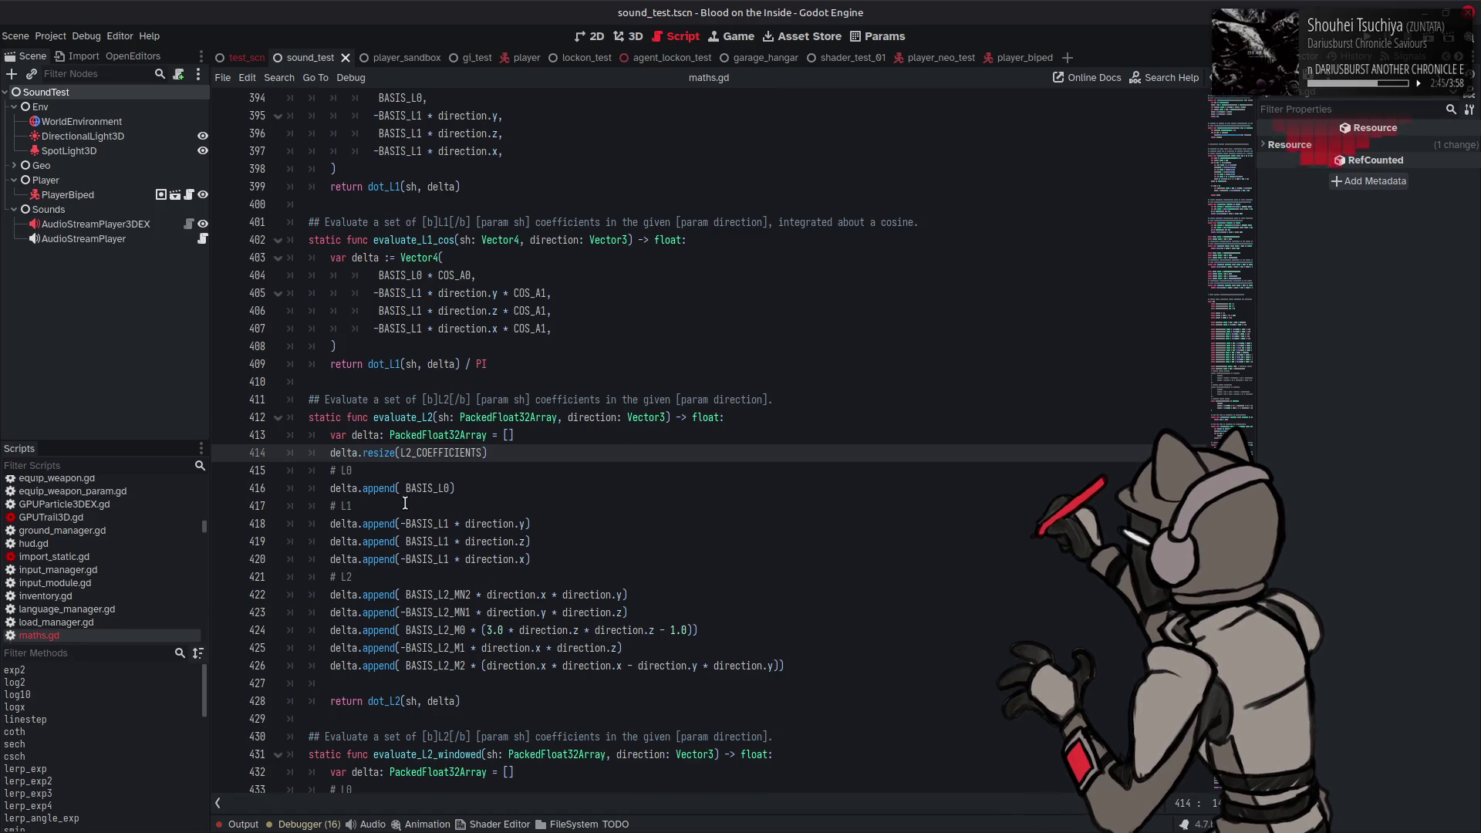
pyautogui.moveTo(412, 480)
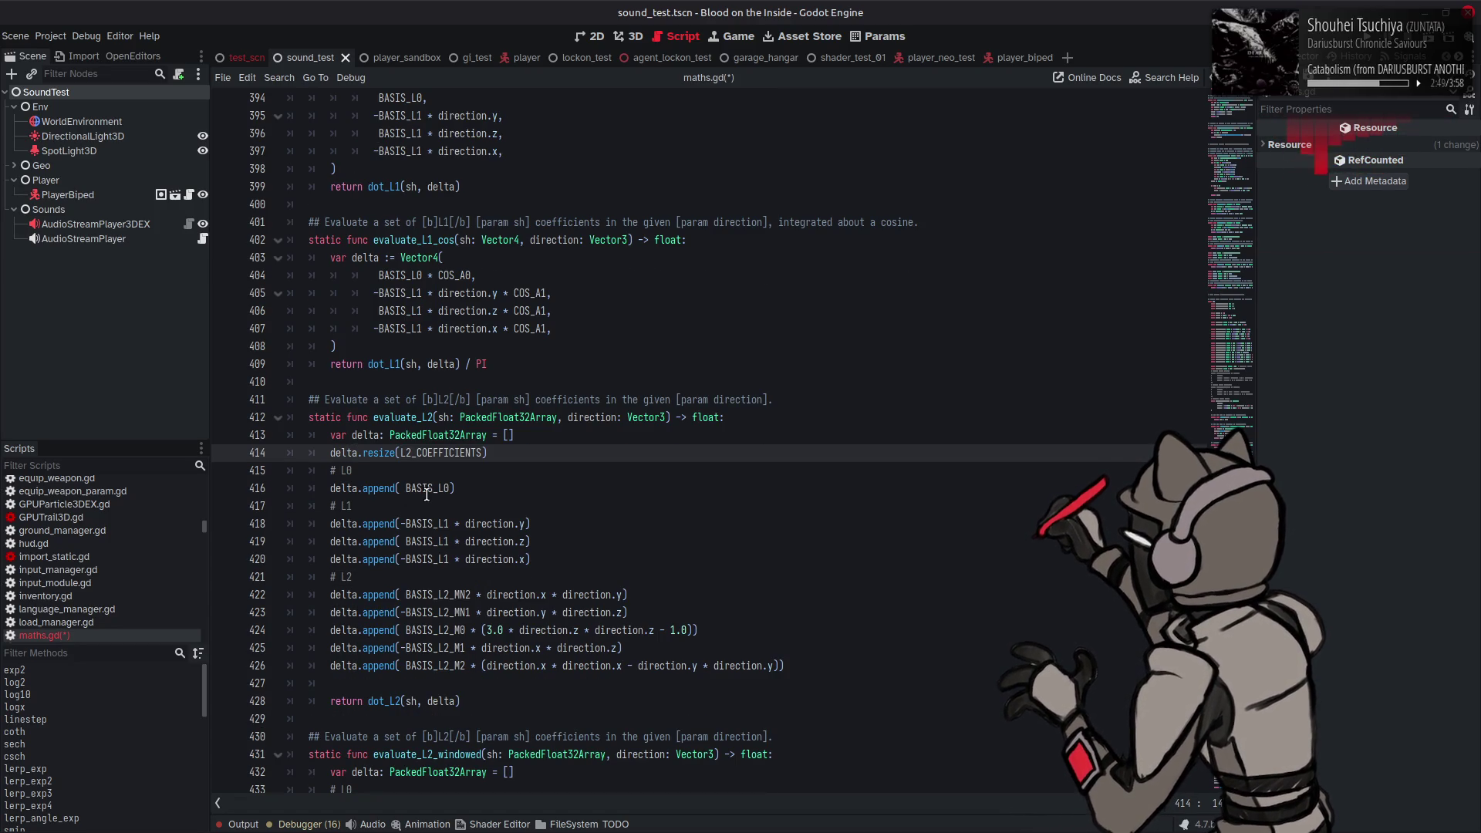
pyautogui.press('End')
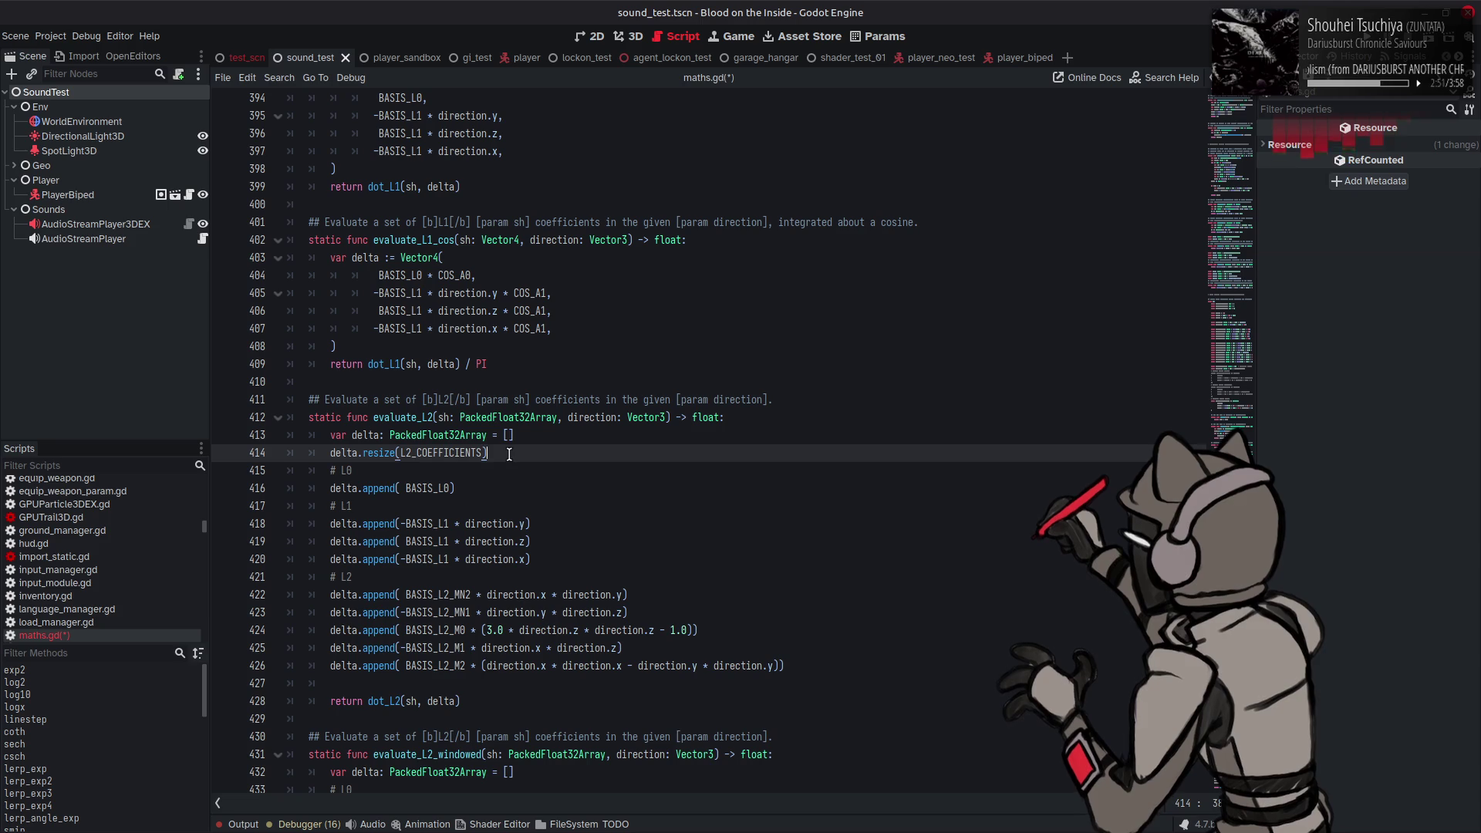
pyautogui.moveTo(512, 422)
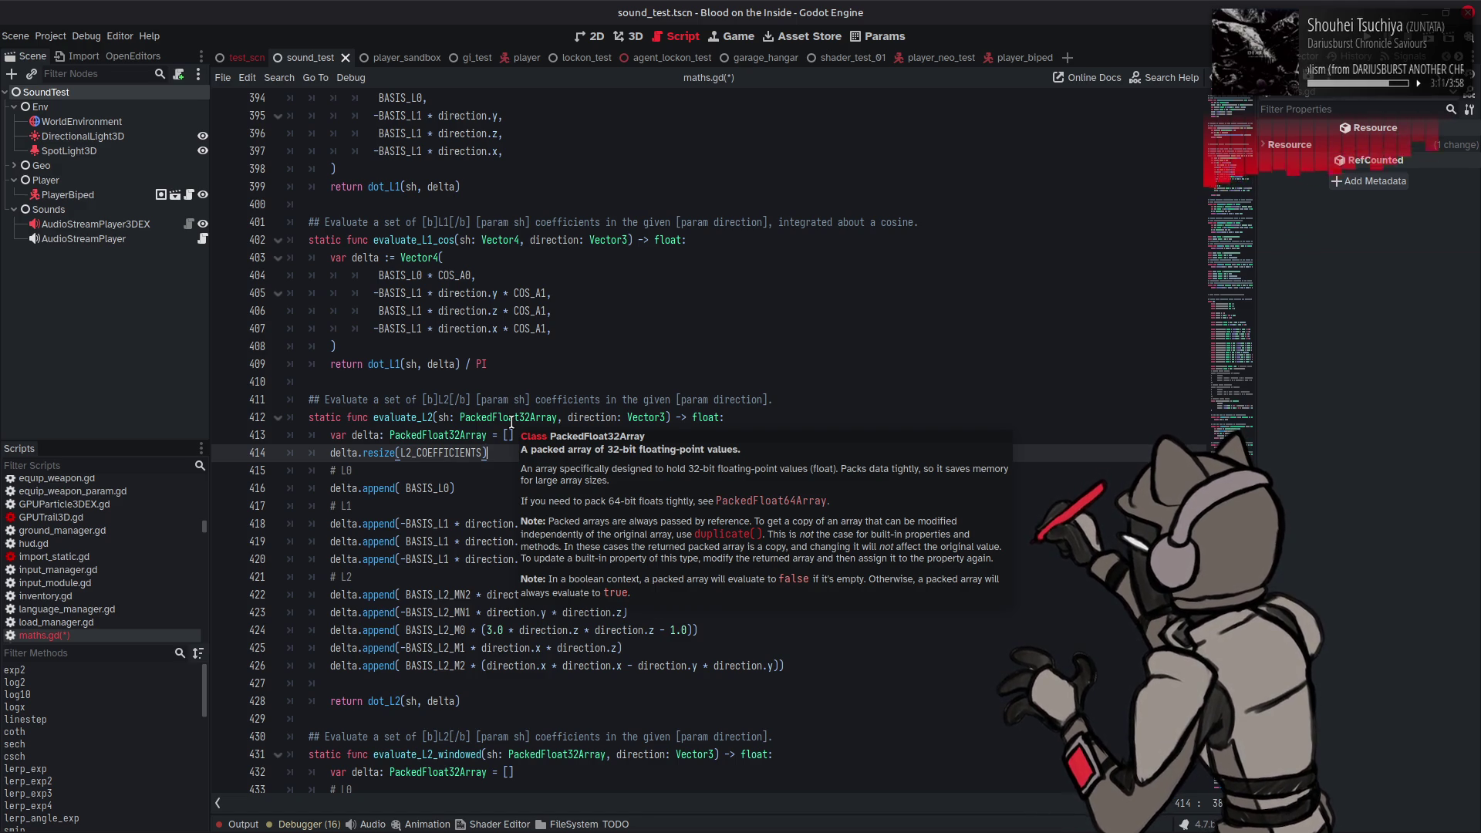
pyautogui.click(429, 470)
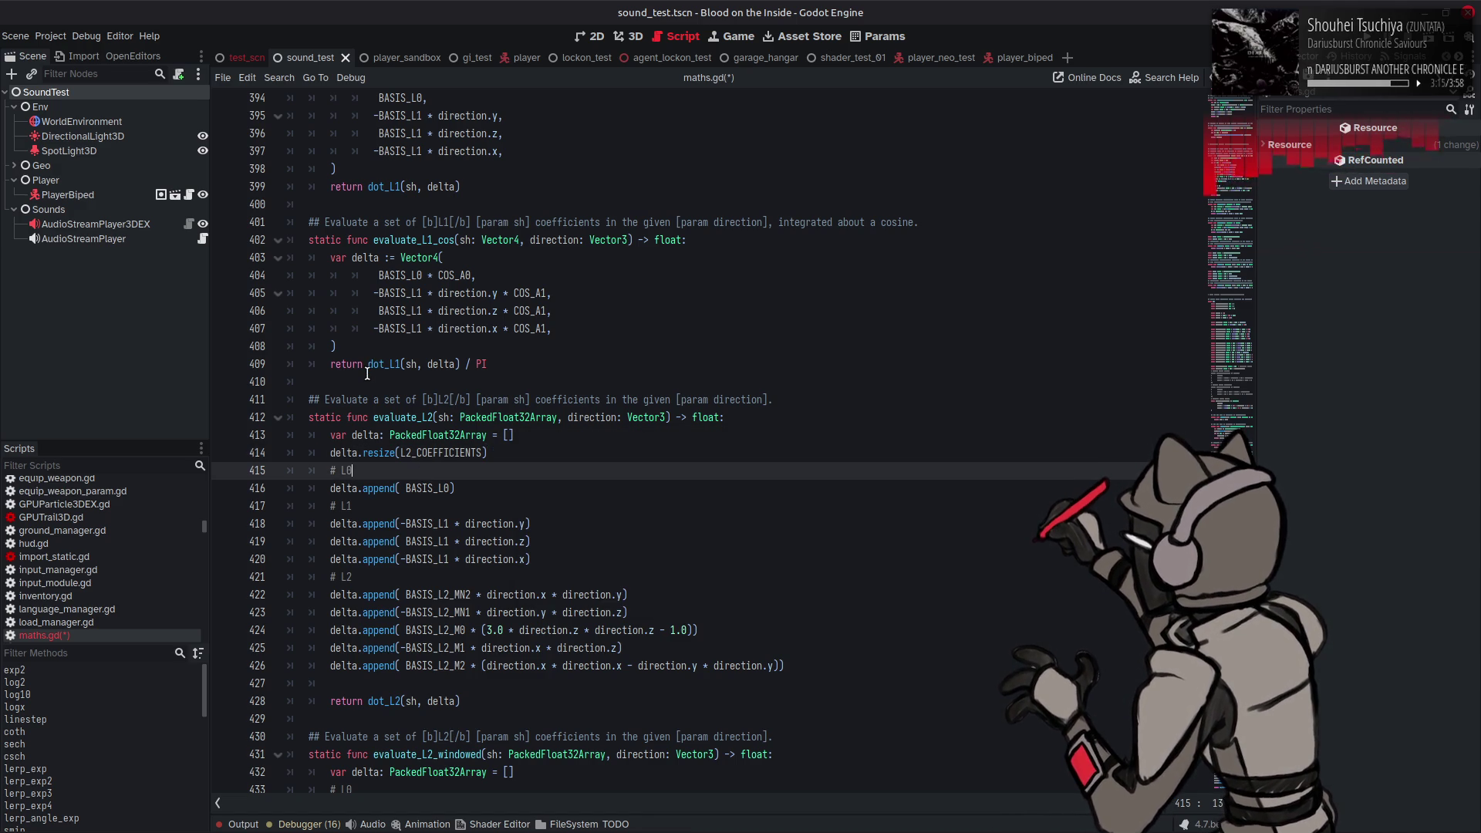
pyautogui.click(351, 454)
# Step: Turn line 434's delta.append( into the indexed assignment delta[0] = using the copied result[4] = prefix
pyautogui.scroll(6, 343, 432)
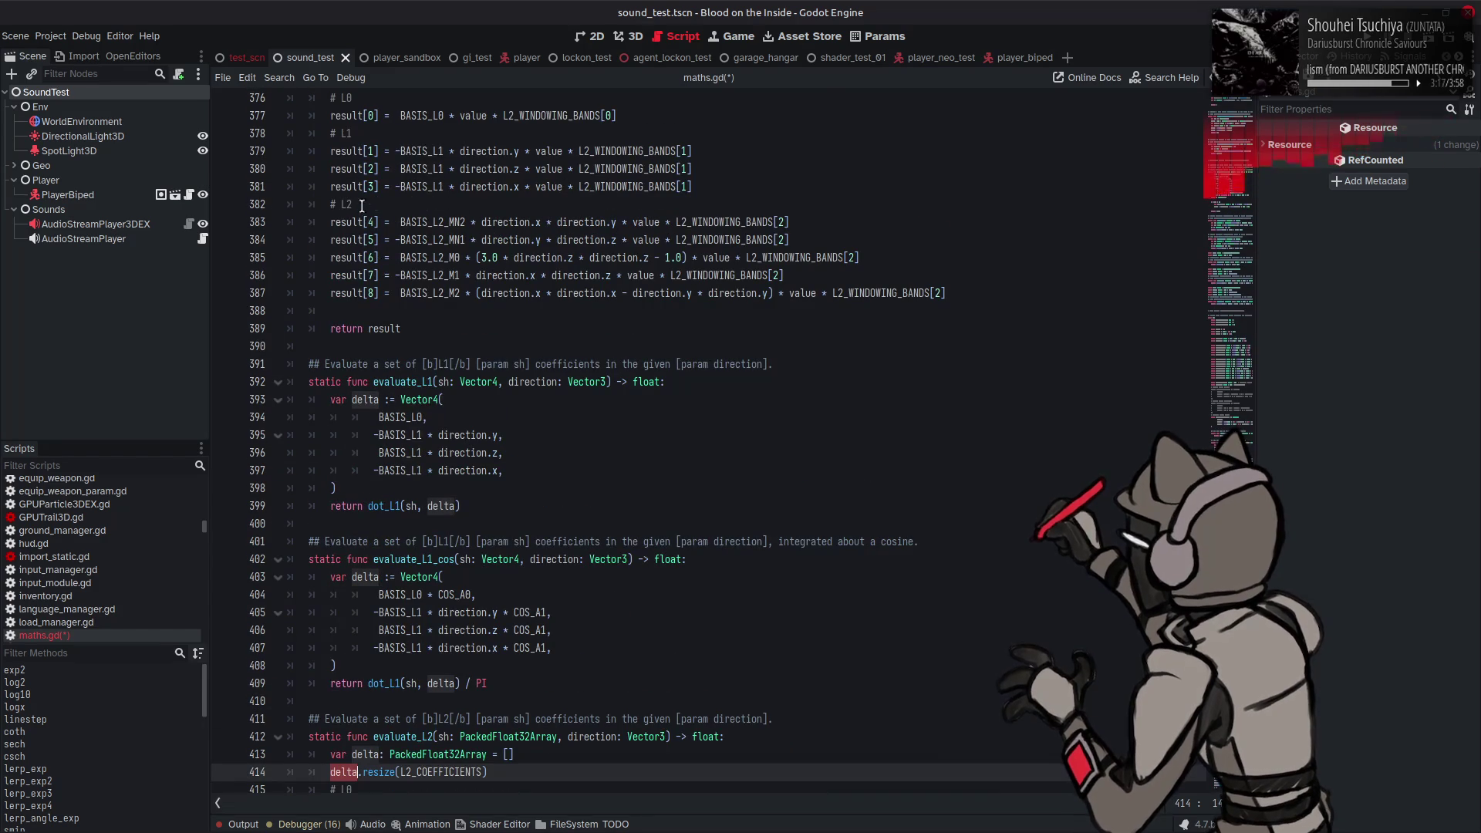
pyautogui.moveTo(332, 222); pyautogui.dragTo(394, 222)
pyautogui.hotkey('ctrl', 'c')
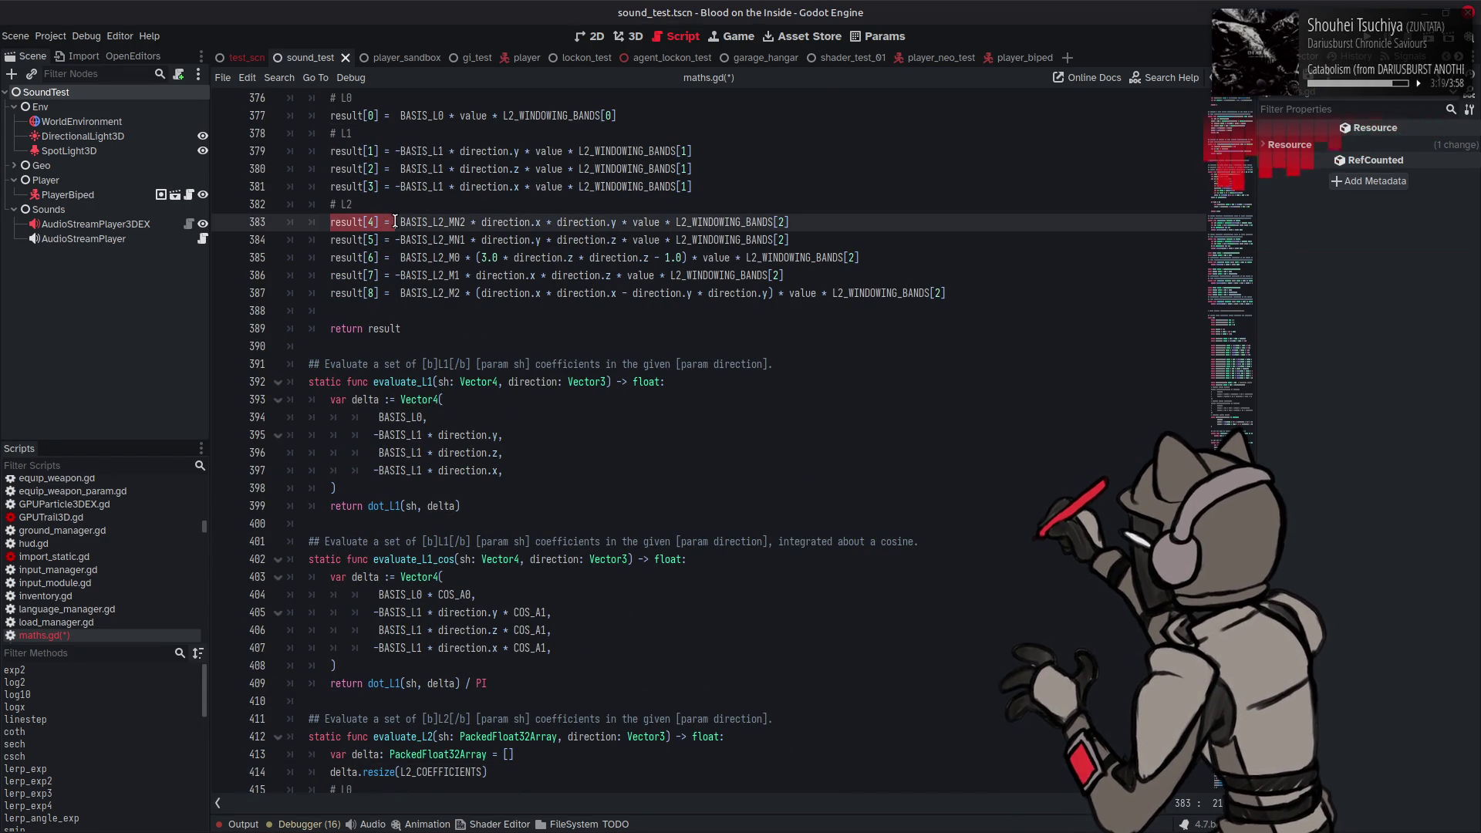
pyautogui.scroll(-11, 373, 432)
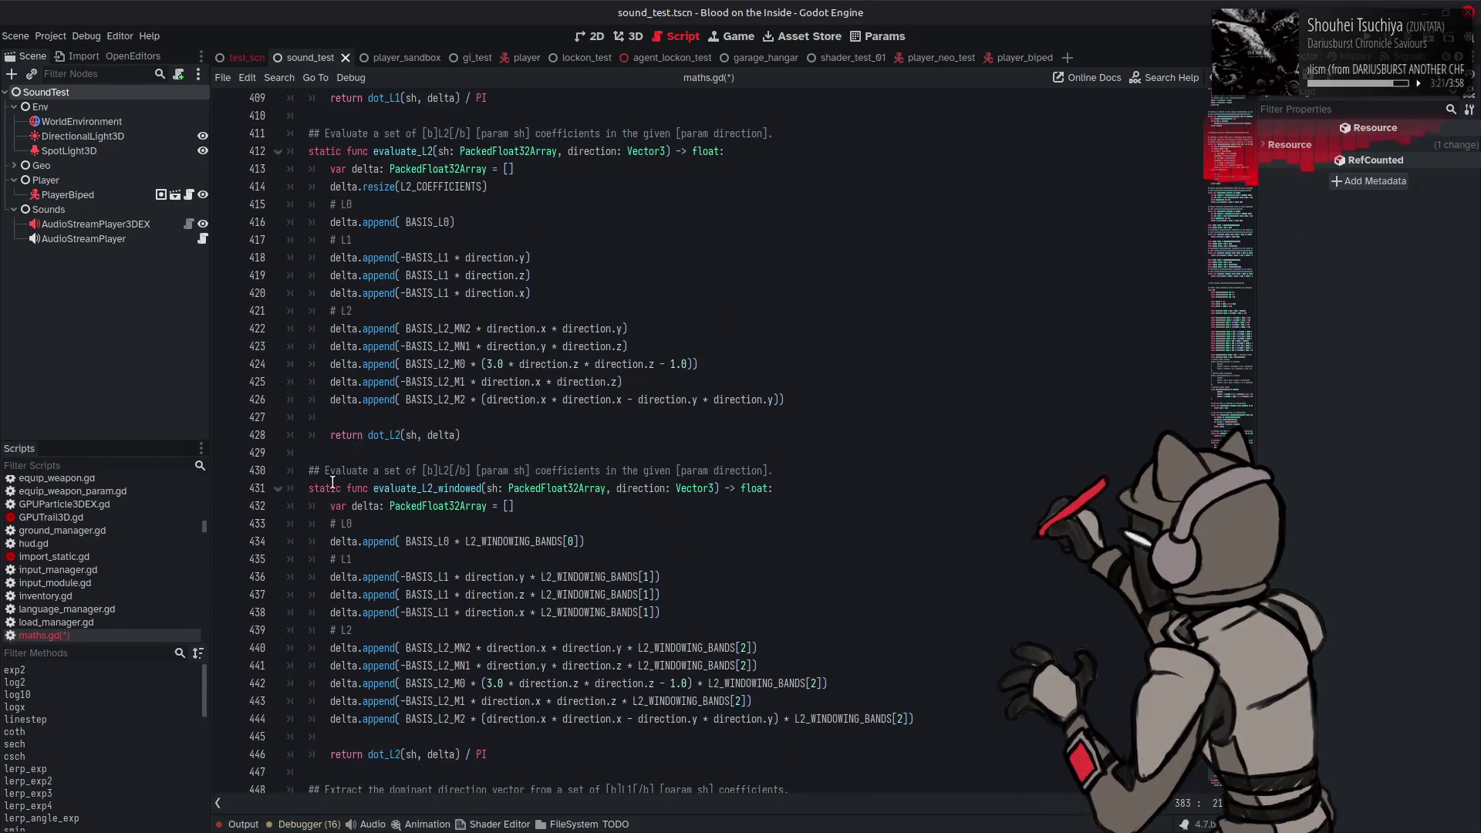
pyautogui.moveTo(331, 543); pyautogui.dragTo(402, 542)
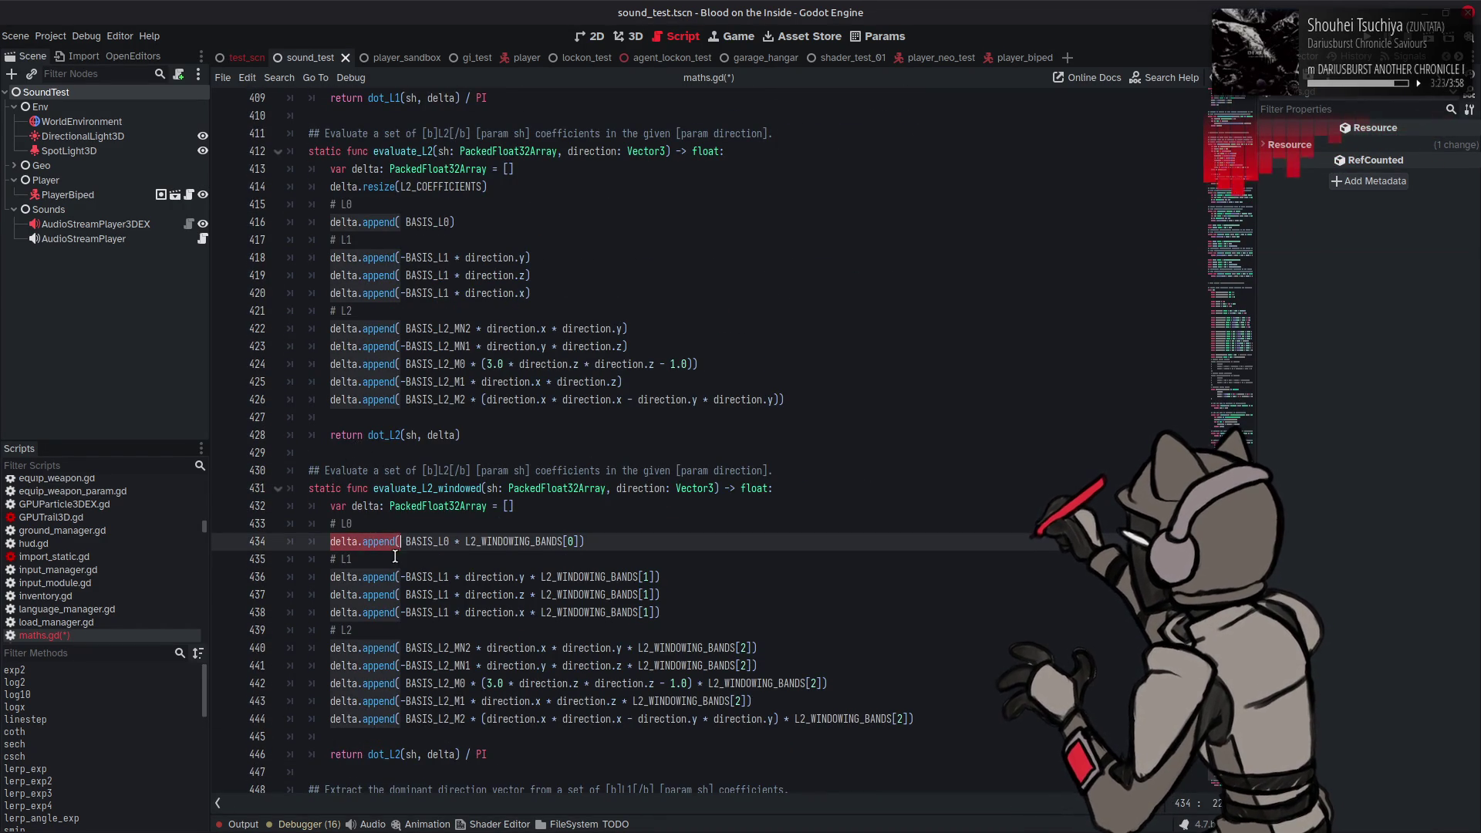
pyautogui.hotkey('ctrl', 'v')
pyautogui.click(370, 542)
pyautogui.doubleClick(370, 542)
pyautogui.write('0')
pyautogui.doubleClick(362, 506)
pyautogui.hotkey('ctrl', 'c')
pyautogui.doubleClick(347, 542)
pyautogui.hotkey('ctrl', 'v')
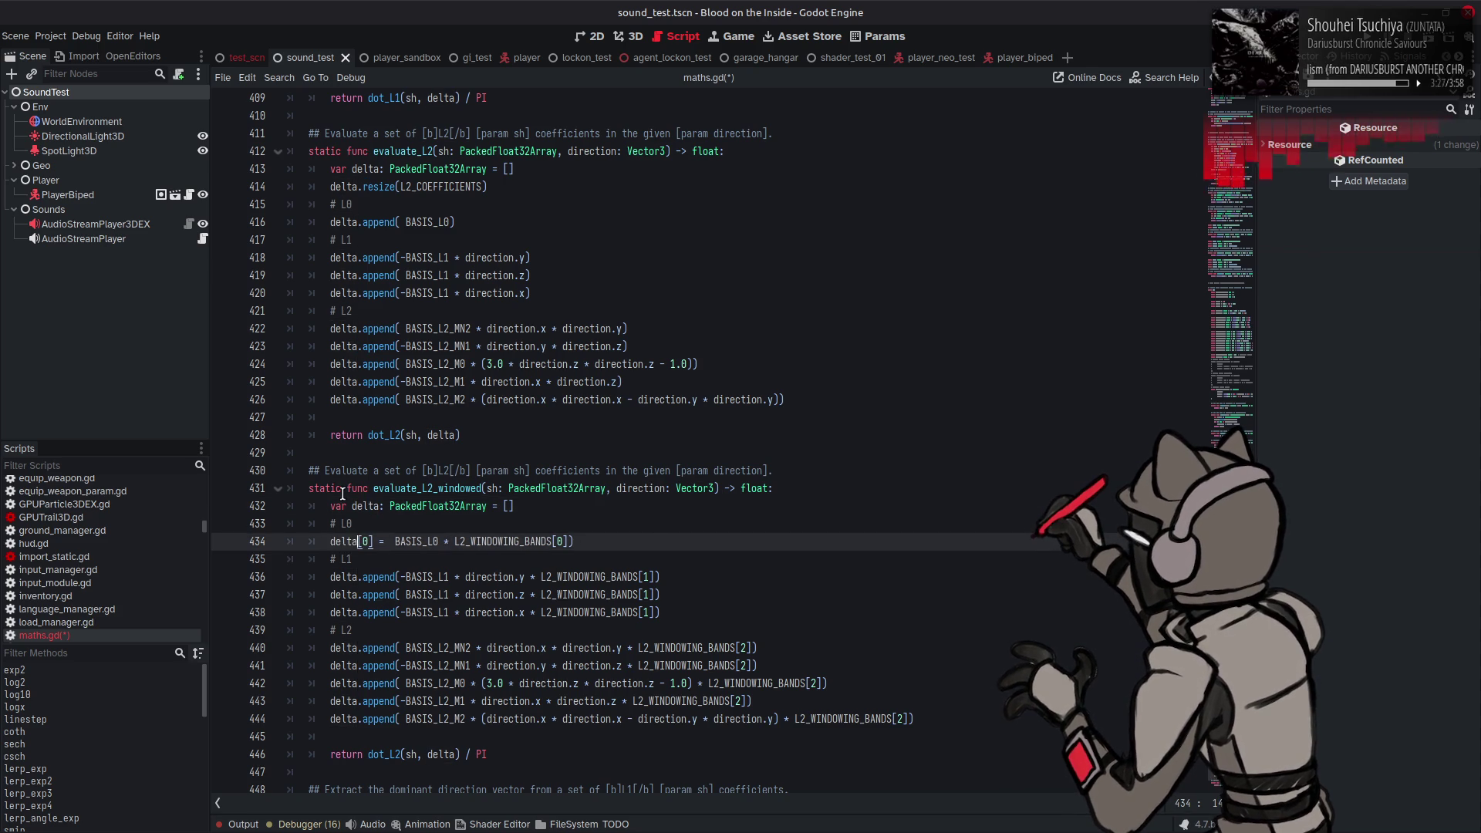
# Step: Replace delta.append( on lines 436–444 with the delta[0] = prefix
pyautogui.scroll(-2, 342, 493)
pyautogui.moveTo(328, 436)
pyautogui.mouseDown()
pyautogui.moveTo(388, 434)
pyautogui.moveTo(332, 470)
pyautogui.moveTo(402, 470)
pyautogui.moveTo(395, 489)
pyautogui.moveTo(332, 489)
pyautogui.moveTo(331, 542)
pyautogui.moveTo(400, 541)
pyautogui.moveTo(331, 560)
pyautogui.moveTo(400, 577)
pyautogui.moveTo(332, 595)
pyautogui.moveTo(333, 612)
pyautogui.moveTo(398, 613)
pyautogui.mouseUp()
pyautogui.hotkey('ctrl', 'v')
pyautogui.hotkey('ctrl', 'v')
pyautogui.hotkey('ctrl', 'v')
pyautogui.hotkey('ctrl', 'v')
pyautogui.hotkey('ctrl', 'v')
pyautogui.hotkey('ctrl', 'v')
pyautogui.hotkey('ctrl', 'v')
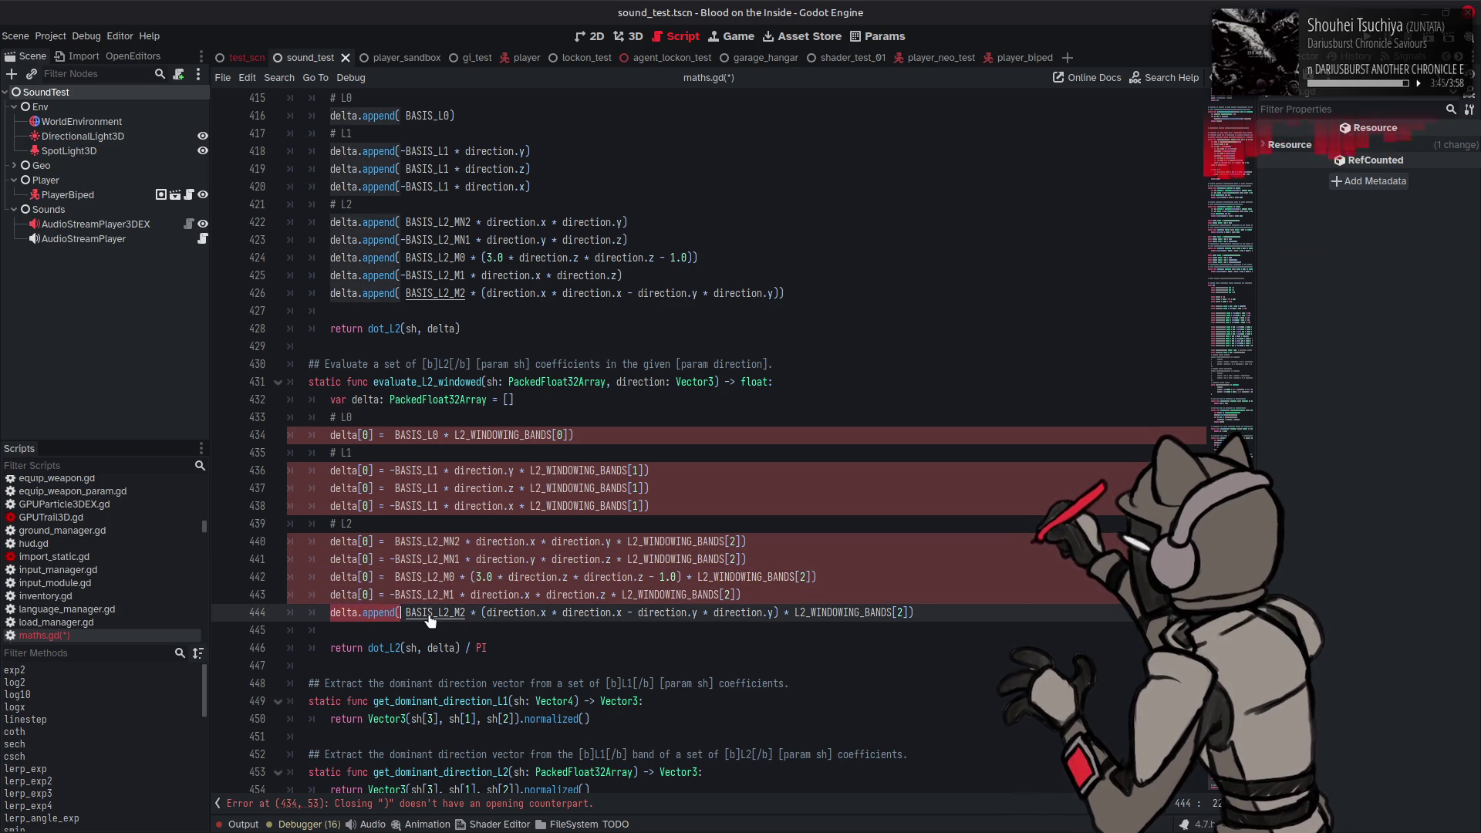
pyautogui.hotkey('ctrl', 'v')
# Step: Delete the leftover closing parentheses at the ends of lines 434–444, clearing the parse error
pyautogui.press('End')
pyautogui.press('BackSpace')
pyautogui.click(847, 594)
pyautogui.press('BackSpace')
pyautogui.click(840, 577)
pyautogui.press('BackSpace')
pyautogui.click(826, 559)
pyautogui.press('BackSpace')
pyautogui.click(799, 541)
pyautogui.press('BackSpace')
pyautogui.click(689, 498)
pyautogui.press('BackSpace')
pyautogui.click(686, 488)
pyautogui.press('BackSpace')
pyautogui.click(668, 471)
pyautogui.press('BackSpace')
pyautogui.click(598, 418)
pyautogui.click(603, 435)
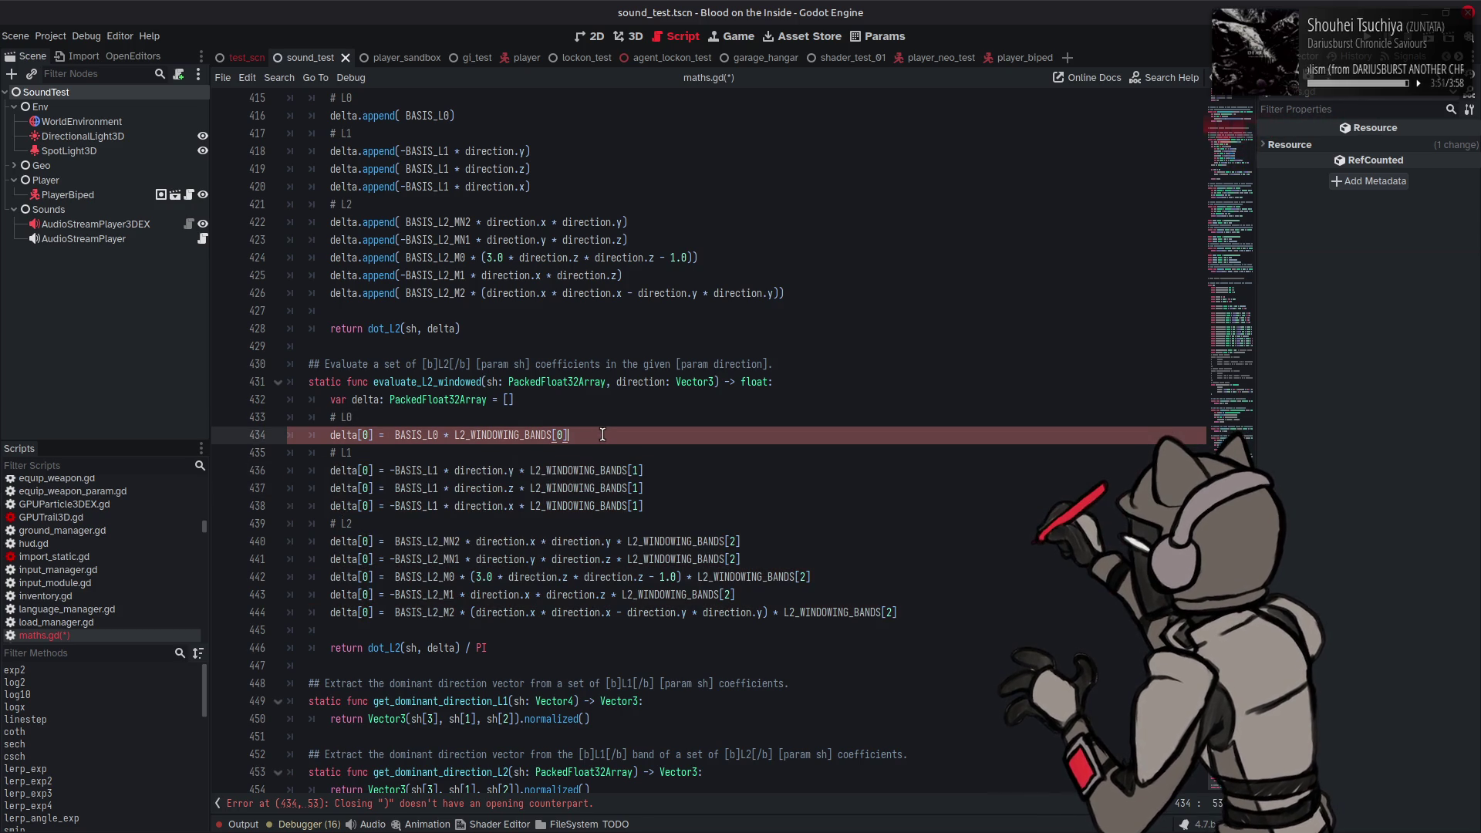
pyautogui.press('BackSpace')
# Step: Renumber the remaining delta indices 1 through 8 and save maths.gd
pyautogui.click(363, 470)
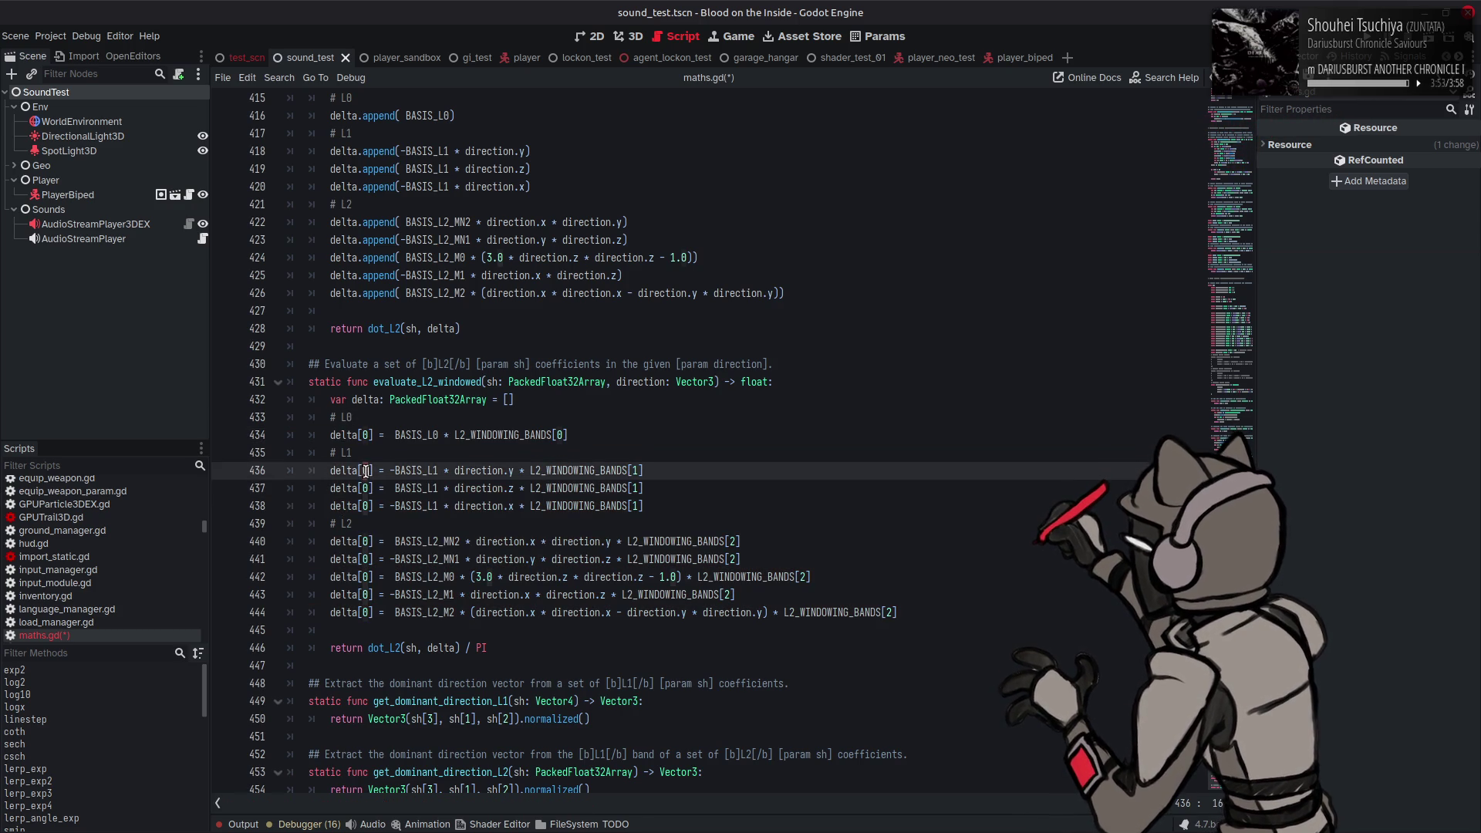
pyautogui.press('BackSpace')
pyautogui.write('1')
pyautogui.press('Down')
pyautogui.press('BackSpace')
pyautogui.write('2')
pyautogui.press('Down')
pyautogui.press('BackSpace')
pyautogui.write('3')
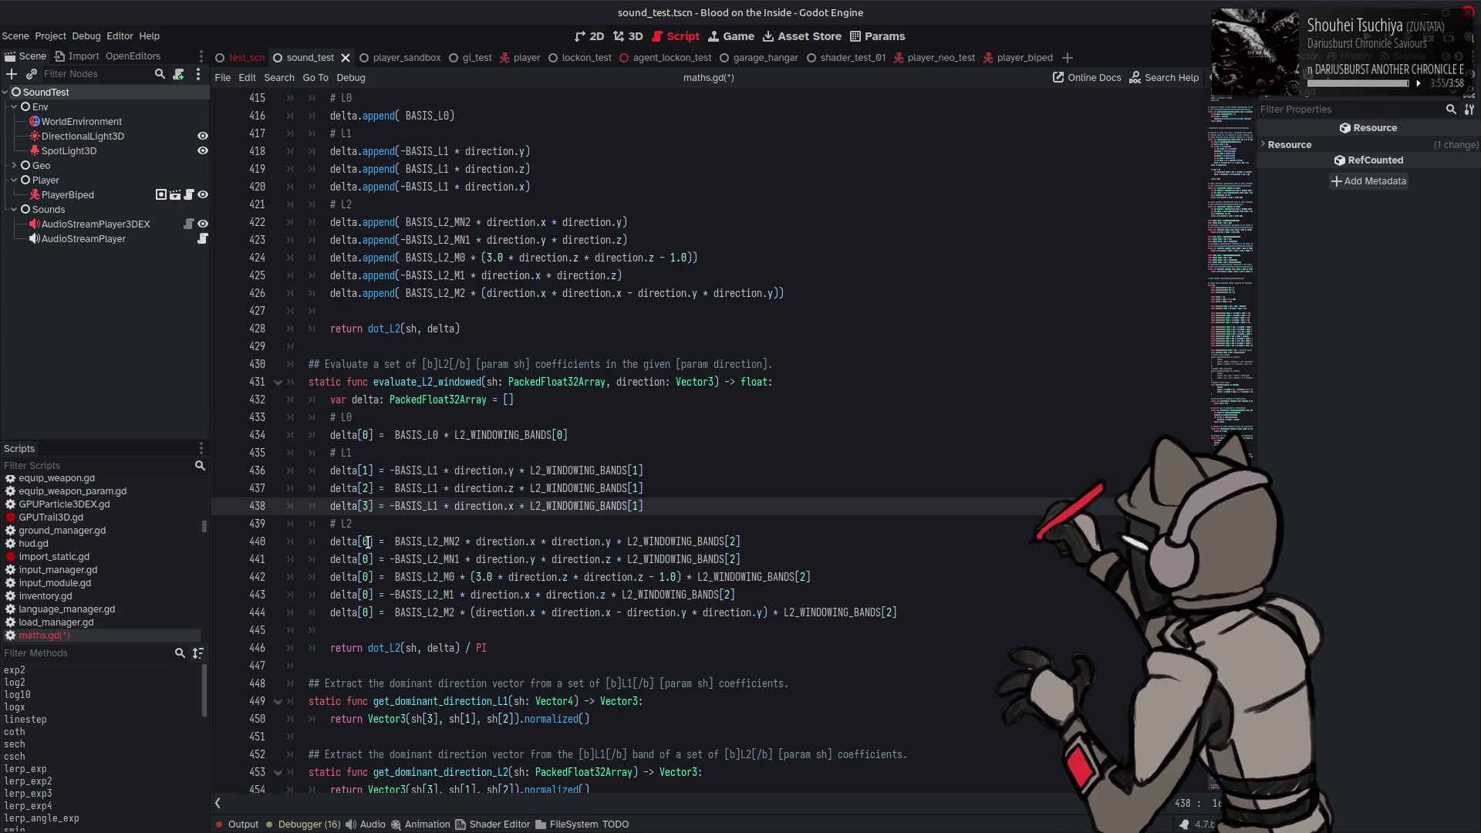
pyautogui.click(368, 543)
pyautogui.press('BackSpace')
pyautogui.write('4')
pyautogui.press('Down')
pyautogui.press('BackSpace')
pyautogui.write('5')
pyautogui.press('Down')
pyautogui.write('6')
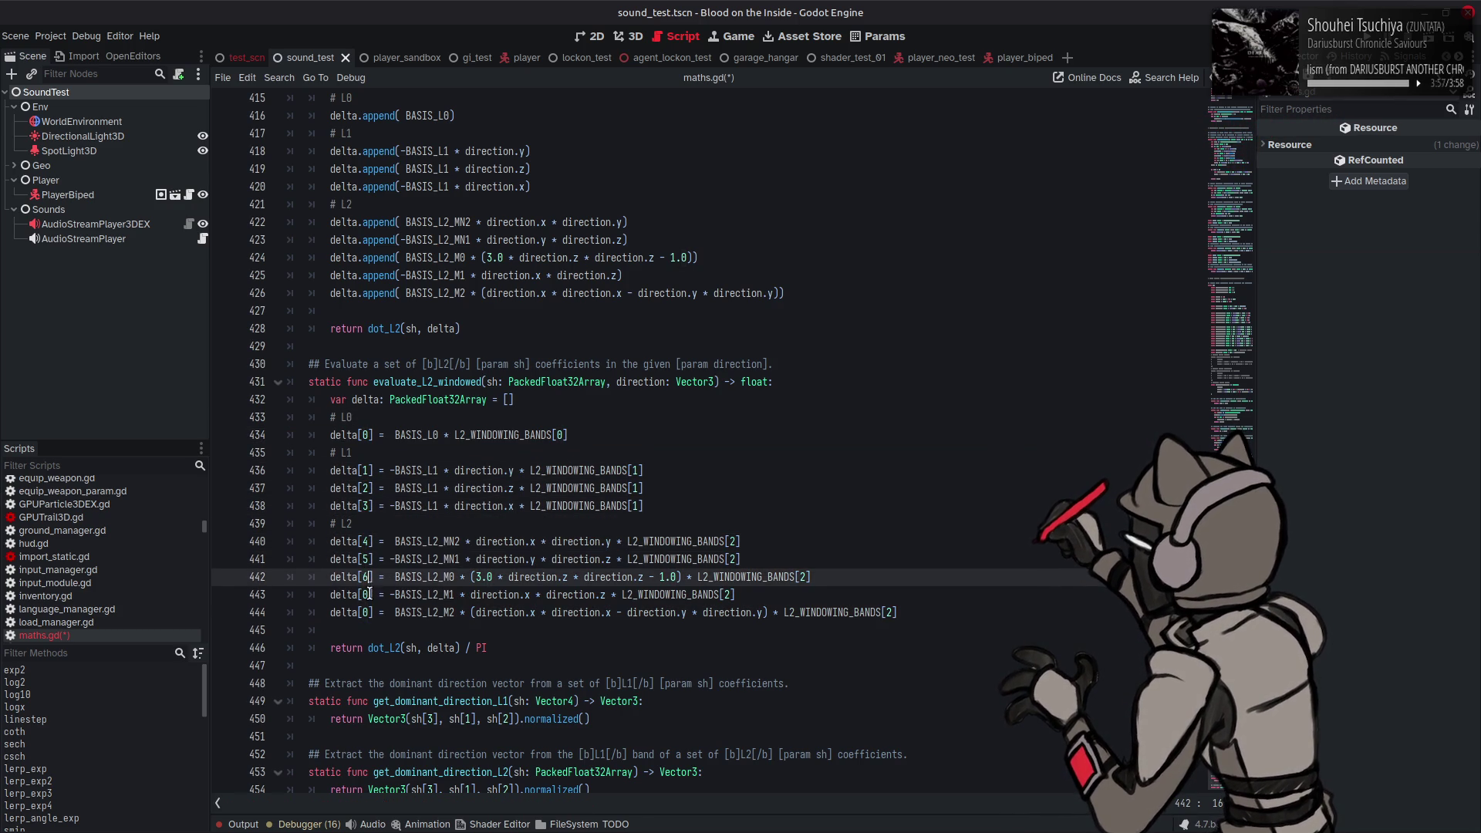
pyautogui.press('Down')
pyautogui.press('BackSpace')
pyautogui.write('7')
pyautogui.press('Down')
pyautogui.press('BackSpace')
pyautogui.write('8')
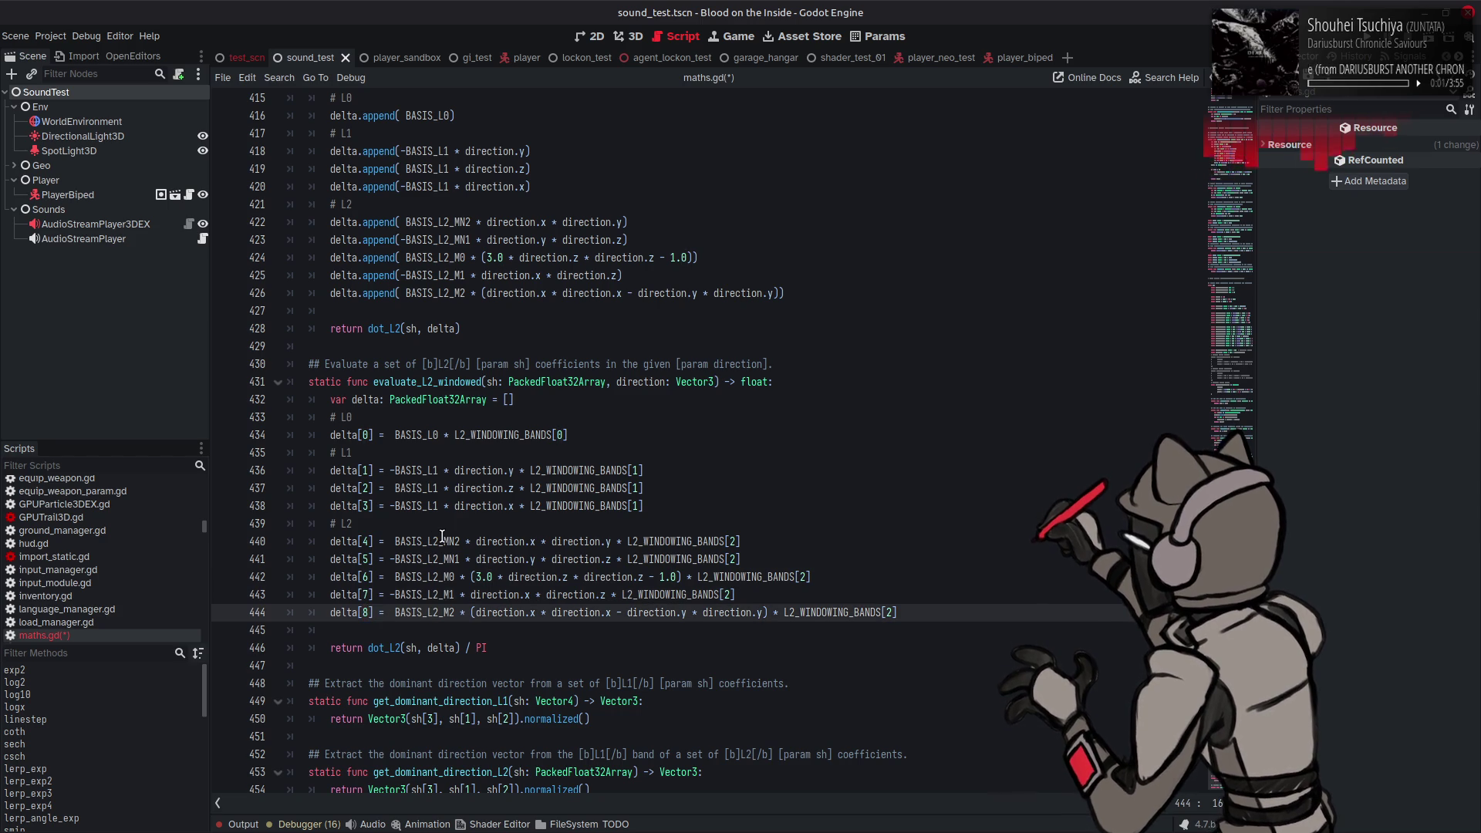
pyautogui.scroll(-1, 442, 535)
pyautogui.hotkey('ctrl', 's')
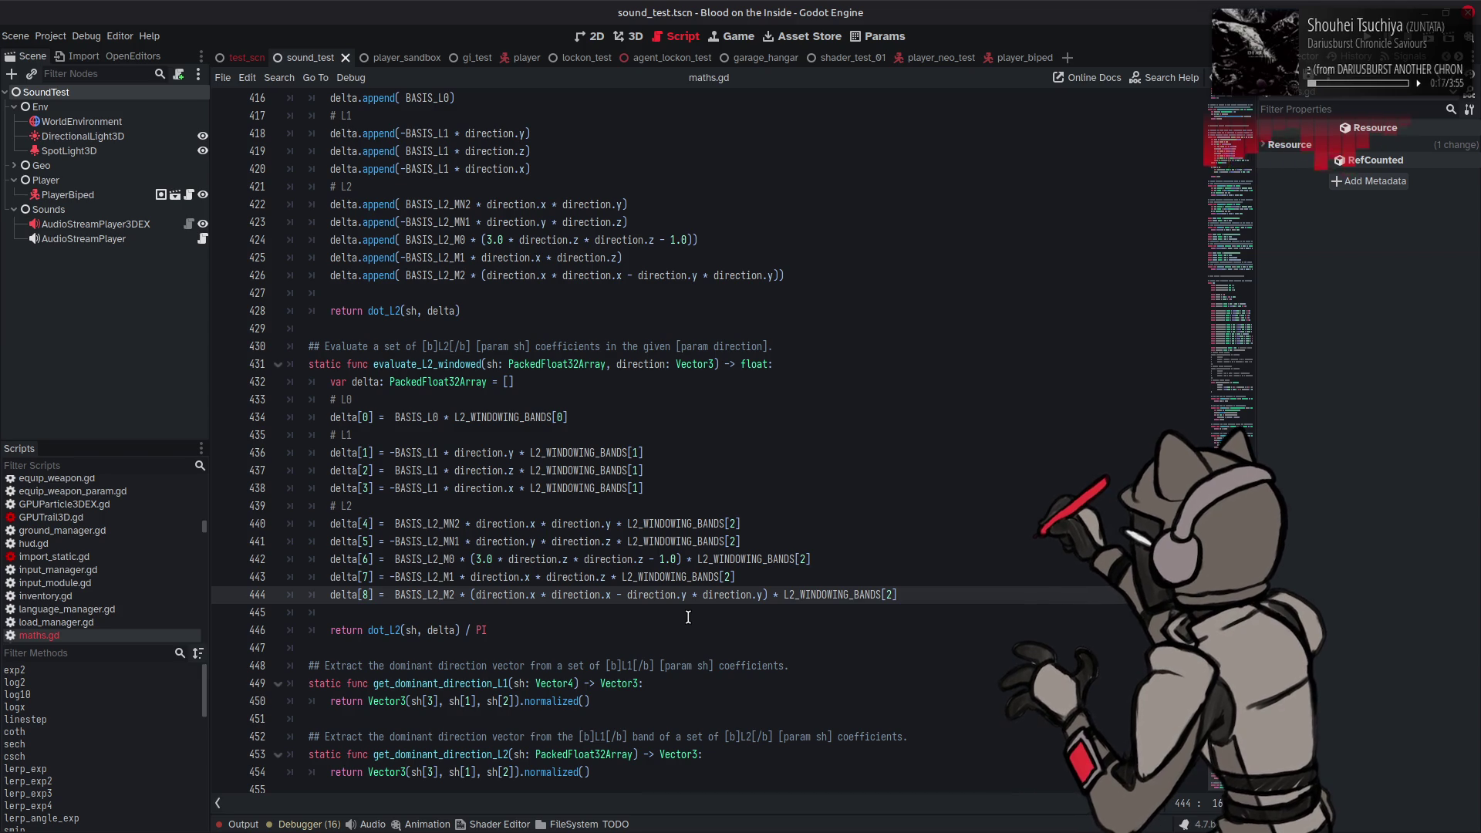
# Step: Save maths.gd with the indexed delta assignments and review evaluate_L2_windowed, then refocus the Godot editor
pyautogui.click(688, 647)
pyautogui.hotkey('ctrl', 's')
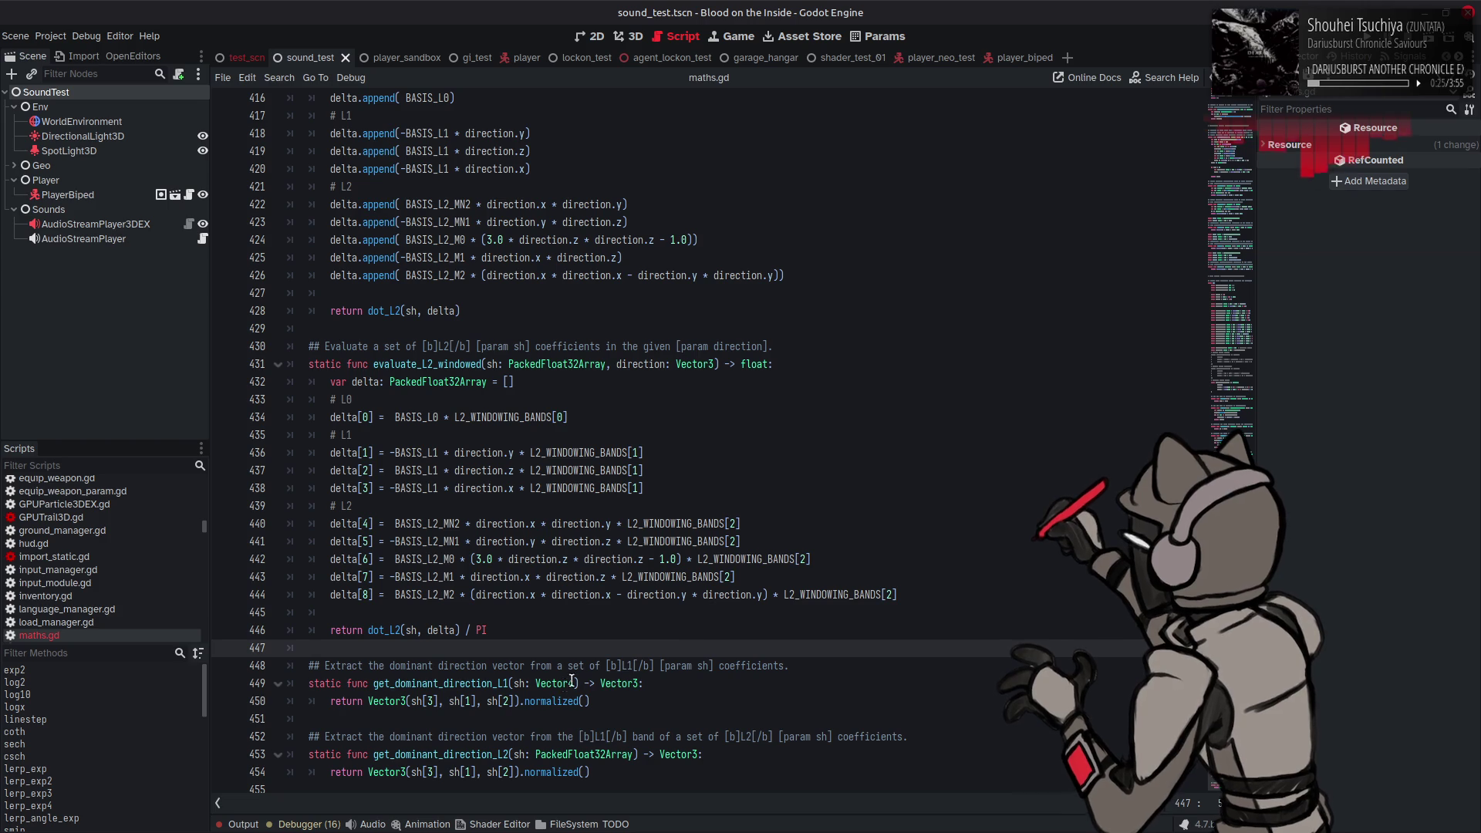
pyautogui.moveTo(524, 695)
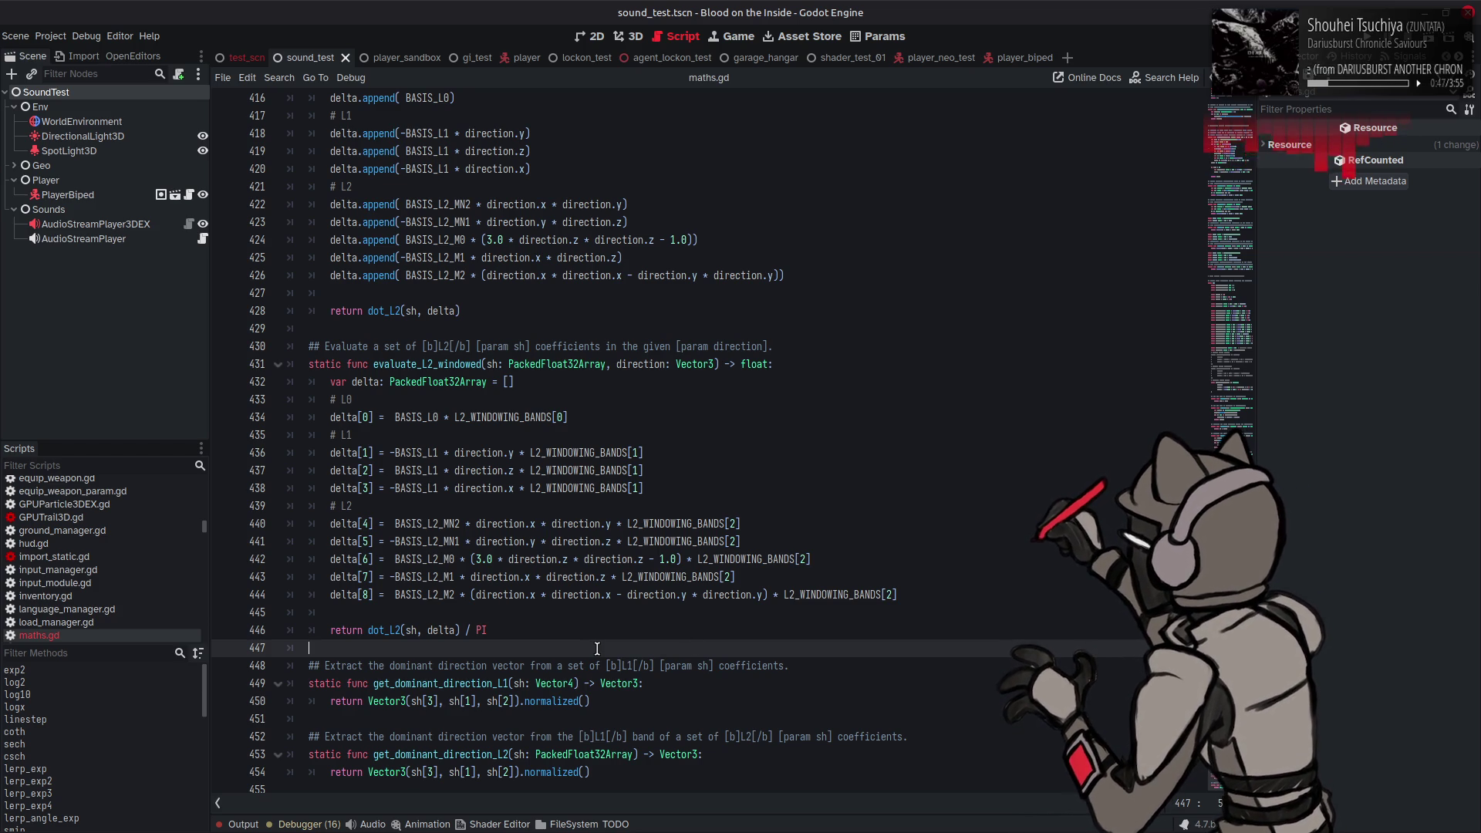
pyautogui.moveTo(1077, 817)
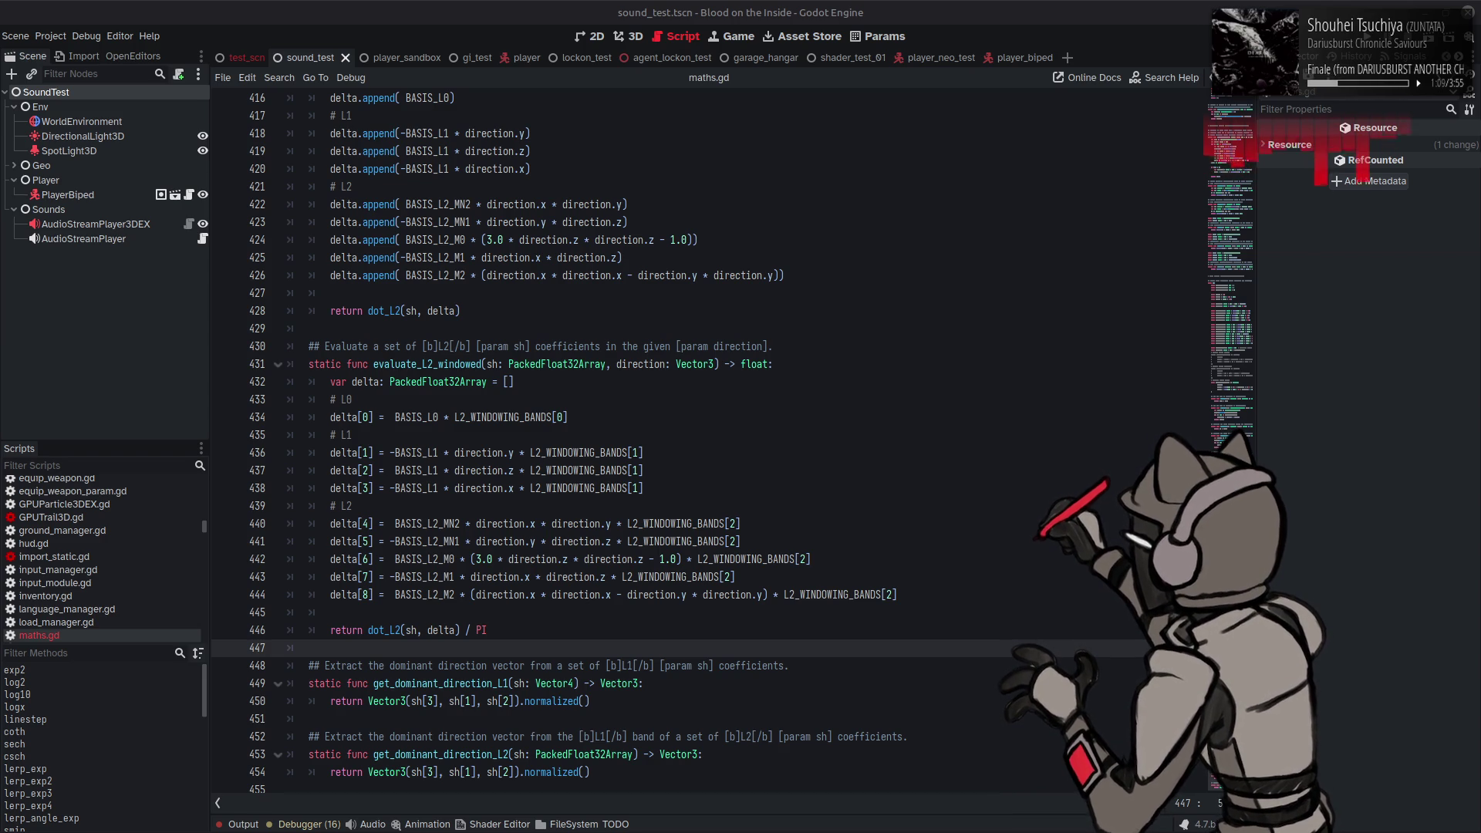
pyautogui.hotkey('alt', 'Tab')
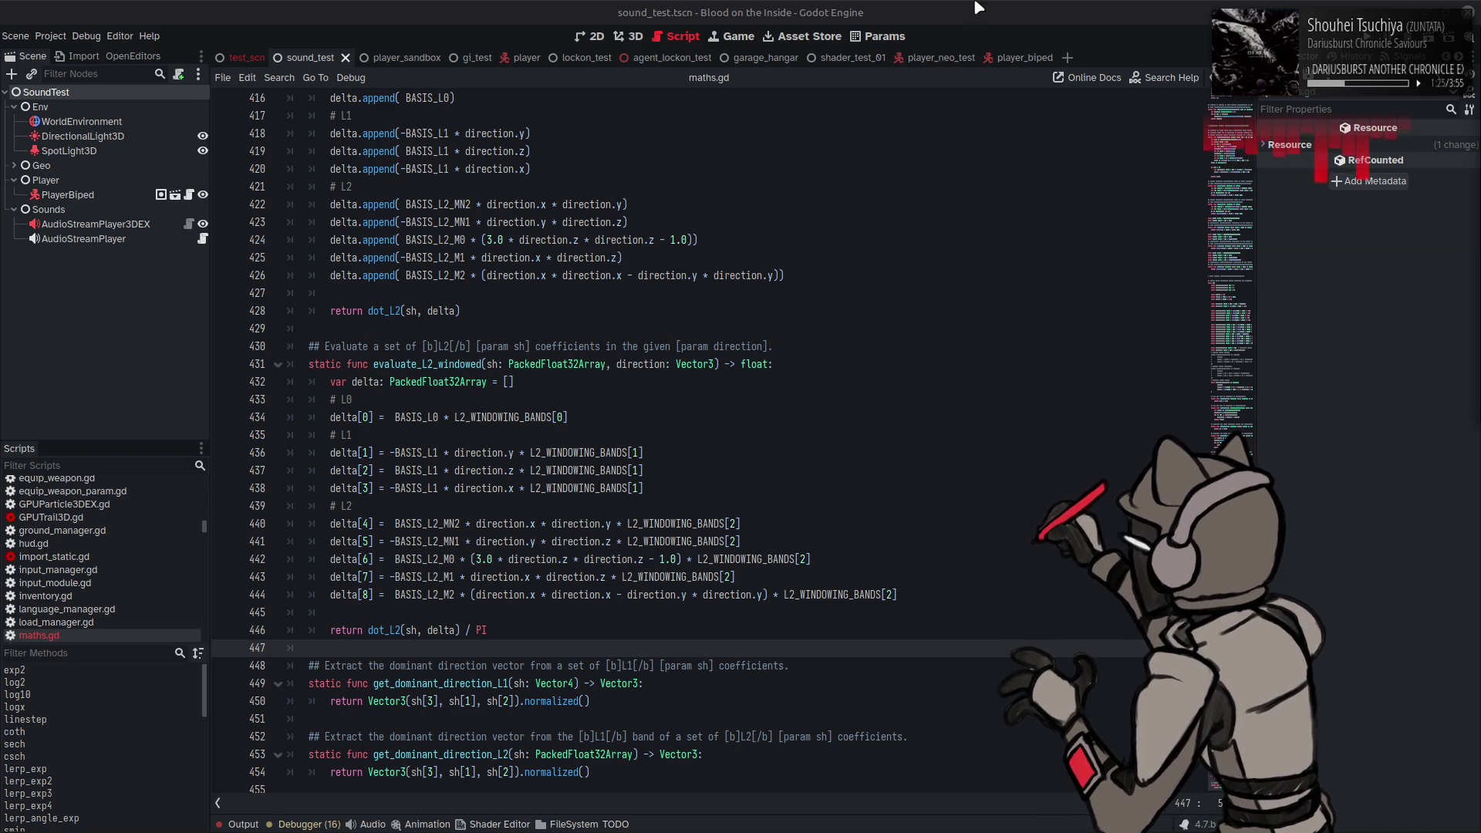
pyautogui.click(877, 348)
pyautogui.hotkey('ctrl', 's')
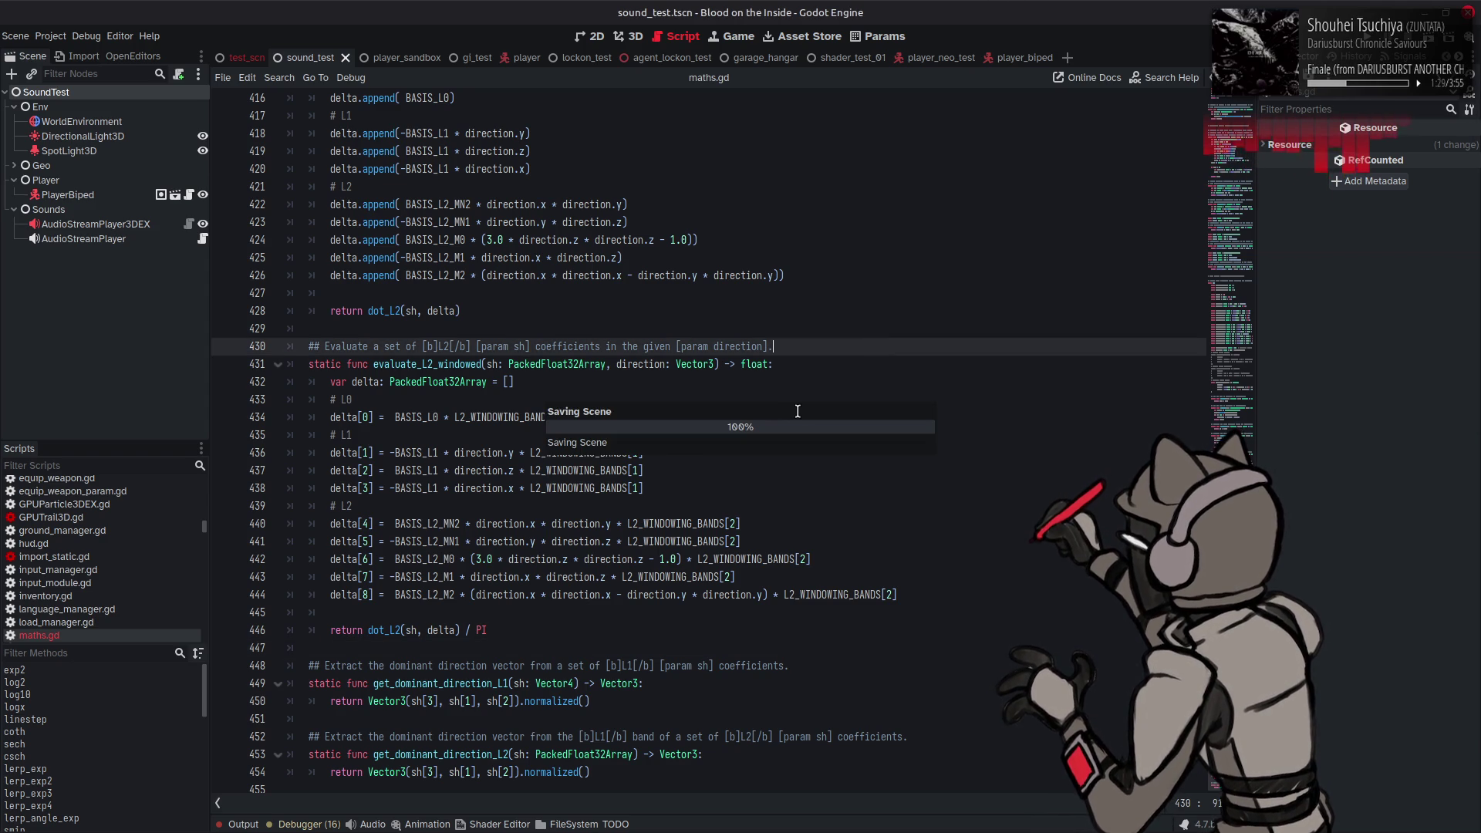
pyautogui.scroll(10, 706, 374)
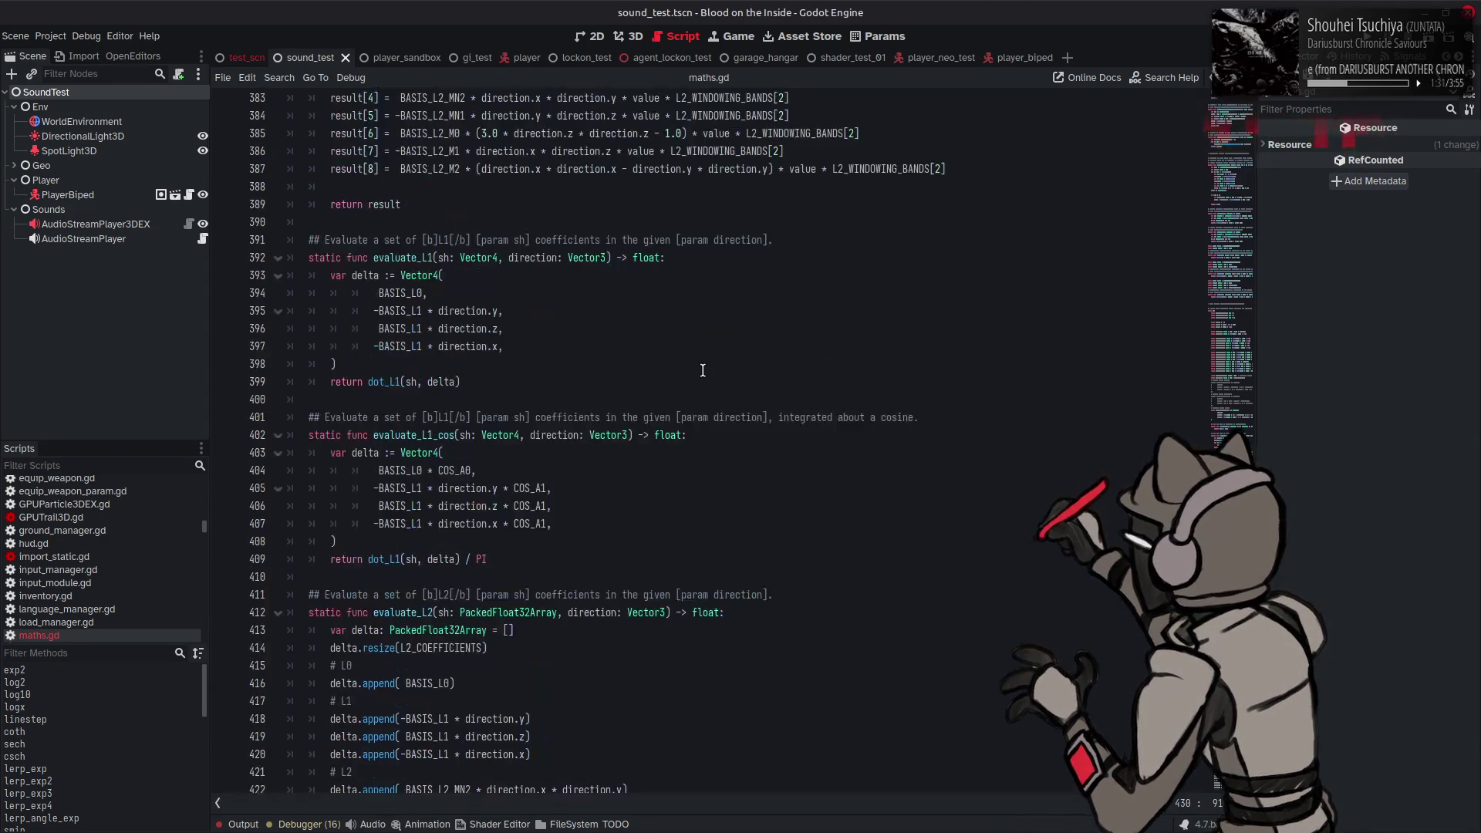
pyautogui.scroll(15, 703, 370)
pyautogui.scroll(2, 538, 499)
pyautogui.scroll(9, 615, 474)
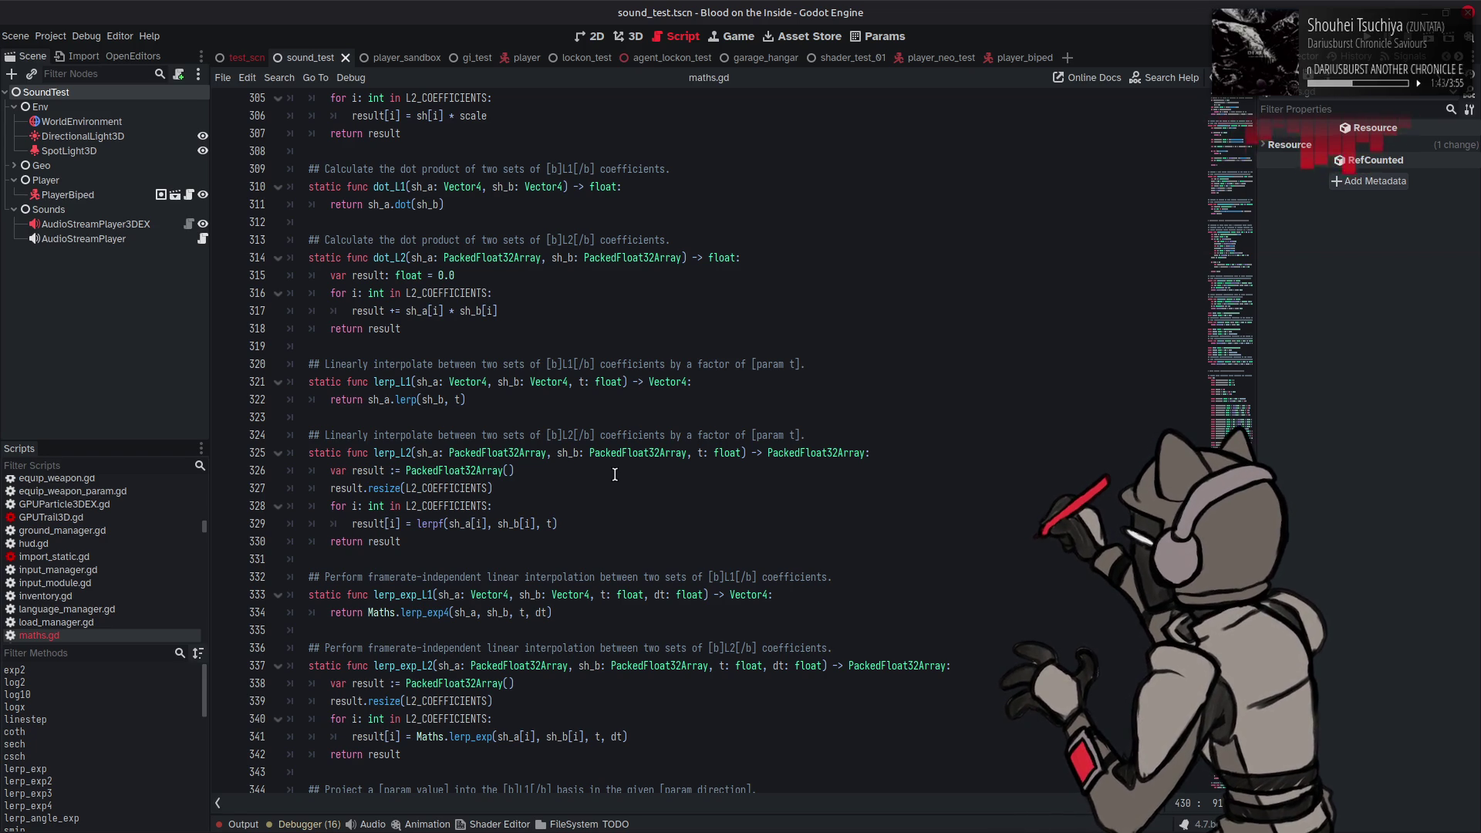
pyautogui.scroll(4, 615, 474)
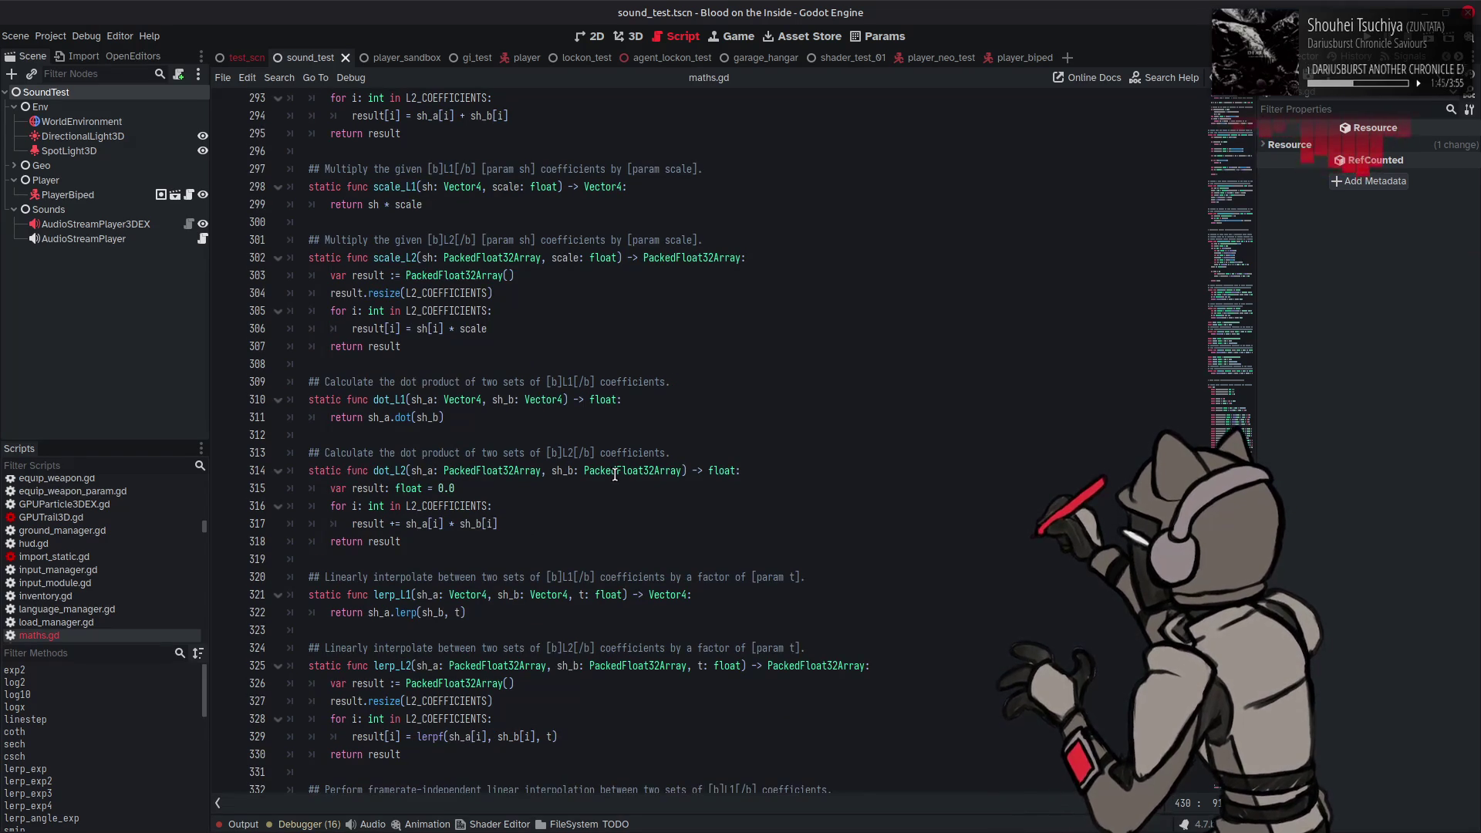
pyautogui.scroll(10, 615, 474)
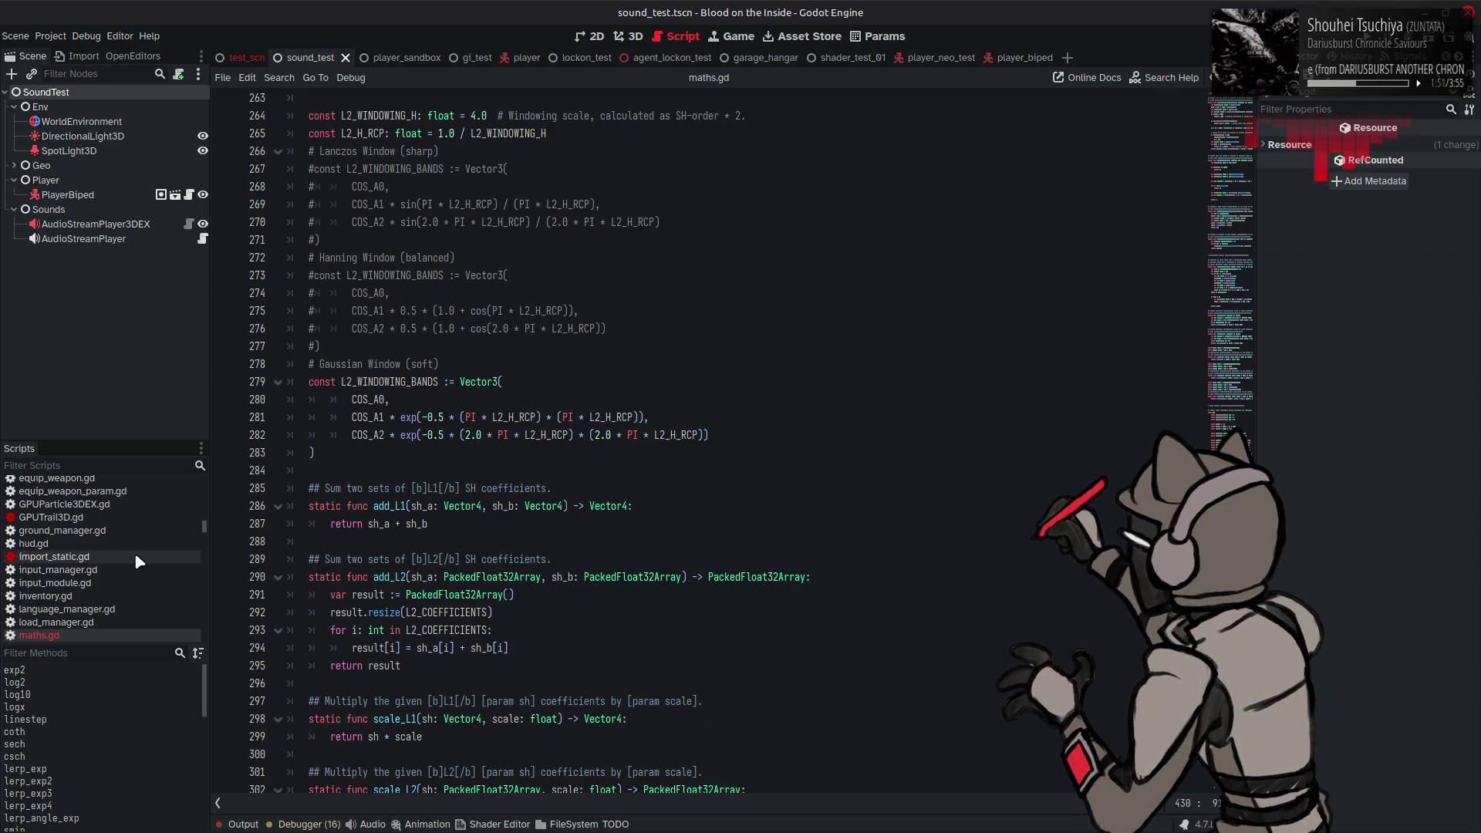
pyautogui.scroll(10, 134, 552)
pyautogui.click(132, 497)
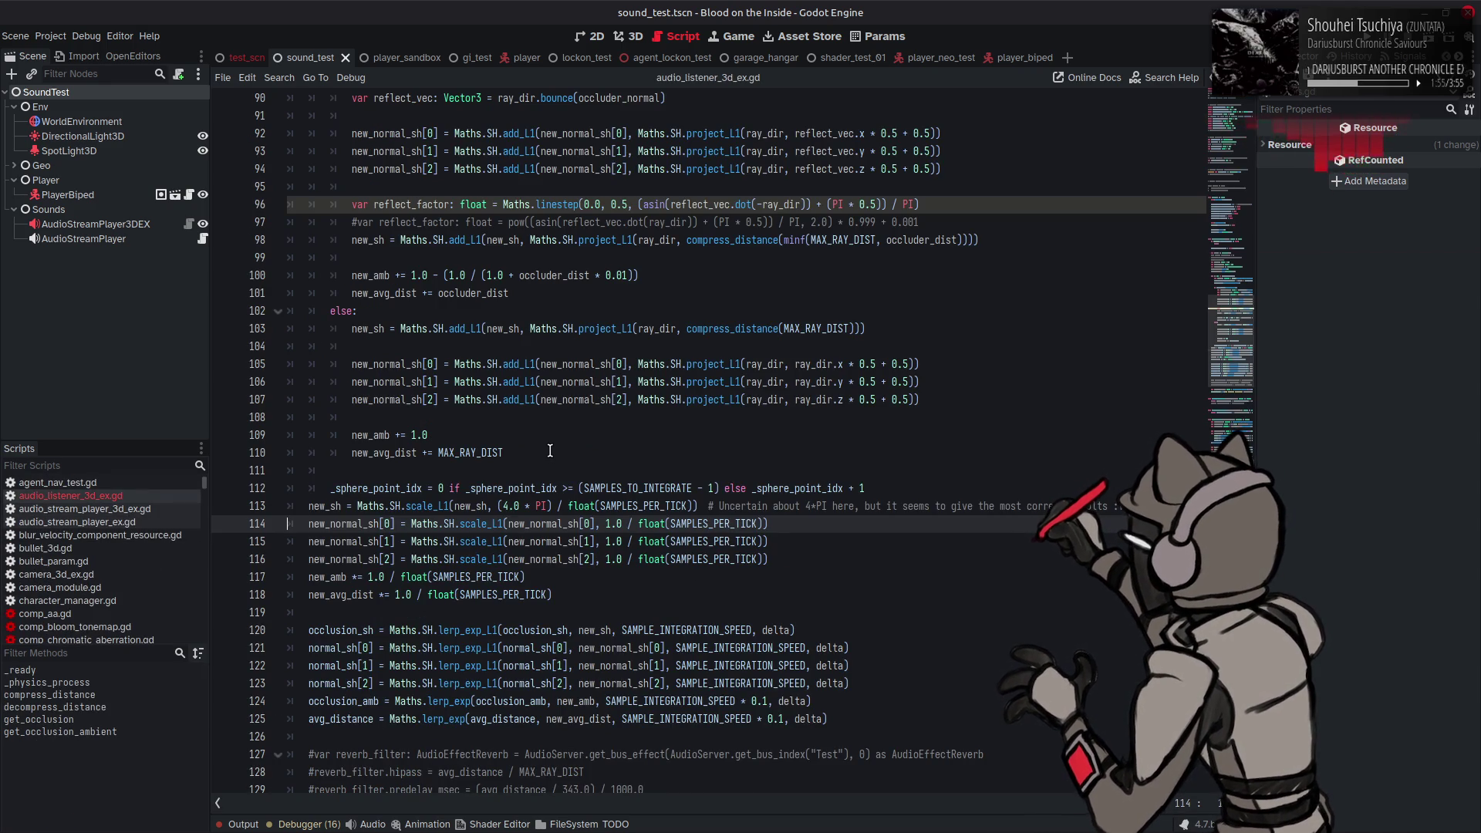
# Step: Change 1.0 to (4.0 * PI) on lines 114–116 of audio_listener_3d_ex.gd, save, and test-run
pyautogui.hotkey('ctrl', 'z')
pyautogui.hotkey('ctrl', 's')
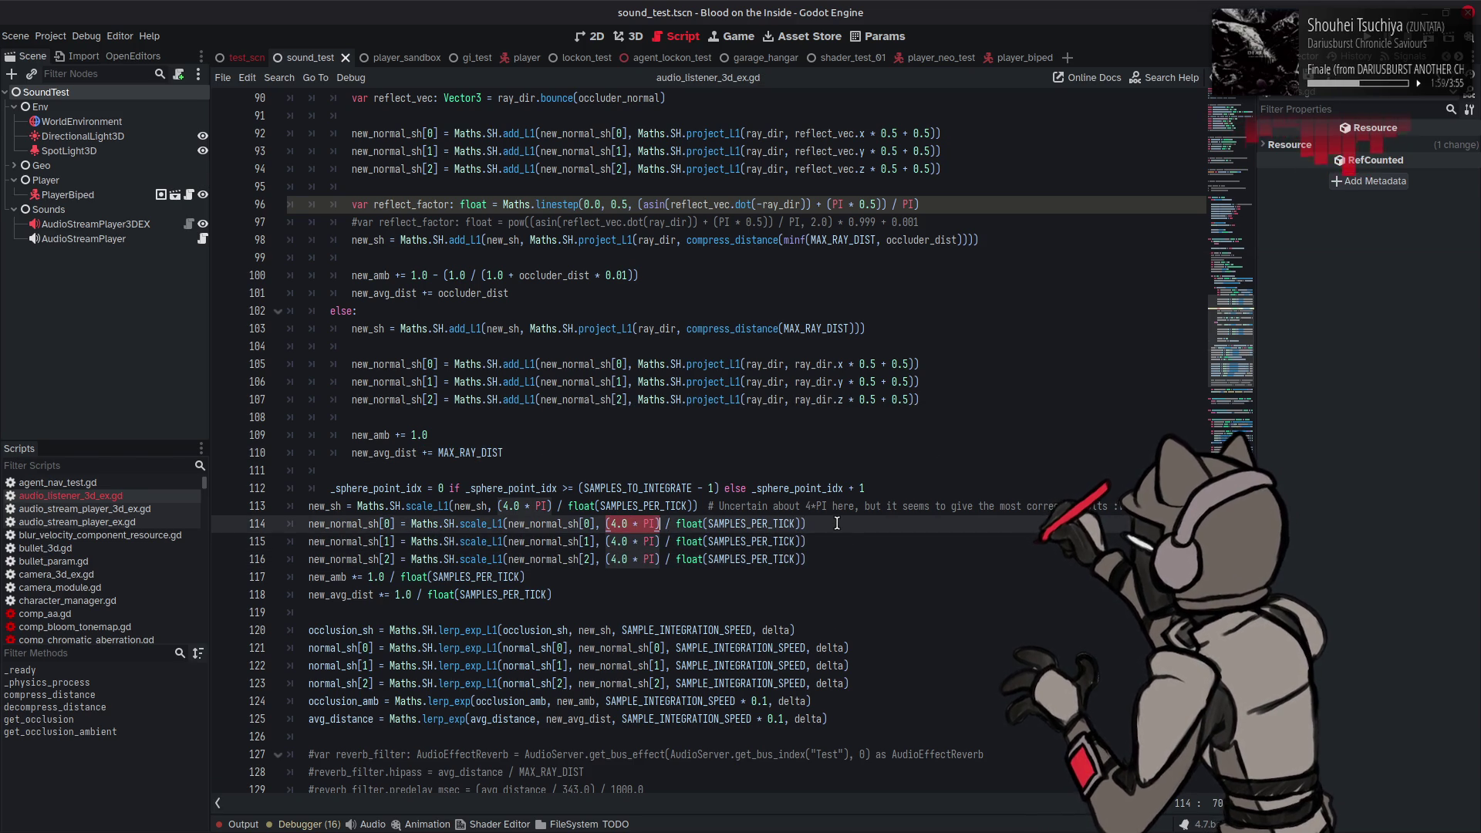
pyautogui.click(837, 524)
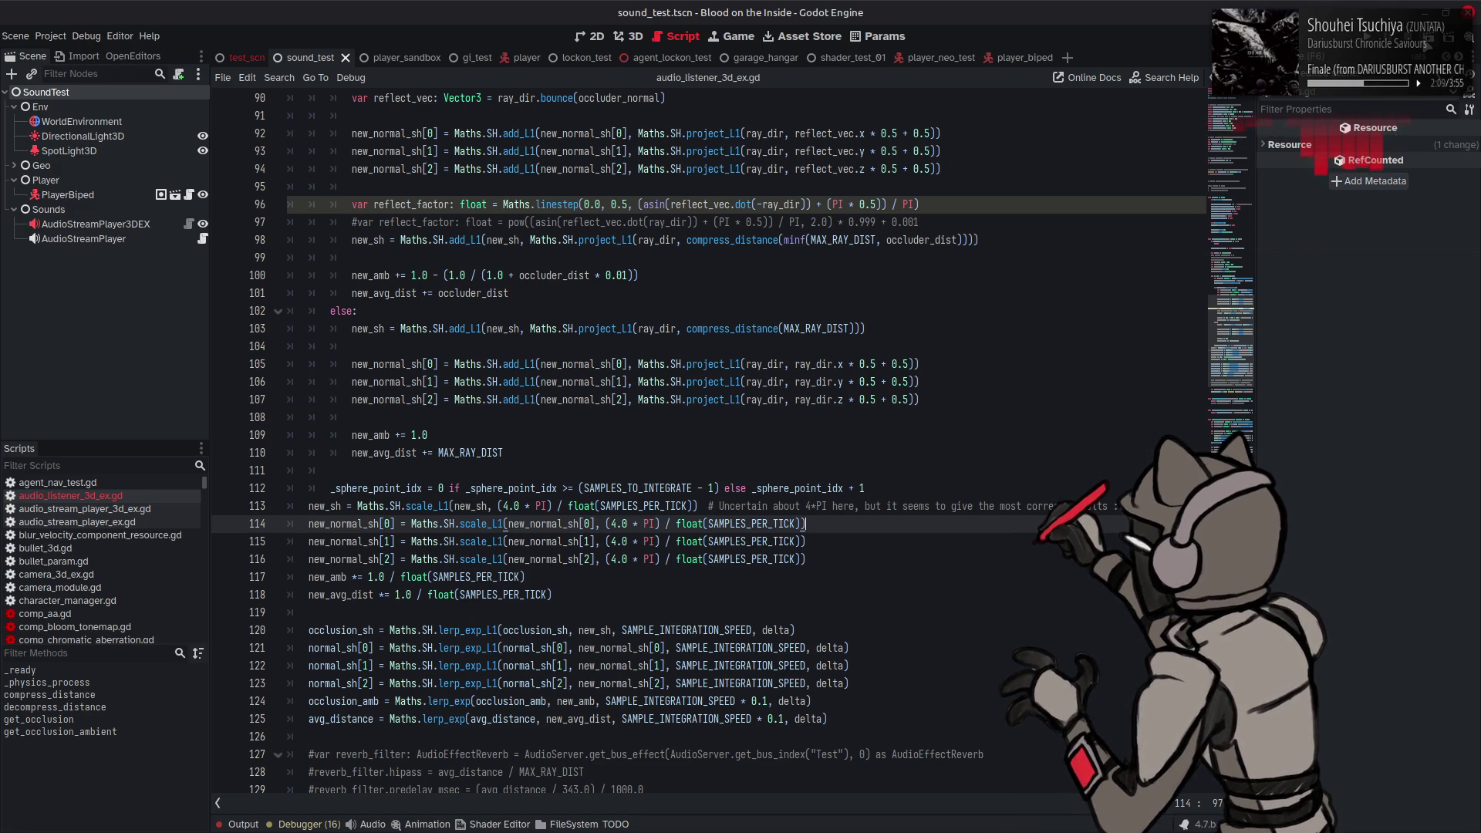
pyautogui.press('F6')
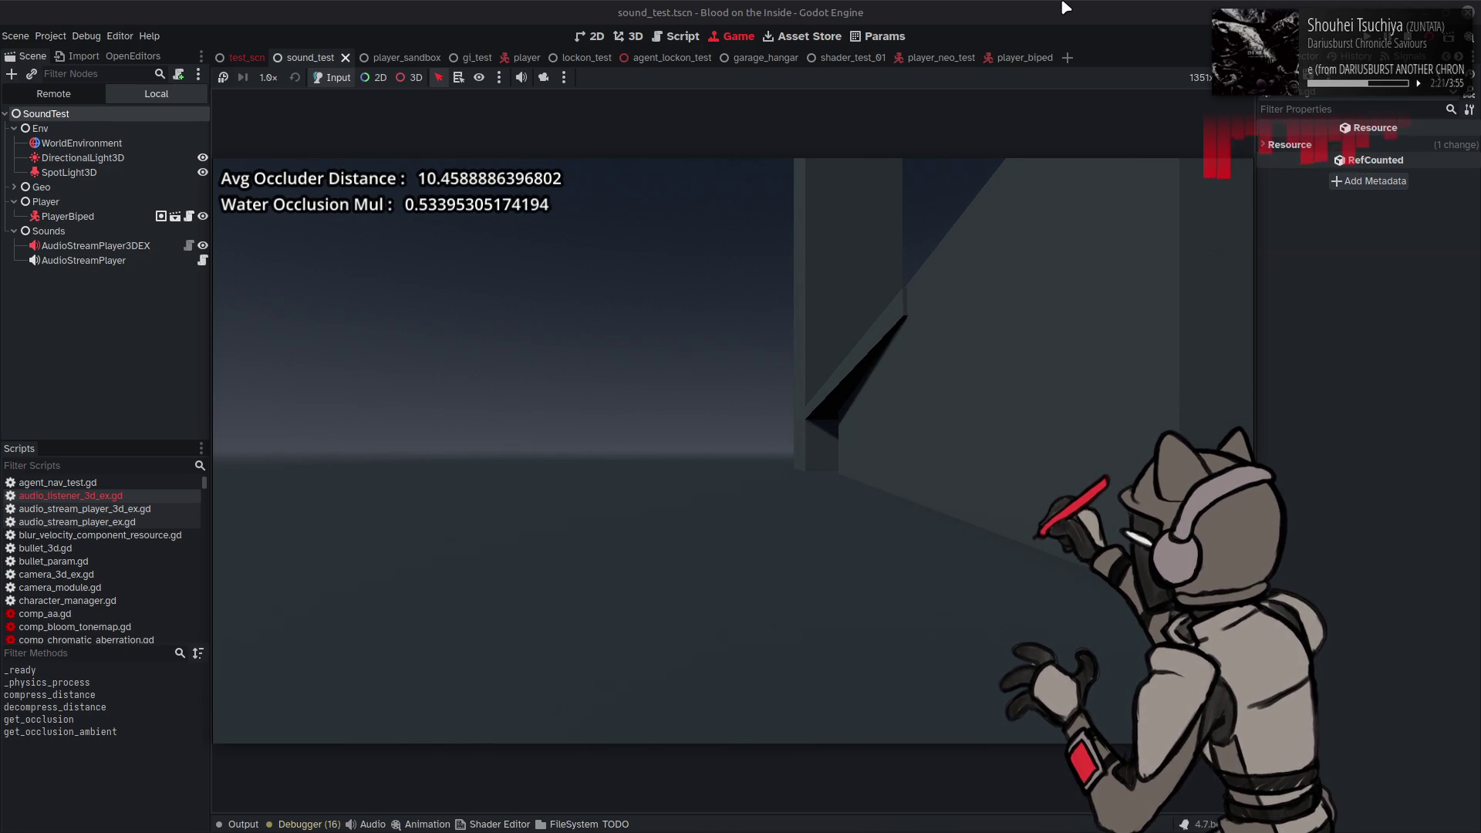
pyautogui.click(1327, 32)
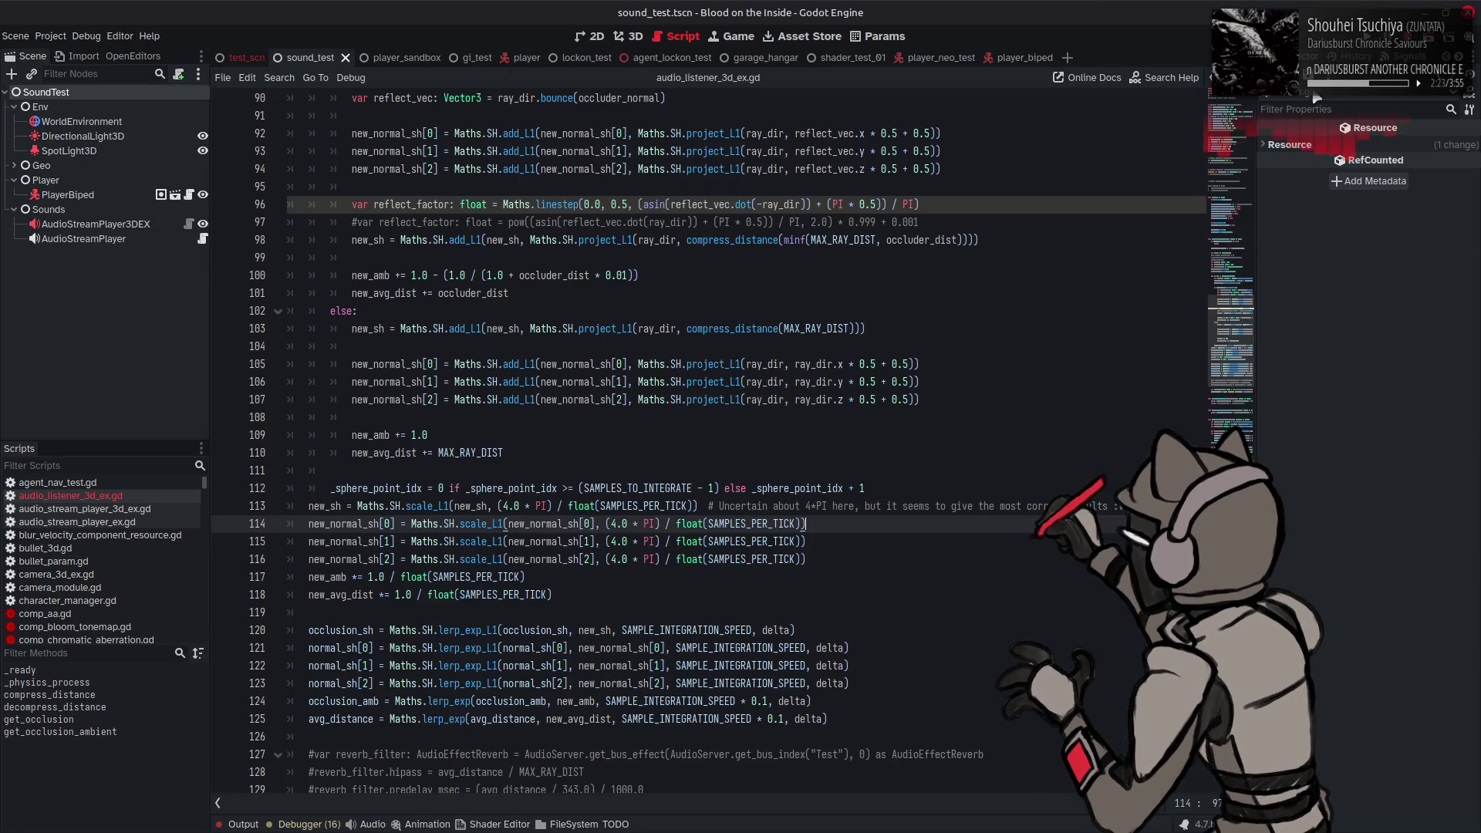
pyautogui.scroll(-10, 738, 398)
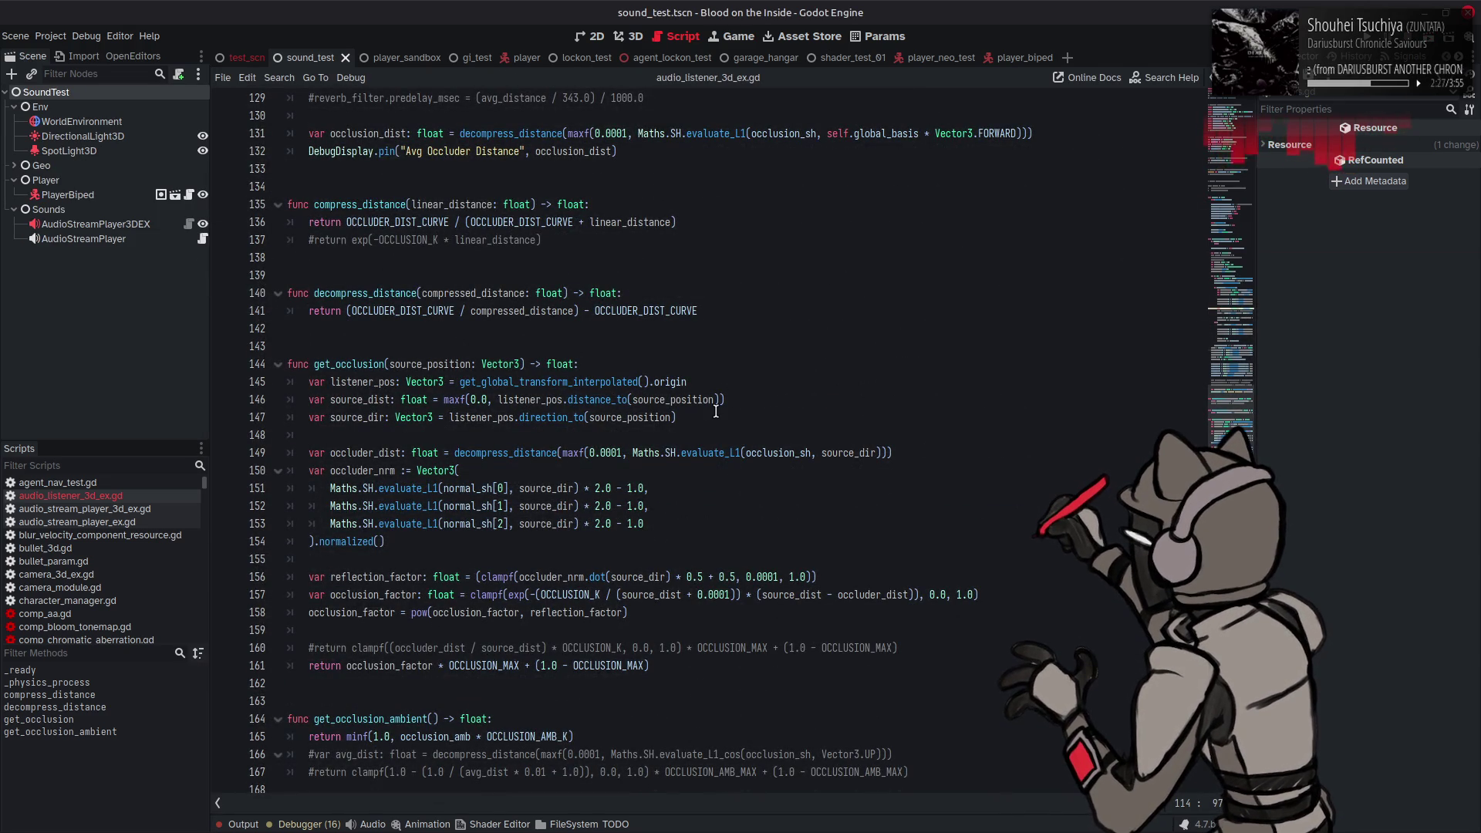
# Step: Inspect reflection_factor, source_dir, source_position, occluder_nrm and listener_pos on lines 147 and 156
pyautogui.doubleClick(405, 578)
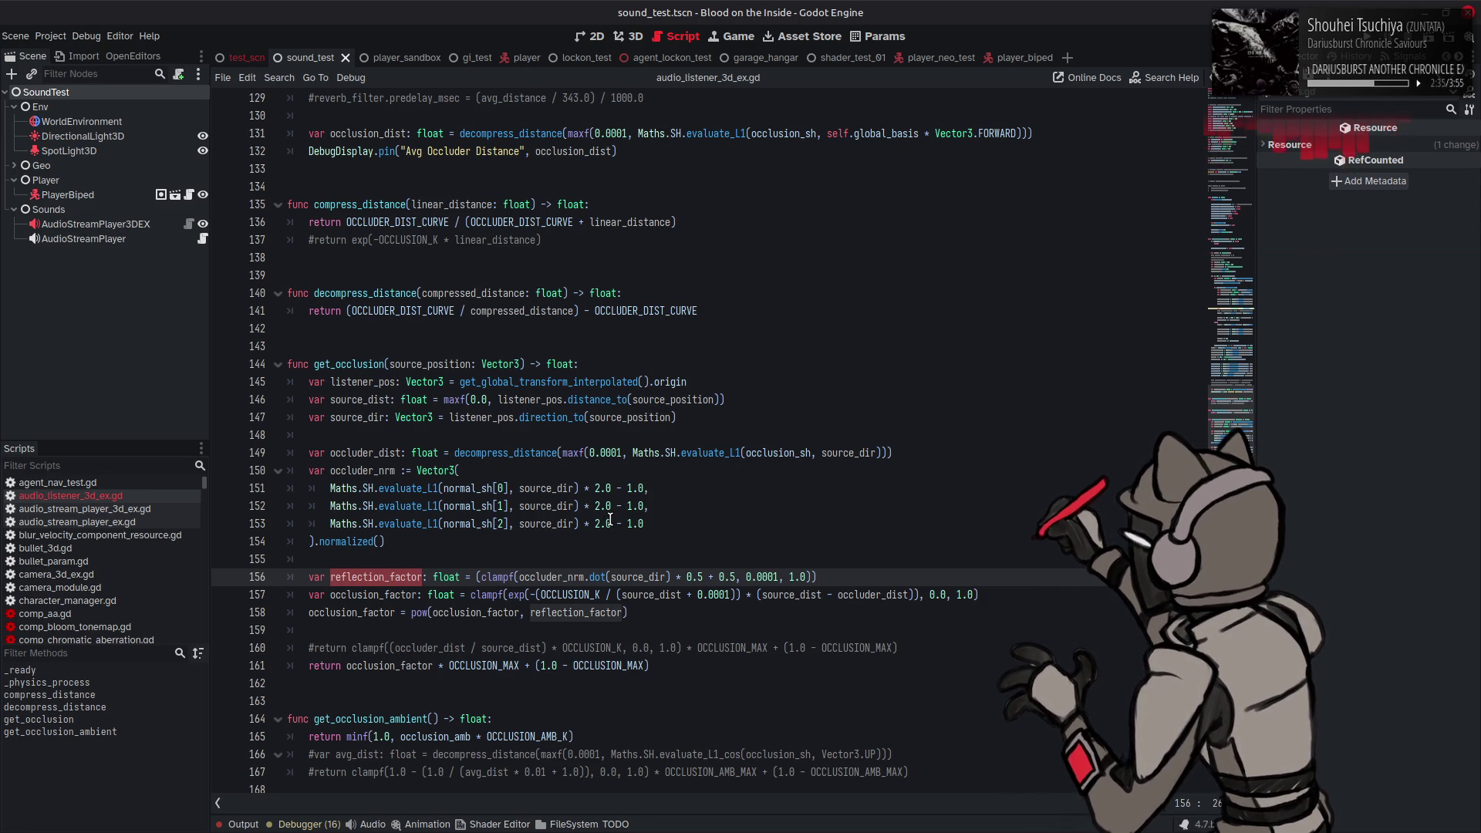
pyautogui.doubleClick(629, 578)
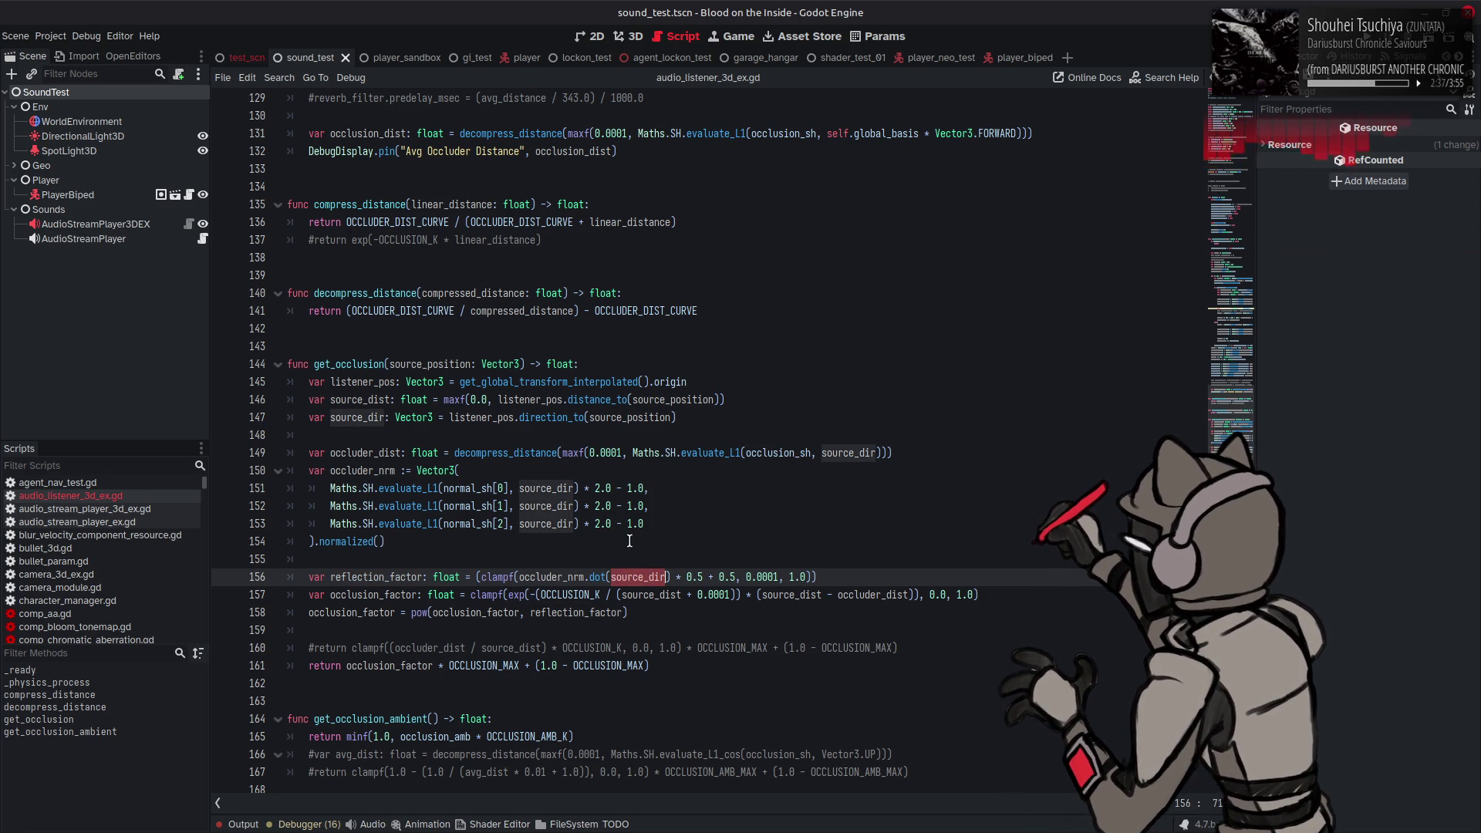
pyautogui.doubleClick(632, 418)
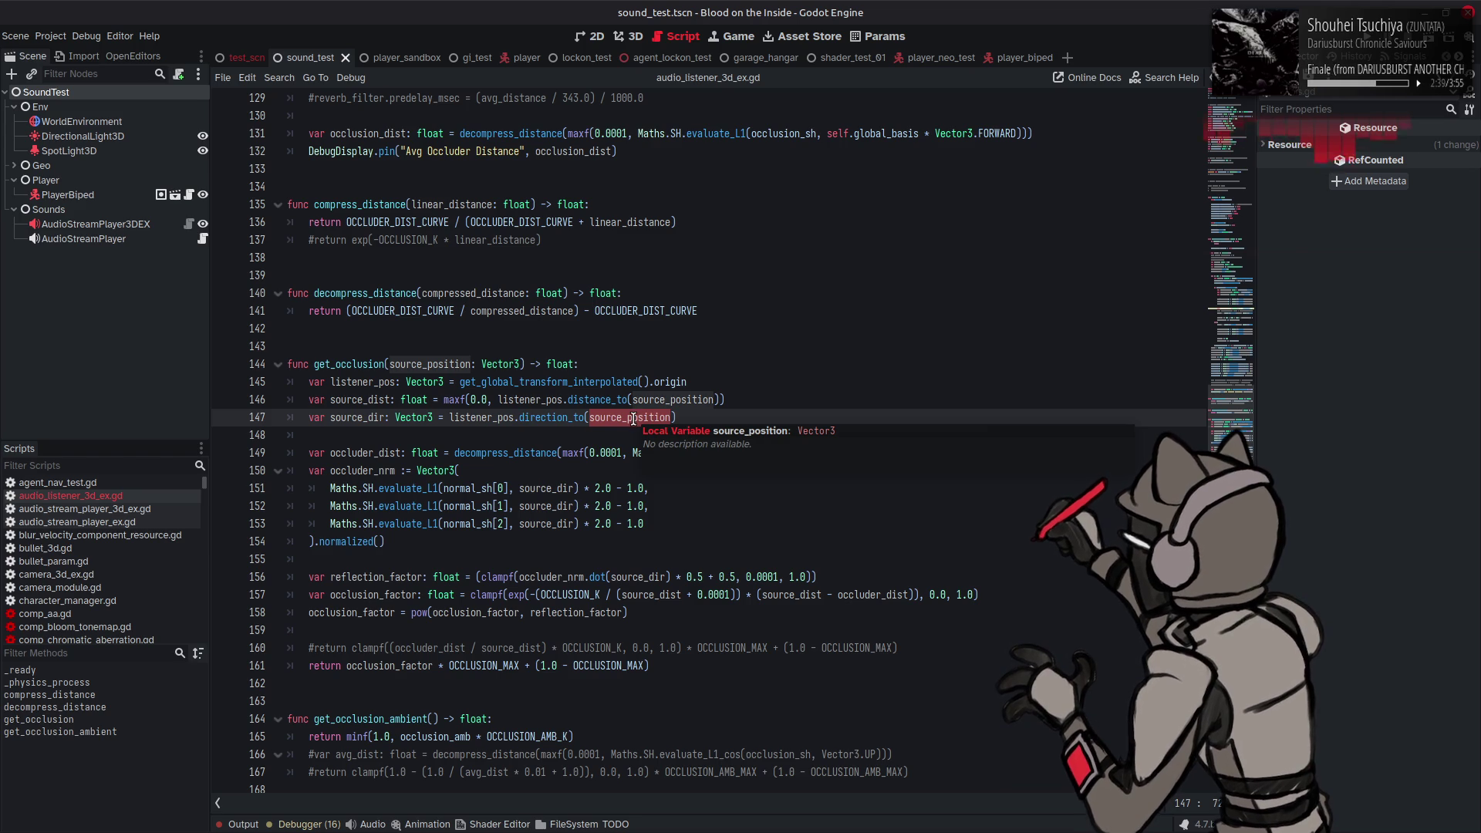
pyautogui.doubleClick(559, 577)
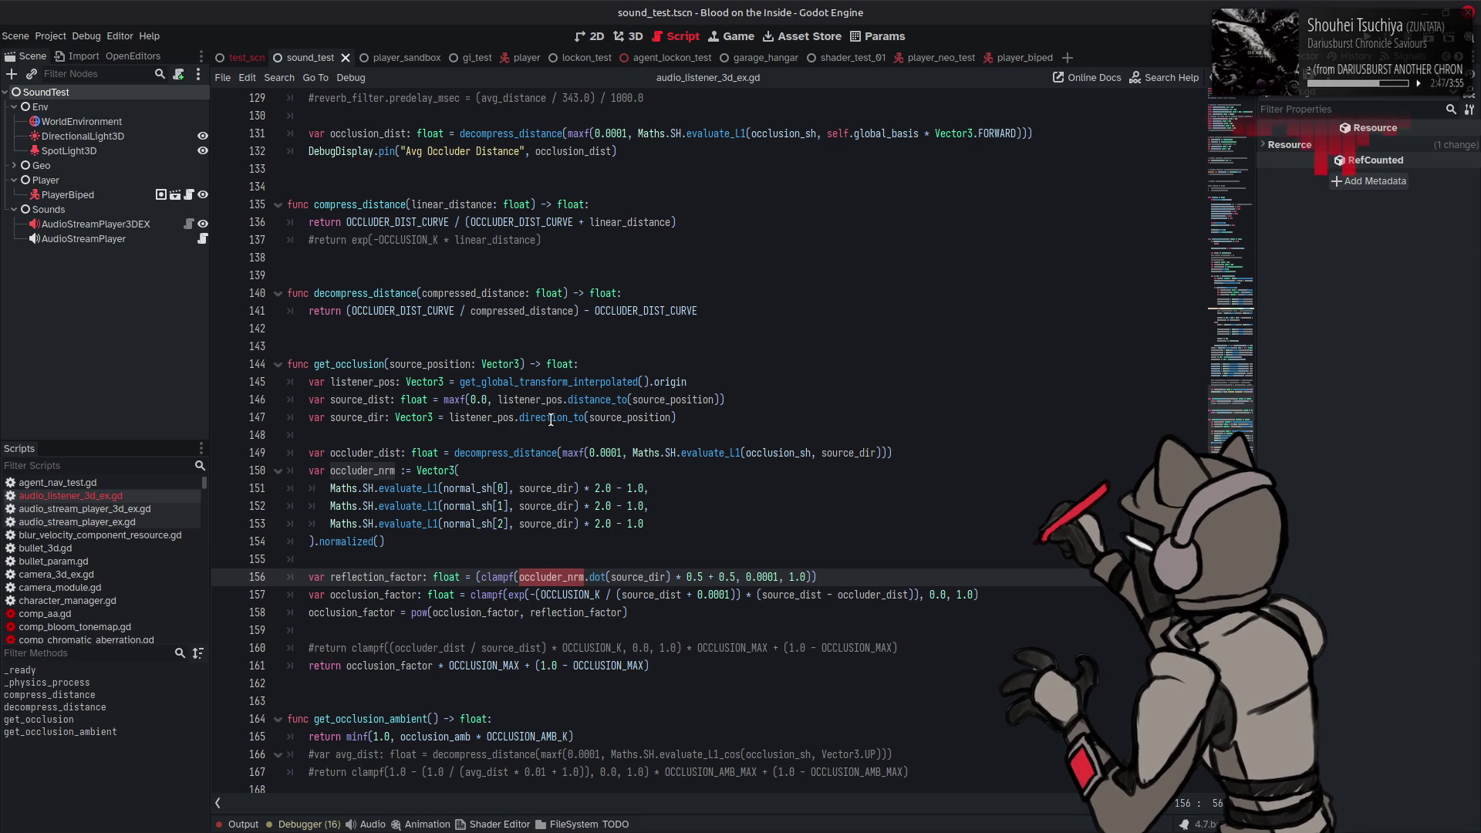
pyautogui.doubleClick(480, 418)
pyautogui.doubleClick(656, 417)
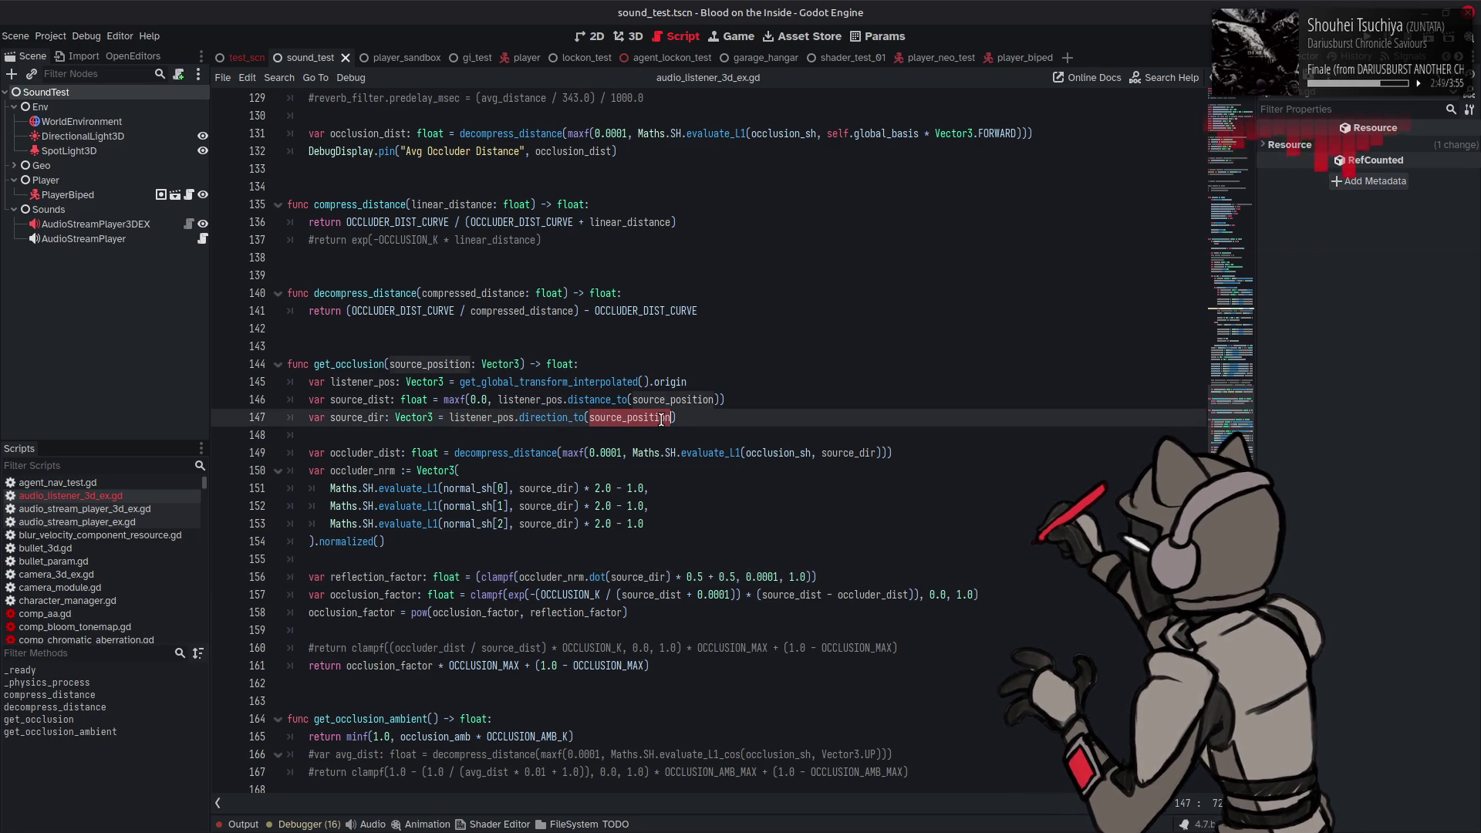
pyautogui.doubleClick(631, 577)
pyautogui.moveTo(631, 577)
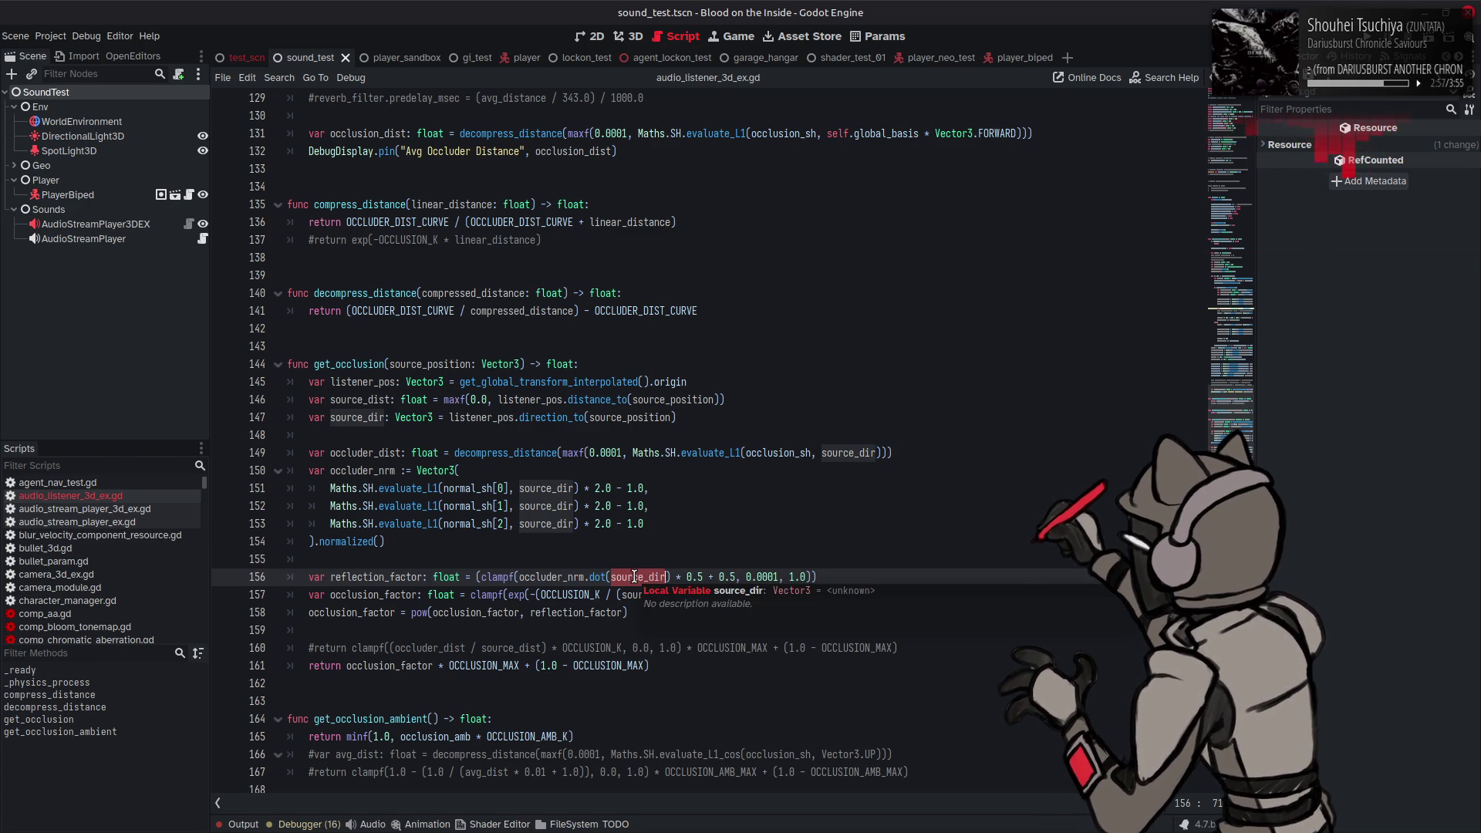
# Step: Make line 156 use source_dir * -0.5 + 0.5 with clamp minimum 0.01, save, and run
pyautogui.click(684, 577)
pyautogui.write('-')
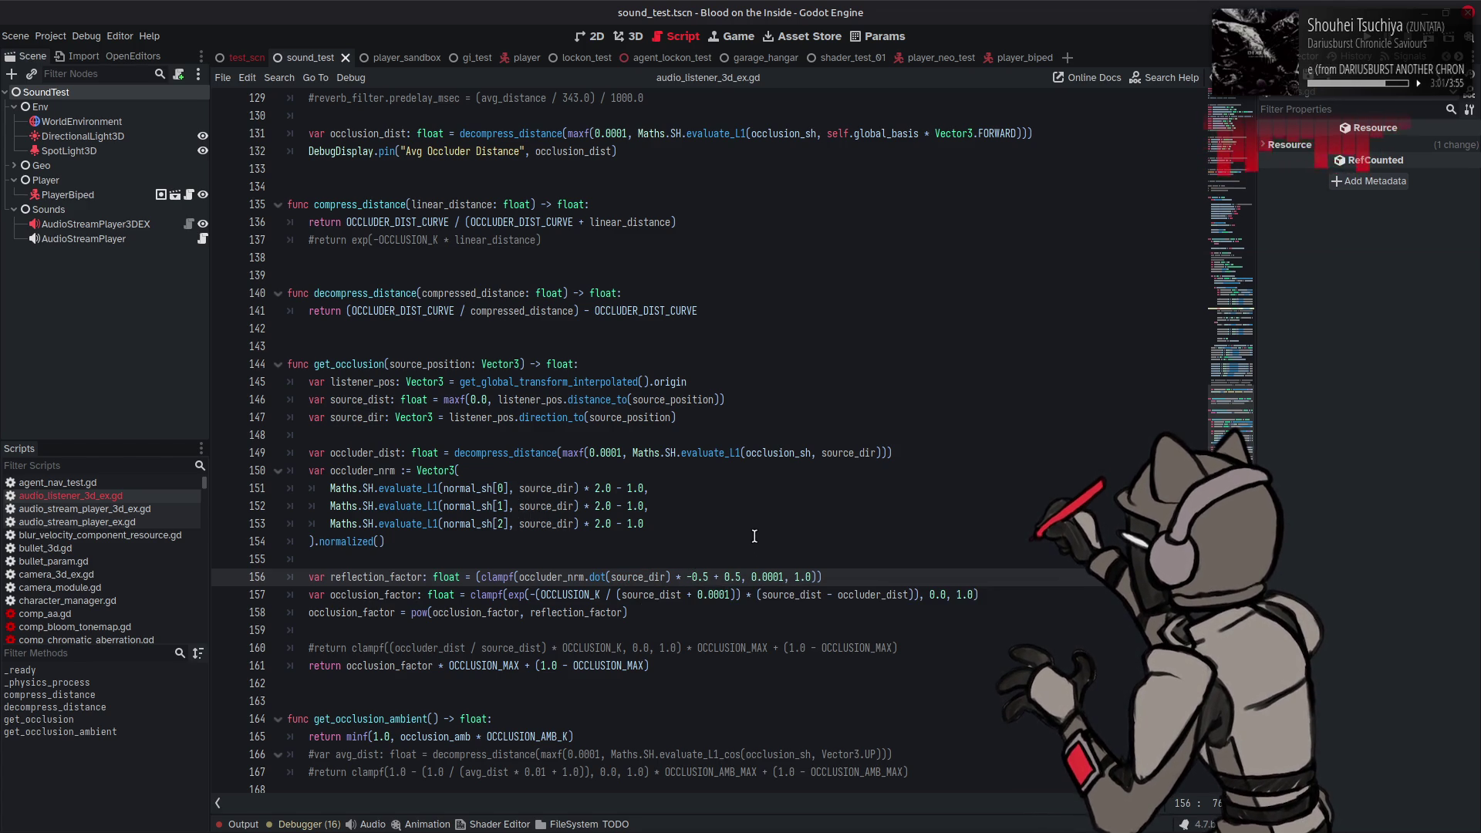
pyautogui.hotkey('ctrl', 's')
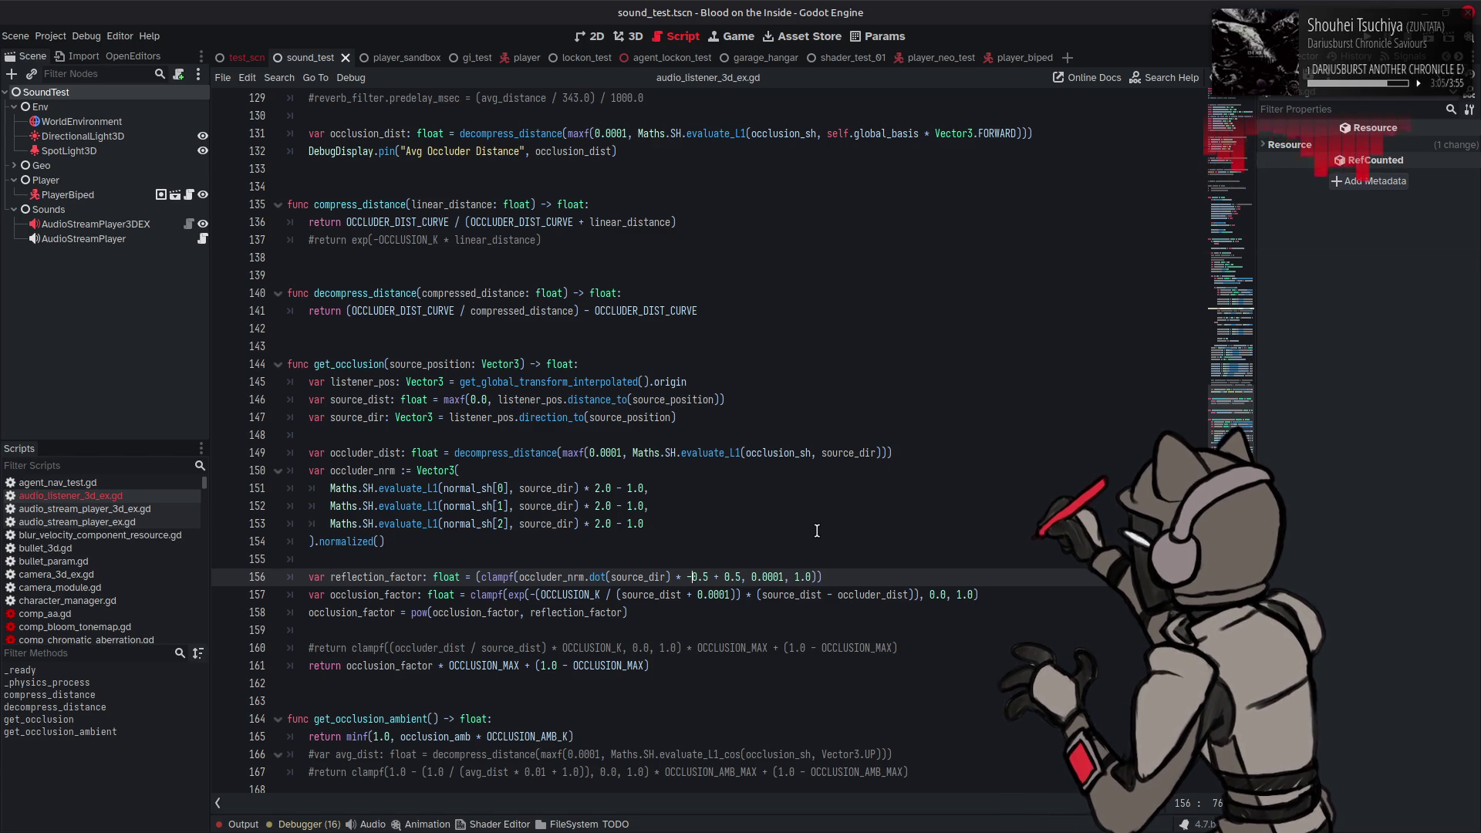
pyautogui.click(779, 577)
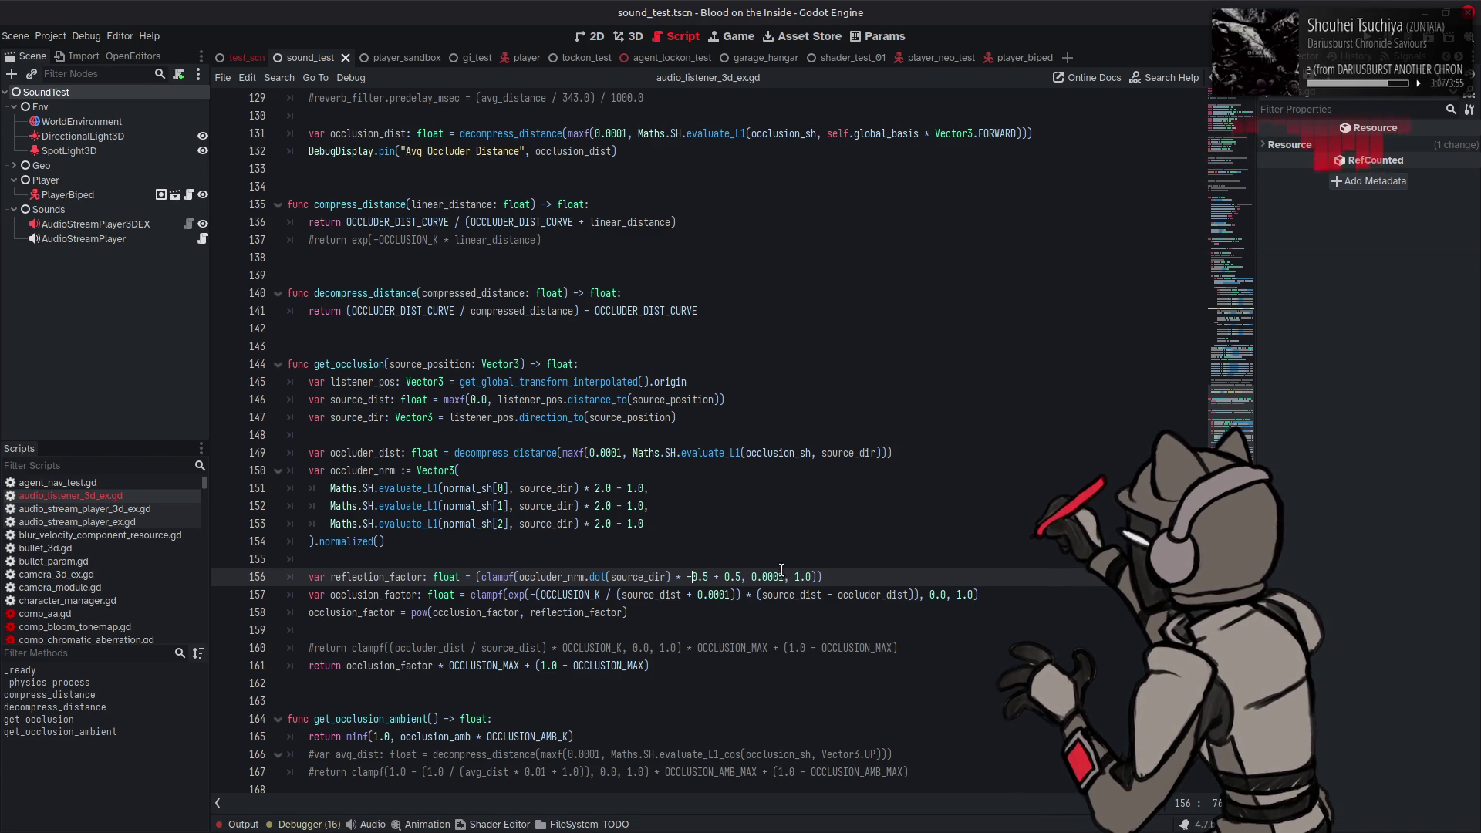
pyautogui.press('BackSpace')
pyautogui.press('BackSpace')
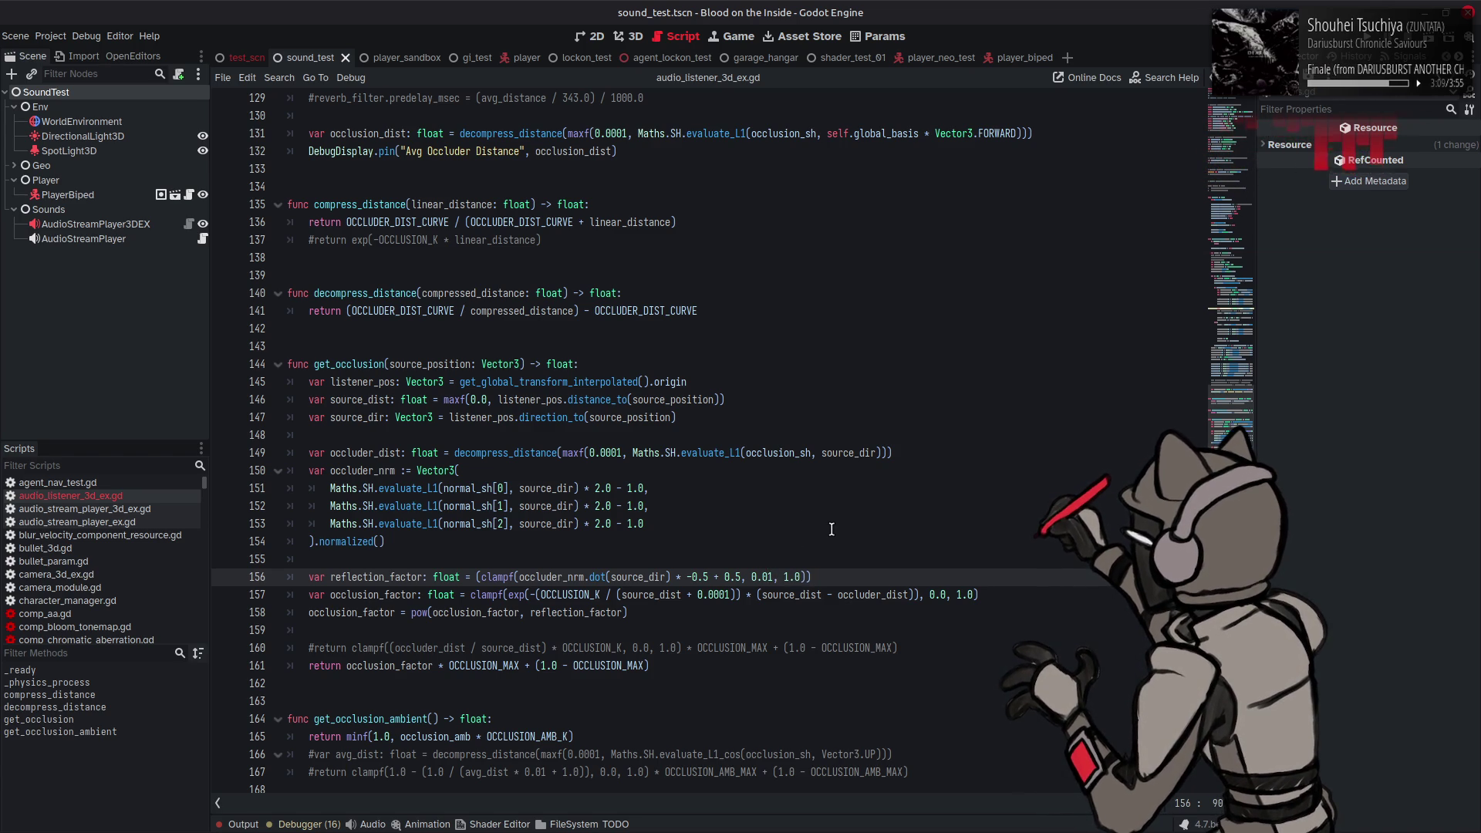
pyautogui.hotkey('ctrl', 's')
pyautogui.hotkey('ctrl', 'Left')
pyautogui.hotkey('ctrl', 'Left')
pyautogui.hotkey('ctrl', 'Left')
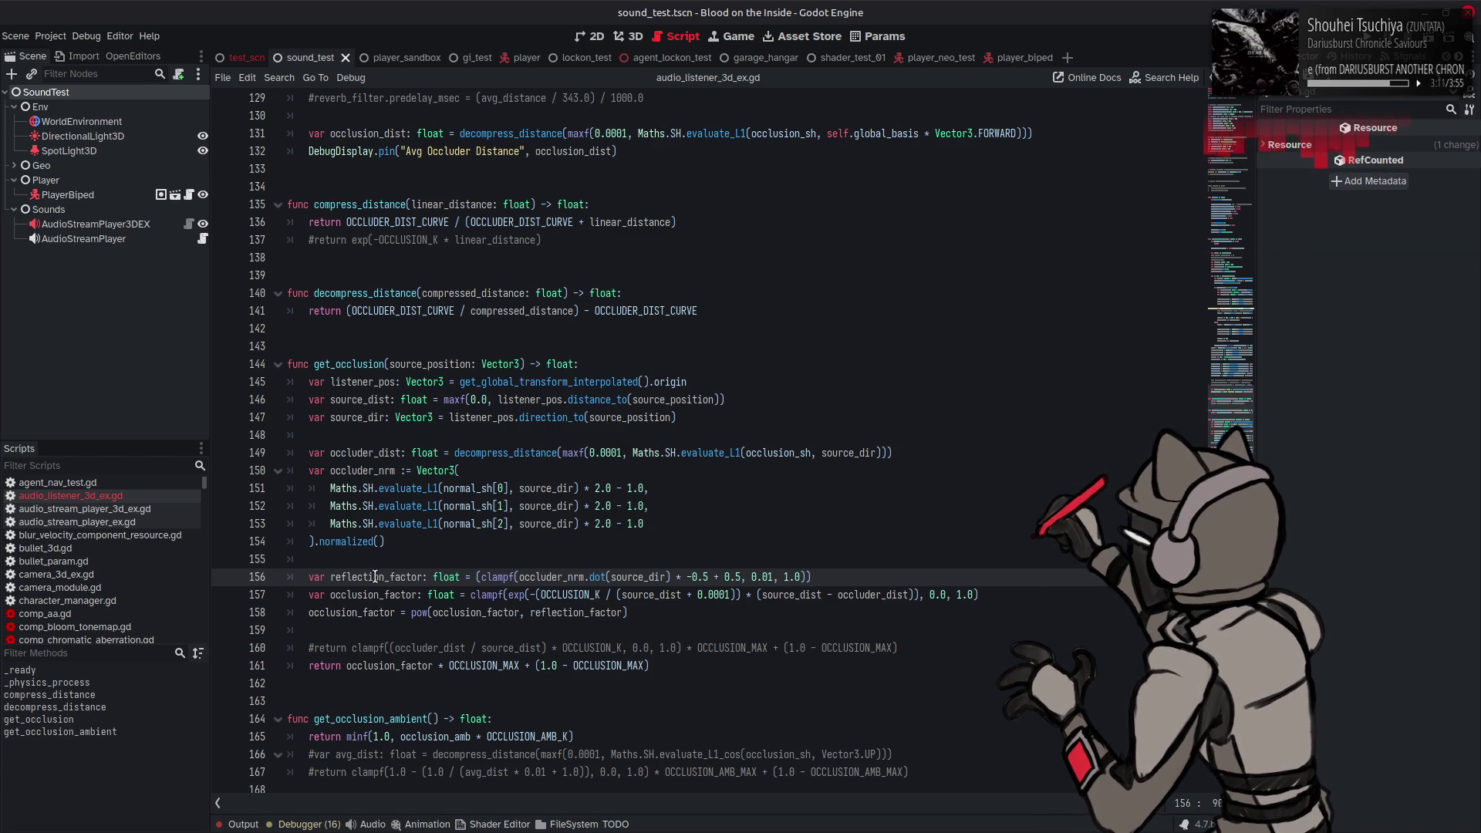
pyautogui.click(1388, 33)
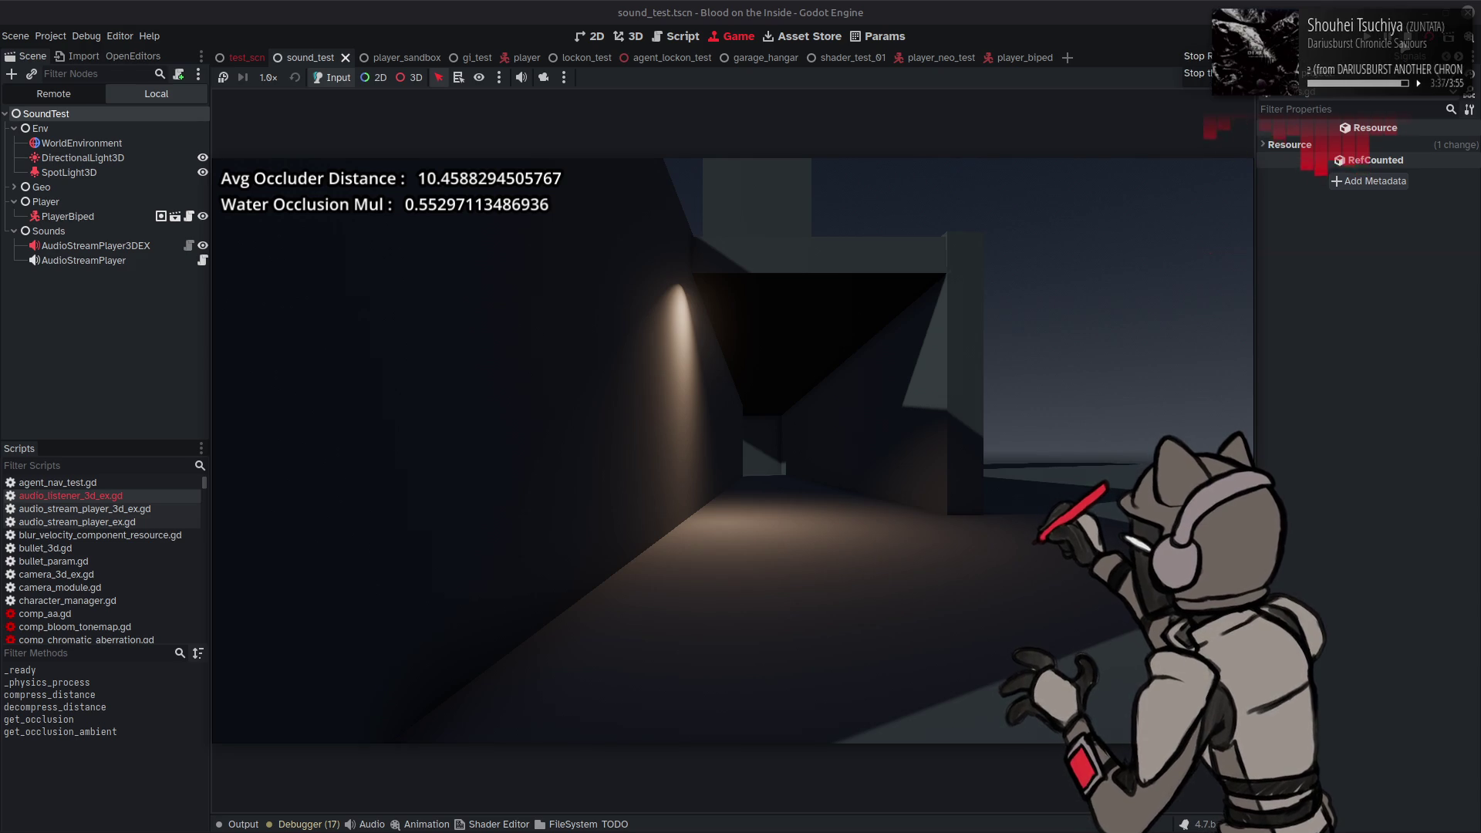
pyautogui.hotkey('ctrl', 'F3')
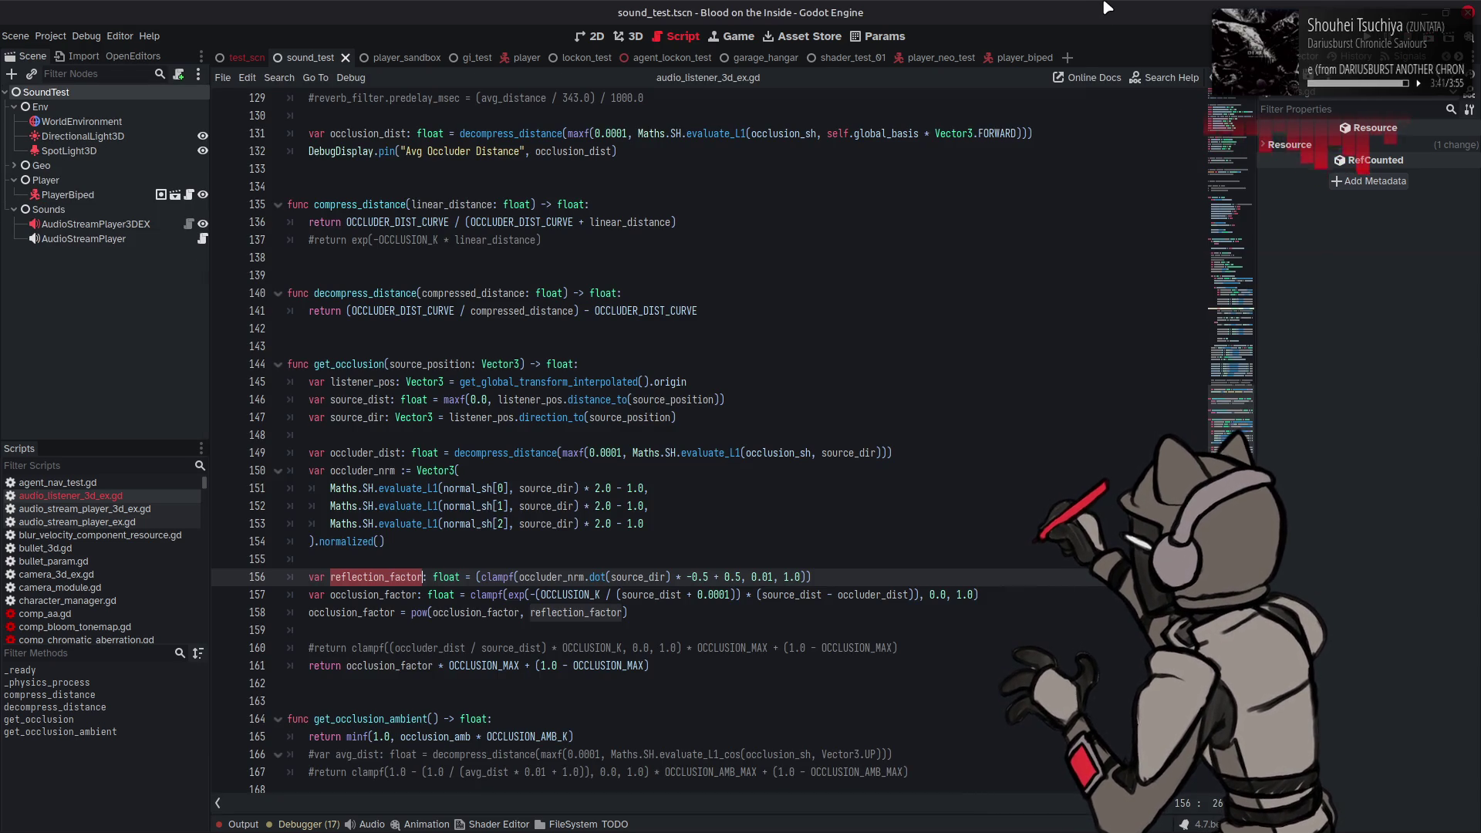
# Step: Make line 161 return reflection_factor instead of occlusion_factor, save, and run the sound test
pyautogui.click(736, 335)
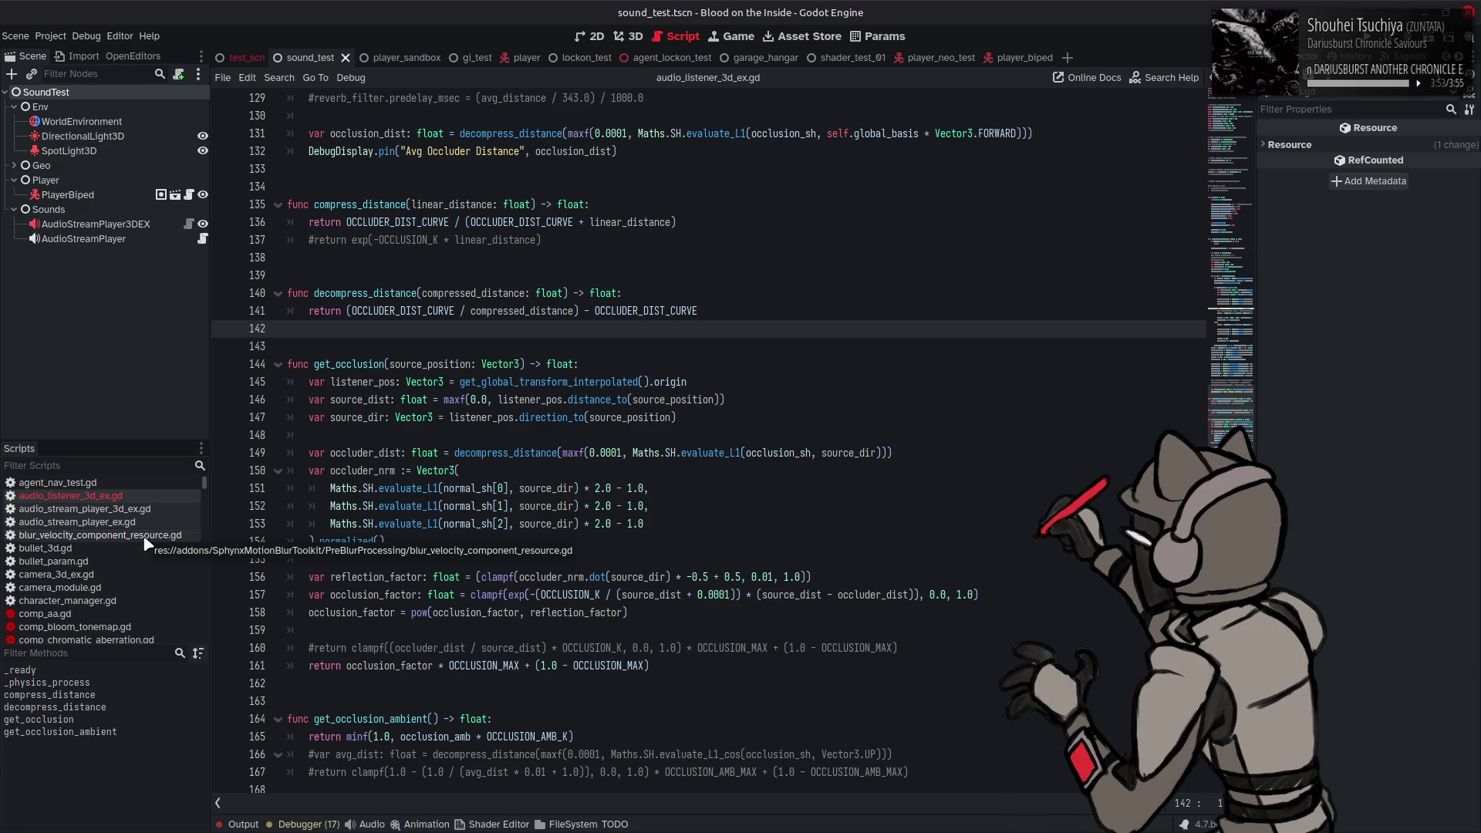
pyautogui.click(383, 577)
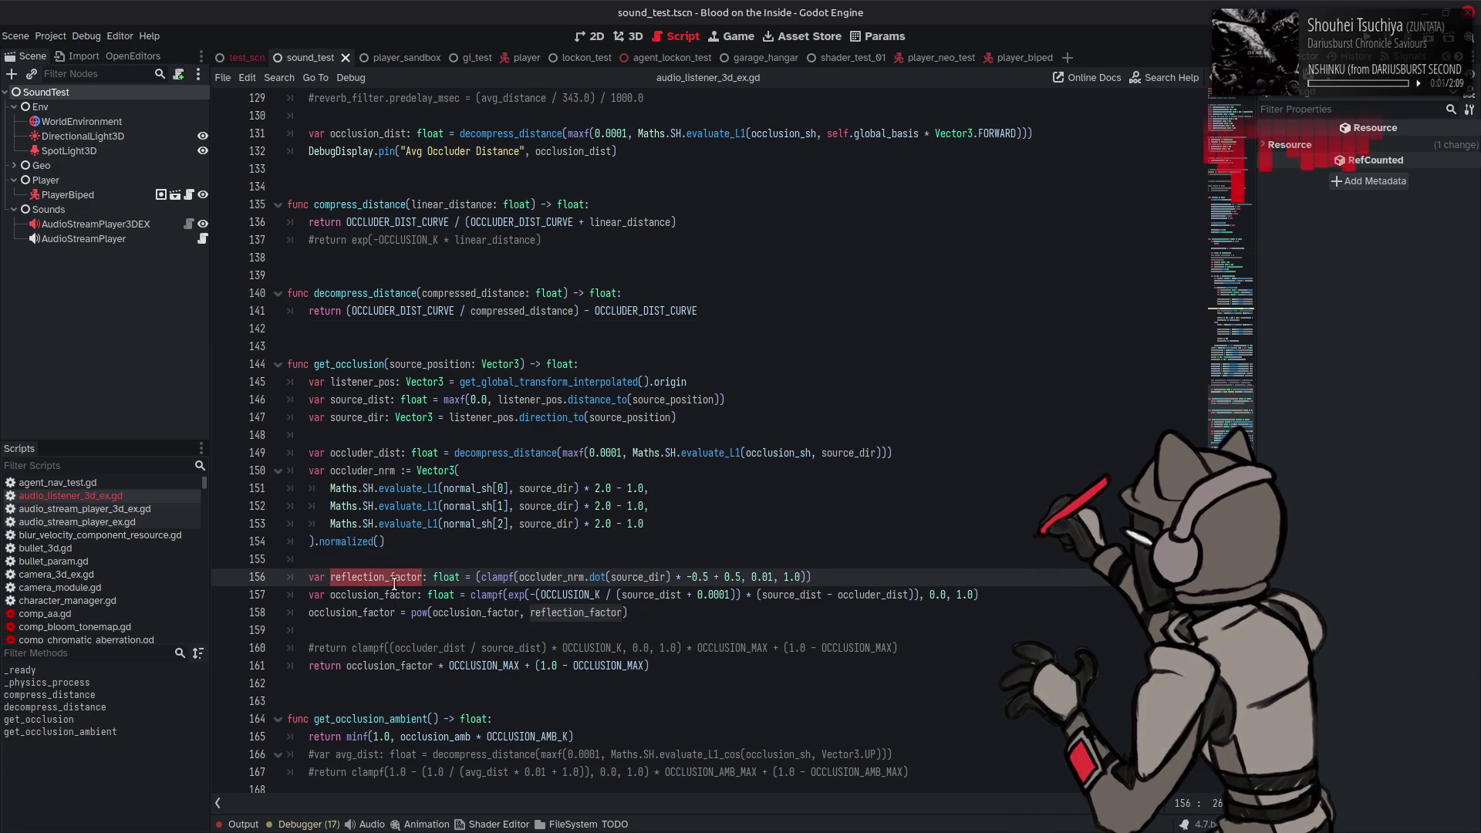
pyautogui.click(392, 666)
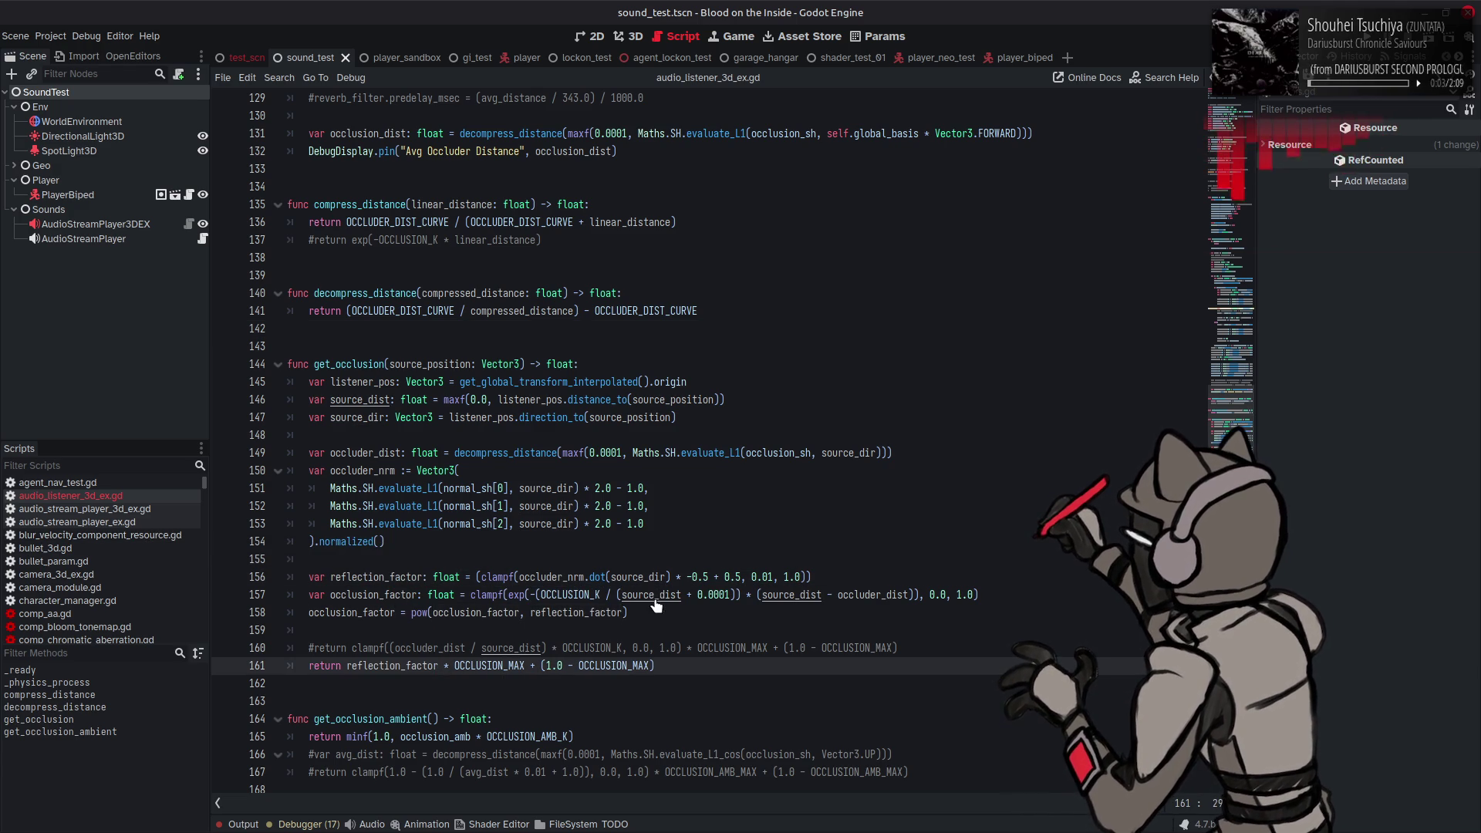
pyautogui.hotkey('ctrl', 's')
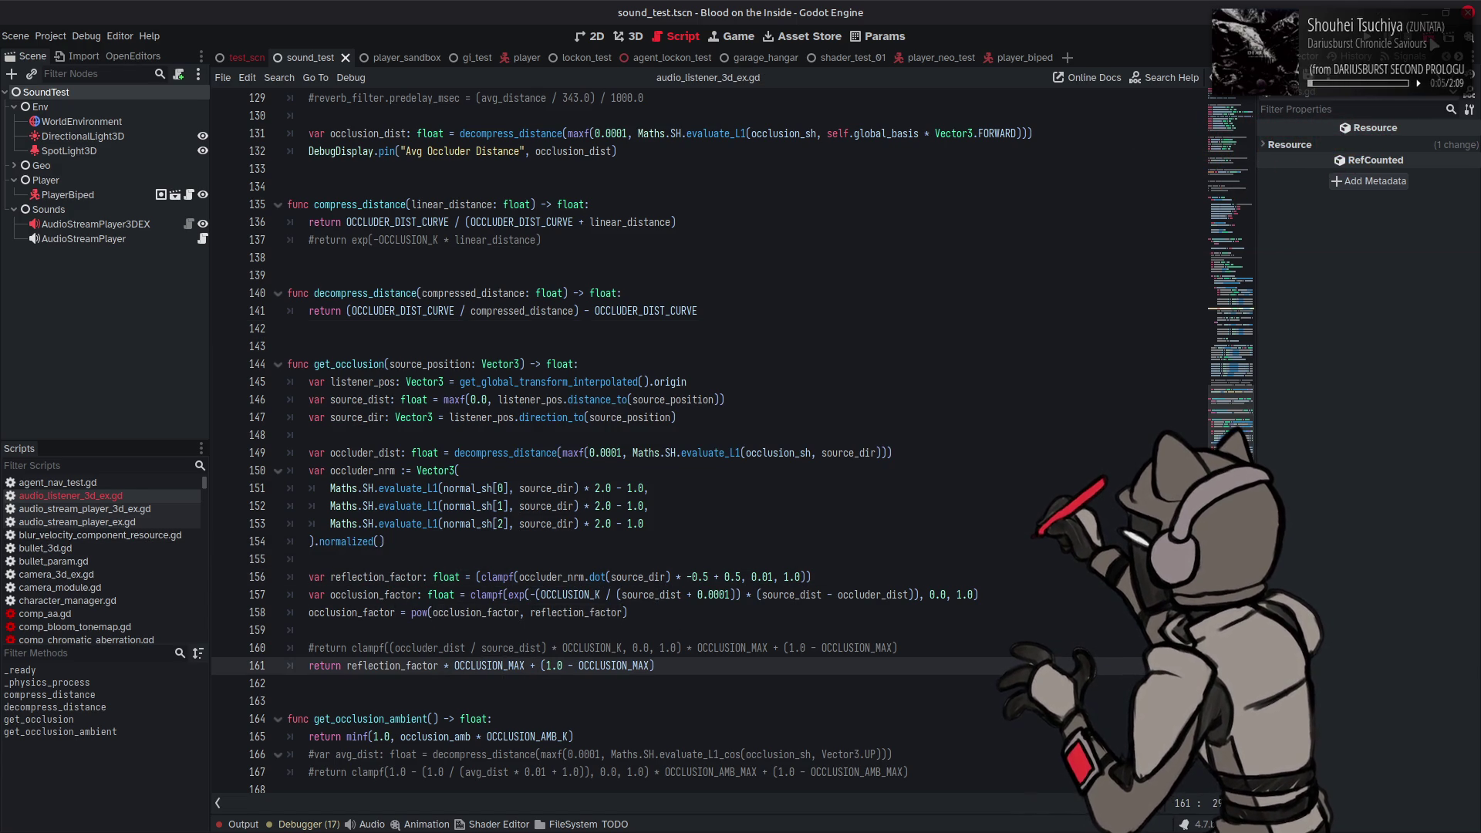
pyautogui.press('F6')
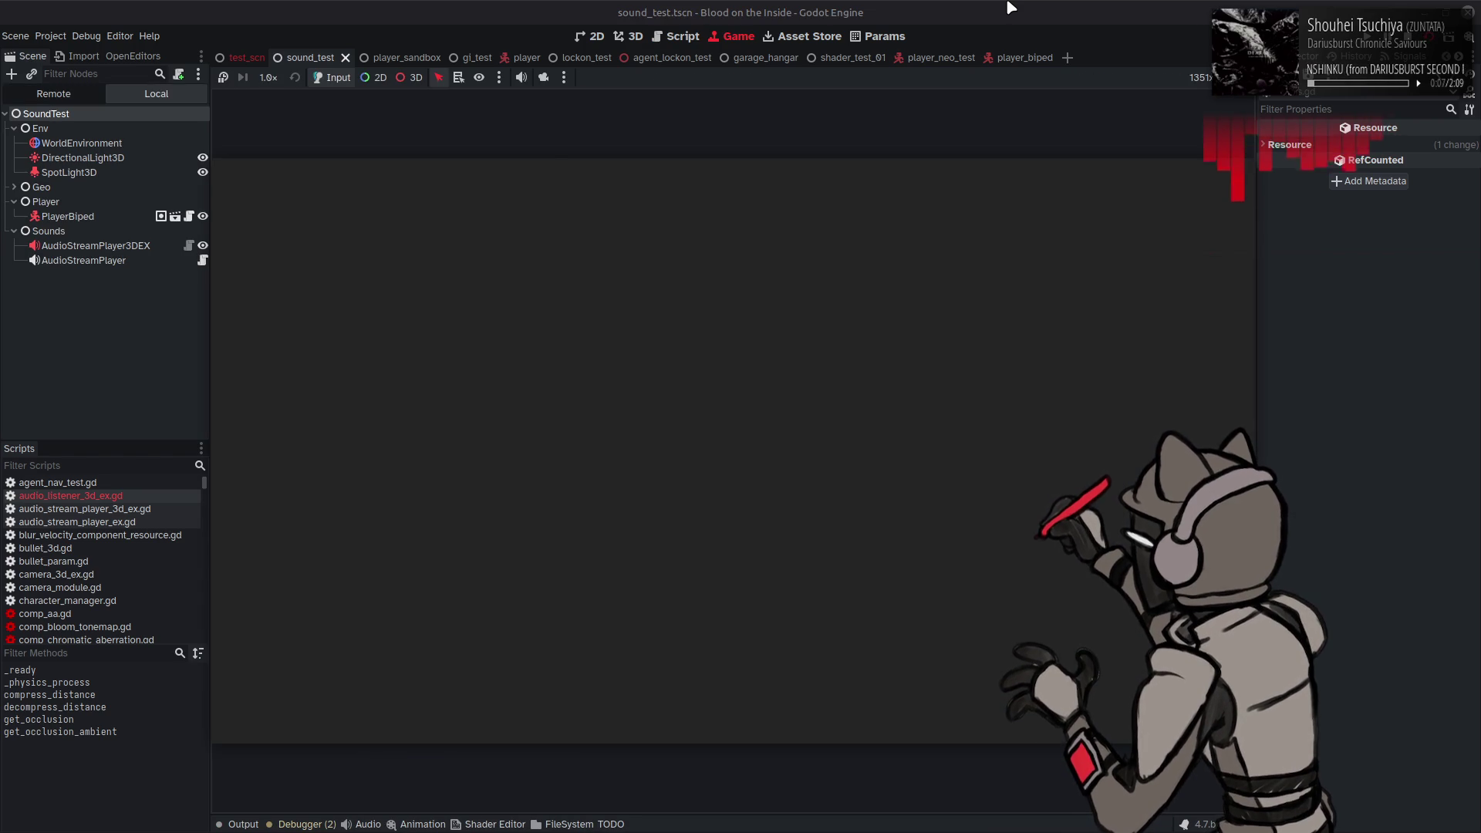
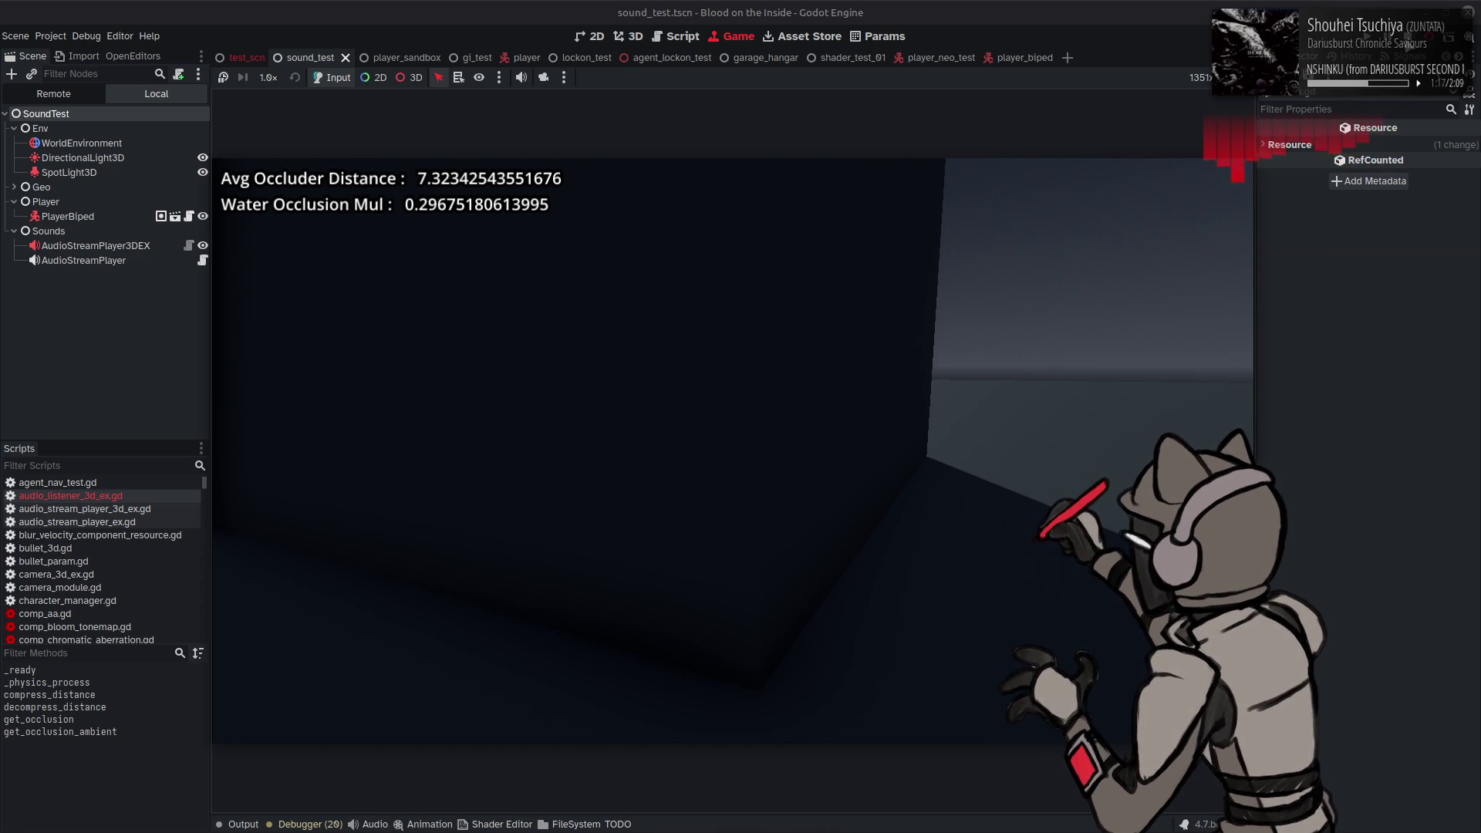
# Step: Stop the game and inspect where reflect_factor and new_normal_sh are used in get_occlusion
pyautogui.press('F8')
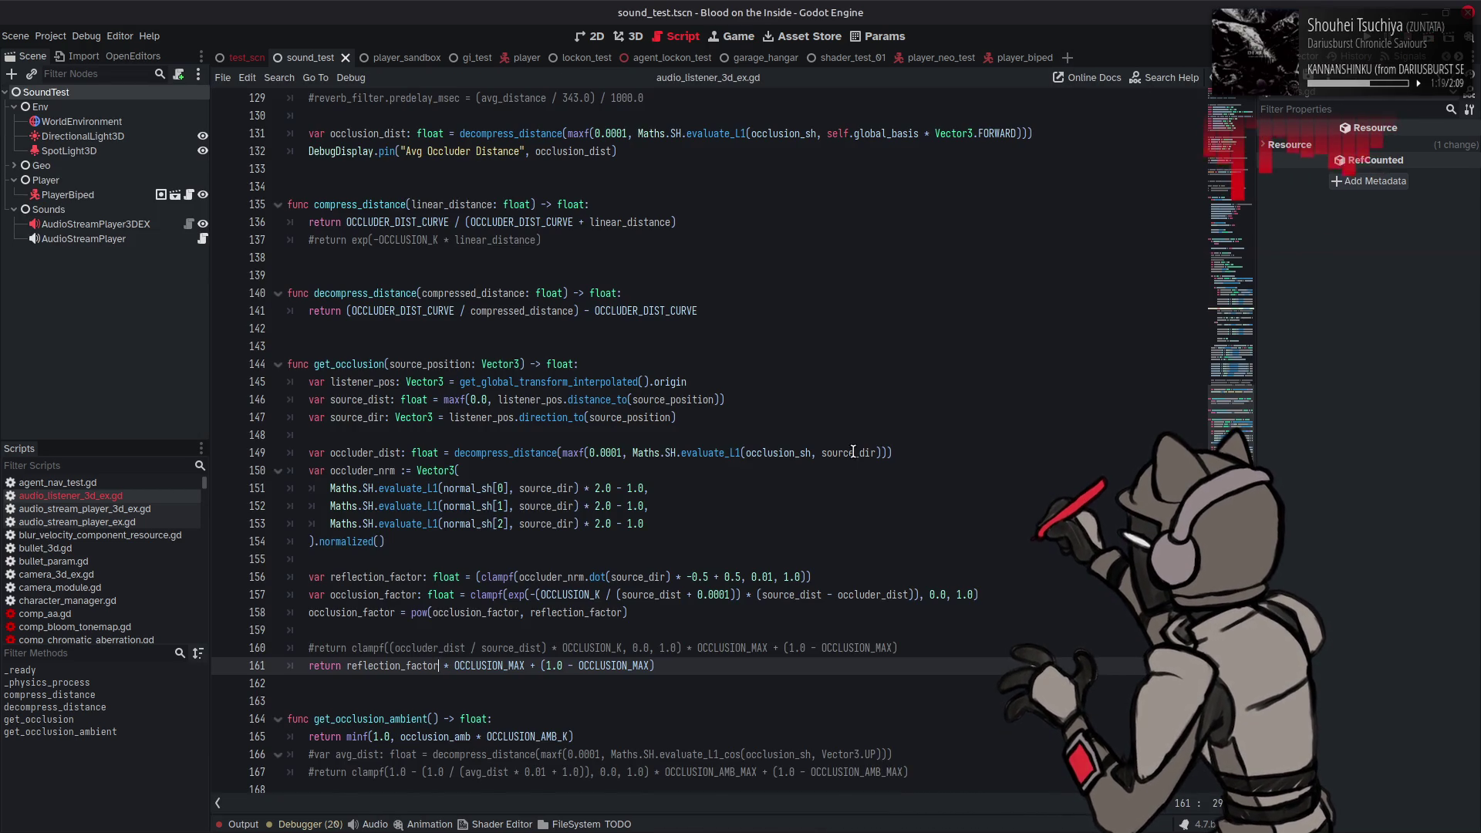
pyautogui.scroll(10, 854, 451)
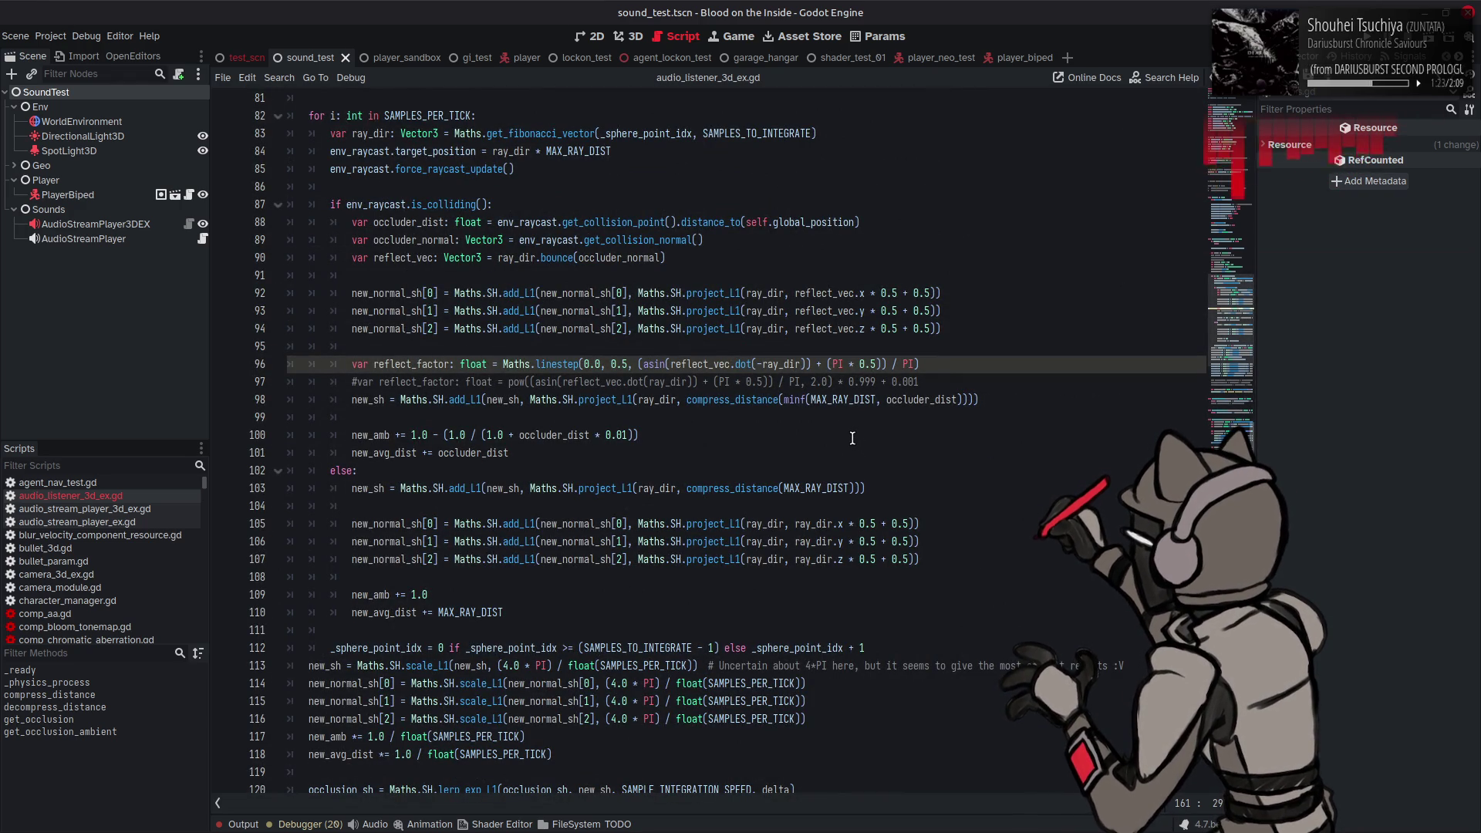
pyautogui.doubleClick(428, 364)
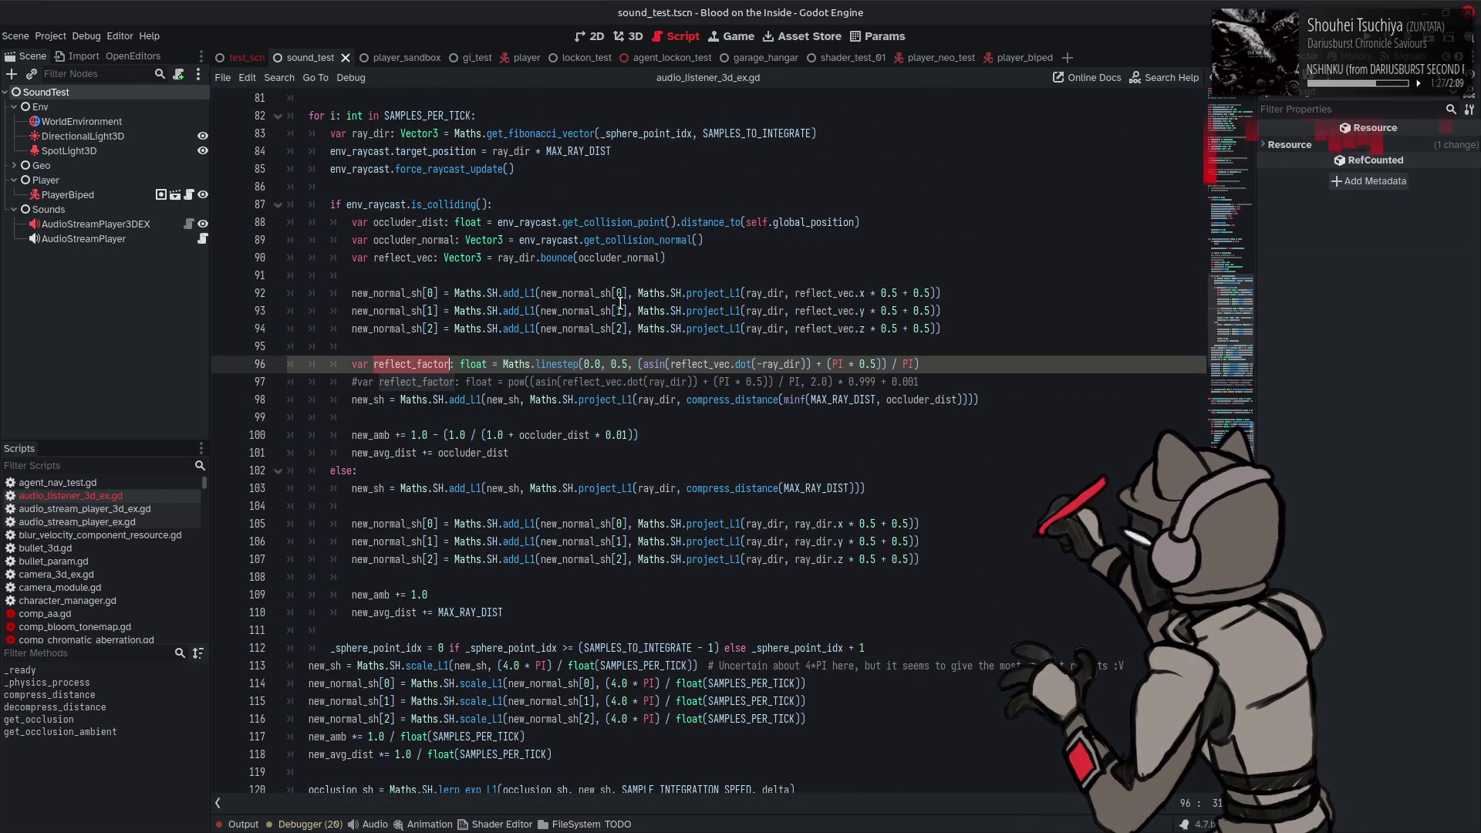
pyautogui.doubleClick(378, 295)
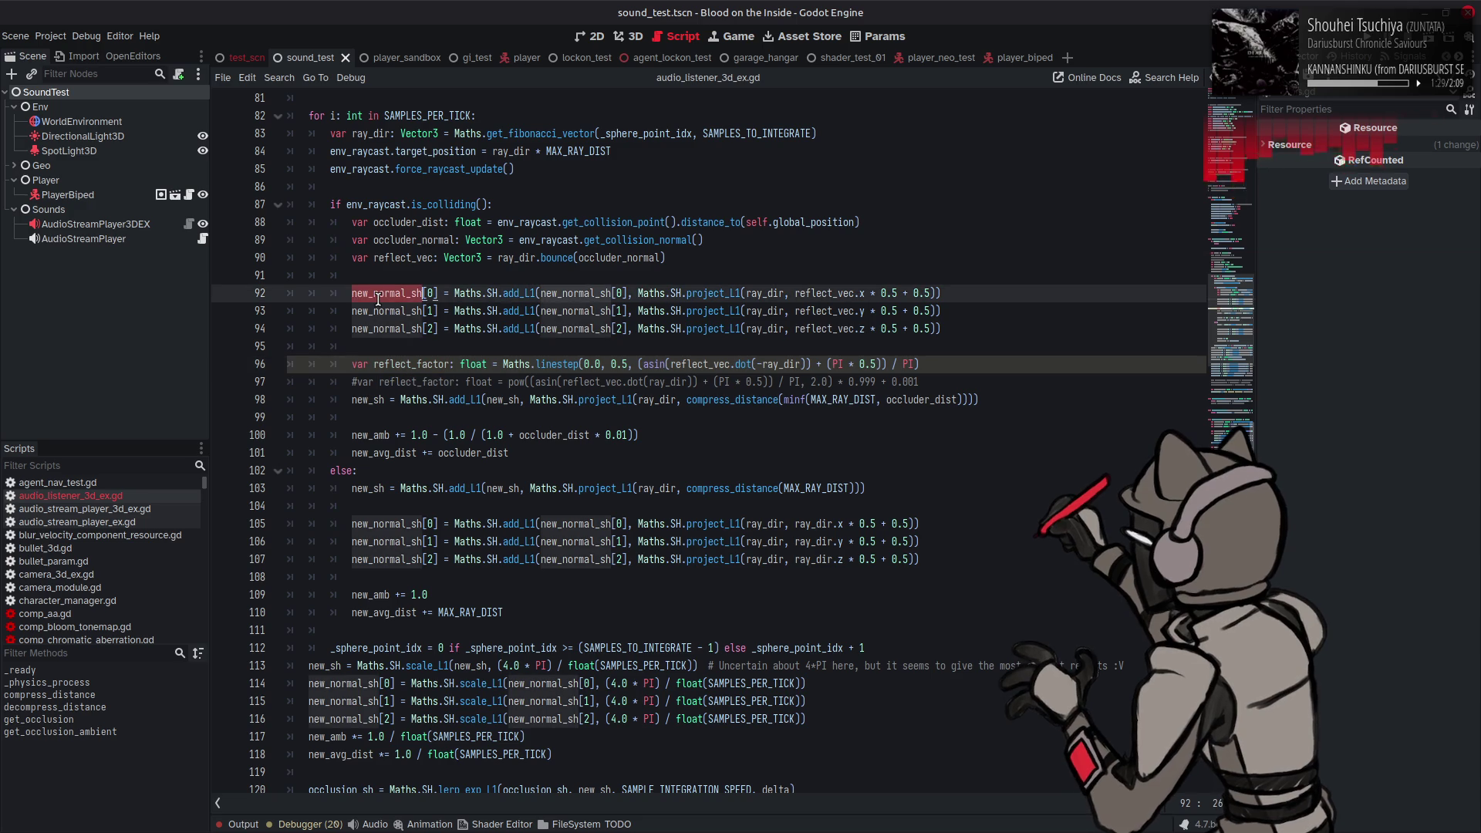
pyautogui.scroll(-4, 627, 405)
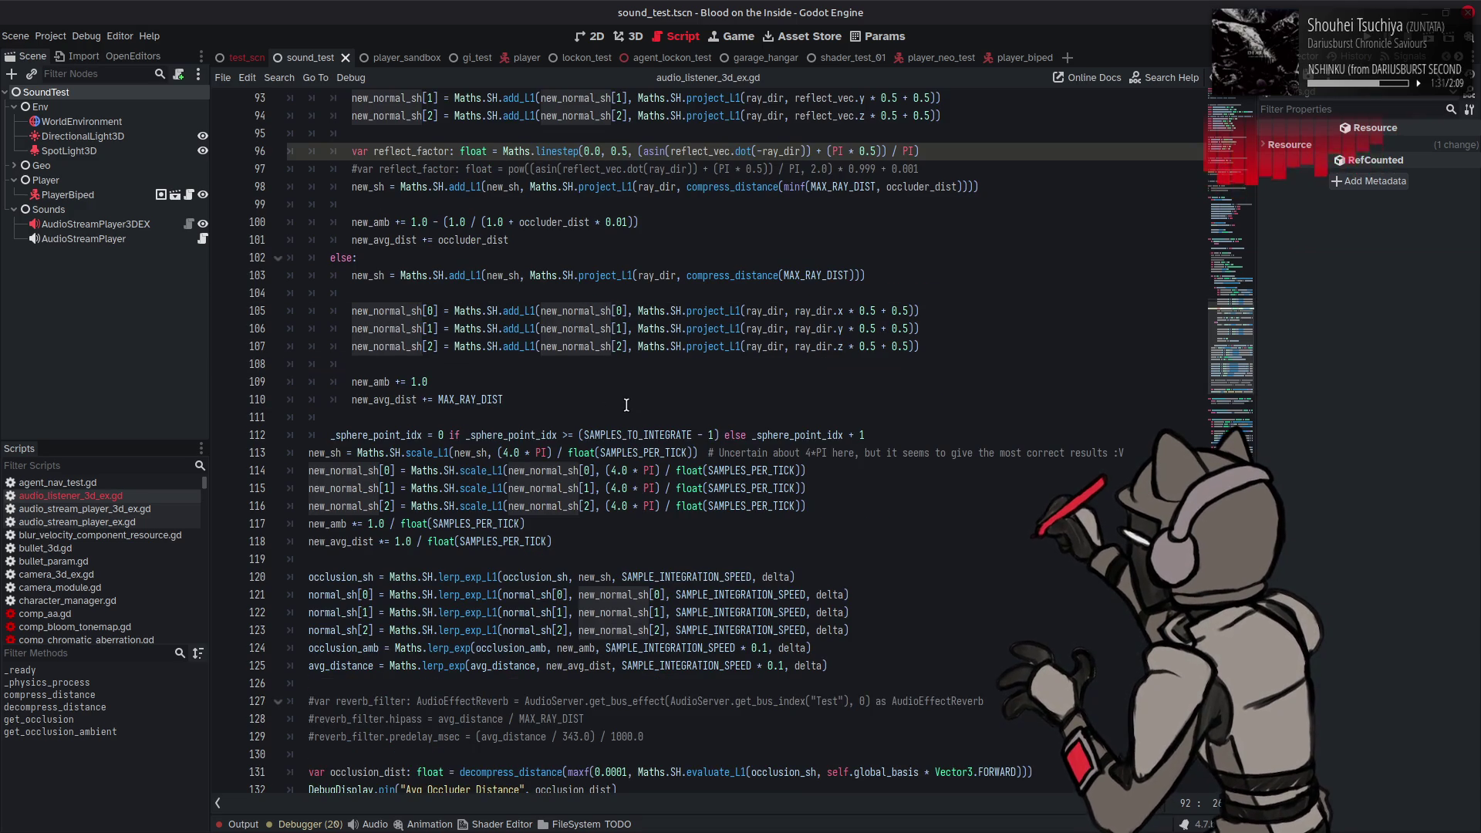
pyautogui.scroll(4, 626, 405)
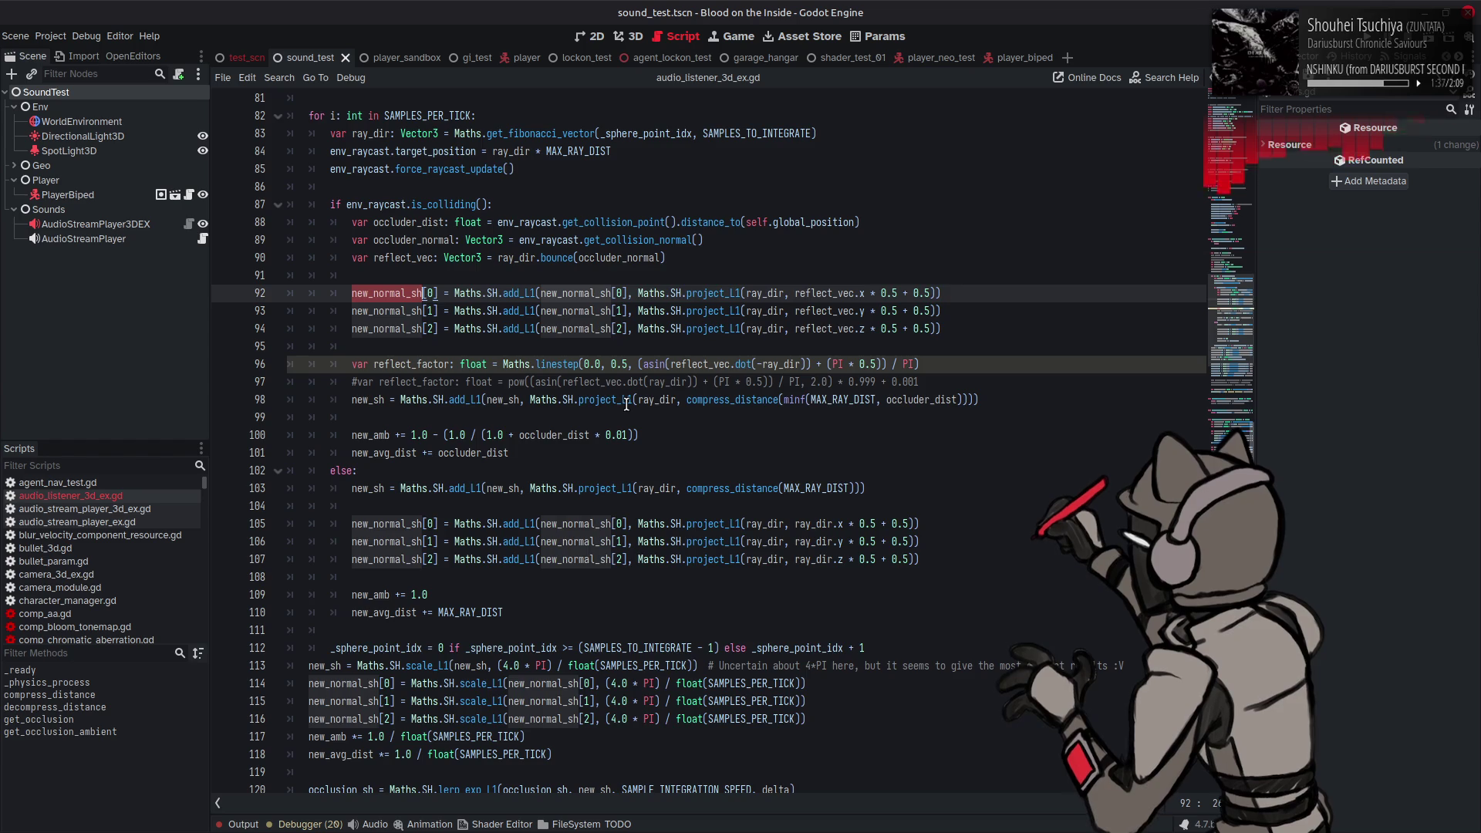
pyautogui.scroll(-16, 626, 405)
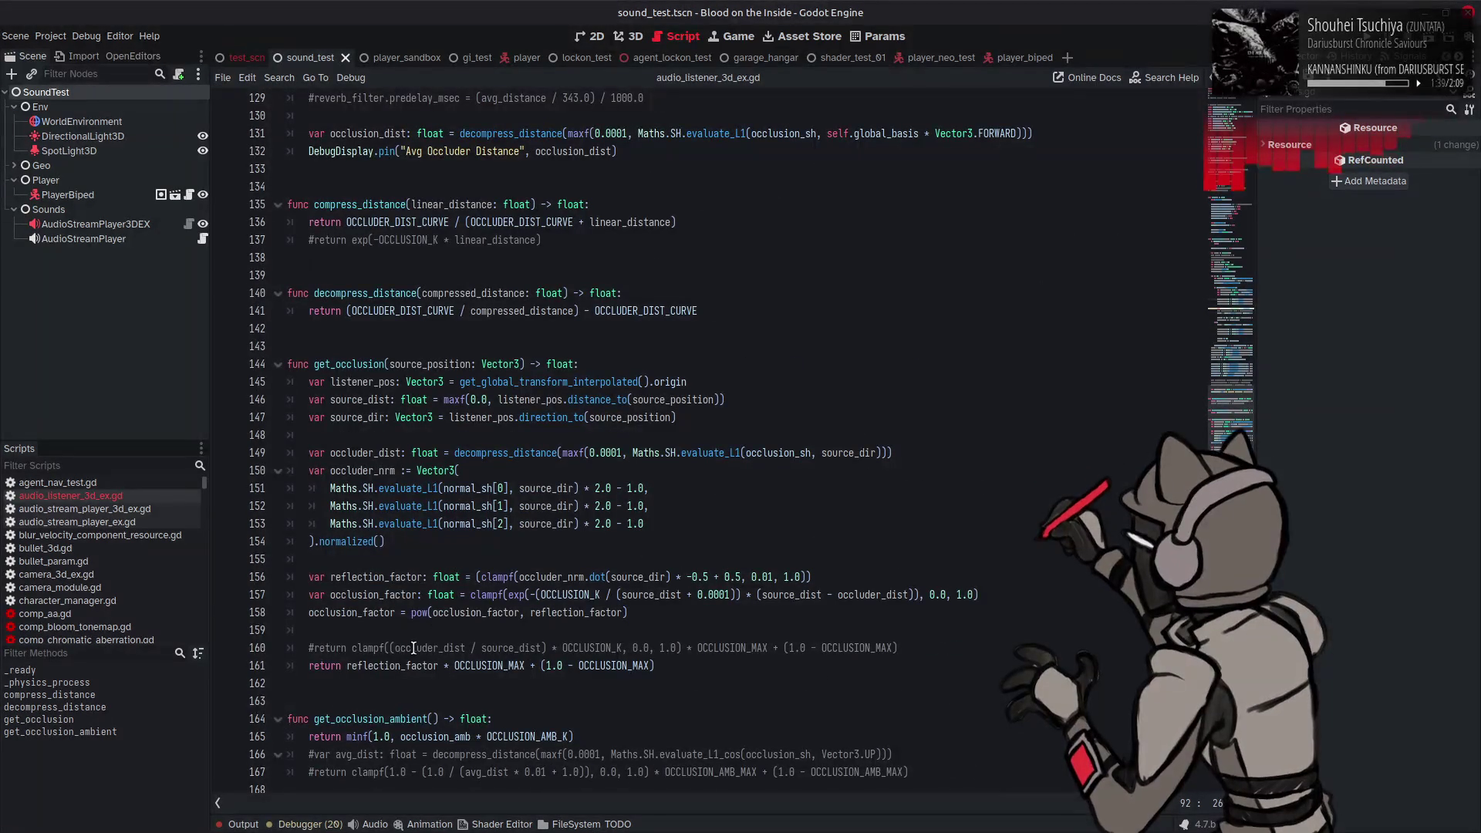
# Step: Replace reflection_factor with occlusion_factor on get_occlusion's return line and save the script
pyautogui.doubleClick(365, 595)
pyautogui.hotkey('ctrl', 'c')
pyautogui.doubleClick(395, 664)
pyautogui.hotkey('ctrl', 'v')
pyautogui.hotkey('ctrl', 's')
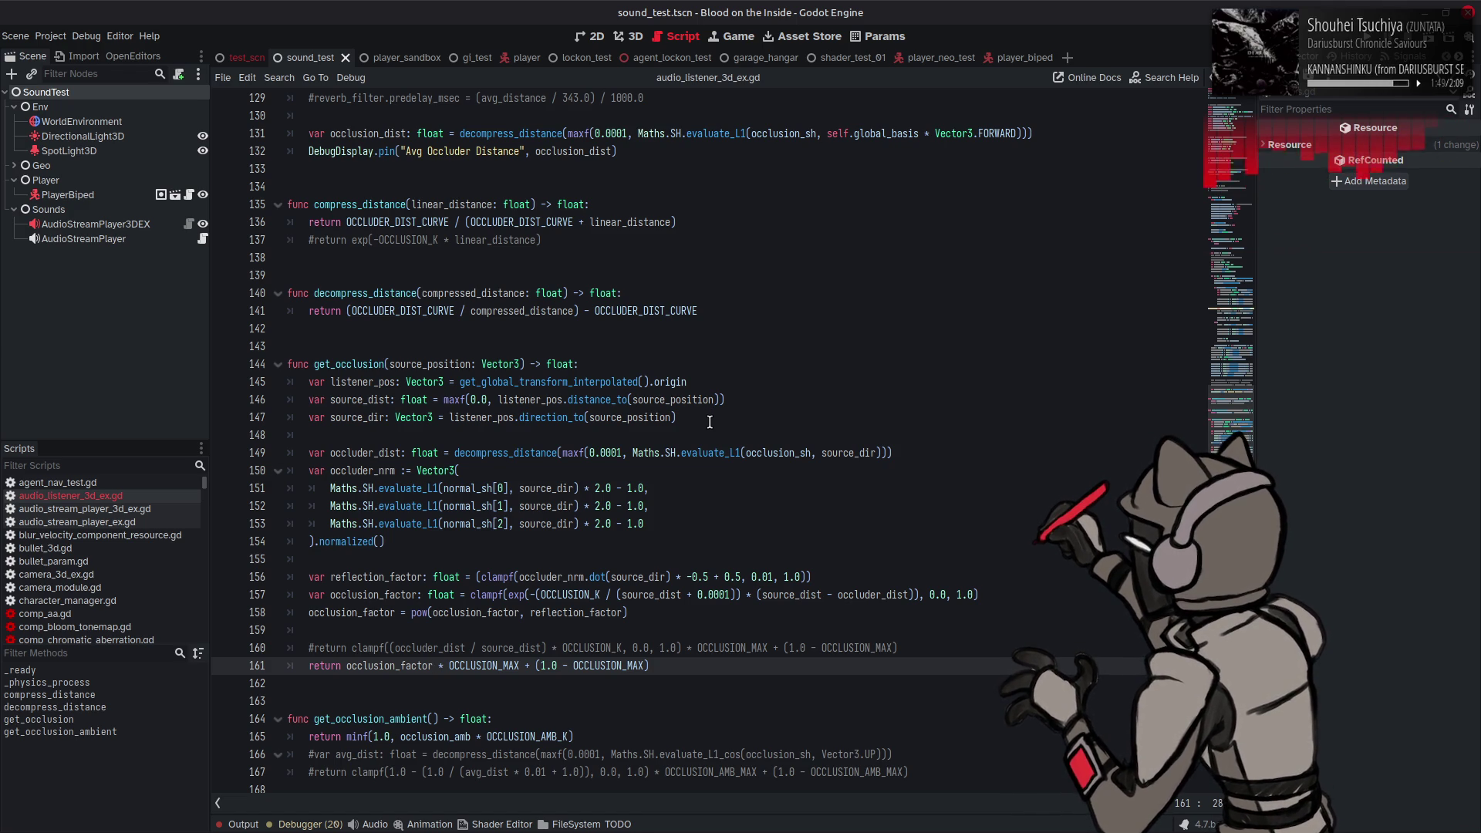
# Step: Make line 11 read 0.5 + 4.0 with float(SAMPLES_PER_TICK) commented out, and save
pyautogui.scroll(20, 710, 422)
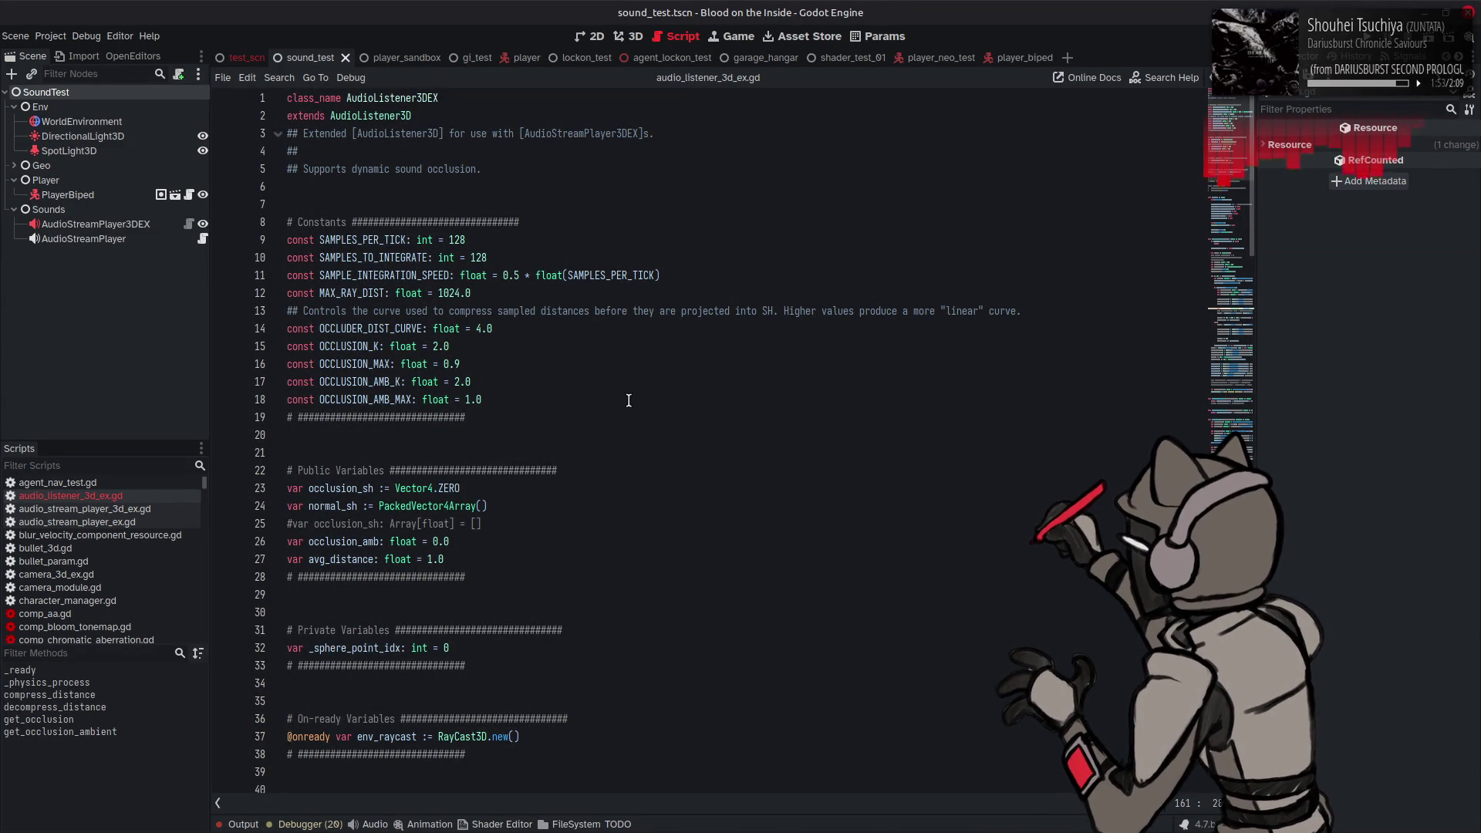
pyautogui.doubleClick(618, 278)
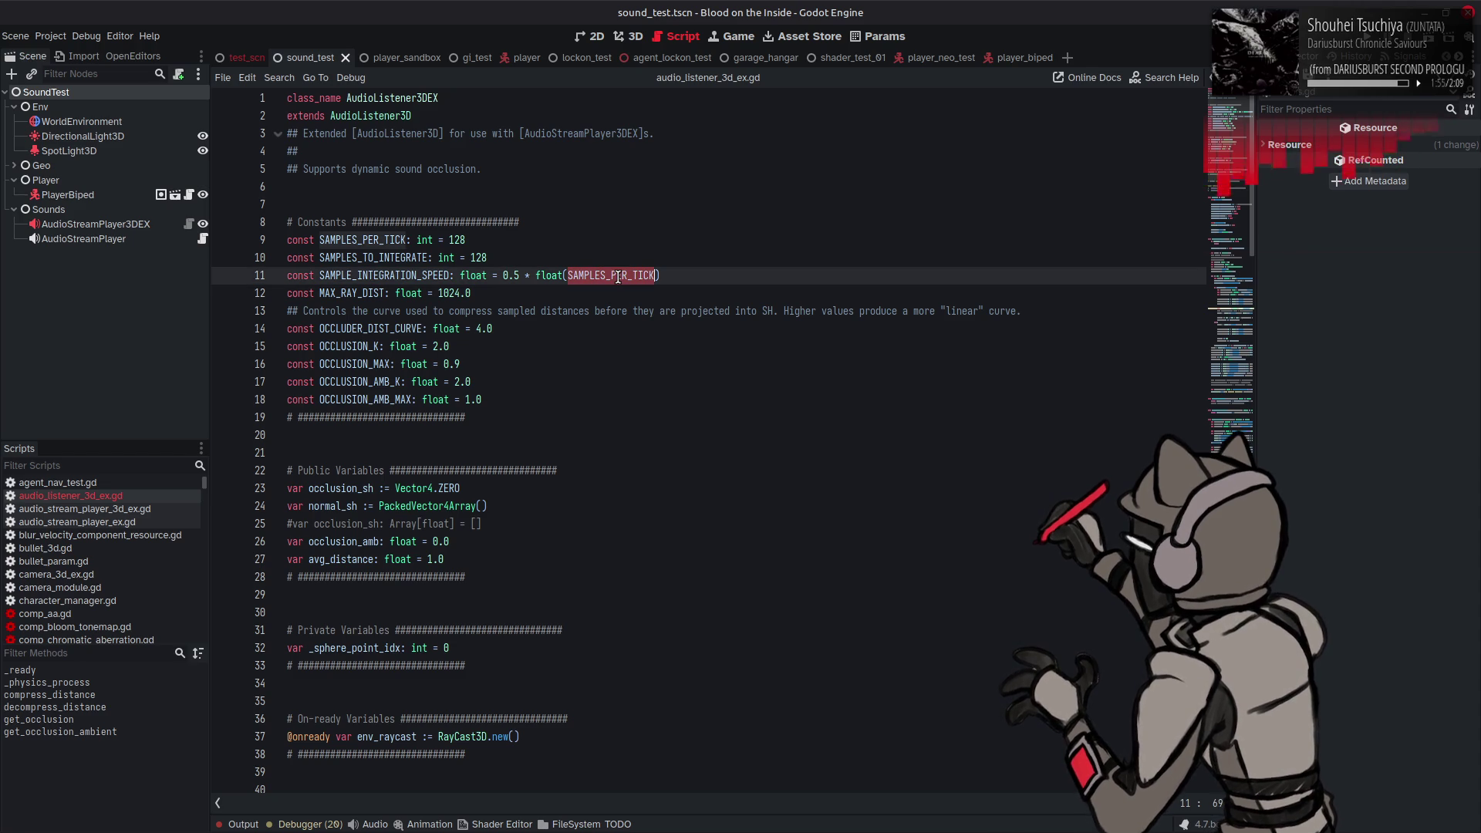
pyautogui.moveTo(618, 278)
pyautogui.click(670, 274)
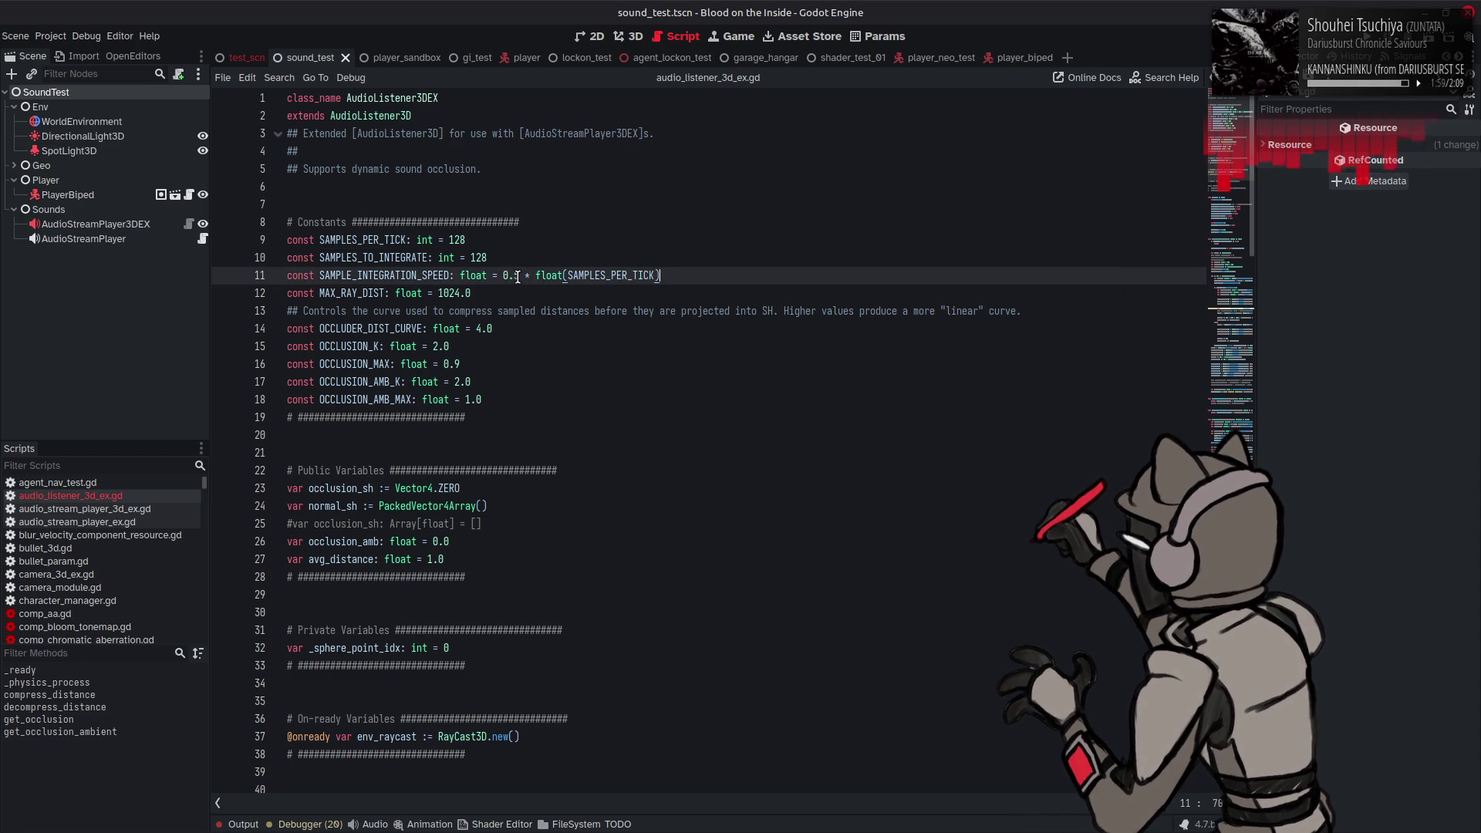
pyautogui.moveTo(519, 277); pyautogui.dragTo(727, 276)
pyautogui.click(535, 309)
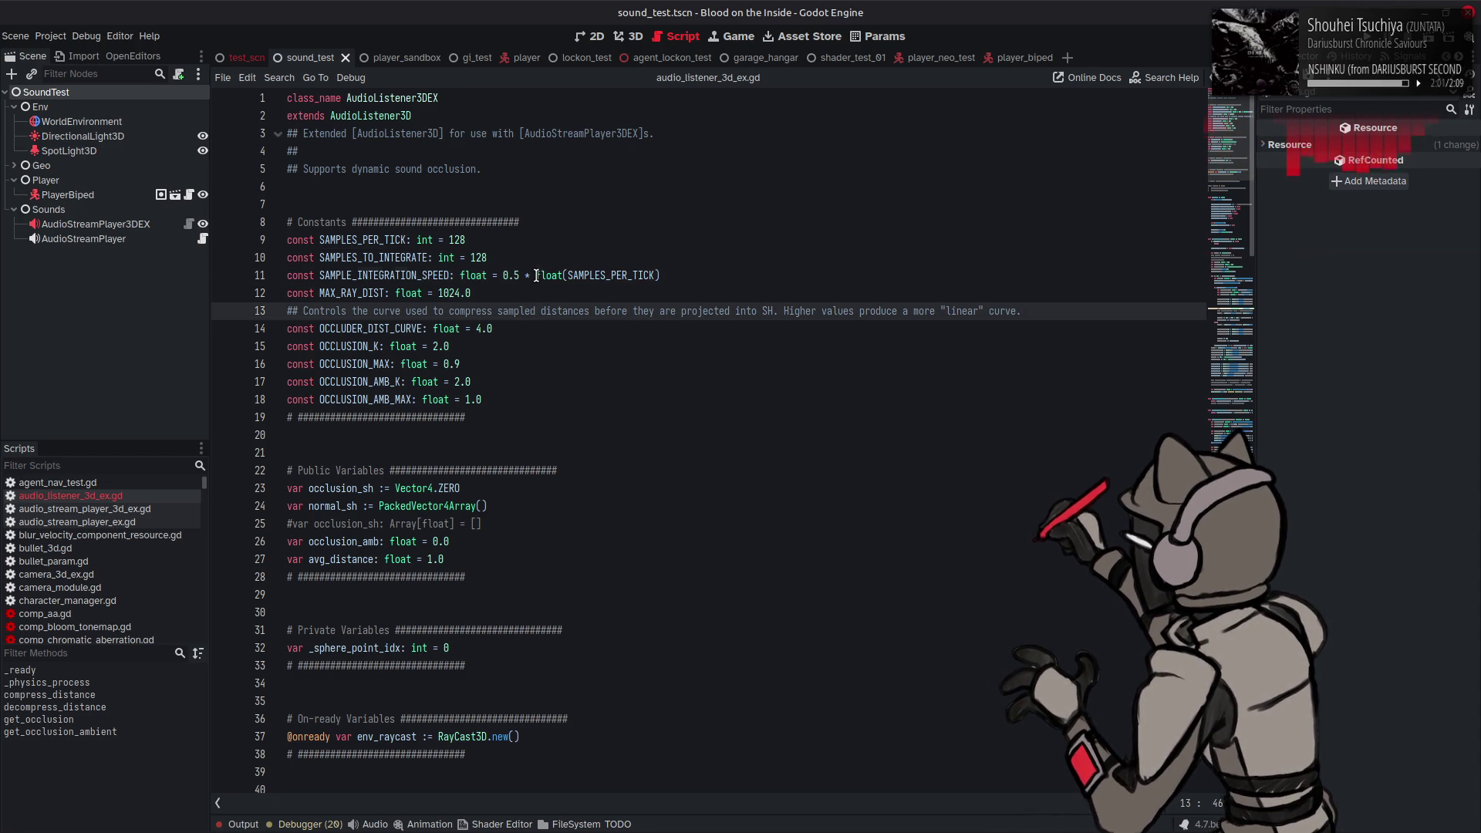
pyautogui.moveTo(536, 277); pyautogui.dragTo(739, 275)
pyautogui.click(533, 278)
pyautogui.write('4#')
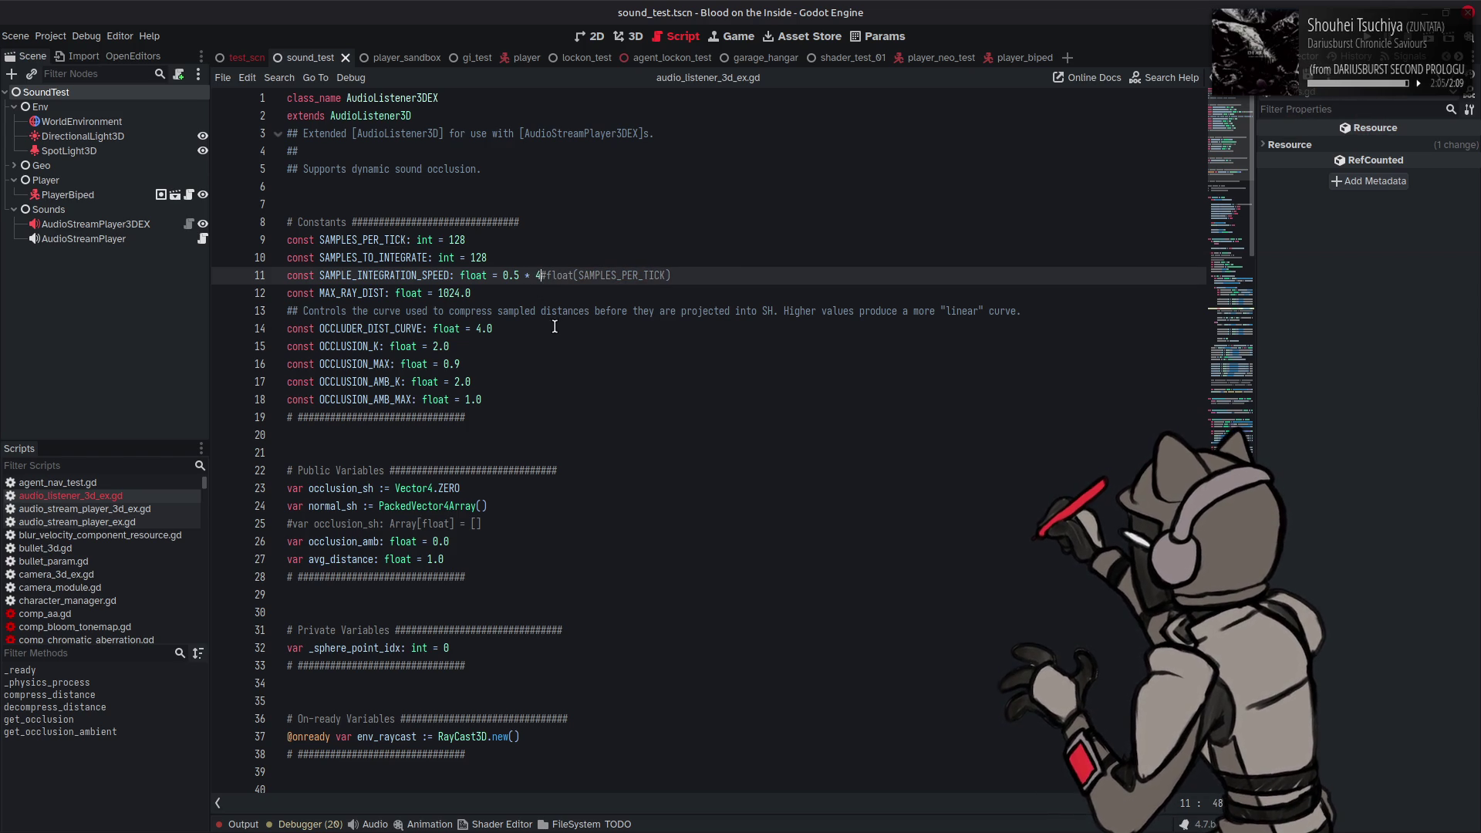
pyautogui.click(541, 275)
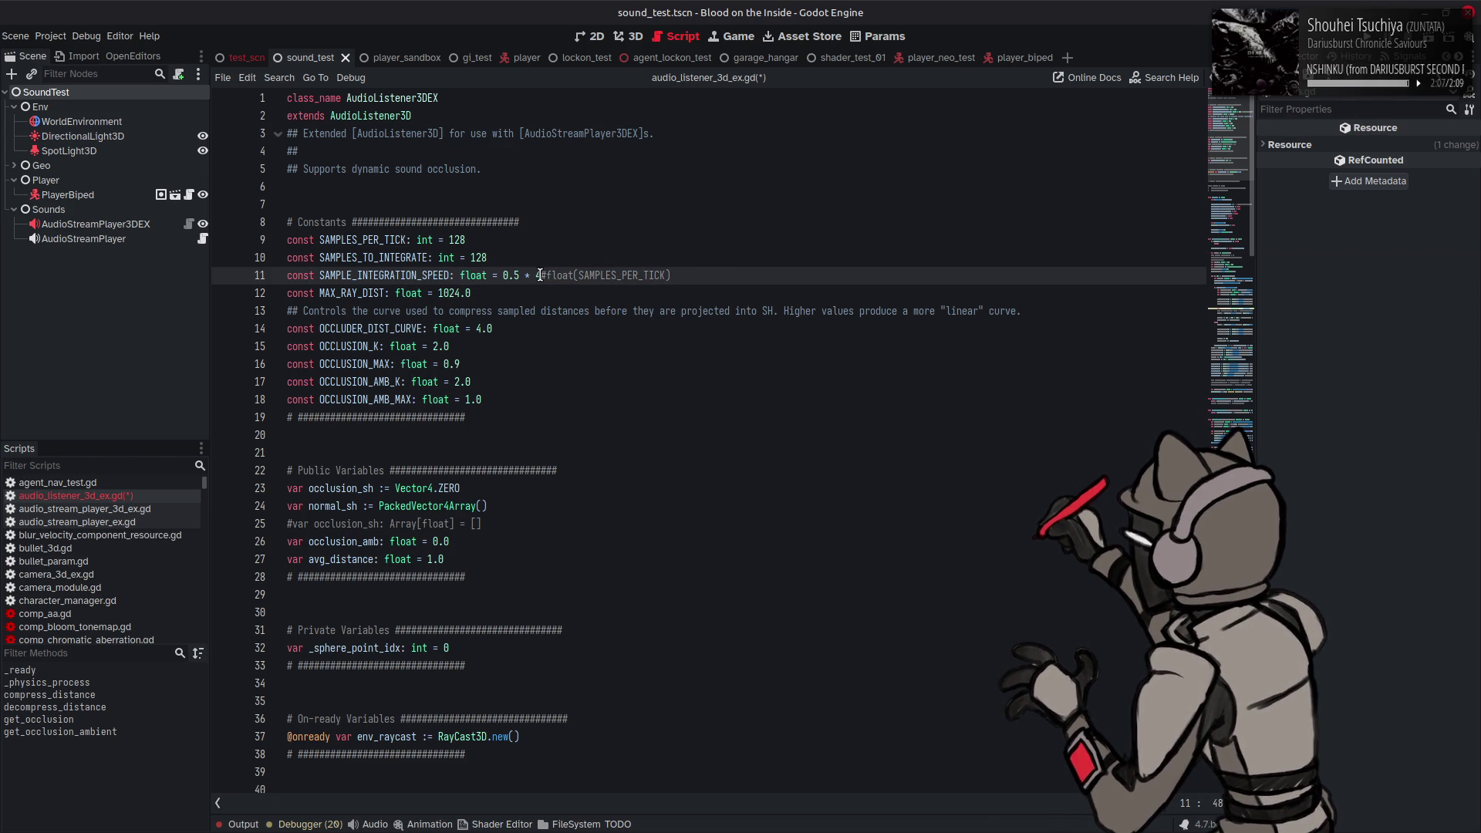
pyautogui.write('.0')
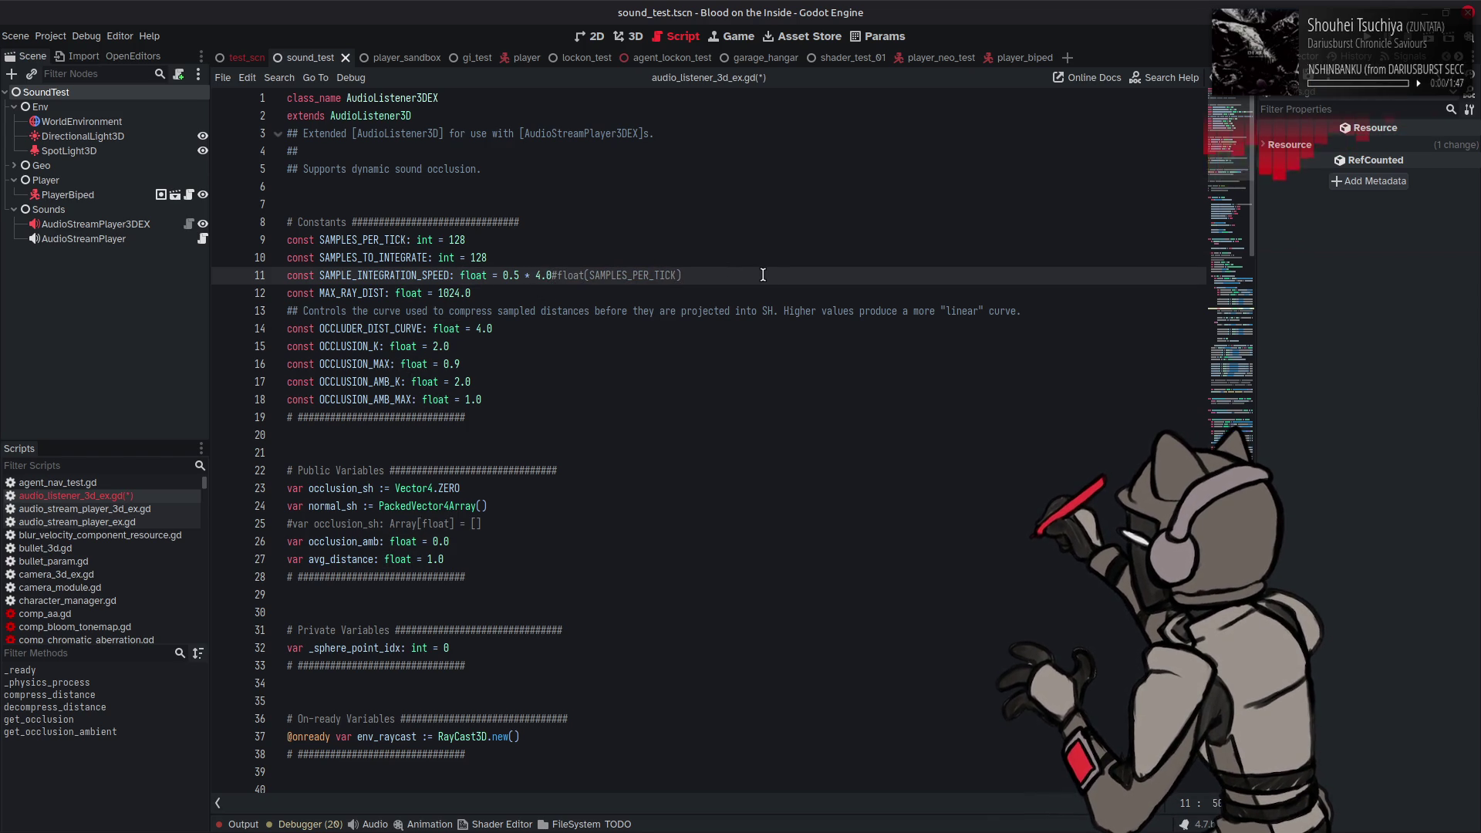
pyautogui.hotkey('ctrl', 's')
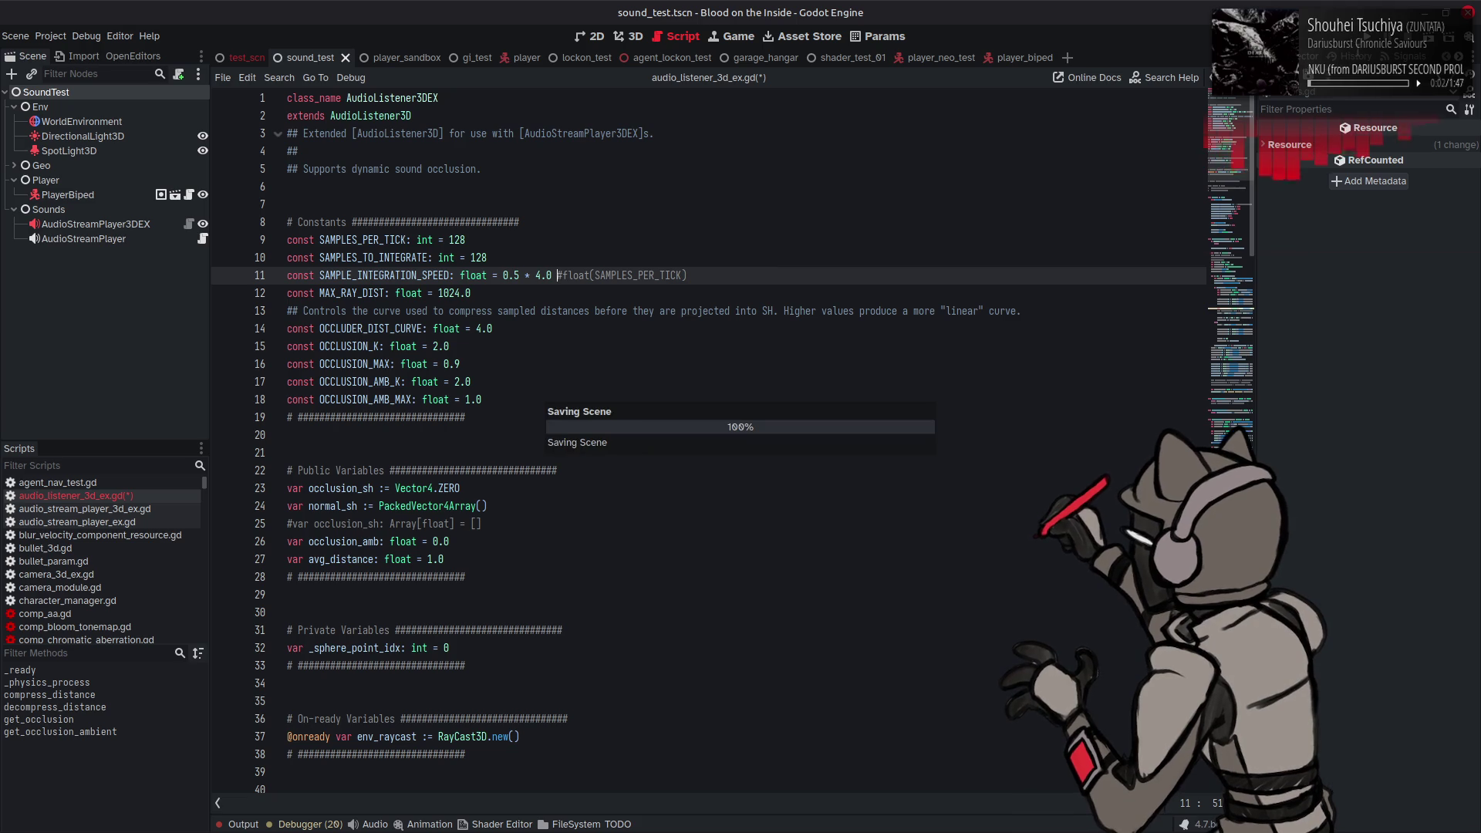
# Step: Run the sound_test scene; Water Occlusion Mul reads 1.0 at occluder distance about 5.73
pyautogui.press('F6')
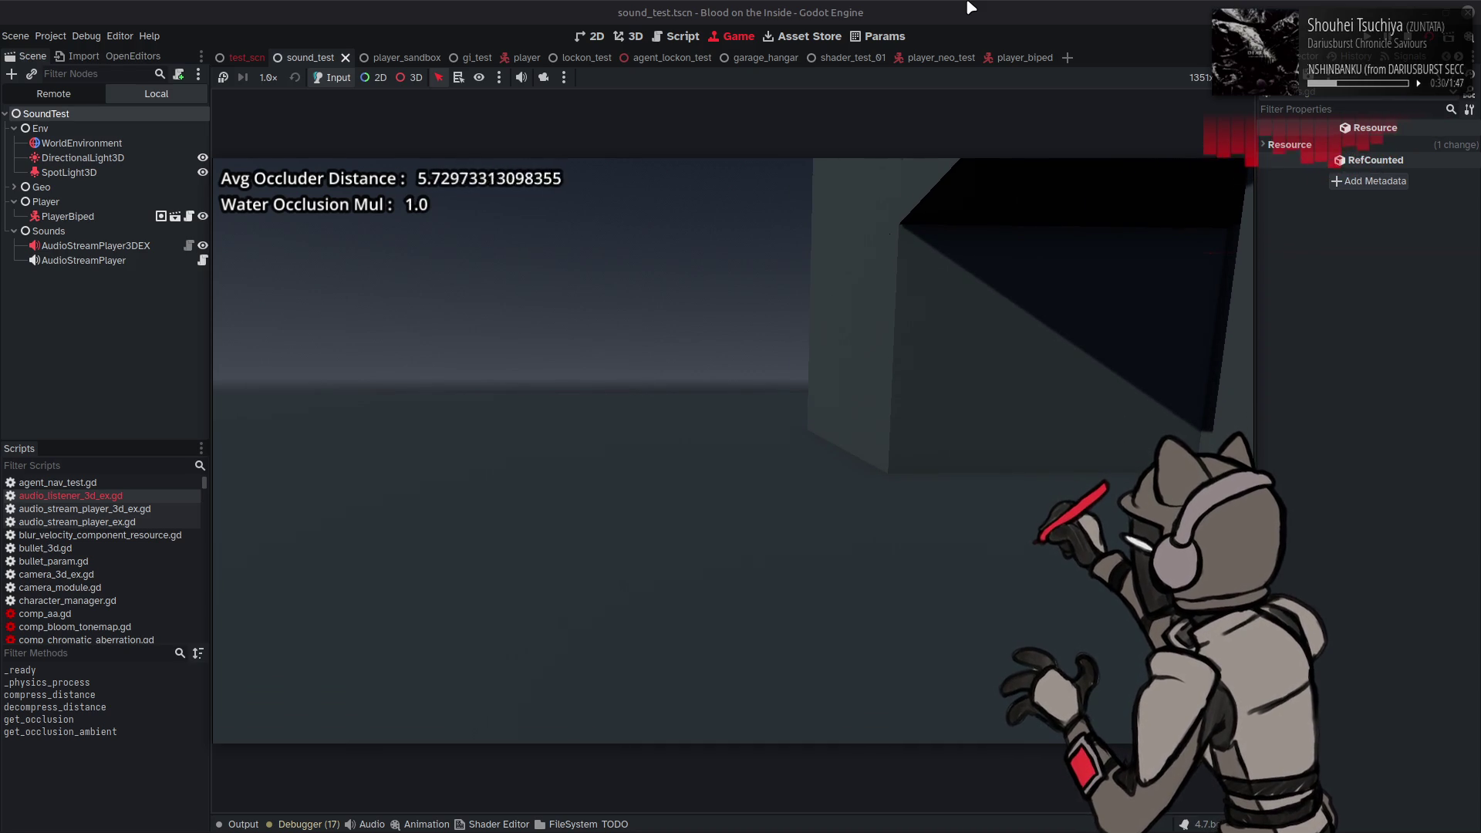
# Step: Stop the game, restore reflection_factor on get_occlusion's return line, save, and rerun the scene
pyautogui.press('F8')
pyautogui.scroll(-15, 733, 354)
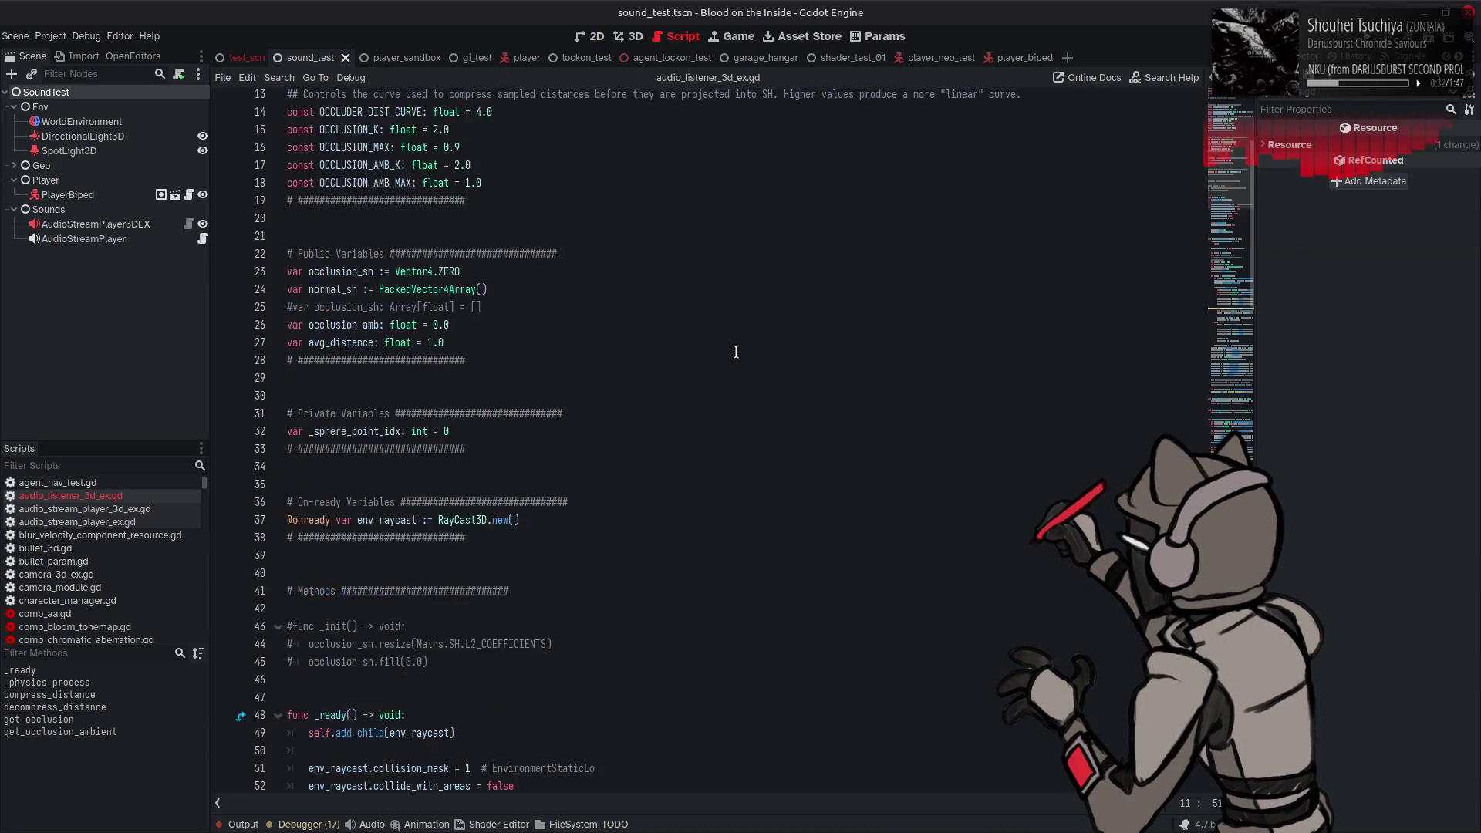
pyautogui.scroll(-15, 733, 353)
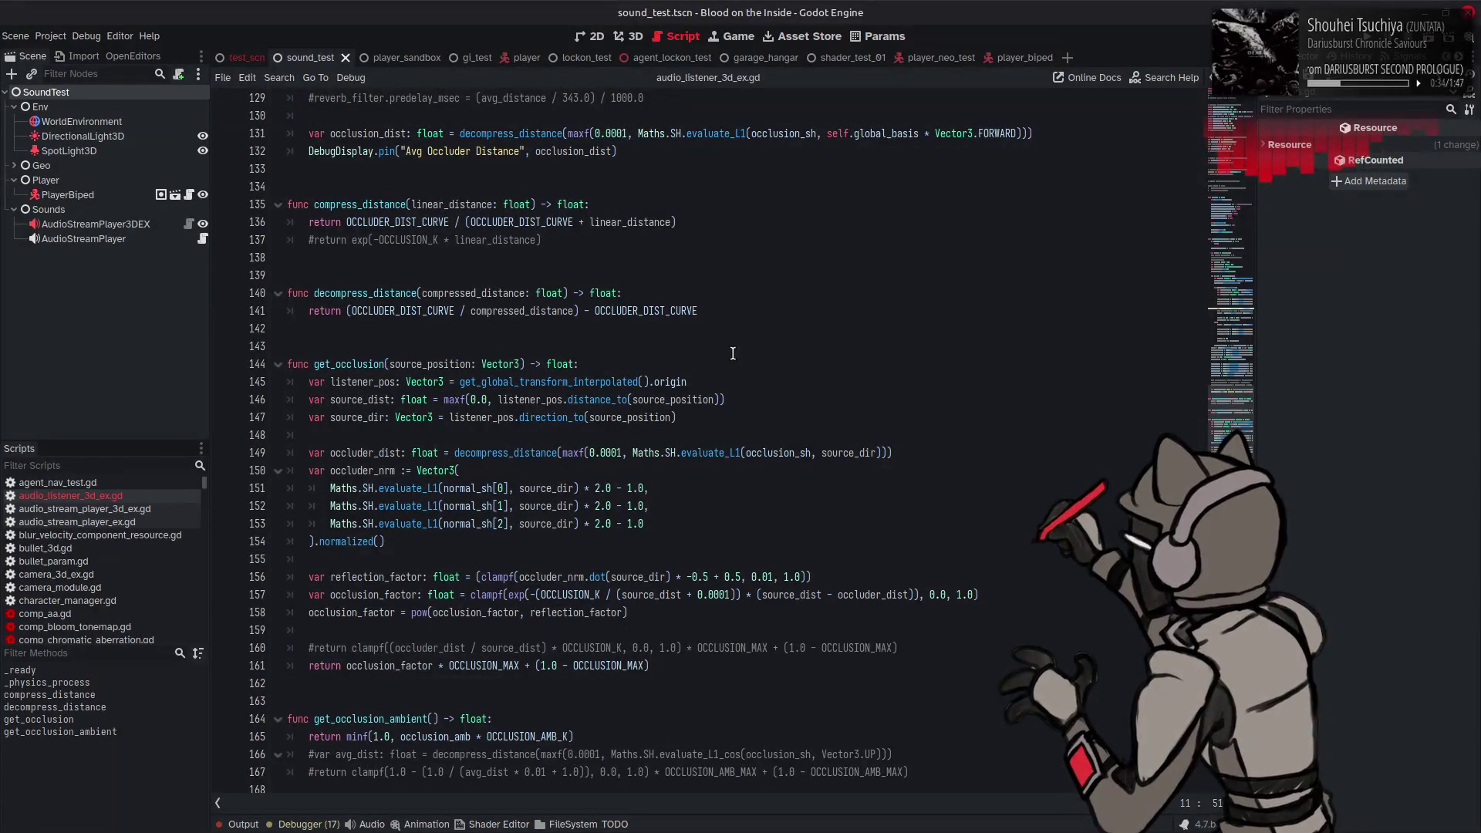
pyautogui.doubleClick(386, 575)
pyautogui.hotkey('ctrl', 'c')
pyautogui.doubleClick(409, 664)
pyautogui.hotkey('ctrl', 'v')
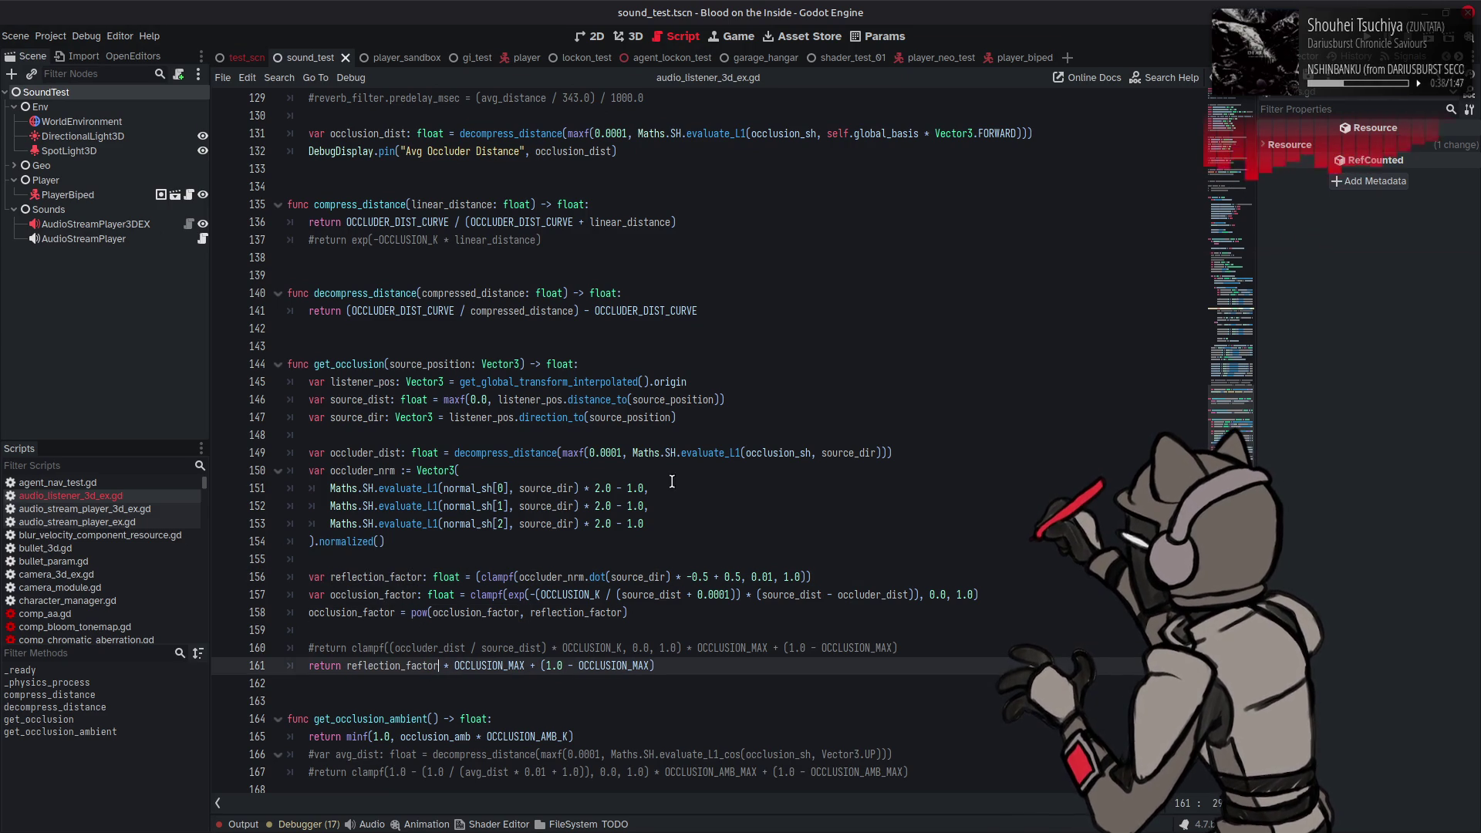
pyautogui.hotkey('ctrl', 's')
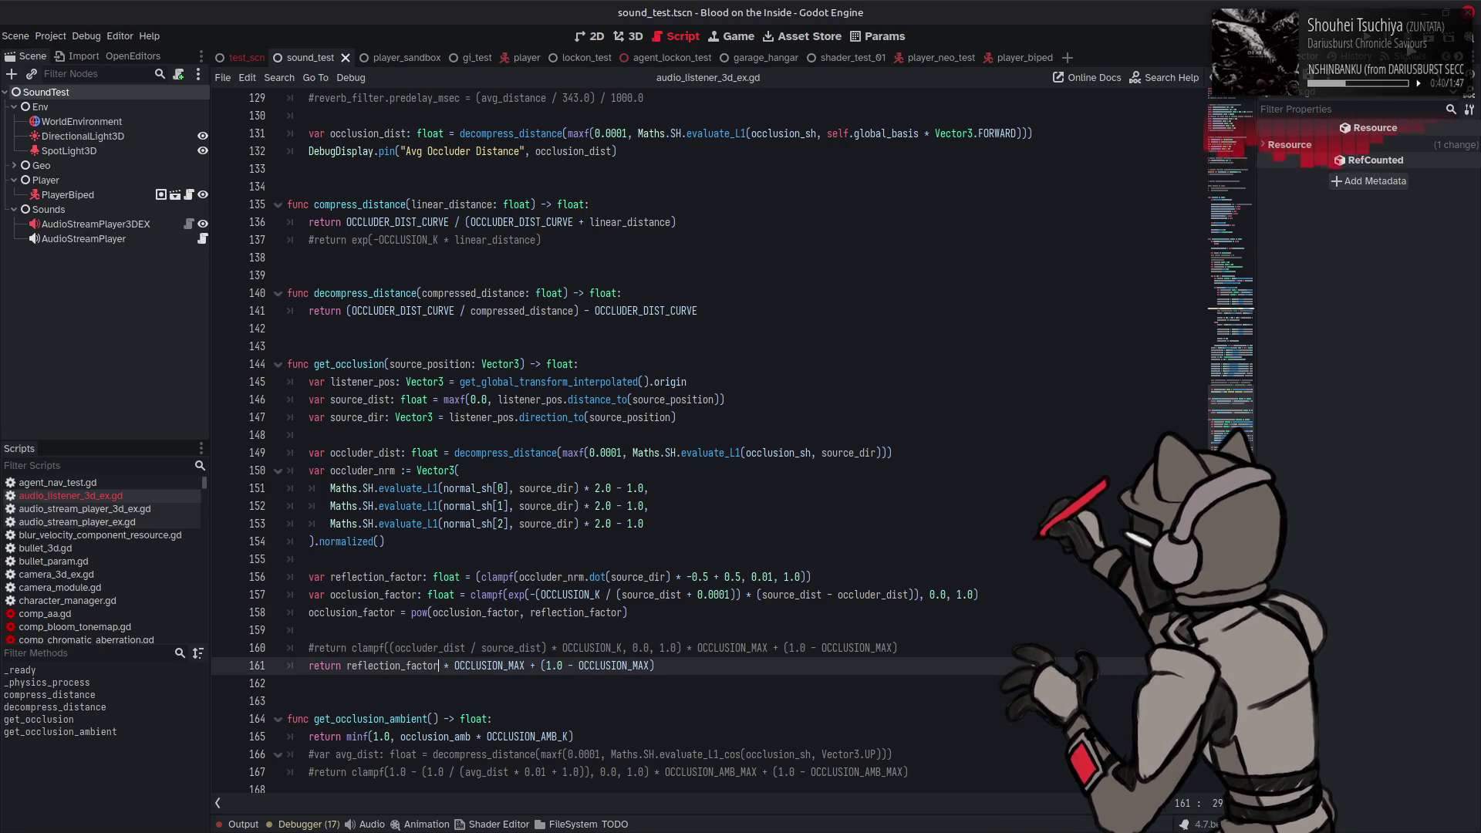
pyautogui.press('F6')
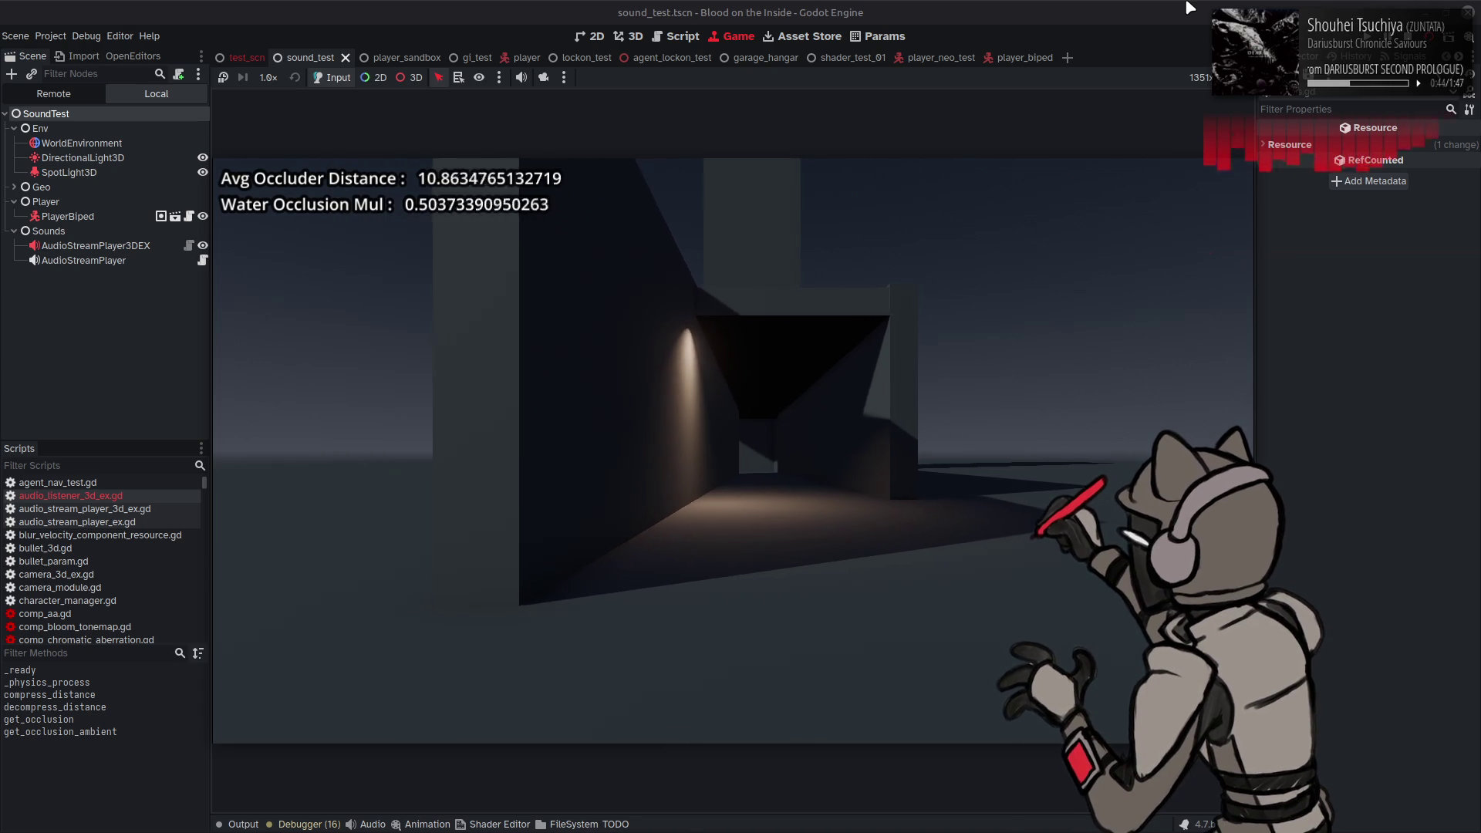
# Step: Walk the player up to the grey pillar and back away while watching the occlusion readouts
pyautogui.press('a')
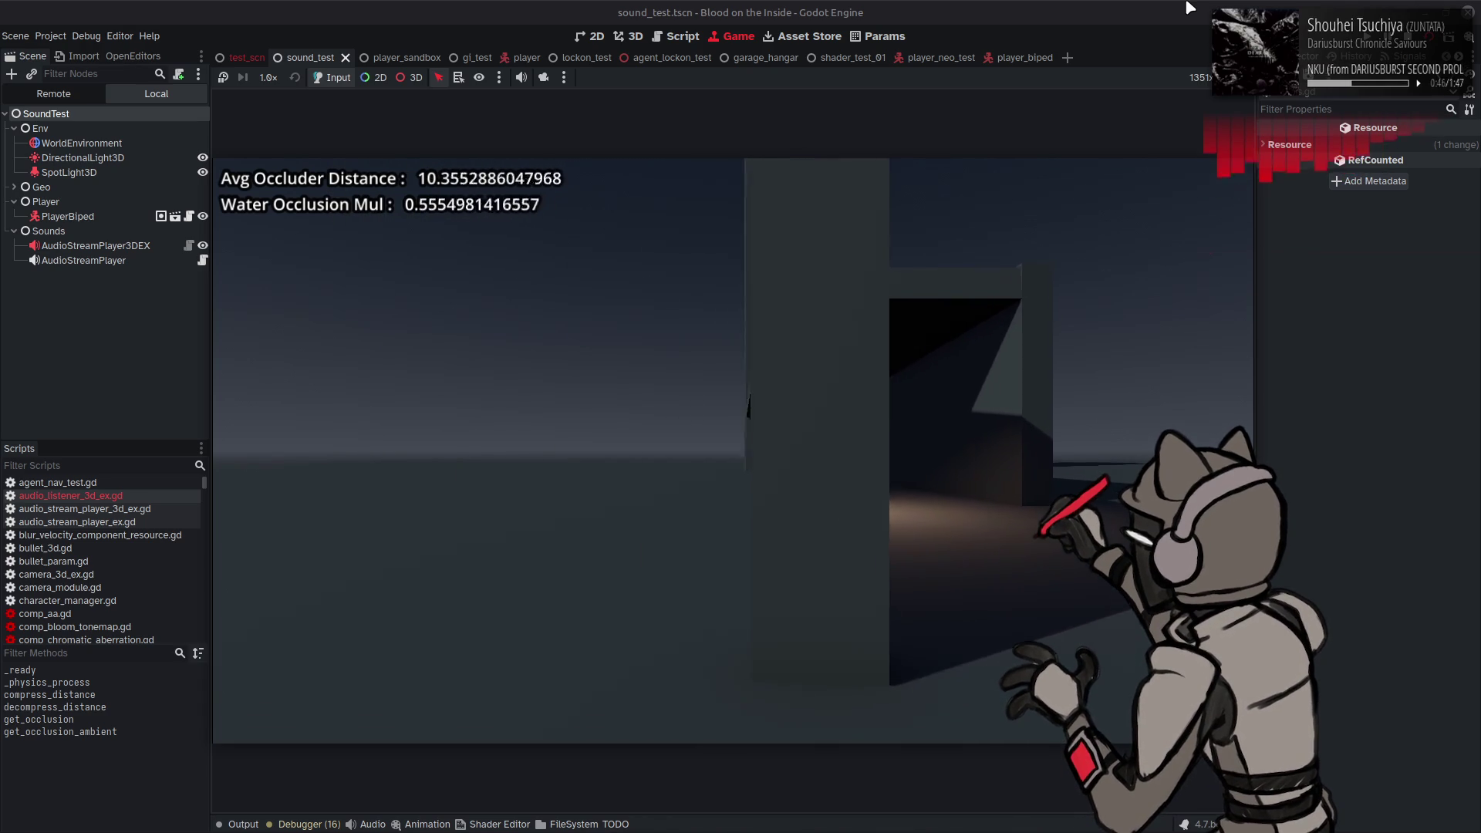
pyautogui.press('w')
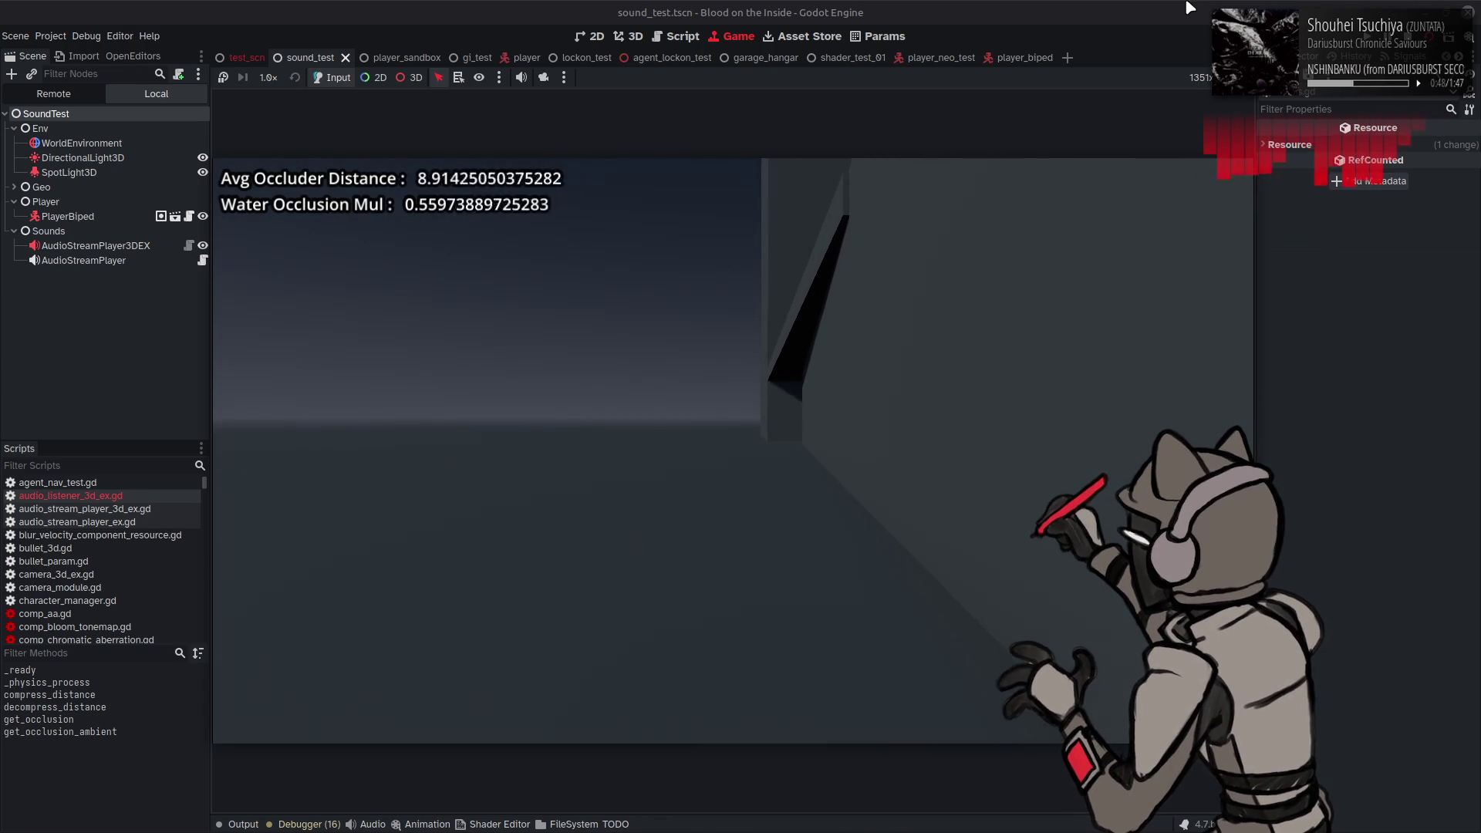
pyautogui.press('w')
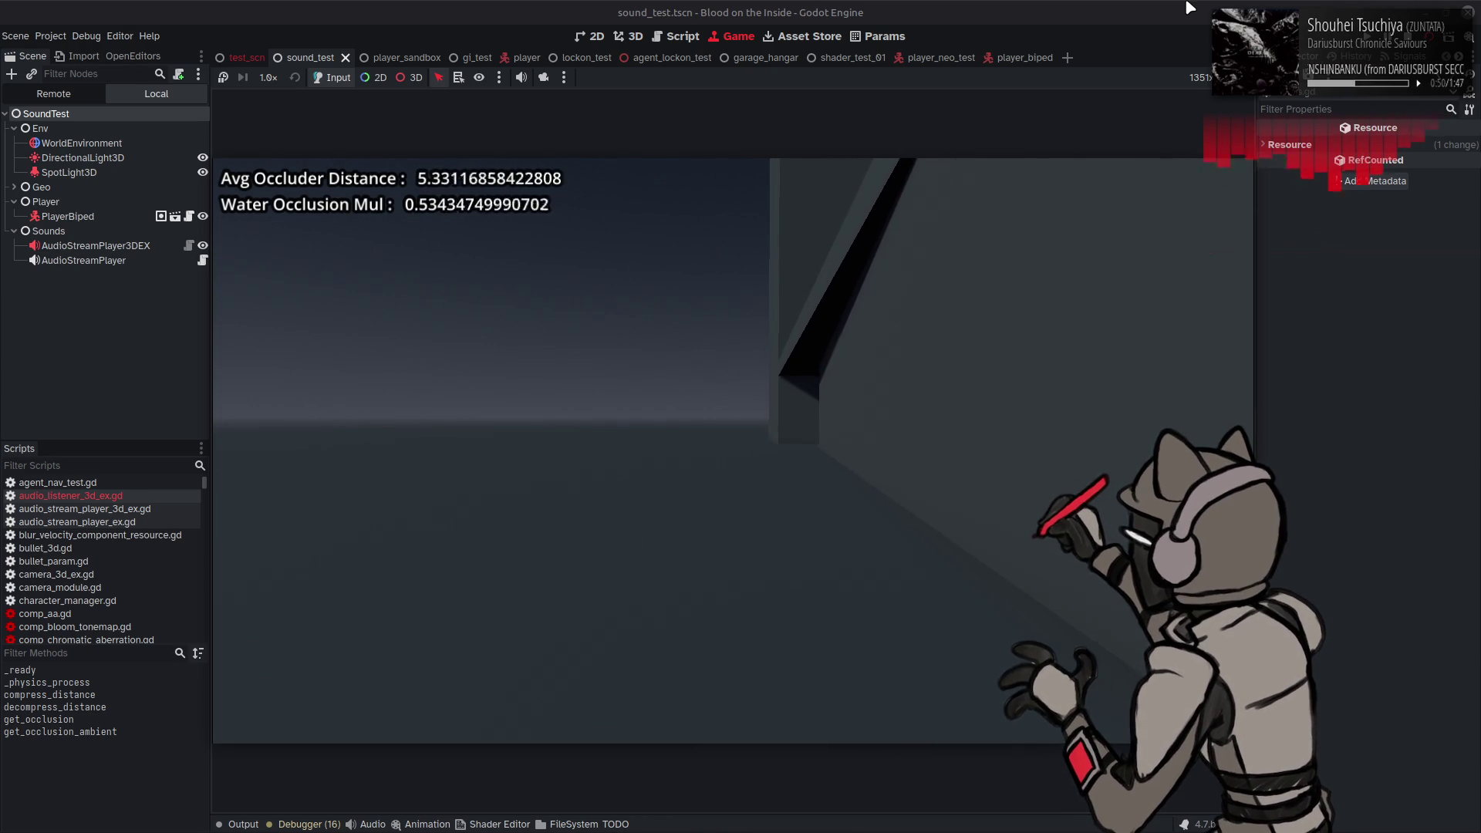
pyautogui.press('w')
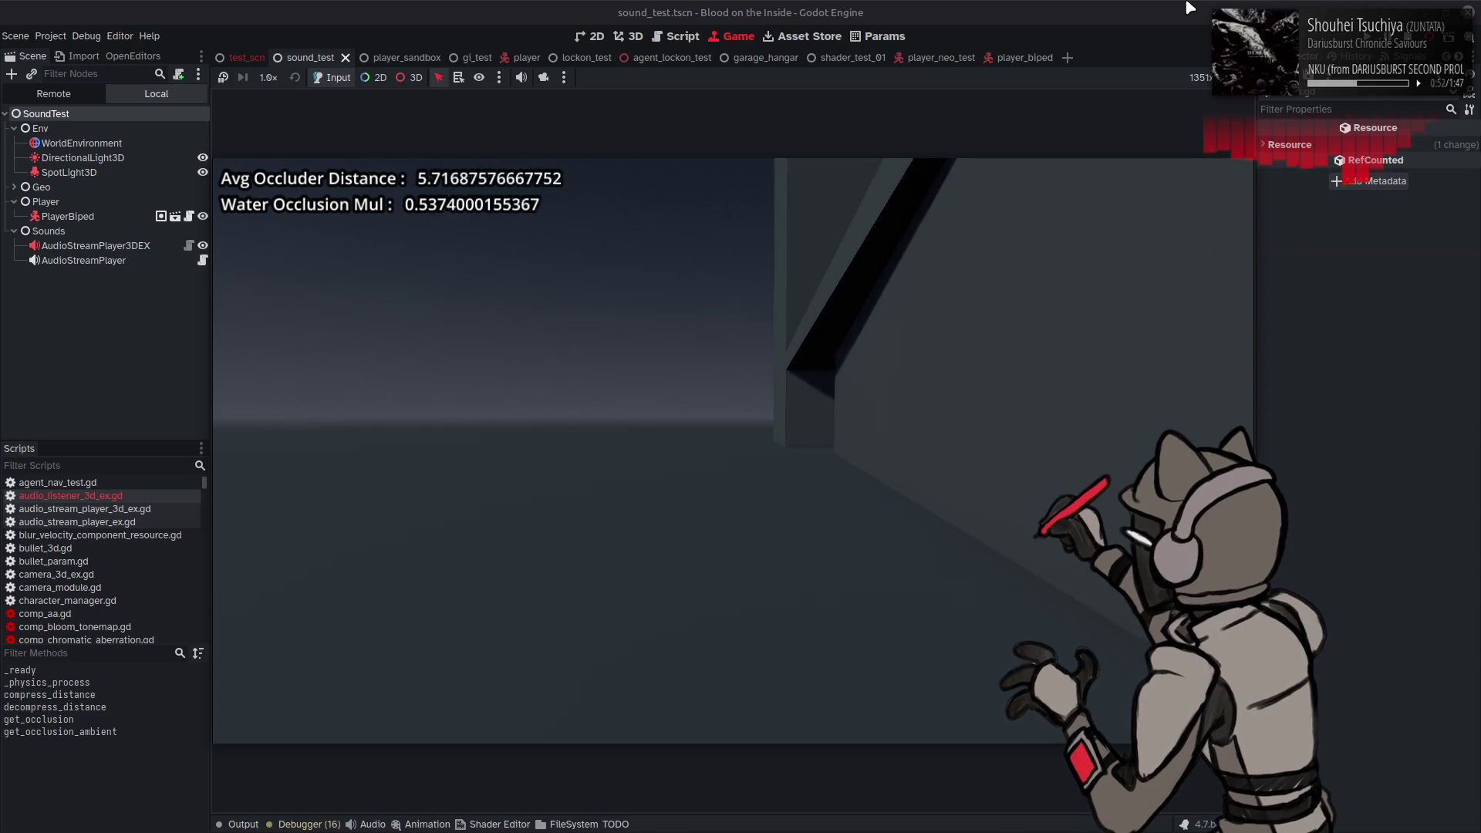
pyautogui.press('w')
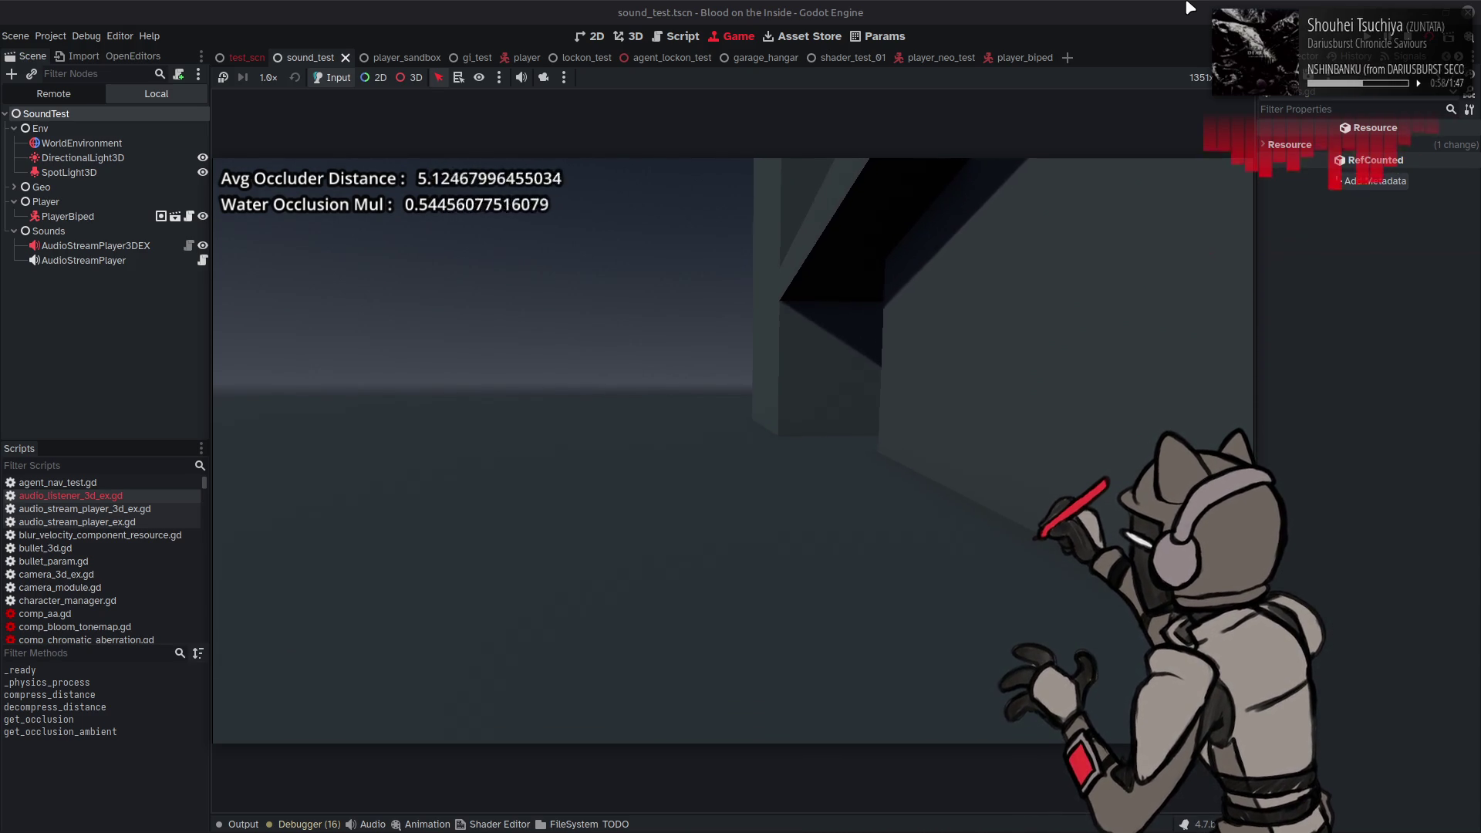
pyautogui.press('w')
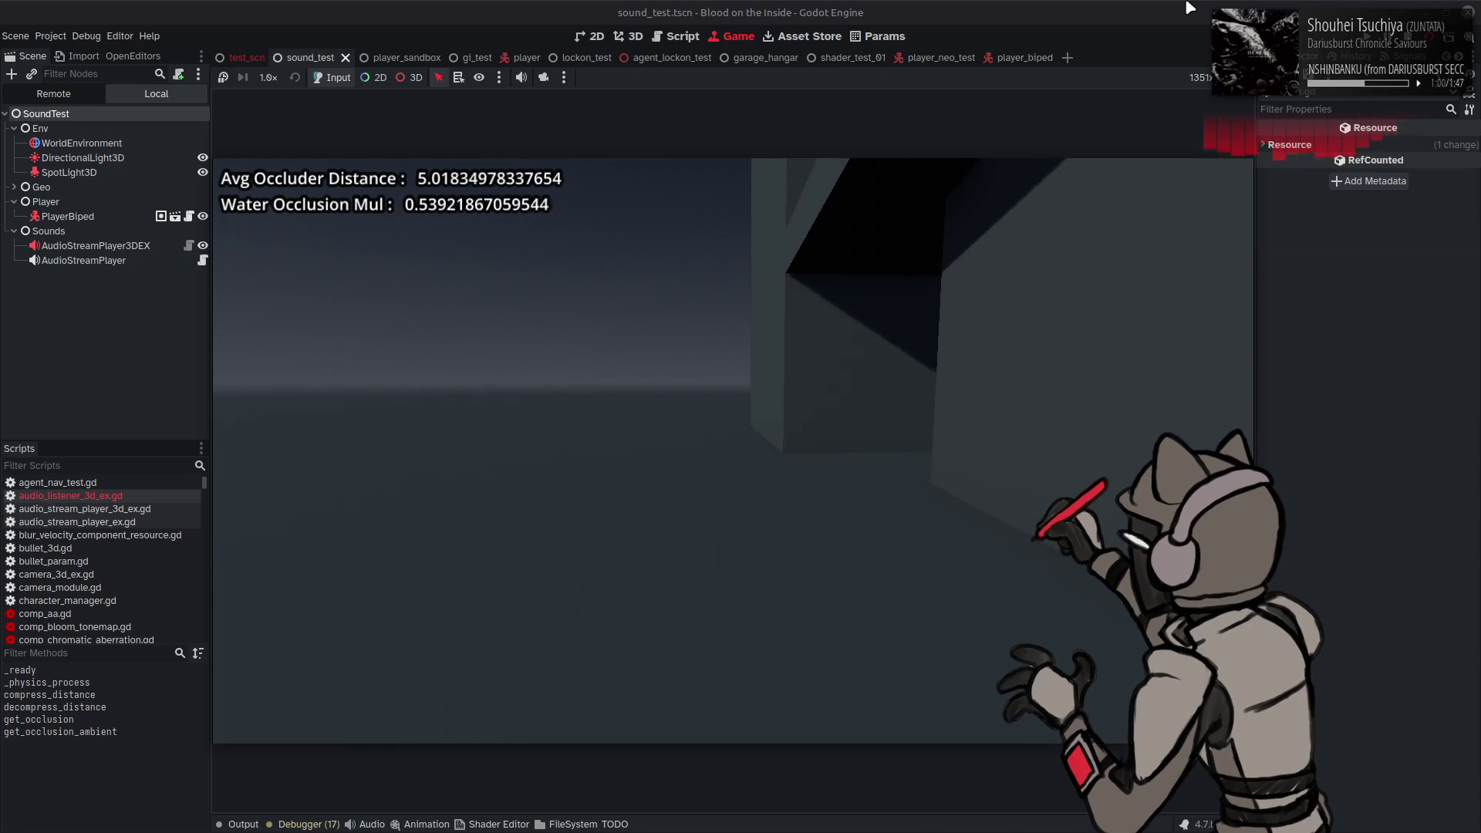
pyautogui.press('w')
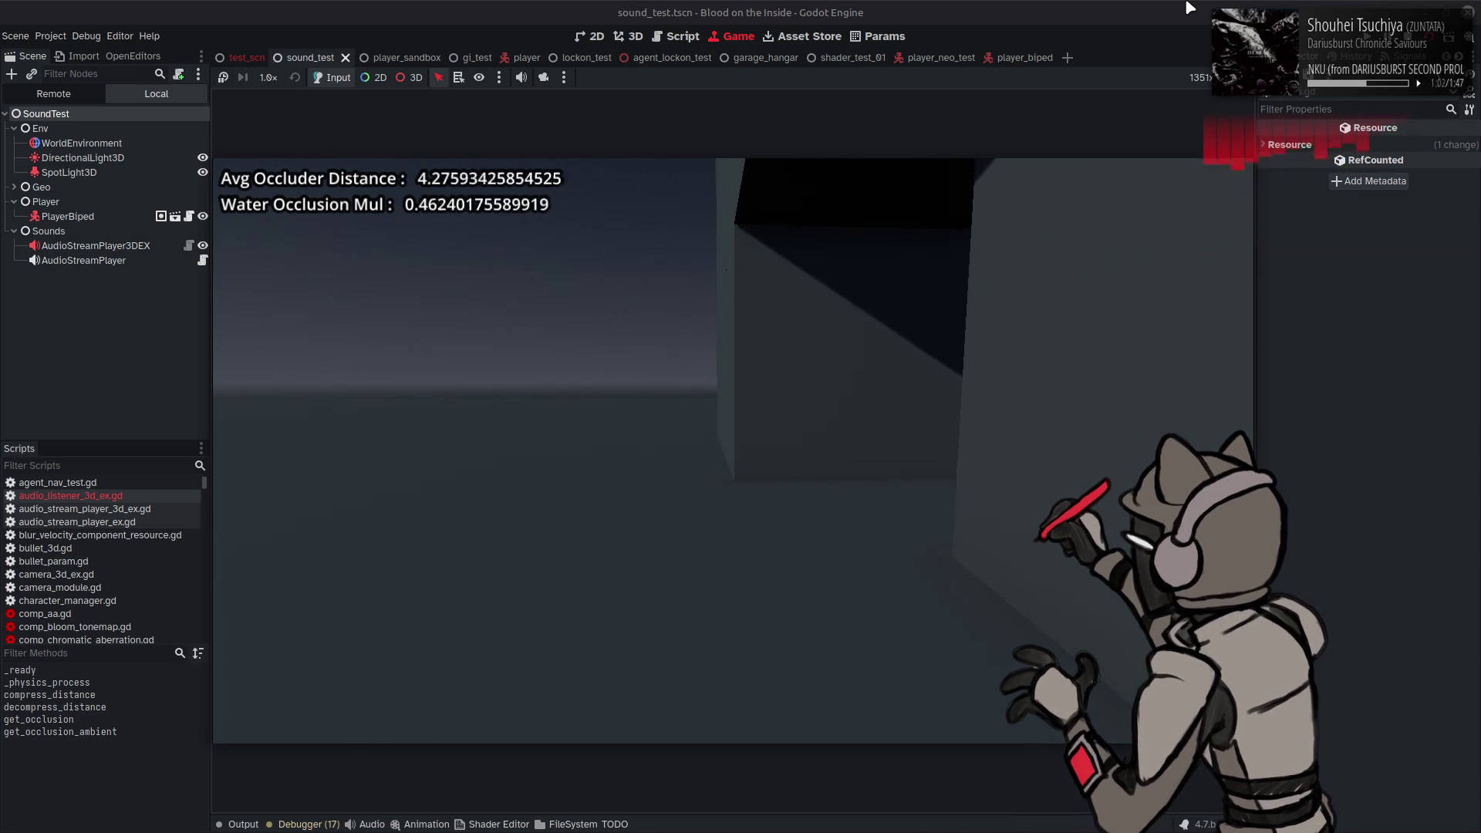
pyautogui.press('s')
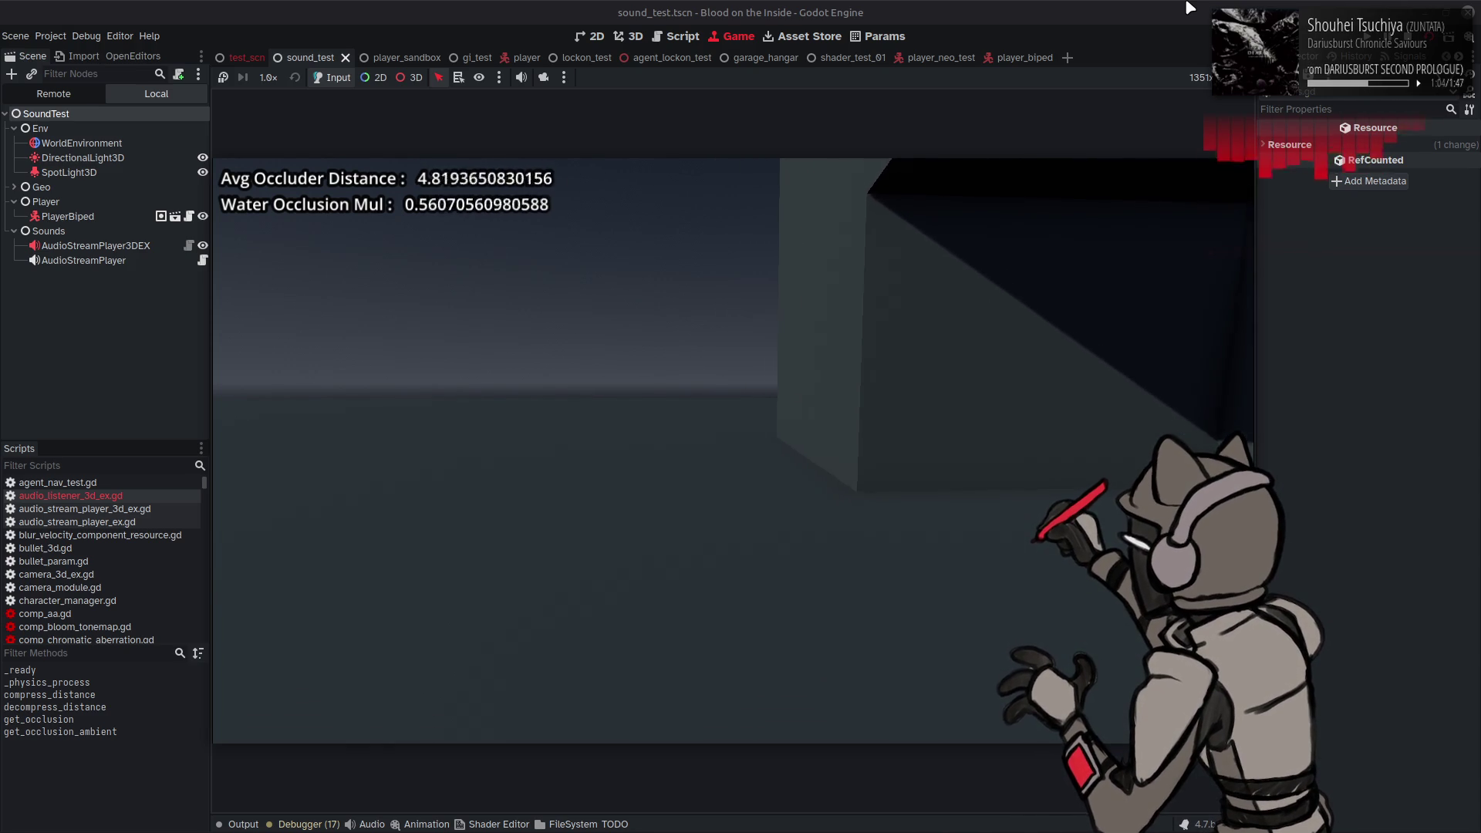
pyautogui.press('s')
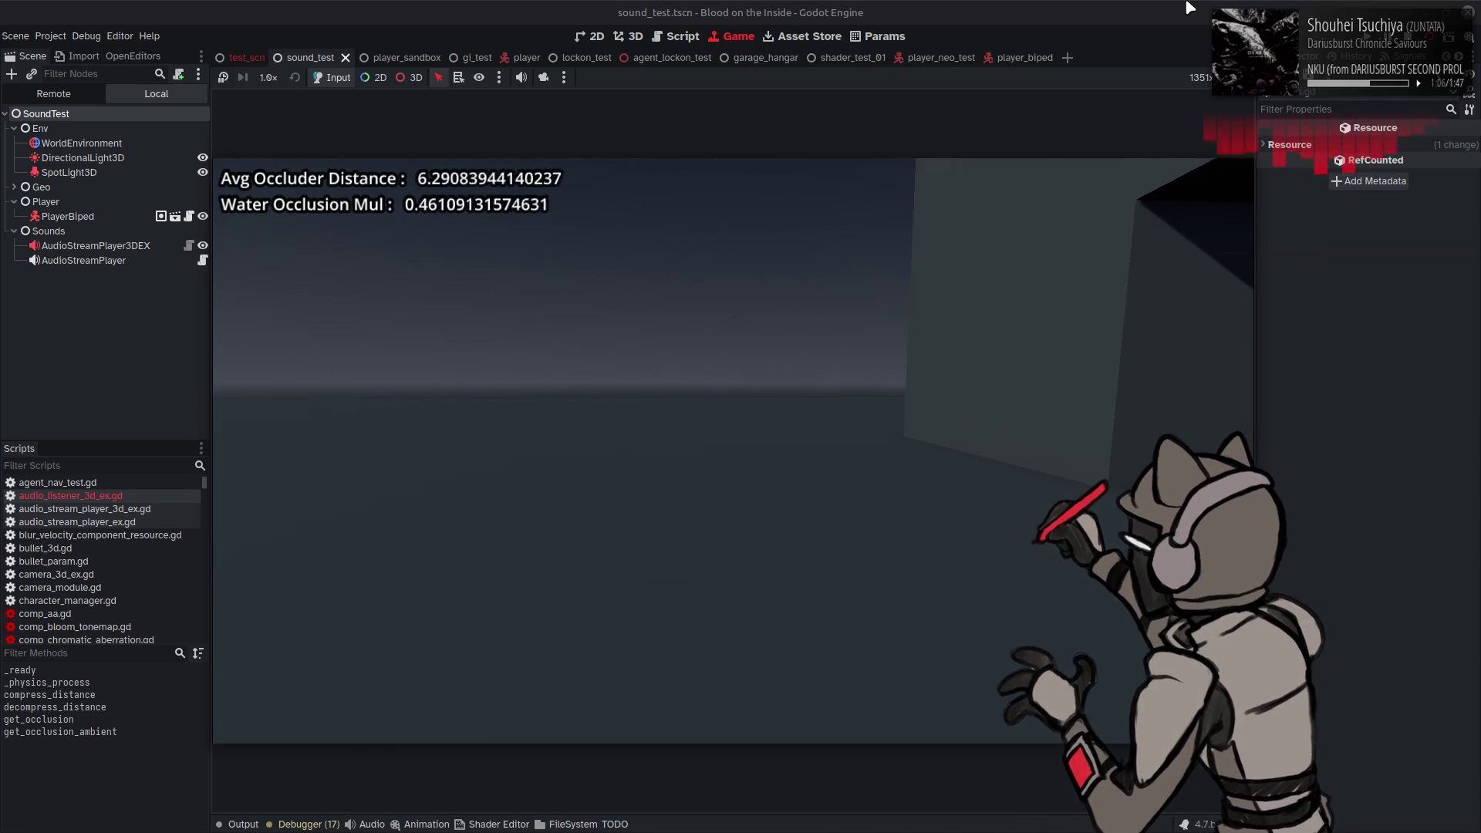
# Step: Strafe along the dark wall, seeing Water Occlusion Mul about 0.47–0.75, then stop the game
pyautogui.press('d')
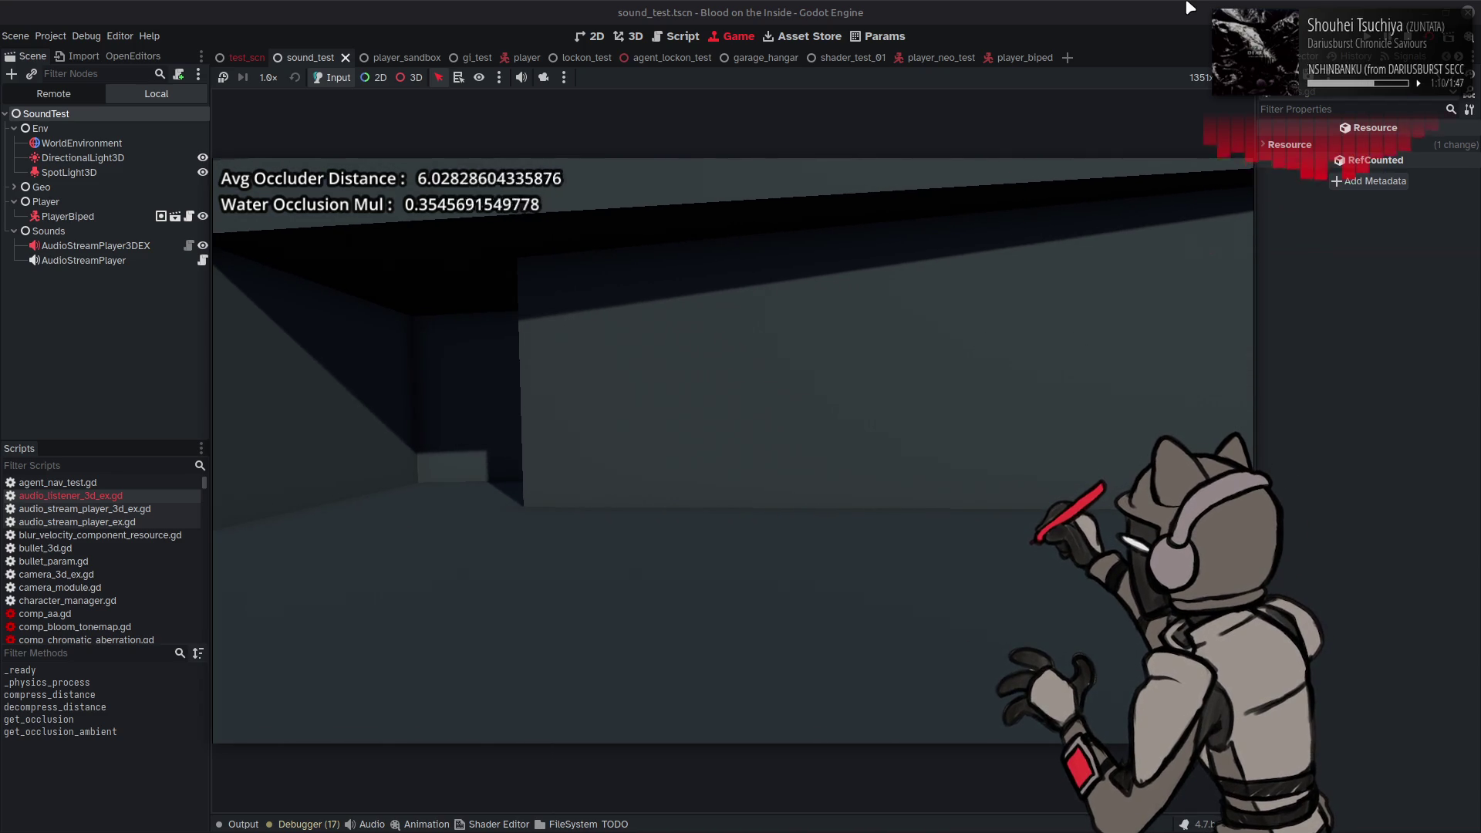
pyautogui.press('a')
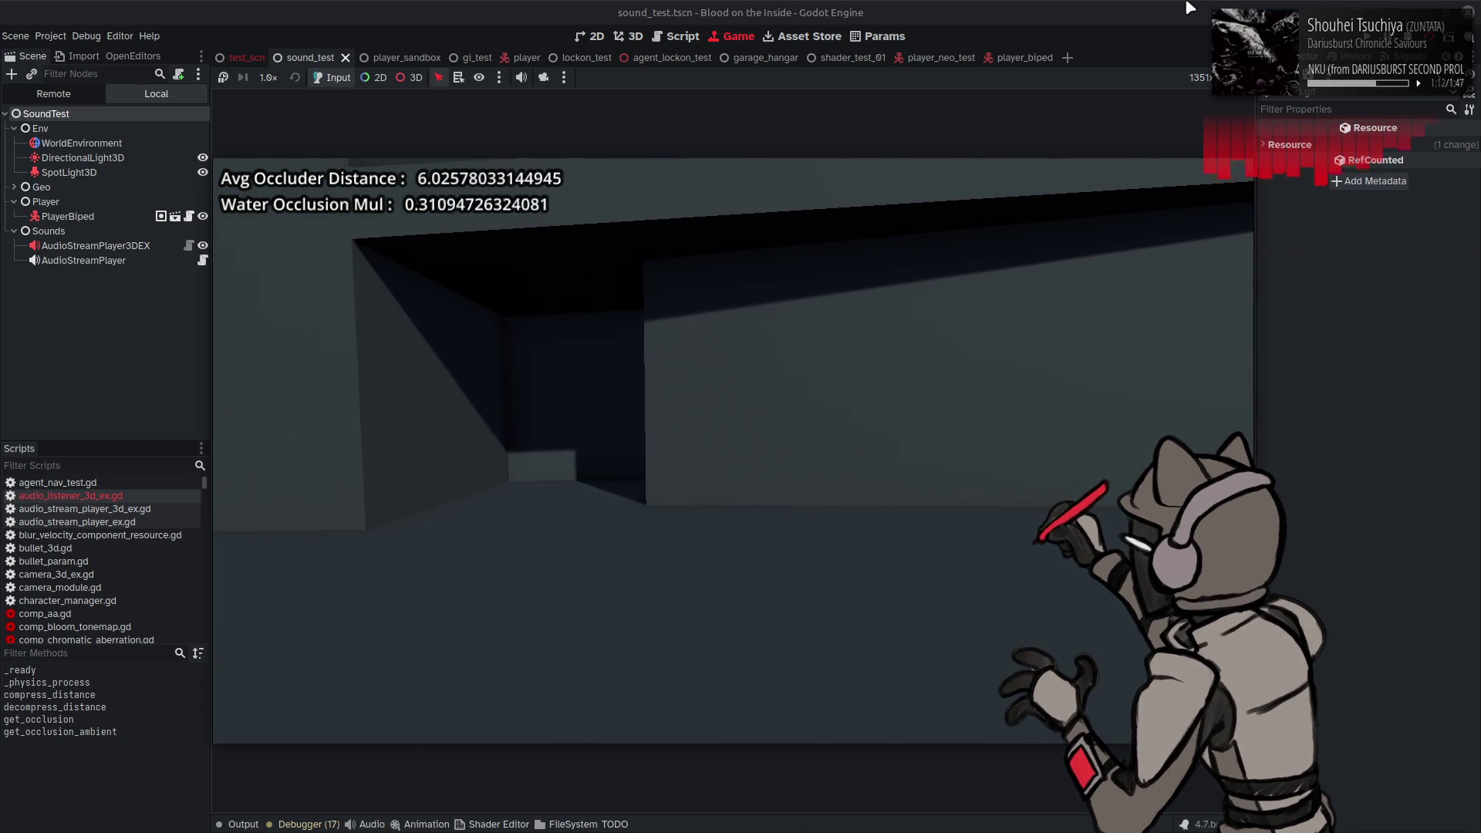
pyautogui.press('a')
pyautogui.press('a')
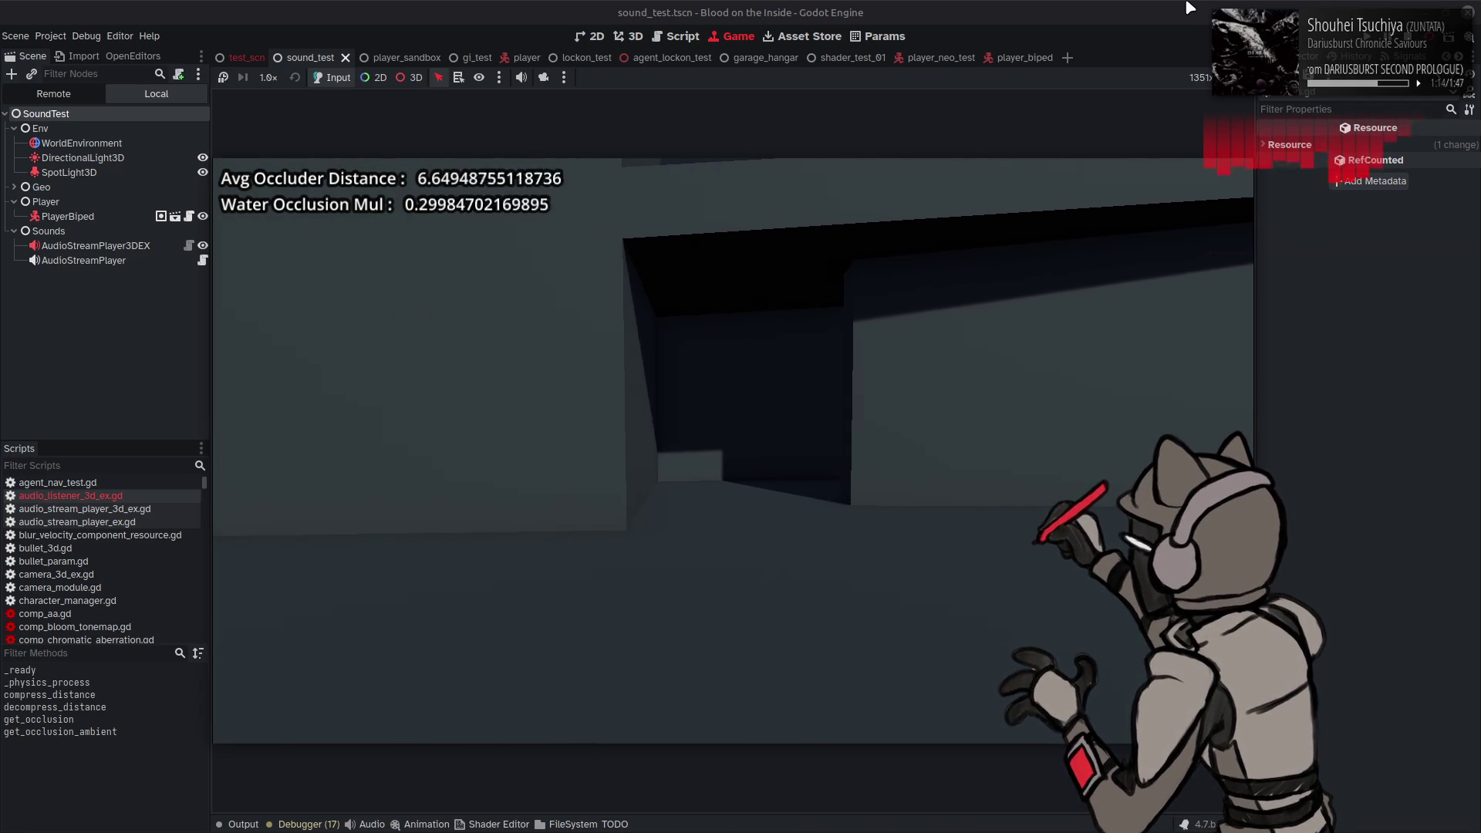
pyautogui.press('a')
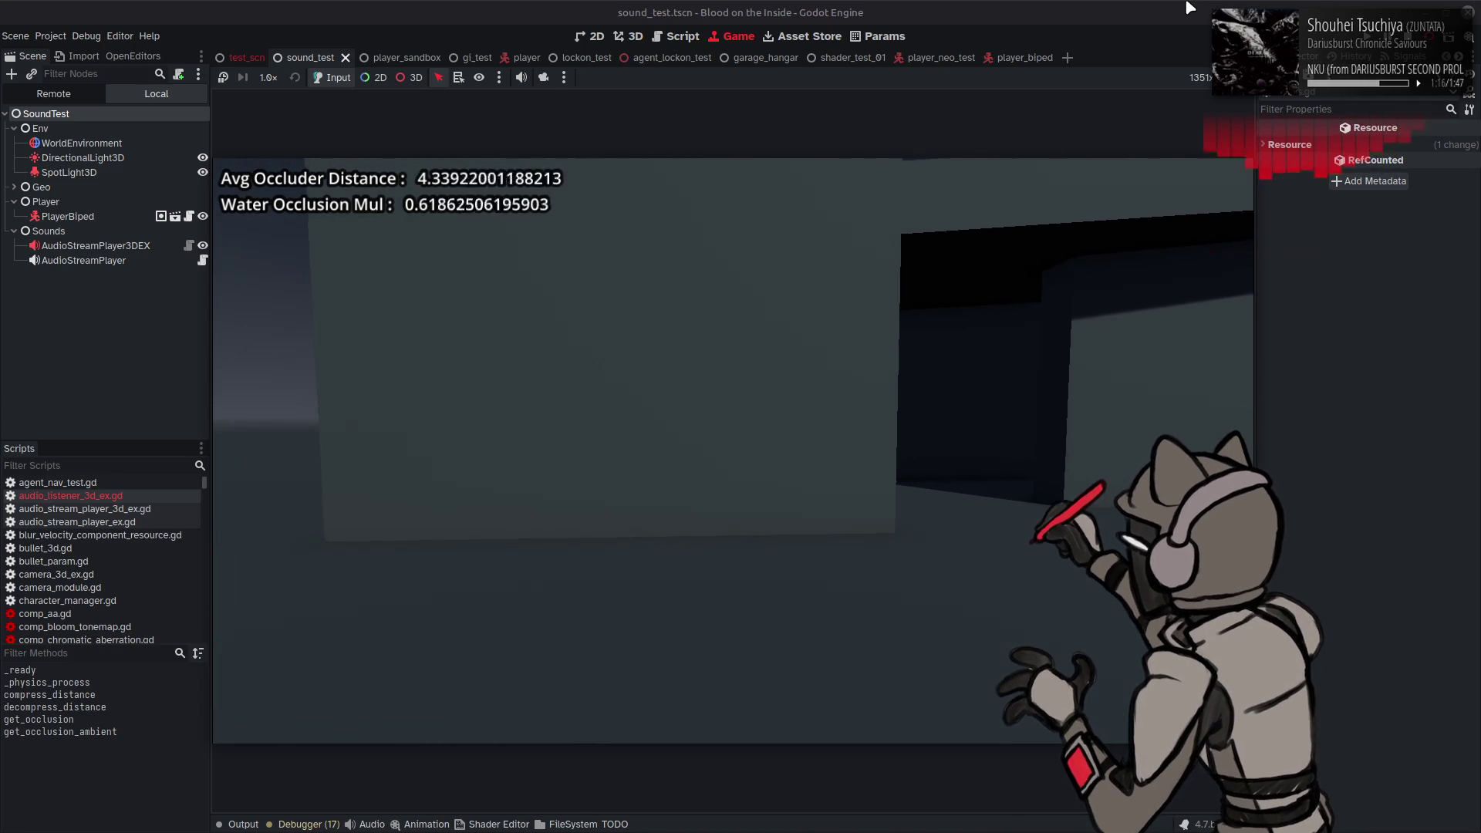
pyautogui.press('a')
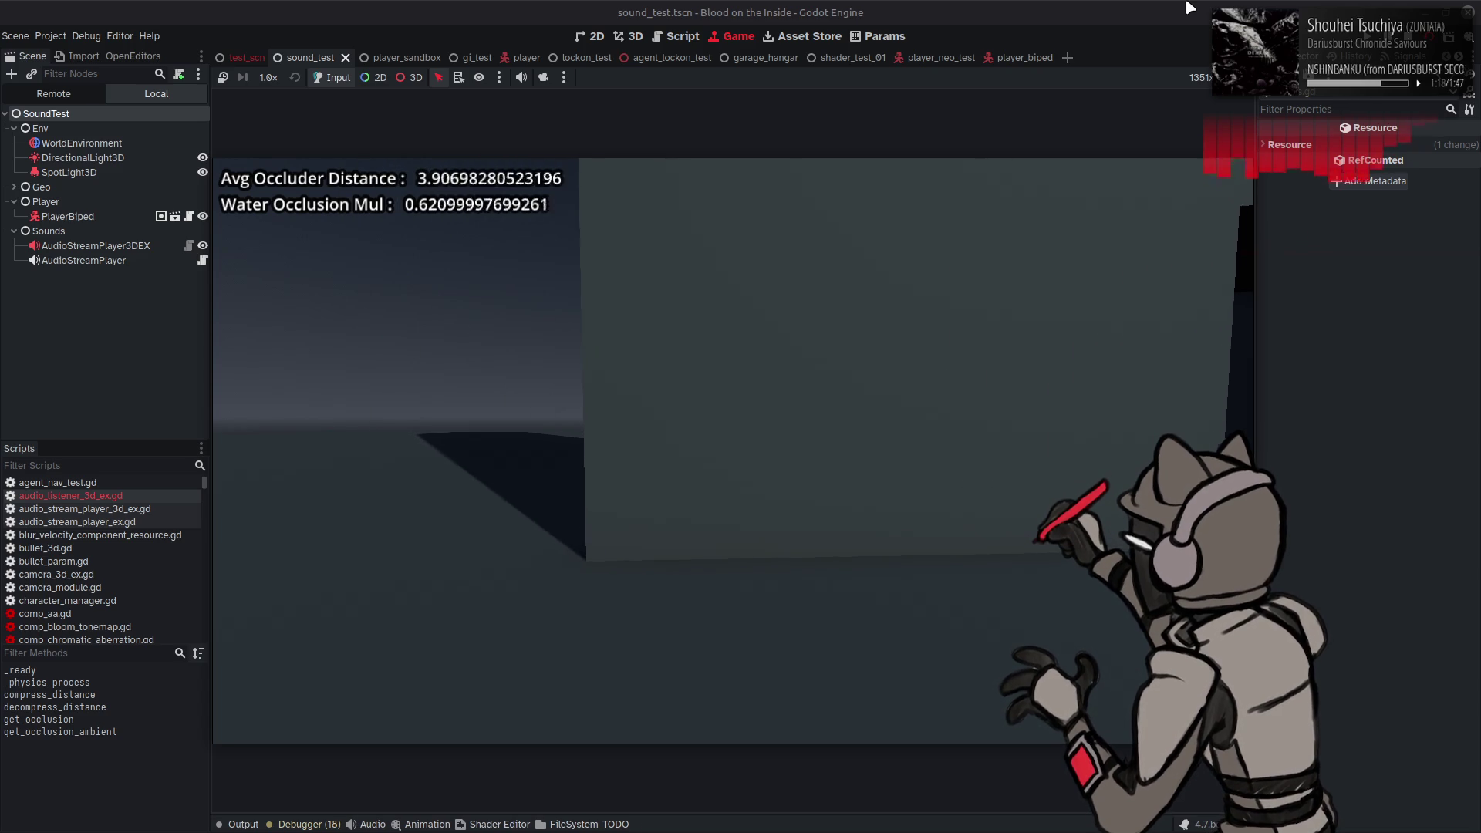
pyautogui.press('a')
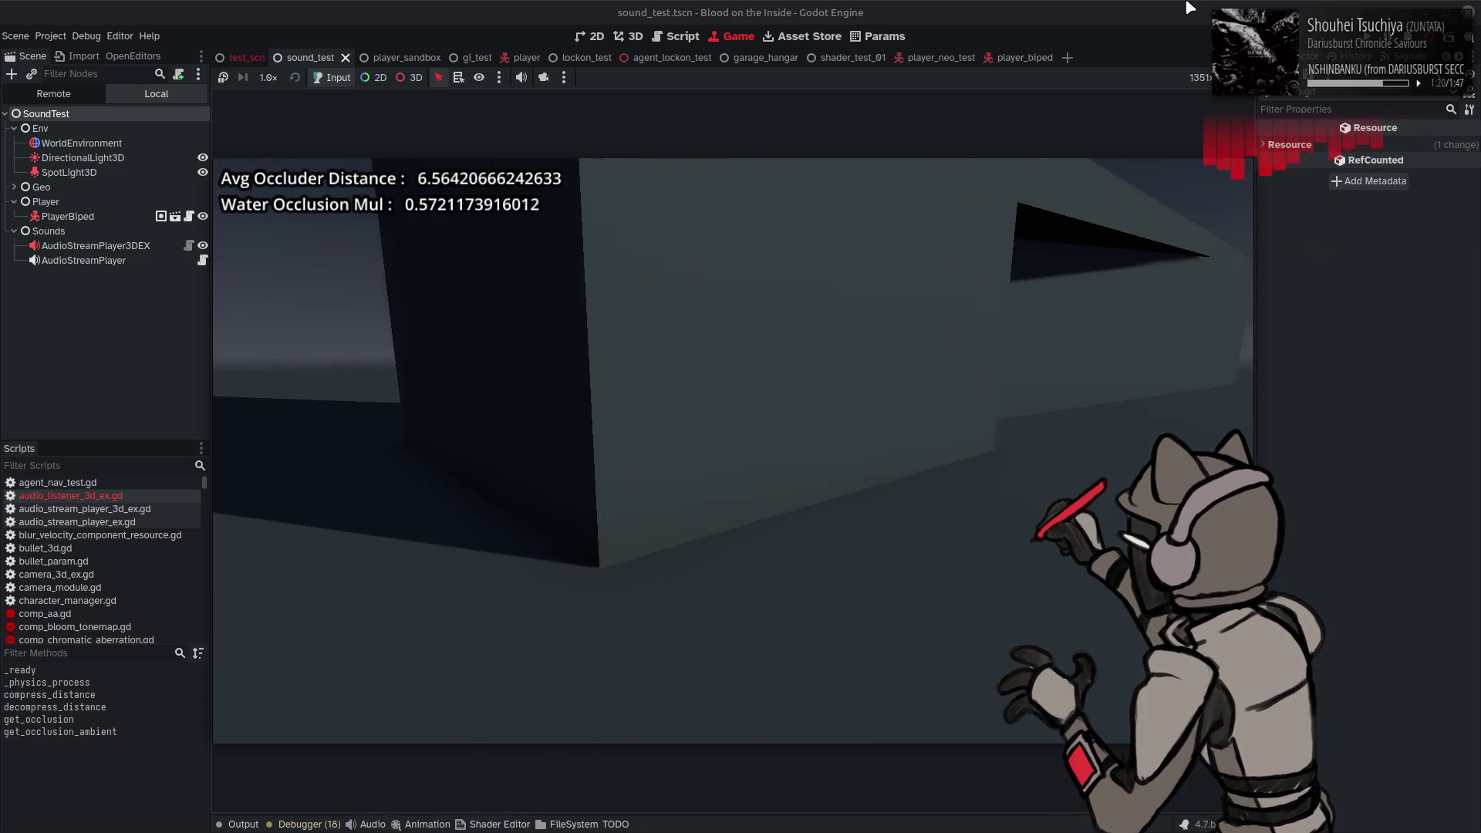
pyautogui.press('a')
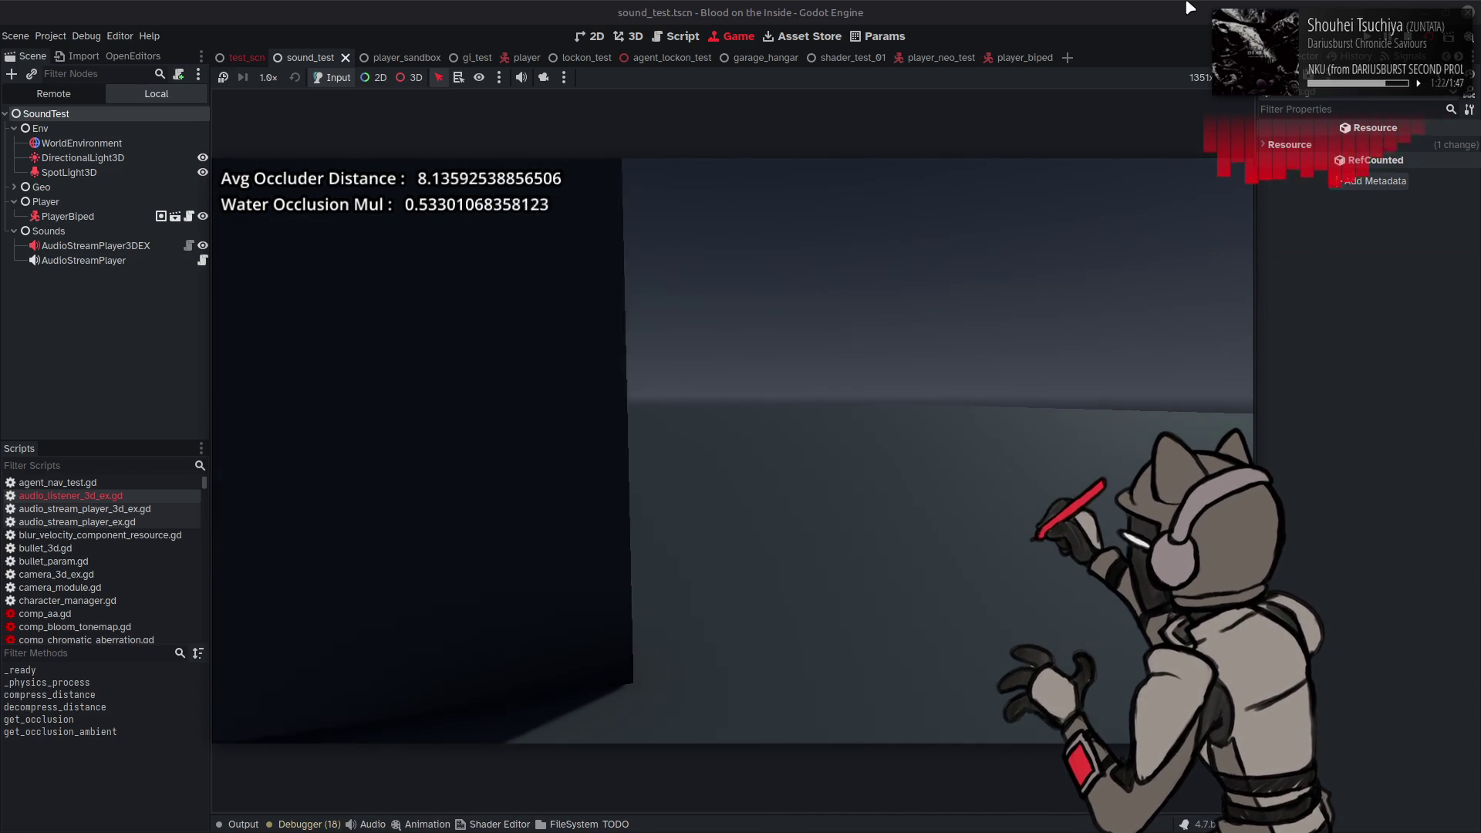
pyautogui.press('a')
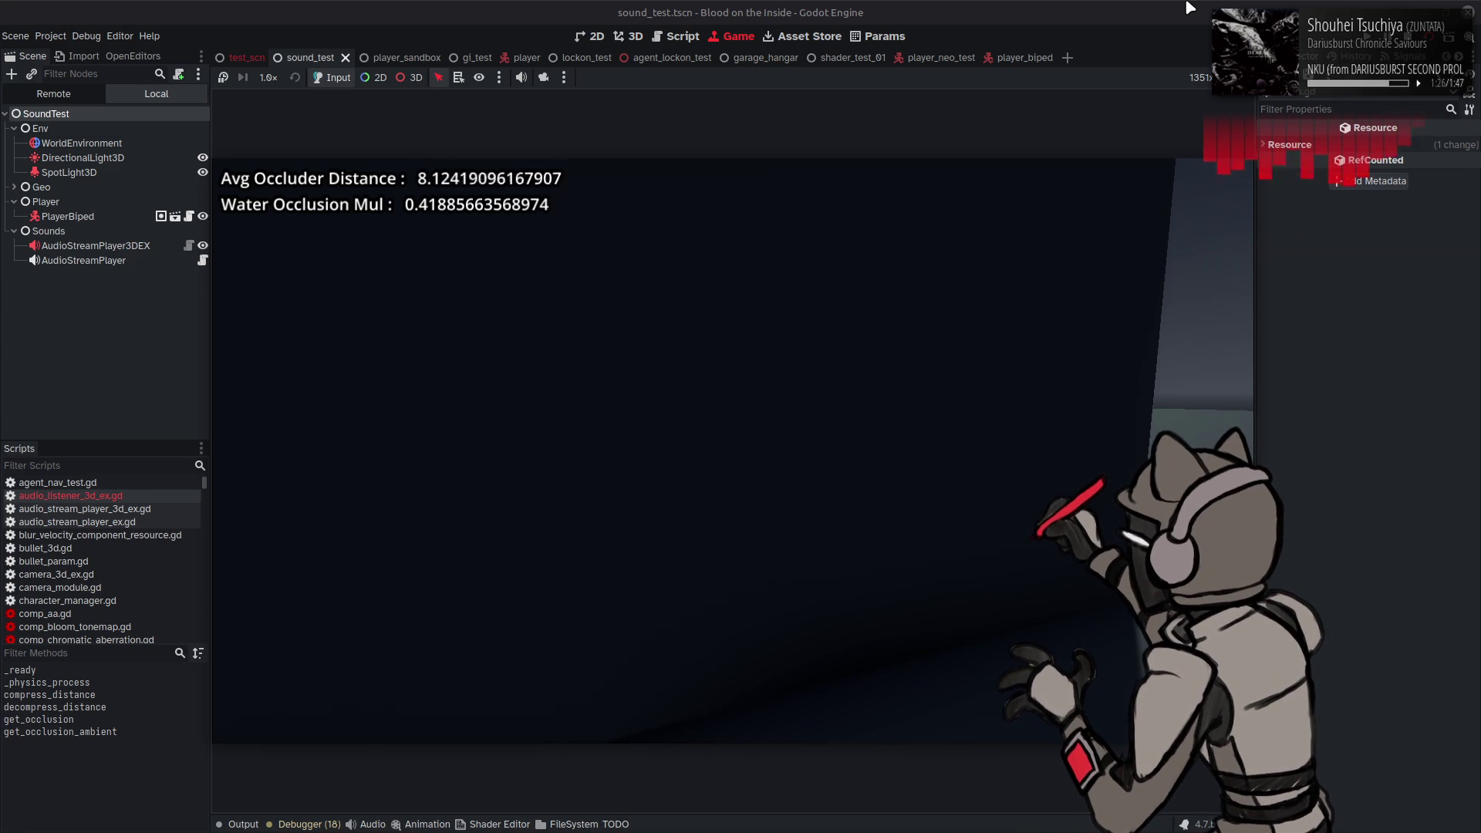
pyautogui.press('a')
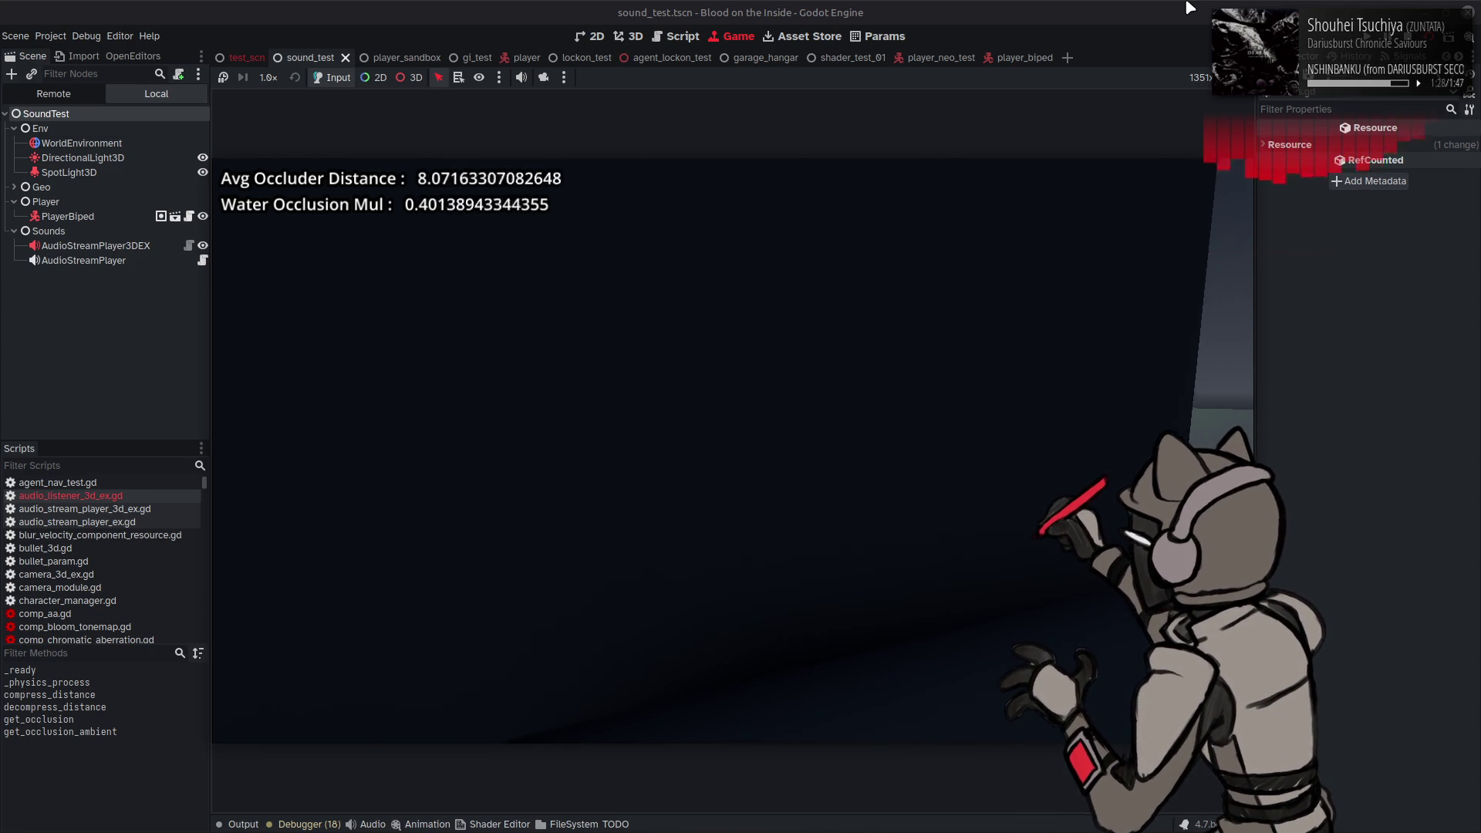
pyautogui.press('d')
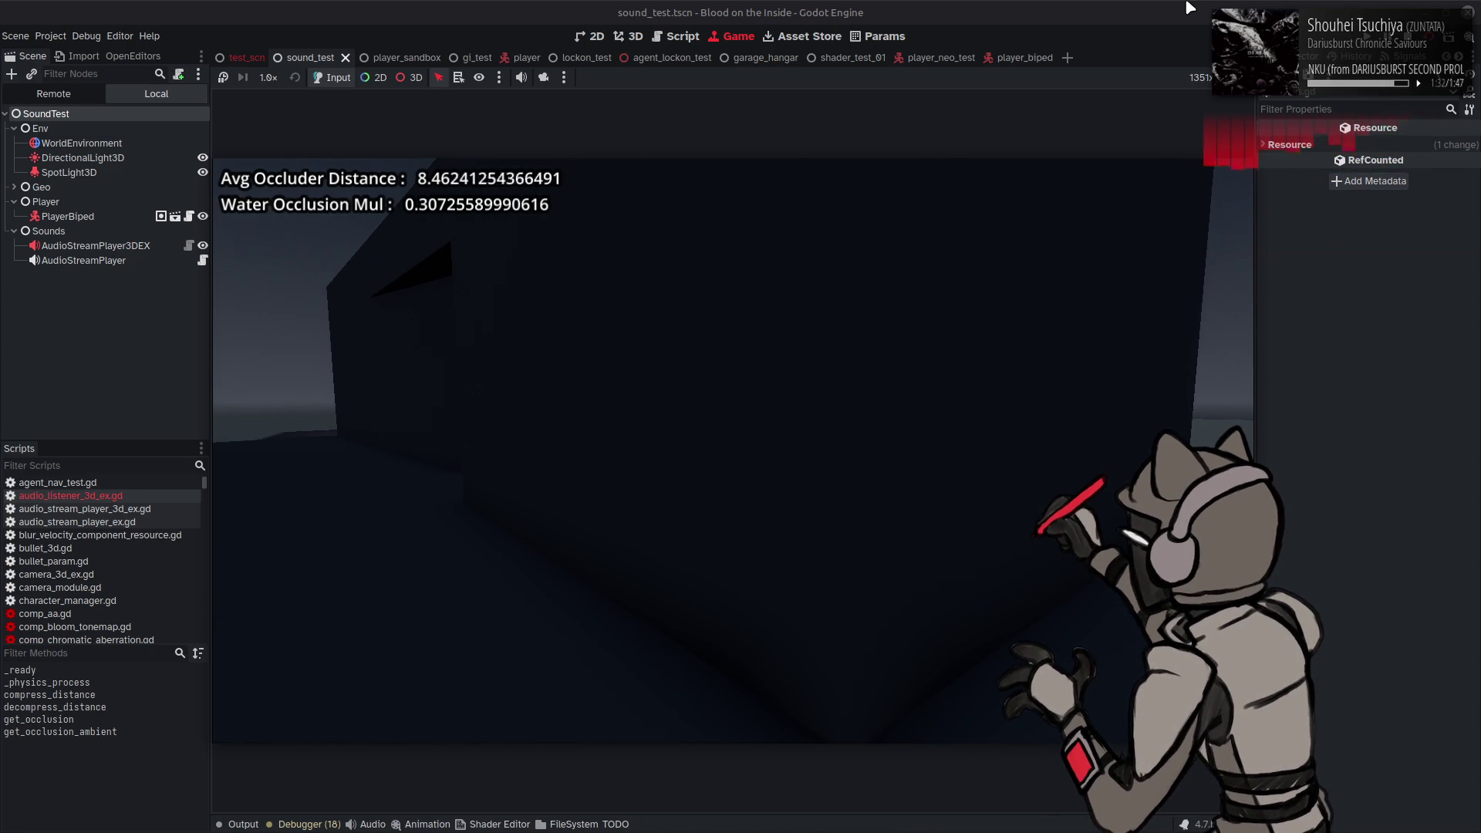
pyautogui.press('a')
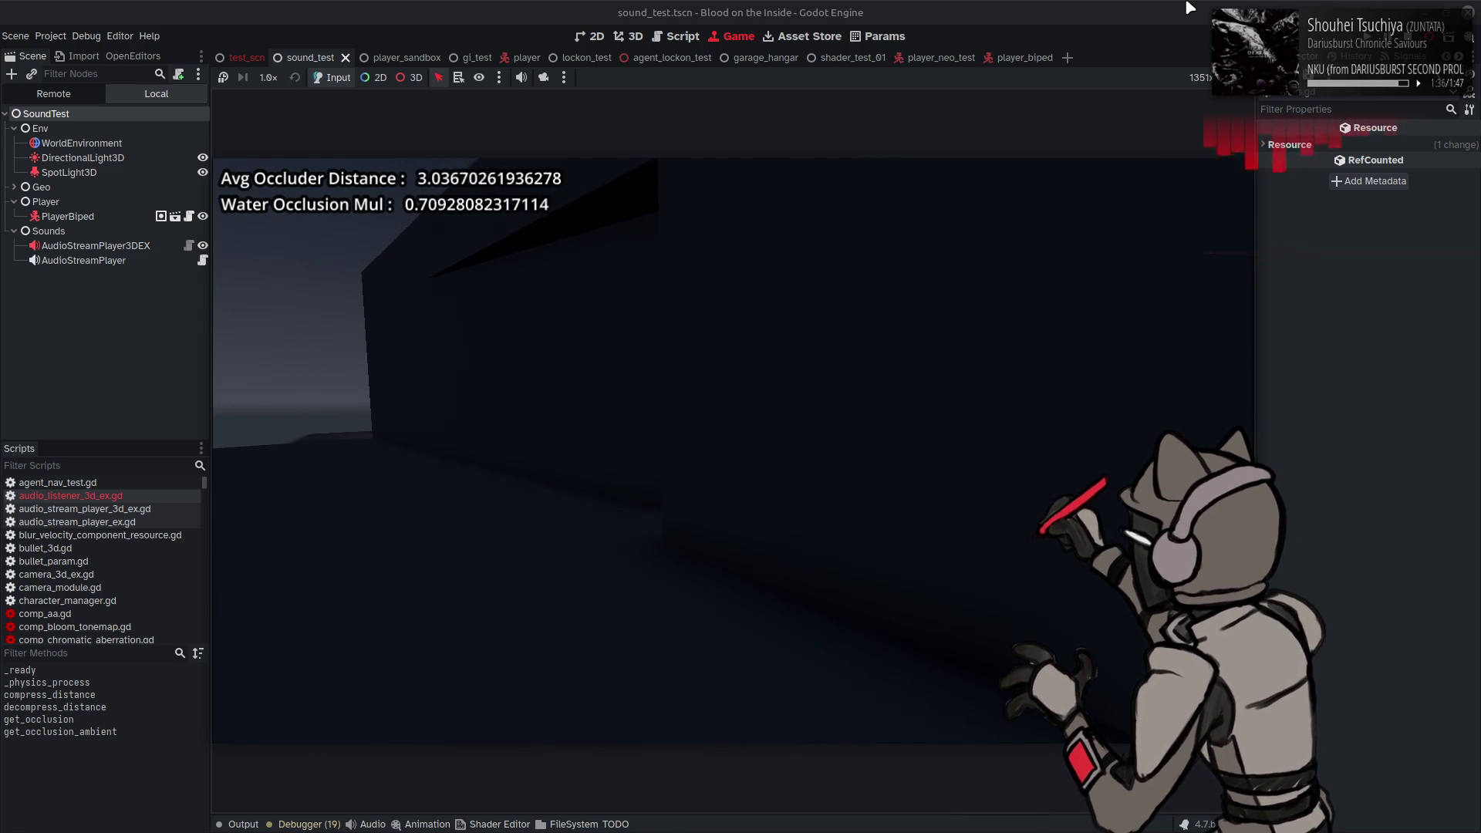
pyautogui.press('d')
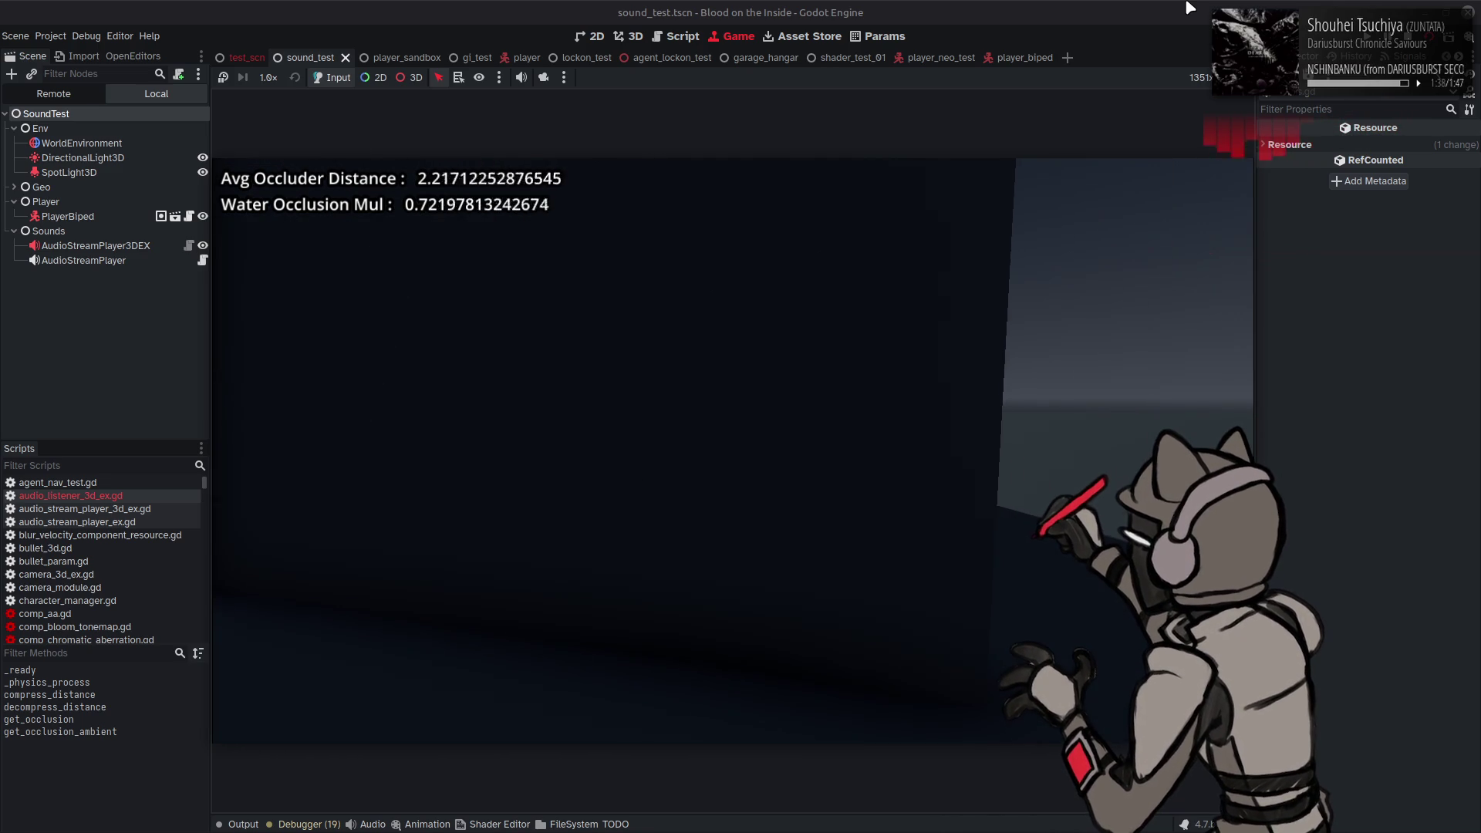
pyautogui.press('d')
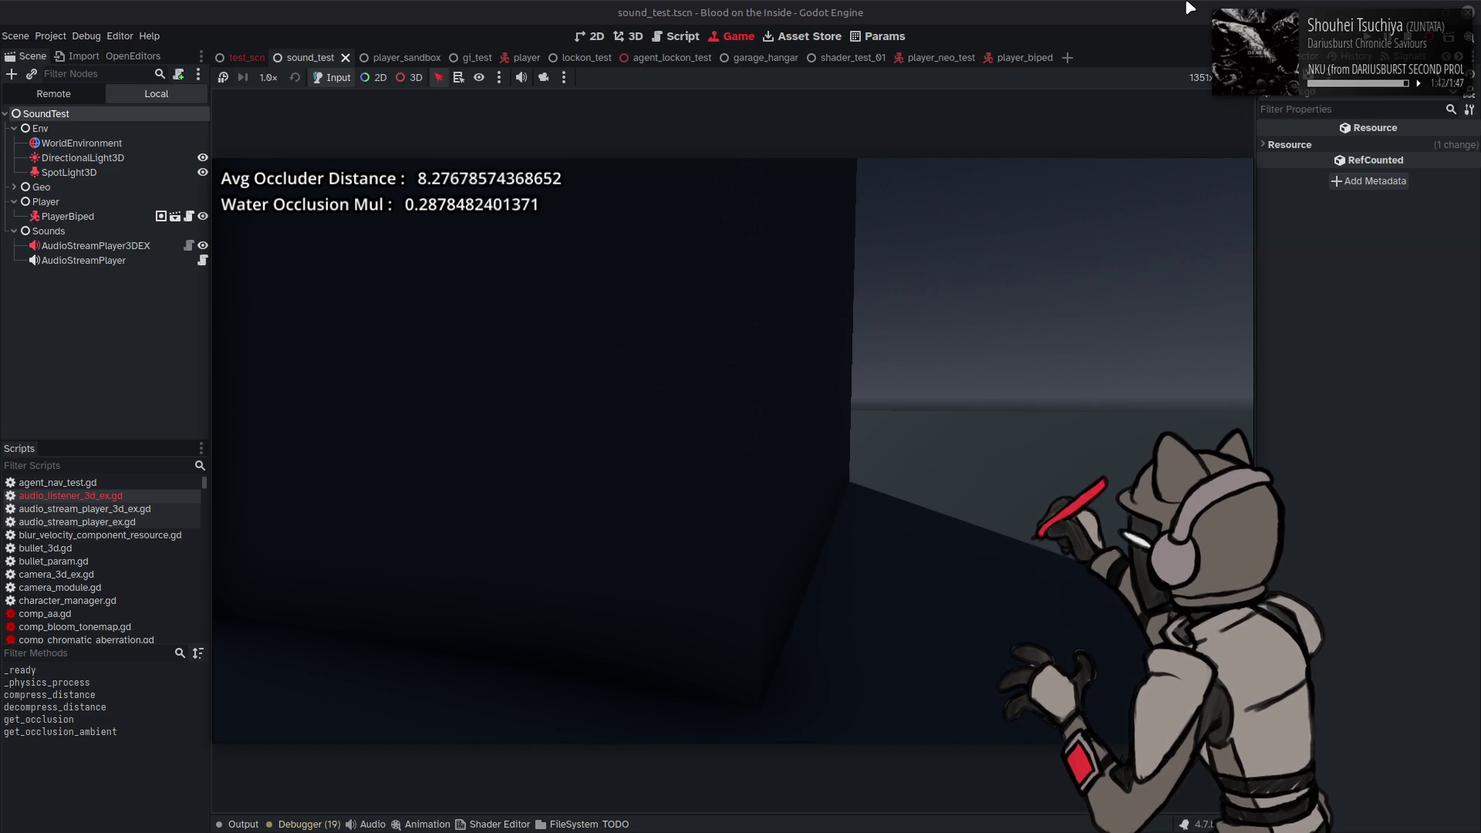
pyautogui.press('a')
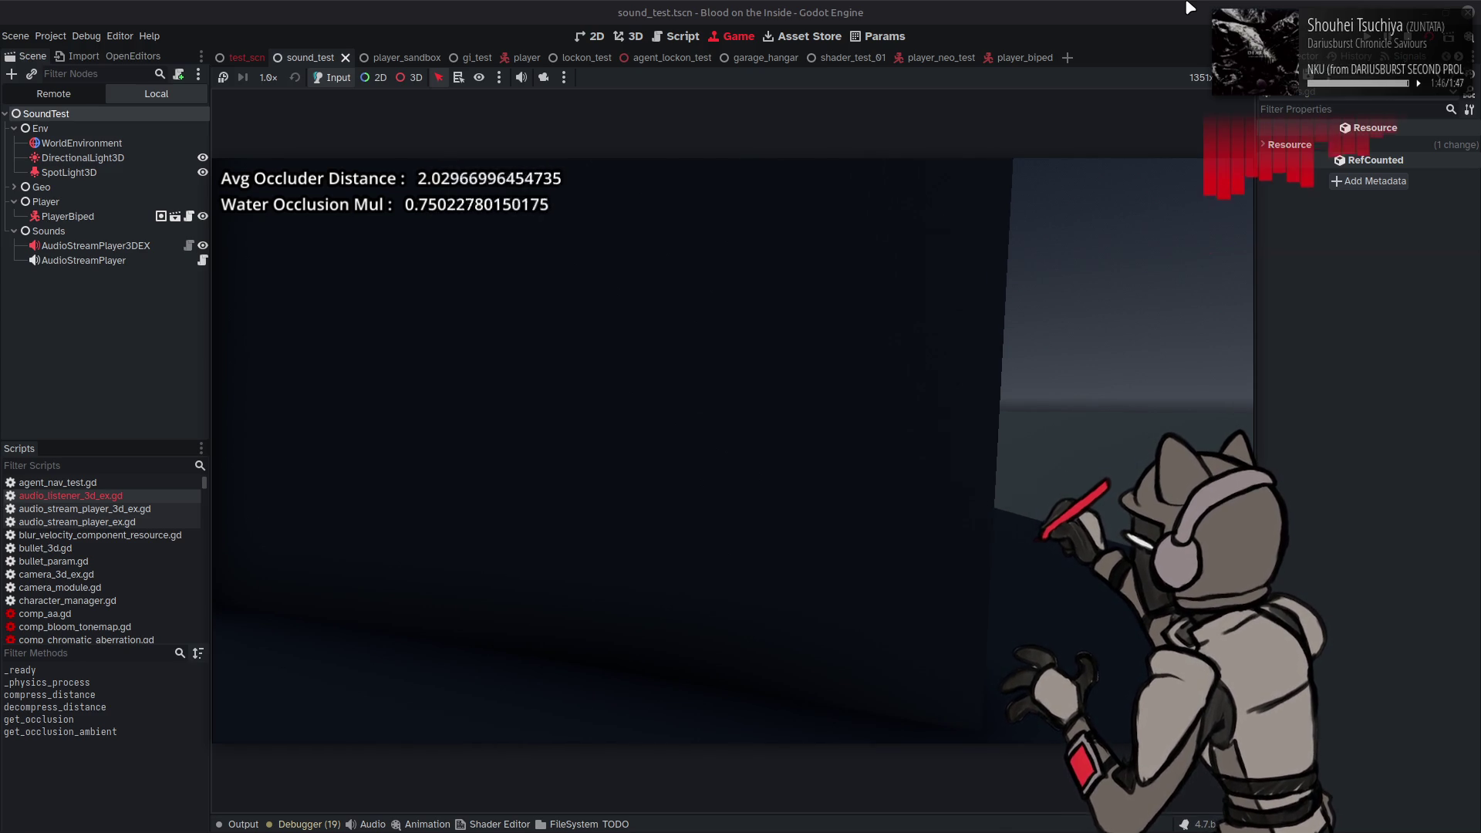
pyautogui.press('d')
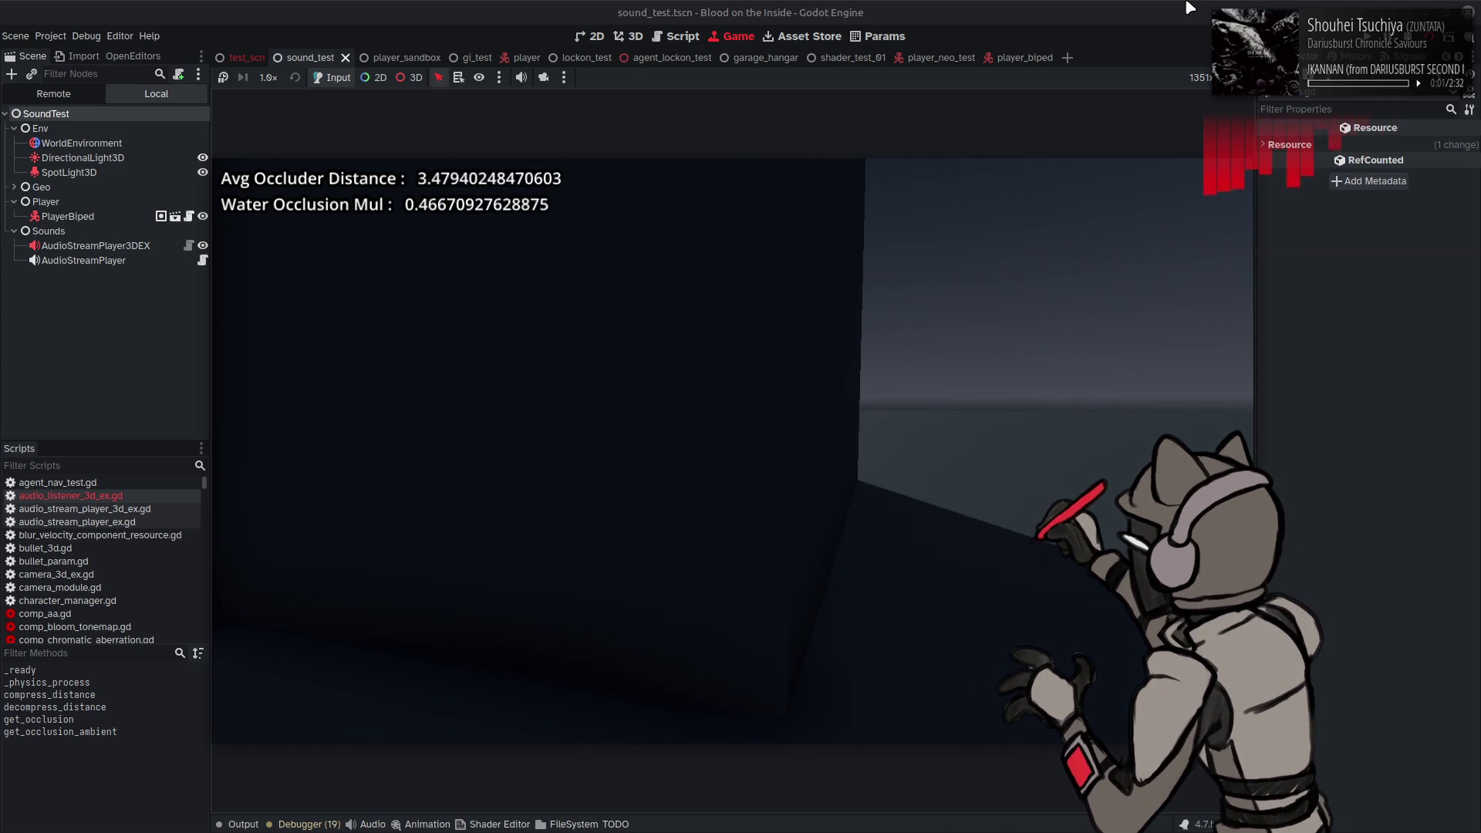
pyautogui.press('F8')
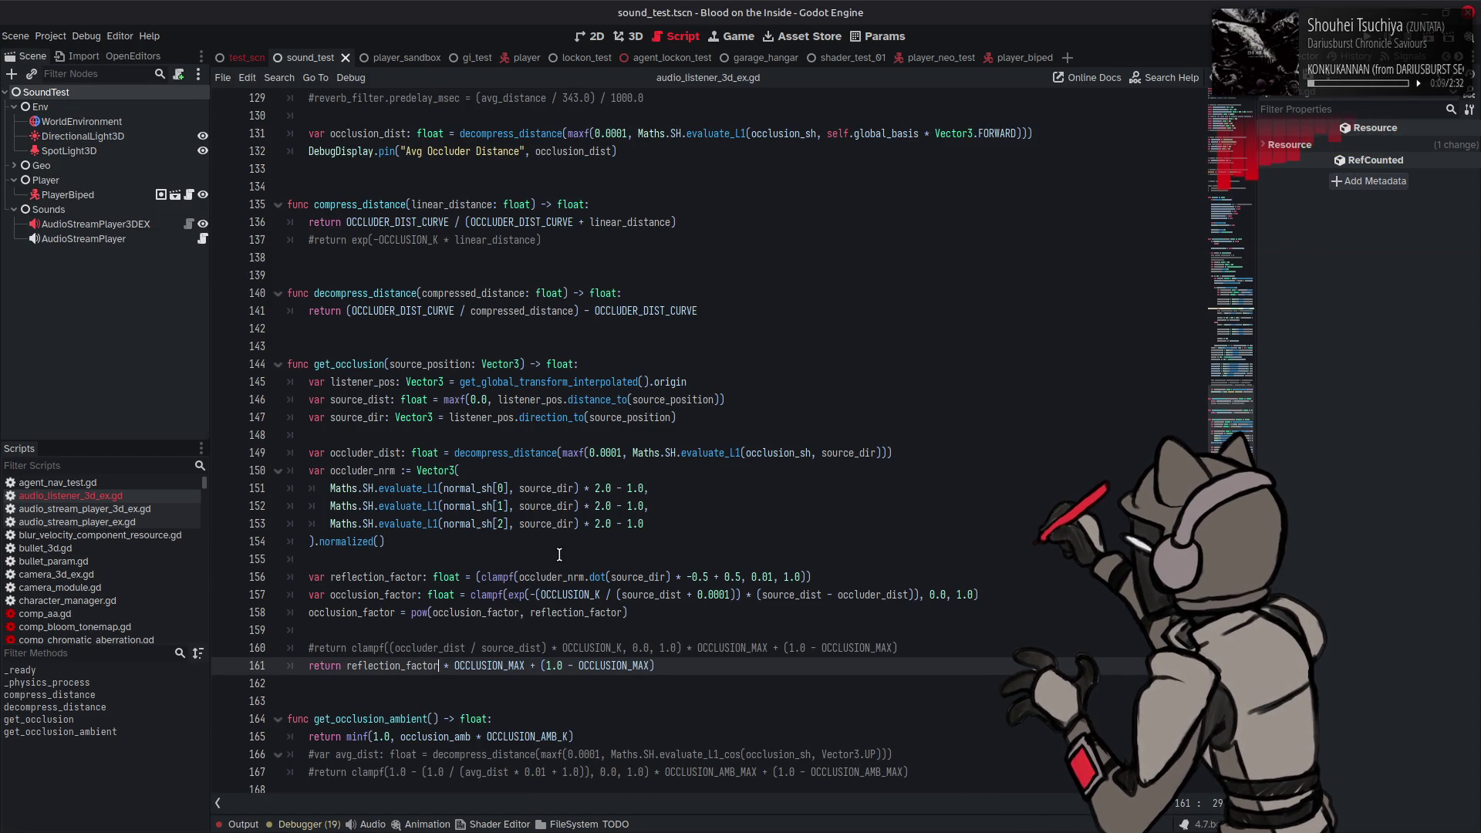
# Step: Change evaluate_L1 to evaluate_L1_cos on lines 151–153, save, and rerun the scene
pyautogui.doubleClick(467, 491)
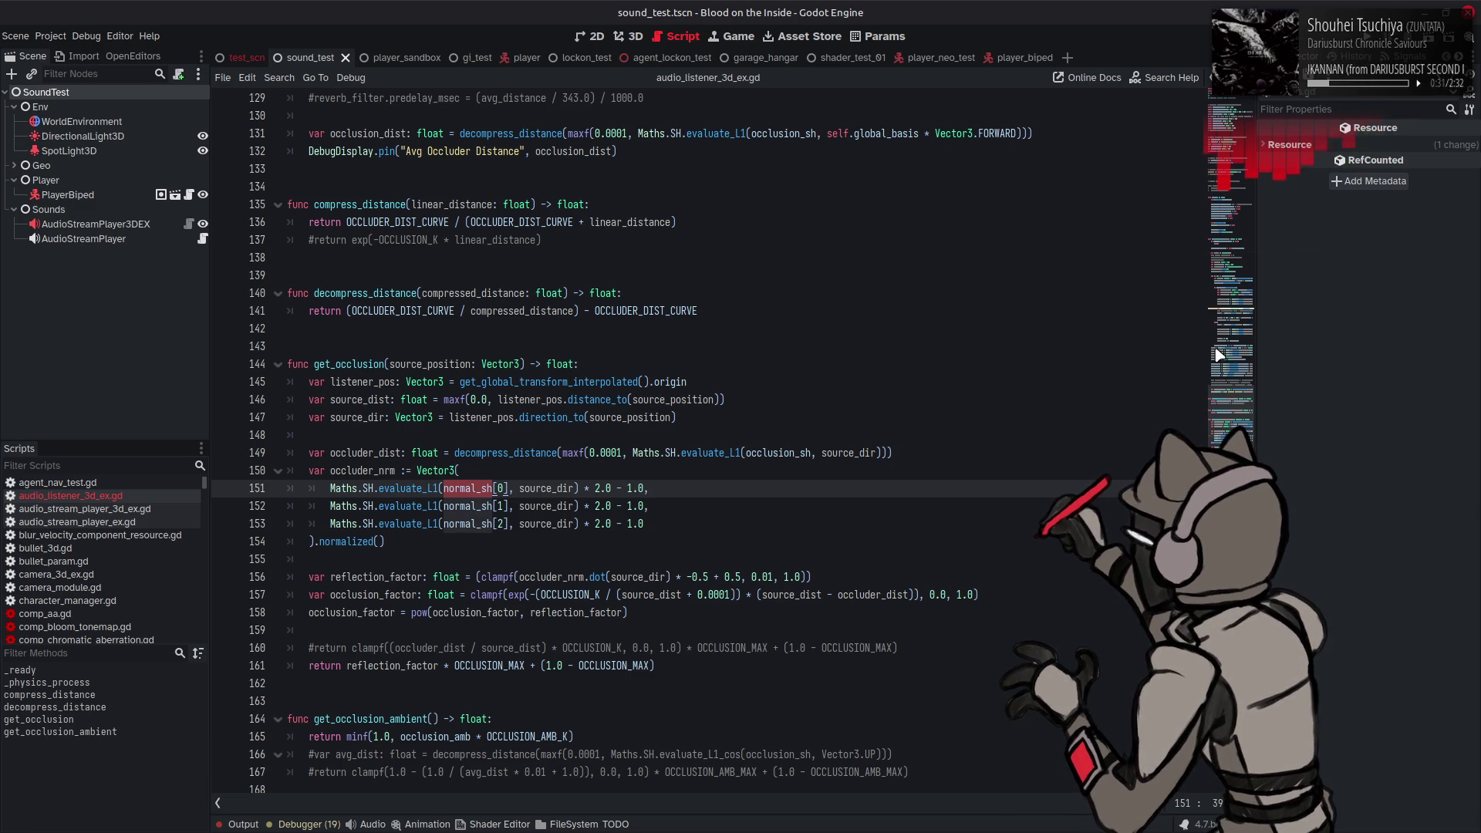
pyautogui.click(439, 488)
pyautogui.write('_c')
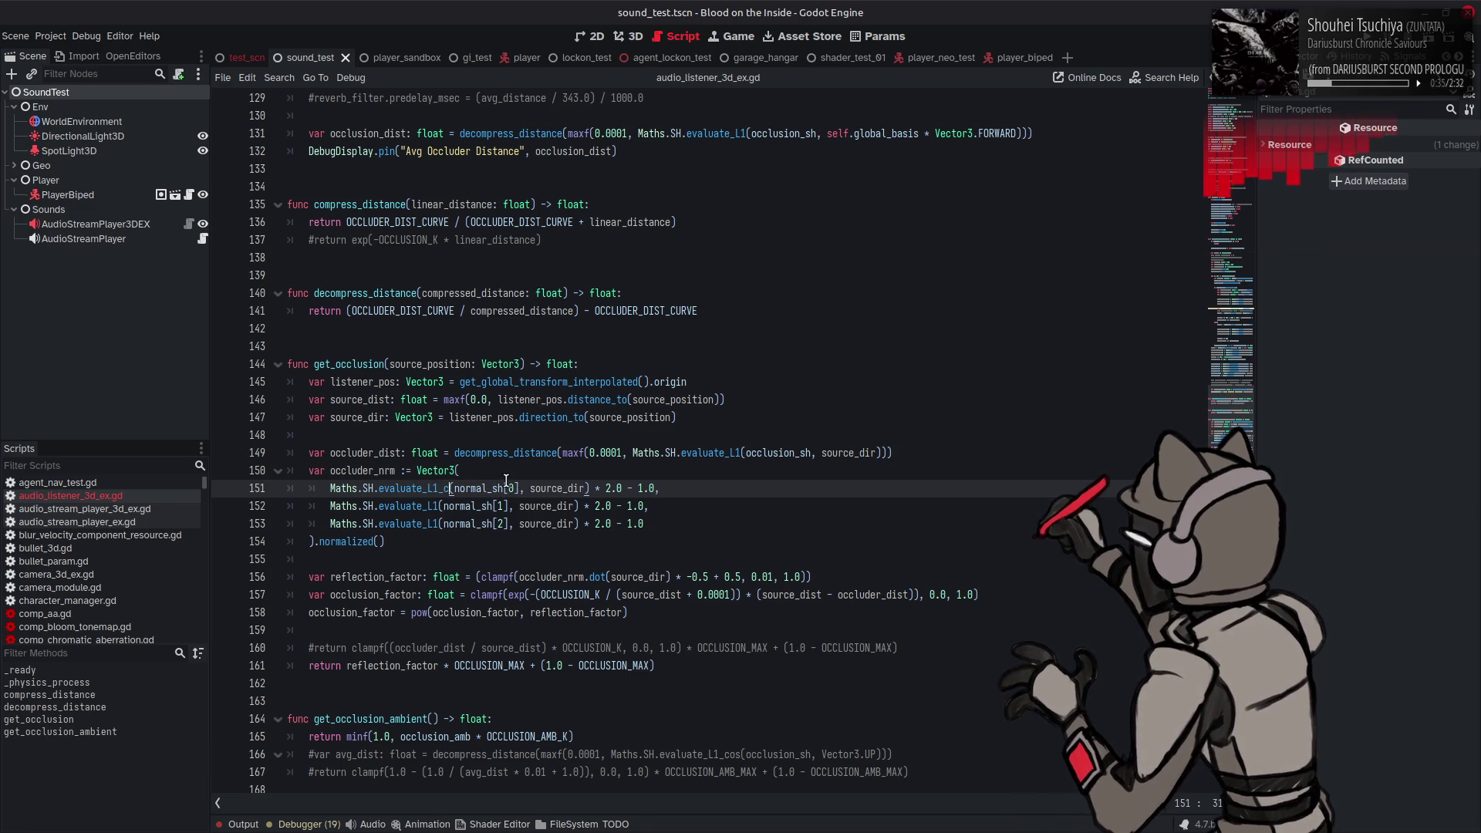
pyautogui.write('os')
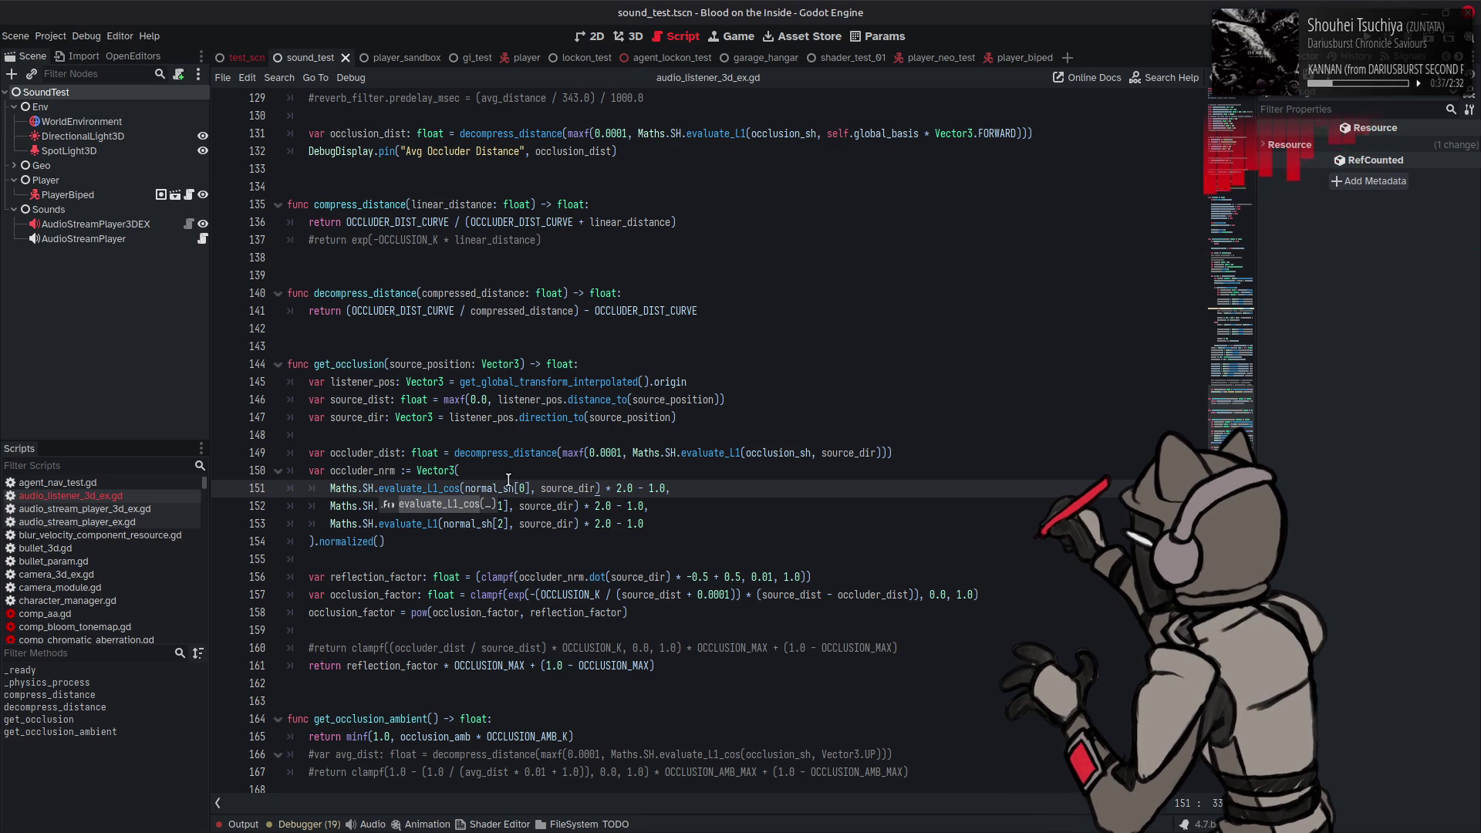
pyautogui.doubleClick(420, 488)
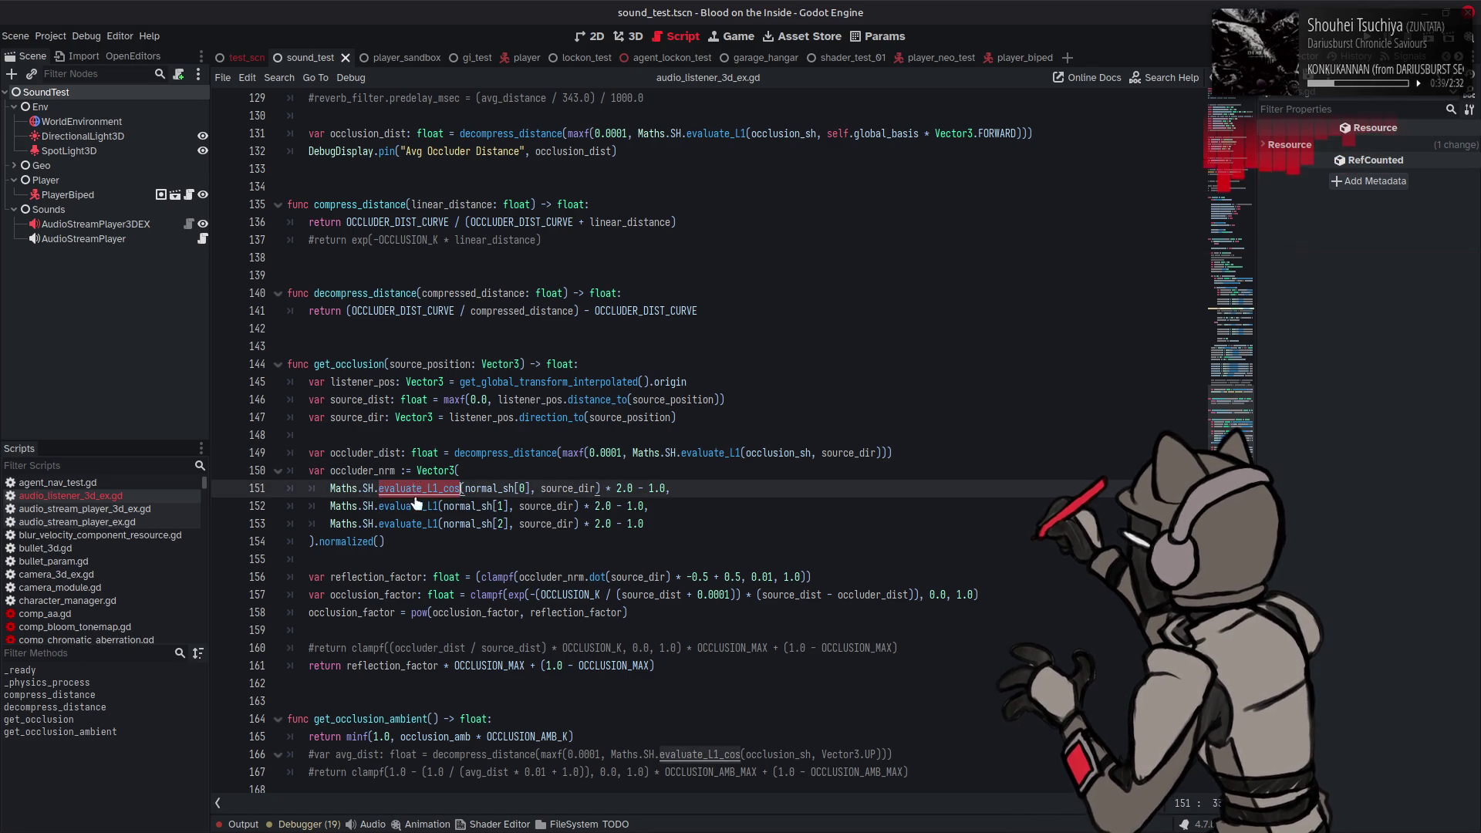
pyautogui.hotkey('ctrl', 'c')
pyautogui.doubleClick(412, 506)
pyautogui.hotkey('ctrl', 'v')
pyautogui.doubleClick(411, 524)
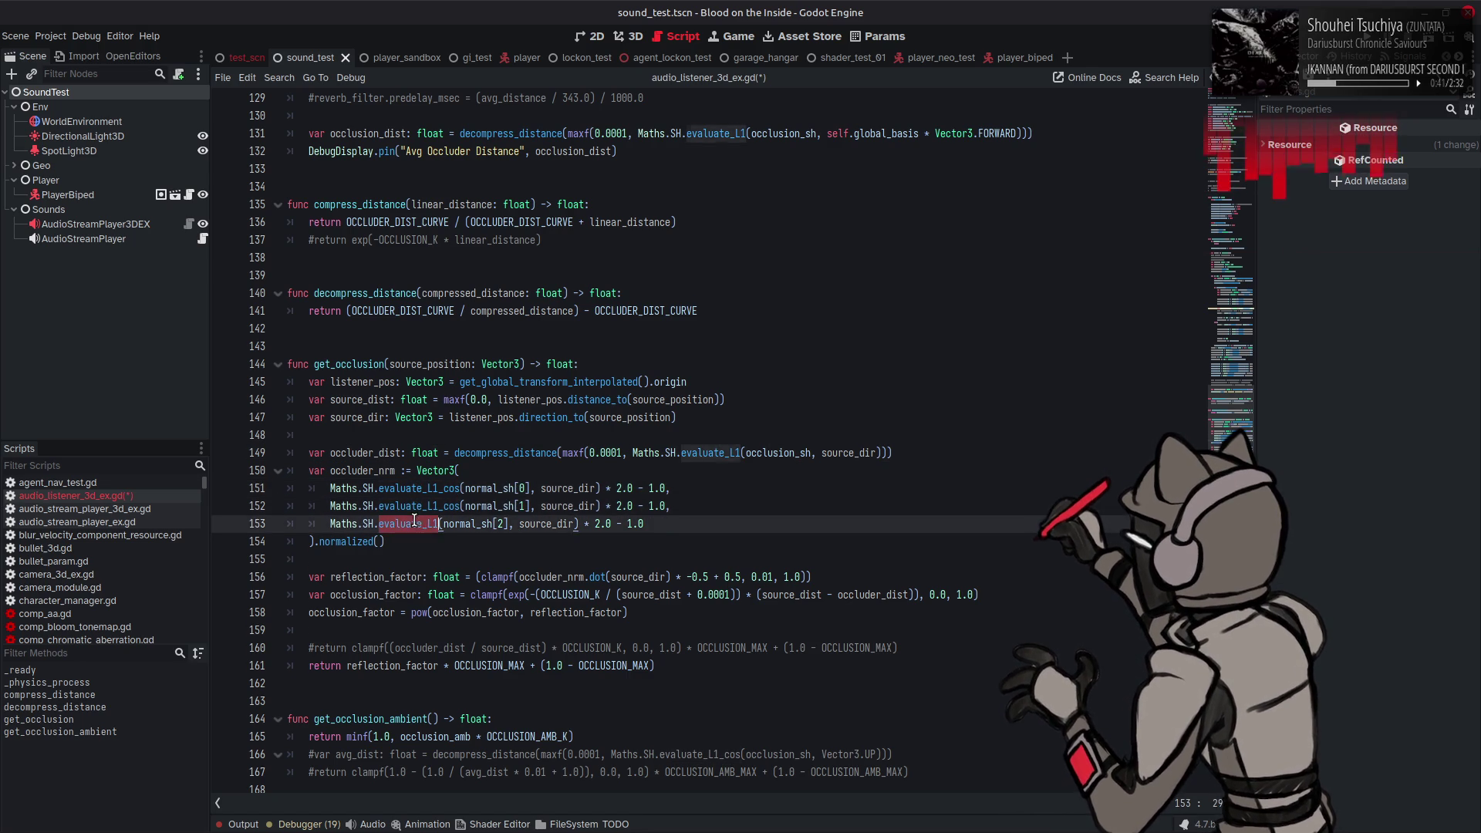
pyautogui.hotkey('ctrl', 'v')
pyautogui.click(586, 471)
pyautogui.hotkey('ctrl', 's')
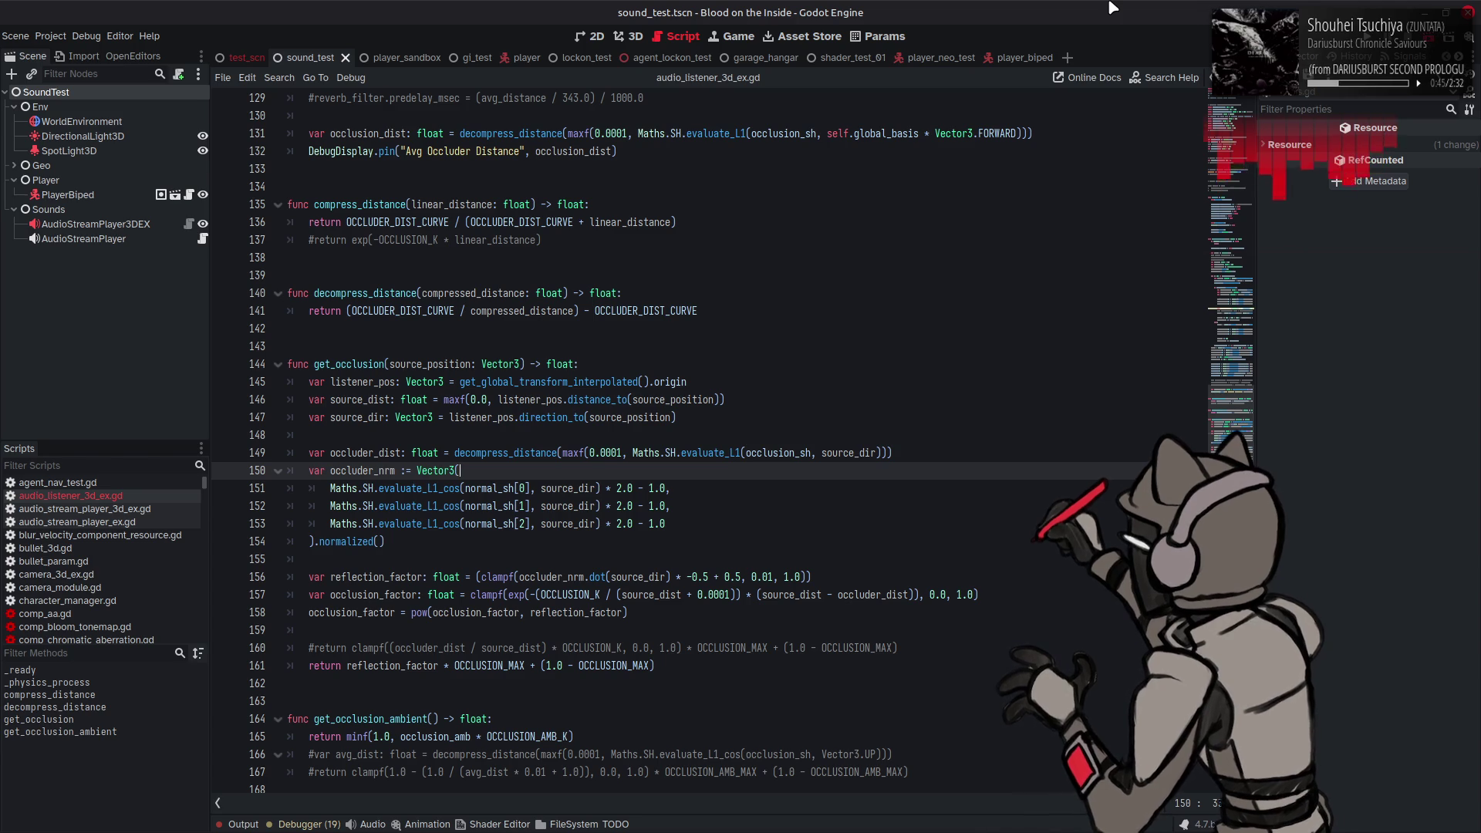
pyautogui.press('F6')
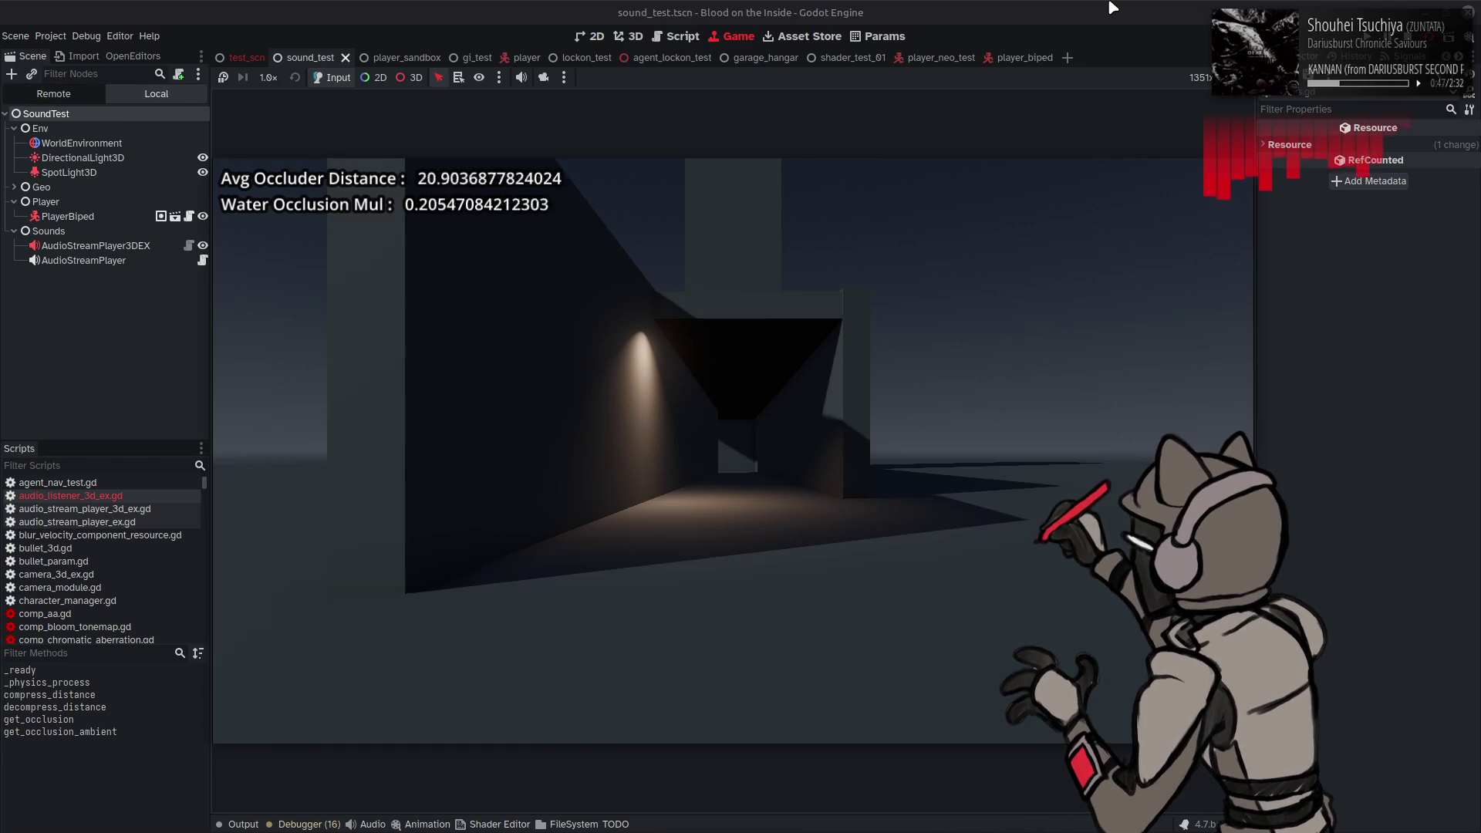
# Step: Walk into the tunnel up to the dark wall, reading Water Occlusion Mul about 0.33, then stop
pyautogui.press('w')
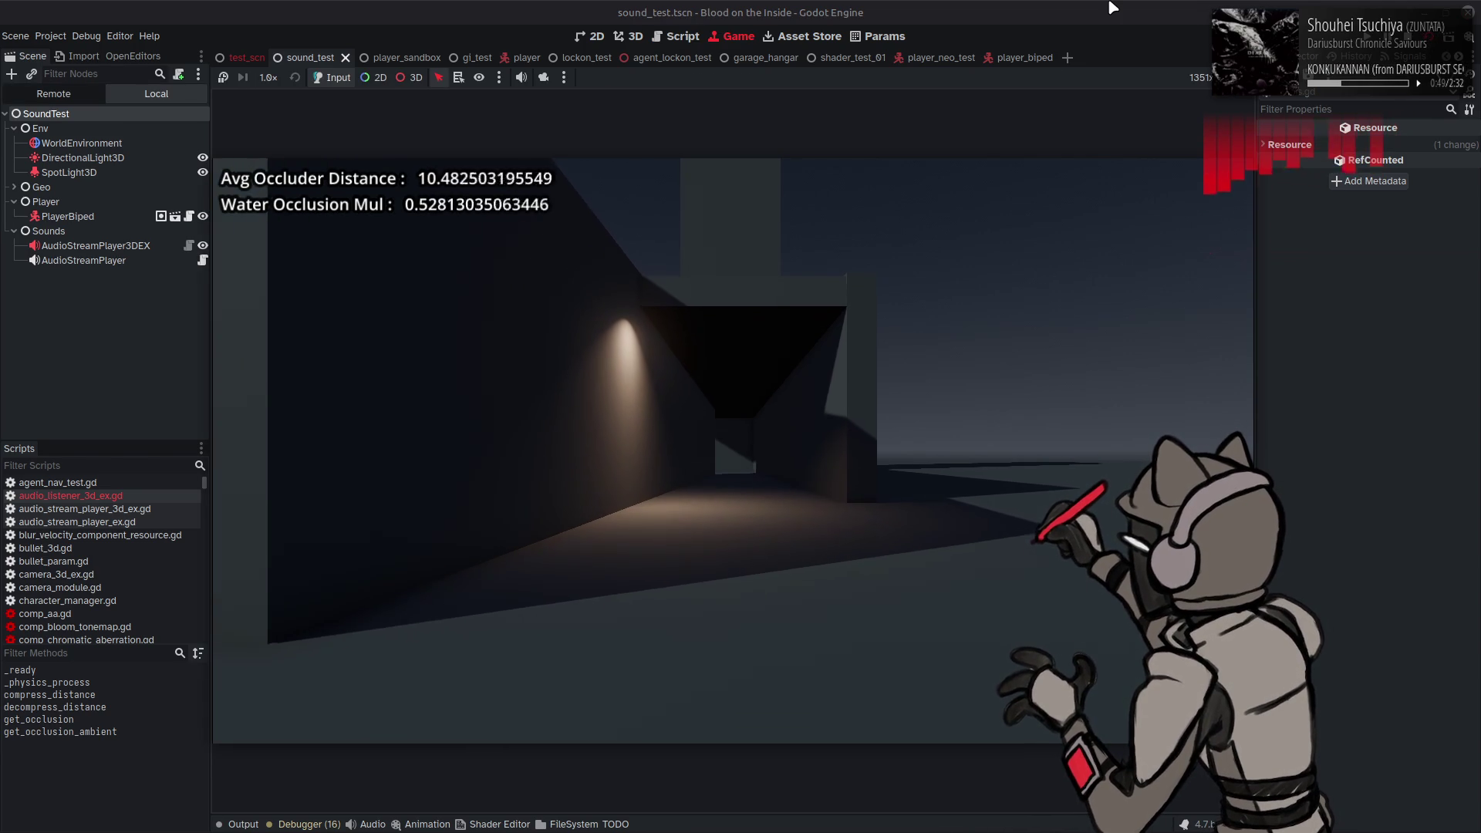
pyautogui.press('w')
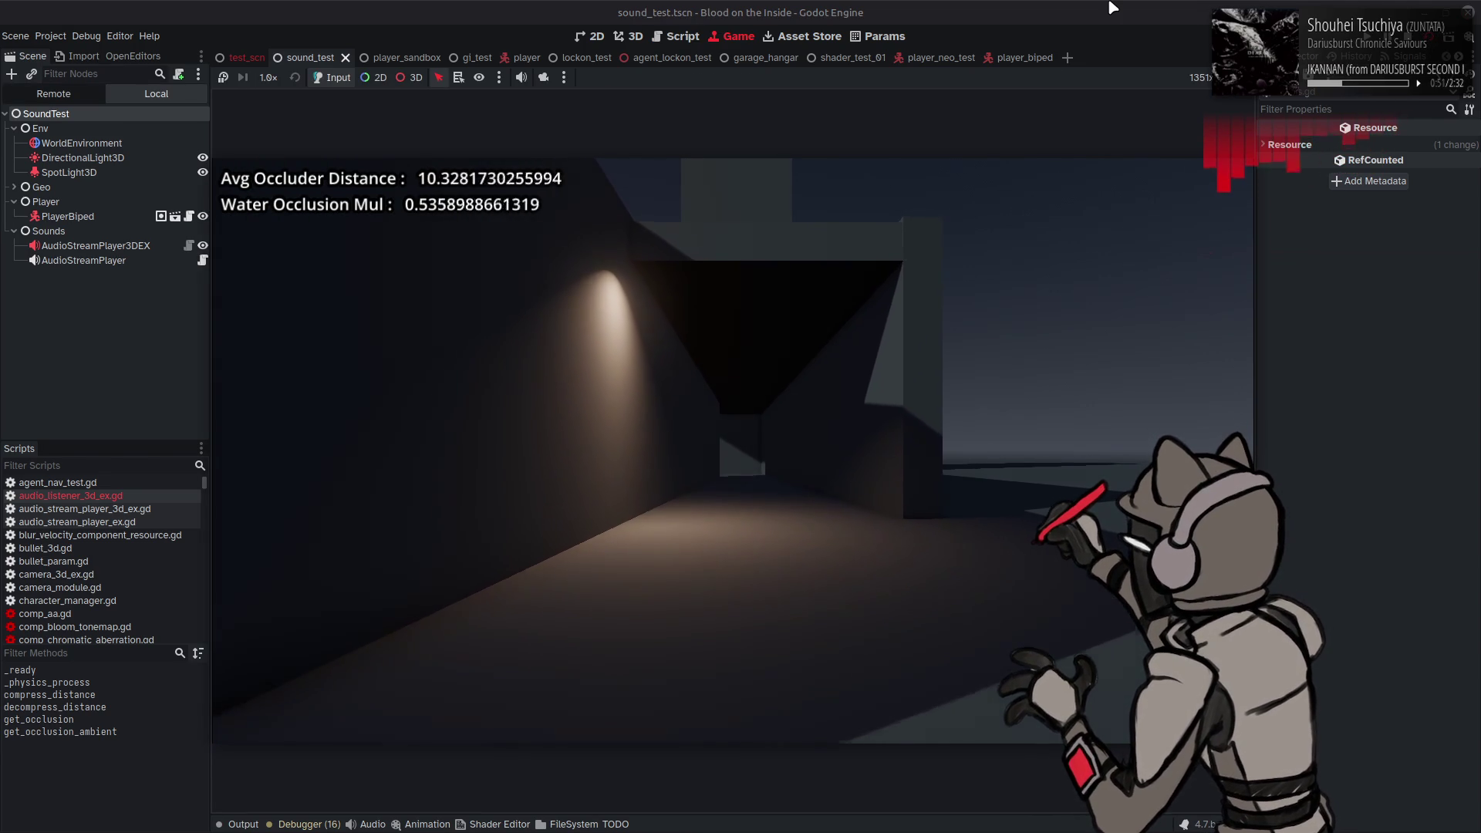
pyautogui.press('d')
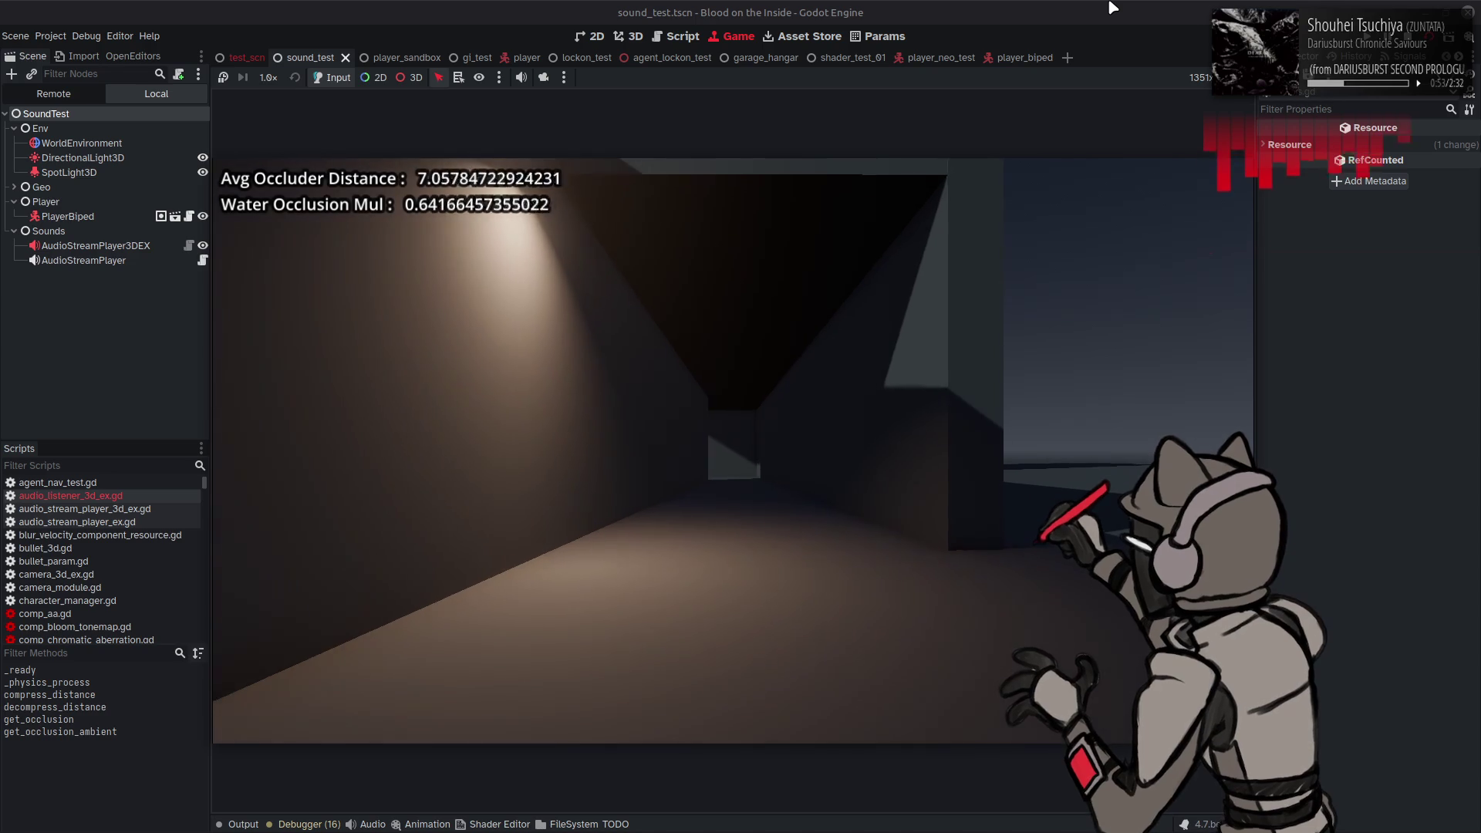
pyautogui.press('d')
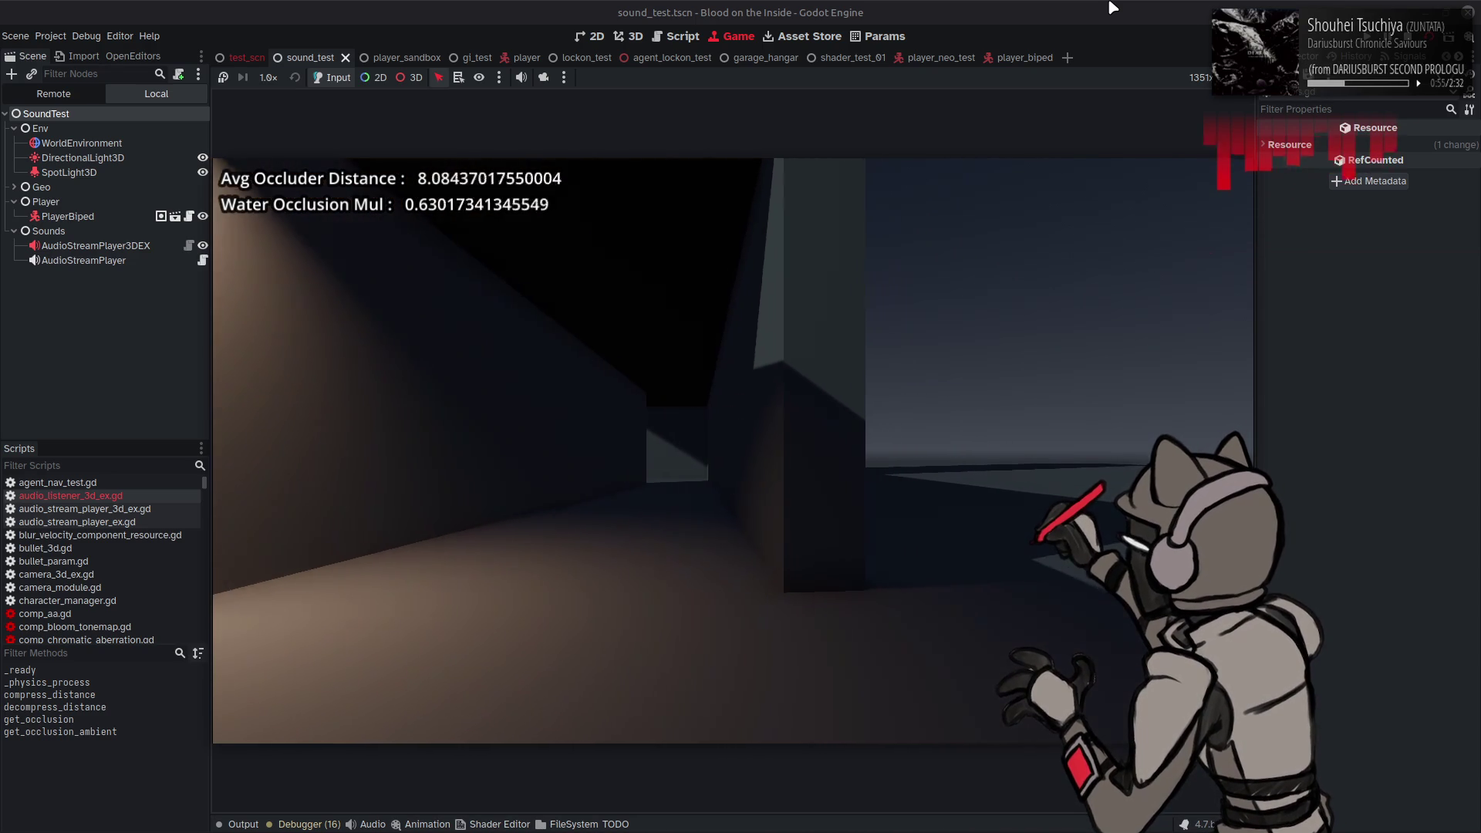
pyautogui.press('a')
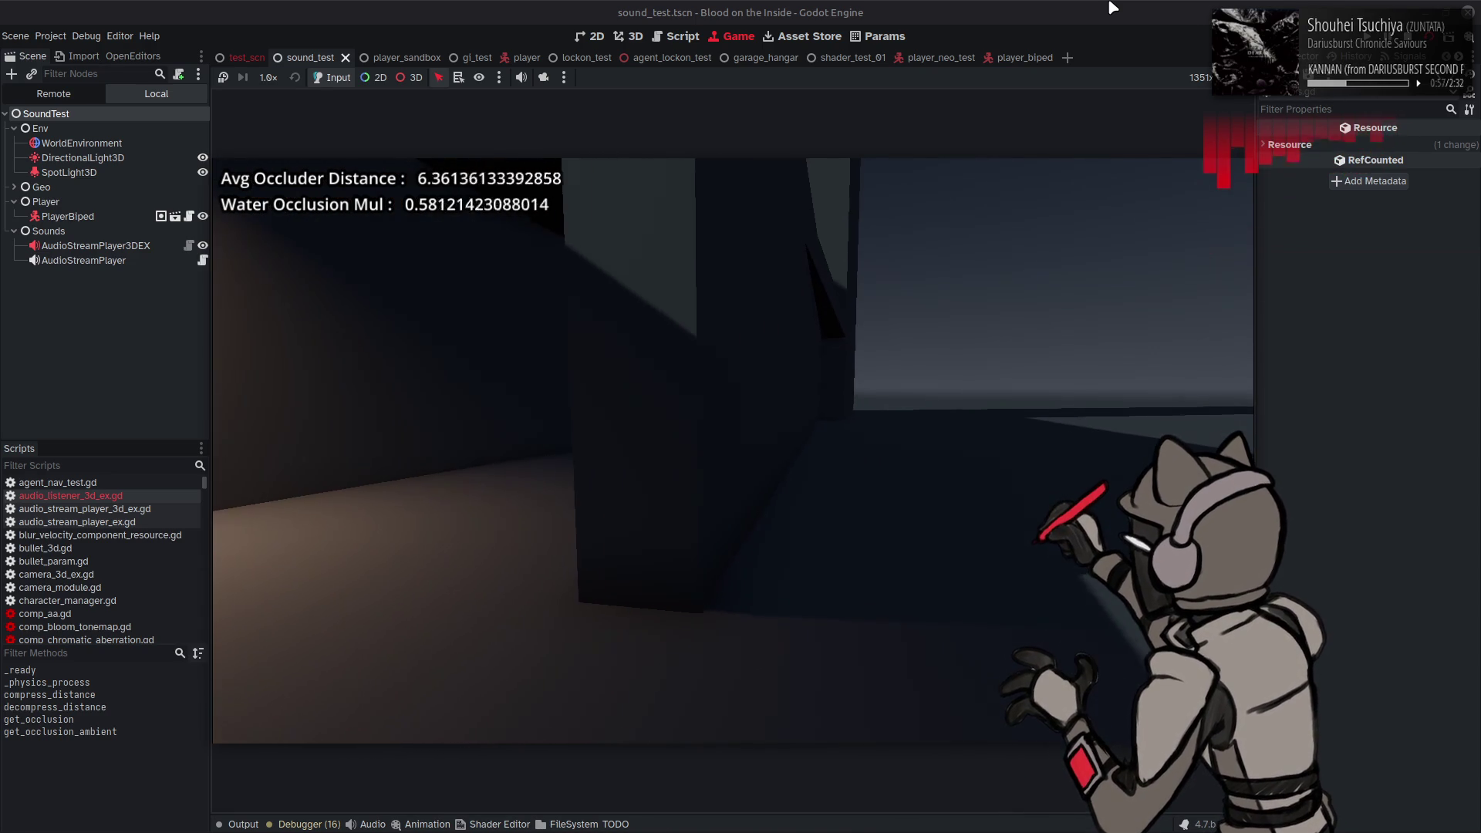
pyautogui.press('w')
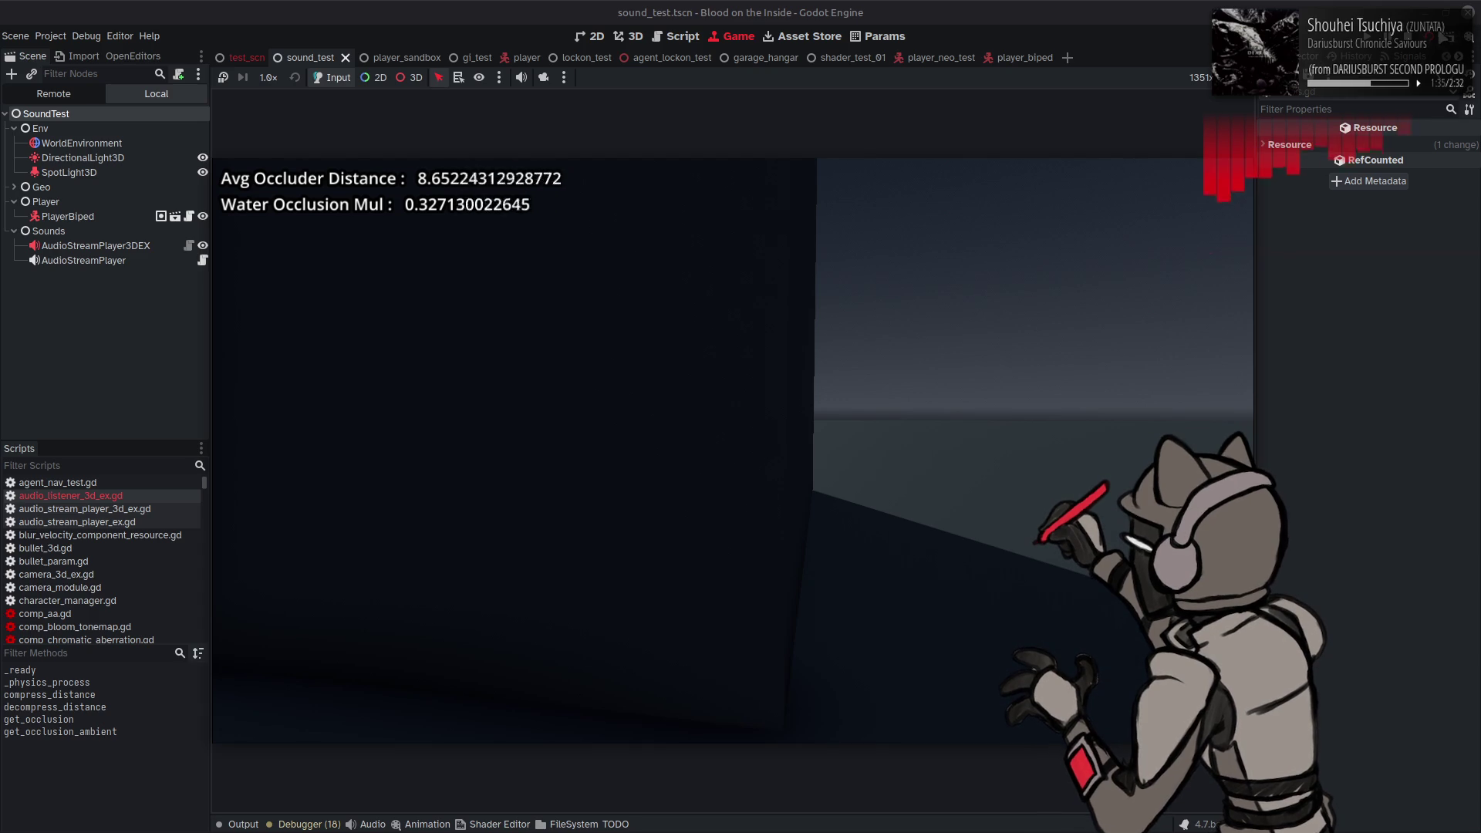
pyautogui.press('F8')
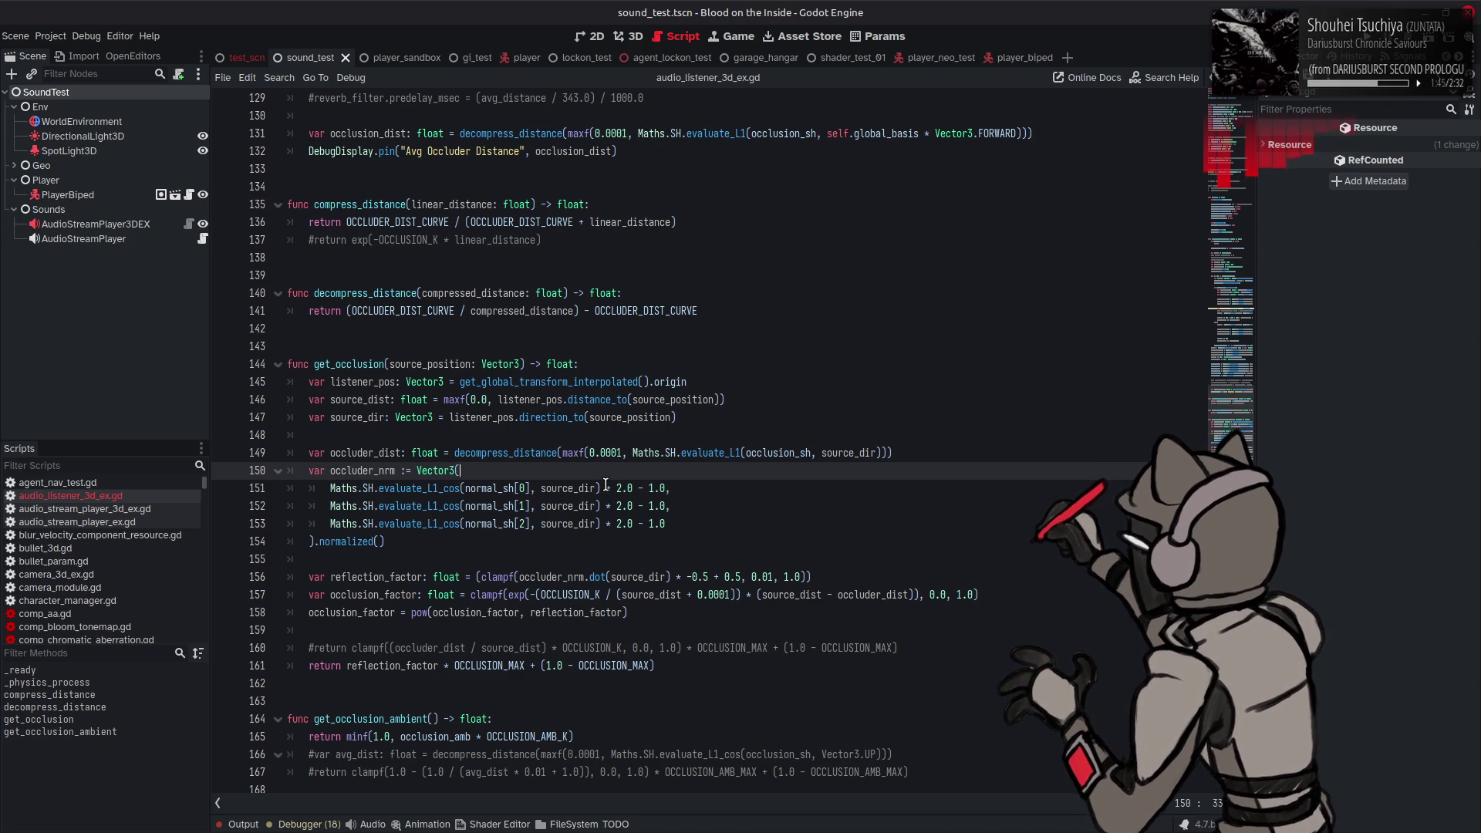
# Step: Delete the ' * 2.0 - 1.0' remap from the three evaluate_L1_cos lines 151–153
pyautogui.moveTo(605, 487)
pyautogui.mouseDown()
pyautogui.moveTo(668, 488)
pyautogui.moveTo(602, 507)
pyautogui.moveTo(671, 524)
pyautogui.mouseUp()
pyautogui.press('BackSpace')
pyautogui.press('BackSpace')
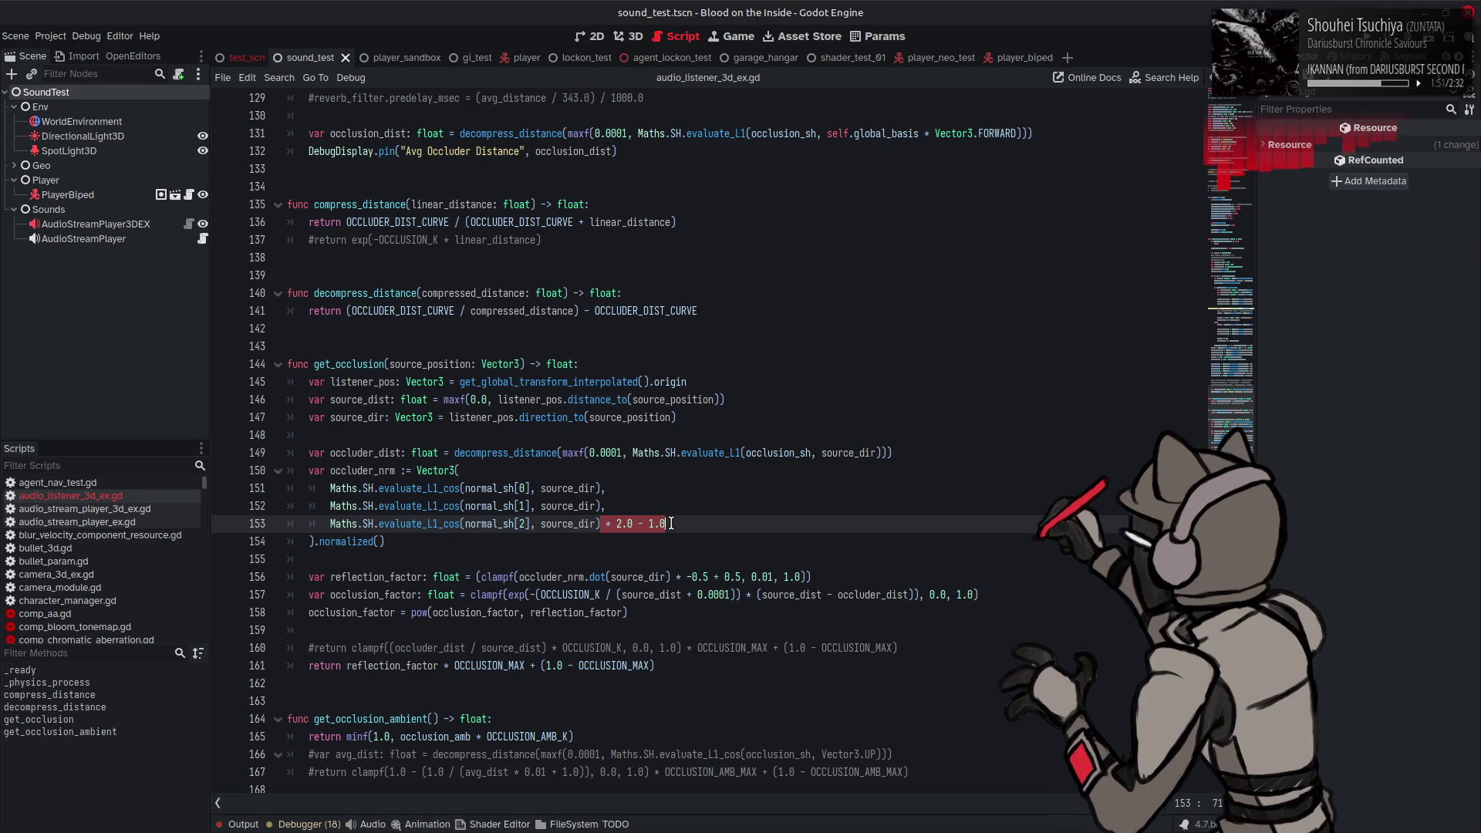
pyautogui.press('BackSpace')
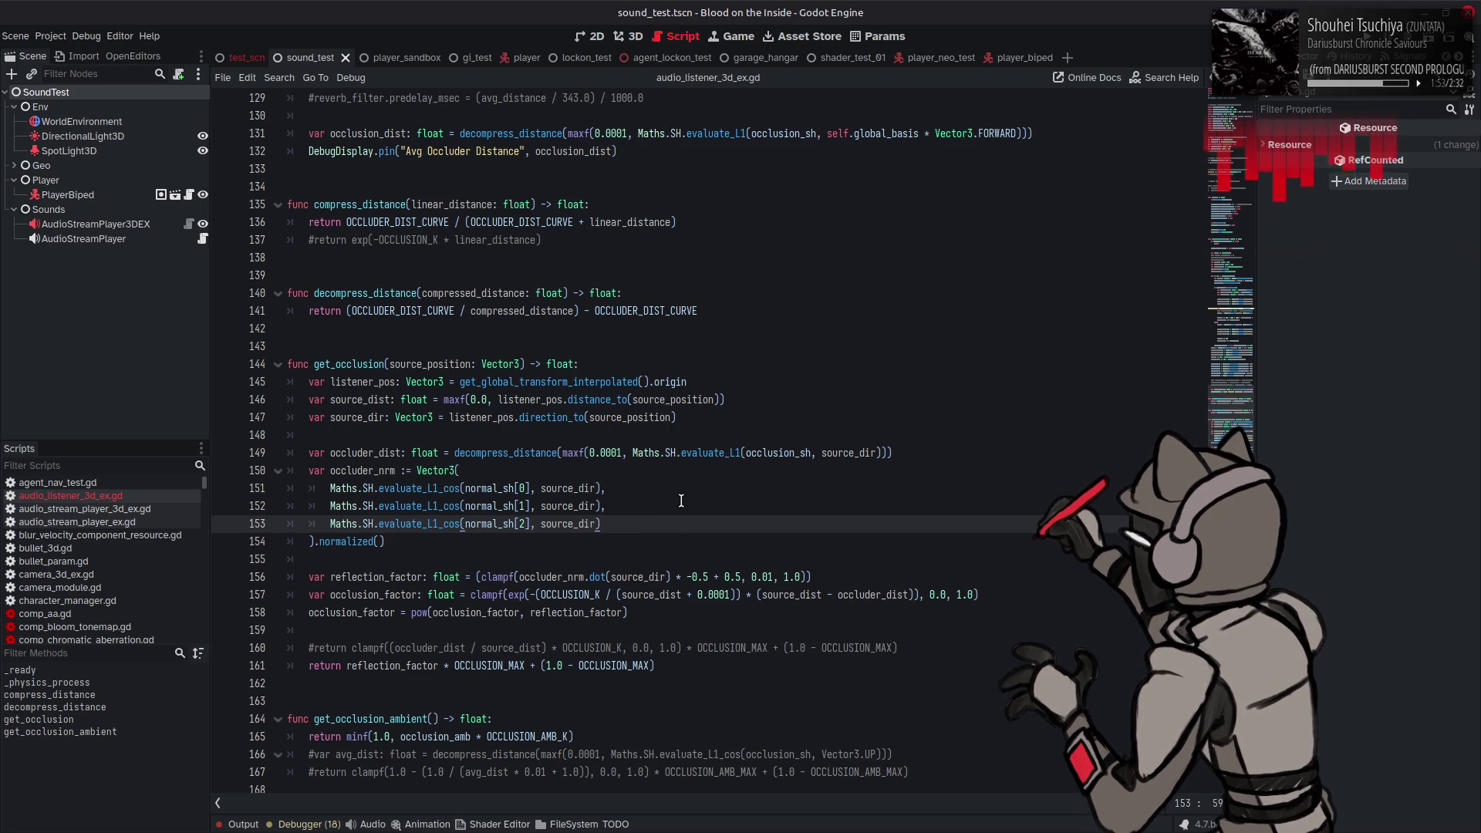
pyautogui.scroll(12, 681, 501)
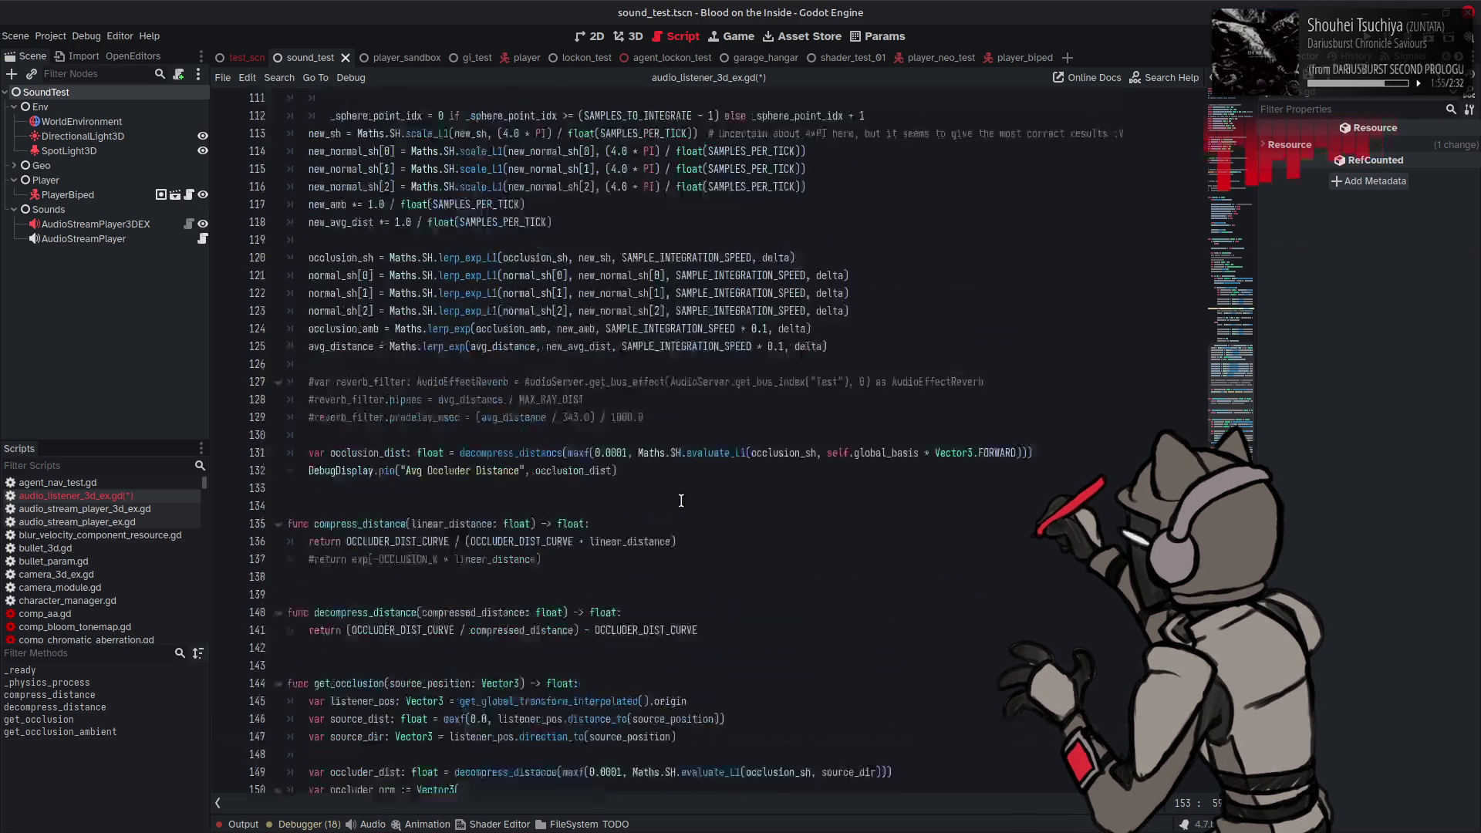
# Step: Remove ' * 0.5 + 0.5' from the reflect_vec and ray_dir terms on lines 92–94 and 105–107, and save
pyautogui.scroll(2, 812, 462)
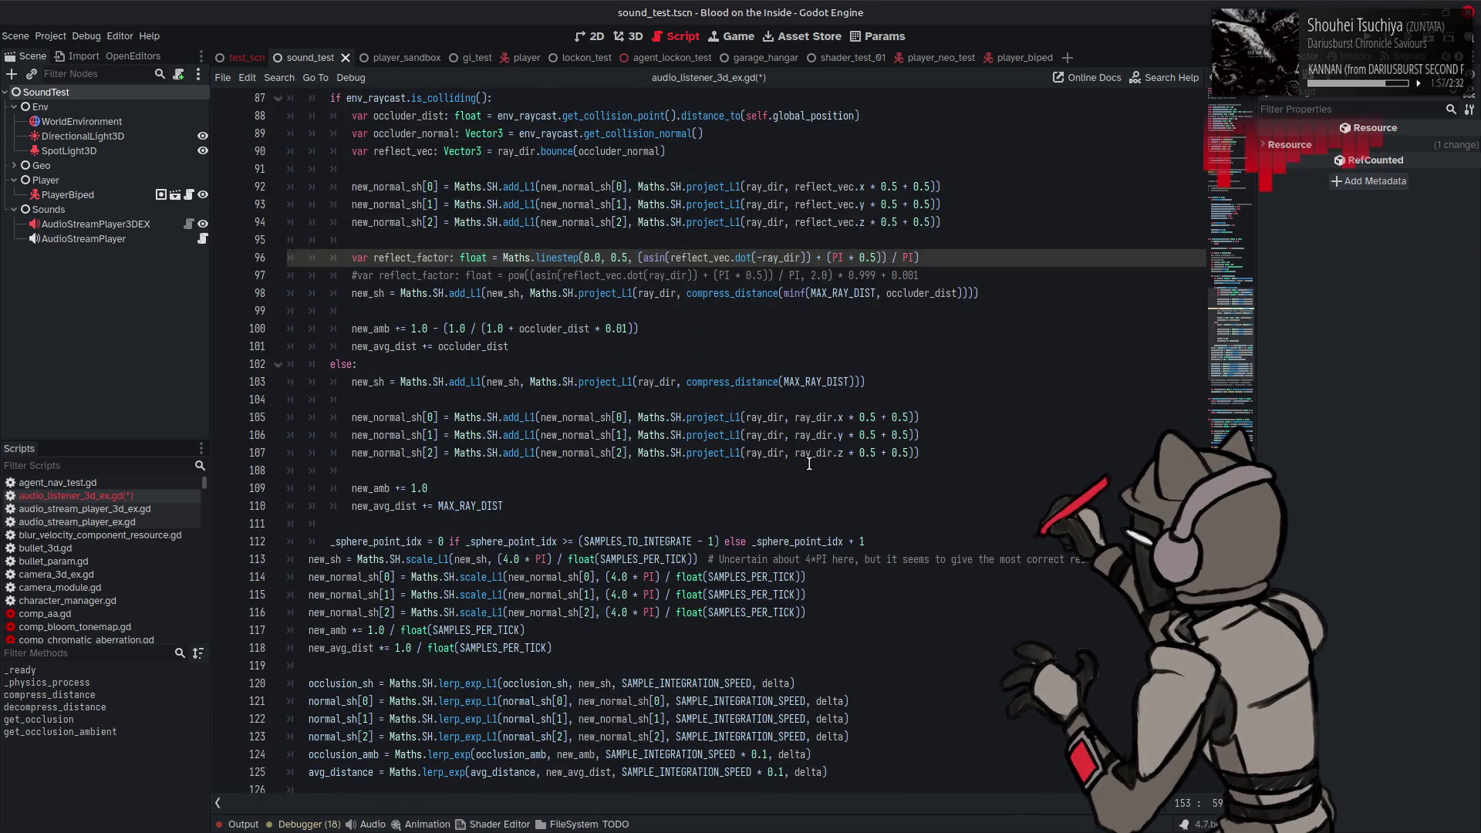
pyautogui.scroll(4, 809, 464)
pyautogui.moveTo(863, 400)
pyautogui.mouseDown()
pyautogui.moveTo(930, 401)
pyautogui.moveTo(863, 417)
pyautogui.moveTo(925, 436)
pyautogui.mouseUp()
pyautogui.press('BackSpace')
pyautogui.press('BackSpace')
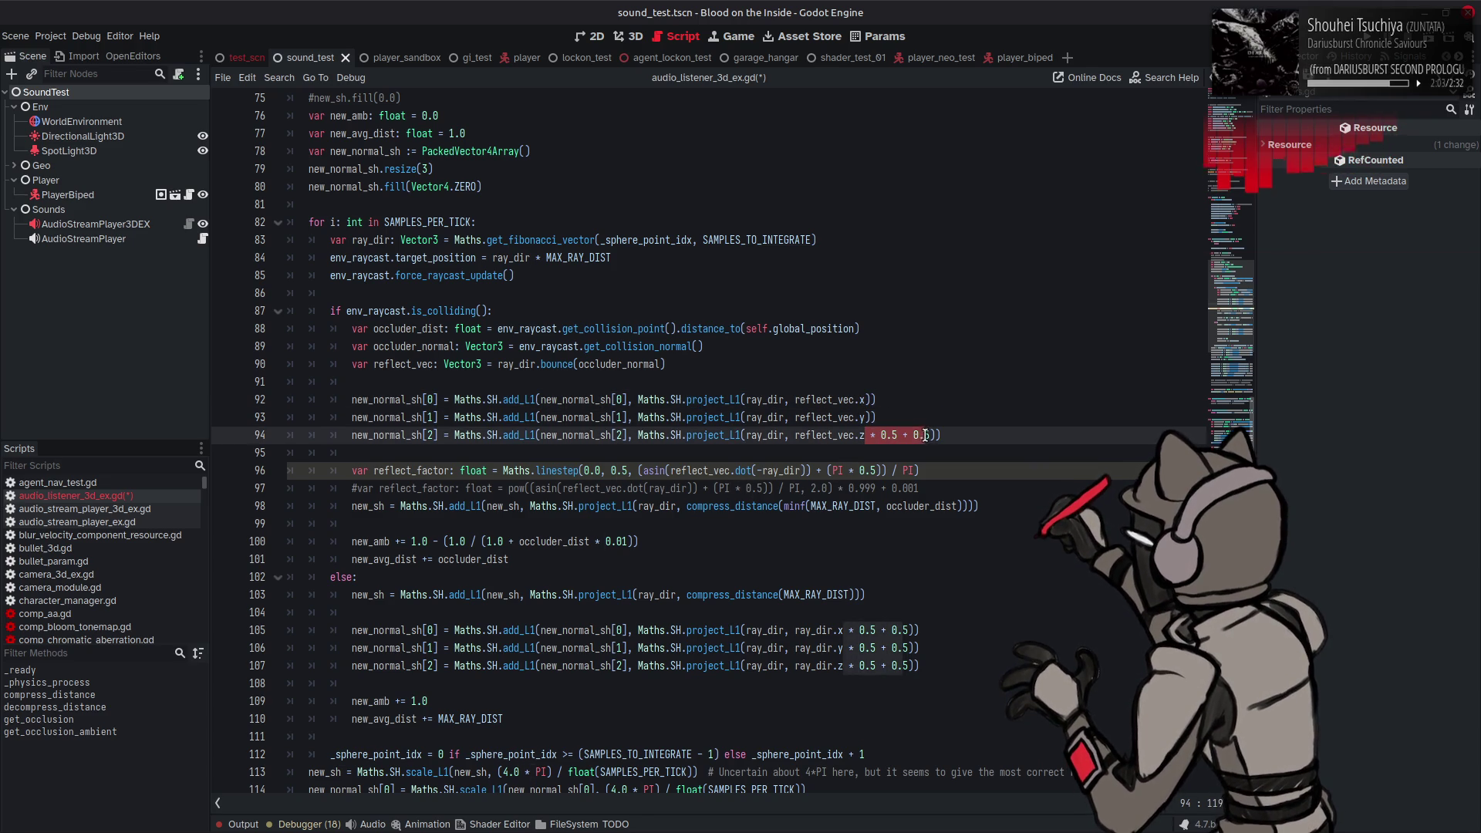
pyautogui.press('BackSpace')
pyautogui.moveTo(844, 631)
pyautogui.mouseDown()
pyautogui.moveTo(909, 631)
pyautogui.moveTo(909, 649)
pyautogui.moveTo(866, 667)
pyautogui.moveTo(911, 666)
pyautogui.mouseUp()
pyautogui.press('BackSpace')
pyautogui.press('BackSpace')
pyautogui.press('BackSpace')
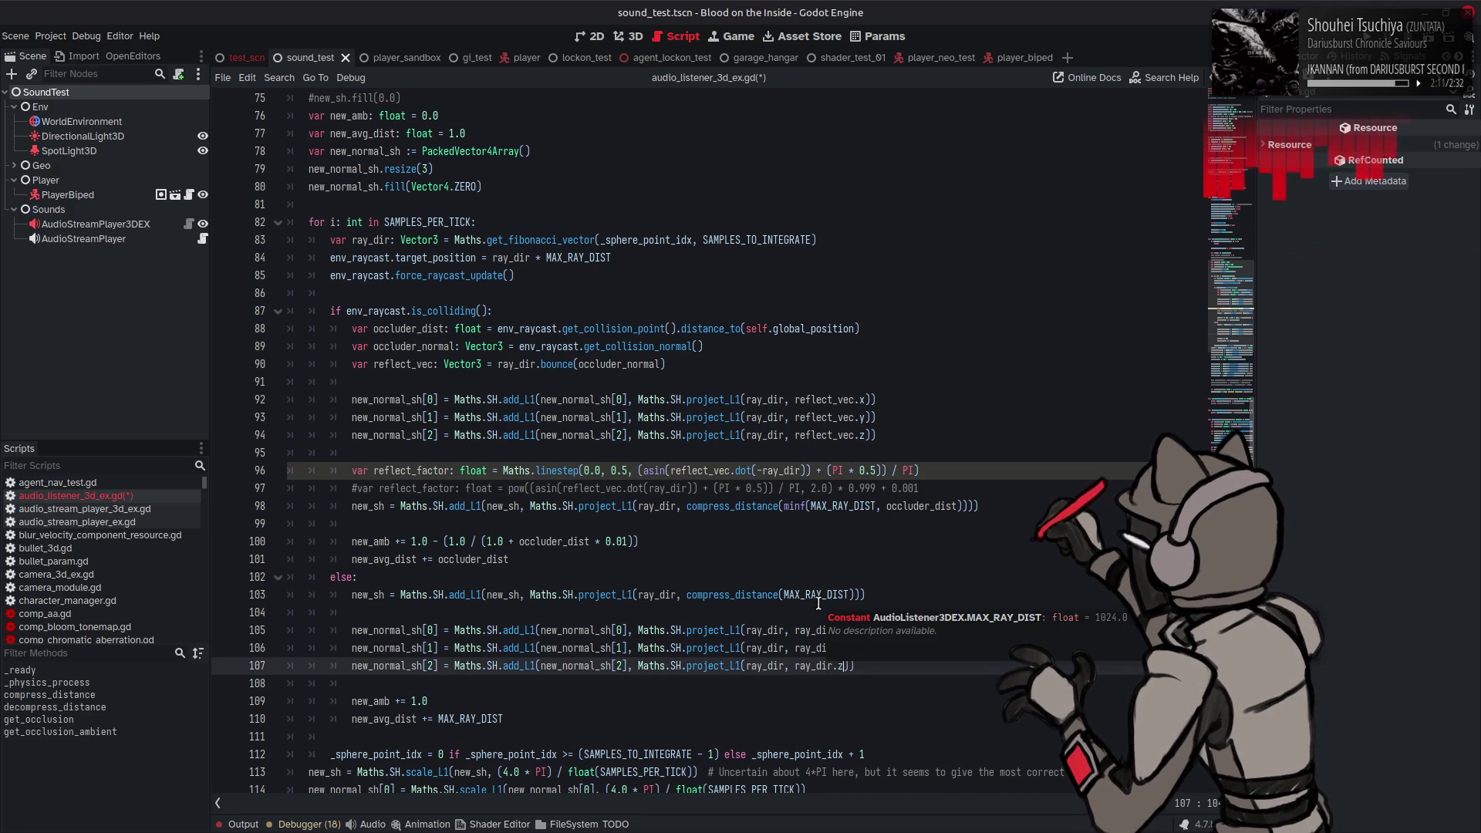
pyautogui.click(822, 417)
pyautogui.hotkey('ctrl', 's')
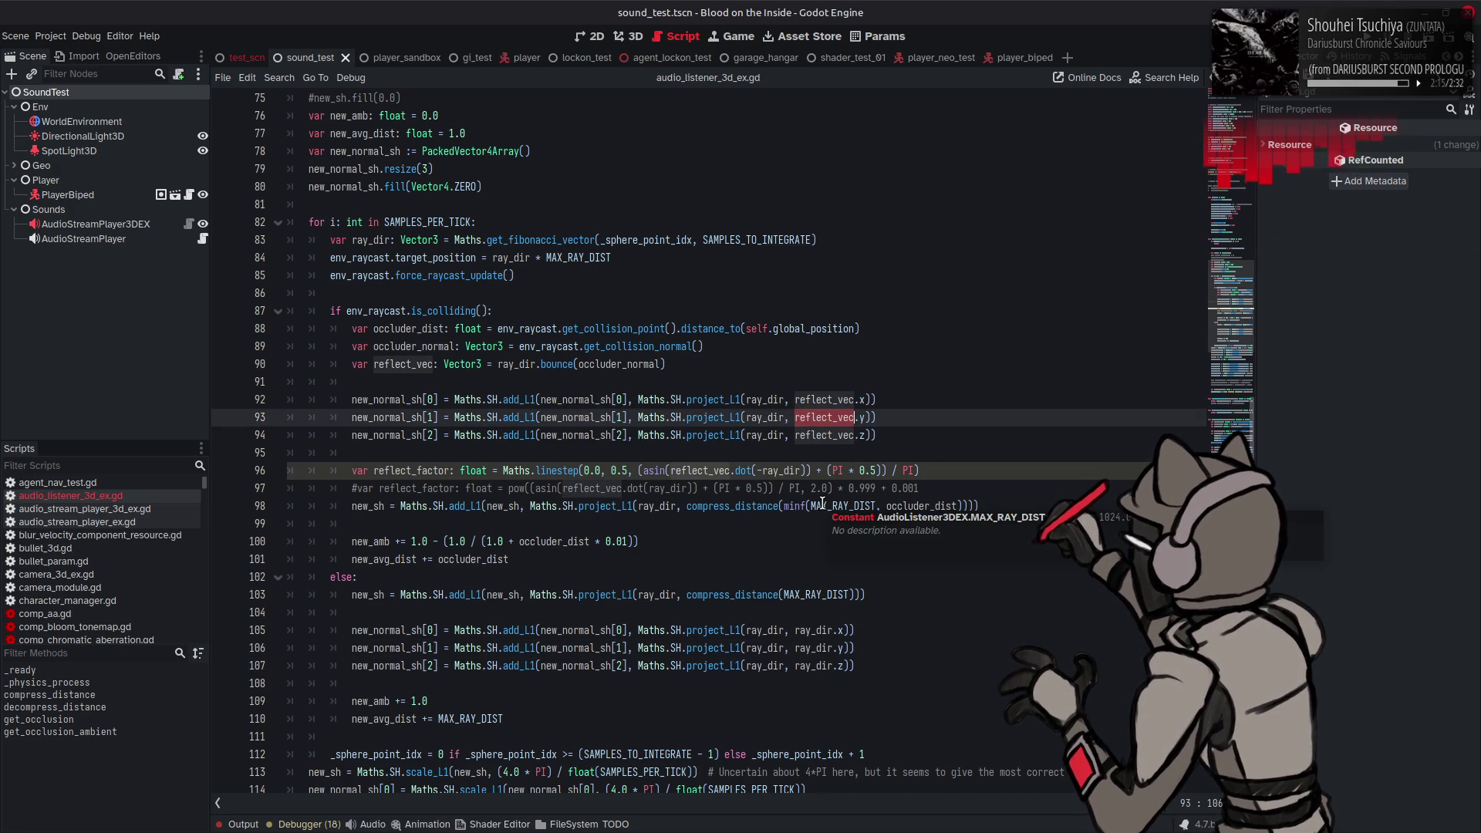
# Step: Review the edited raycast loop and run the scene again
pyautogui.scroll(-1, 814, 484)
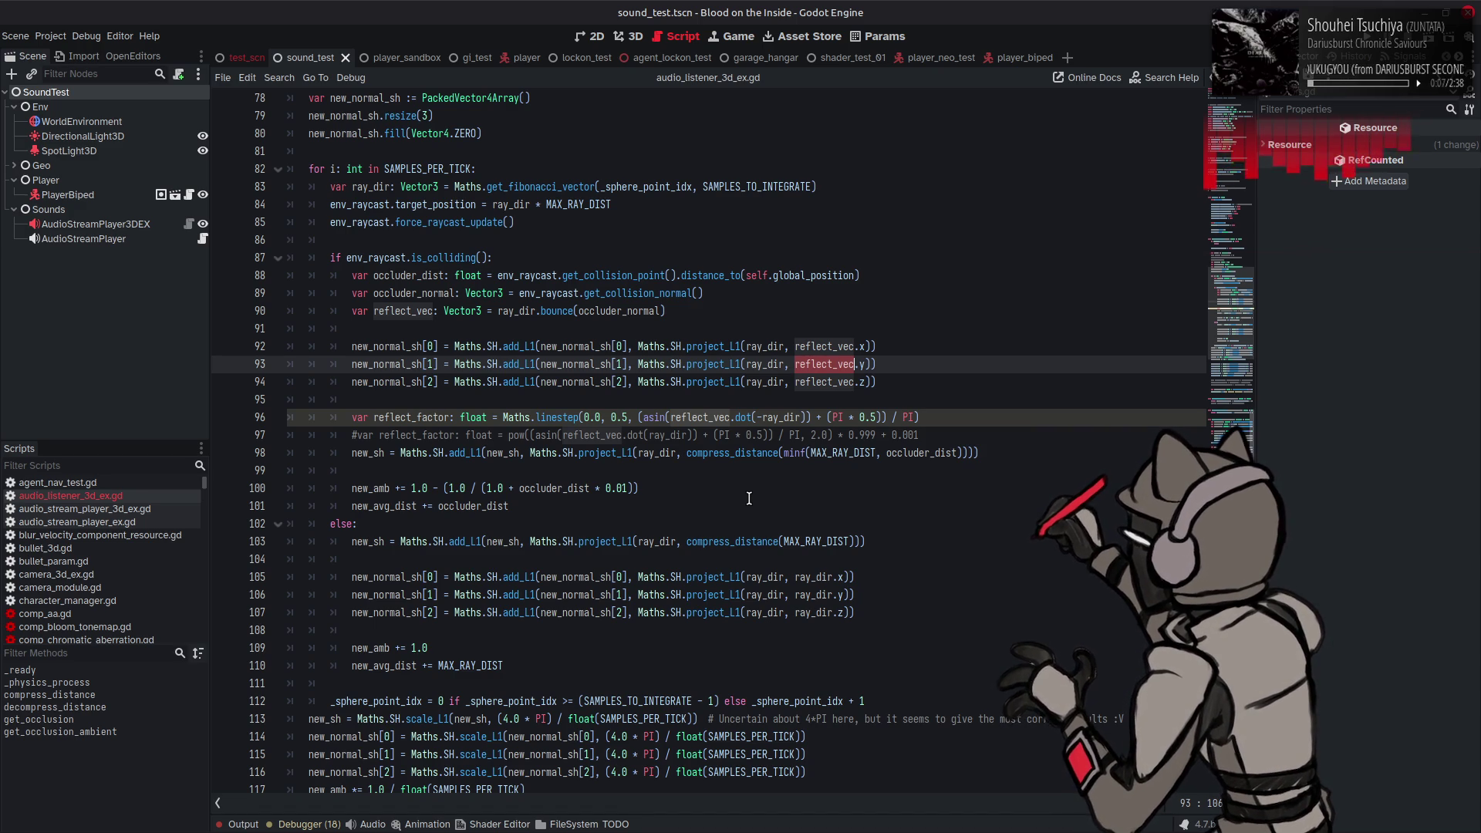
pyautogui.scroll(-2, 749, 499)
pyautogui.scroll(-1, 749, 498)
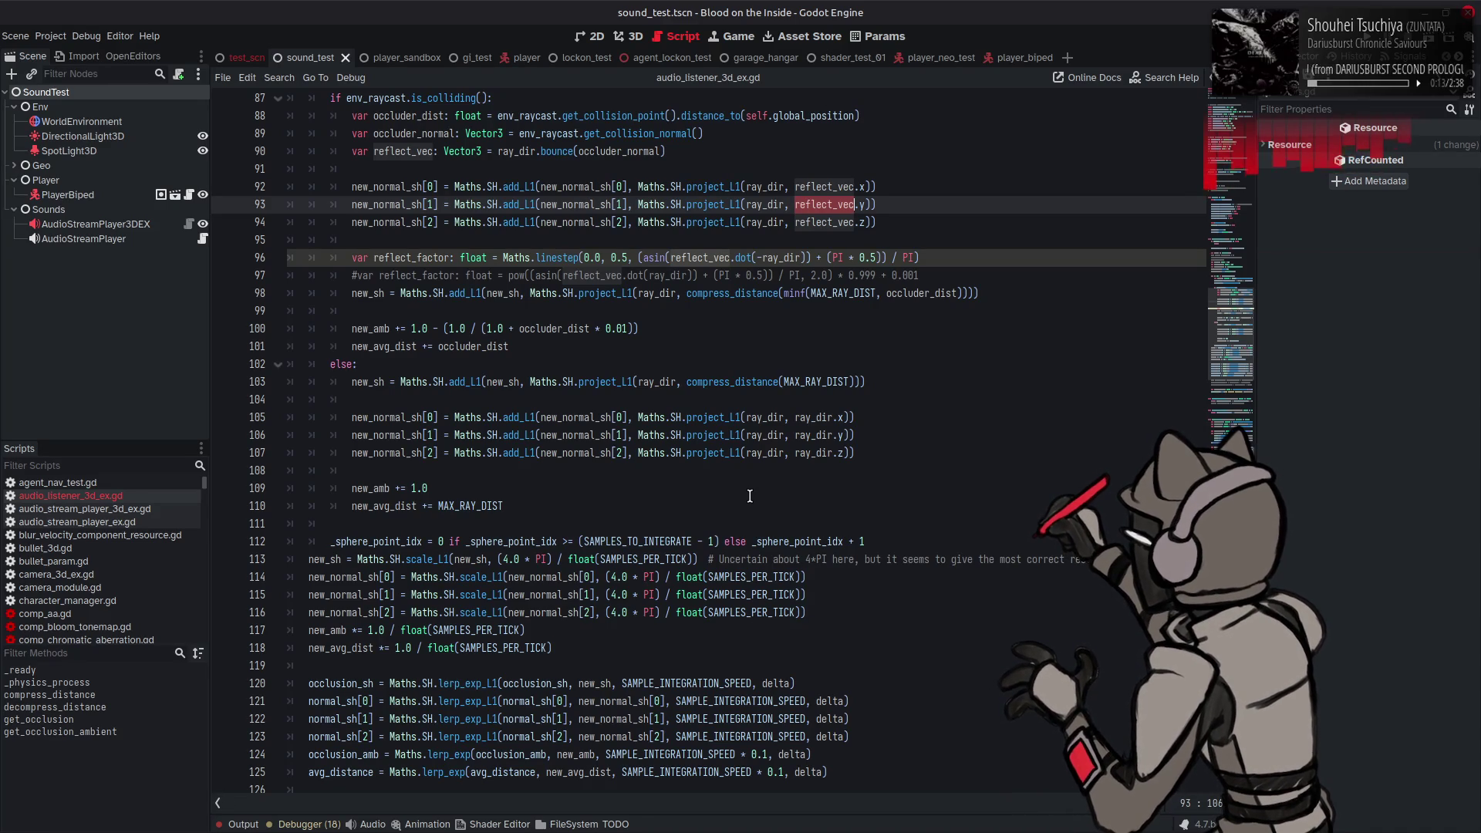
pyautogui.click(955, 239)
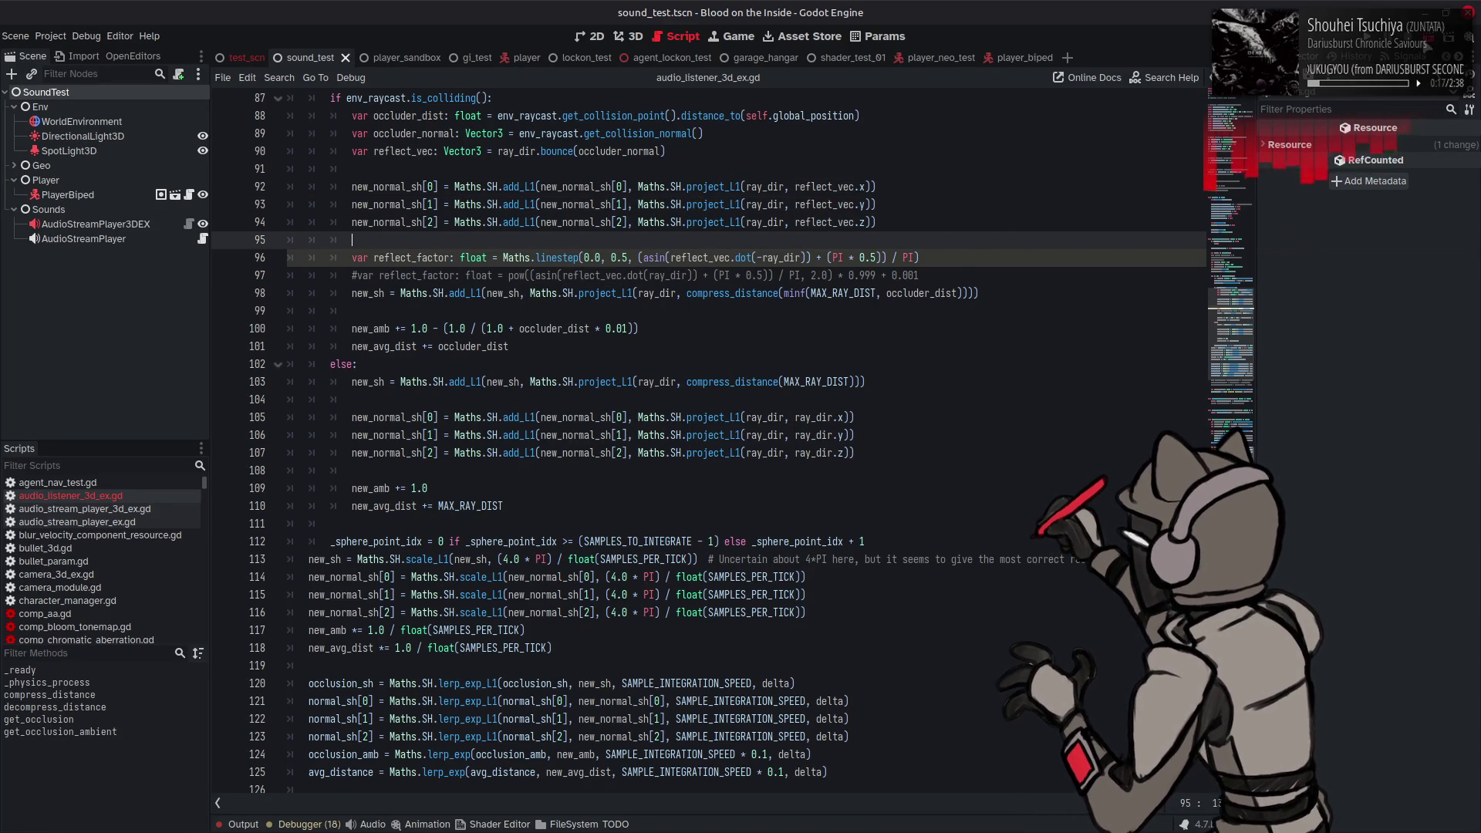
pyautogui.press('F6')
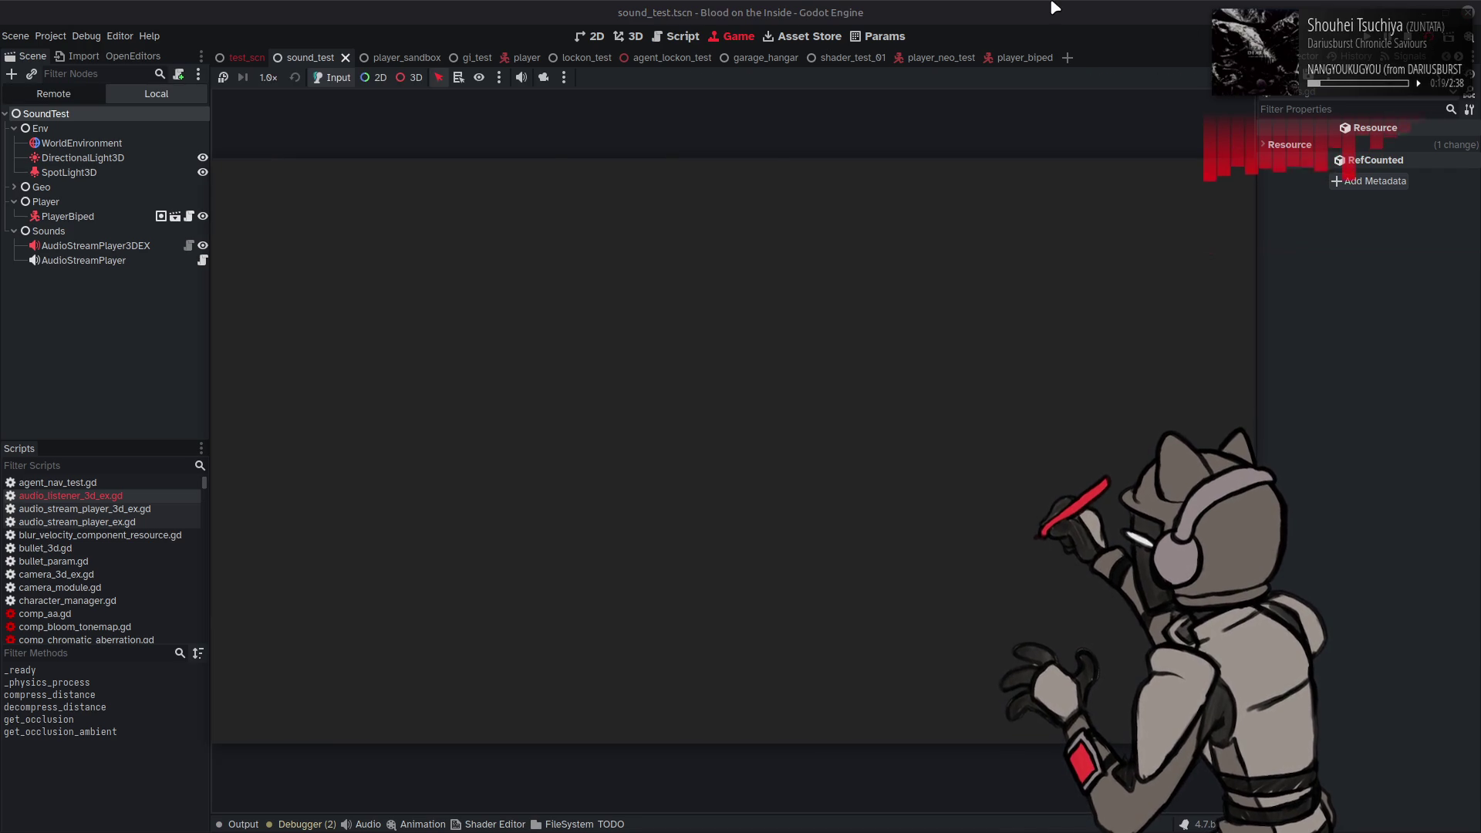
# Step: Walk the player toward the tunnel and up against the wall while watching the occlusion readouts
pyautogui.press('w')
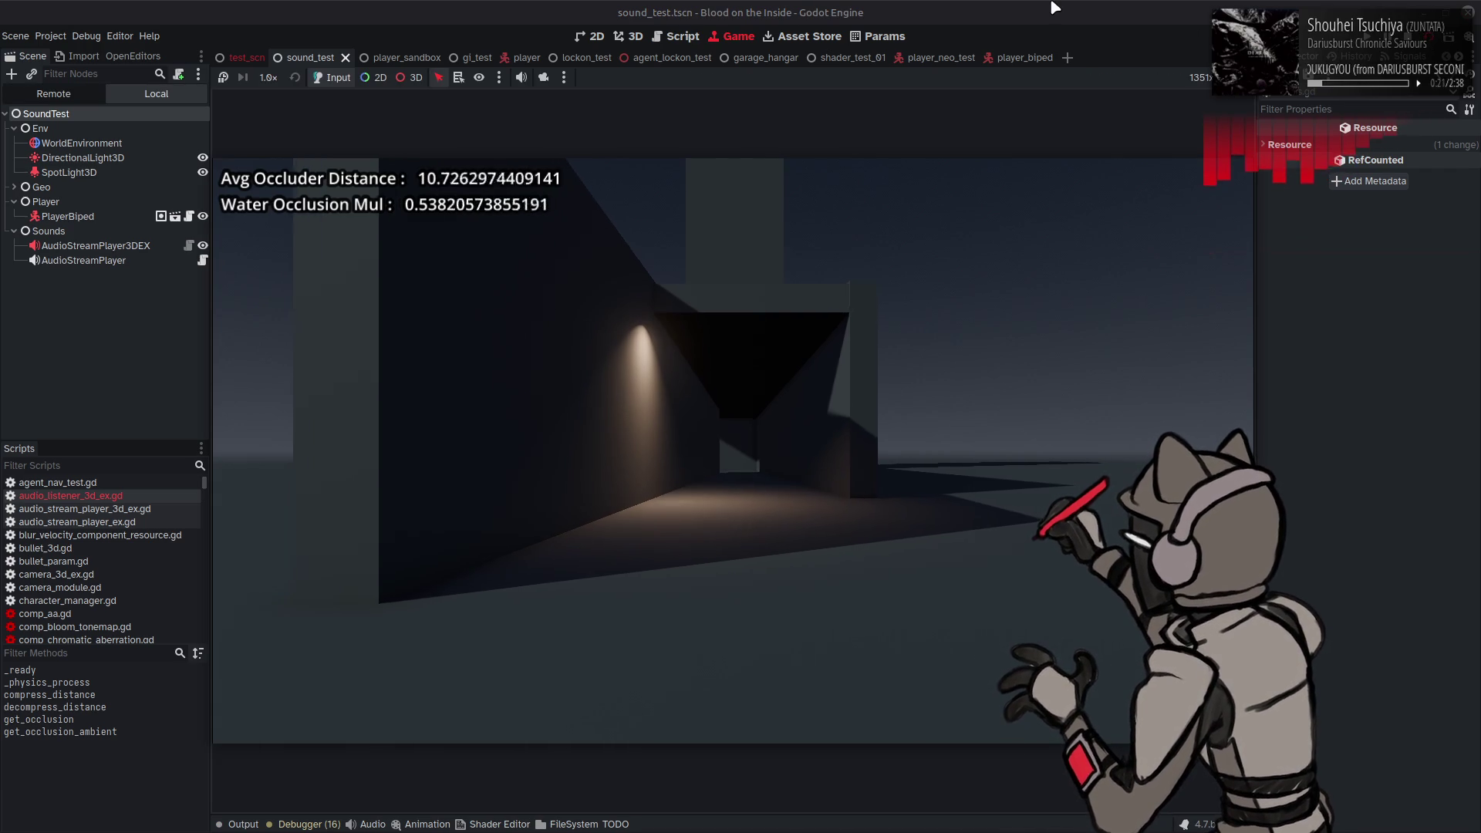
pyautogui.press('w')
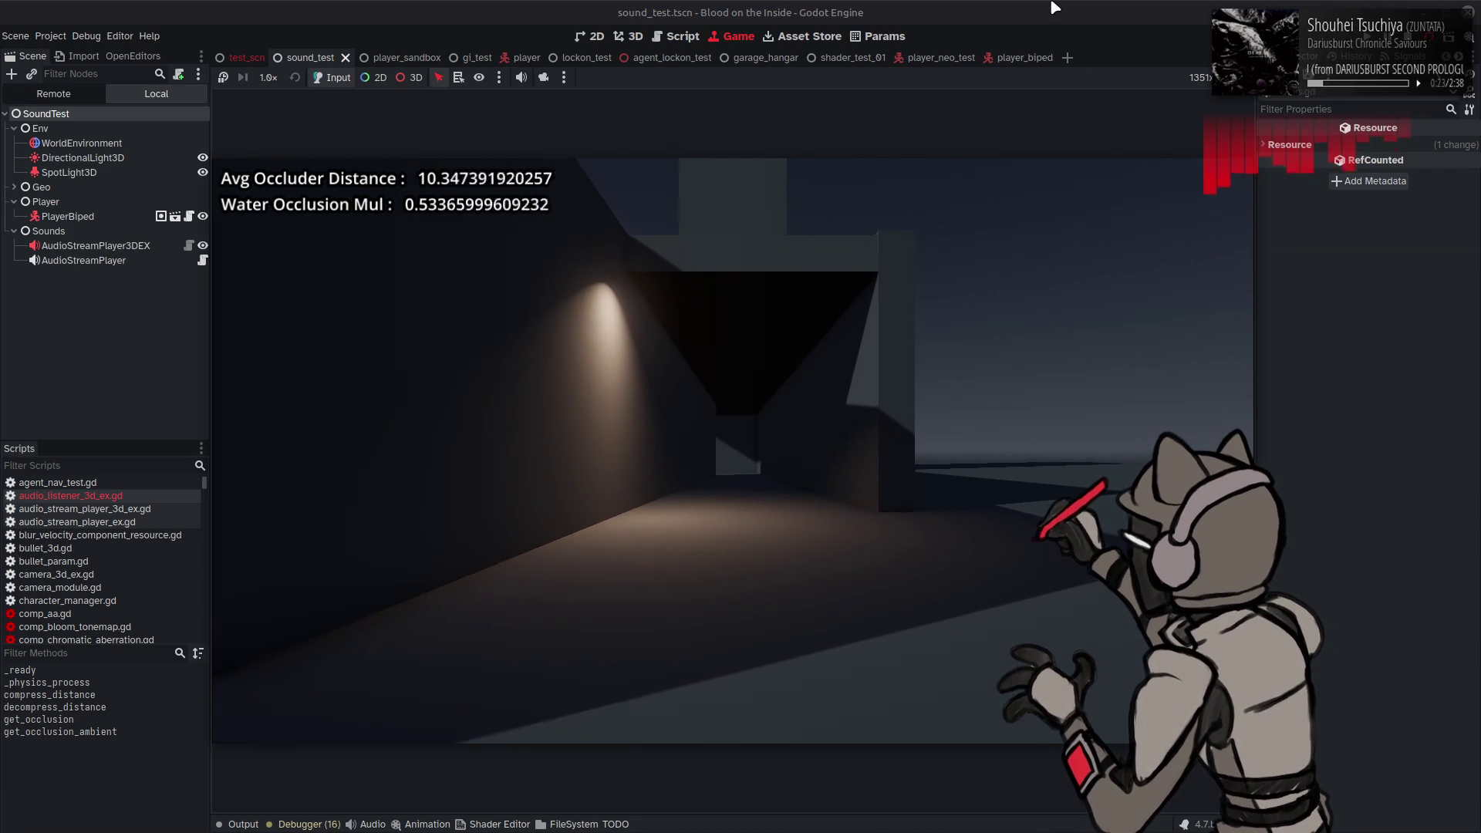
pyautogui.press('w')
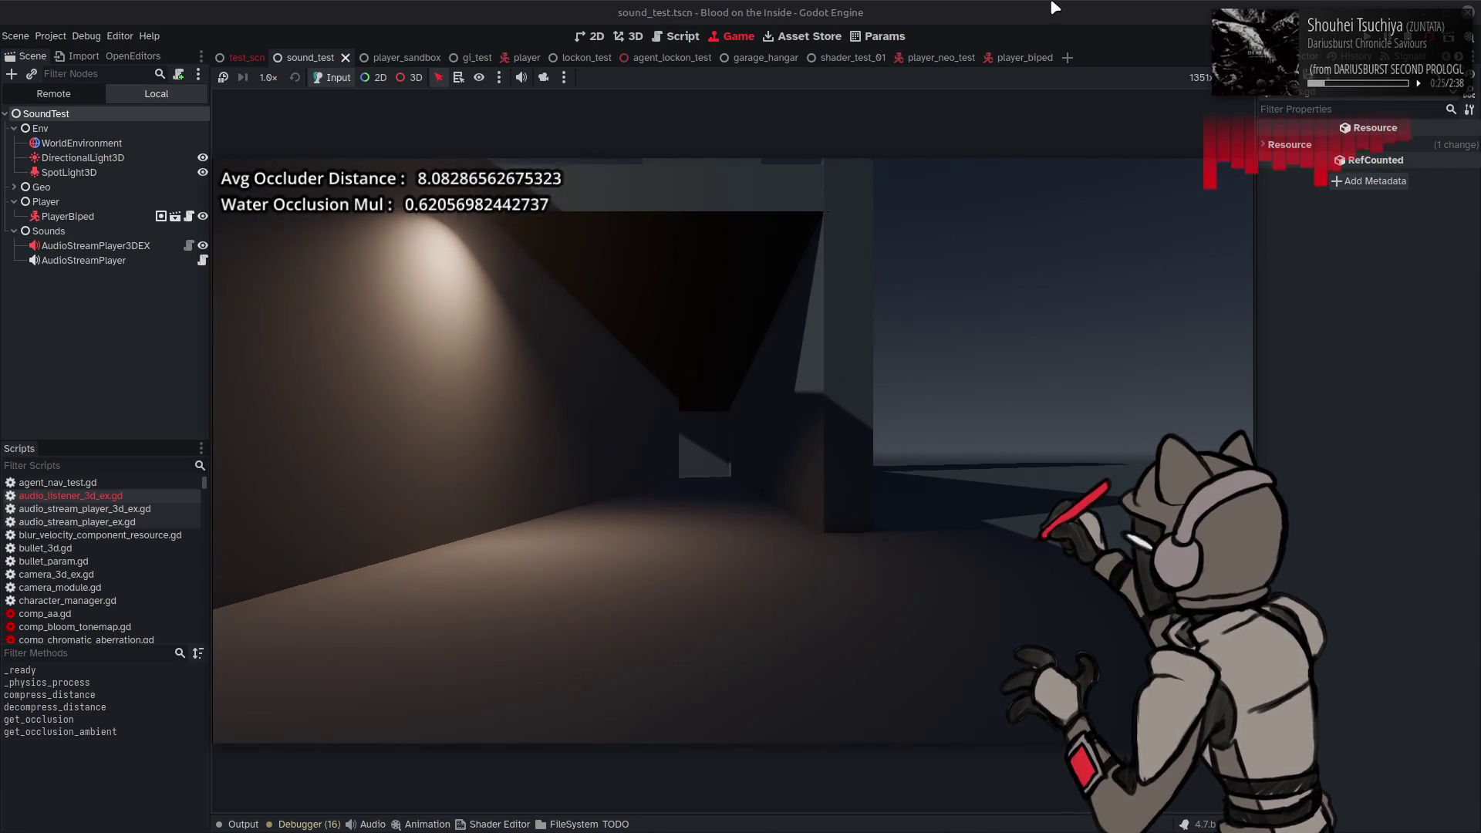
pyautogui.press('w')
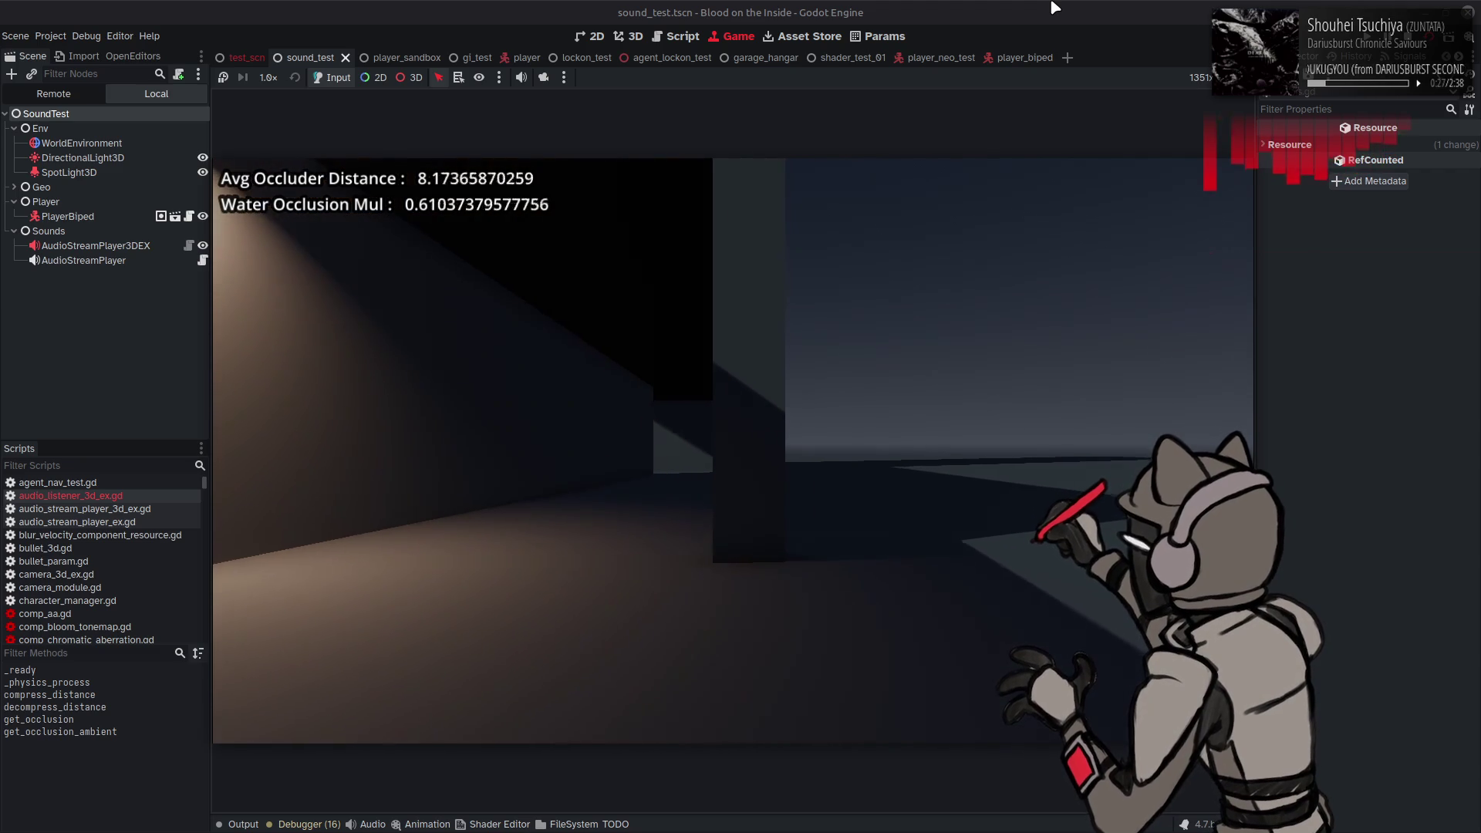
pyautogui.press('w')
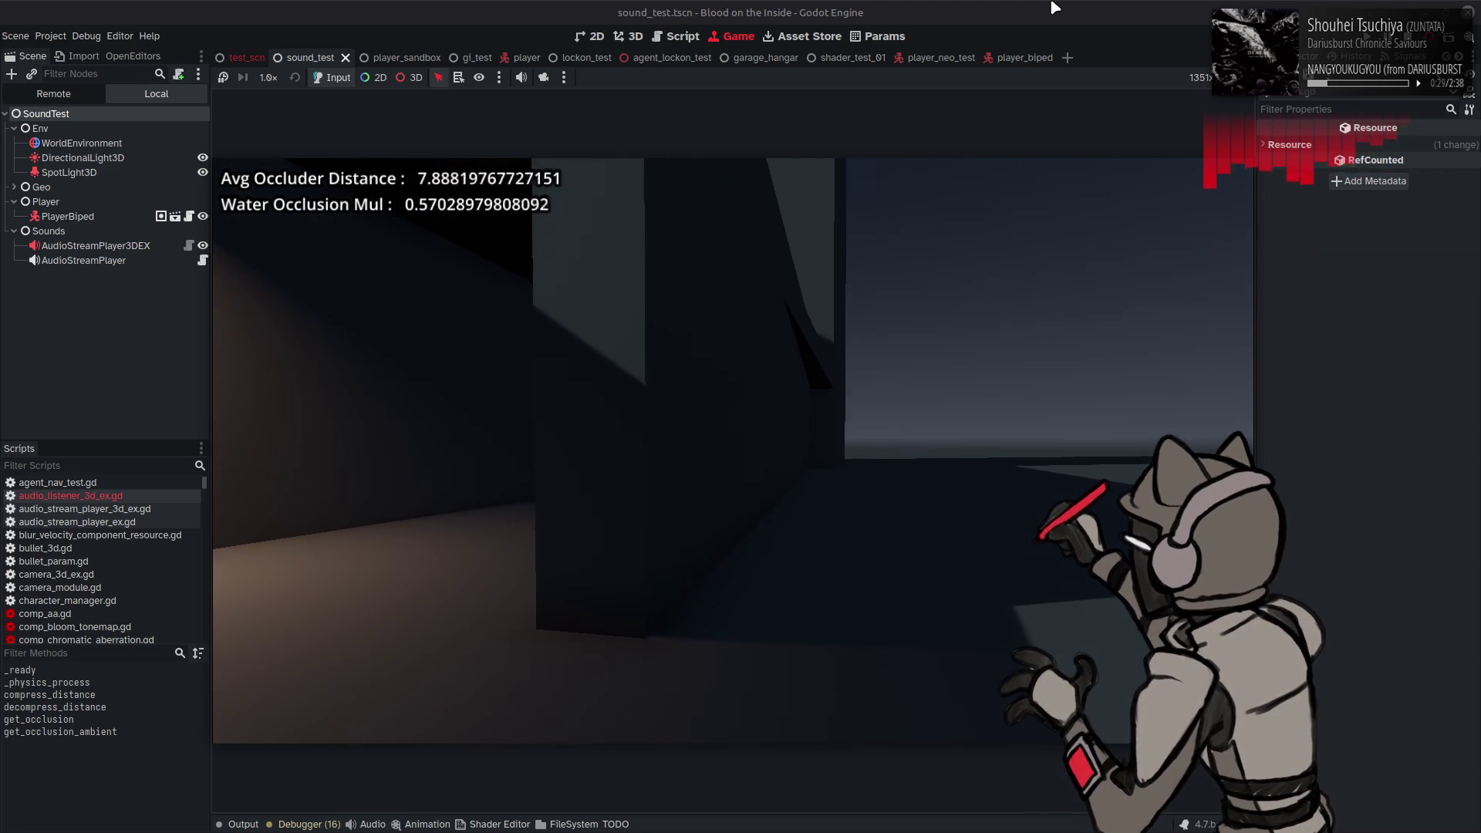
pyautogui.press('w')
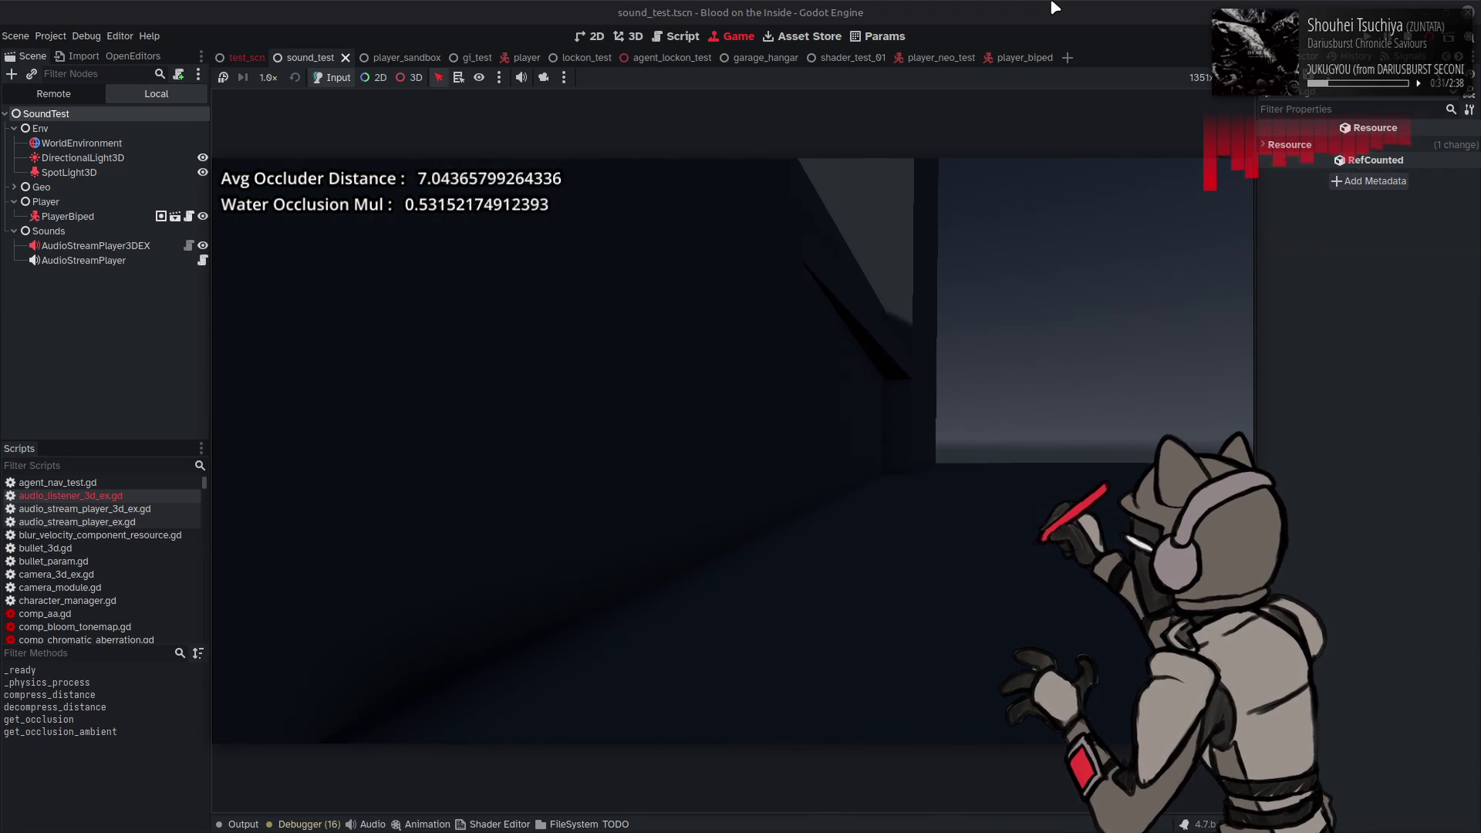
pyautogui.press('d')
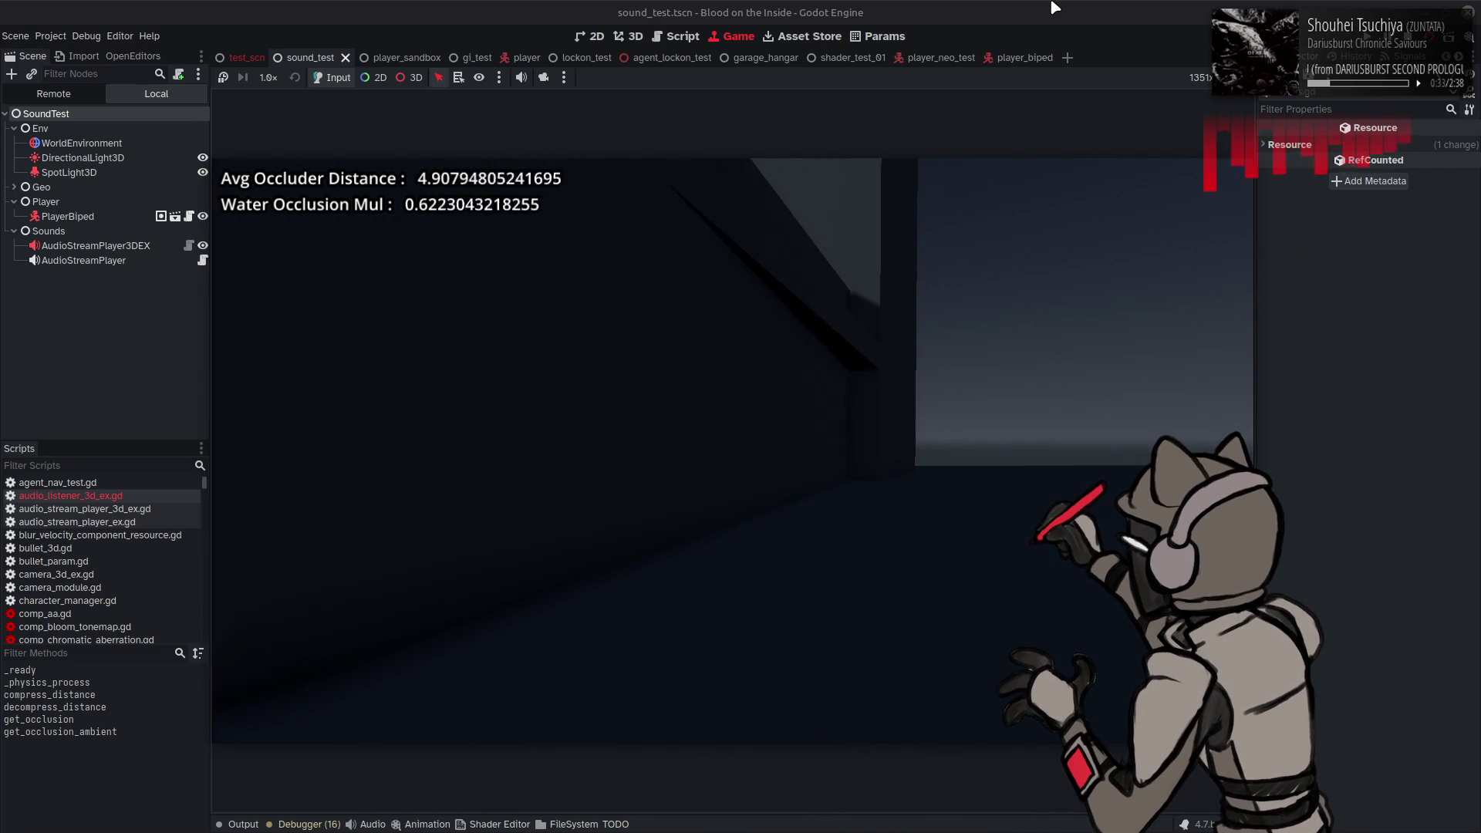
pyautogui.press('d')
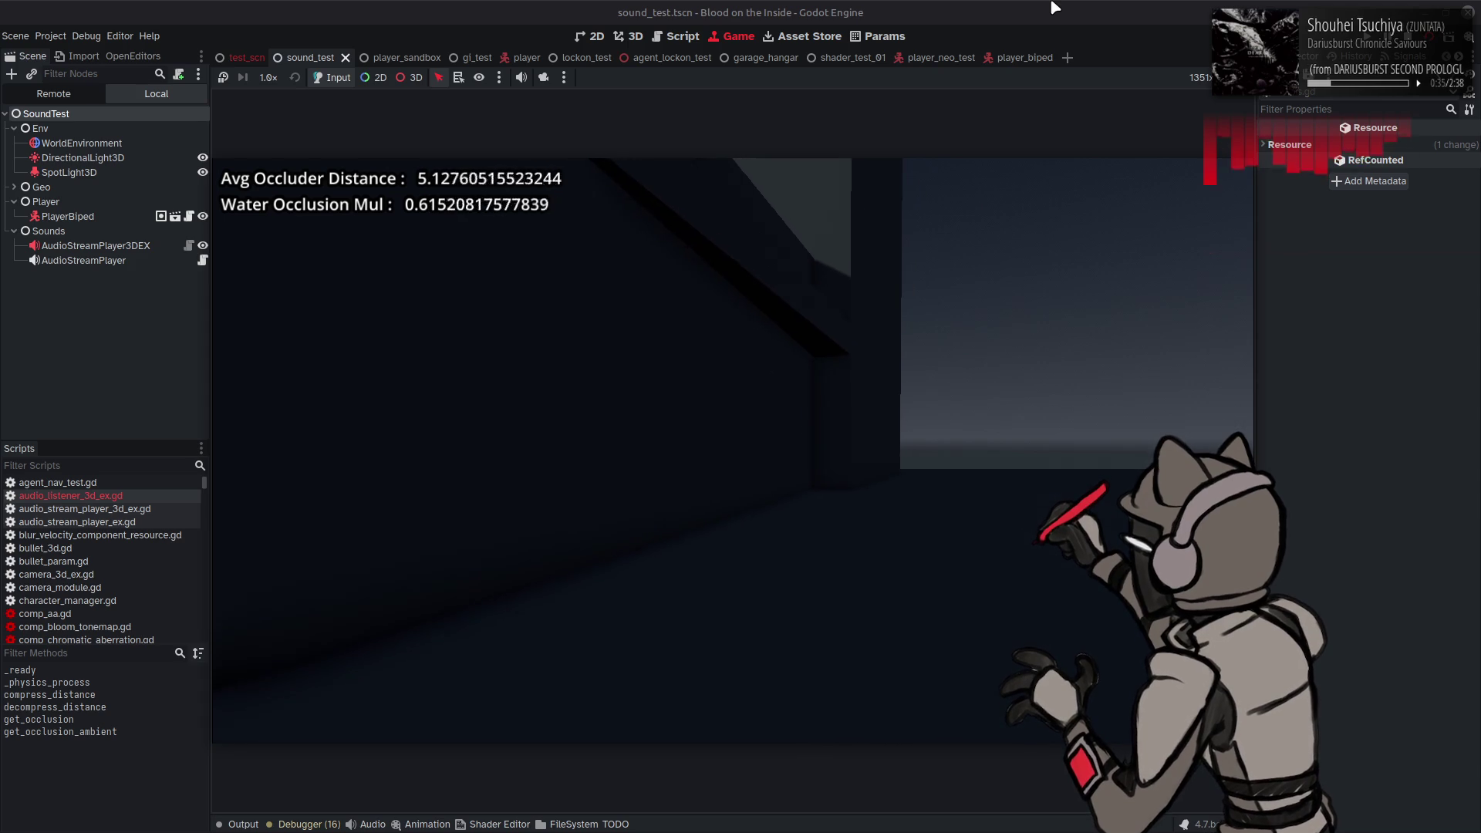
pyautogui.press('d')
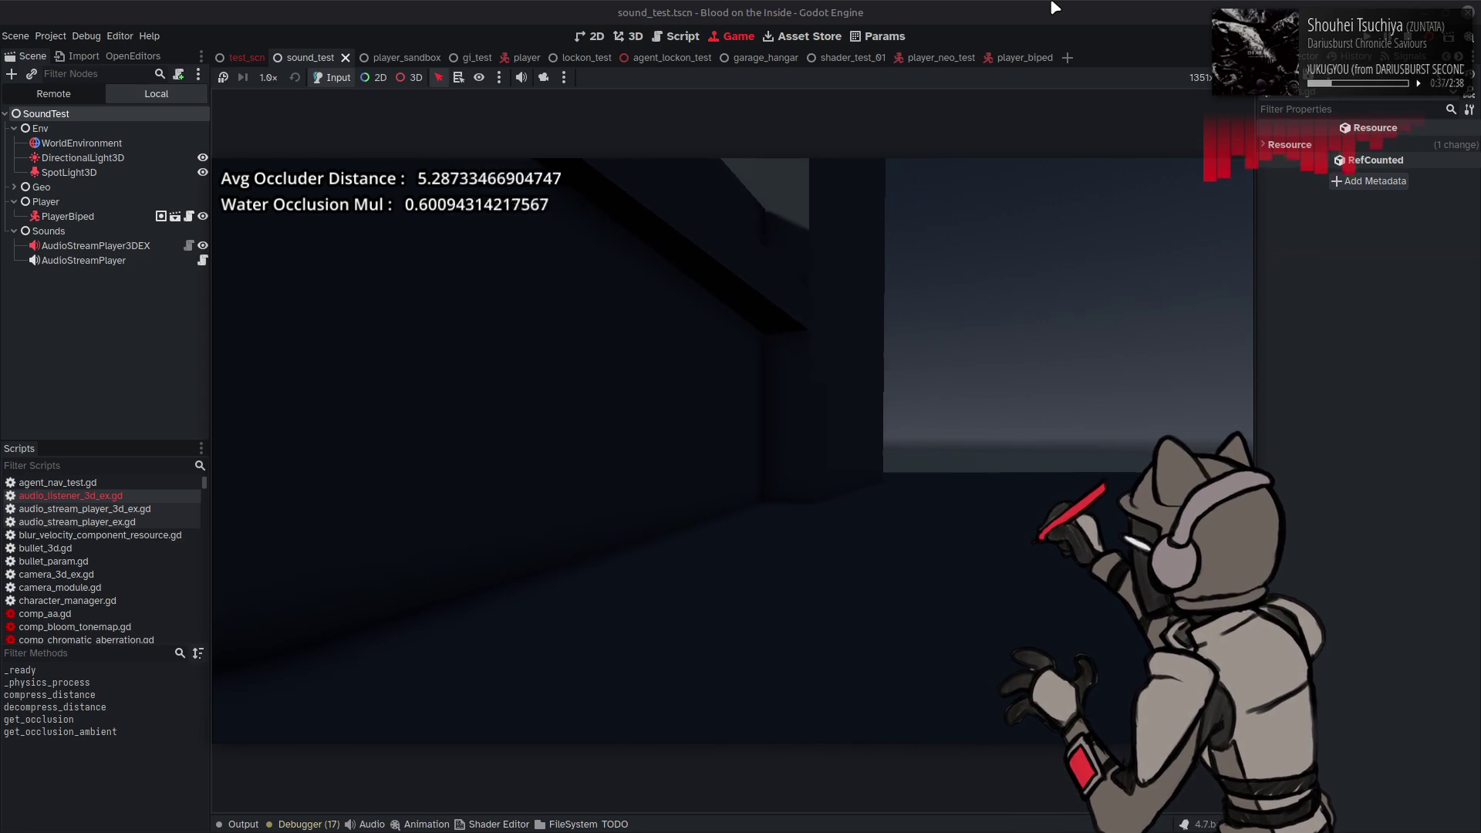
pyautogui.press('d')
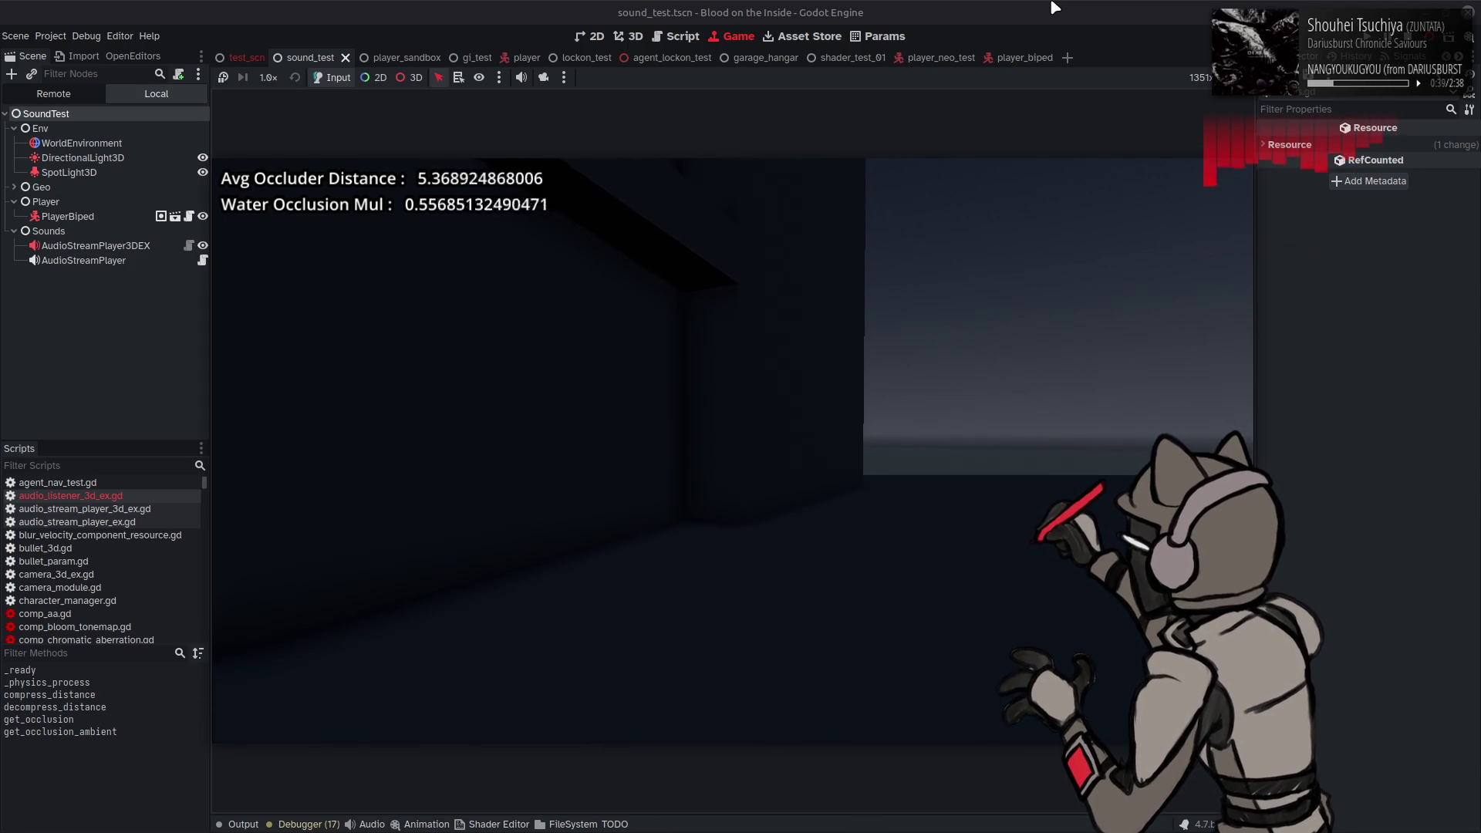
pyautogui.press('w')
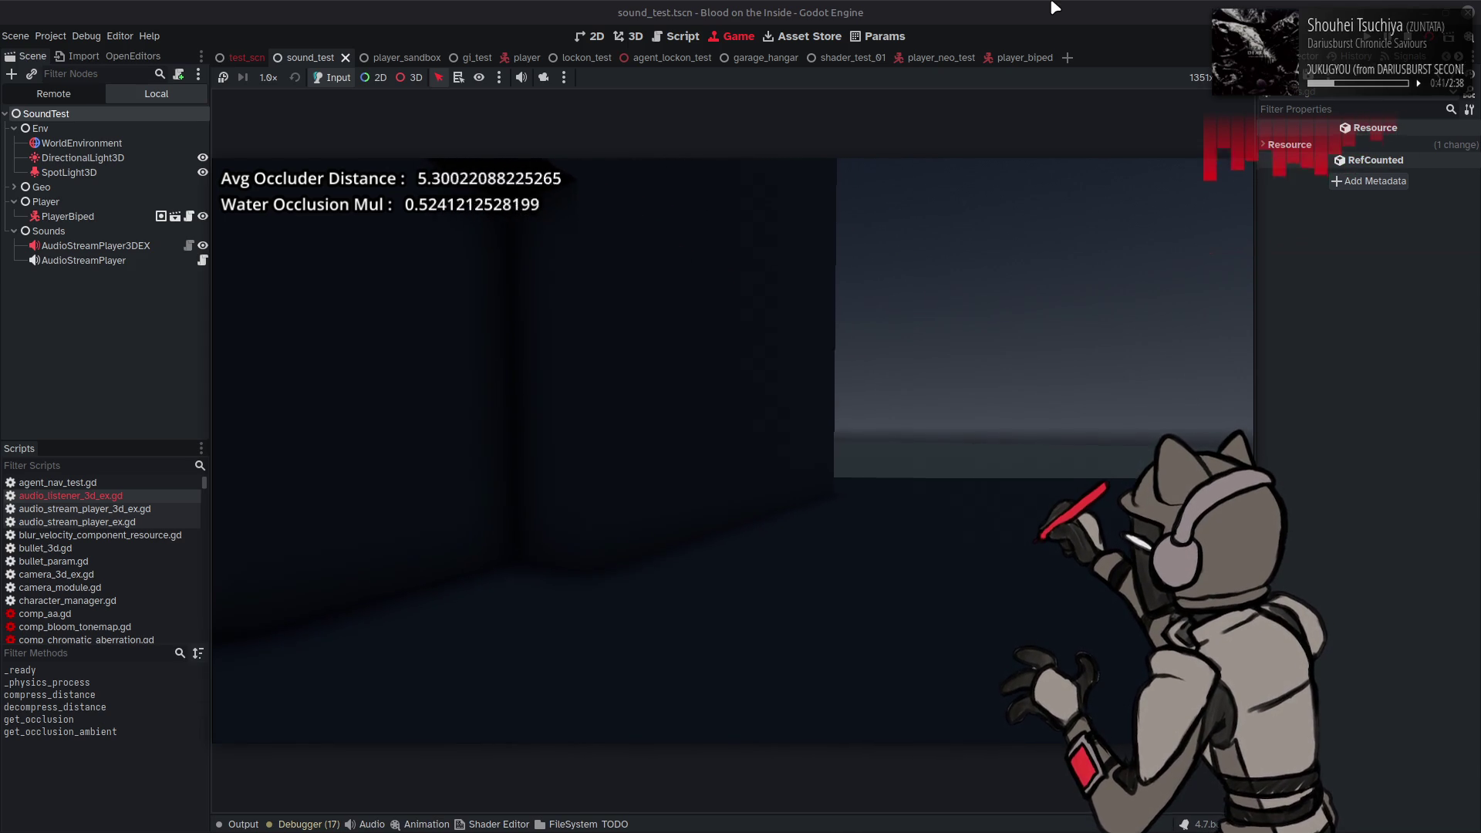
pyautogui.press('w')
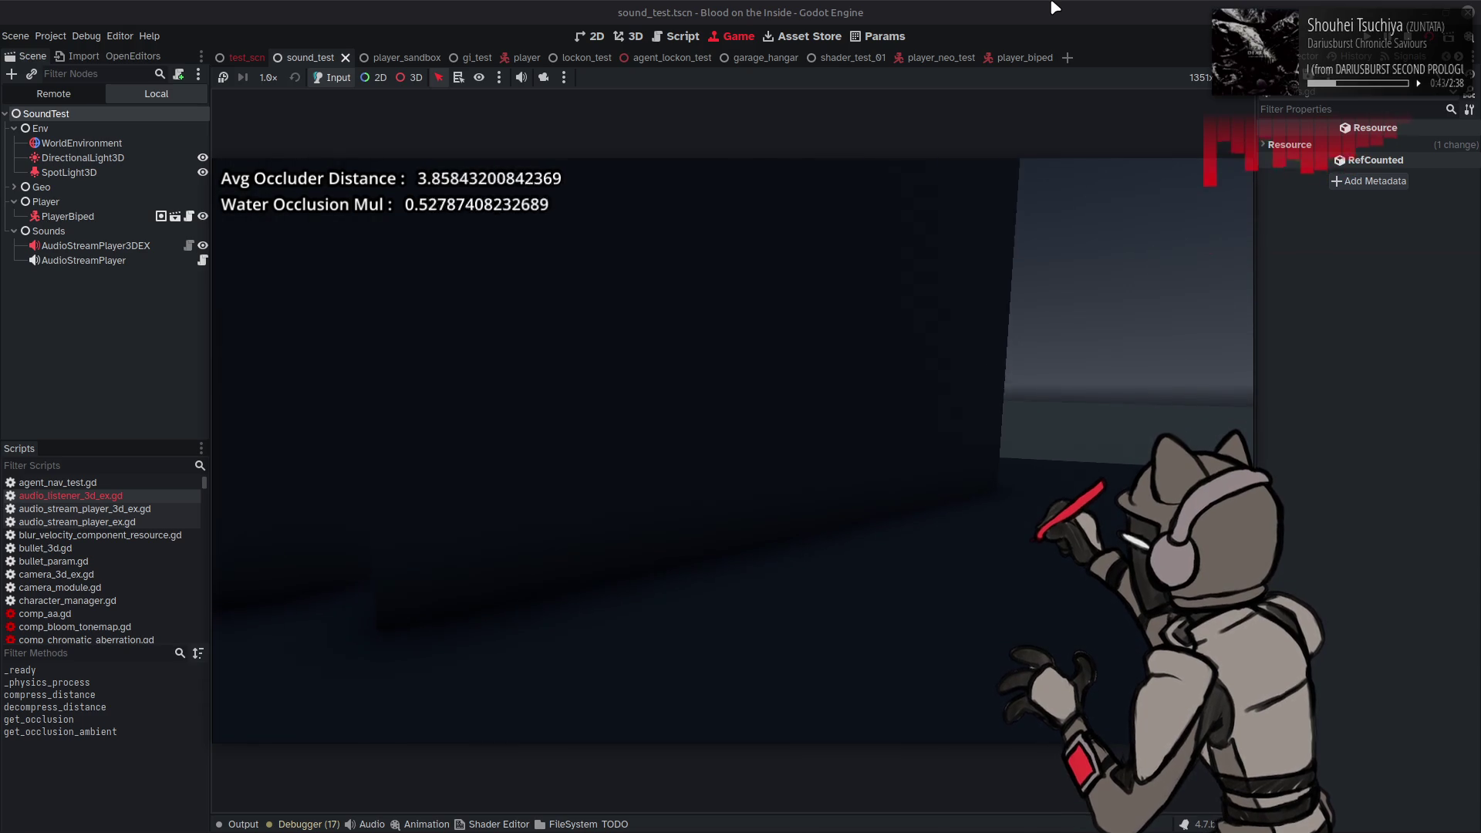
pyautogui.press('w')
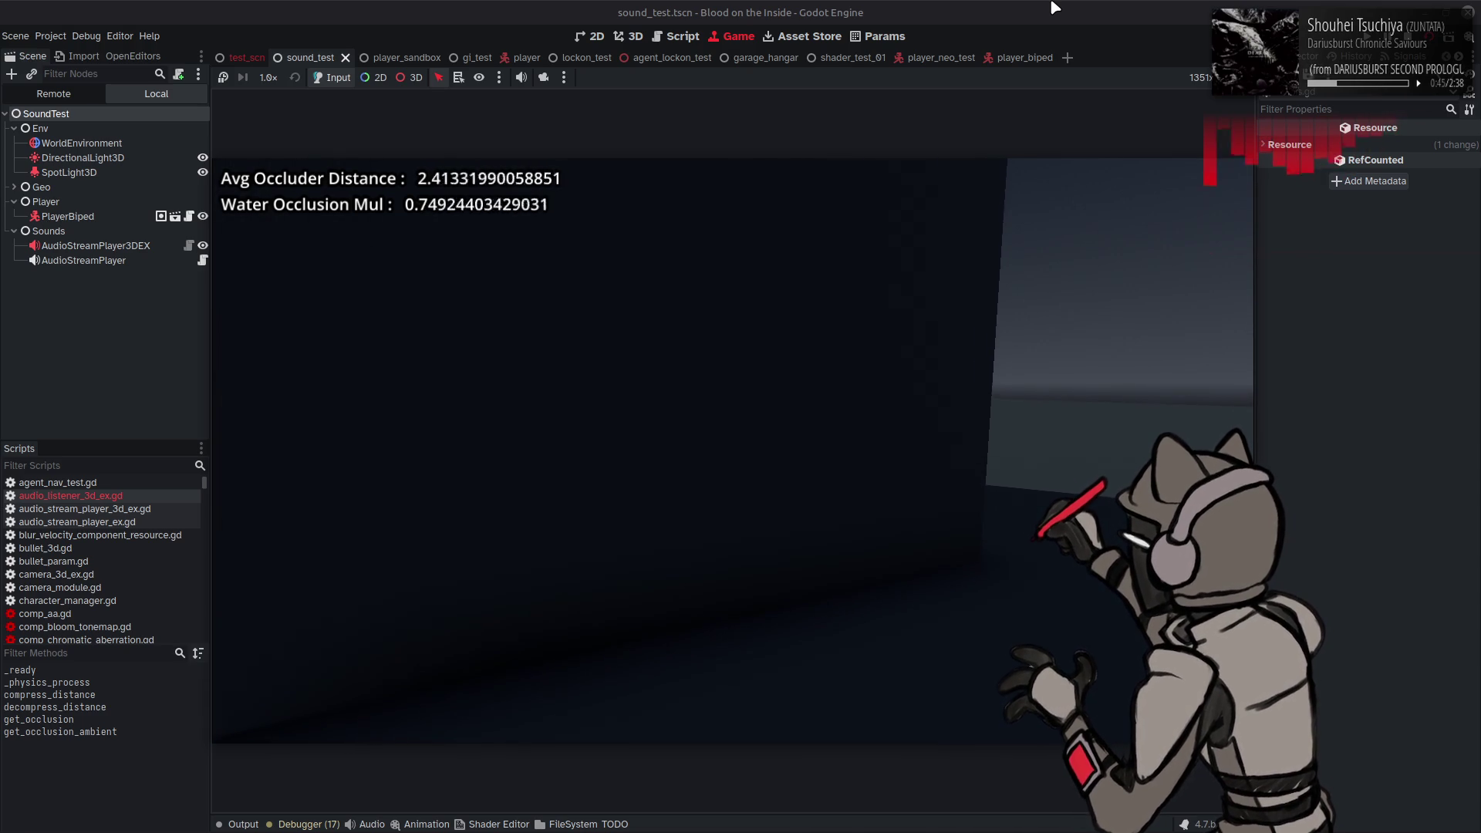
pyautogui.press('a')
pyautogui.press('s')
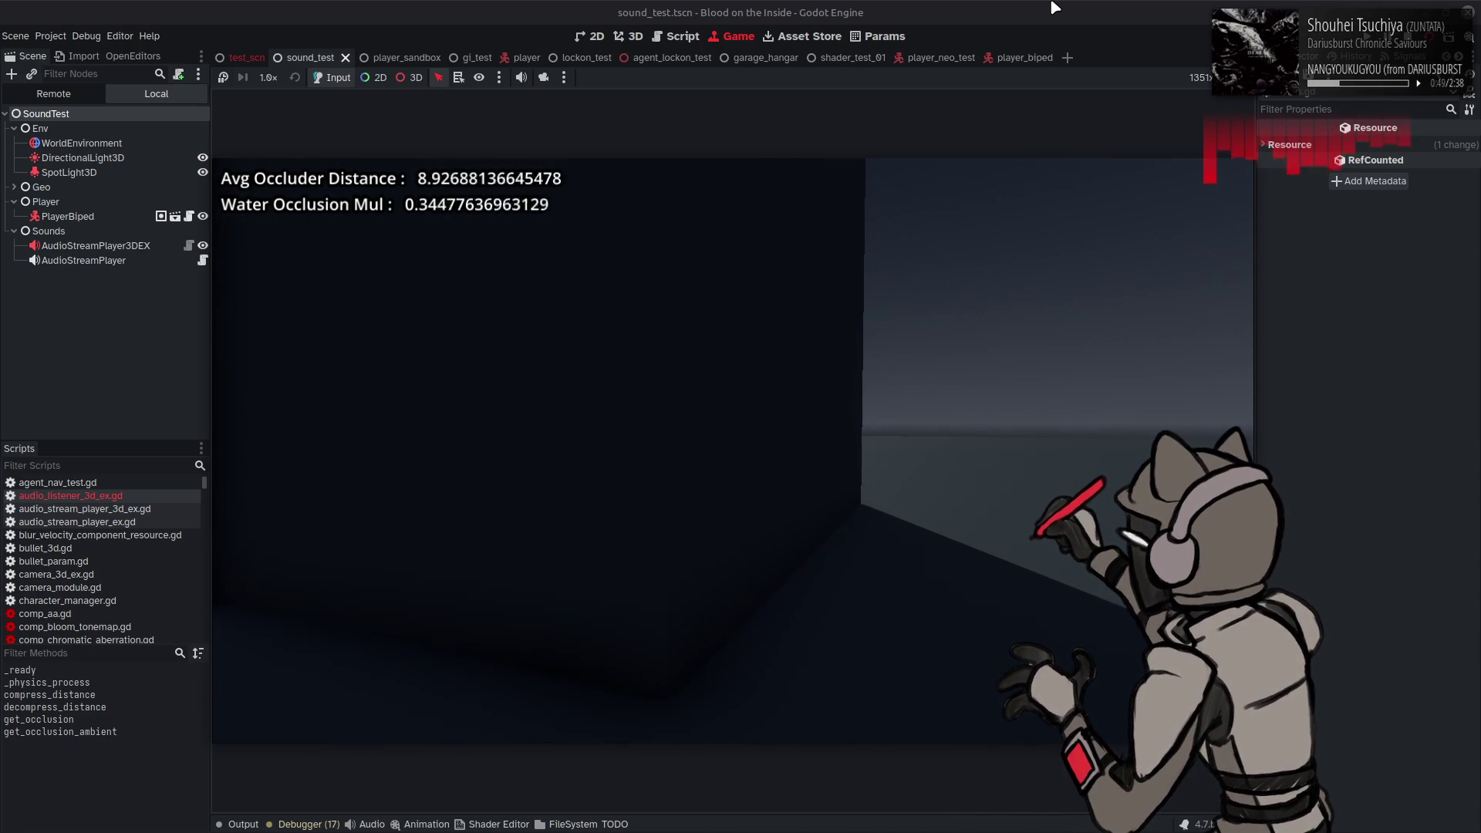
pyautogui.press('w')
# Step: Move along the wall past its edges, with Water Occlusion Mul staying around 0.53–0.57
pyautogui.press('d')
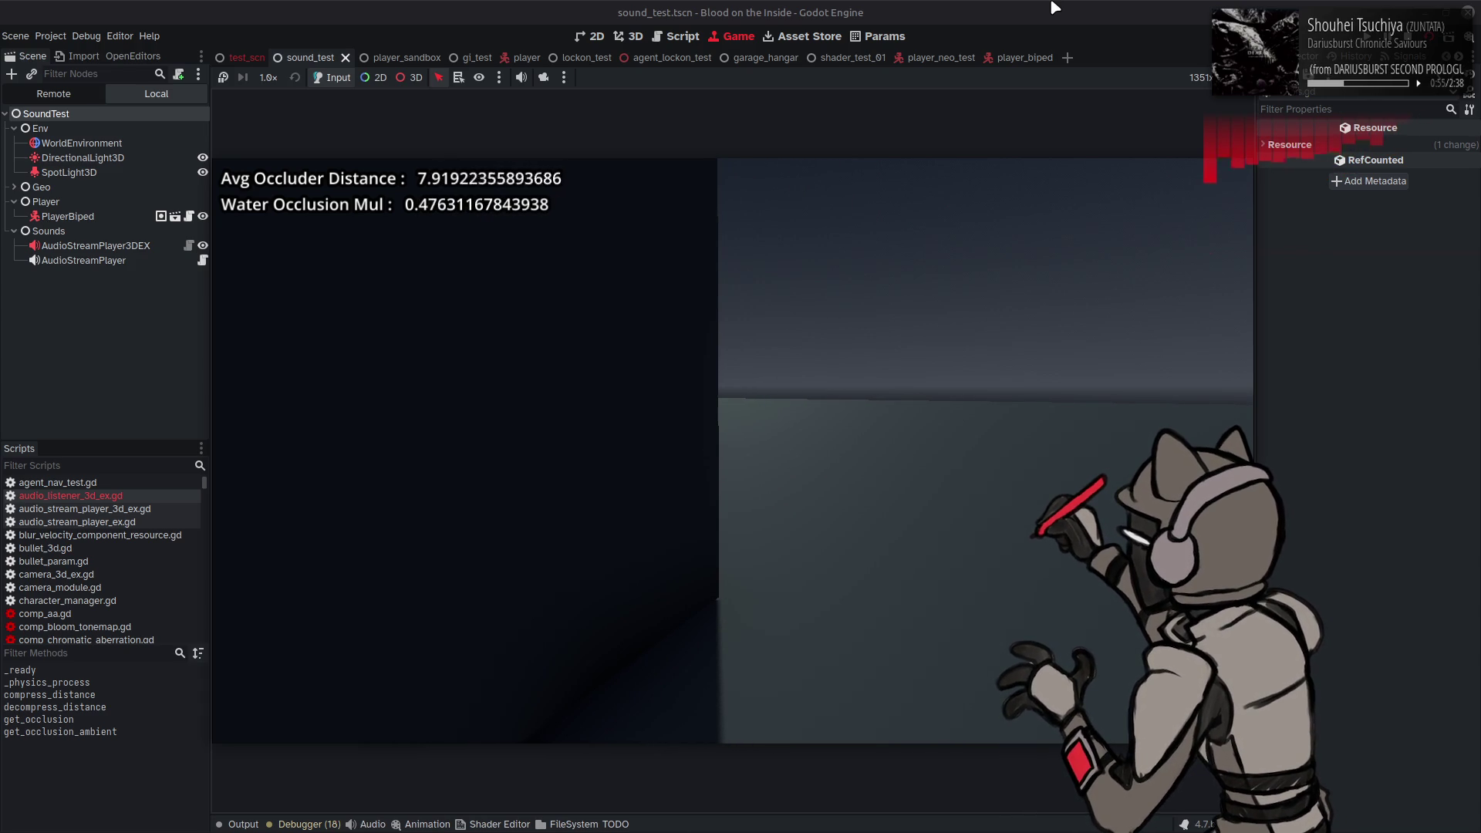
pyautogui.press('d')
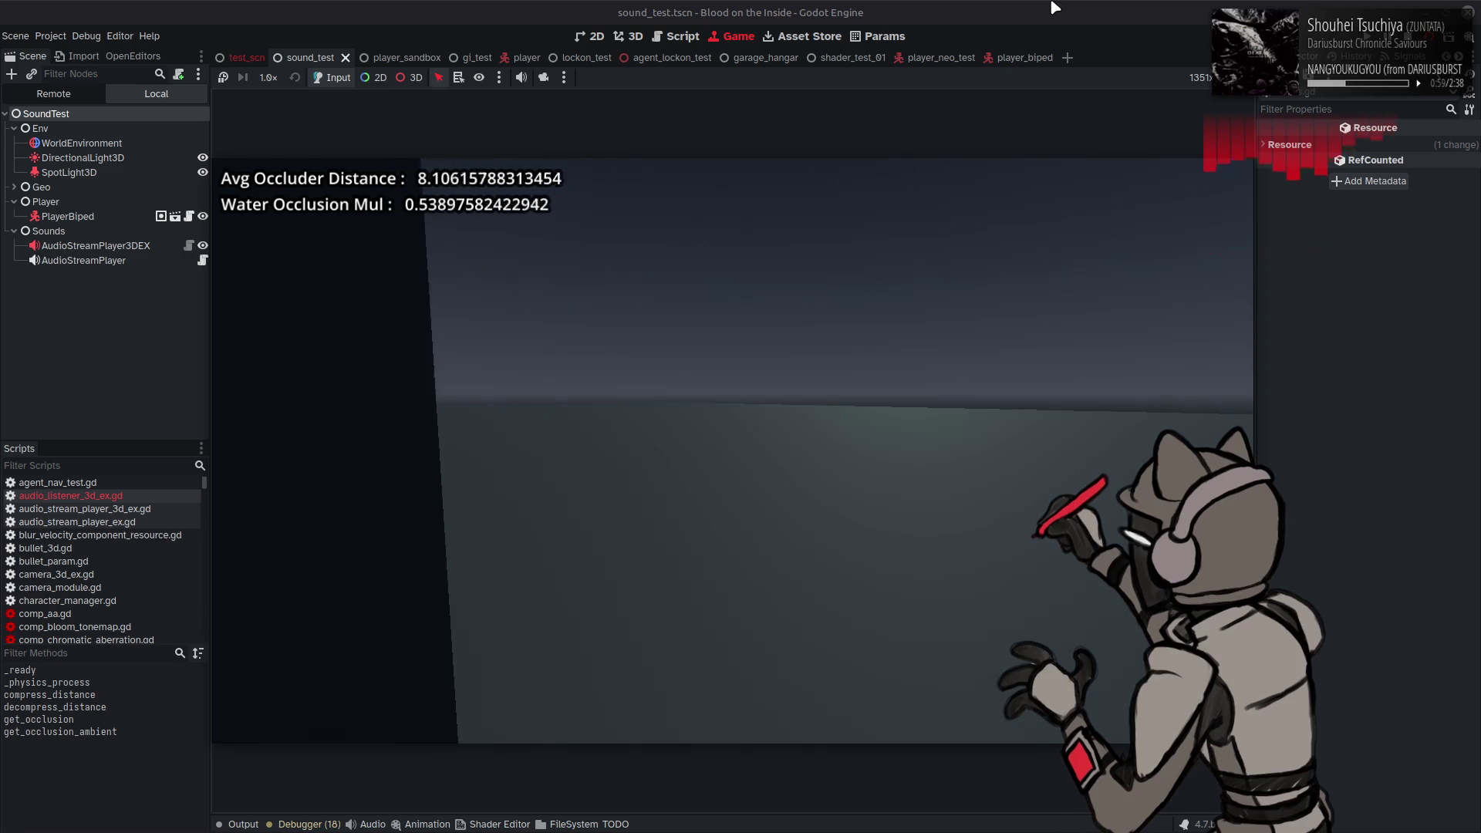
pyautogui.press('d')
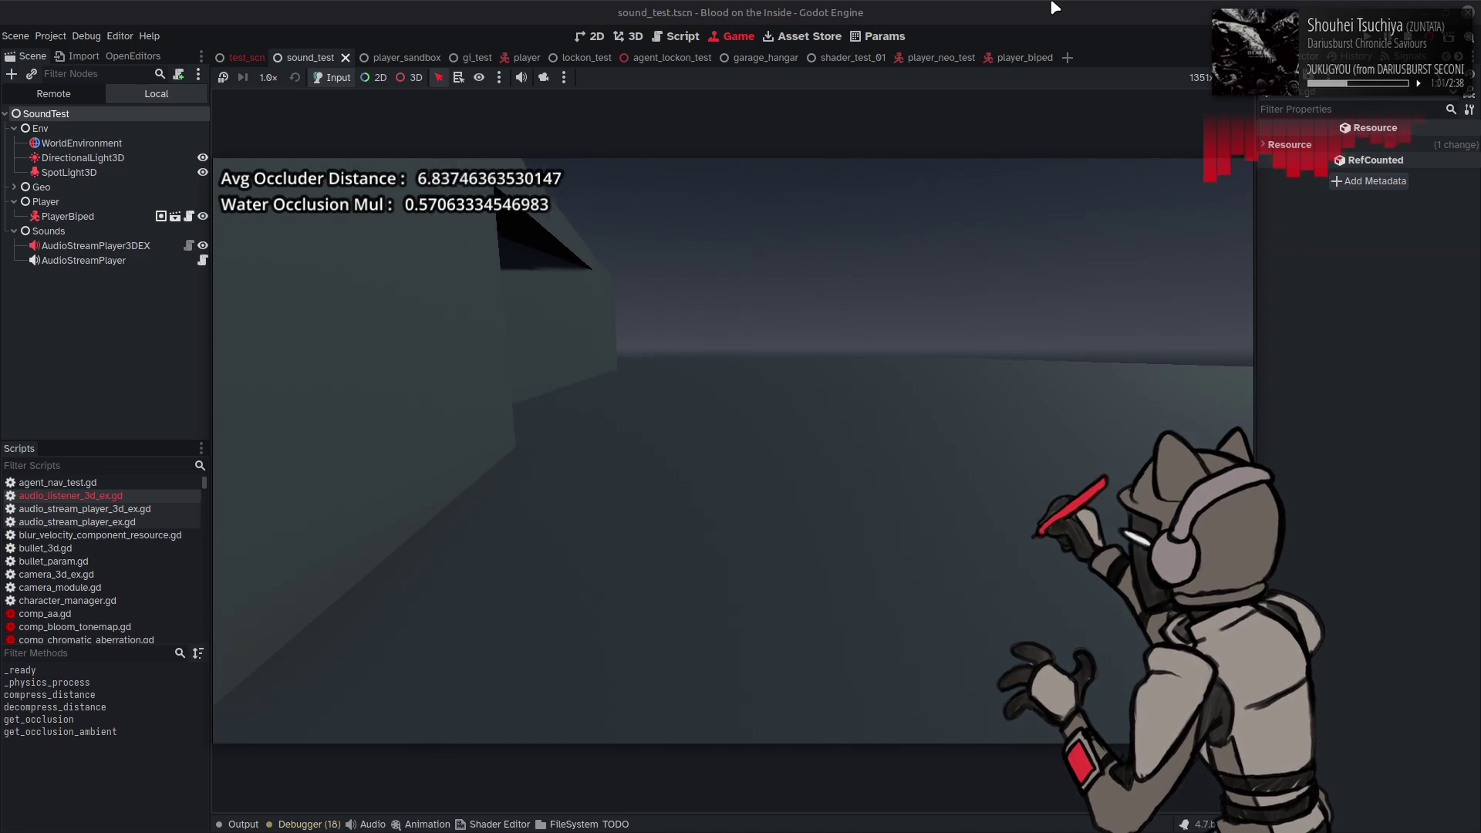
pyautogui.press('a')
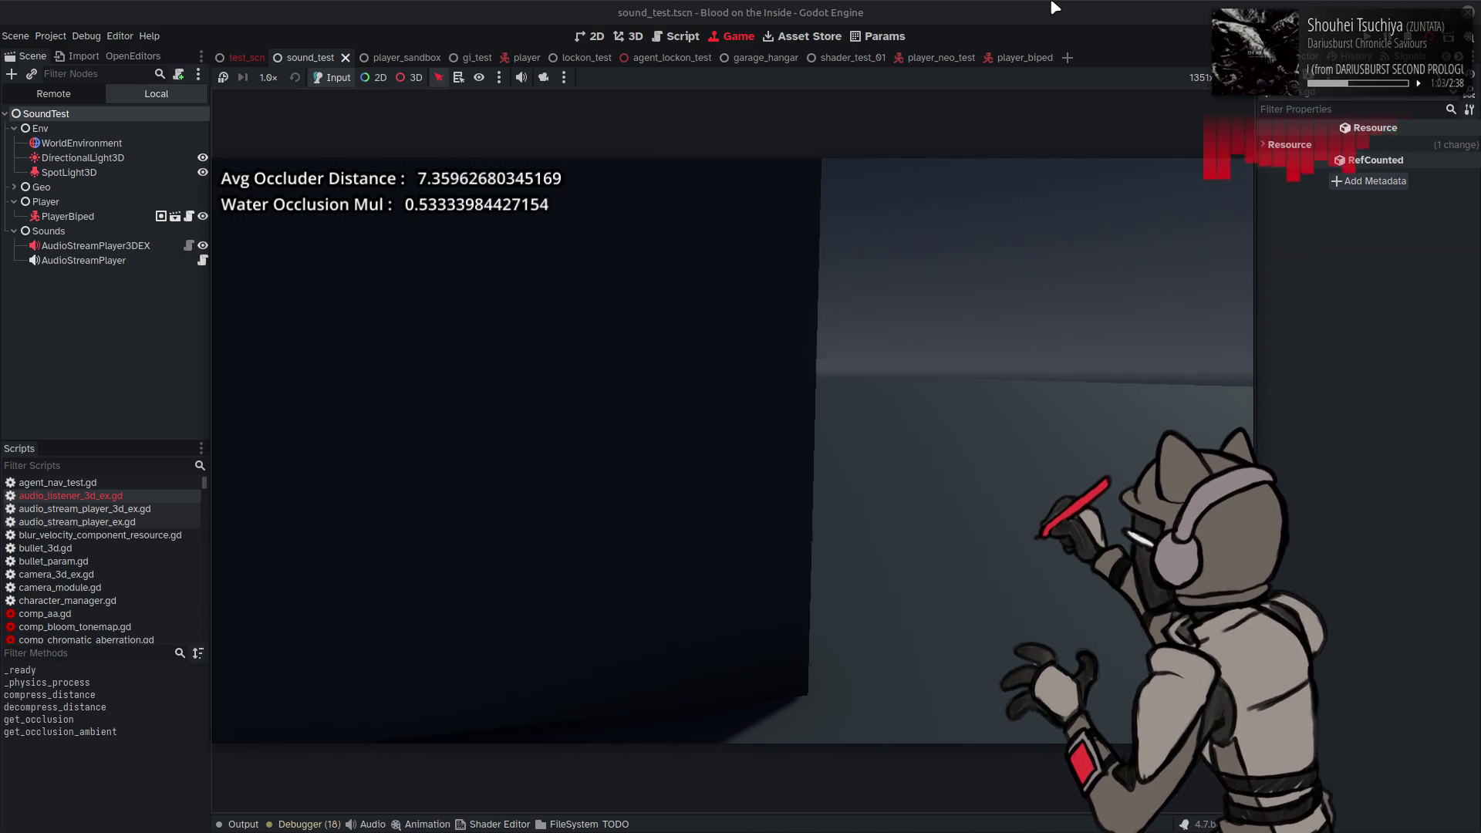
pyautogui.press('d')
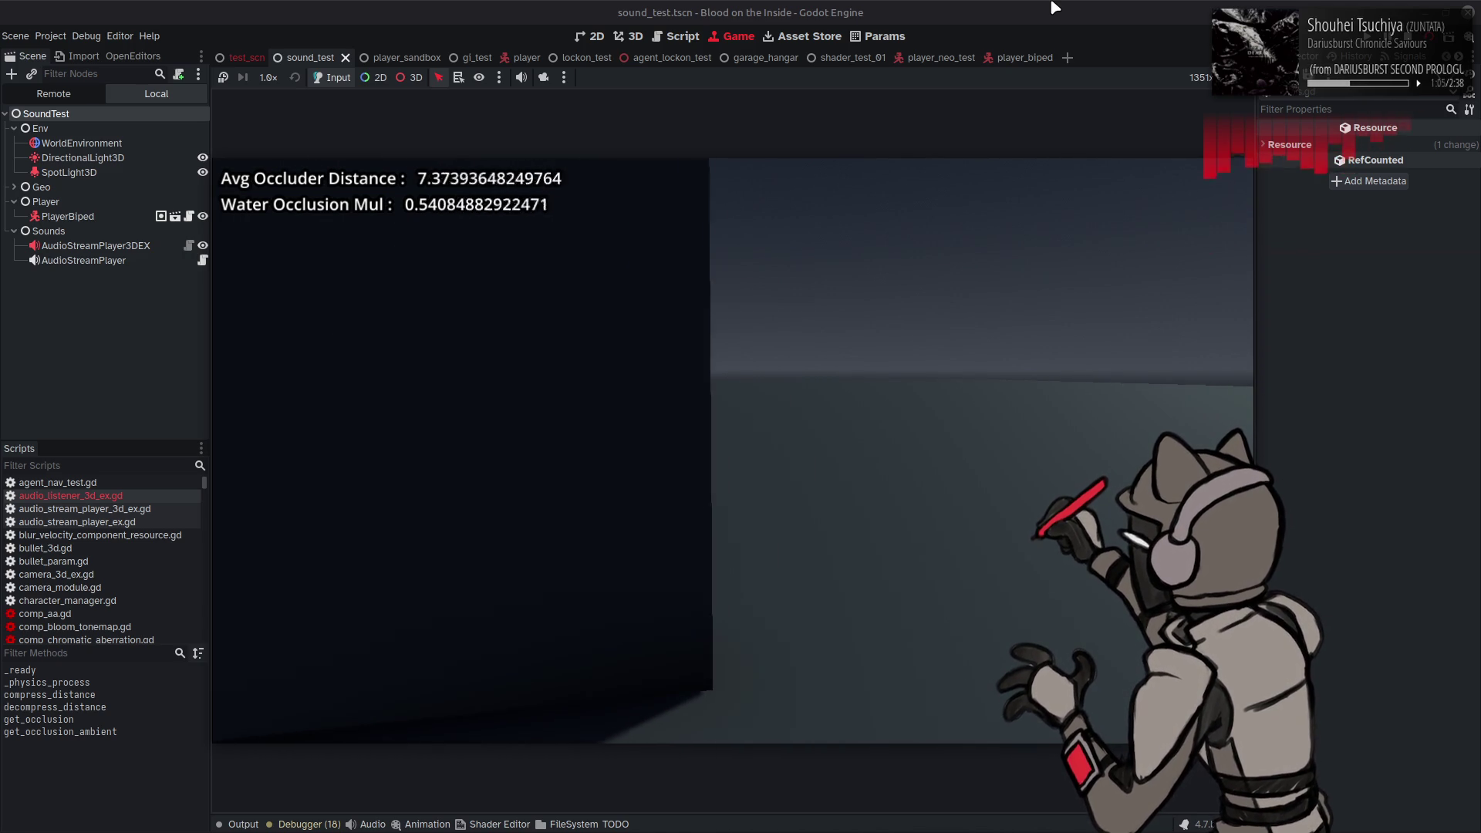
pyautogui.press('d')
pyautogui.press('d')
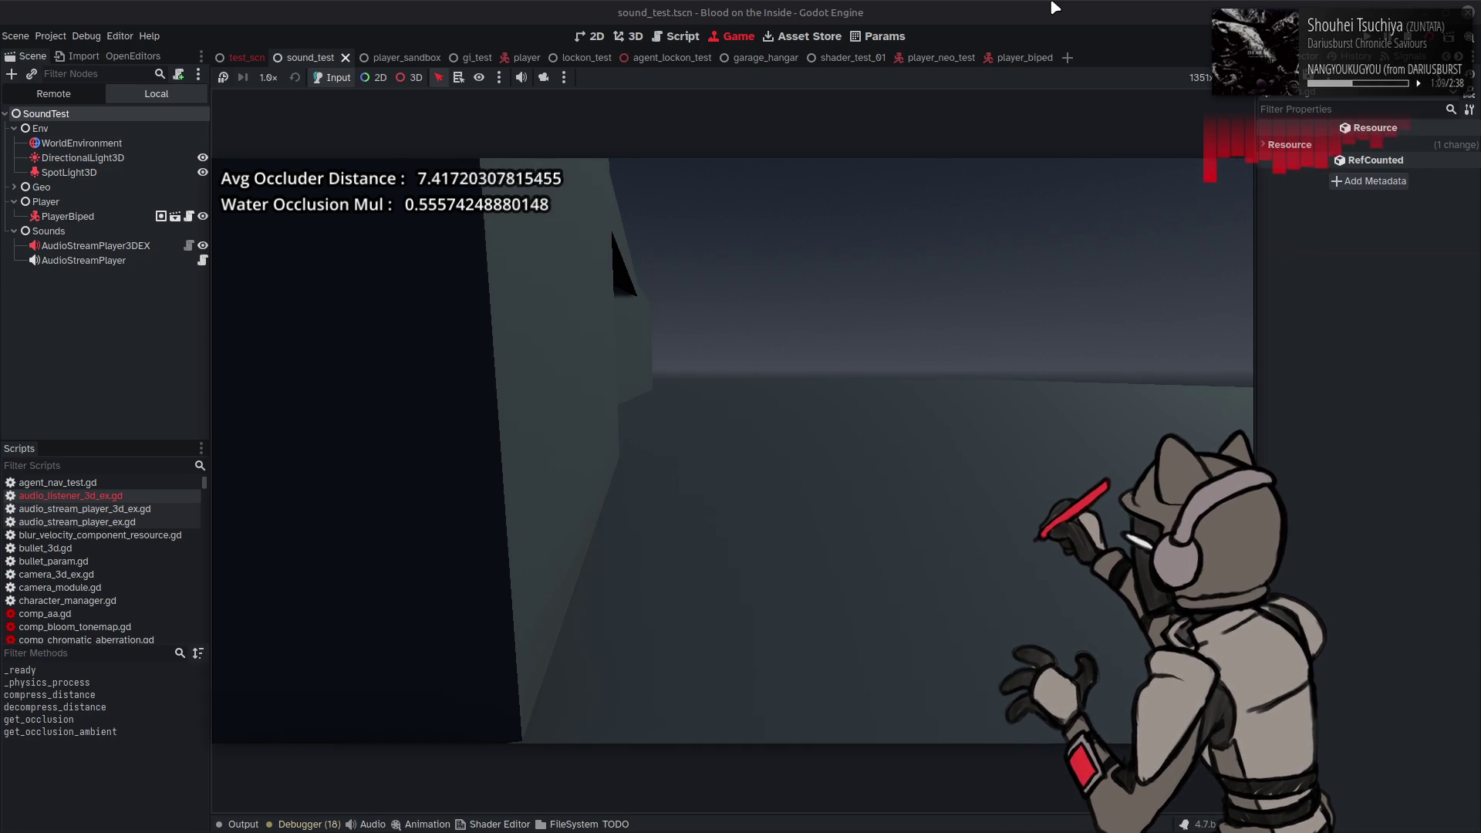
pyautogui.press('w')
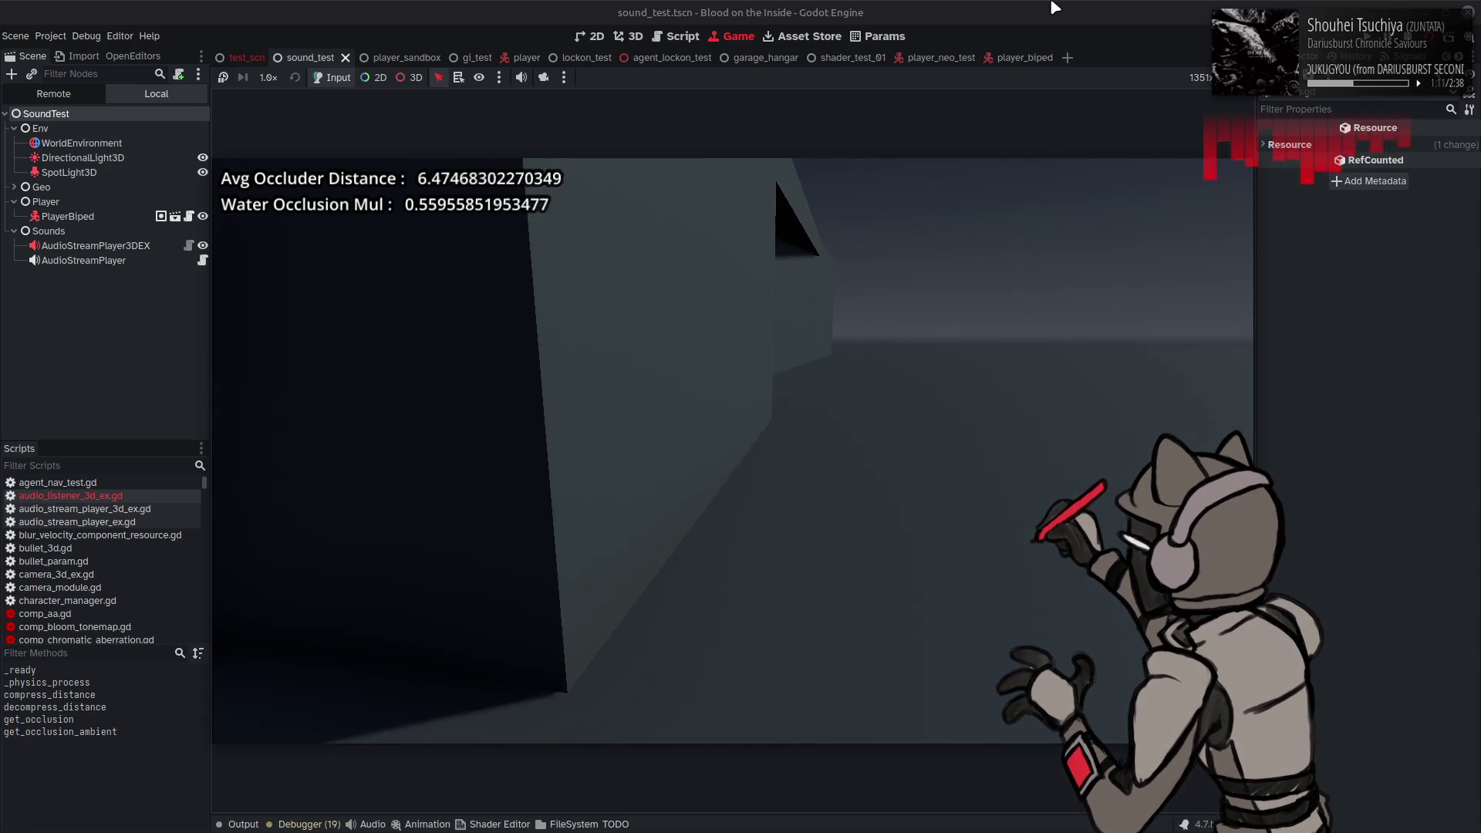
pyautogui.press('d')
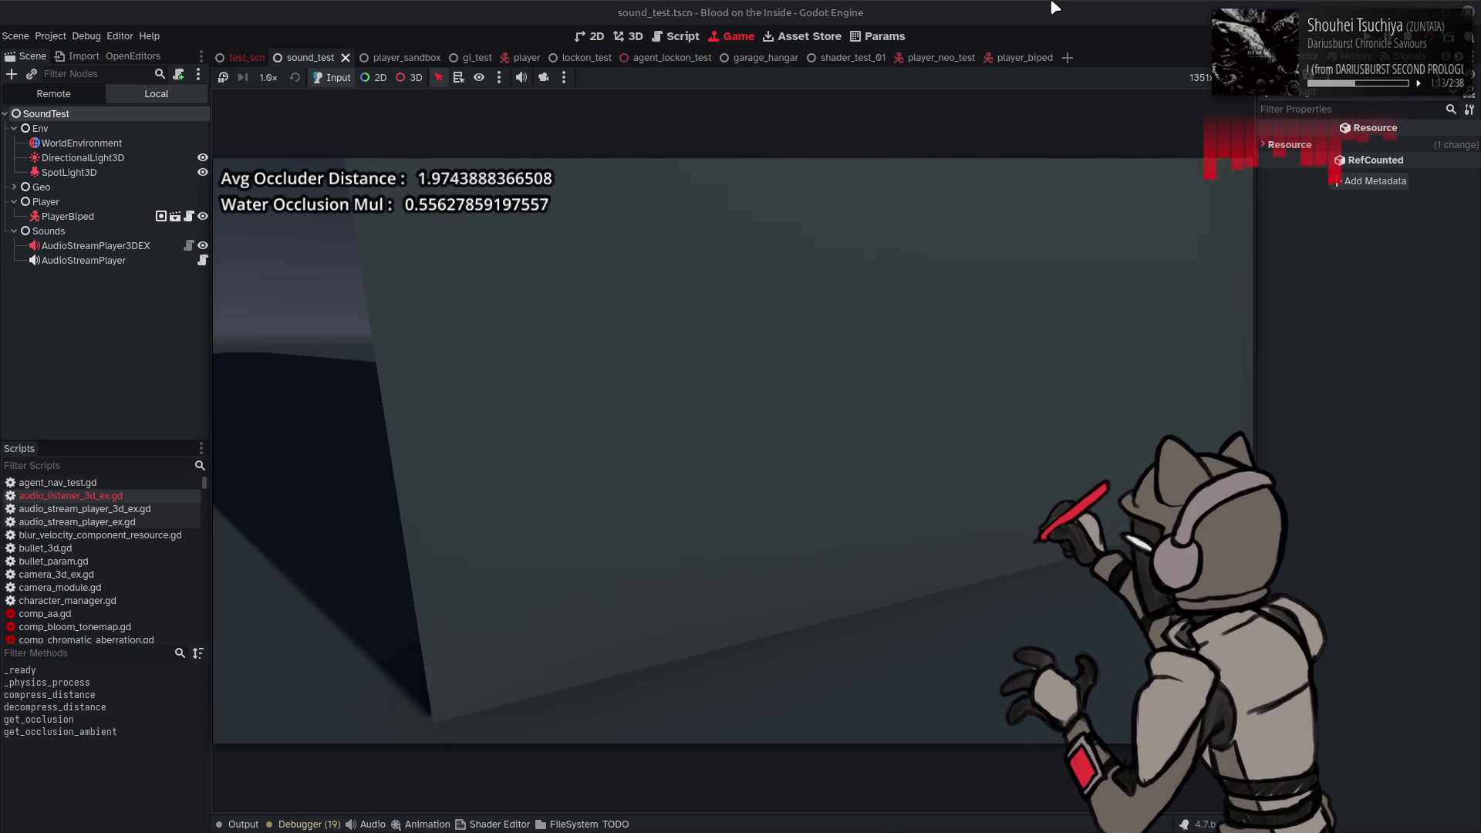
pyautogui.press('s')
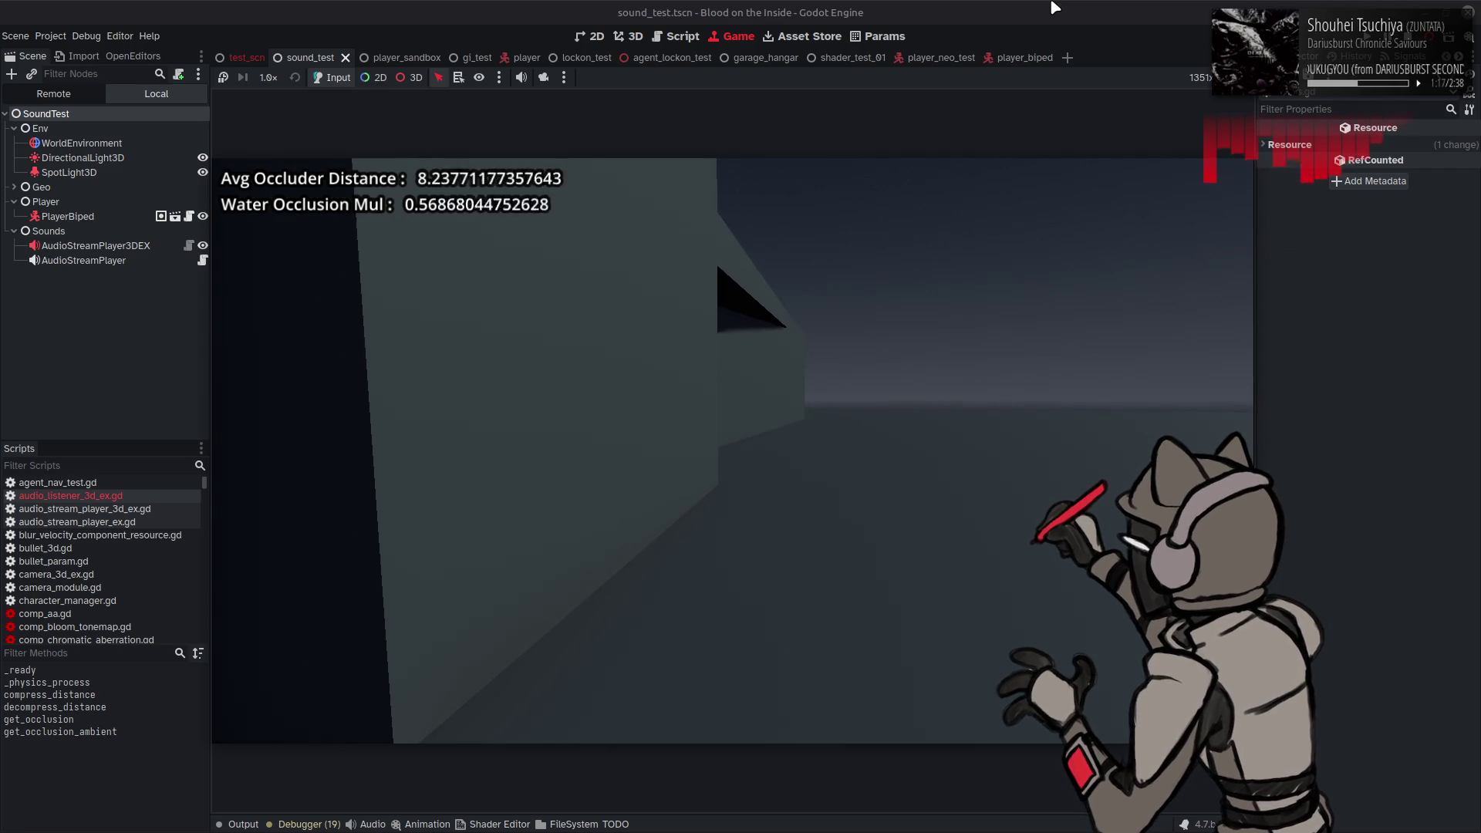
pyautogui.press('d')
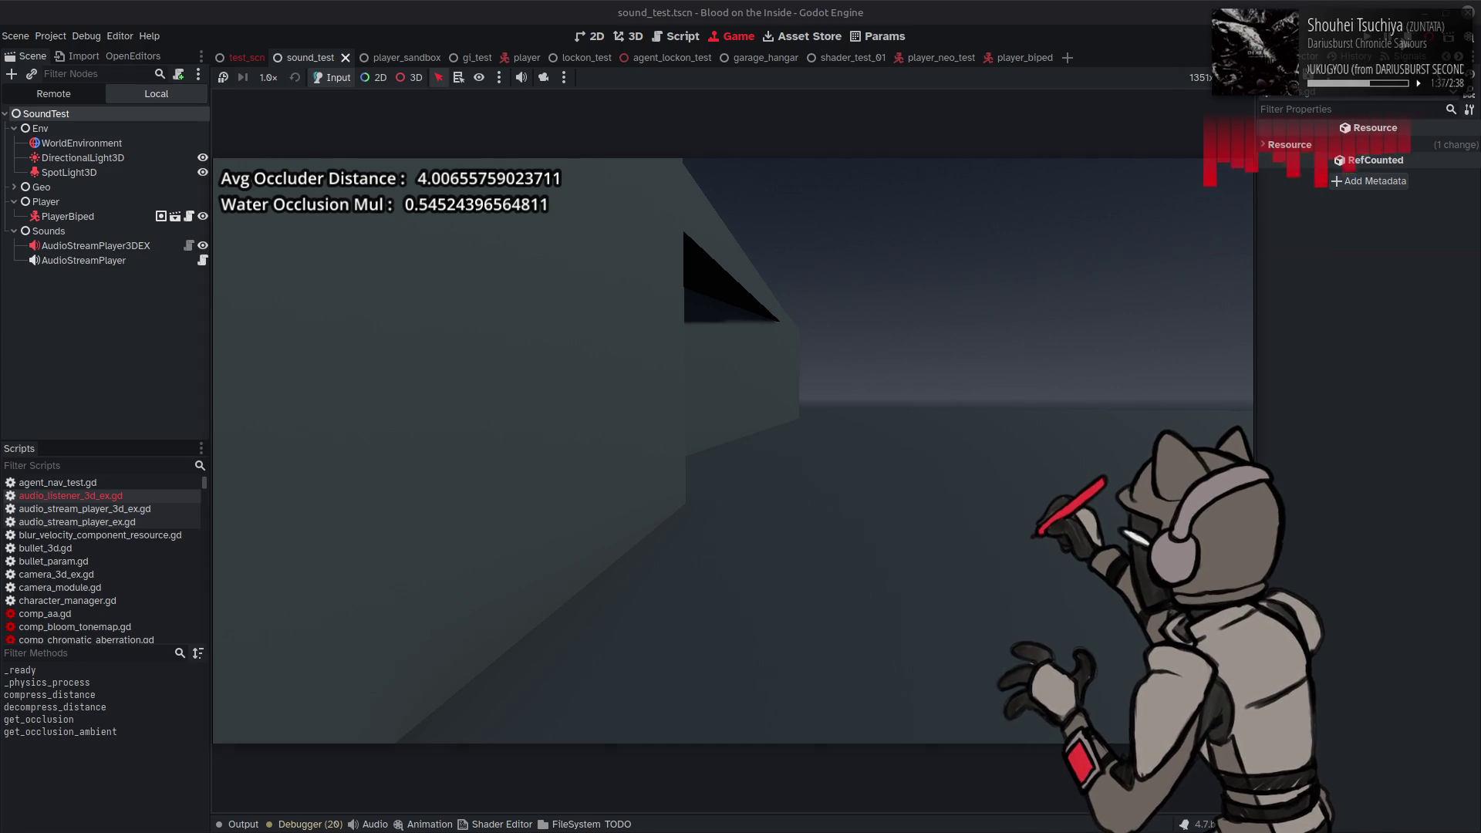
# Step: Stop the test run and return to audio_listener_3d_ex.gd at the reflect_factor code
pyautogui.press('F8')
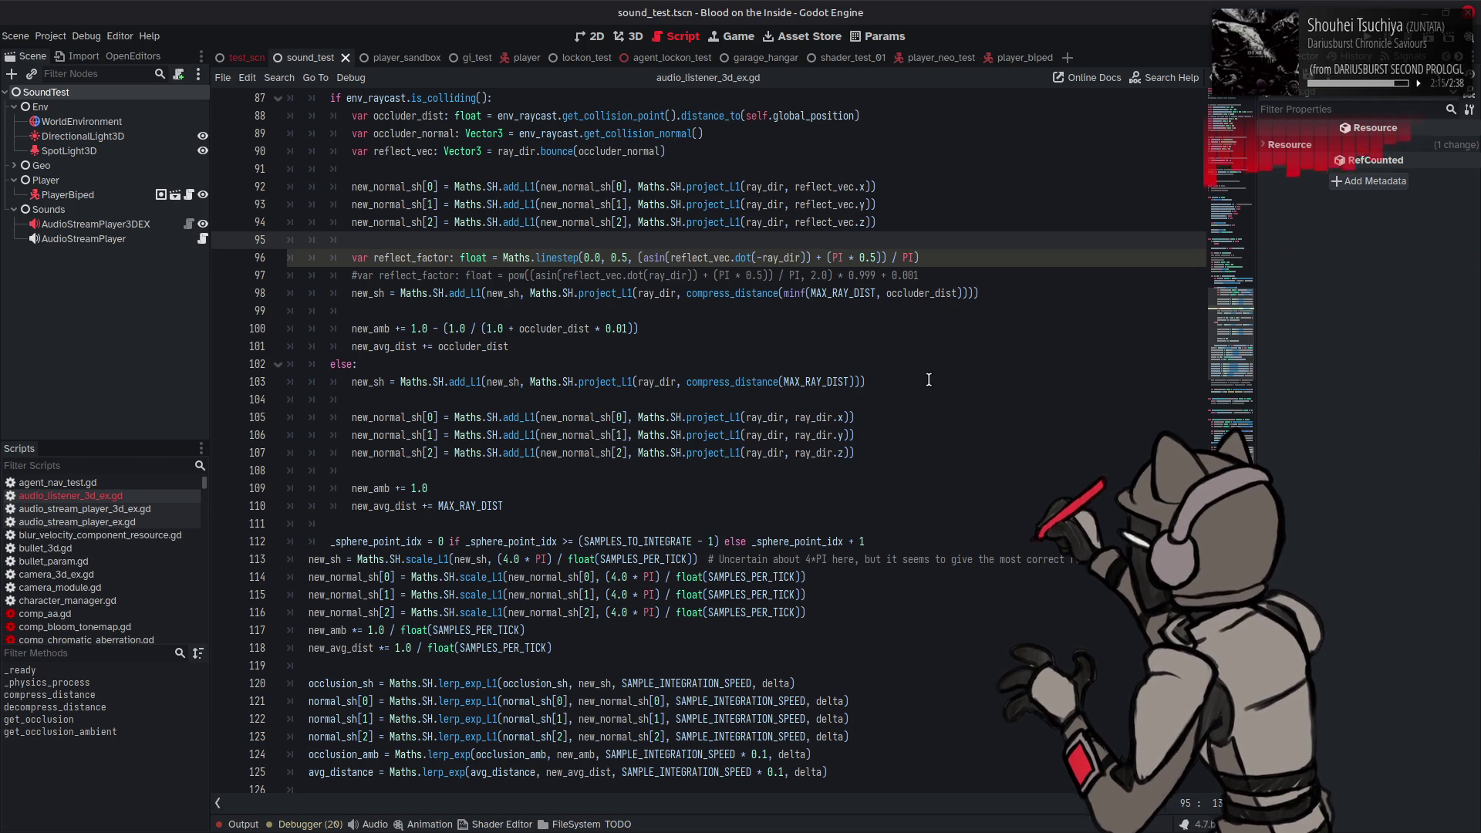
pyautogui.scroll(1, 929, 378)
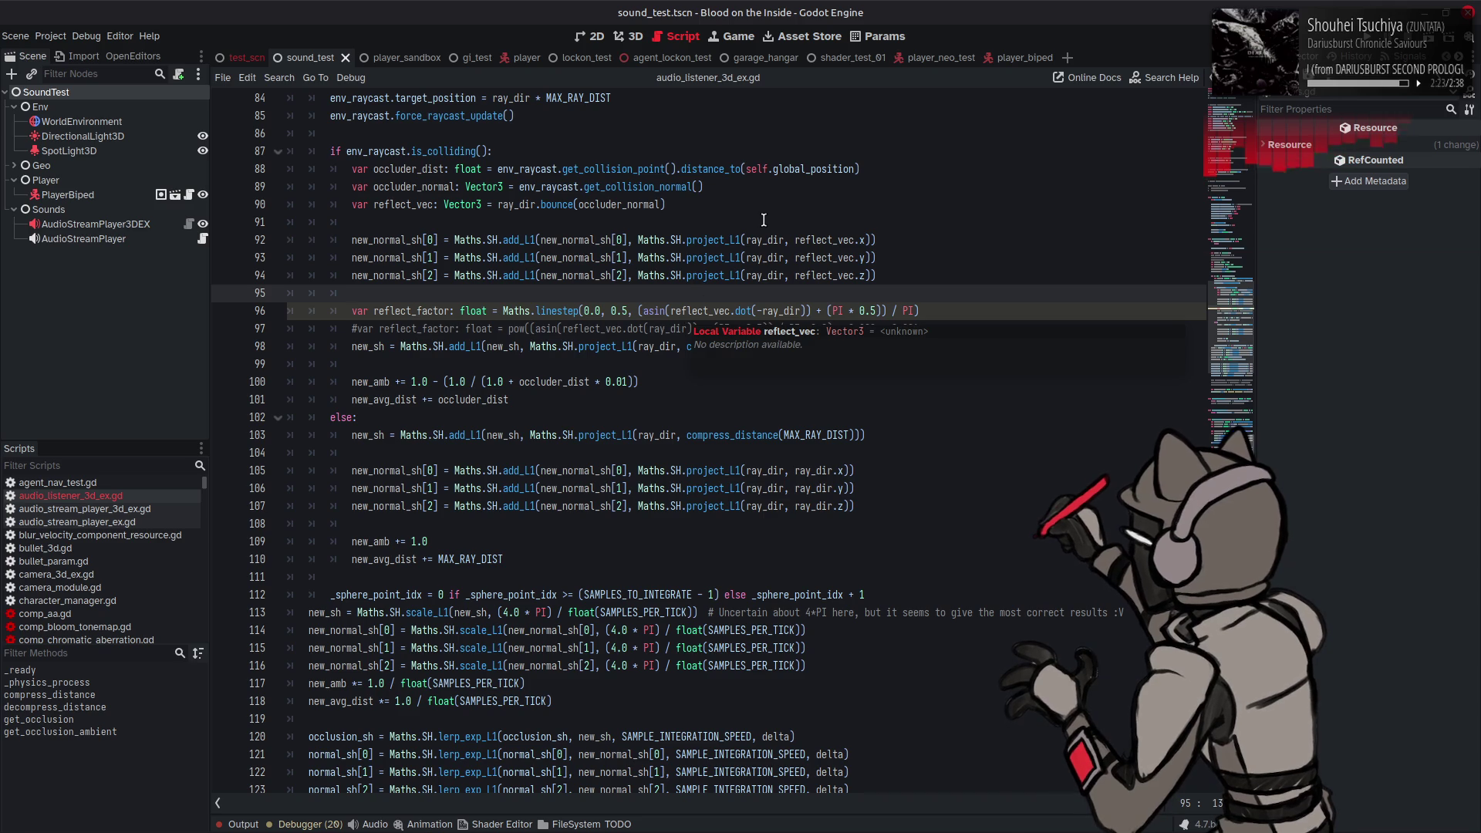
pyautogui.click(796, 226)
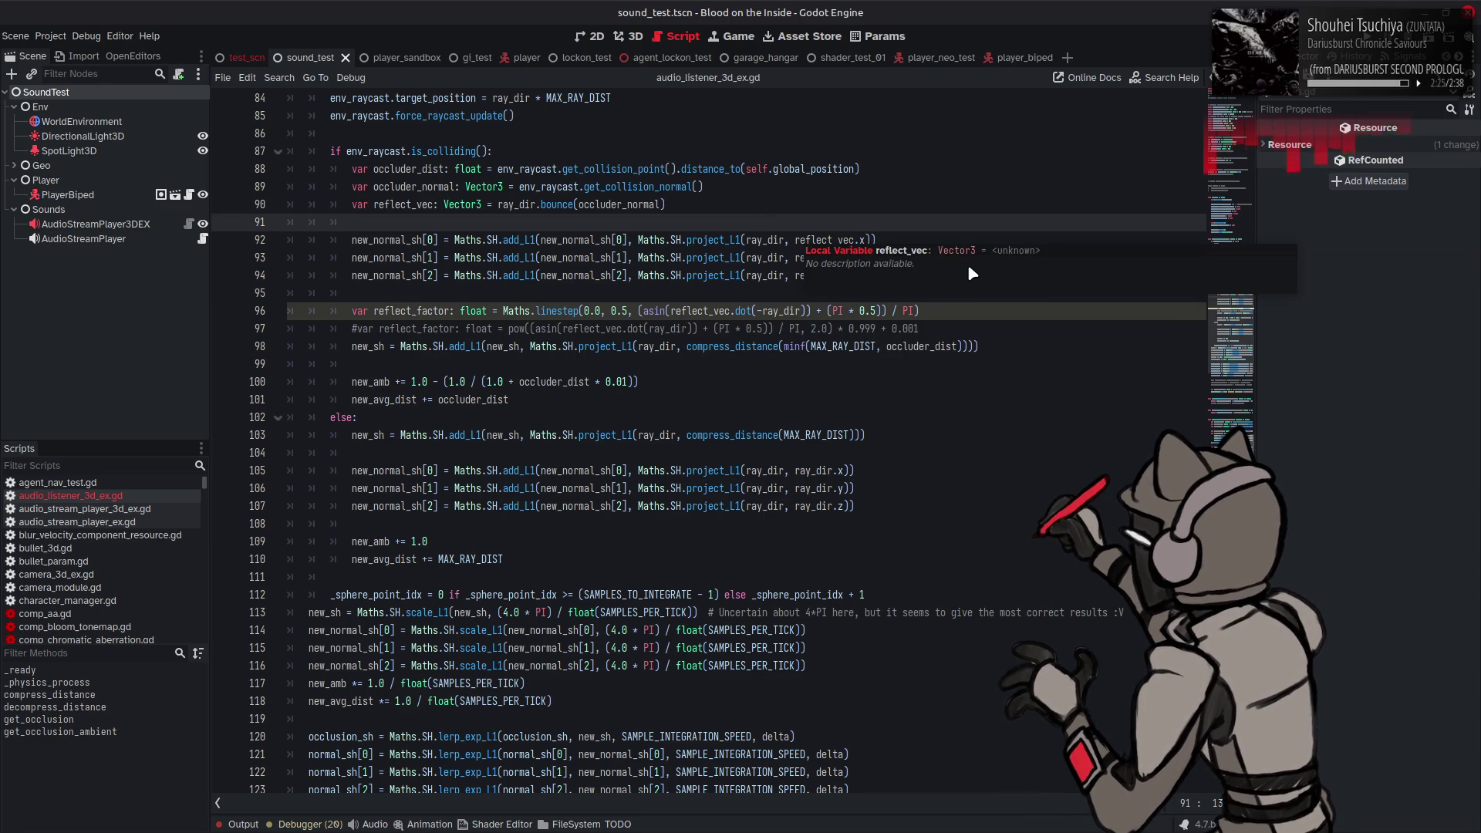
pyautogui.doubleClick(577, 258)
pyautogui.scroll(4, 784, 313)
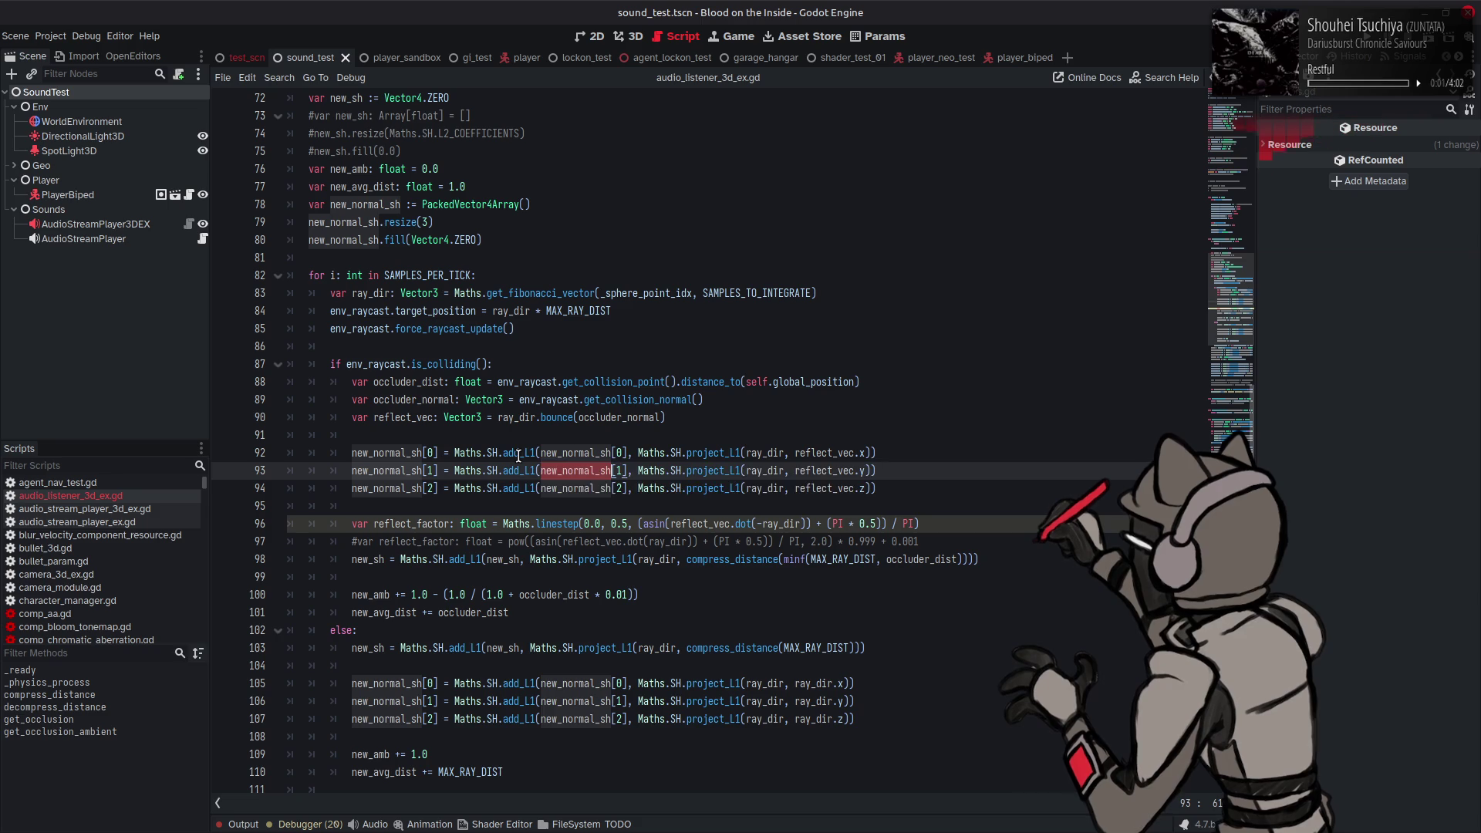
pyautogui.moveTo(519, 454)
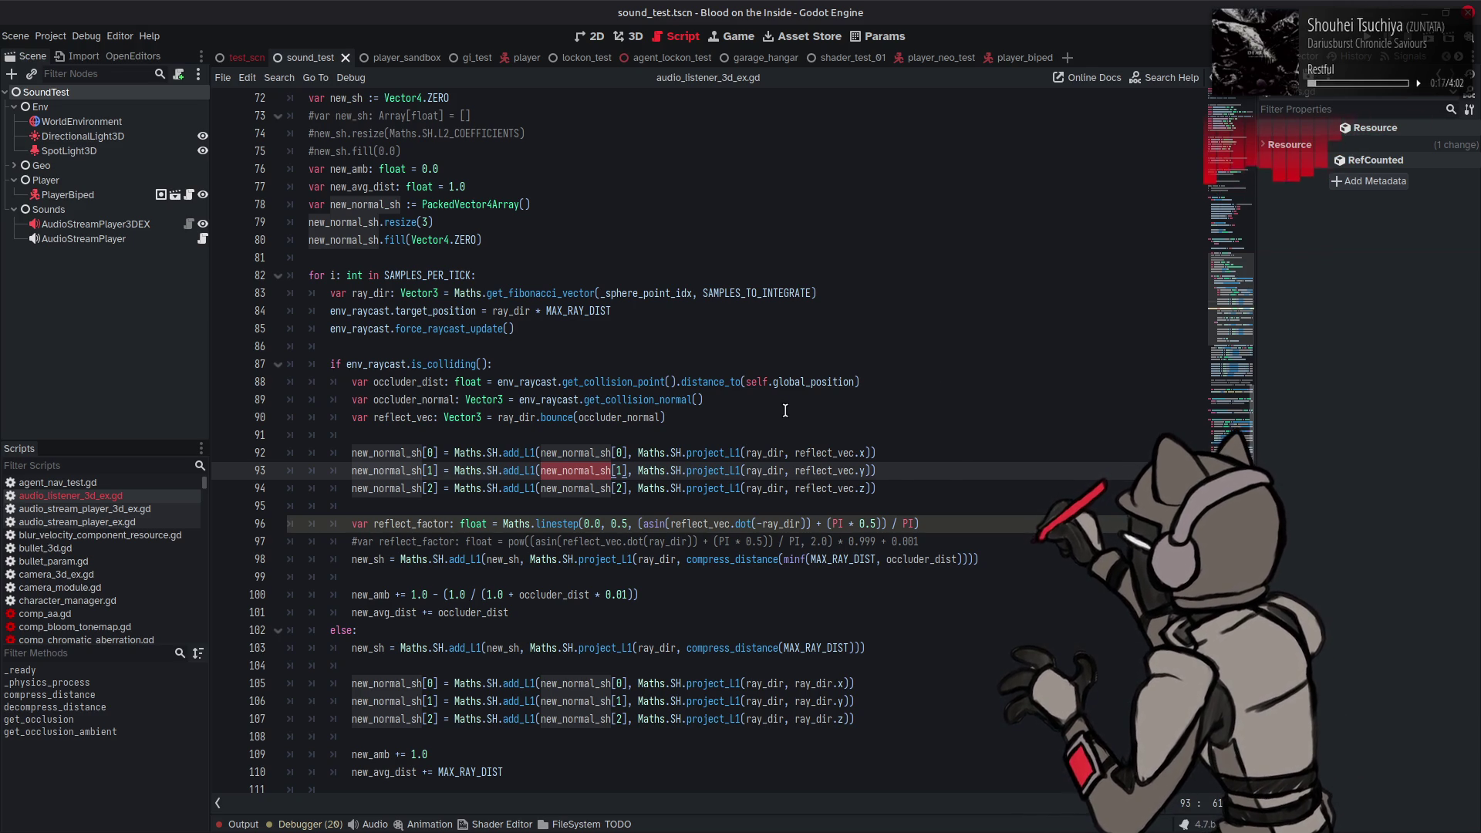
pyautogui.scroll(-10, 785, 411)
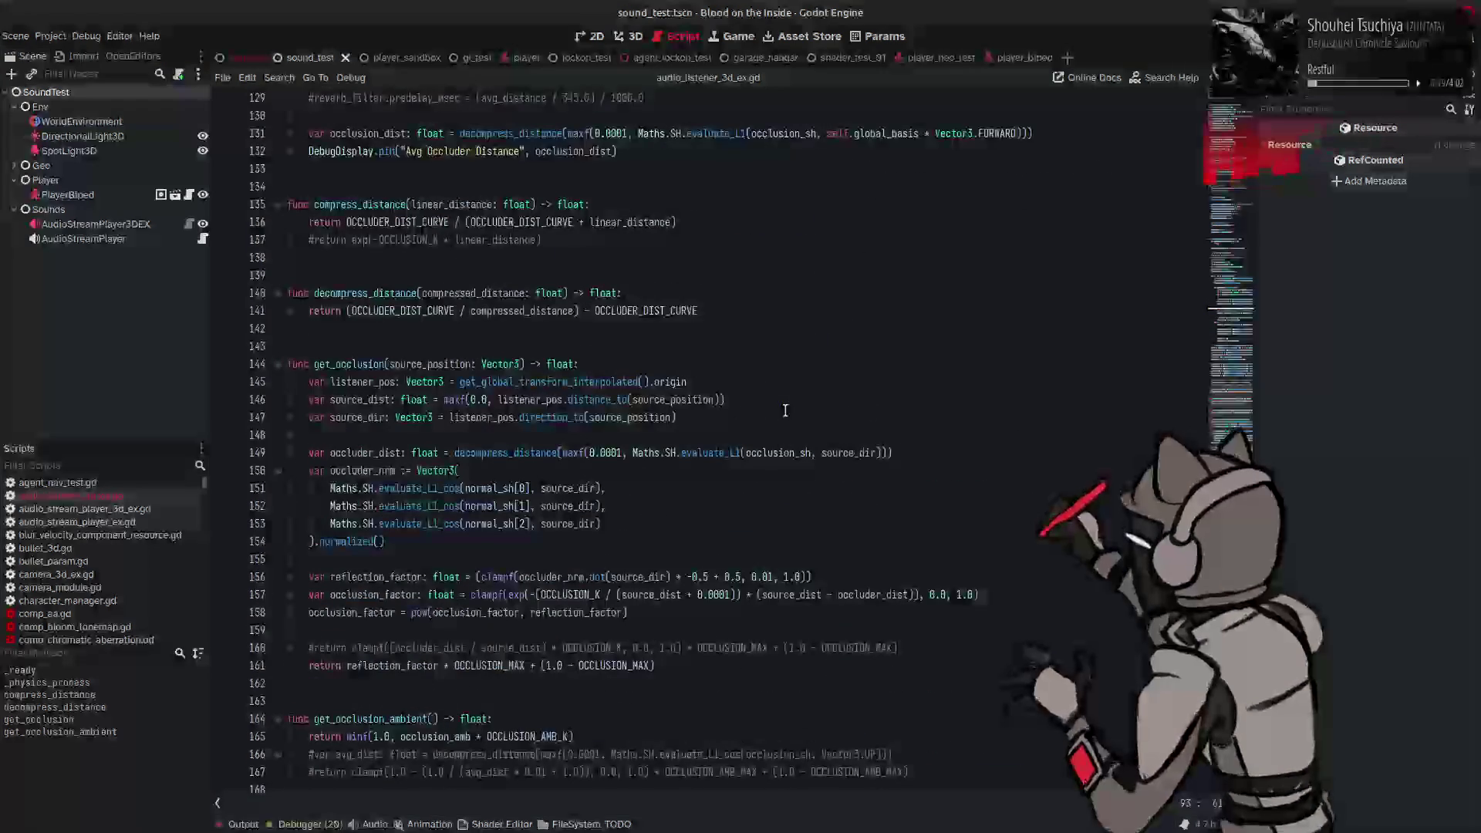
pyautogui.scroll(-1, 770, 424)
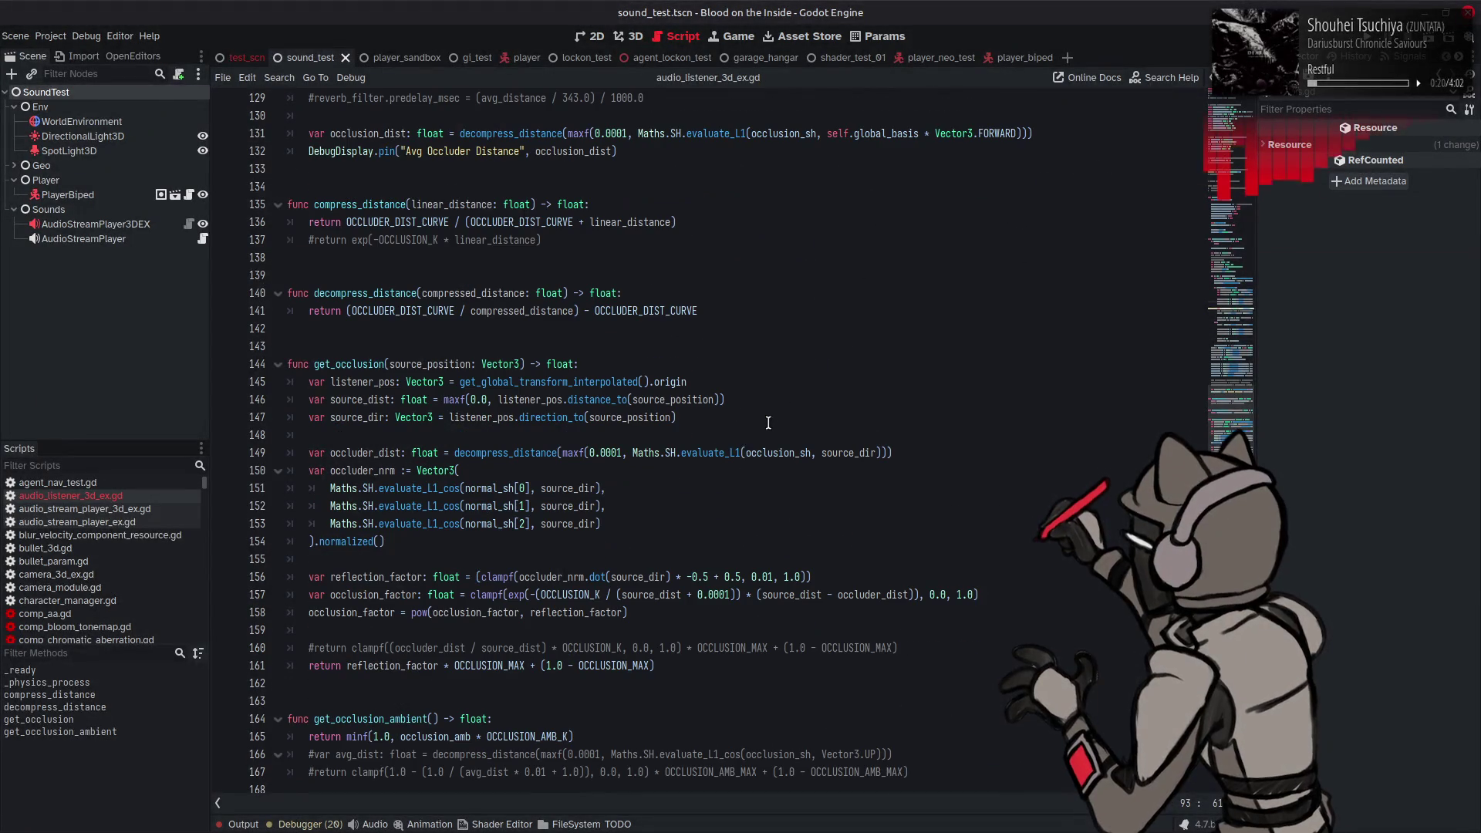
pyautogui.doubleClick(320, 615)
pyautogui.doubleClick(354, 595)
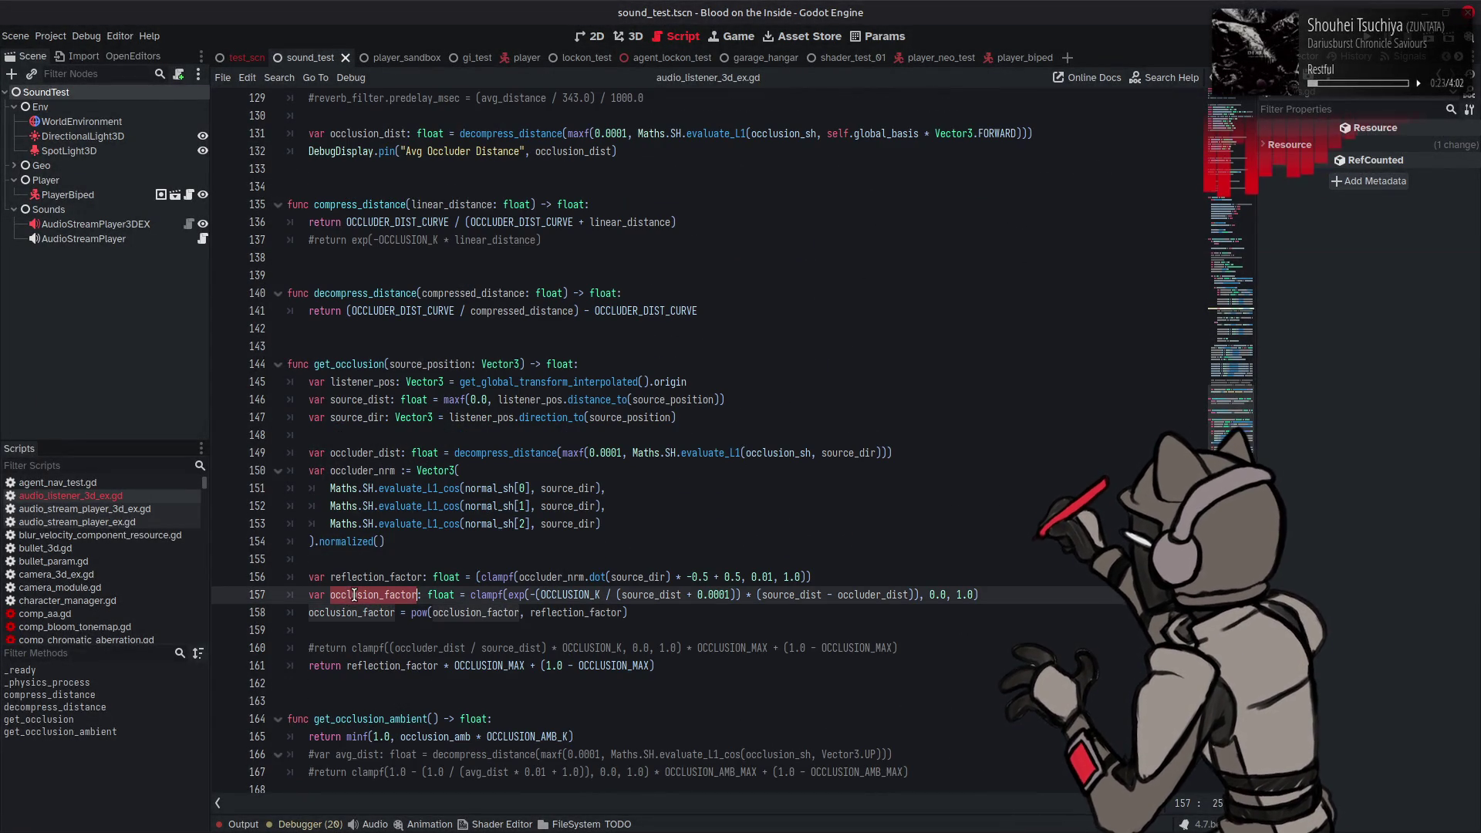
pyautogui.doubleClick(354, 612)
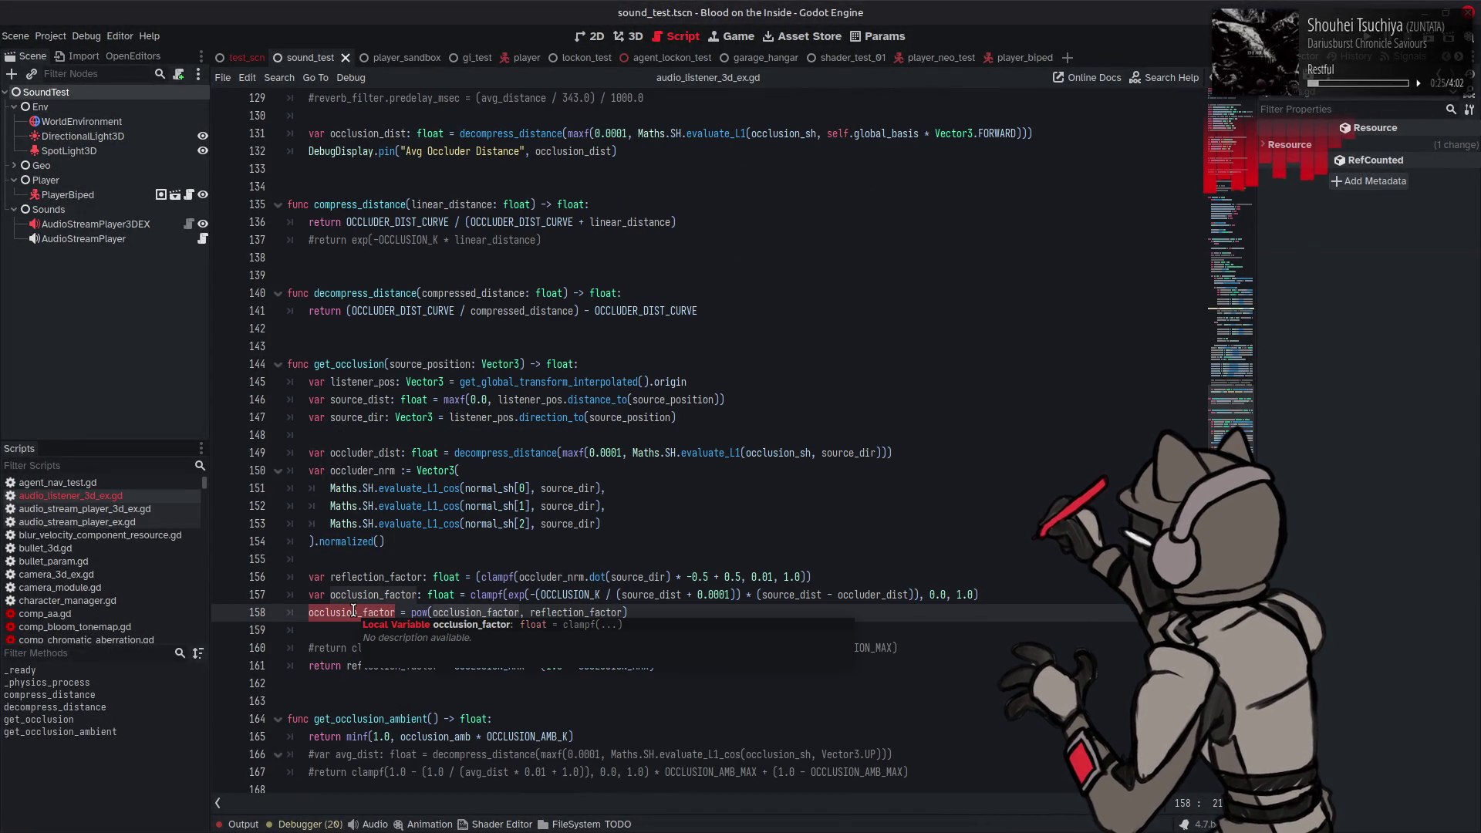
pyautogui.press('Home')
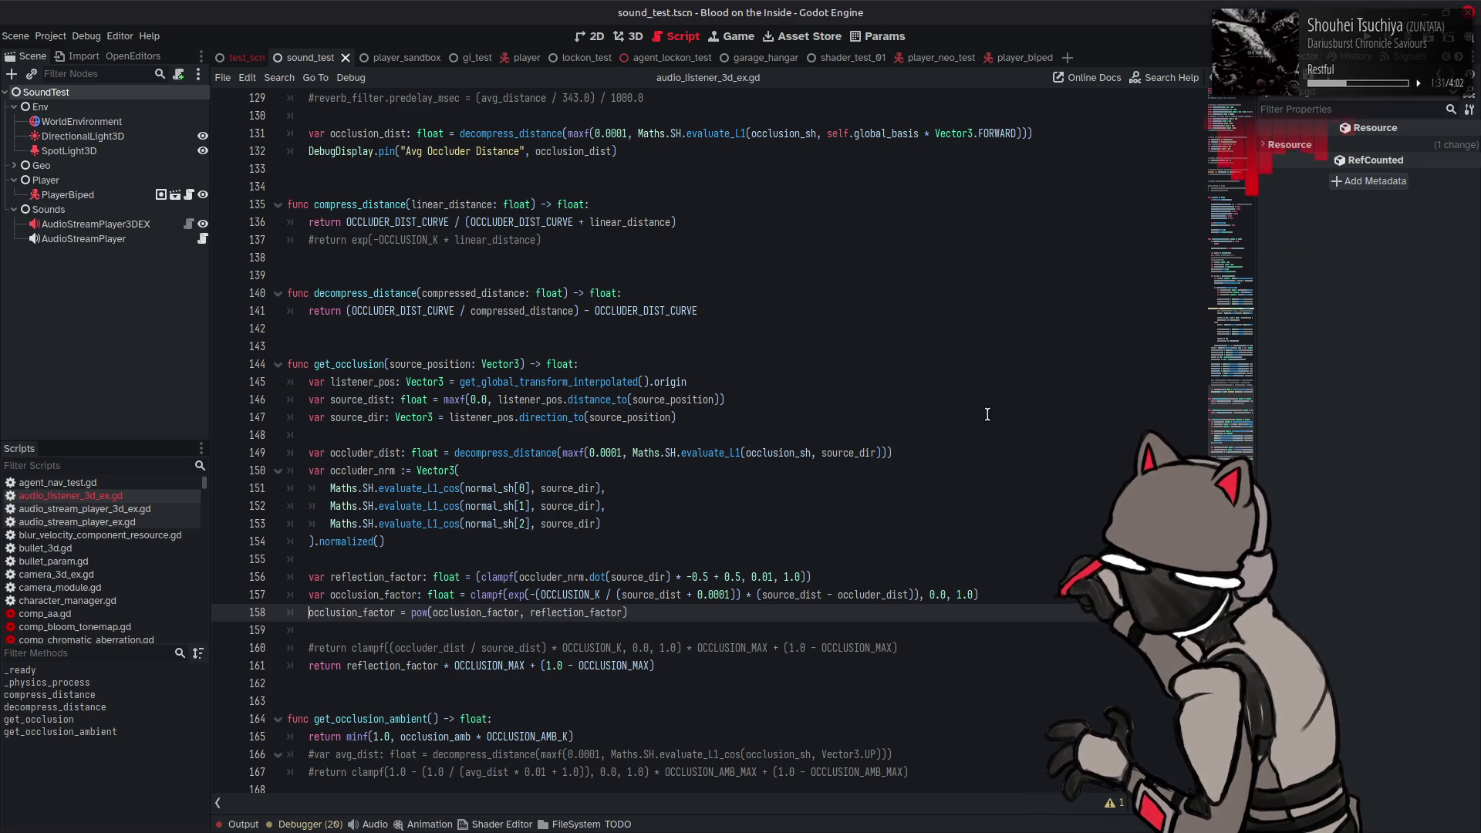
pyautogui.click(893, 571)
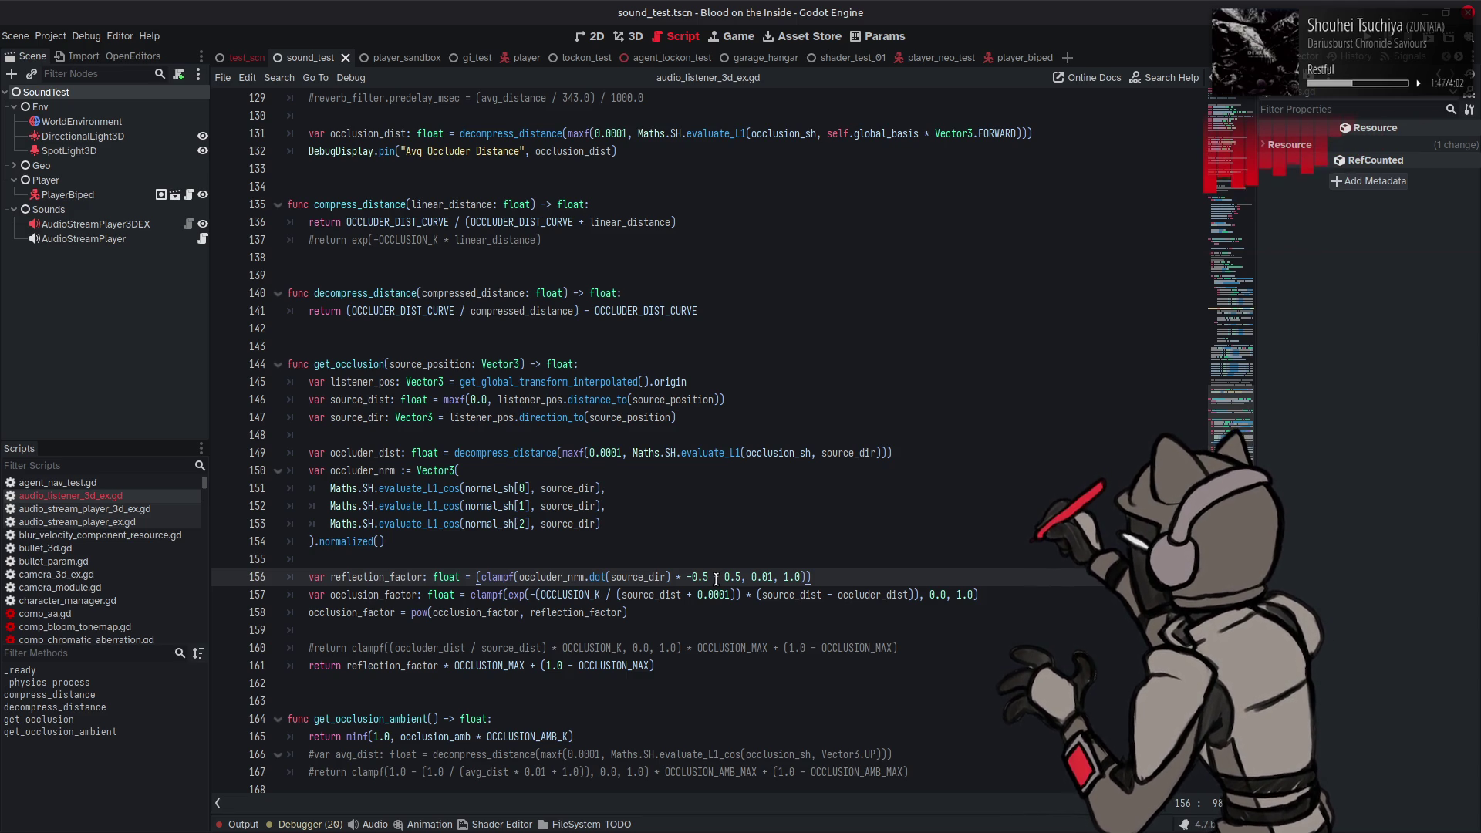
# Step: Rename every normal_sh in the script to reflection_sh with Replace All
pyautogui.click(557, 578)
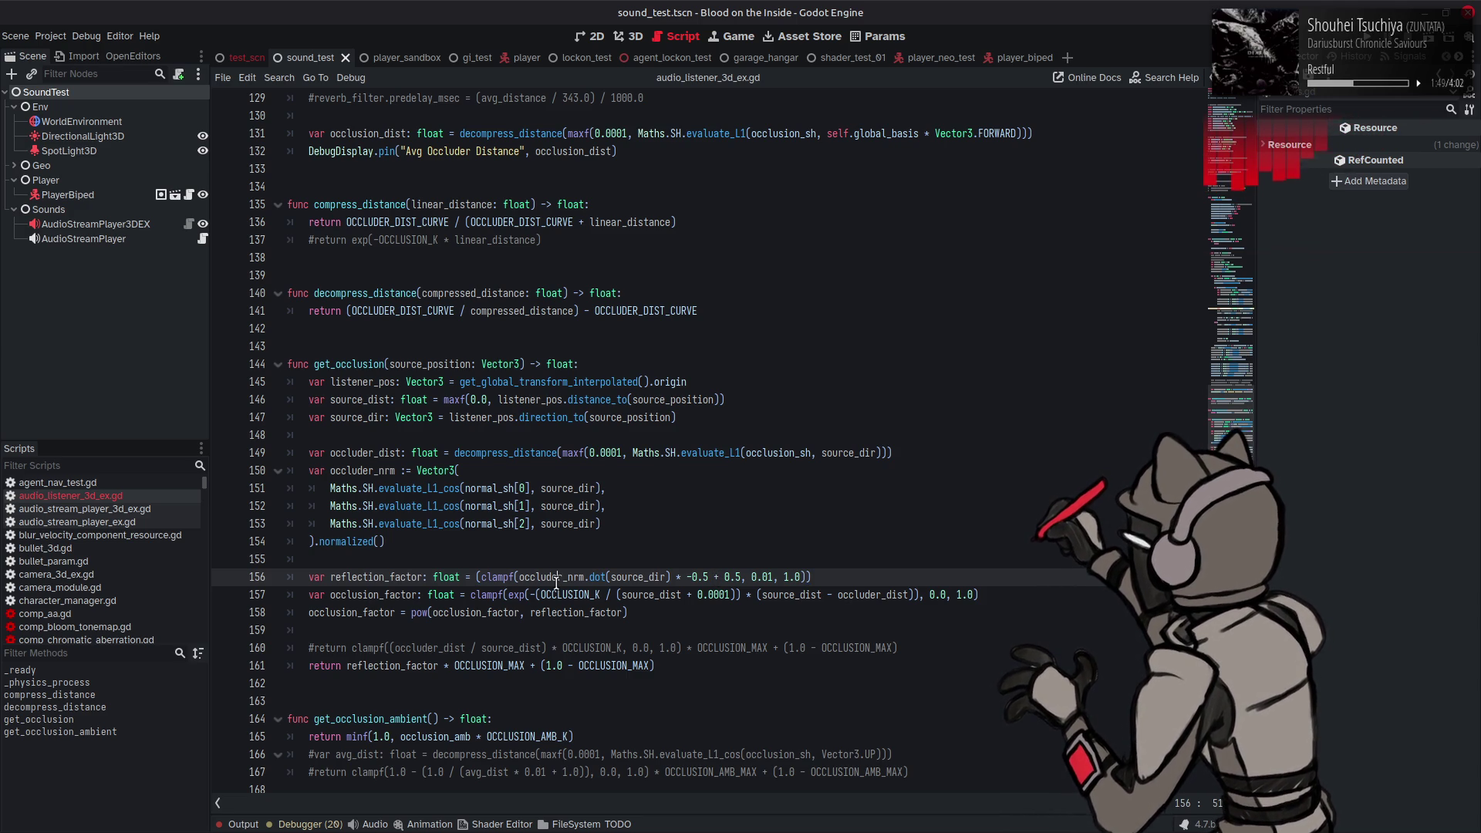
pyautogui.doubleClick(556, 579)
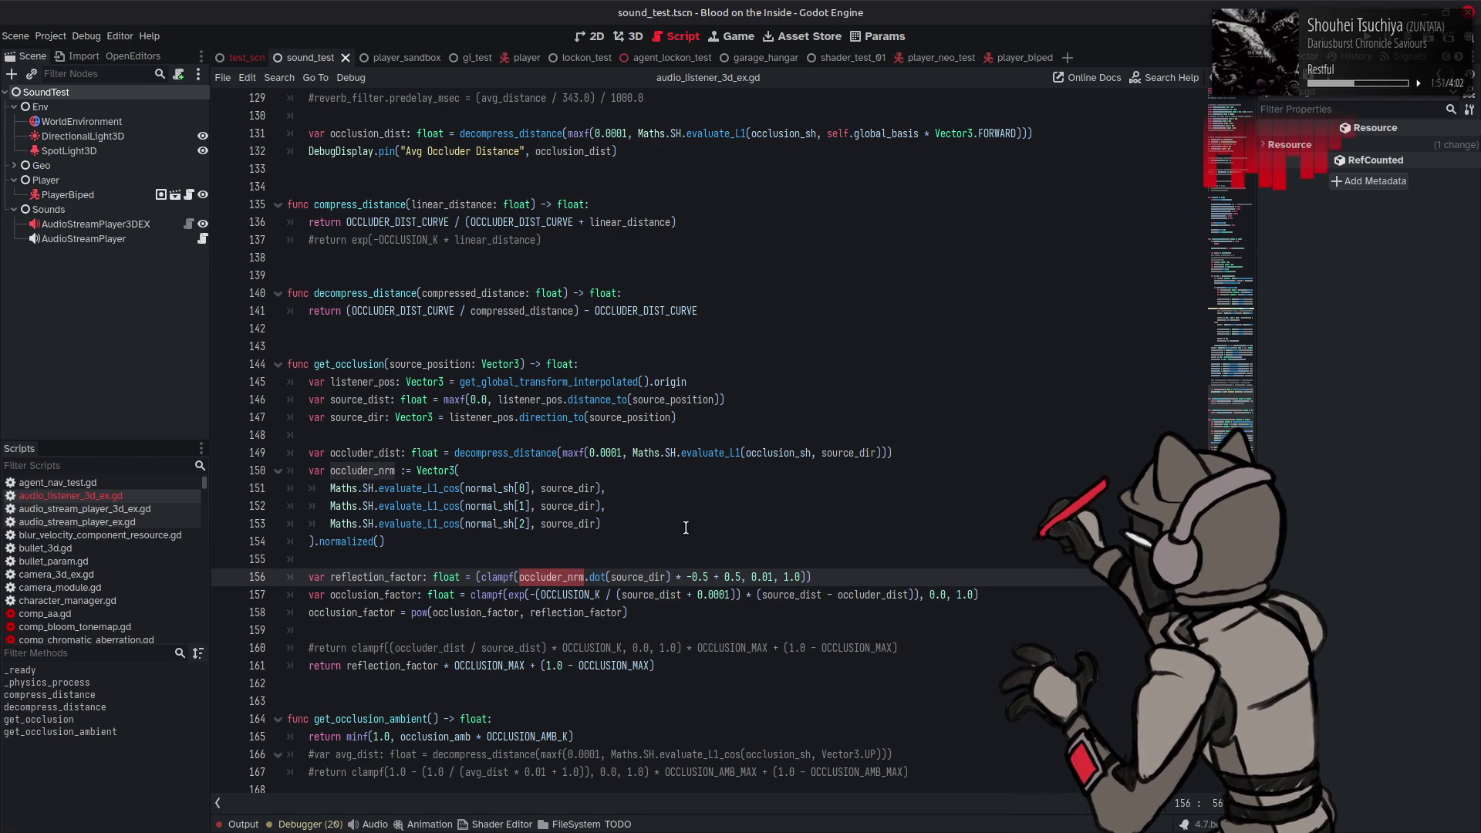
pyautogui.doubleClick(505, 483)
pyautogui.hotkey('ctrl', 'r')
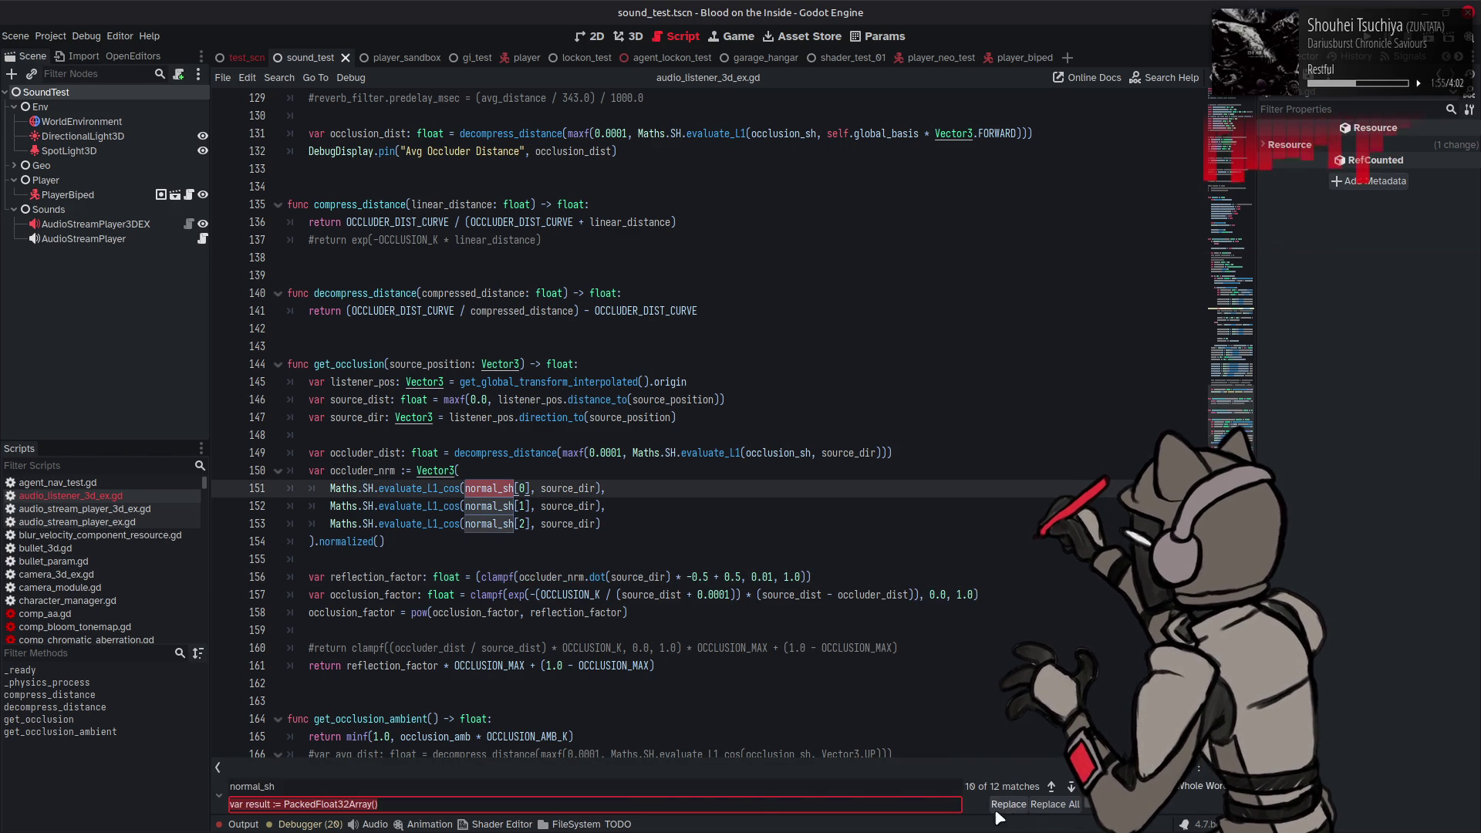
pyautogui.click(522, 804)
pyautogui.hotkey('ctrl', 'a')
pyautogui.write('reflection_sh')
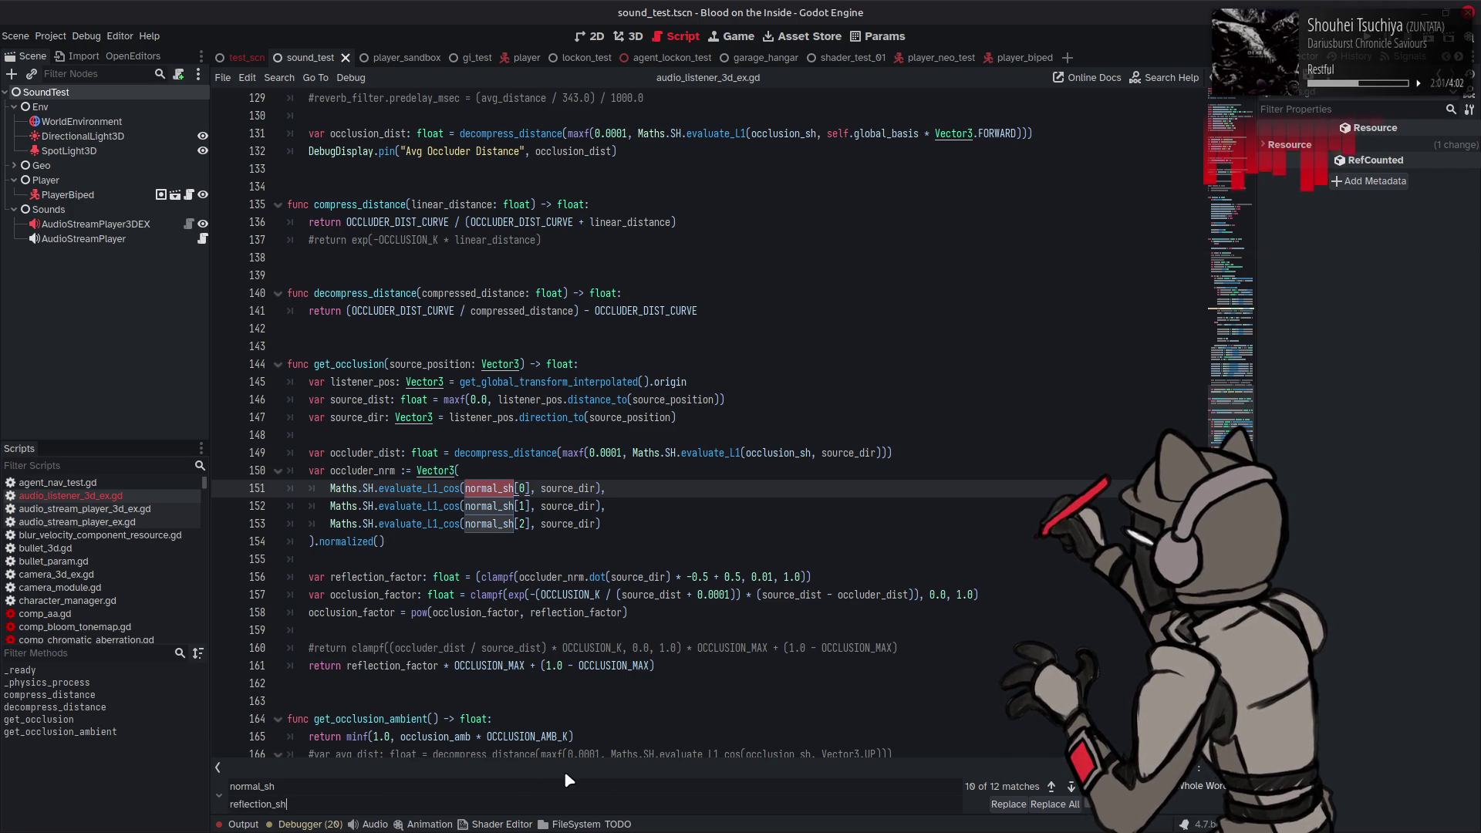
pyautogui.click(1054, 804)
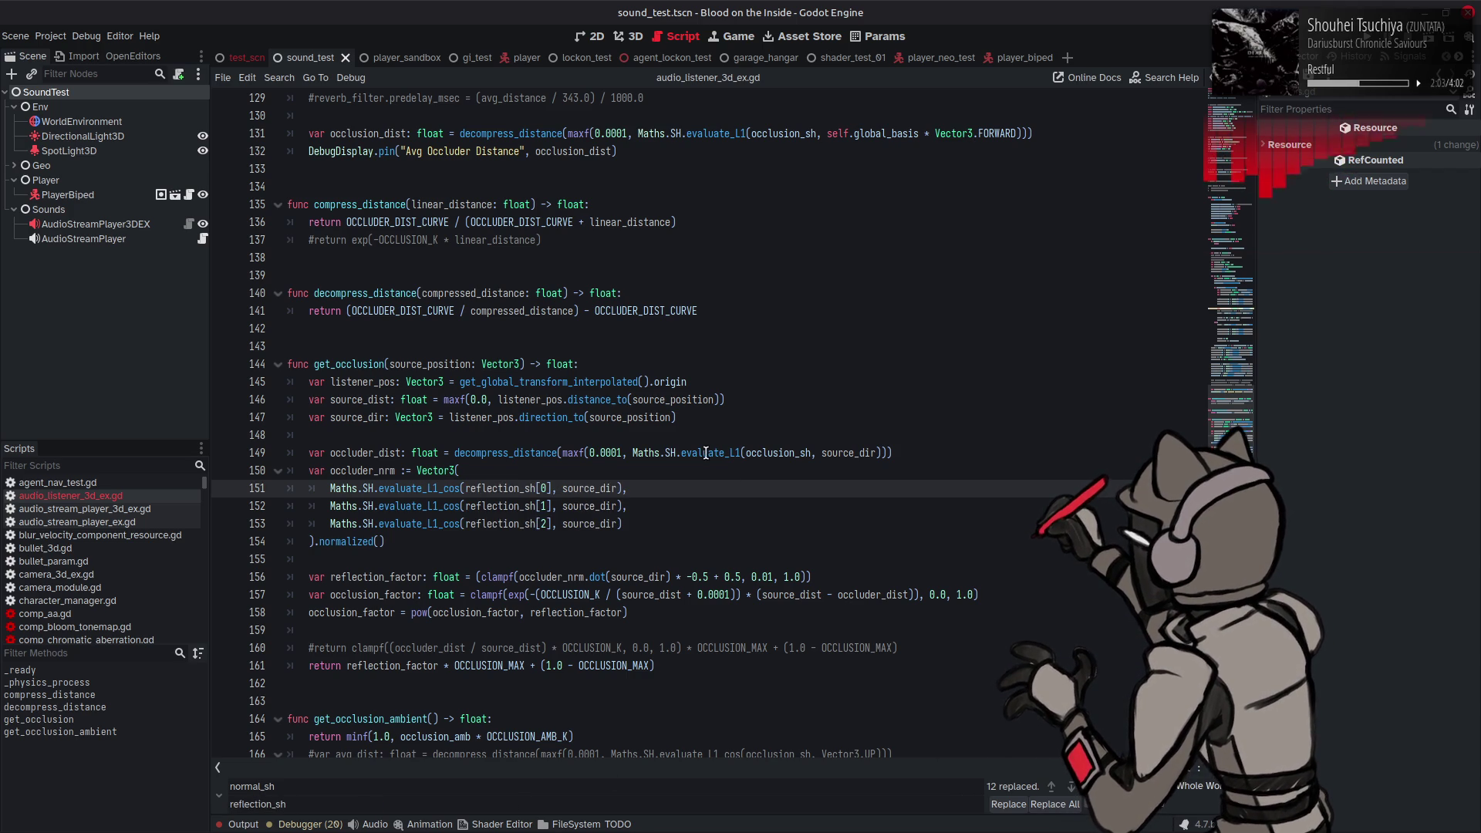
# Step: Replace all 24 occurrences of new_normal_sh with new_reflect_sh
pyautogui.scroll(10, 727, 472)
pyautogui.click(378, 435)
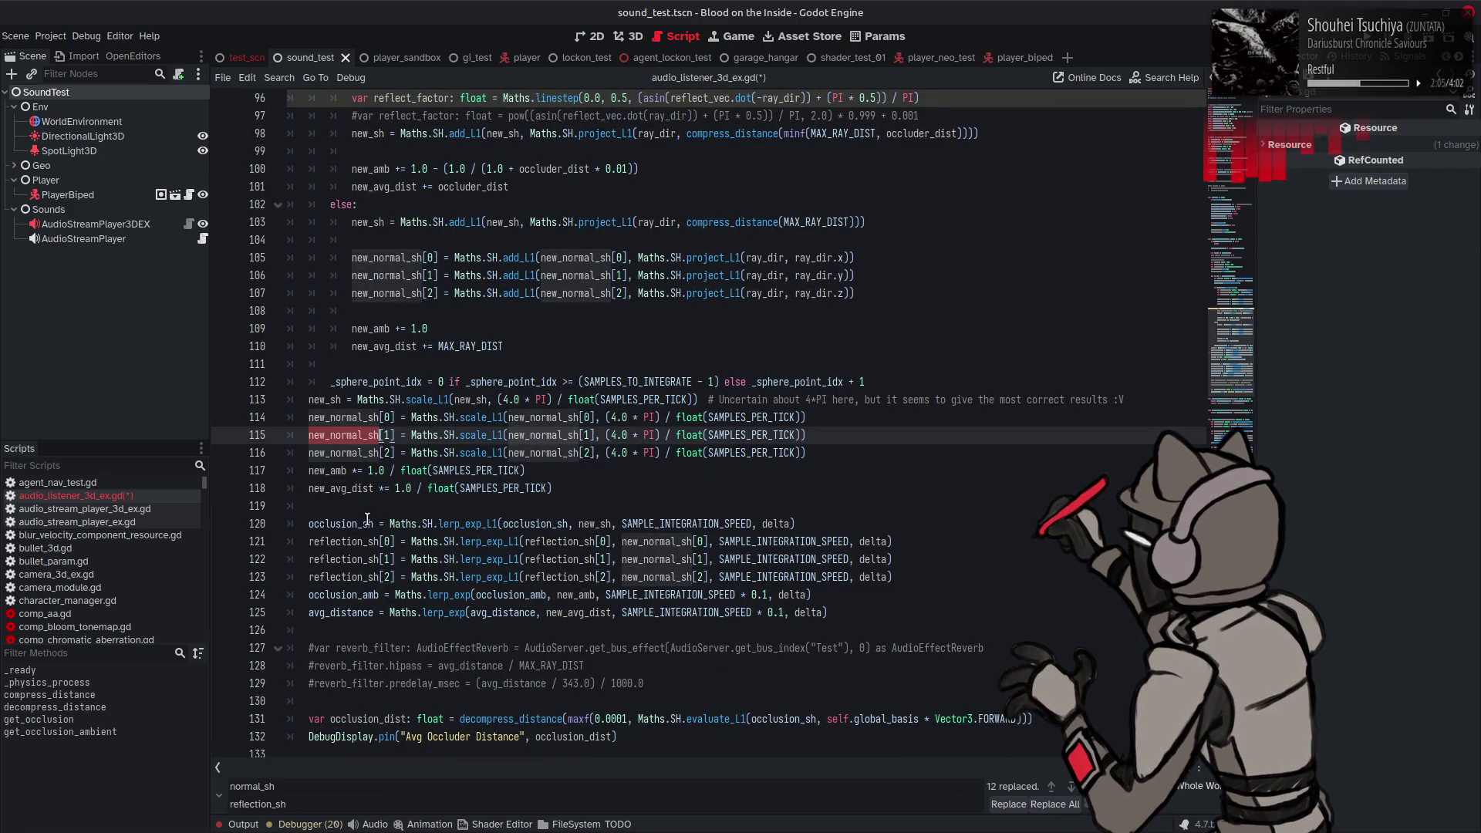
pyautogui.hotkey('ctrl', 'r')
pyautogui.click(316, 800)
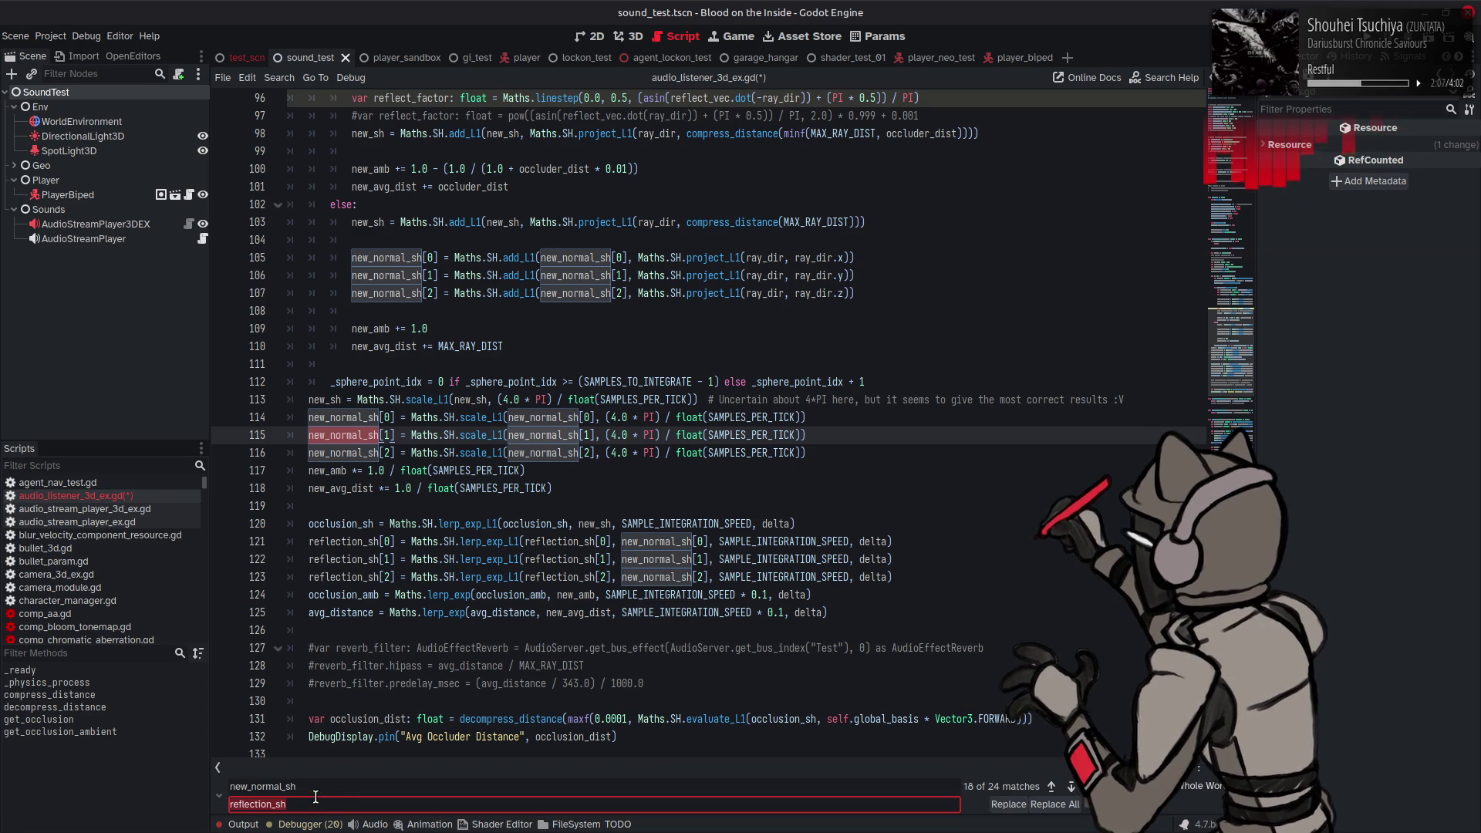
pyautogui.click(256, 797)
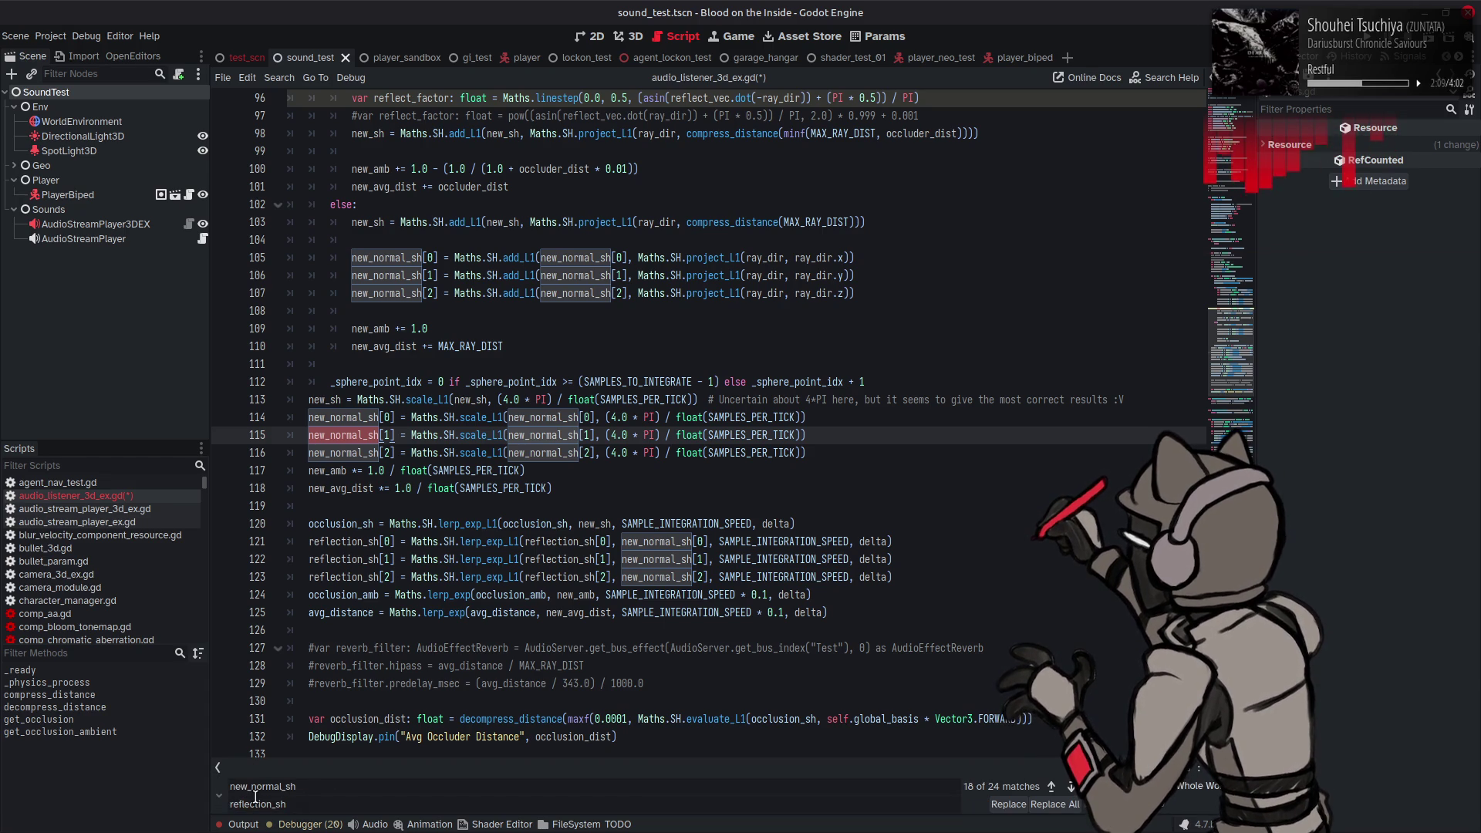
pyautogui.write('new_')
pyautogui.click(294, 804)
pyautogui.press('BackSpace')
pyautogui.press('BackSpace')
pyautogui.press('BackSpace')
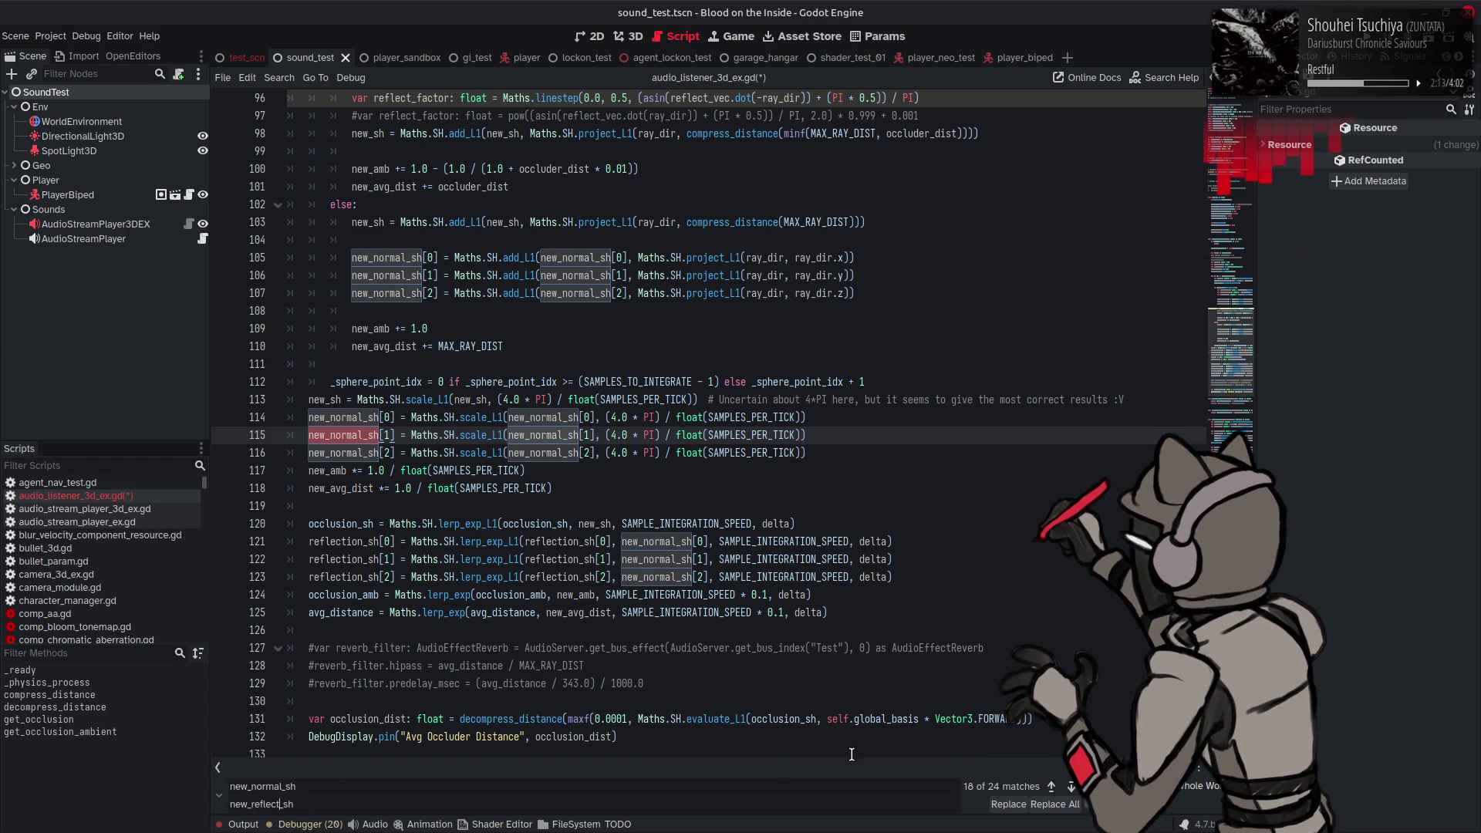
pyautogui.click(1055, 804)
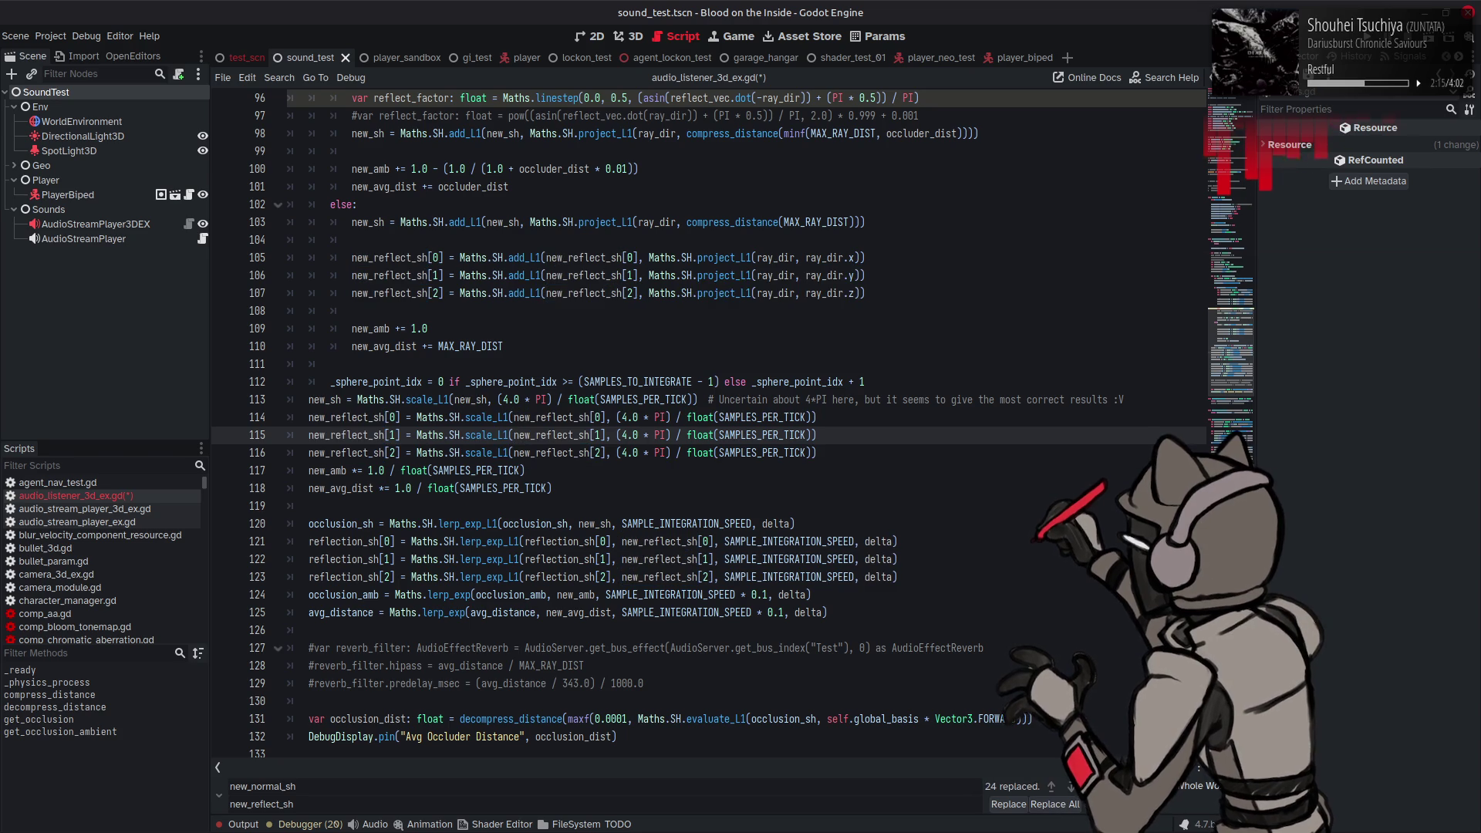
# Step: Close the replace bar, save the script, and select the 4.0 multiplier on line 11
pyautogui.press('Escape')
pyautogui.click(726, 557)
pyautogui.hotkey('ctrl', 's')
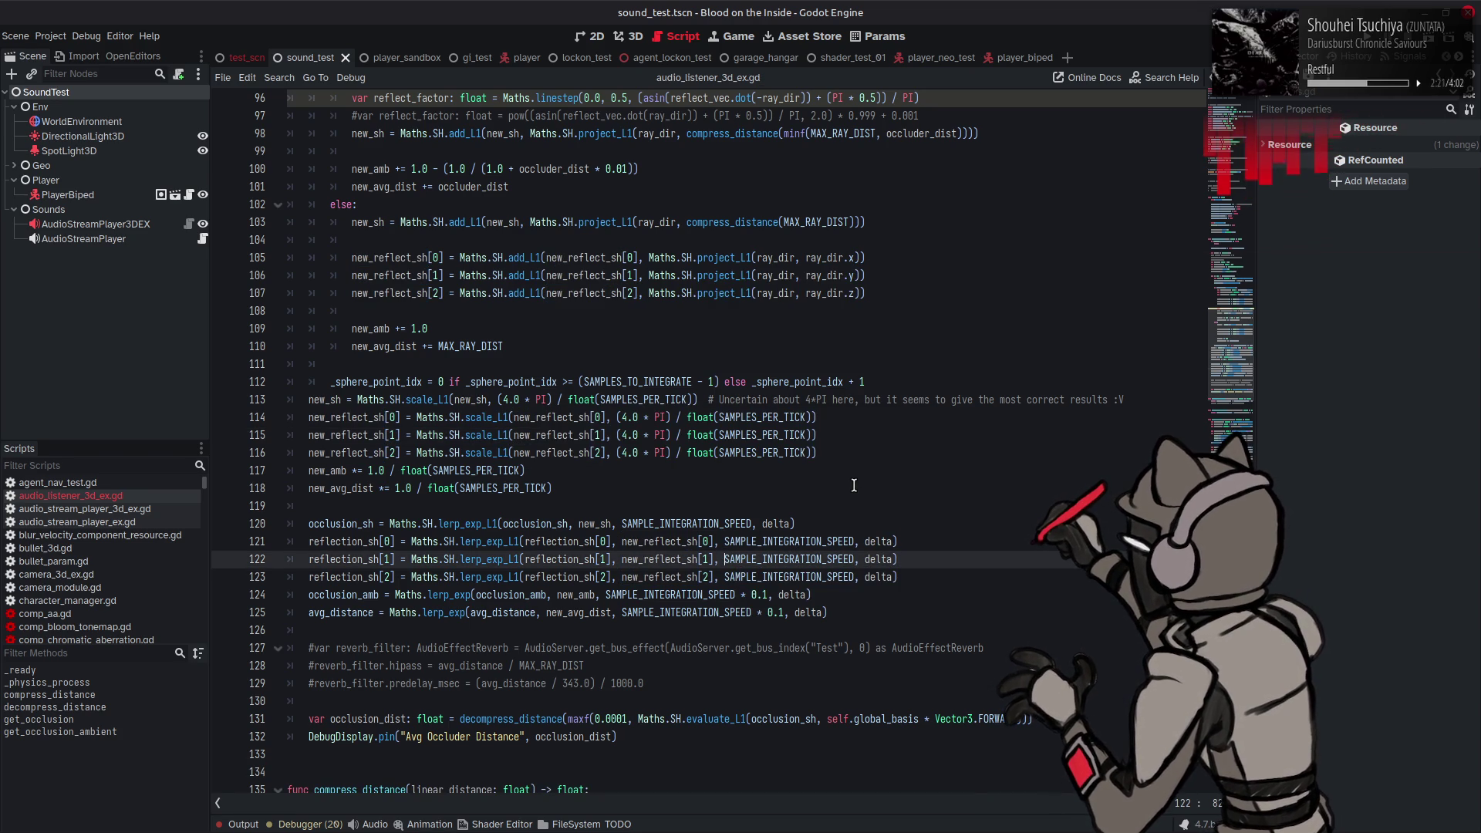
pyautogui.moveTo(1230, 340); pyautogui.dragTo(1230, 104)
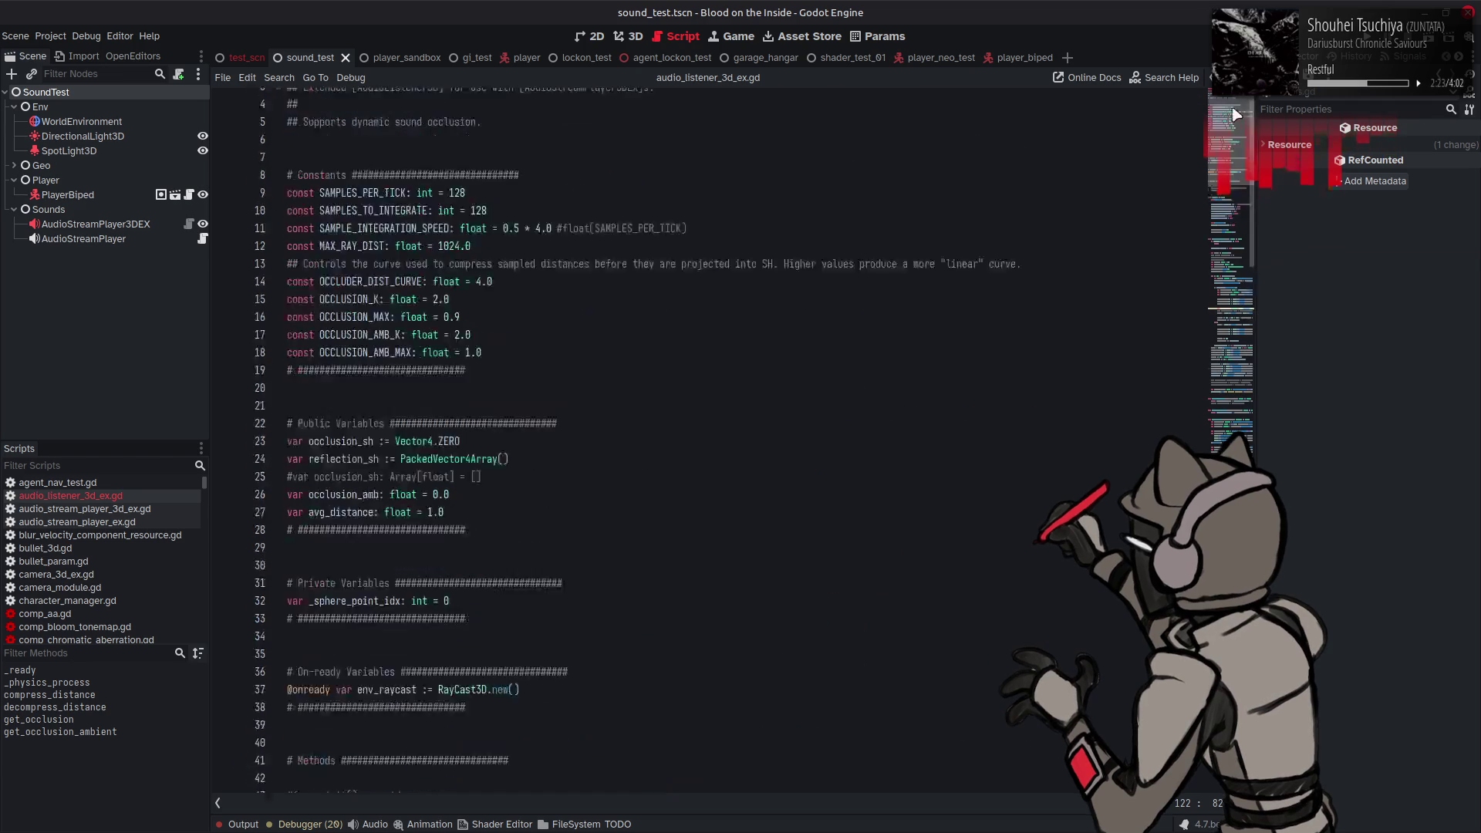
pyautogui.moveTo(563, 275); pyautogui.dragTo(538, 275)
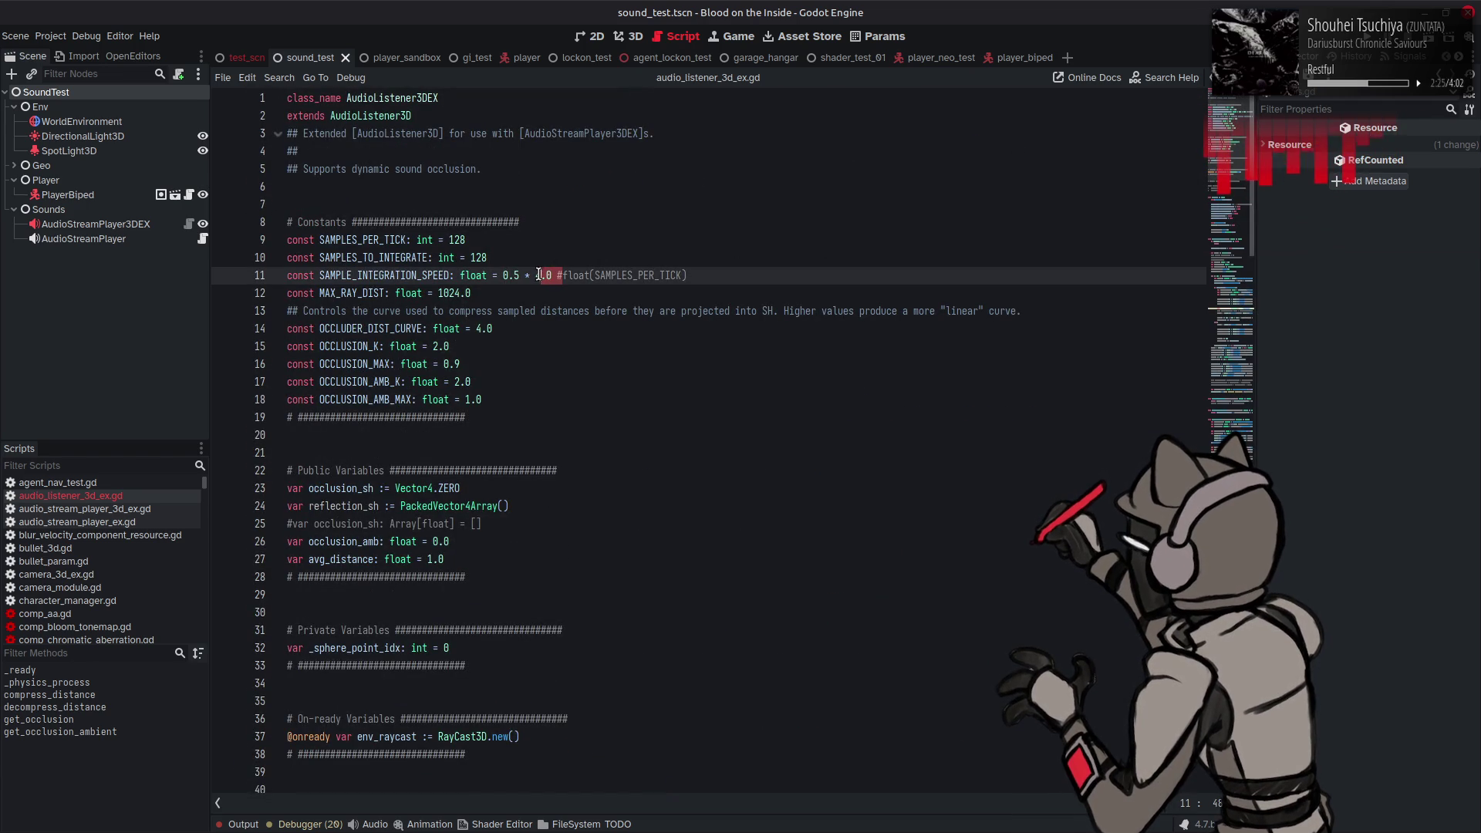
# Step: Delete '4.0 #' so SAMPLE_INTEGRATION_SPEED is 0.5 * float(SAMPLES_PER_TICK), and save
pyautogui.press('BackSpace')
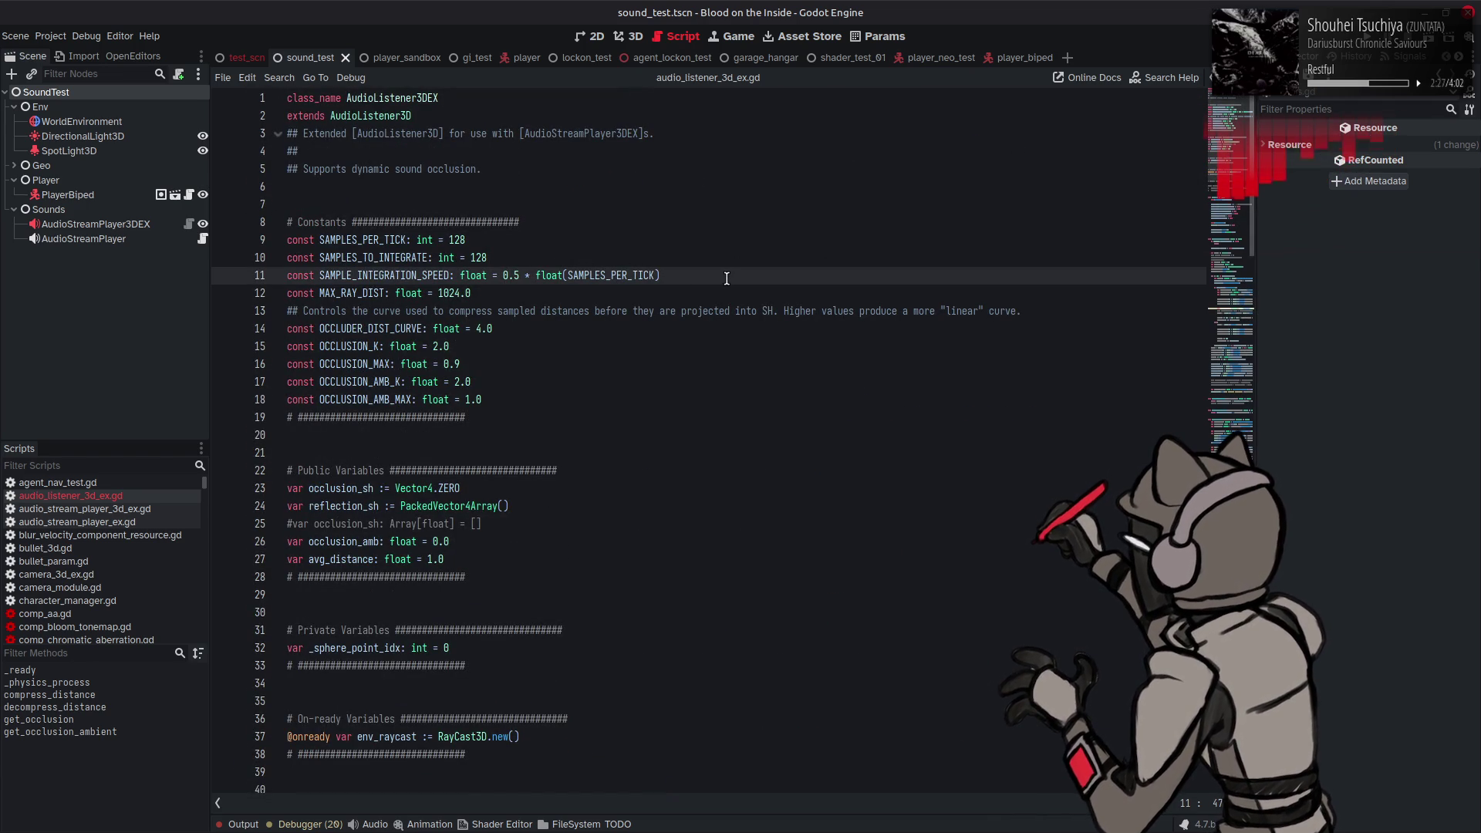
pyautogui.hotkey('ctrl', 's')
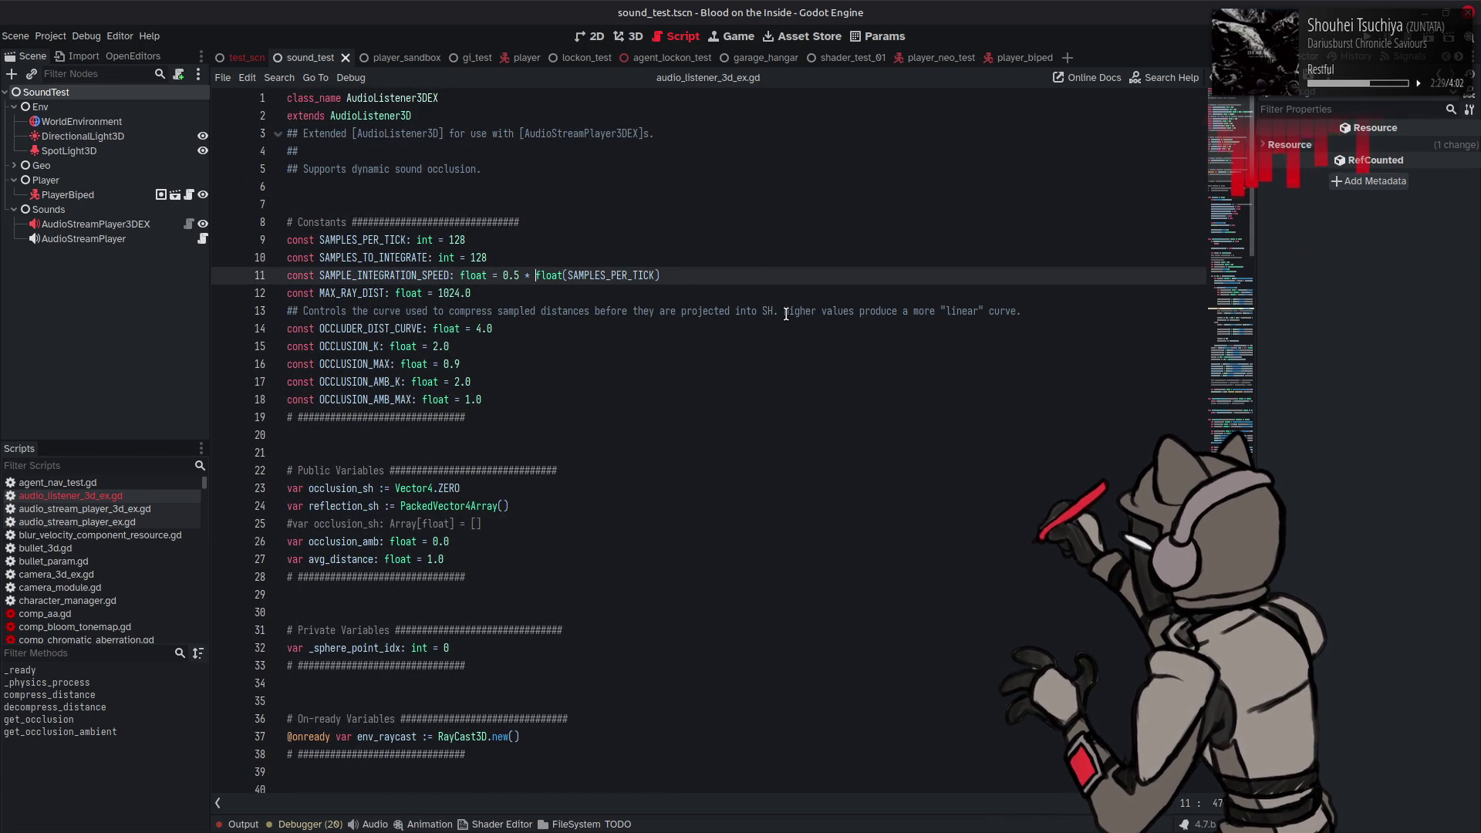
pyautogui.scroll(-20, 787, 312)
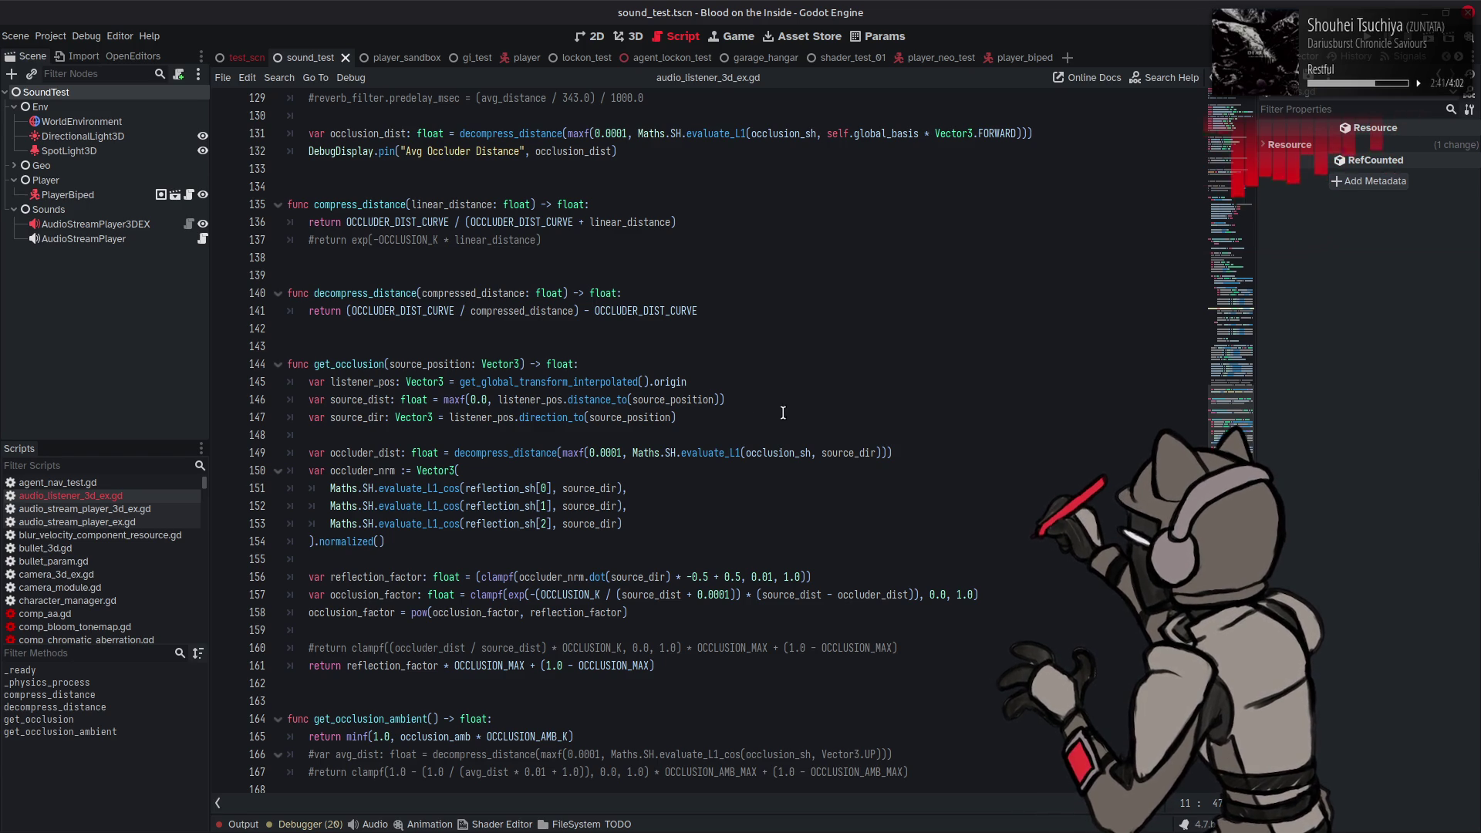
# Step: Inspect decompress_distance, occluder_nrm, source_dir and occluder_dist in get_occlusion
pyautogui.doubleClick(521, 450)
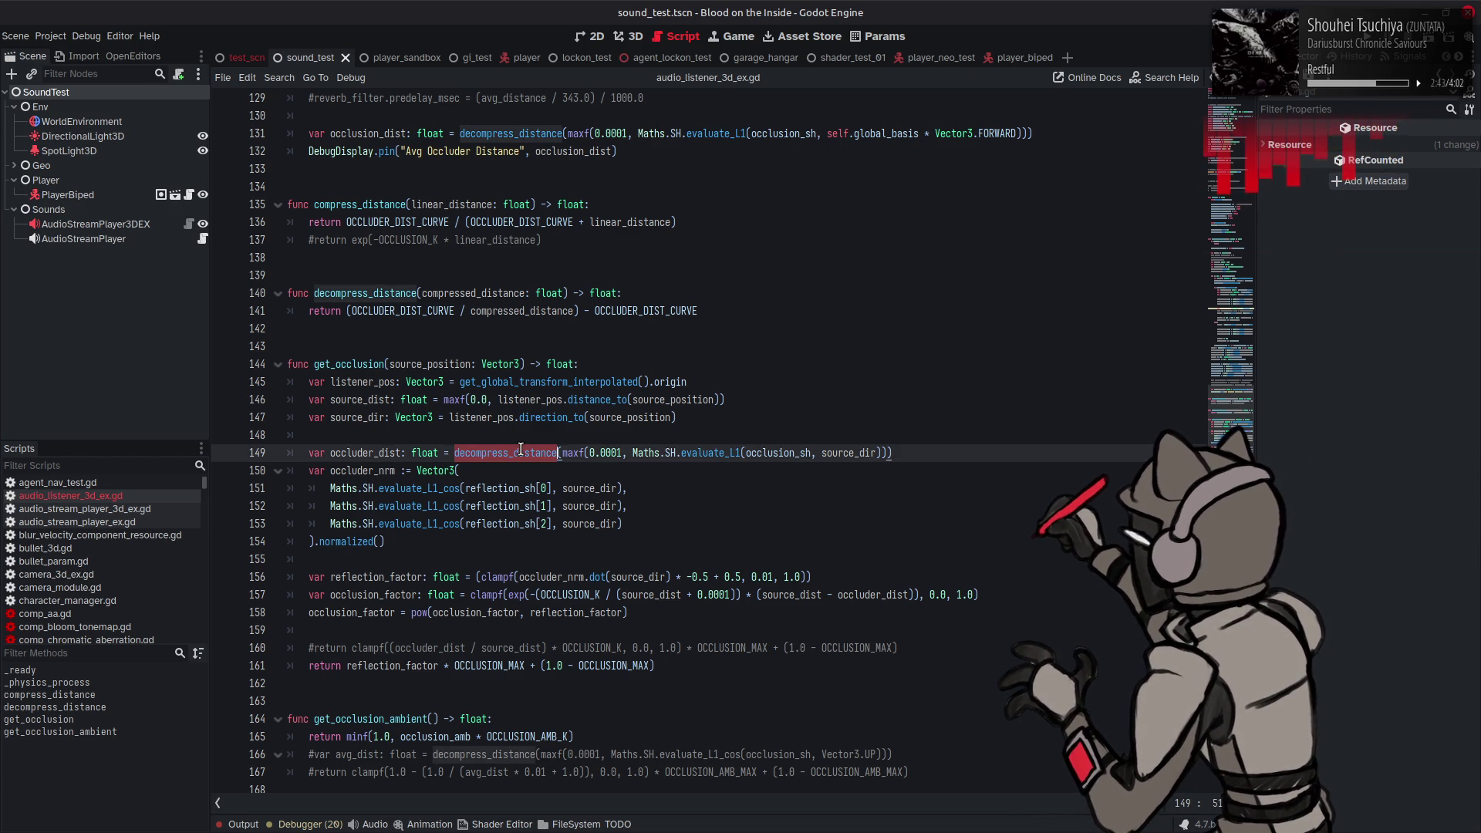
pyautogui.doubleClick(374, 471)
pyautogui.moveTo(374, 471)
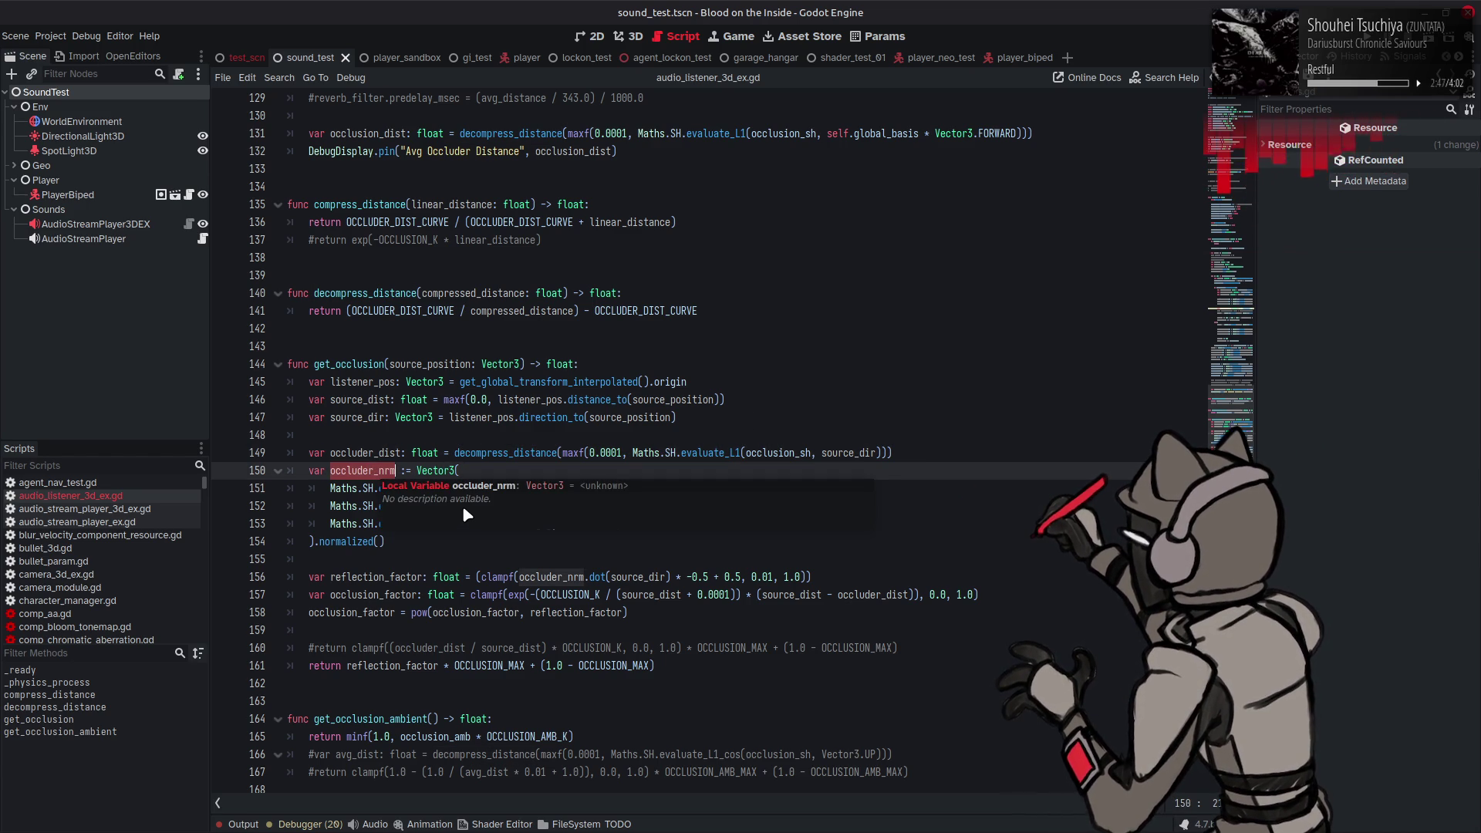
pyautogui.click(448, 548)
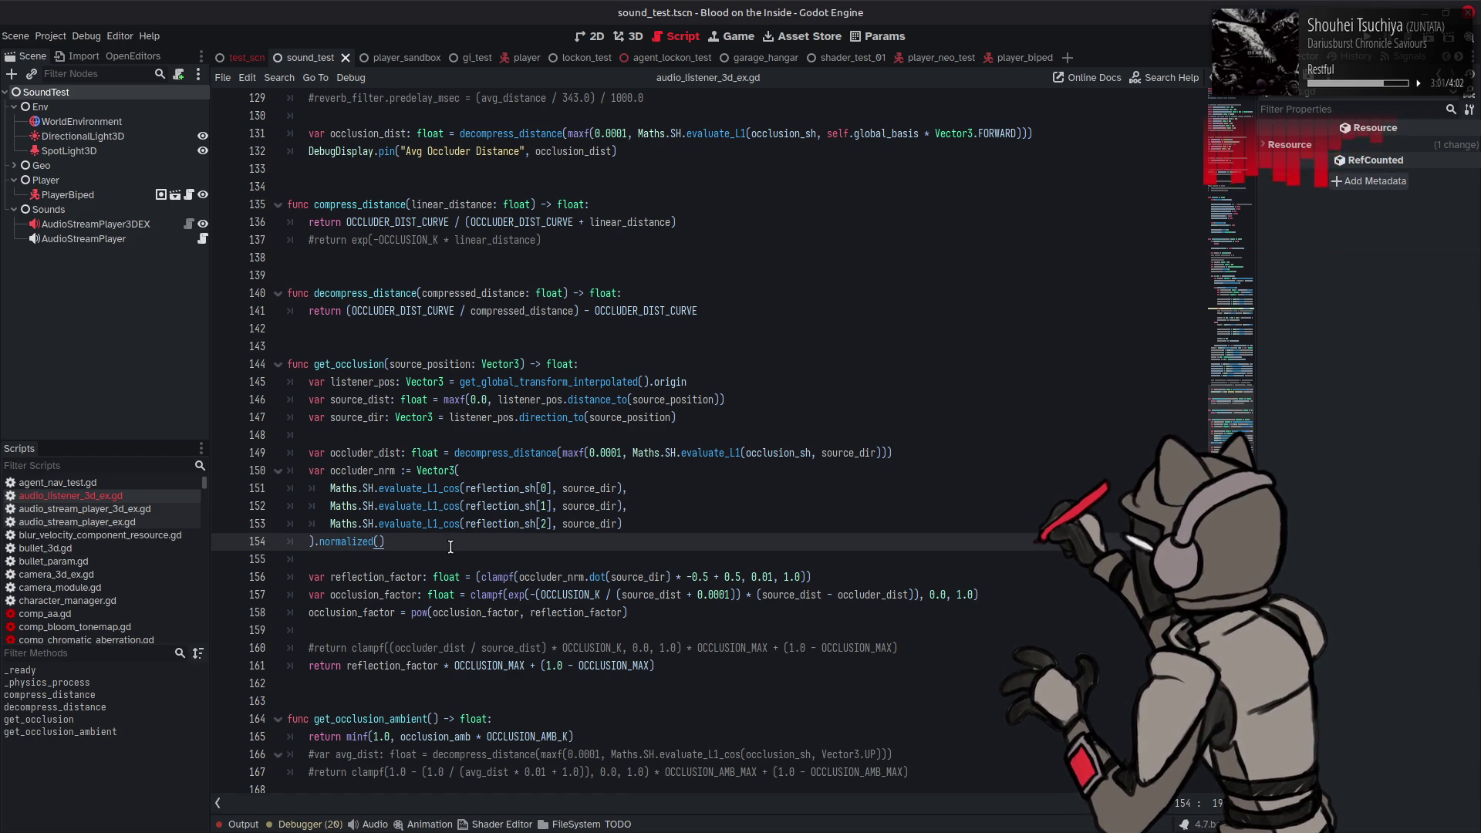
pyautogui.click(651, 577)
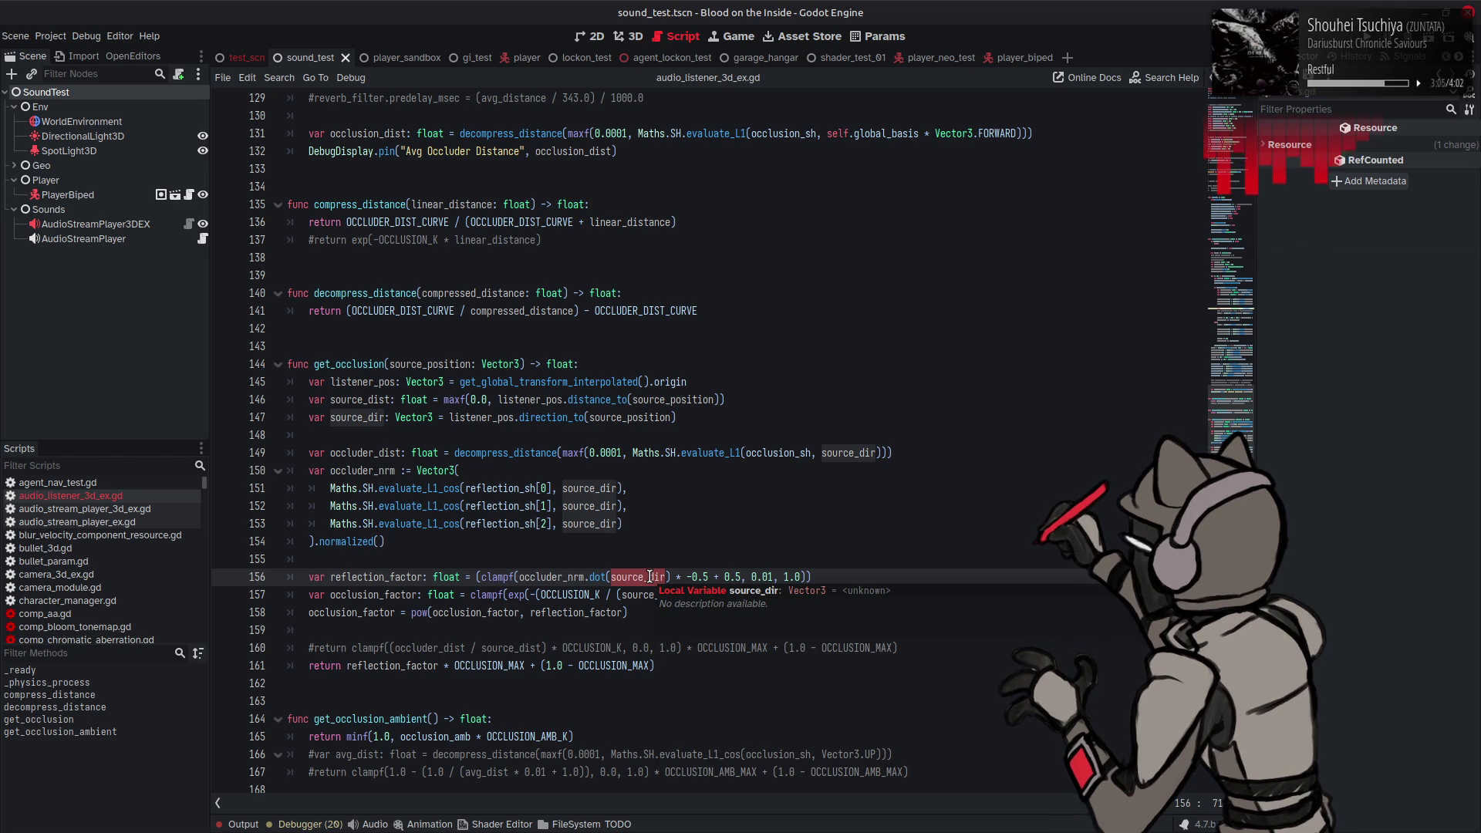
pyautogui.click(567, 578)
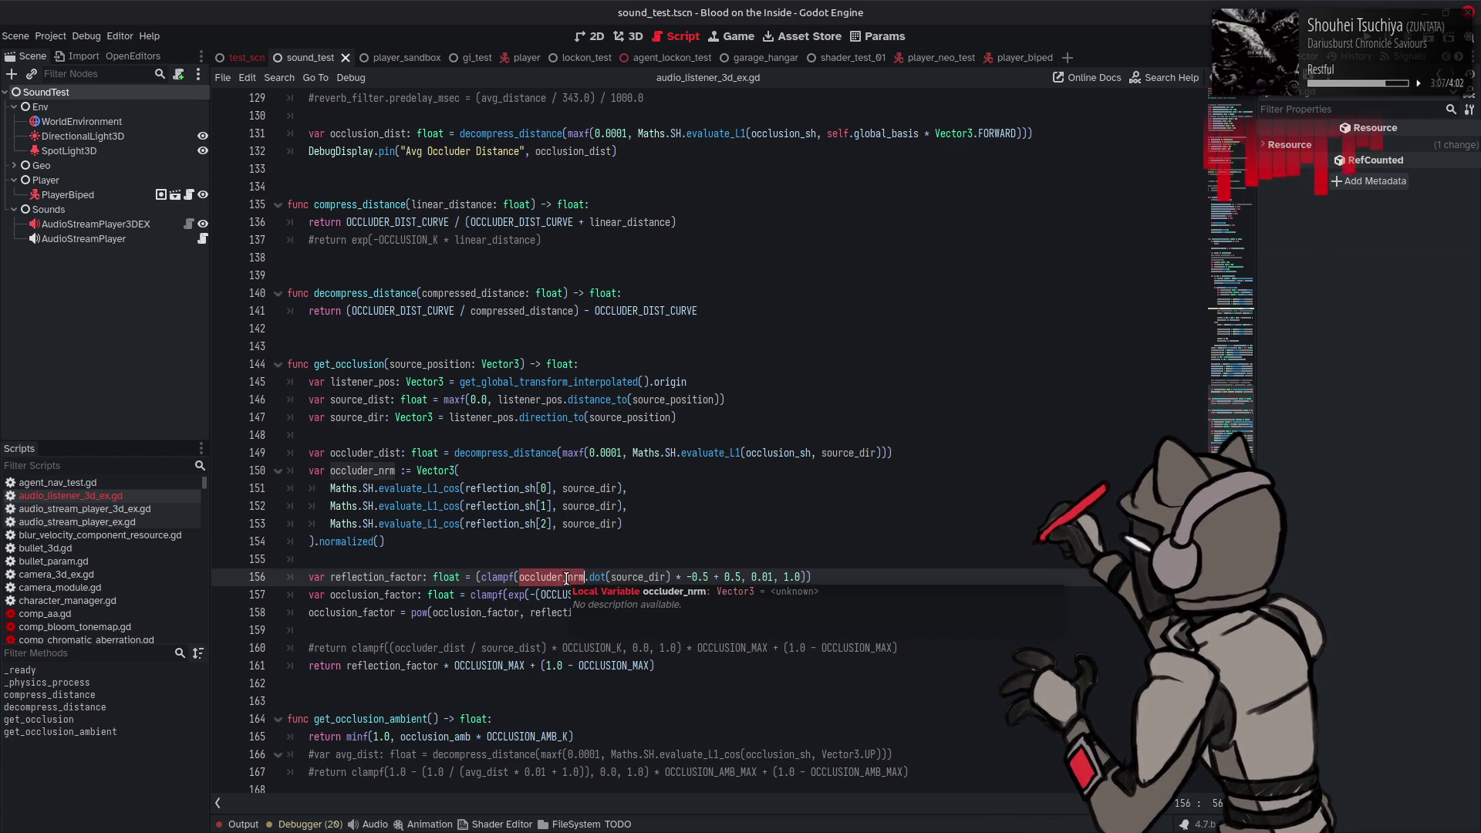
pyautogui.click(399, 455)
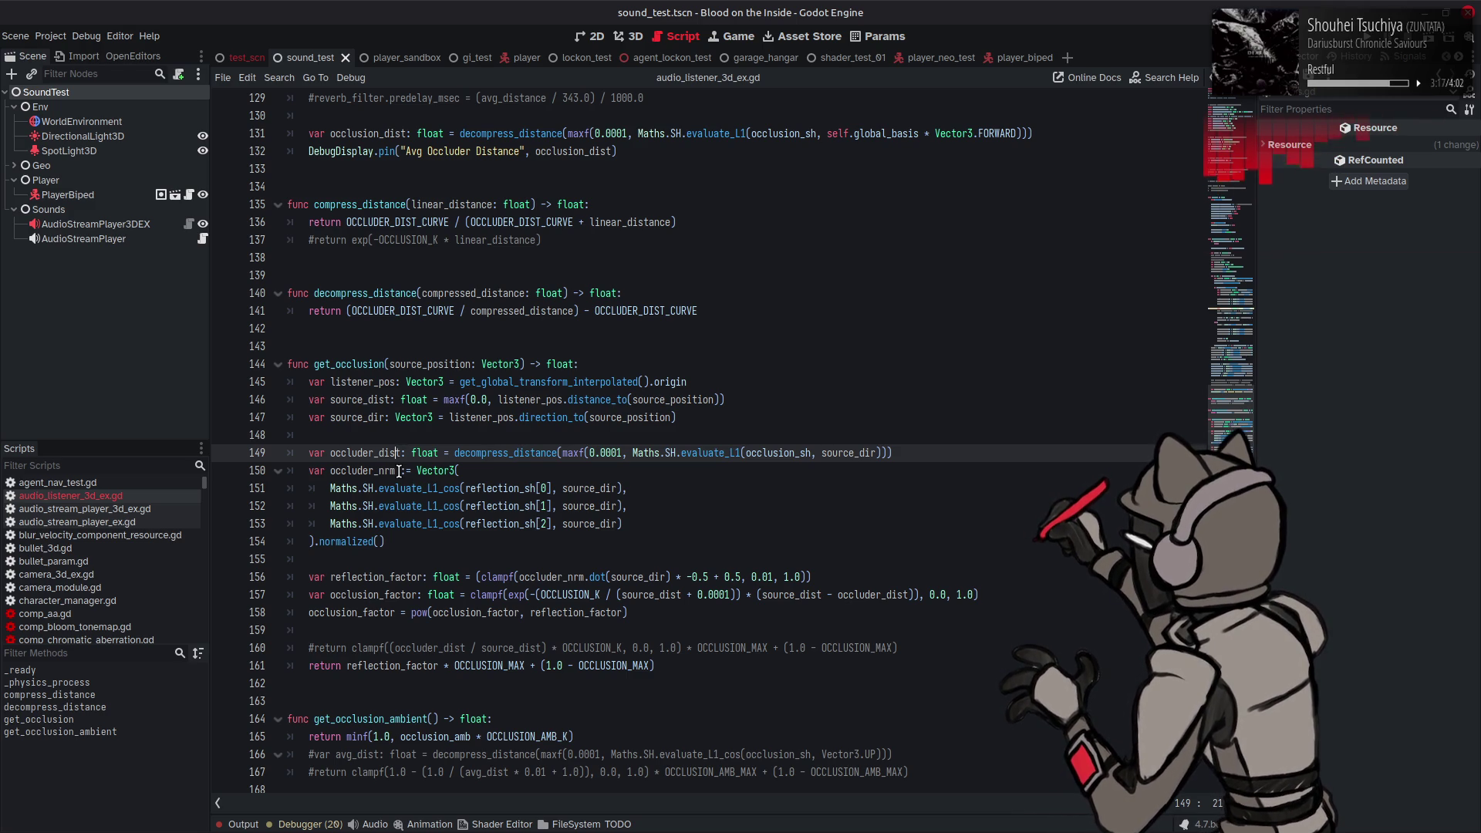
# Step: Rename occluder_nrm to occluder_vec on lines 150 and 156 and save
pyautogui.click(398, 471)
pyautogui.doubleClick(385, 472)
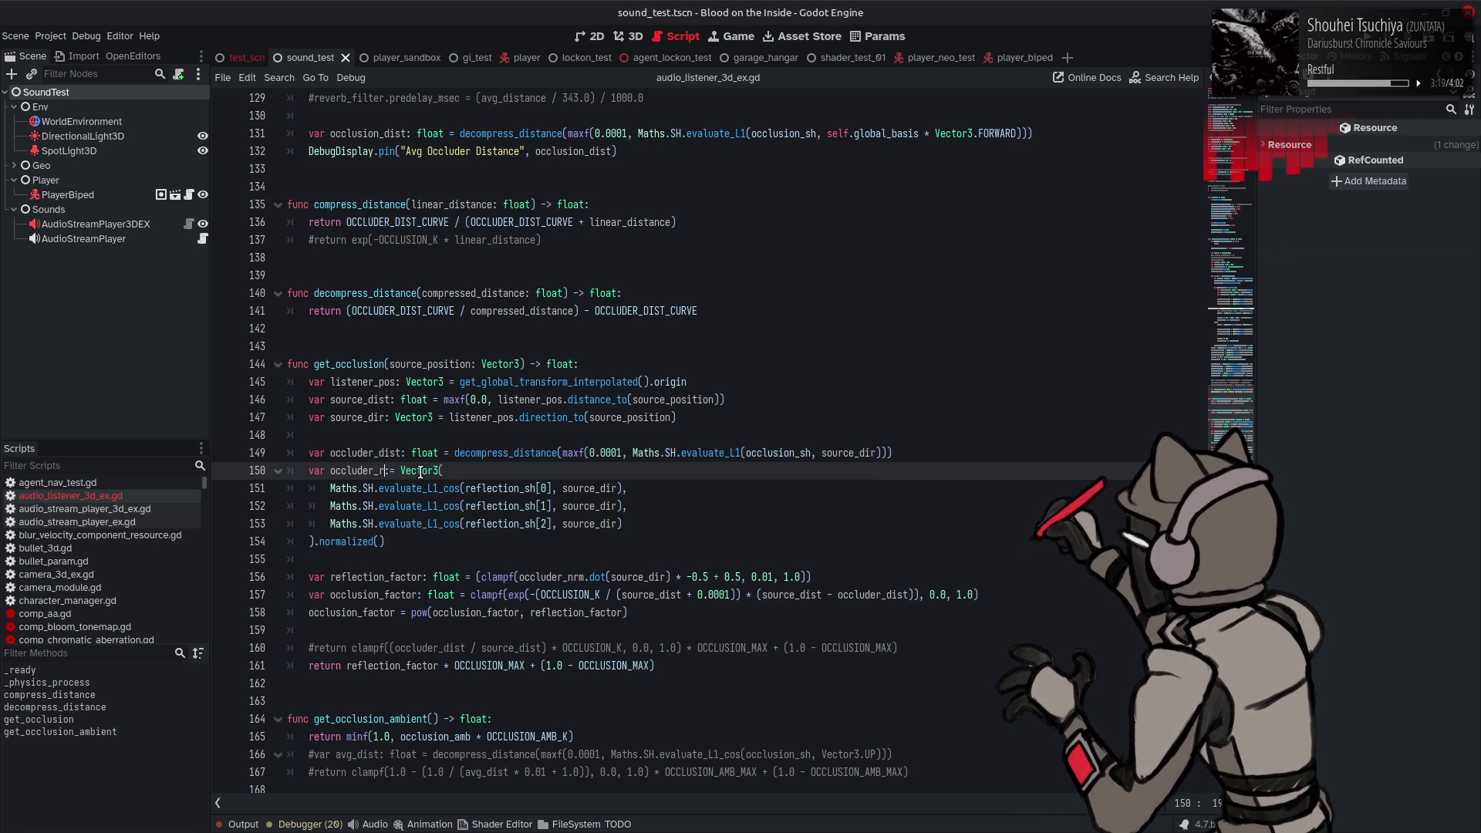
pyautogui.write('reflect')
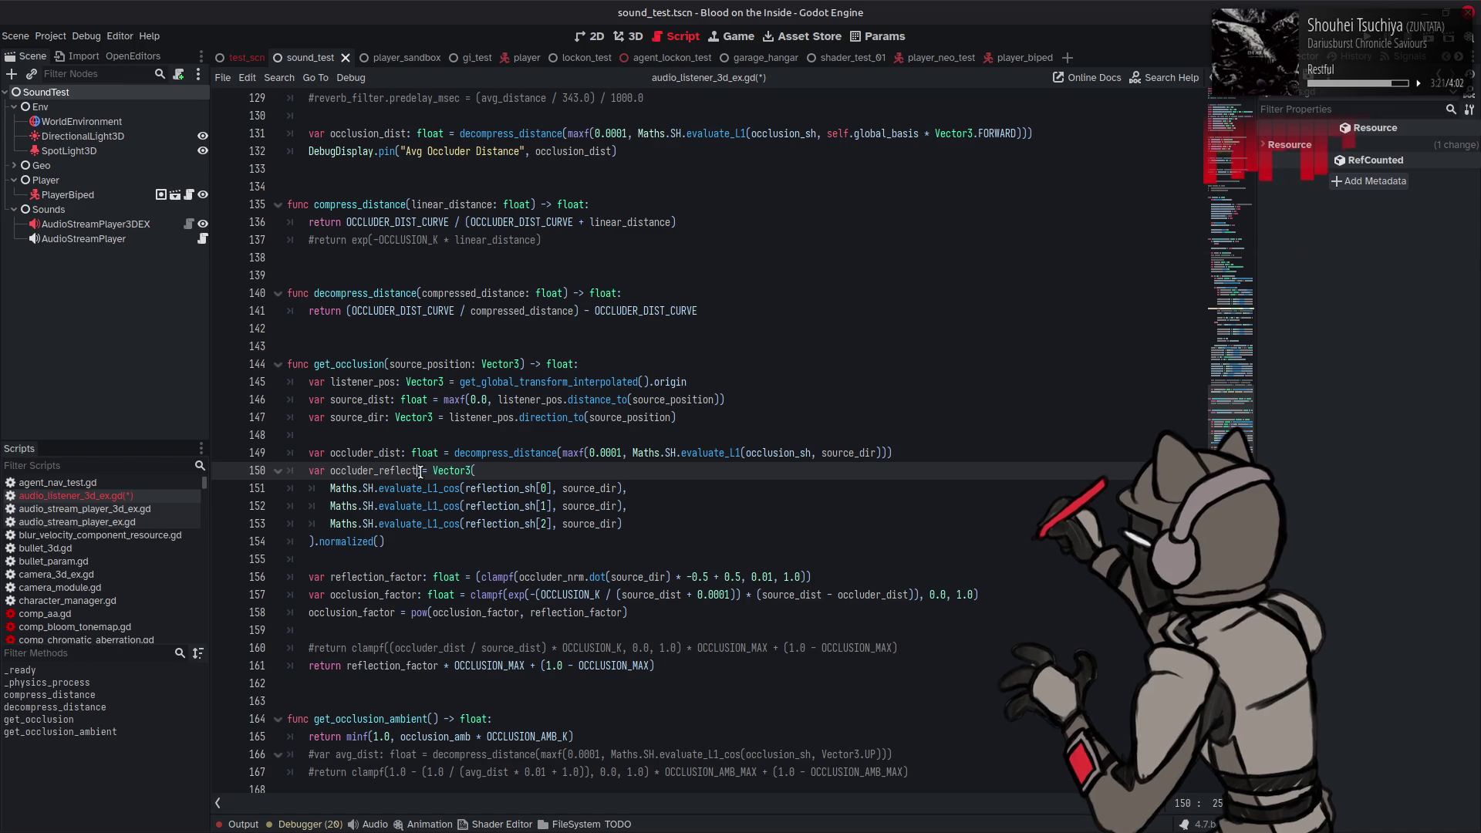
pyautogui.press('BackSpace')
pyautogui.press('BackSpace')
pyautogui.press('BackSpace')
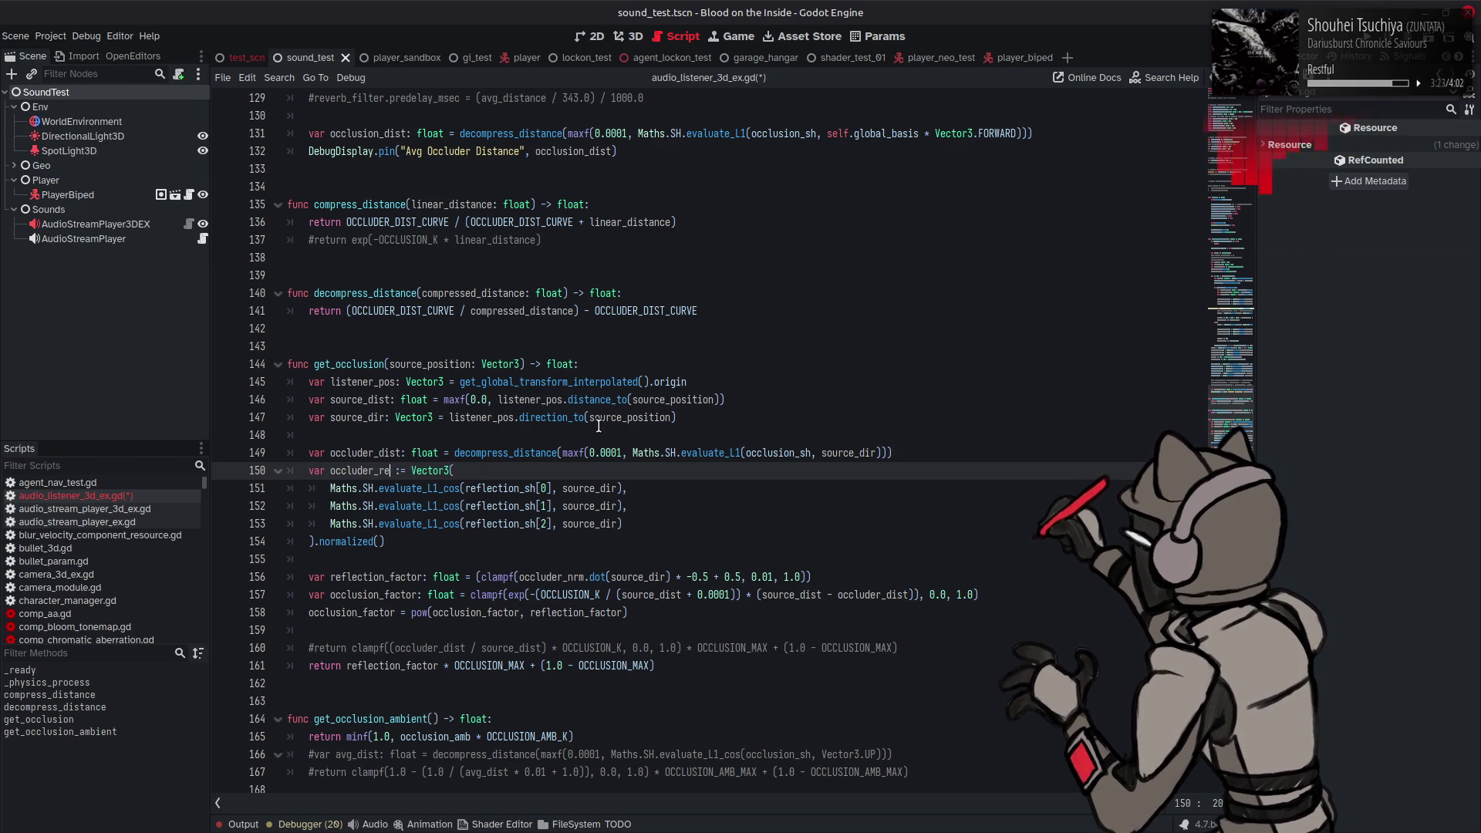
pyautogui.press('BackSpace')
pyautogui.press('BackSpace')
pyautogui.write('vec')
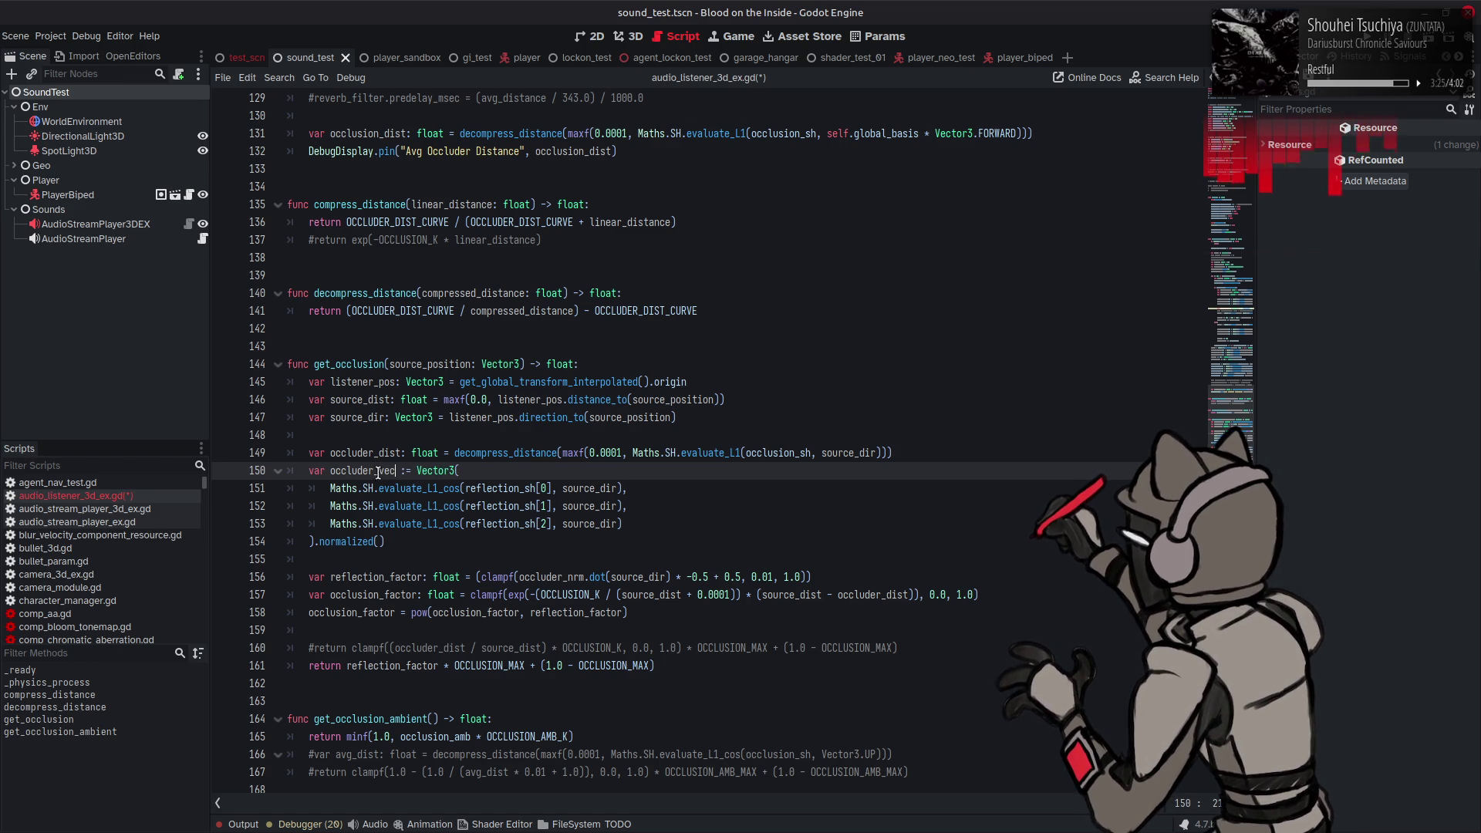
pyautogui.doubleClick(549, 577)
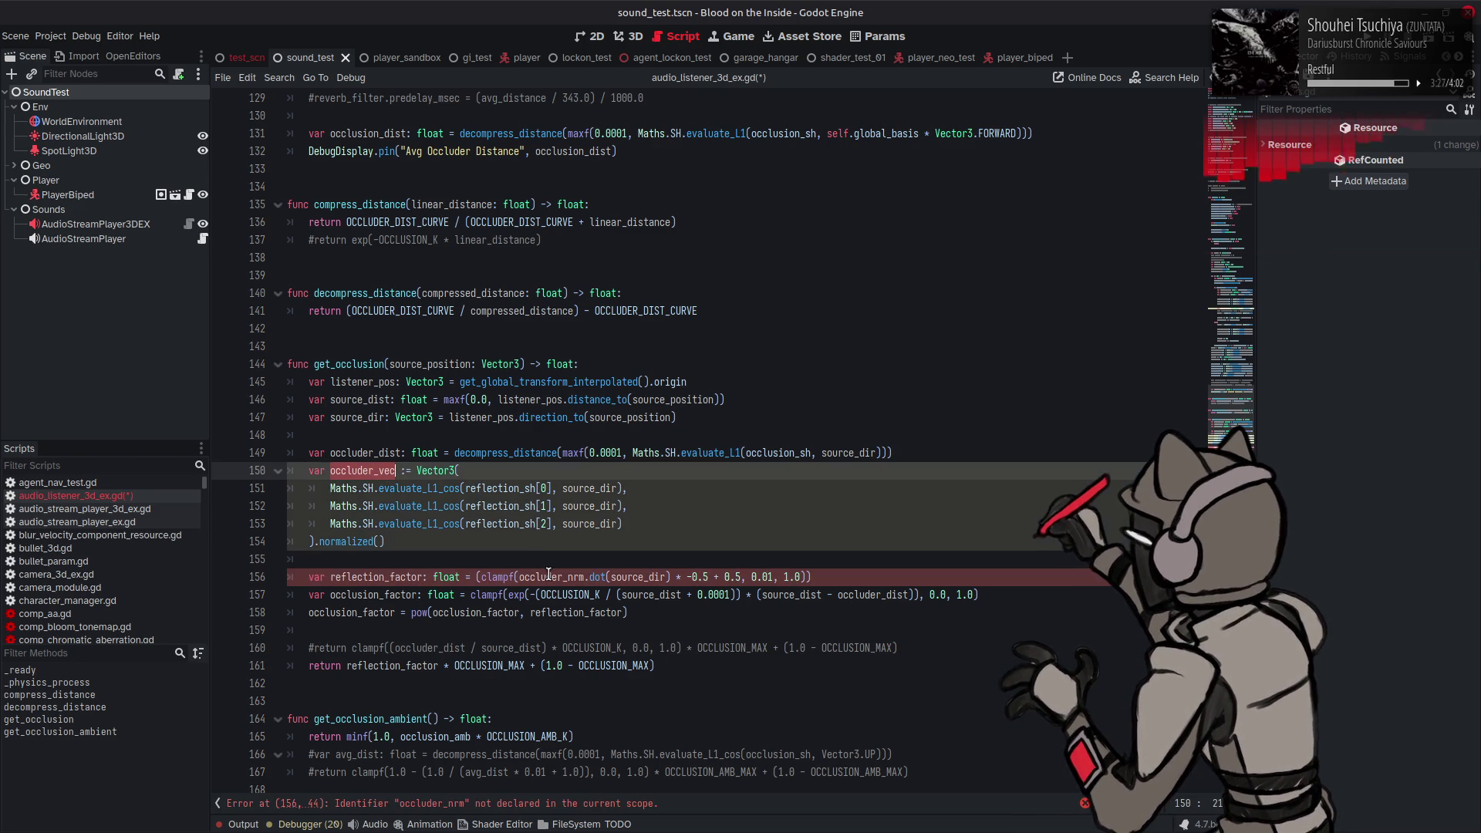
pyautogui.write('occluder_vec')
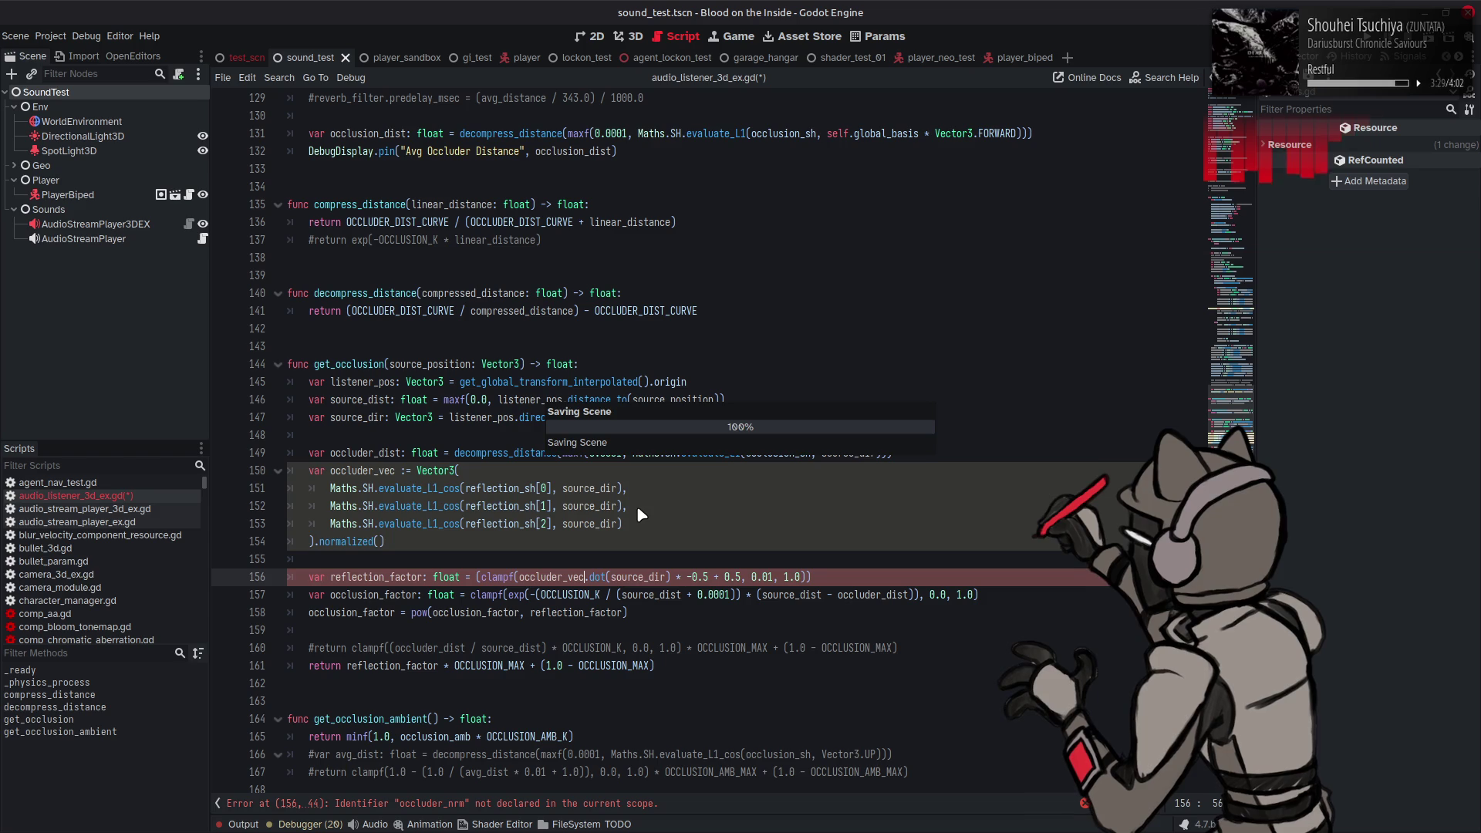
pyautogui.hotkey('ctrl', 's')
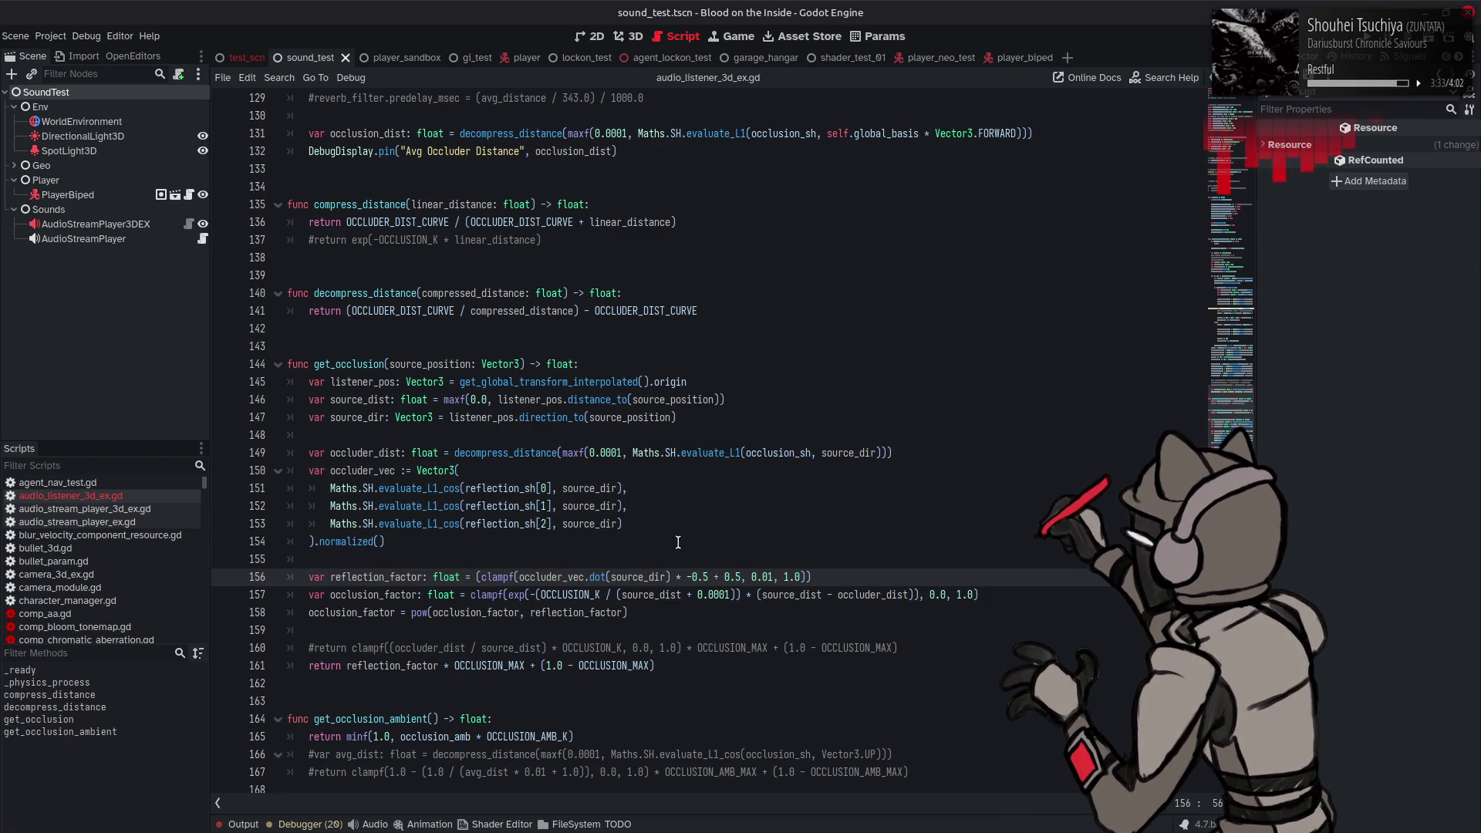
# Step: Rewrite line 158 as pow(reflection_factor, 1.0 / occlusion_factor)
pyautogui.doubleClick(380, 613)
pyautogui.doubleClick(551, 612)
pyautogui.hotkey('ctrl', 'c')
pyautogui.doubleClick(476, 613)
pyautogui.hotkey('ctrl', 'v')
pyautogui.doubleClick(385, 595)
pyautogui.hotkey('ctrl', 'c')
pyautogui.moveTo(552, 612); pyautogui.dragTo(627, 613)
pyautogui.hotkey('ctrl', 'v')
pyautogui.doubleClick(561, 613)
pyautogui.hotkey('ctrl', 'v')
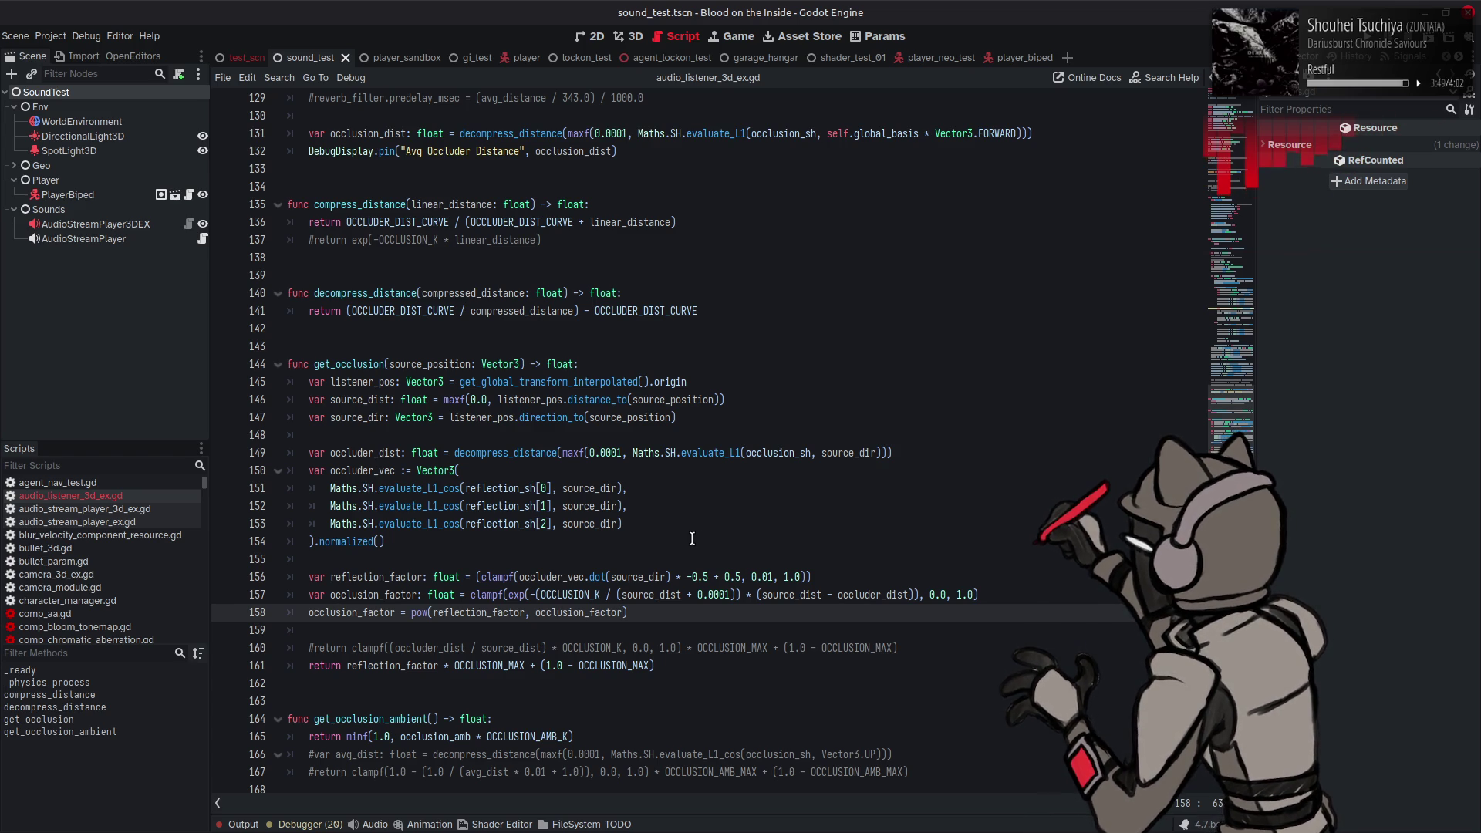
pyautogui.click(534, 611)
pyautogui.write('1.0 /')
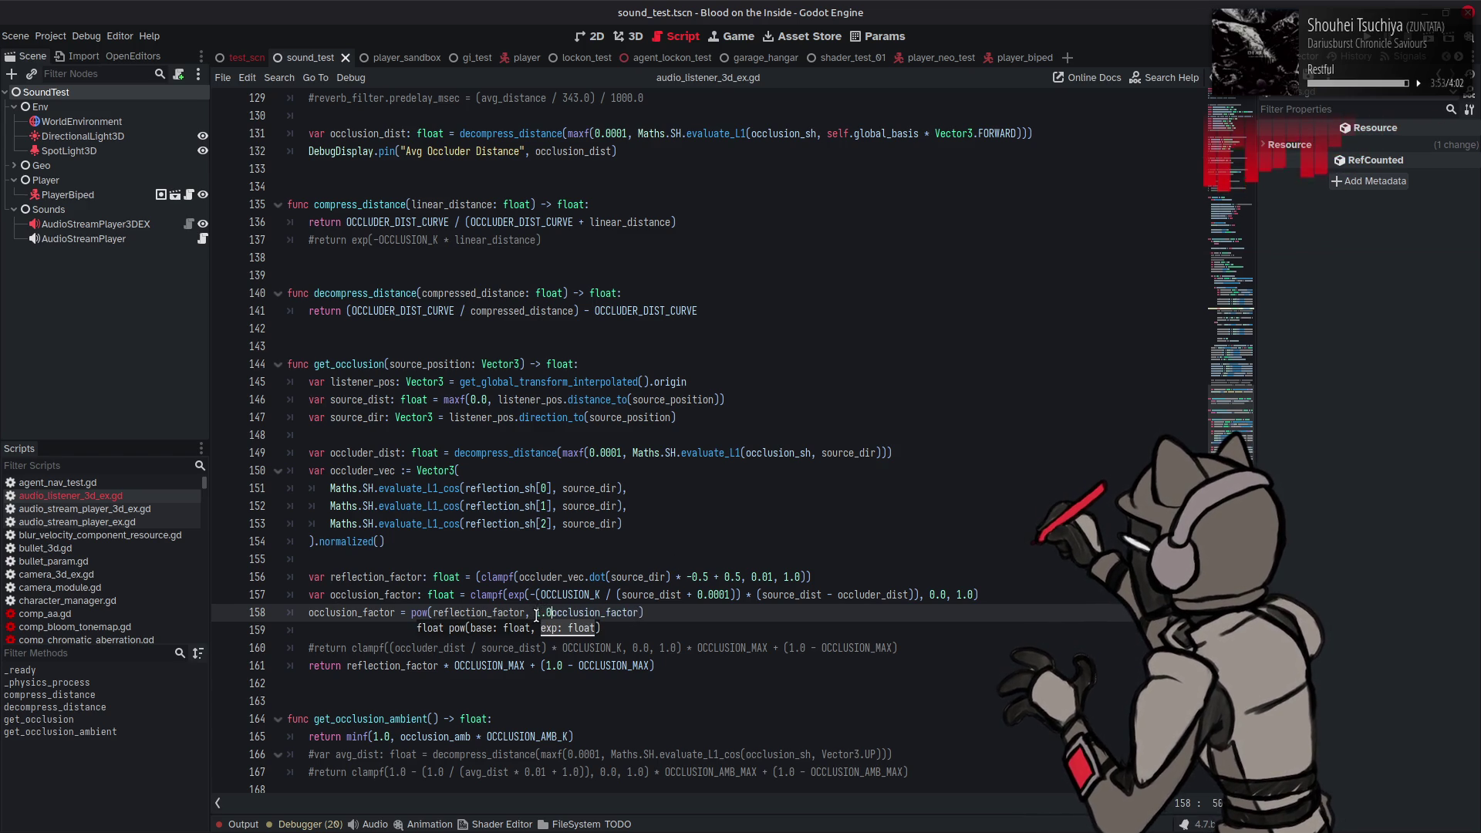
# Step: Raise the clamp minimum to 0.0001 and run the sound test scene
pyautogui.click(949, 594)
pyautogui.write('001')
pyautogui.doubleClick(478, 612)
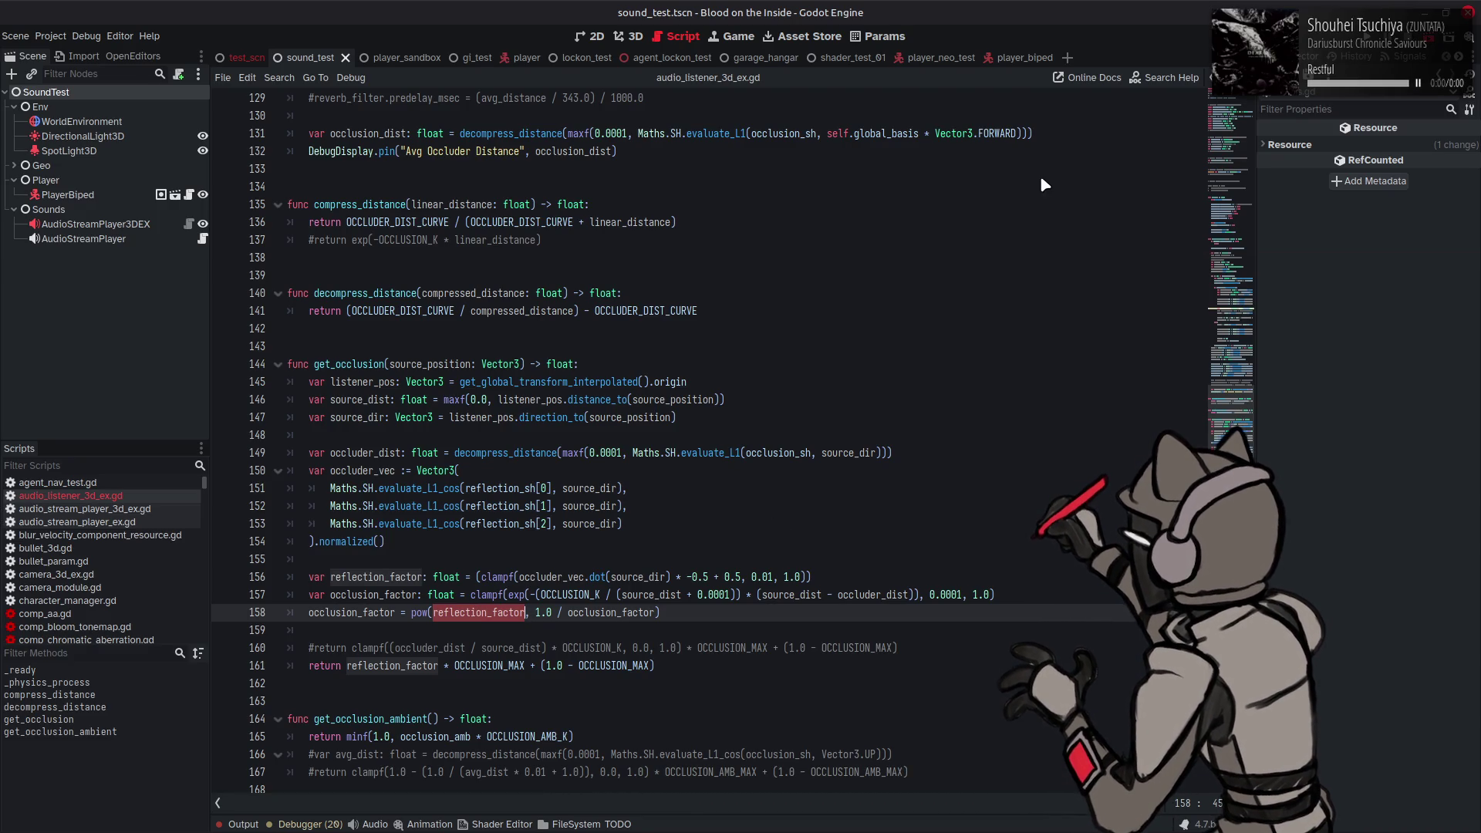
pyautogui.press('F6')
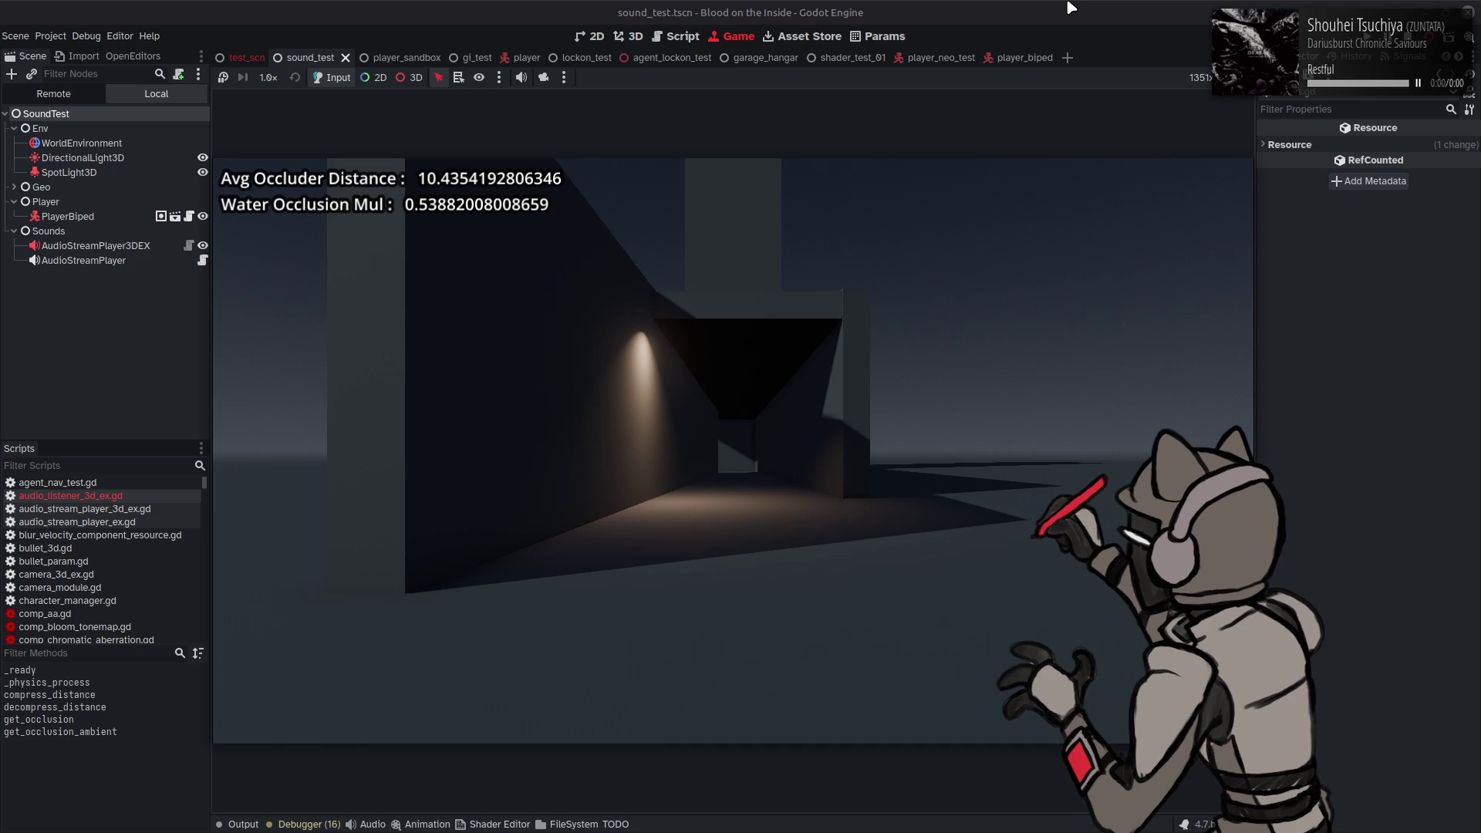
# Step: Walk left past the pillar, reading Water Occlusion Mul about 0.51–0.57, then stop the game
pyautogui.press('a')
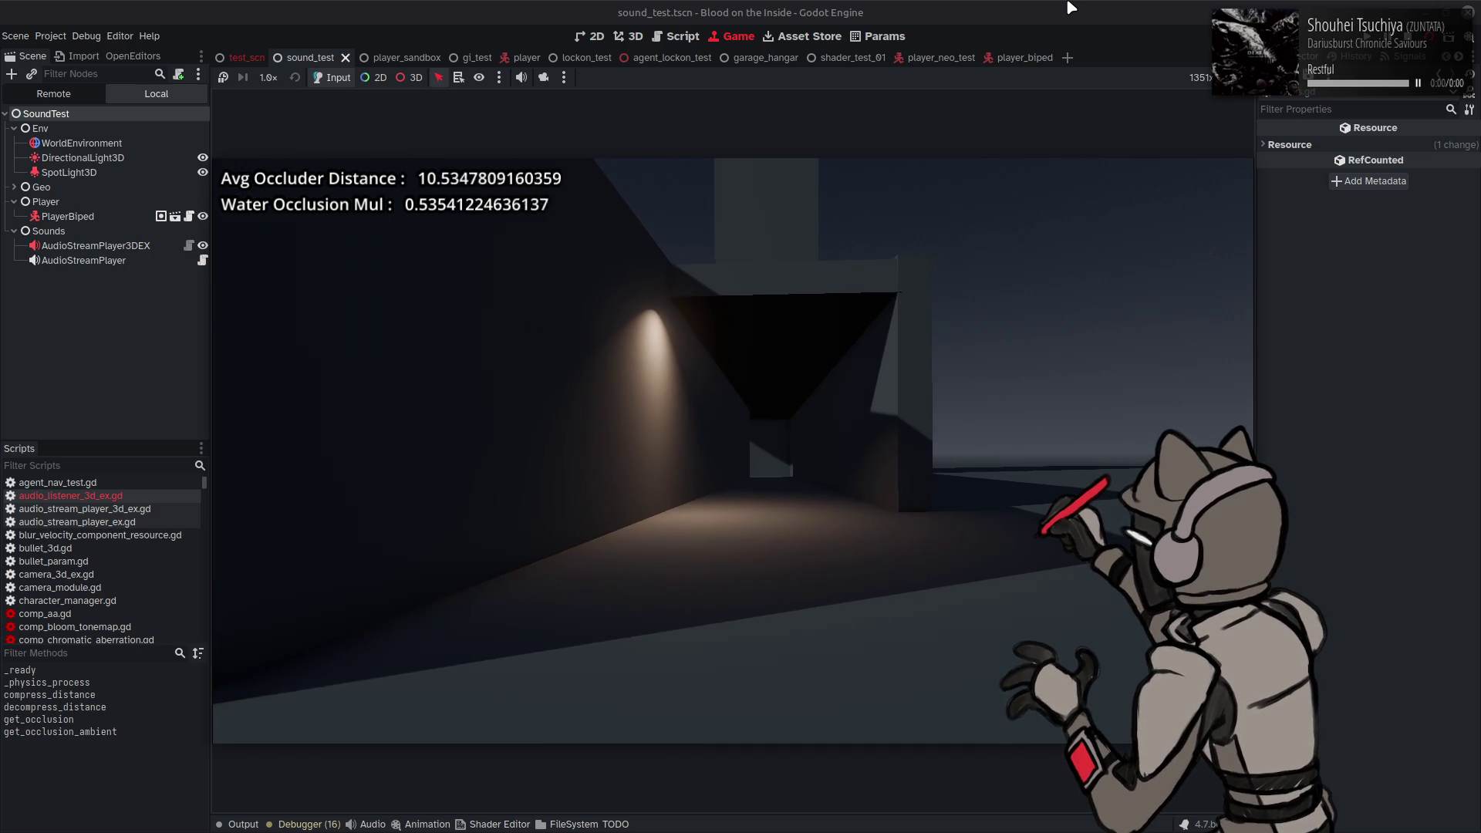
pyautogui.press('a')
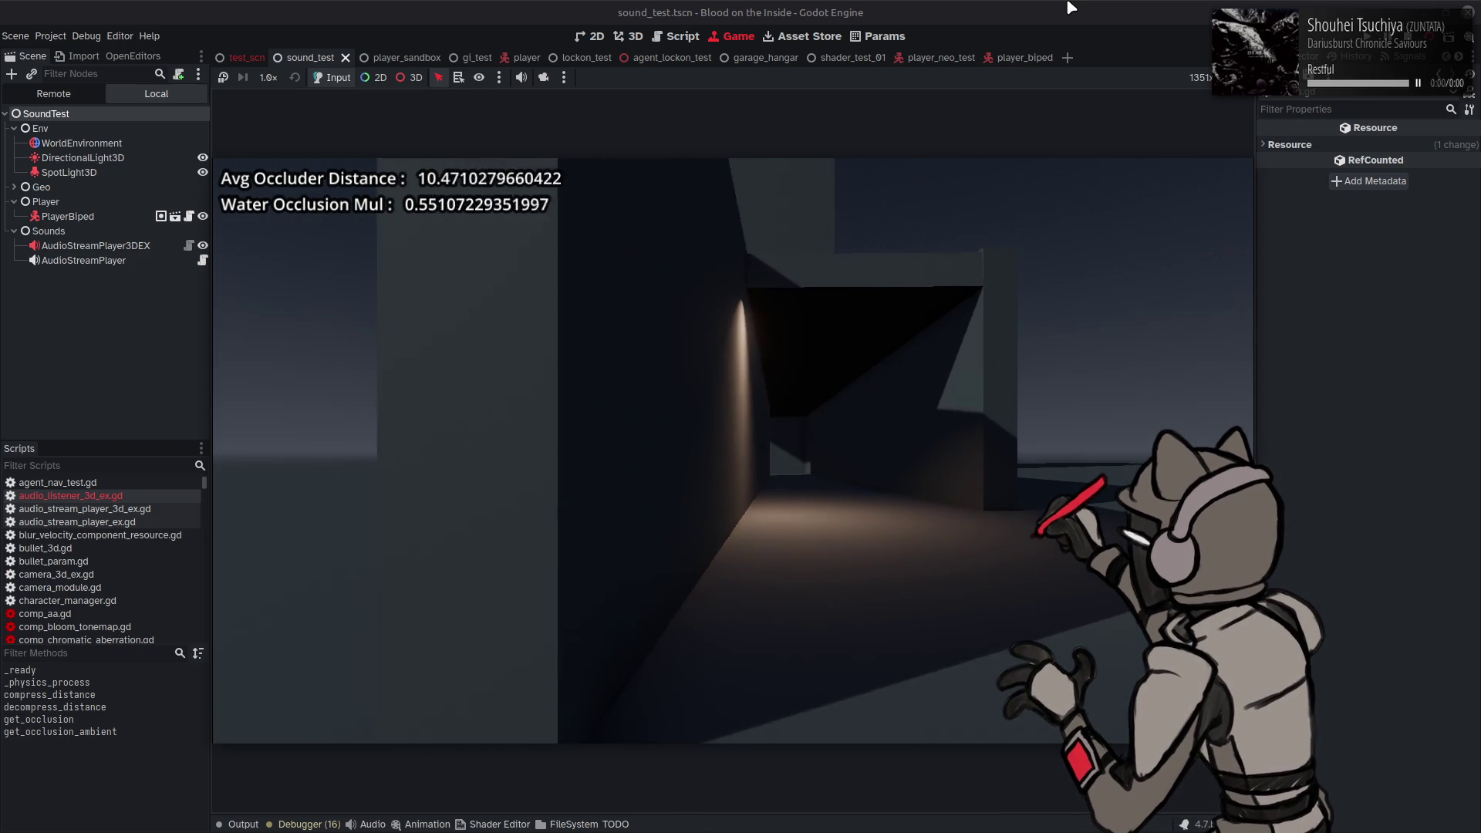
pyautogui.press('a')
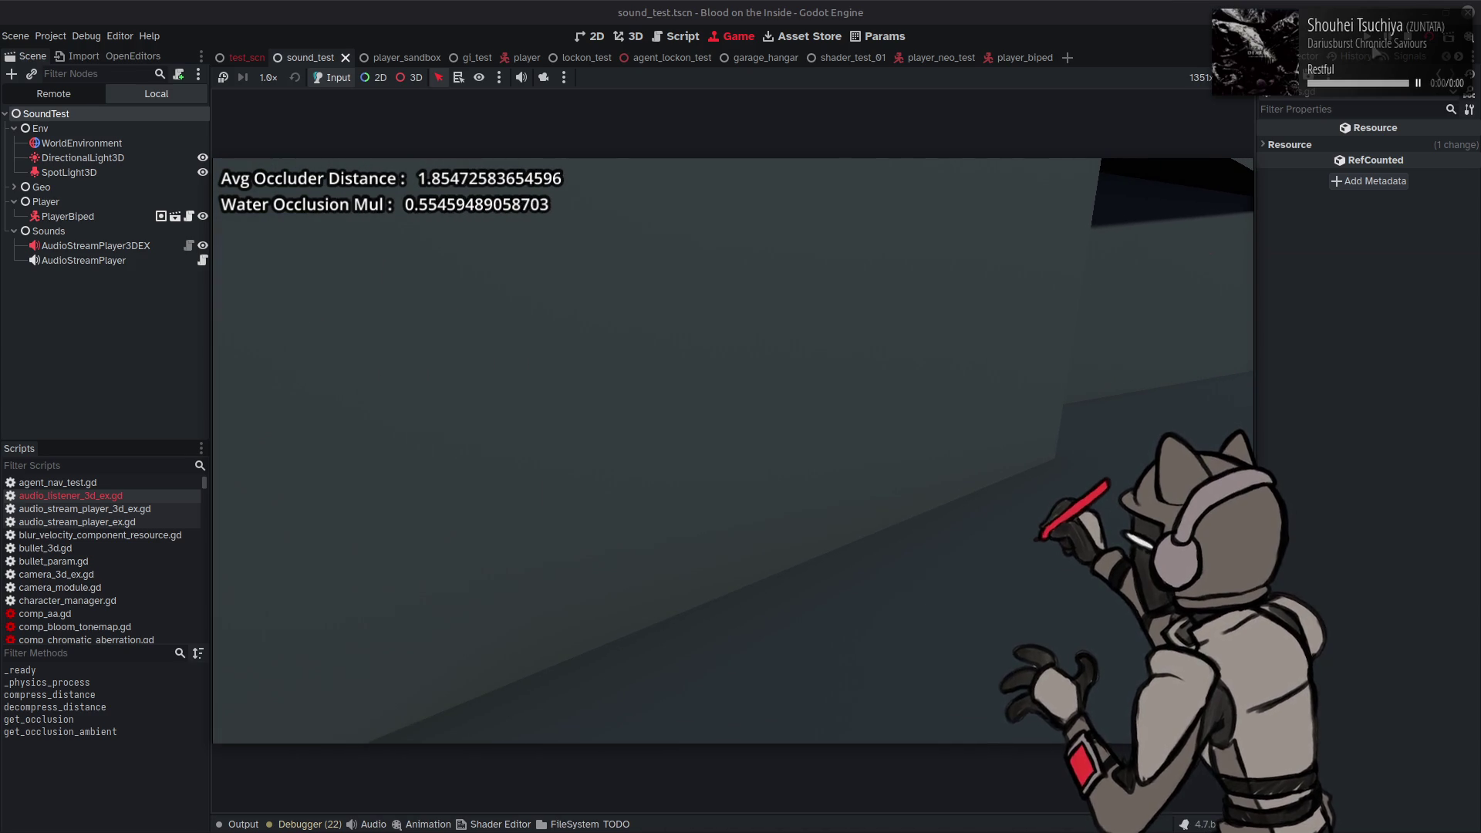
pyautogui.press('F8')
# Step: Briefly comment out the line 158 pow curve, then restore it and save
pyautogui.click(704, 416)
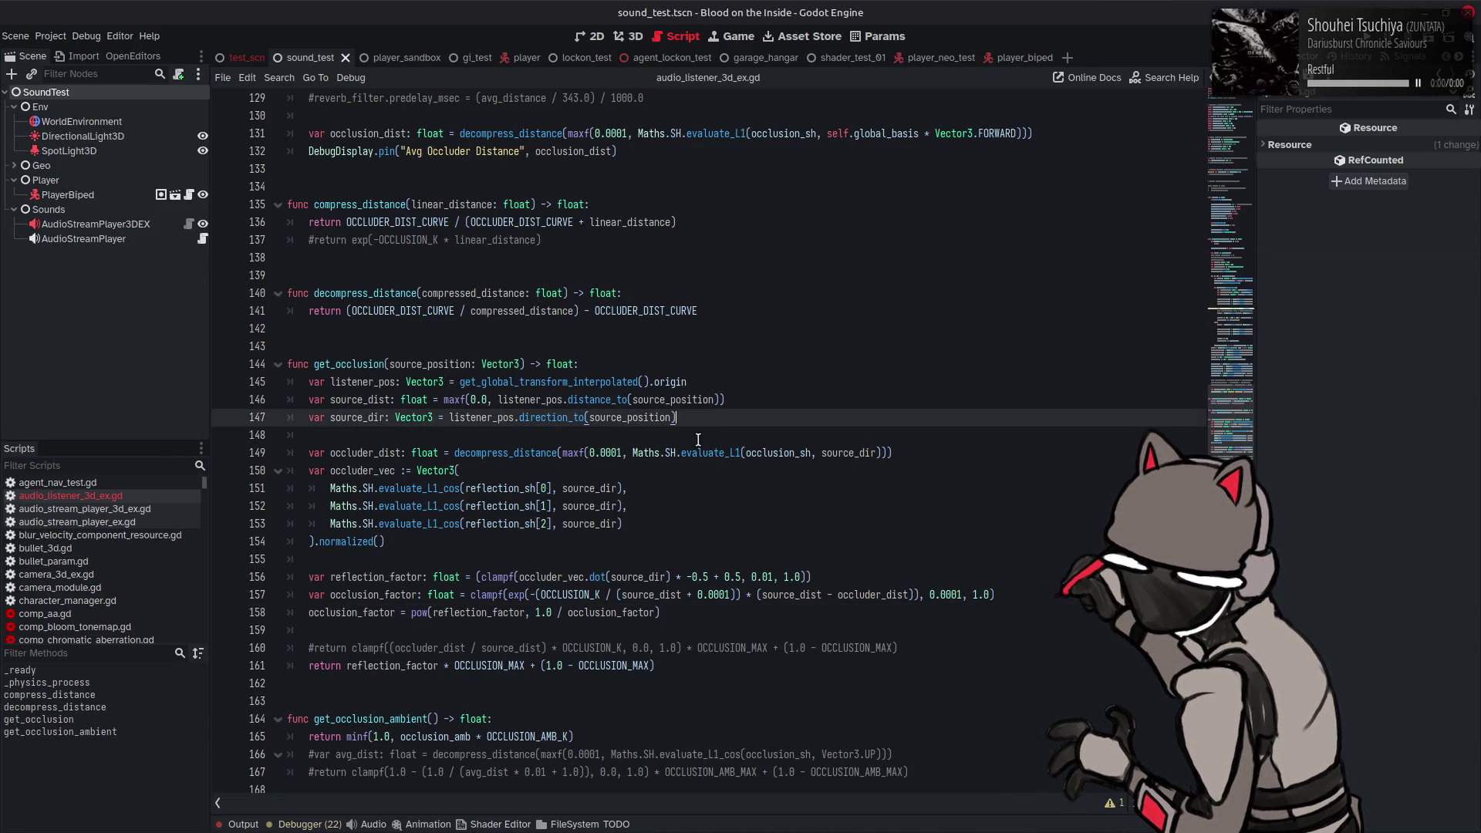
pyautogui.click(307, 613)
pyautogui.write('#')
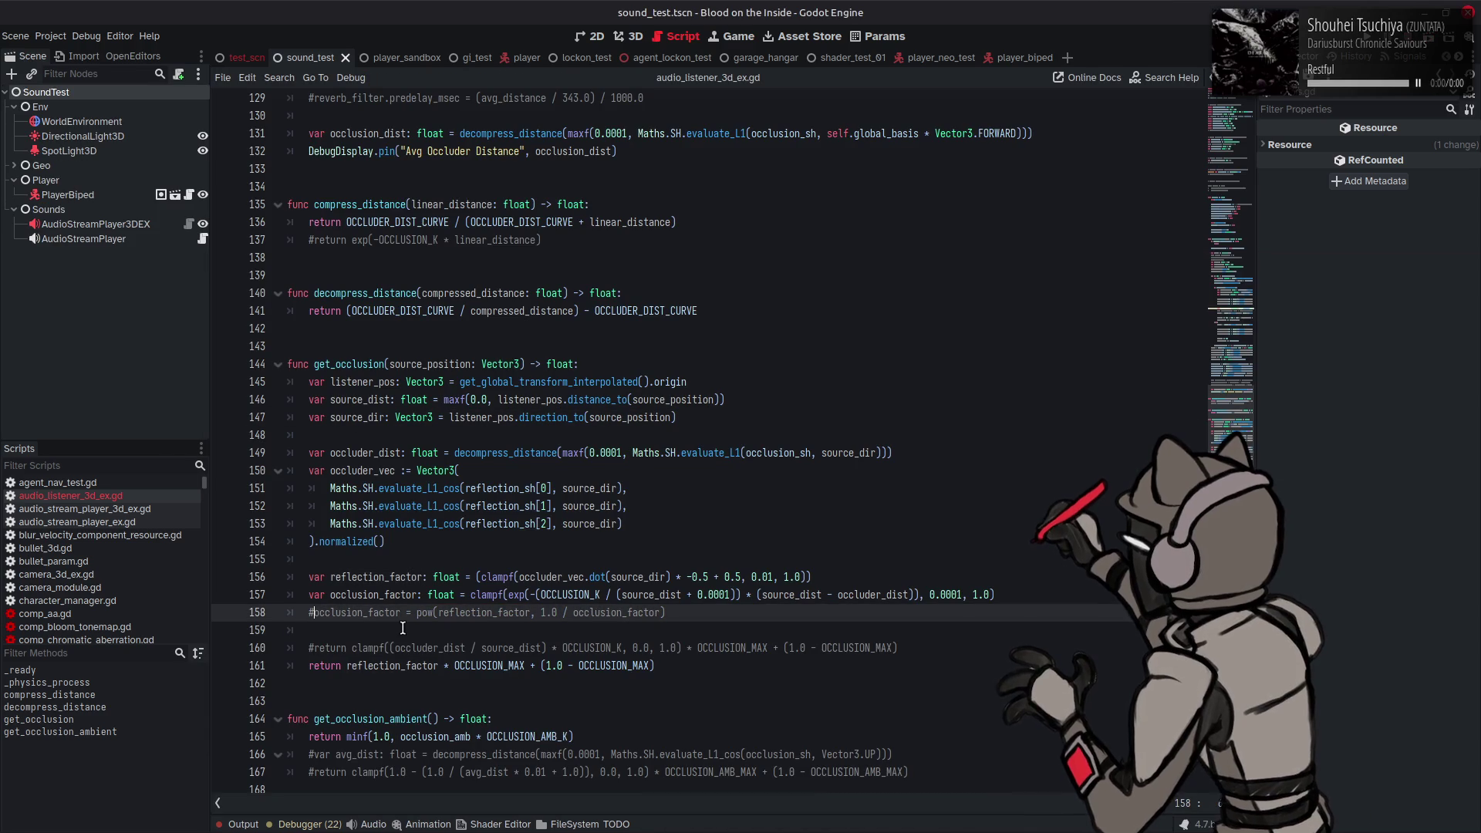
pyautogui.hotkey('ctrl', 's')
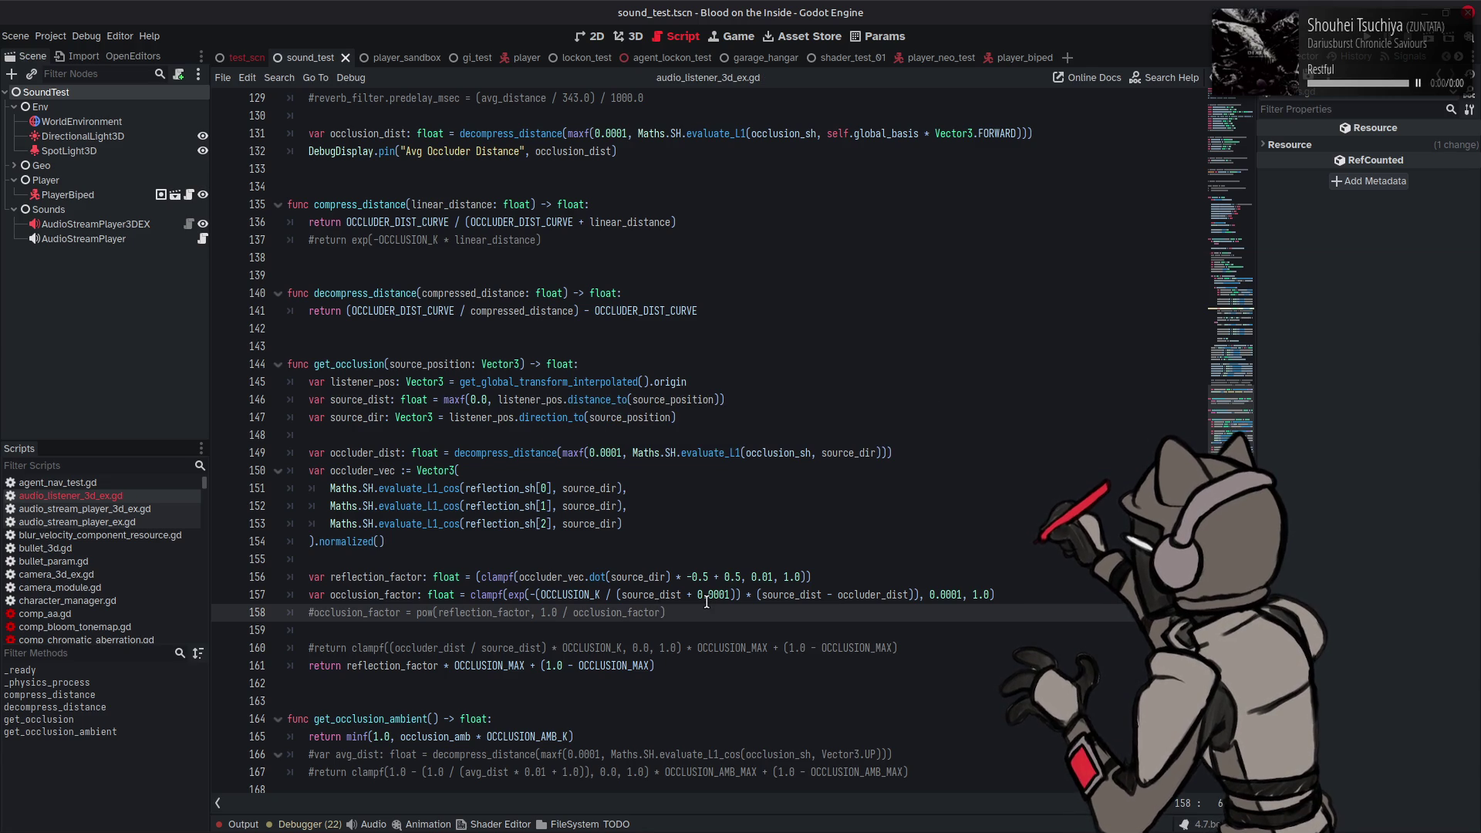
pyautogui.doubleClick(385, 581)
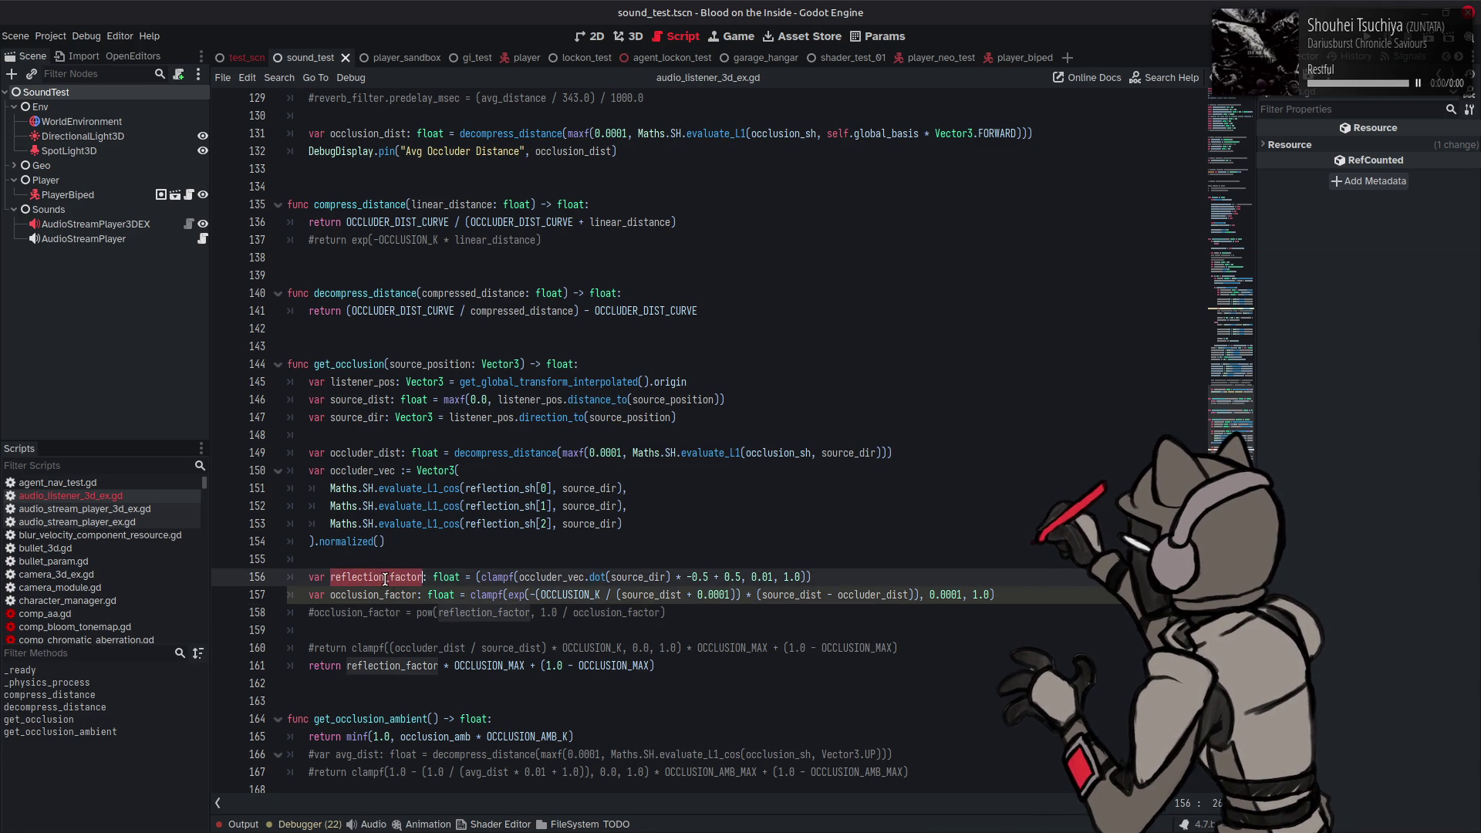
pyautogui.click(645, 527)
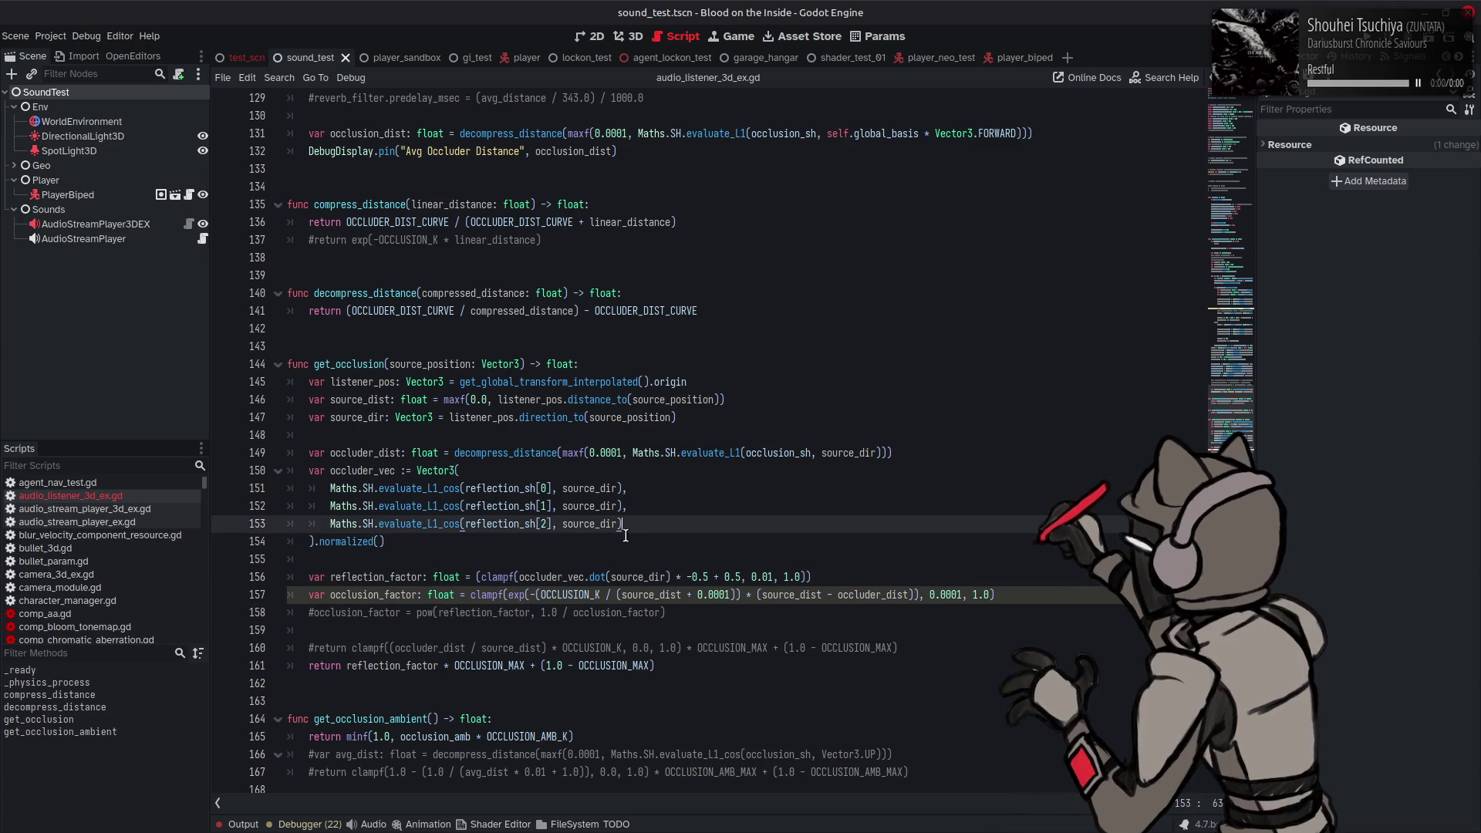
pyautogui.click(313, 613)
pyautogui.press('BackSpace')
pyautogui.hotkey('ctrl', 's')
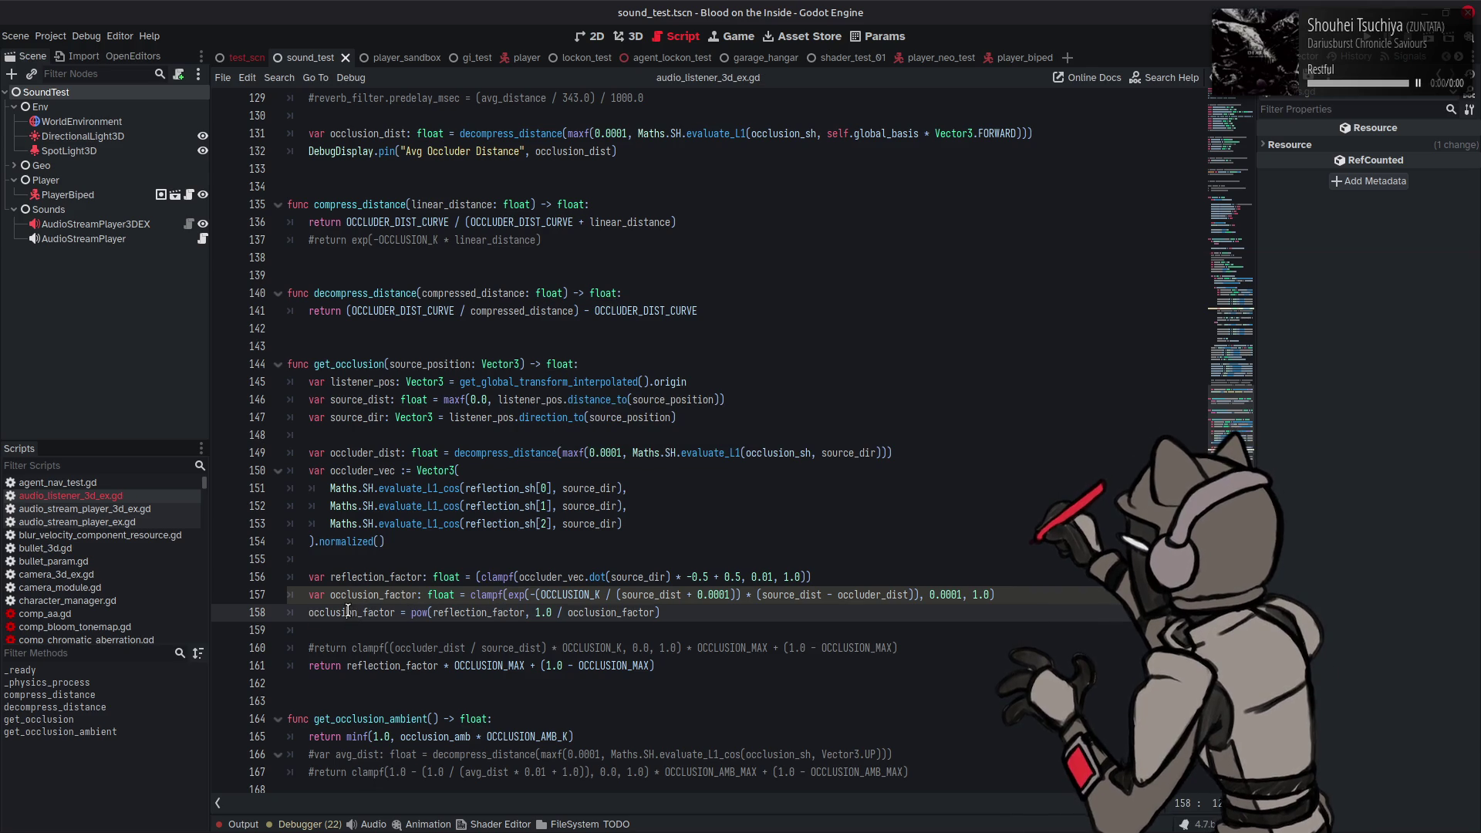
# Step: Return occlusion_factor on line 161 and test-run, seeing Water Occlusion Mul span 0.13–0.97
pyautogui.doubleClick(351, 616)
pyautogui.hotkey('ctrl', 'c')
pyautogui.doubleClick(392, 665)
pyautogui.hotkey('ctrl', 'v')
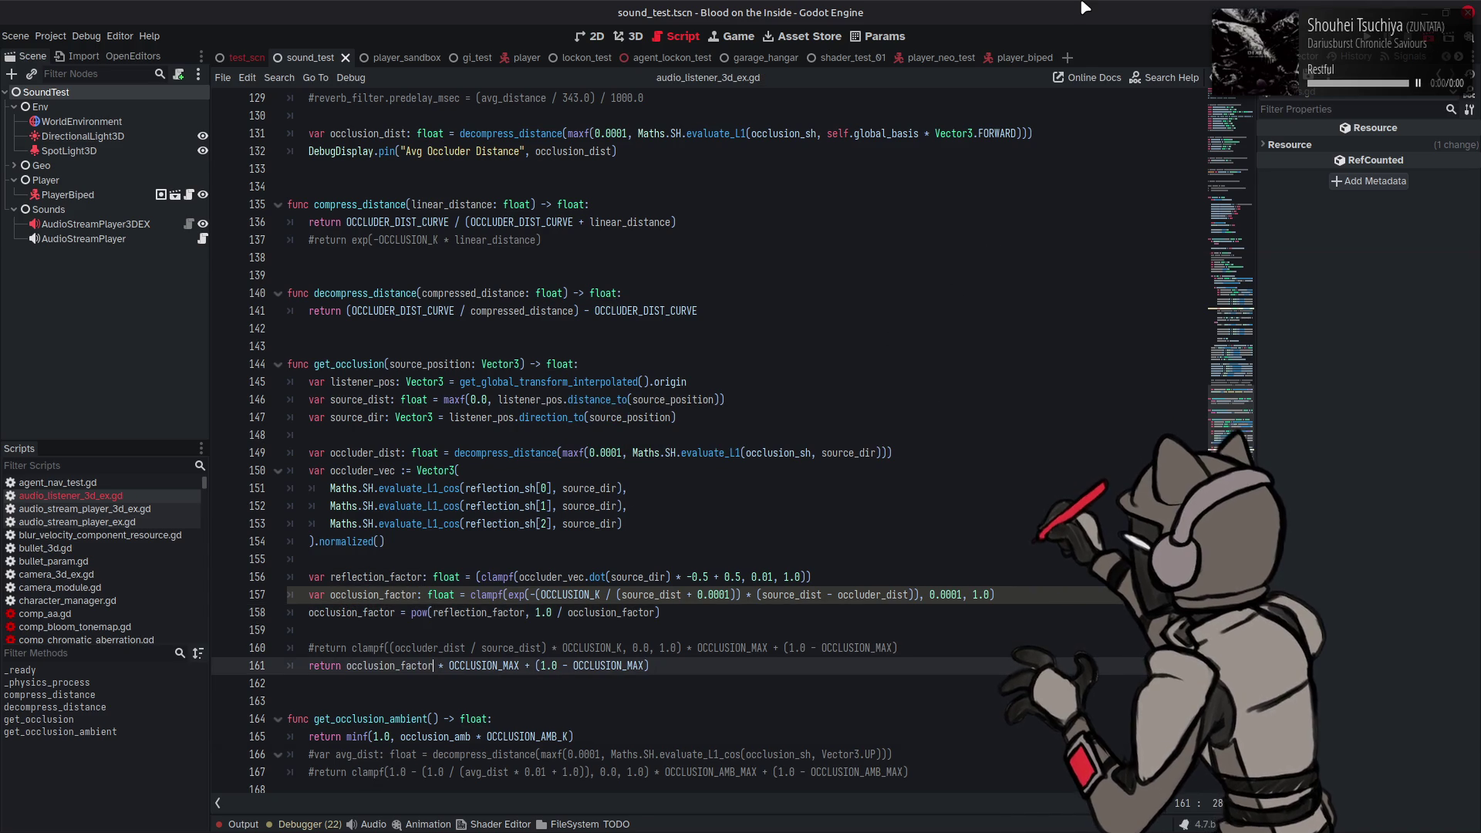
pyautogui.press('F6')
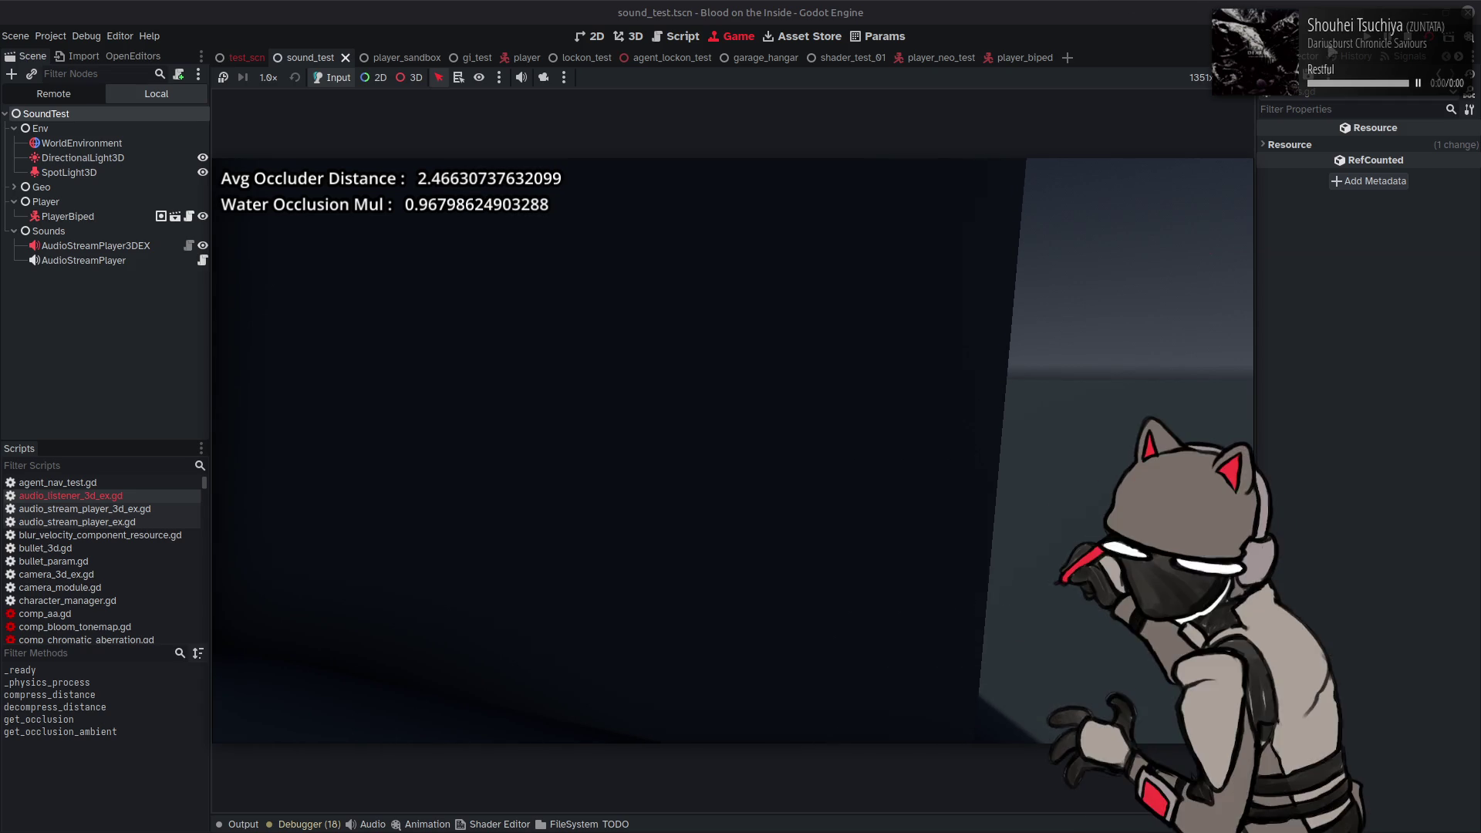
pyautogui.press('F8')
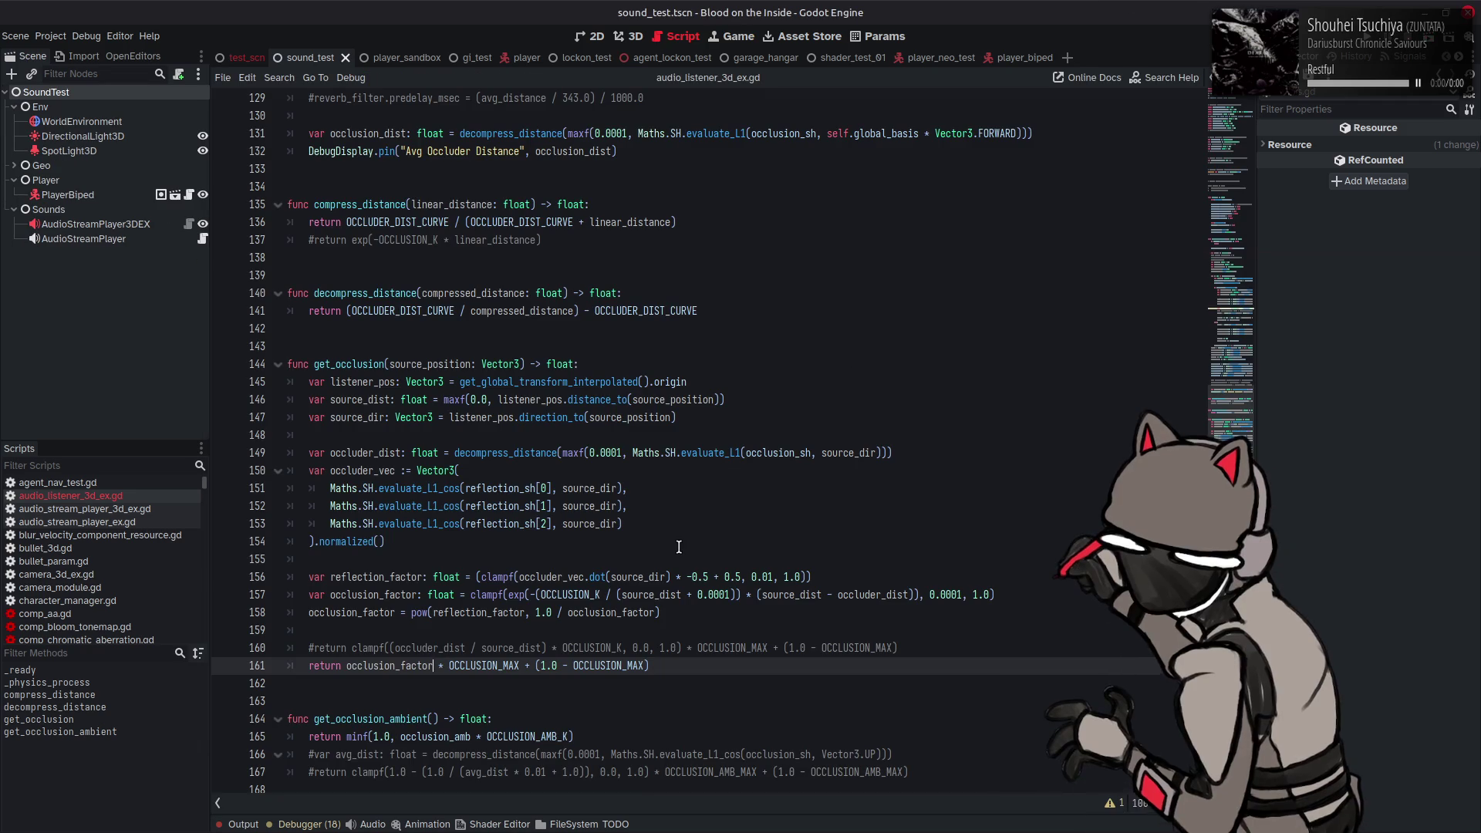
# Step: Change line 156 to use * 0.5 + 0.5 and rerun the scene
pyautogui.click(691, 577)
pyautogui.write('-')
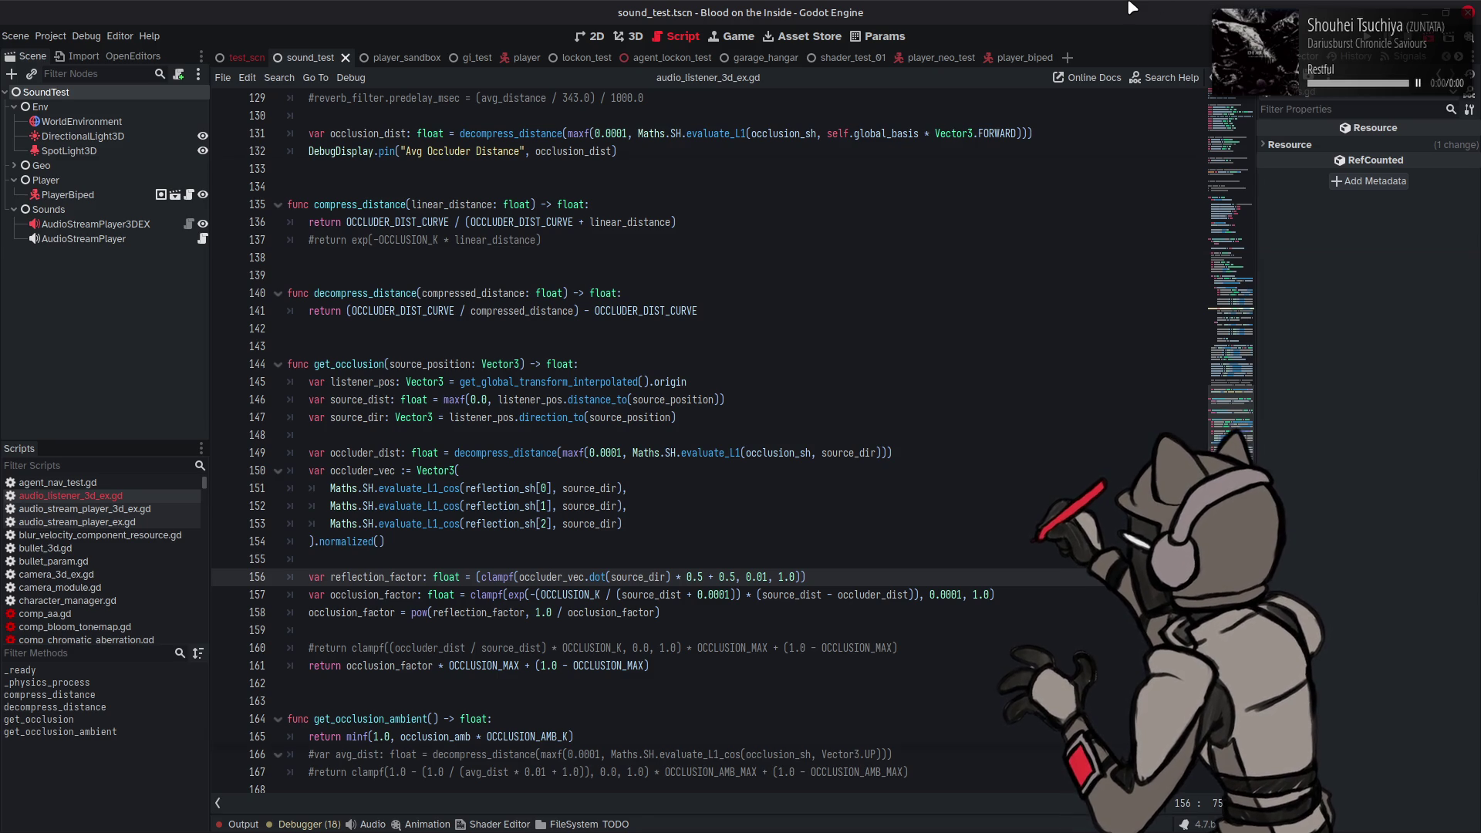
pyautogui.press('F6')
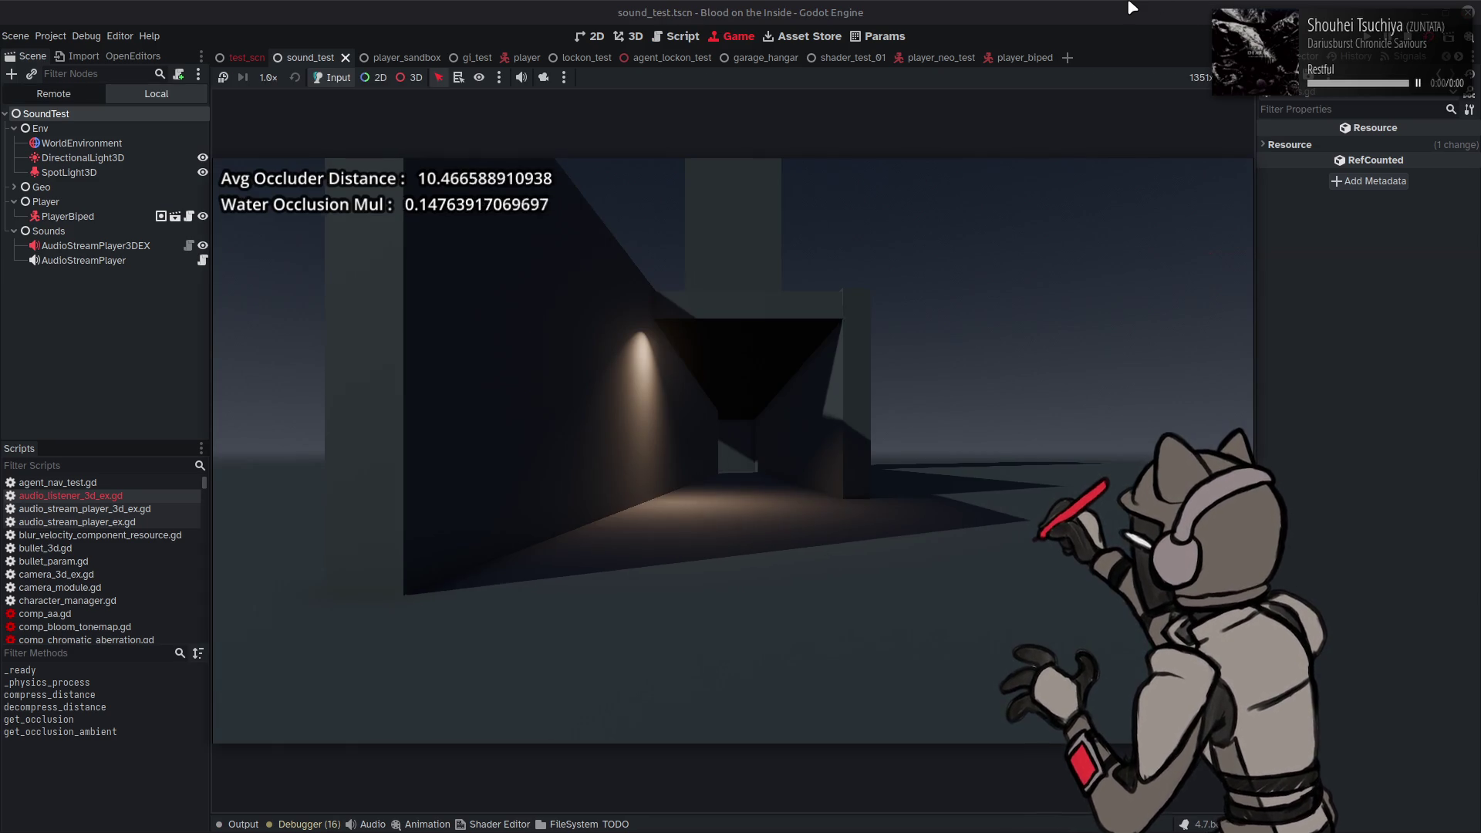
# Step: Walk down the corridor behind the dark pillar, watching Water Occlusion Mul bottom near 0.10, then stop
pyautogui.press('w')
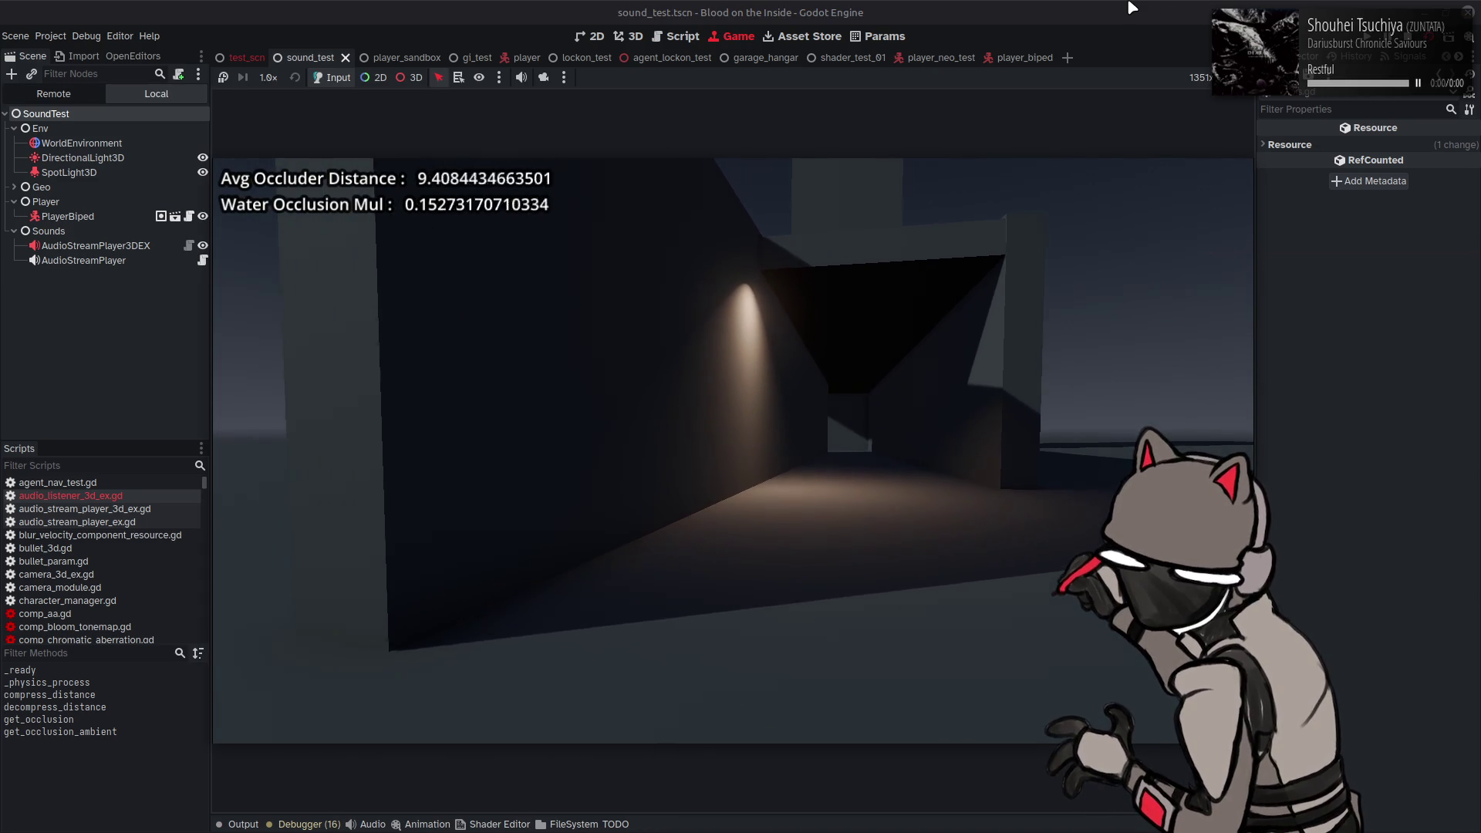
pyautogui.press('w')
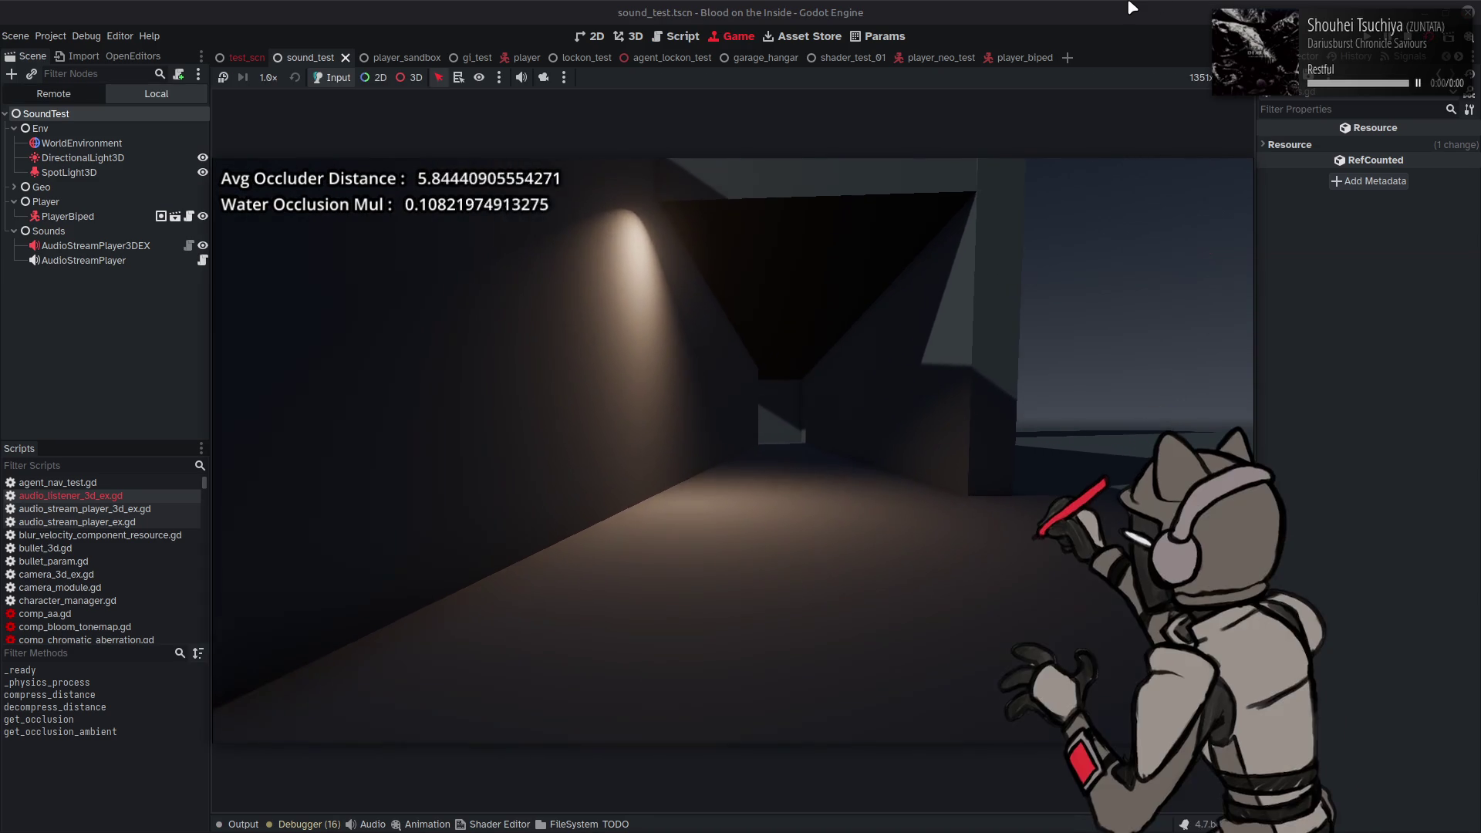
pyautogui.press('w')
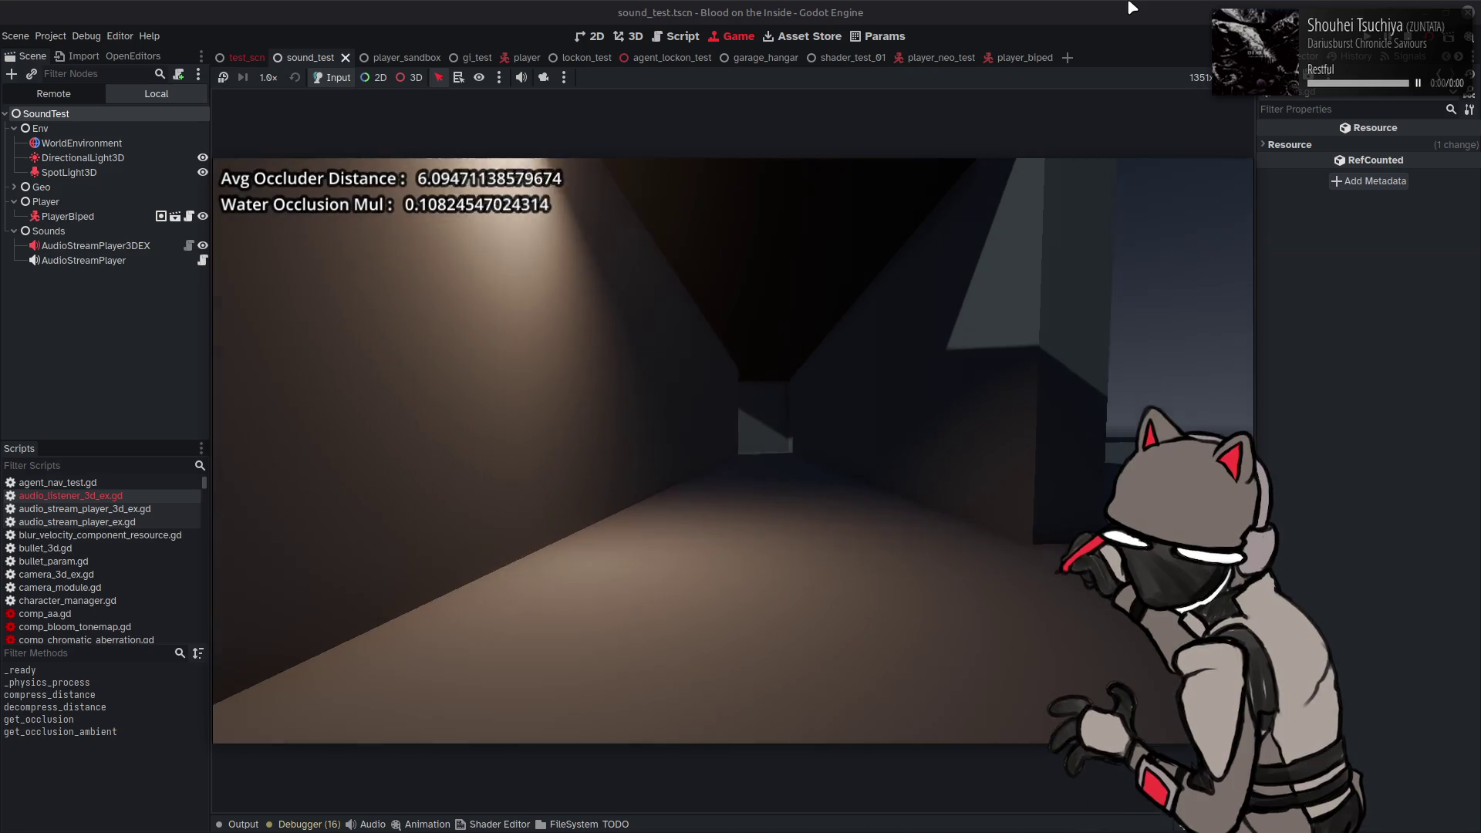
pyautogui.press('w')
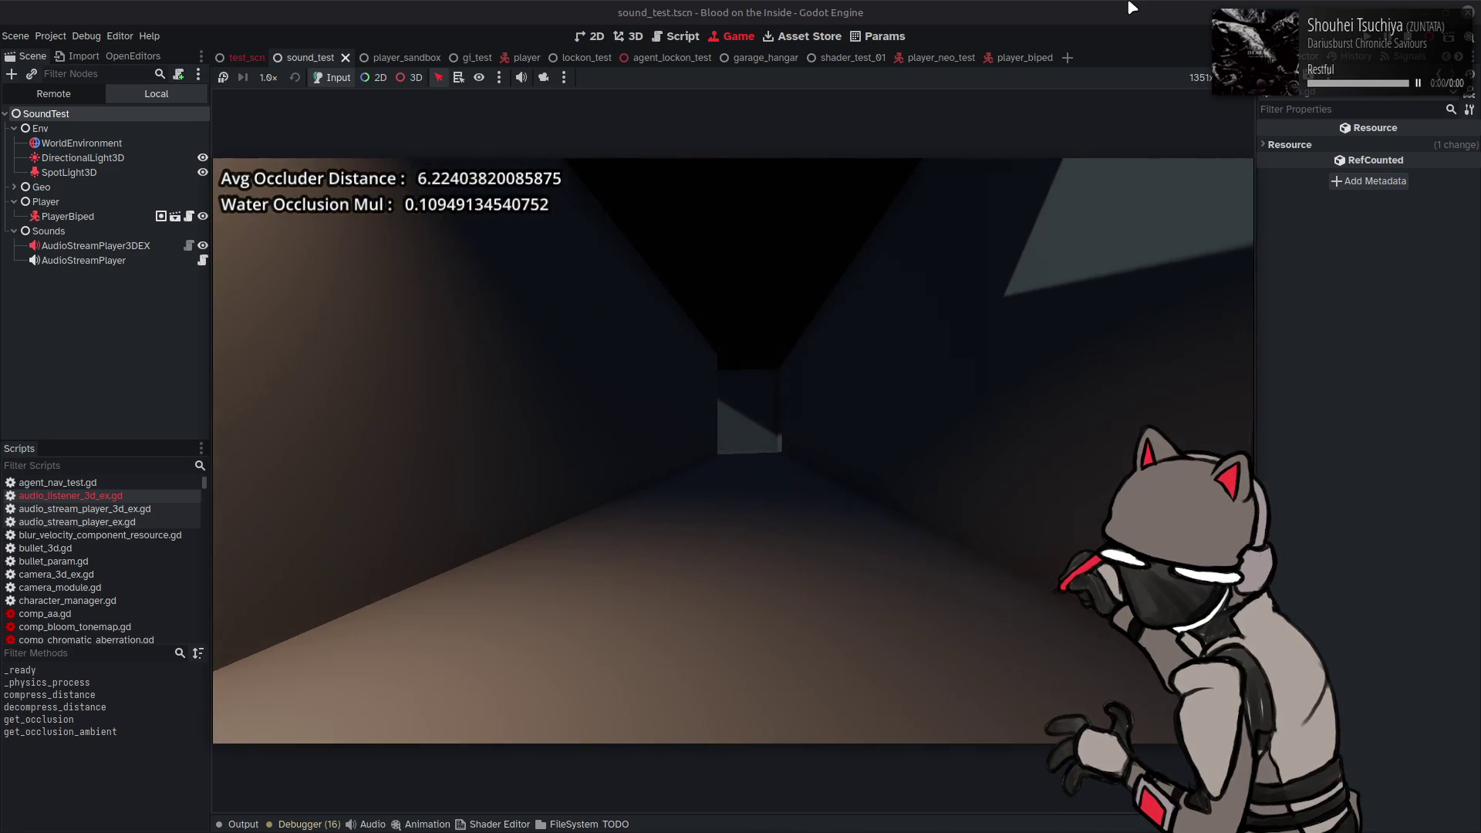
pyautogui.press('w')
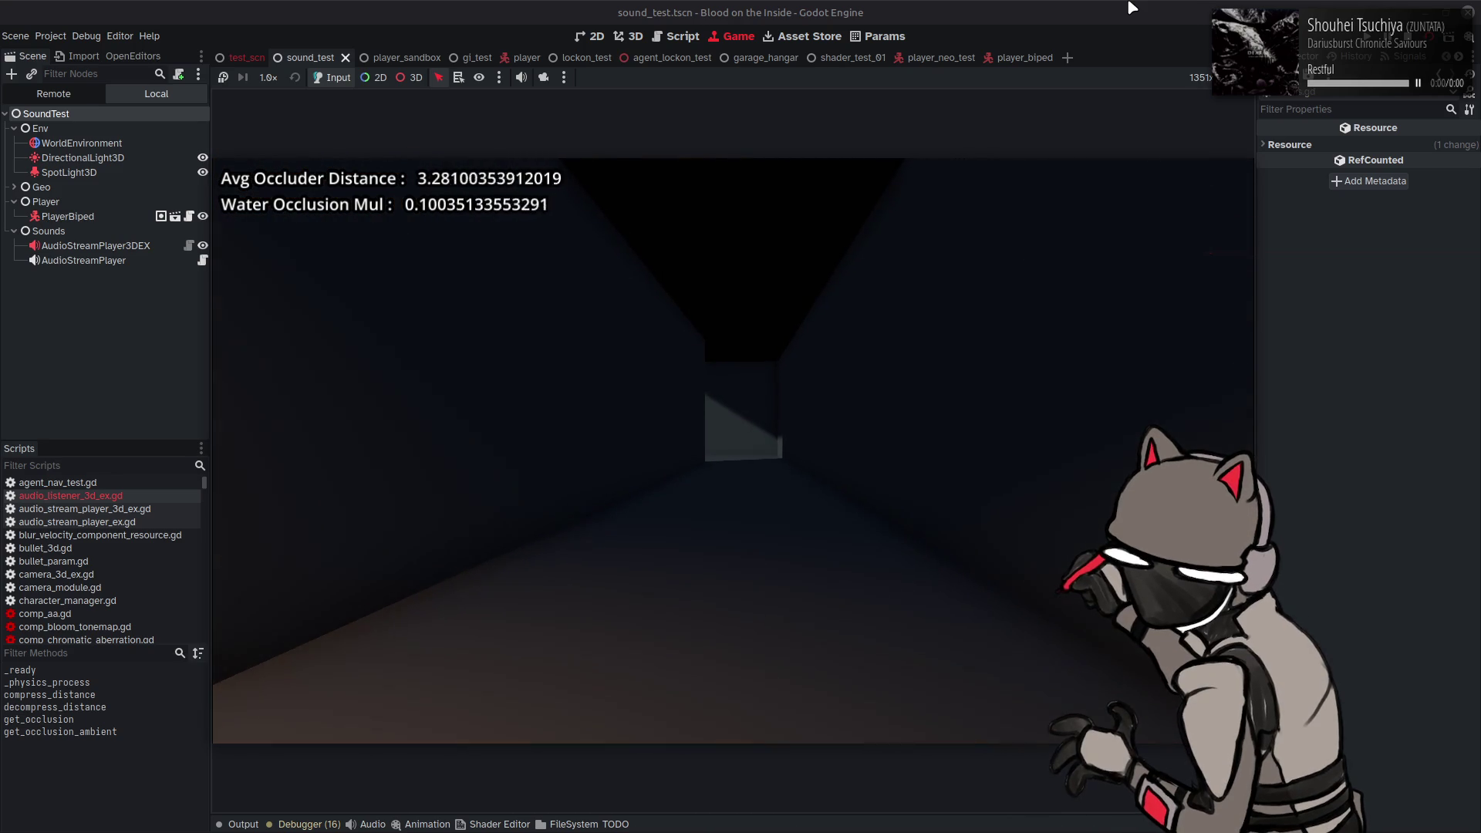
pyautogui.press('w')
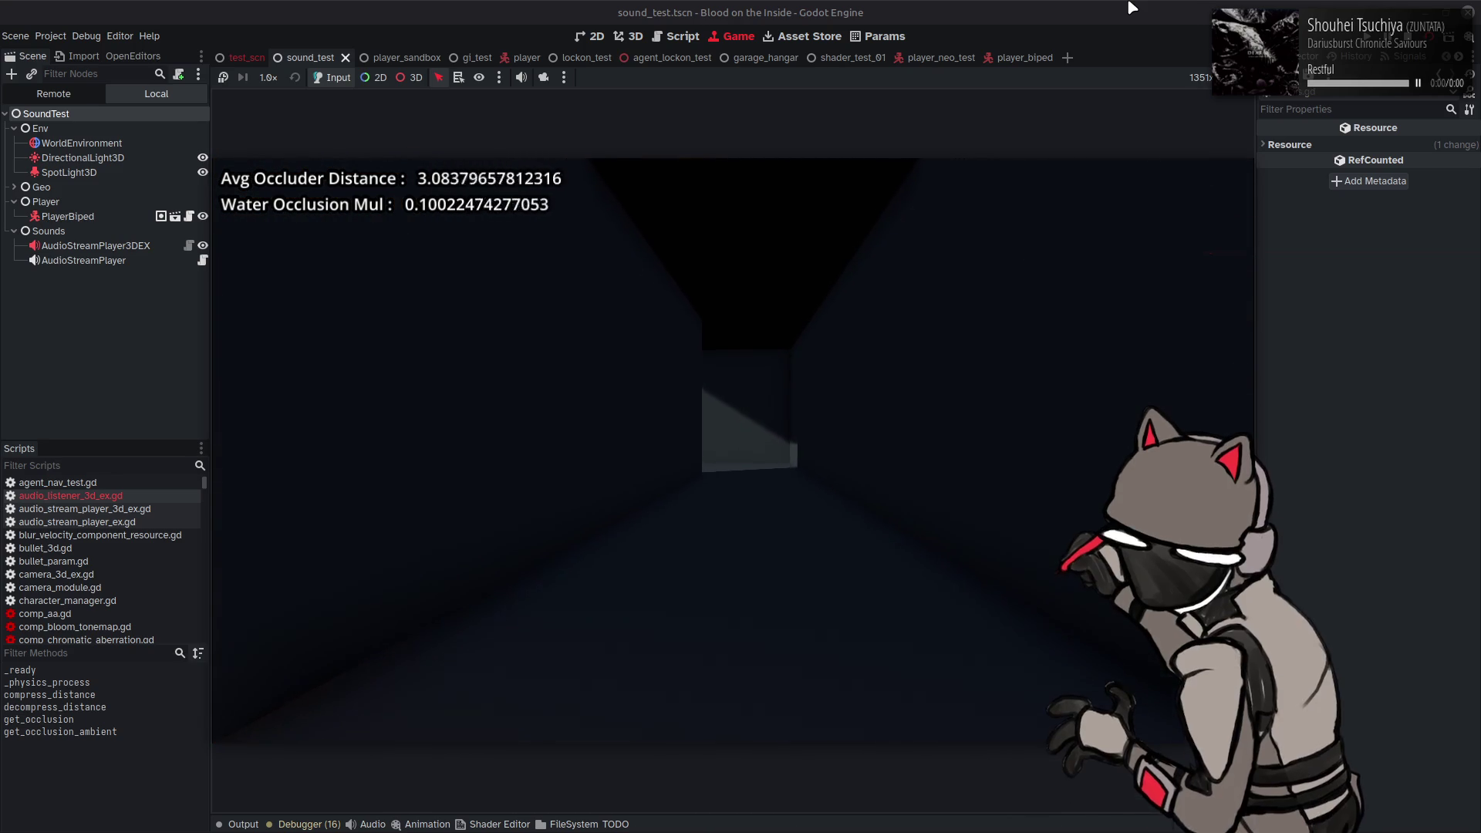
pyautogui.press('w')
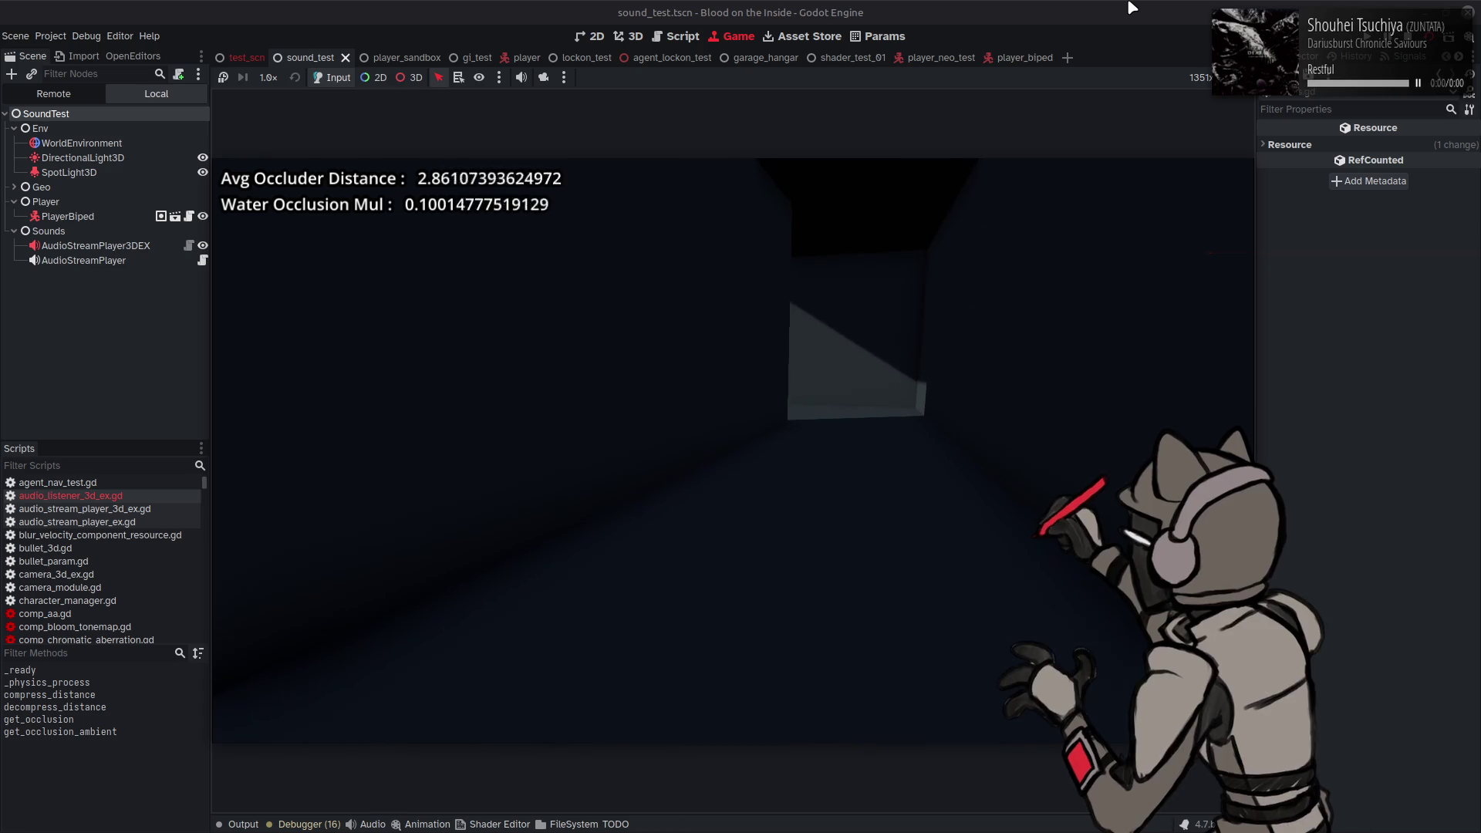
pyautogui.press('w')
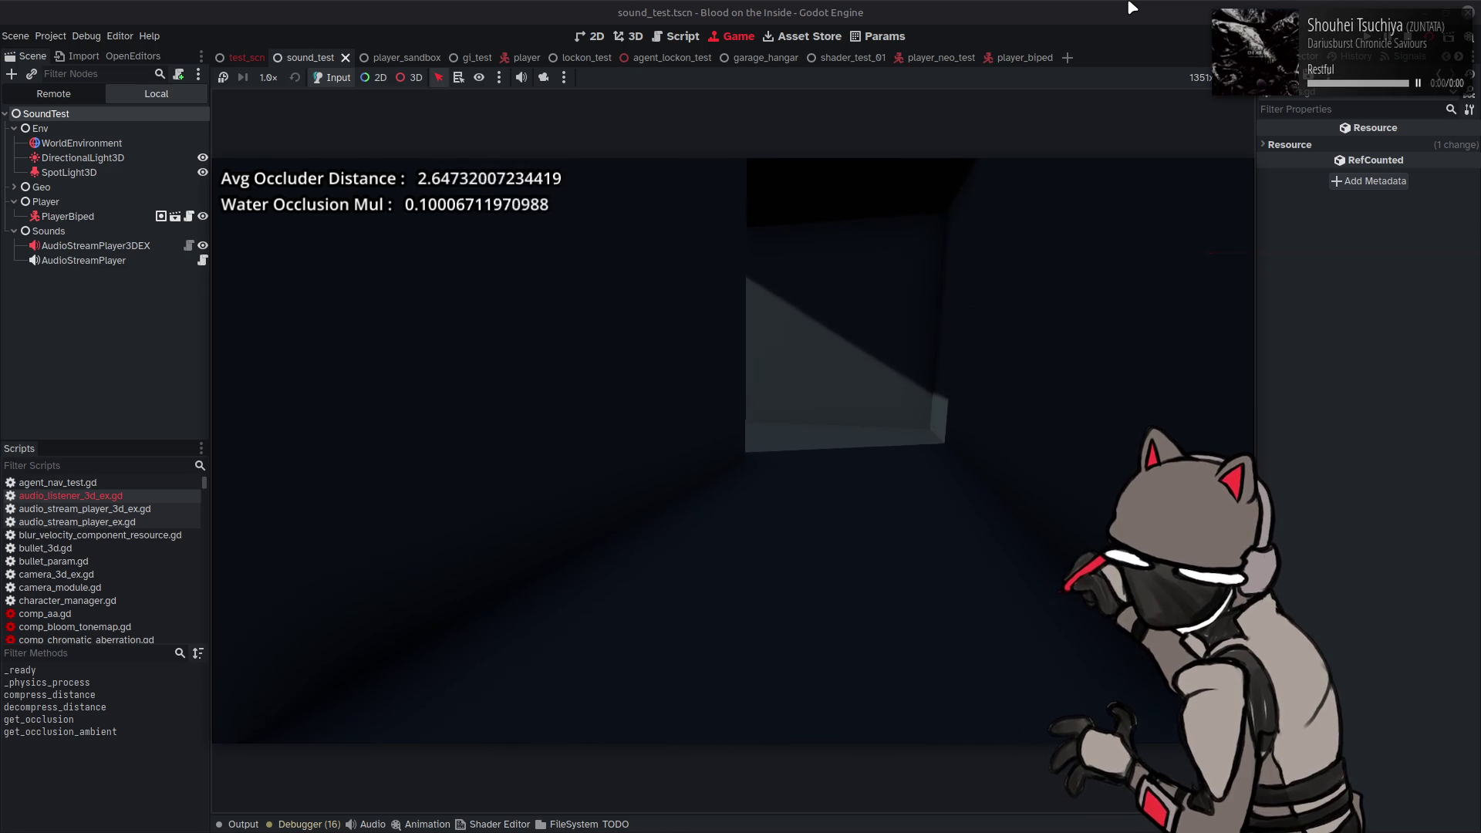
pyautogui.press('w')
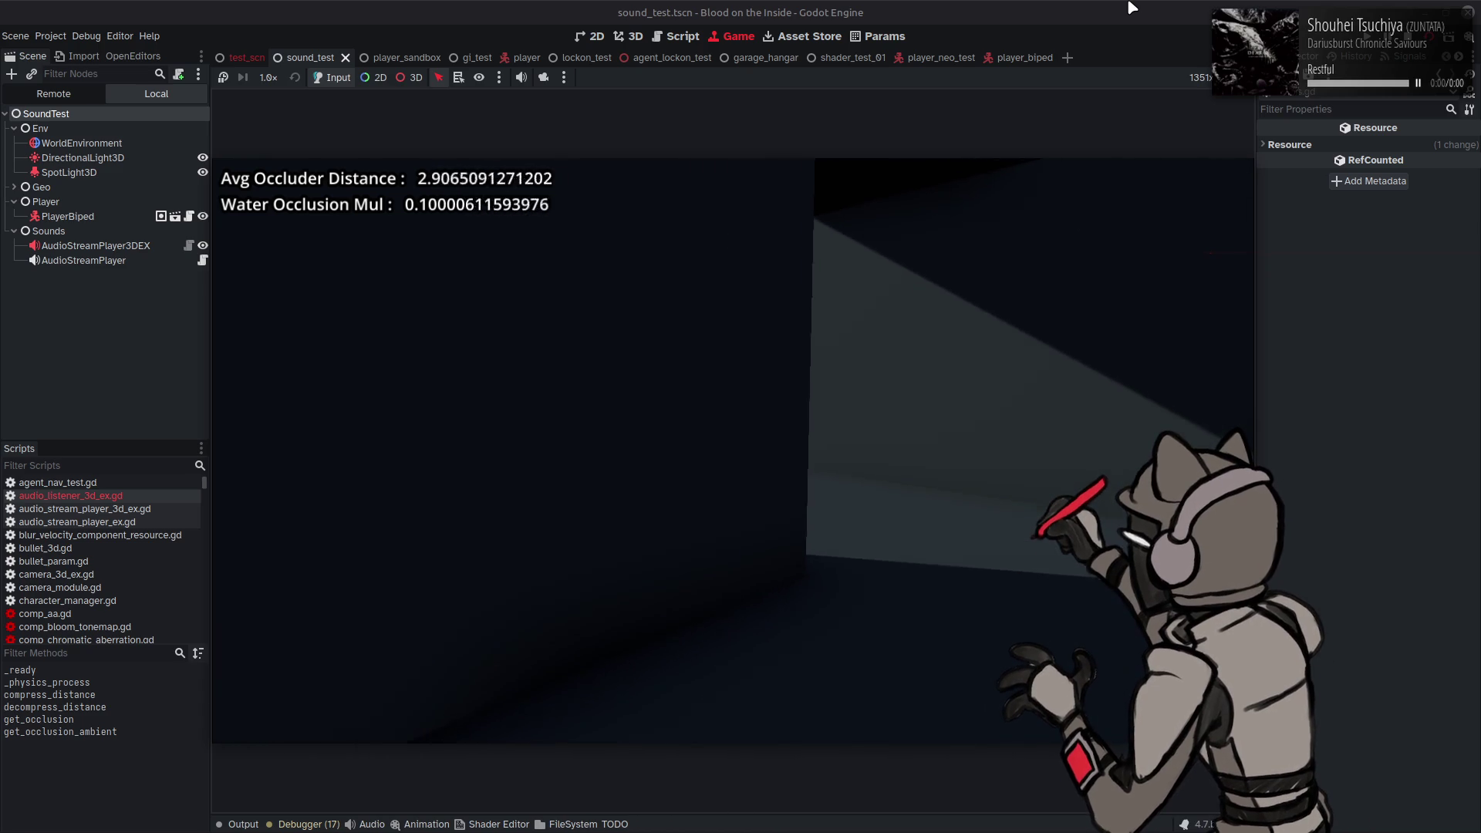
pyautogui.press('w')
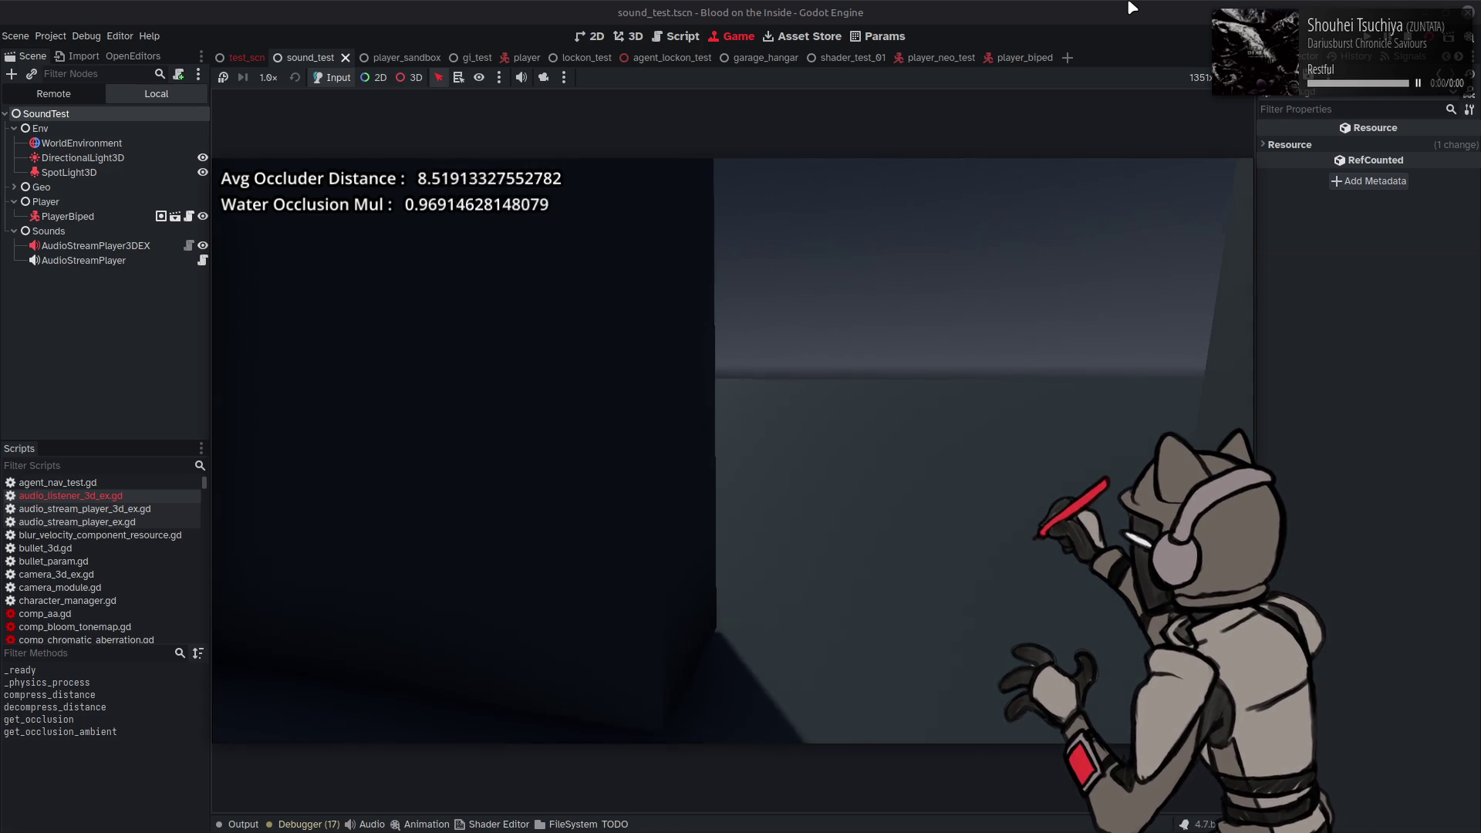
pyautogui.press('a')
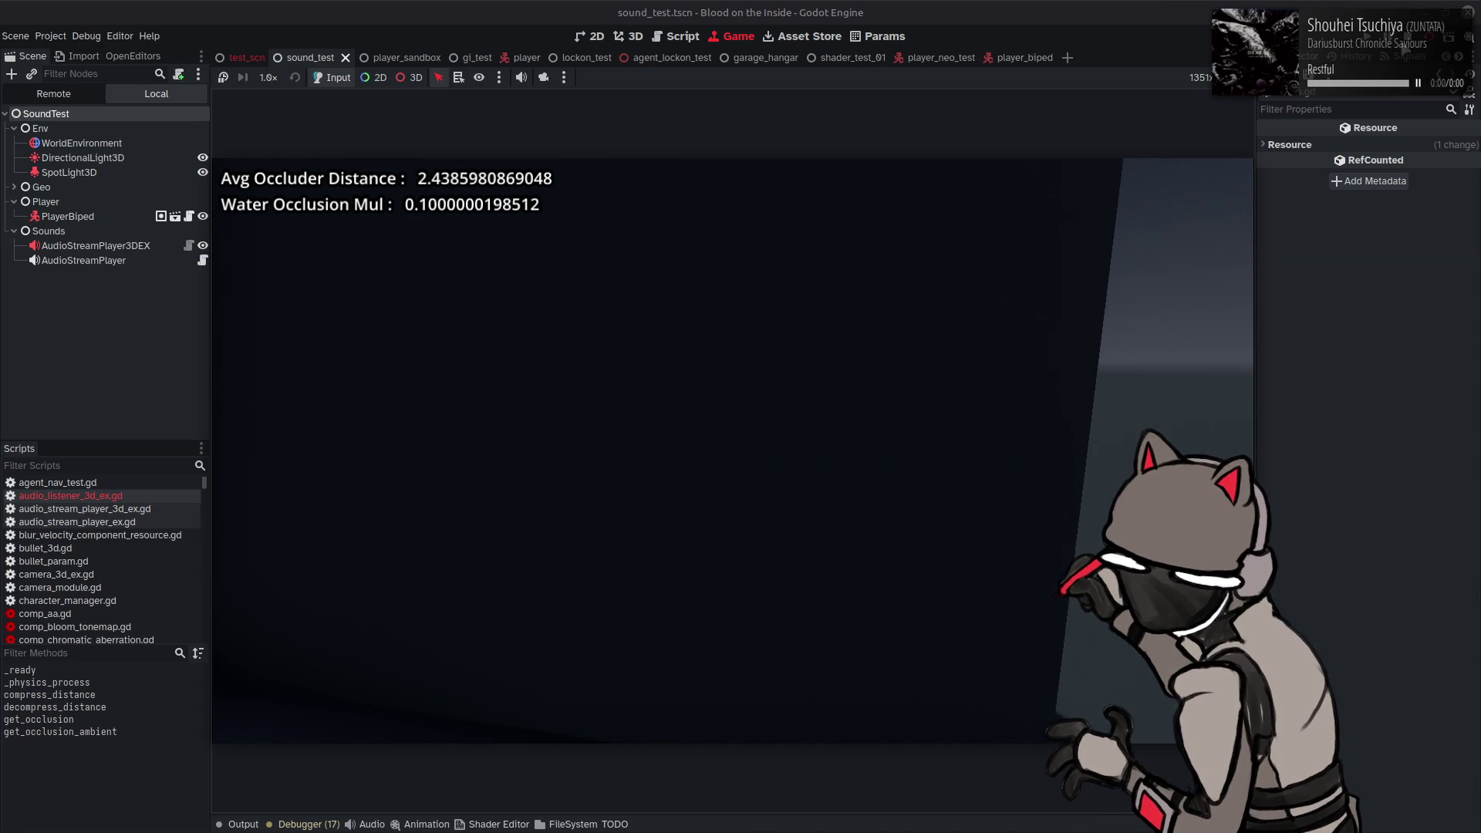
pyautogui.press('F8')
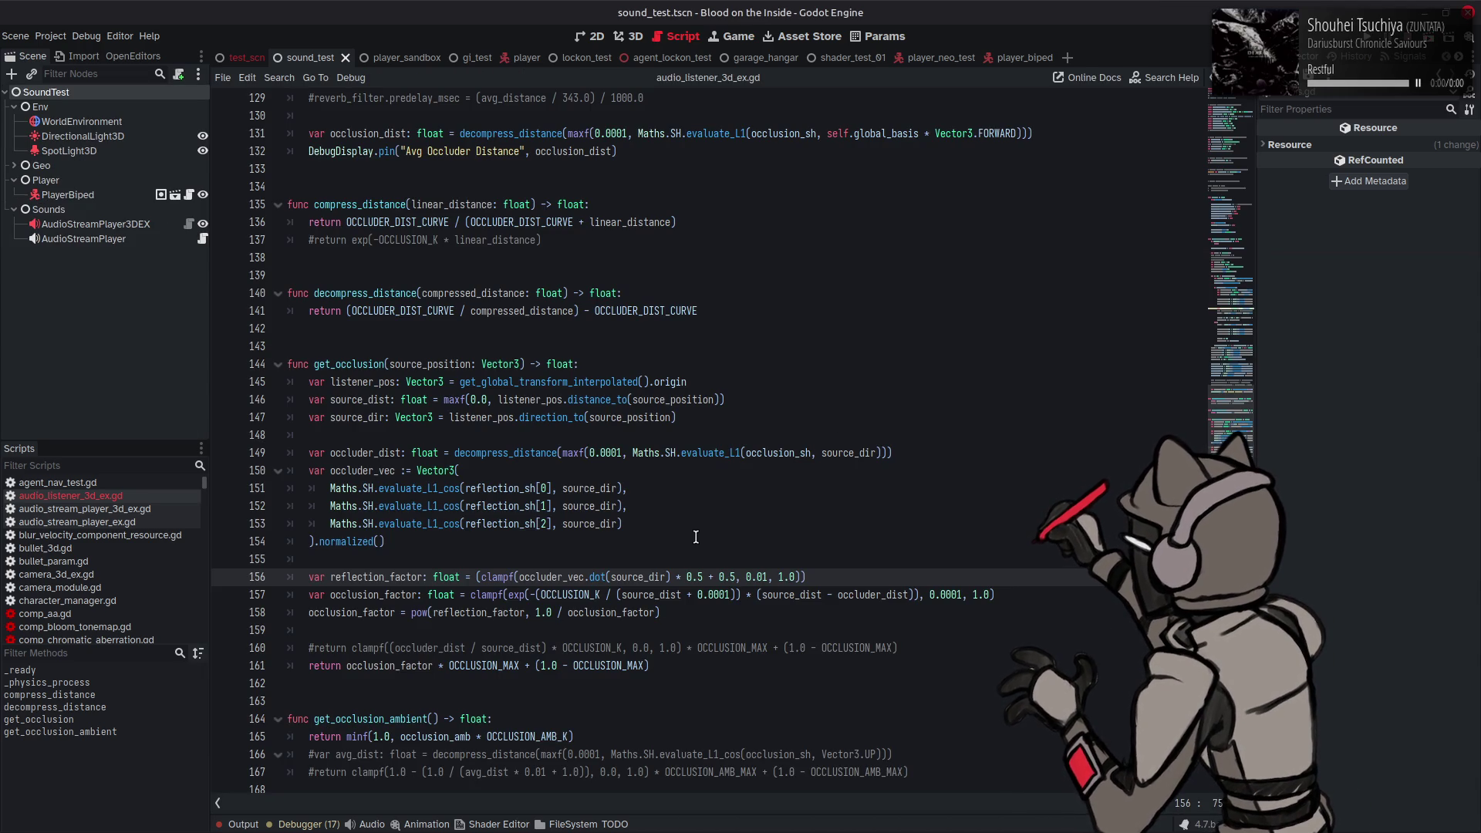
# Step: Set the occlusion_factor clamp minimum back to 0.0
pyautogui.doubleClick(640, 613)
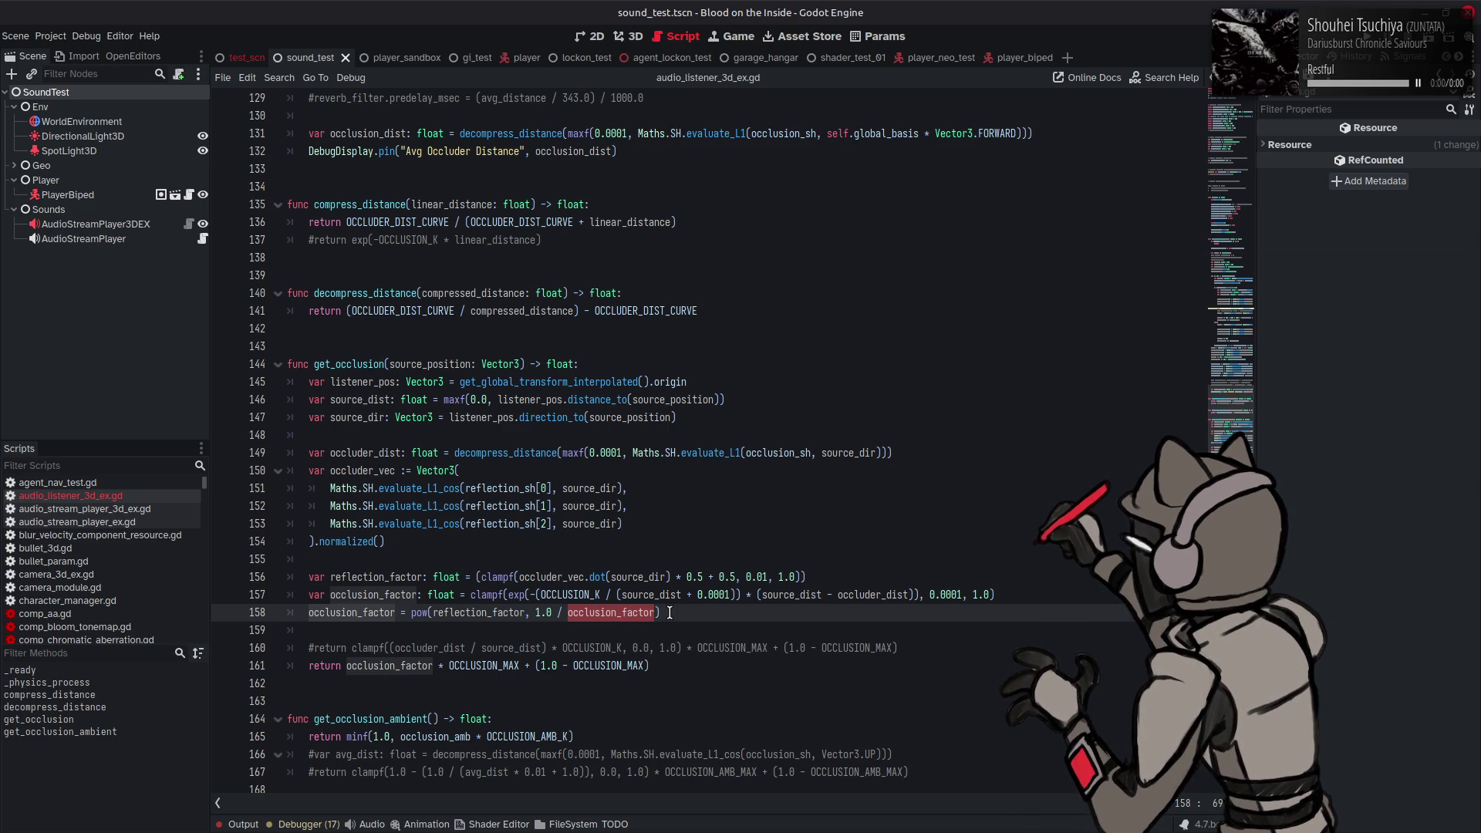
pyautogui.doubleClick(869, 595)
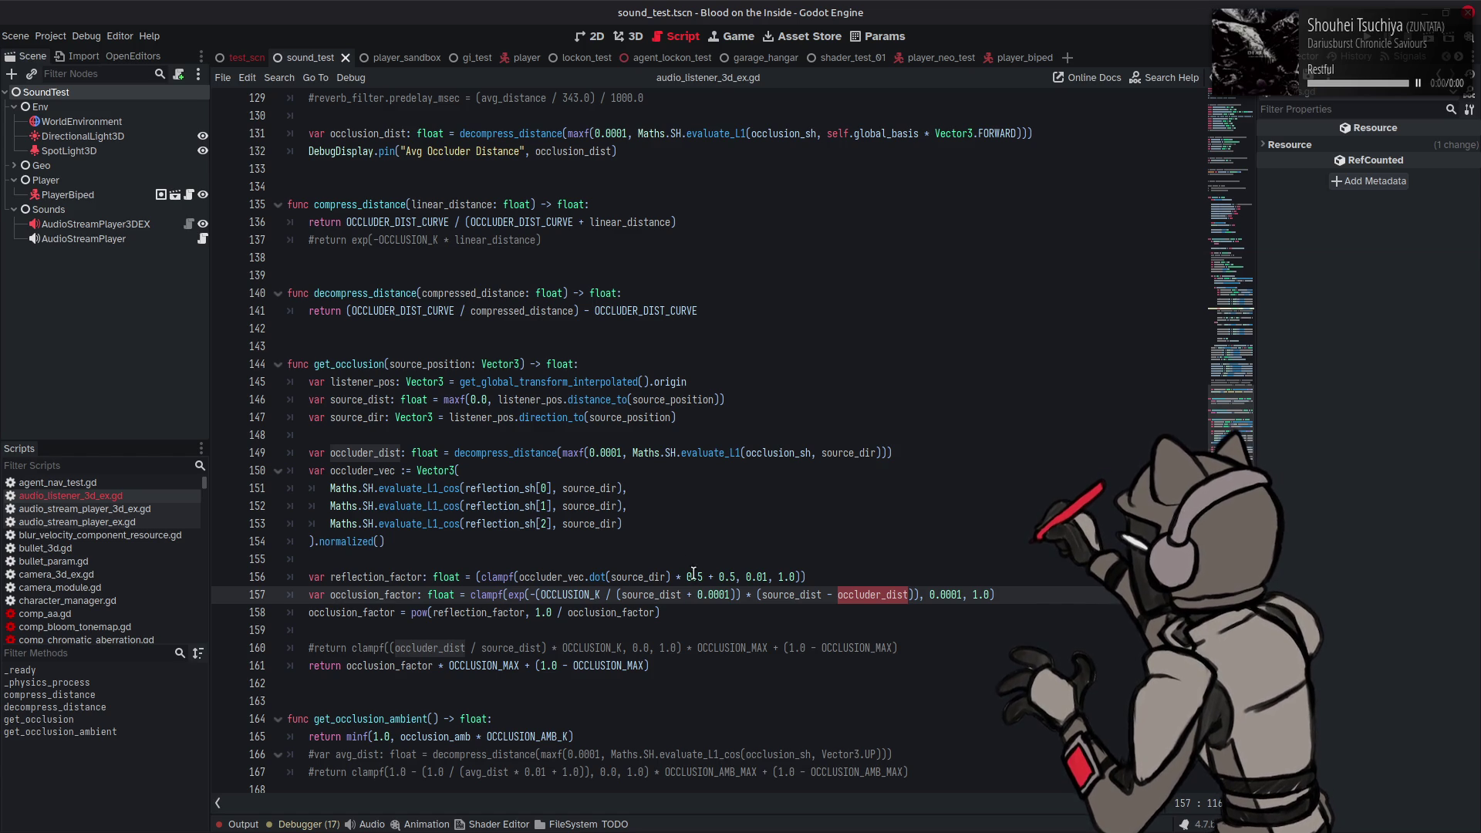
pyautogui.click(680, 613)
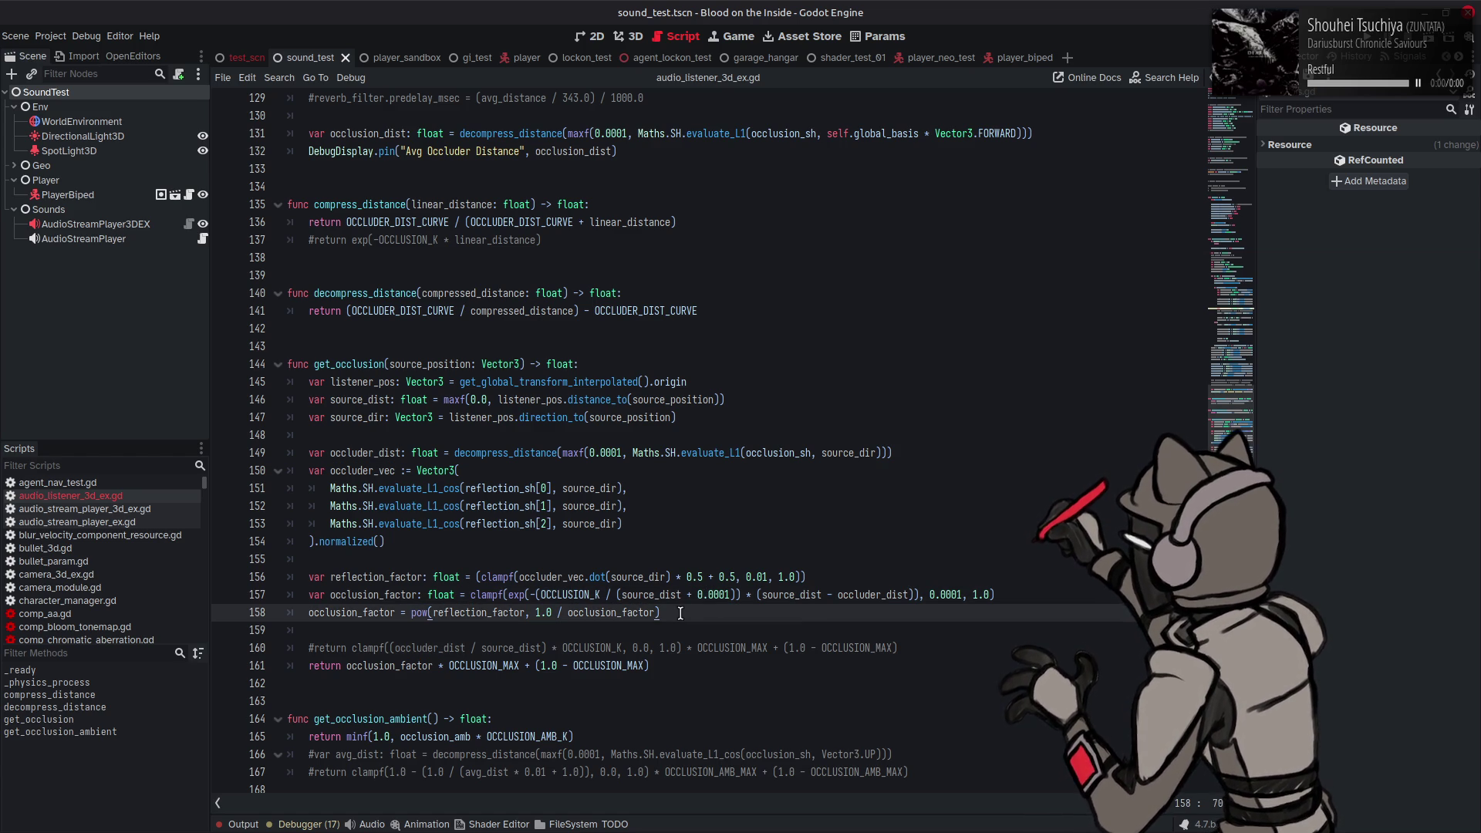
pyautogui.press('BackSpace')
pyautogui.press('Delete')
pyautogui.press('Delete')
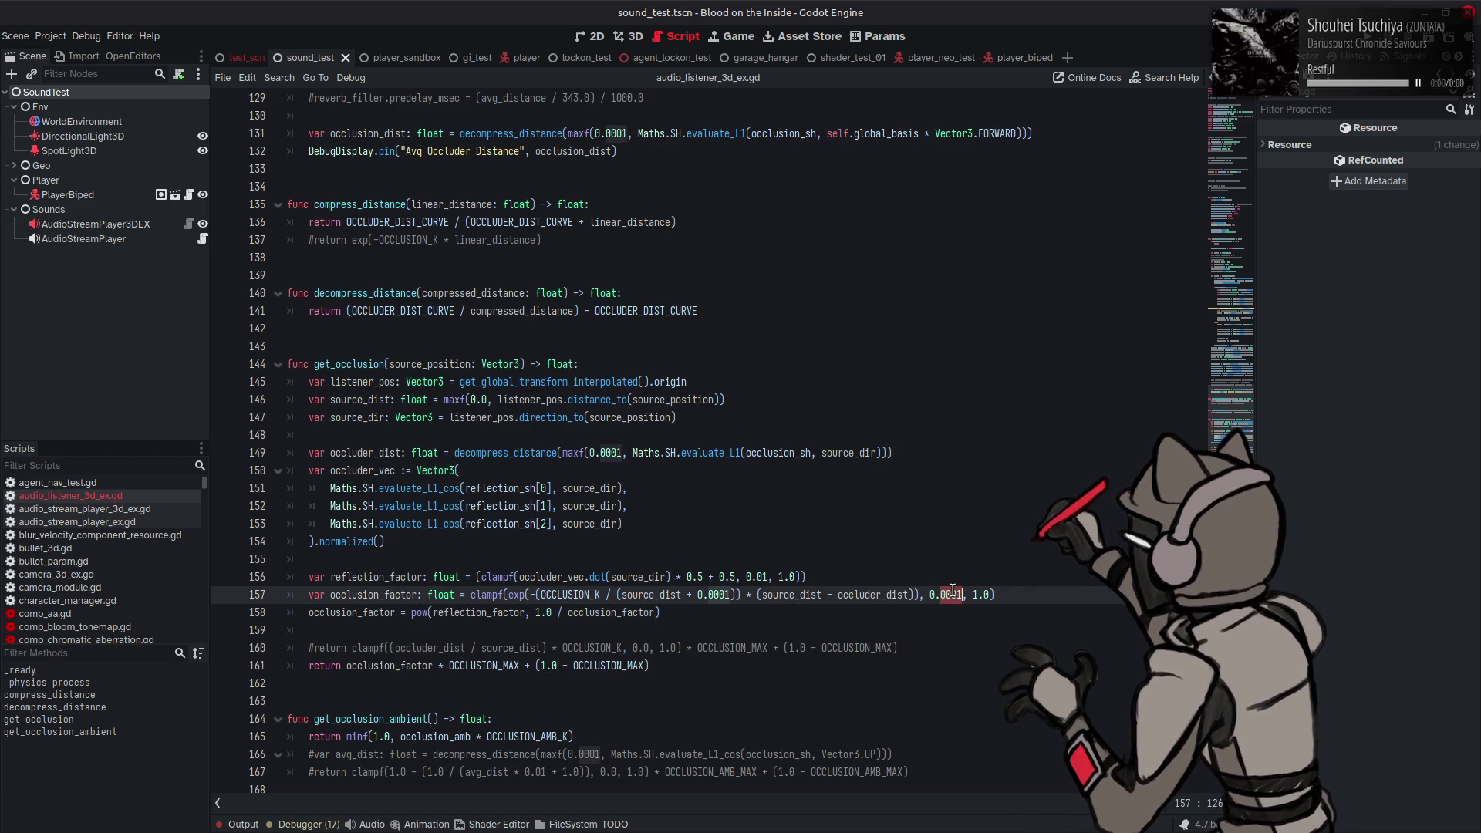
pyautogui.click(997, 590)
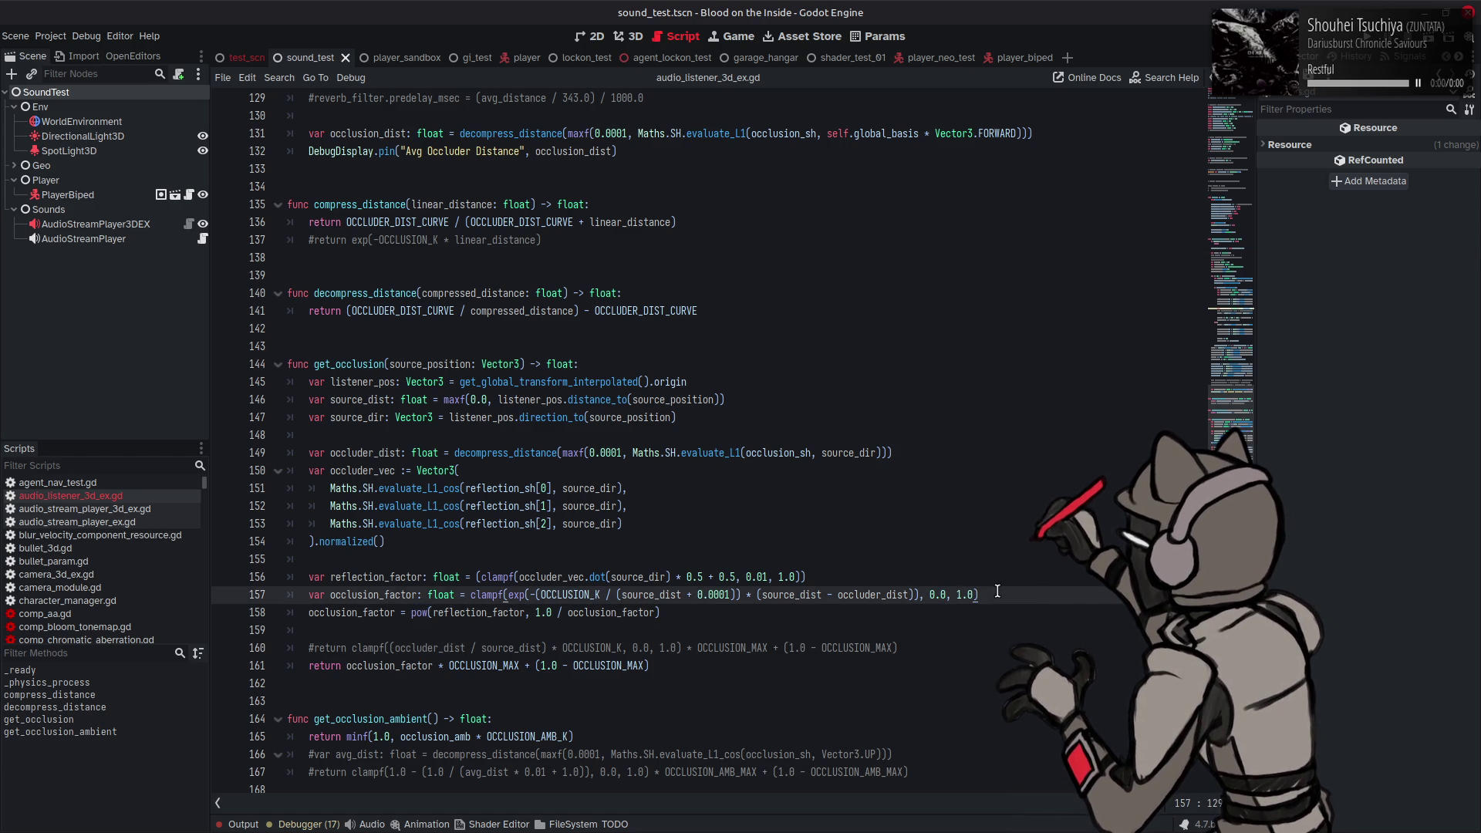
# Step: Change the pow exponent to 1.0 / (occlusion_factor * 0.9 + 0.1), save, and run sound_test
pyautogui.click(572, 613)
pyautogui.write('(')
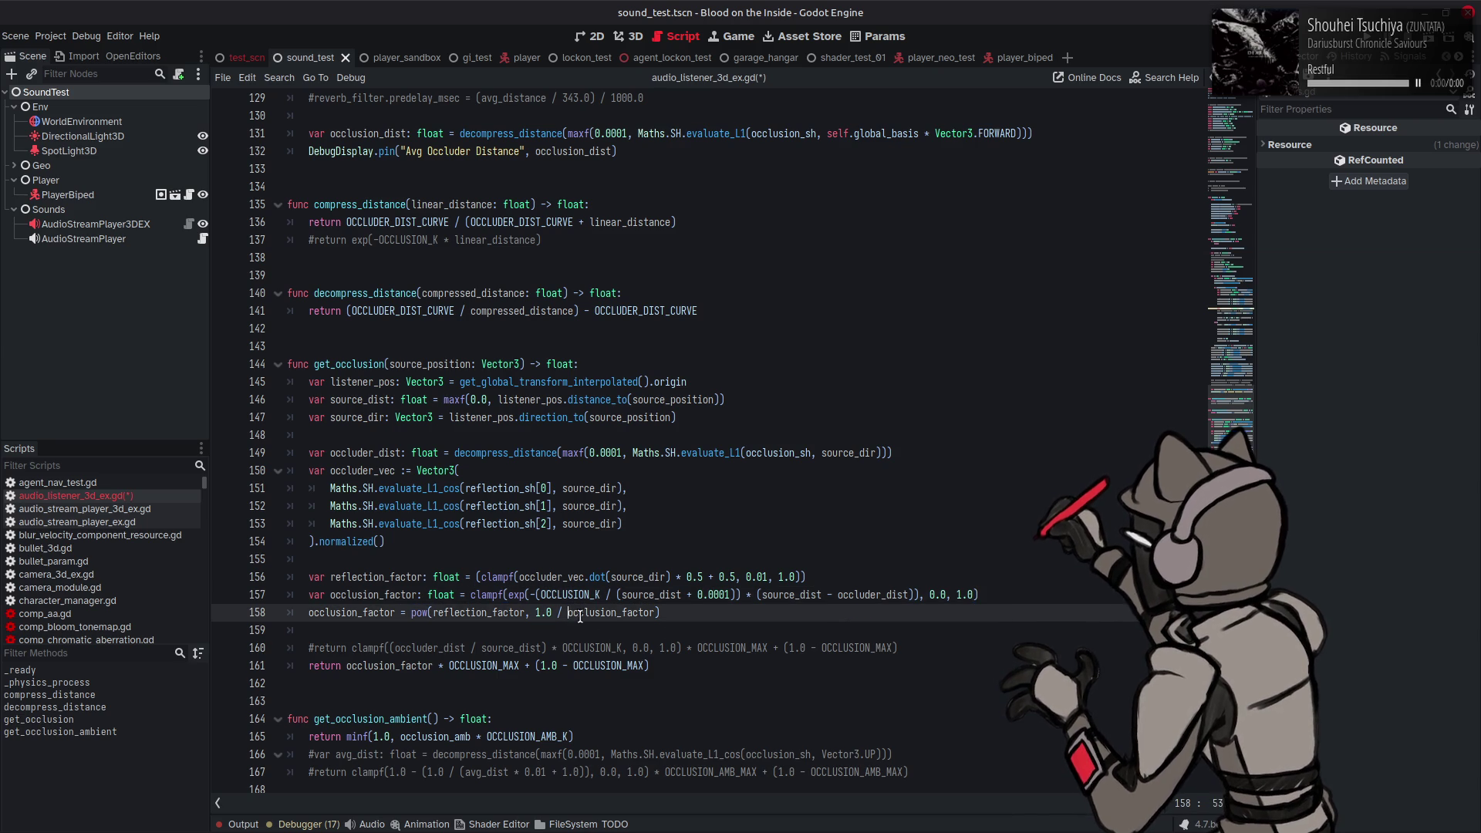
pyautogui.click(661, 613)
pyautogui.write(')')
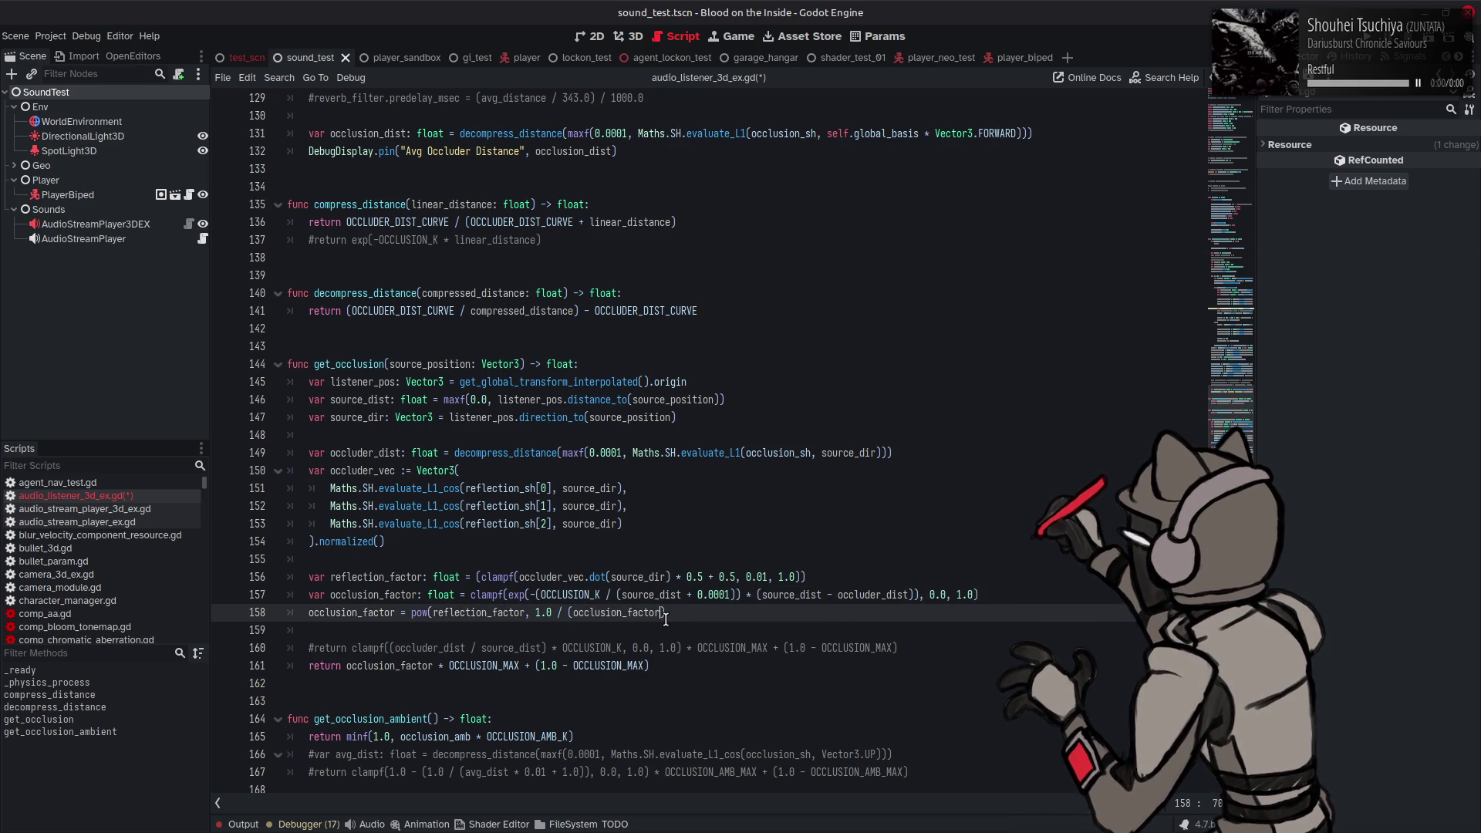
pyautogui.write('  0.9 + 09')
pyautogui.press('BackSpace')
pyautogui.write('.1')
pyautogui.hotkey('ctrl', 's')
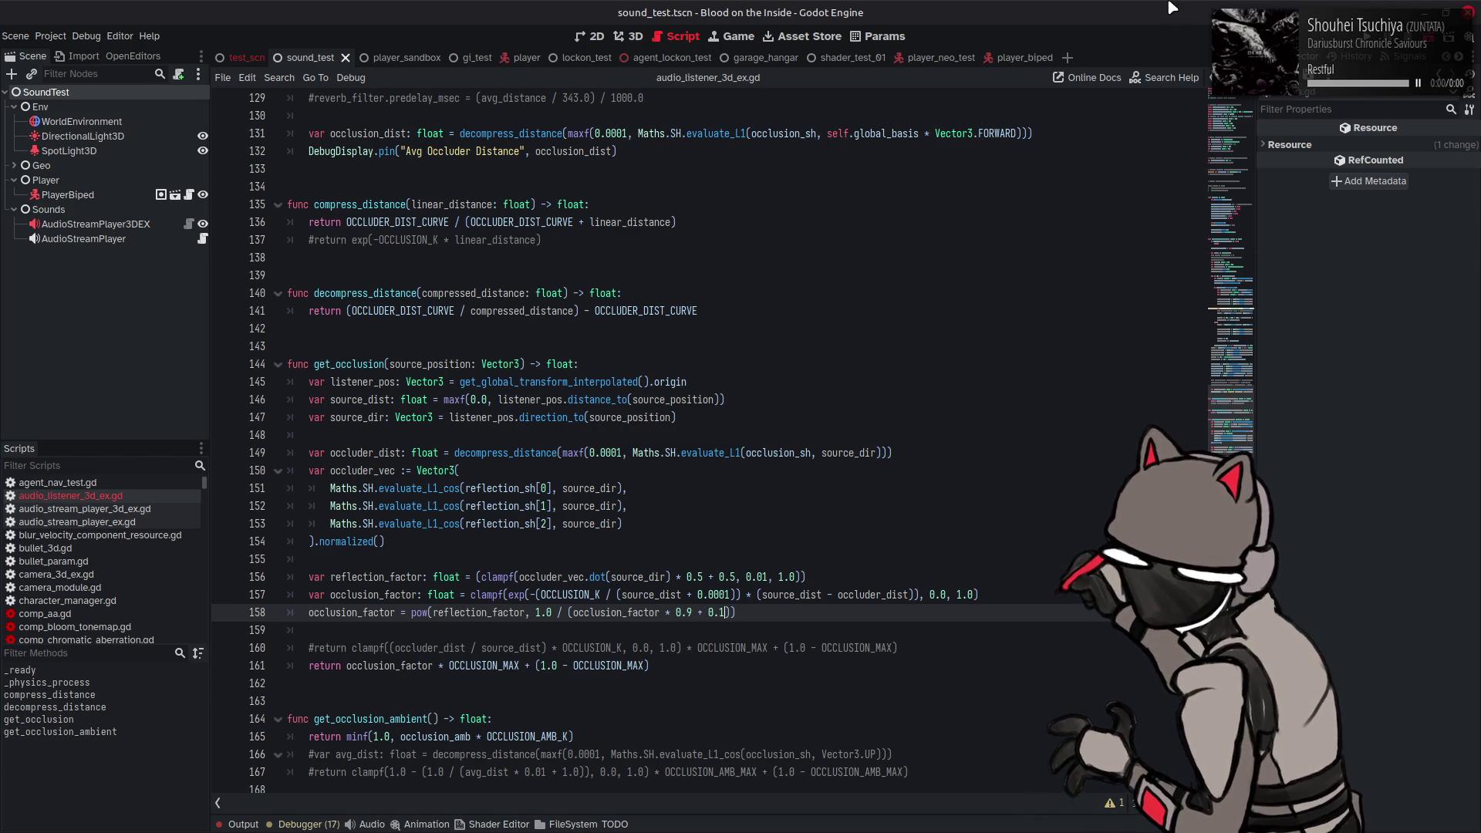
pyautogui.press('F6')
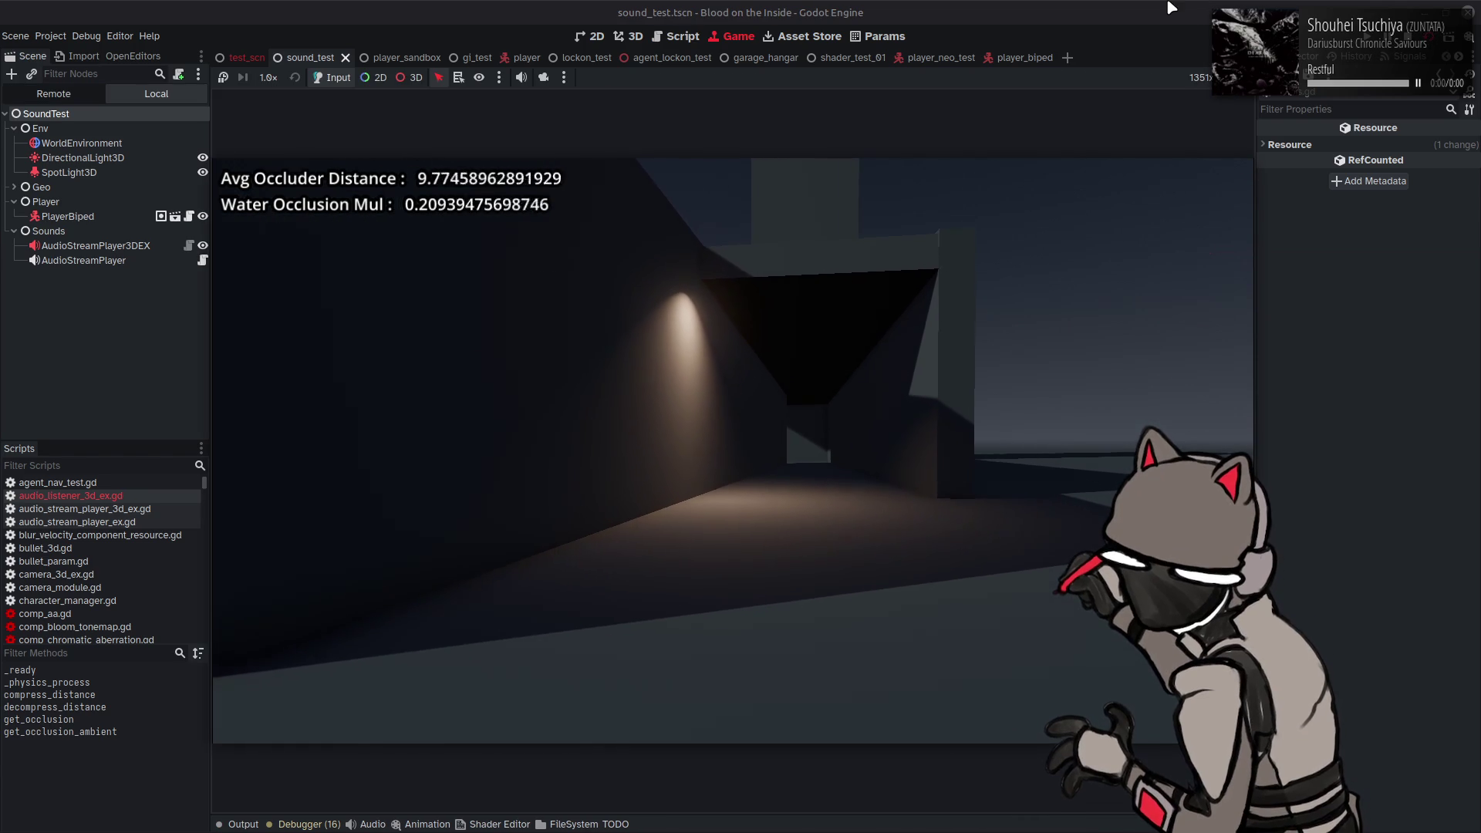
# Step: Walk into the lit corridor as Water Occlusion Mul falls to about 0.135, then return to the script's top
pyautogui.press('w')
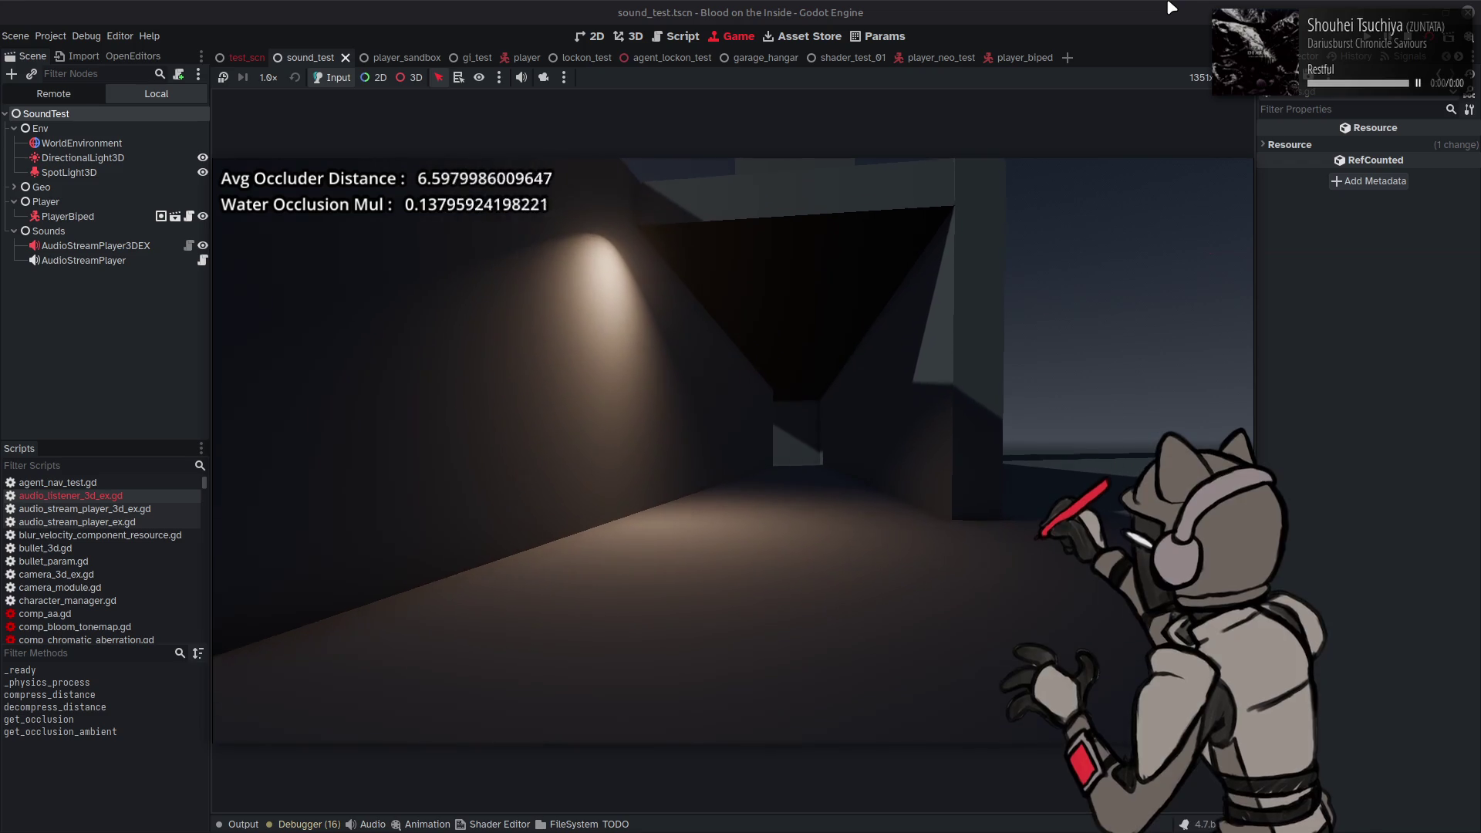
pyautogui.press('w')
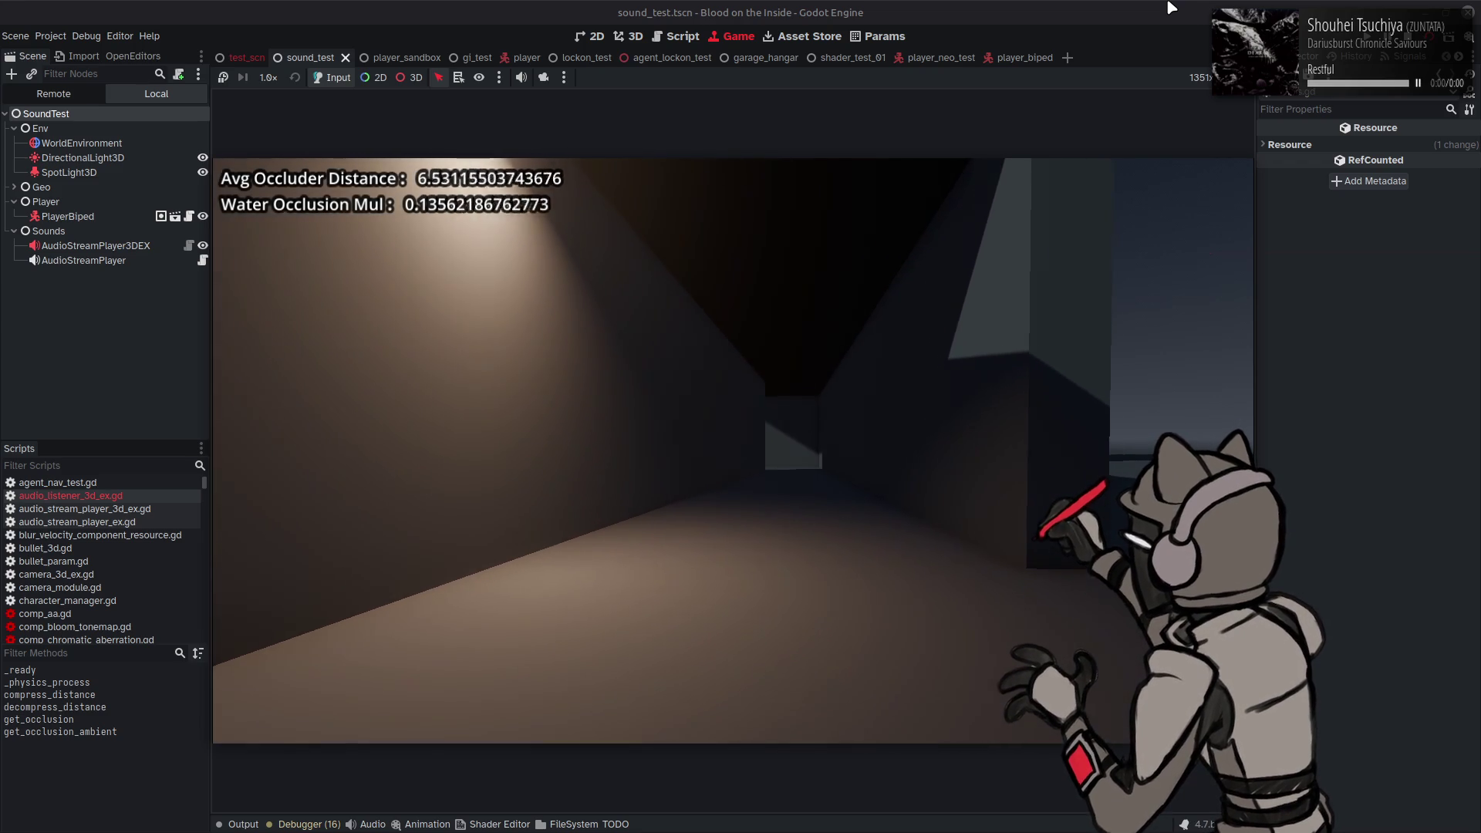
pyautogui.press('d')
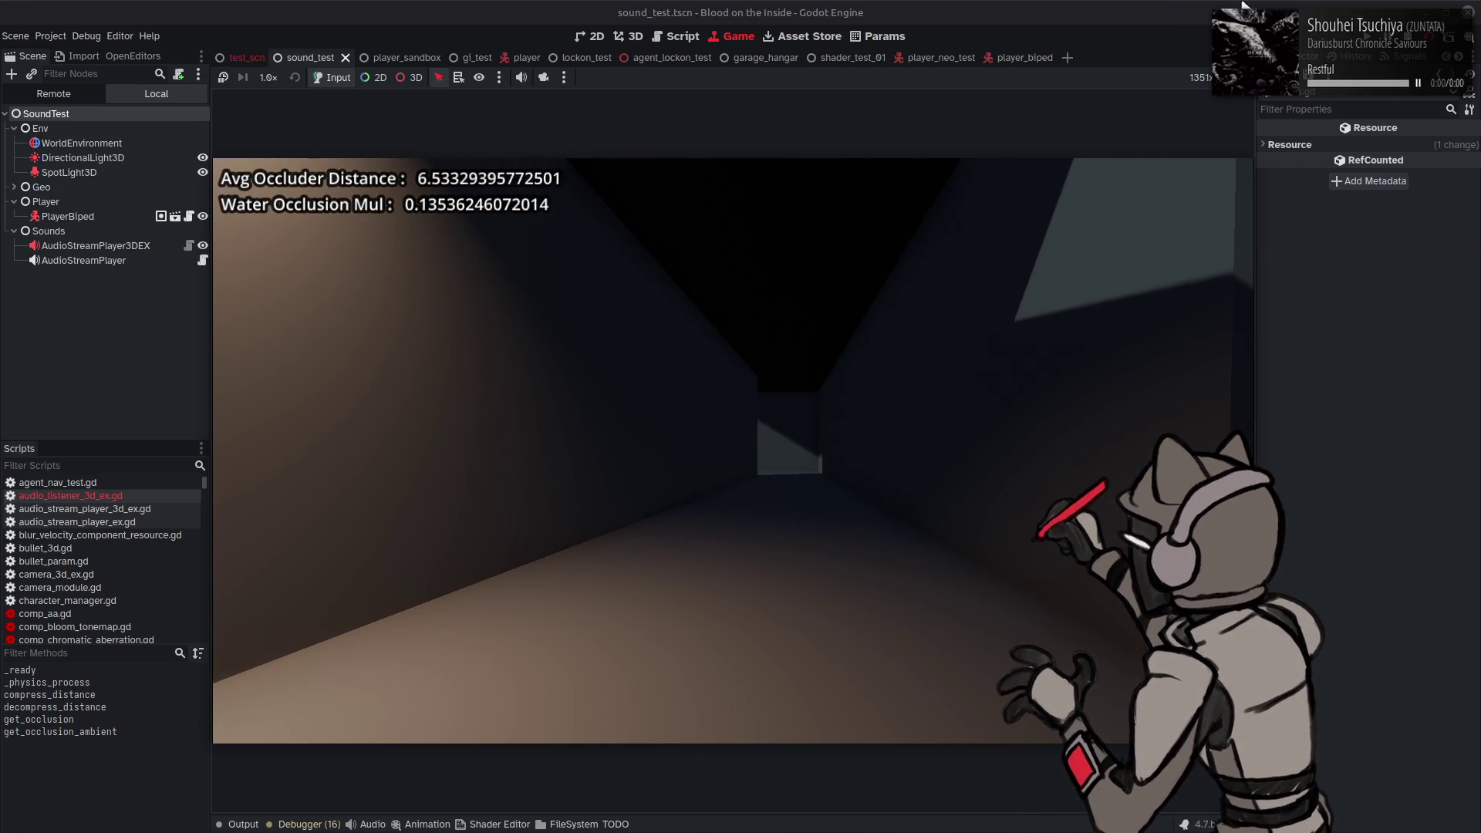
pyautogui.hotkey('ctrl', 'F3')
pyautogui.scroll(1, 1232, 422)
pyautogui.hotkey('ctrl', 'Home')
# Step: Insert '4.0 #' before float(SAMPLES_PER_TICK) on line 11 and save to rerun
pyautogui.click(538, 275)
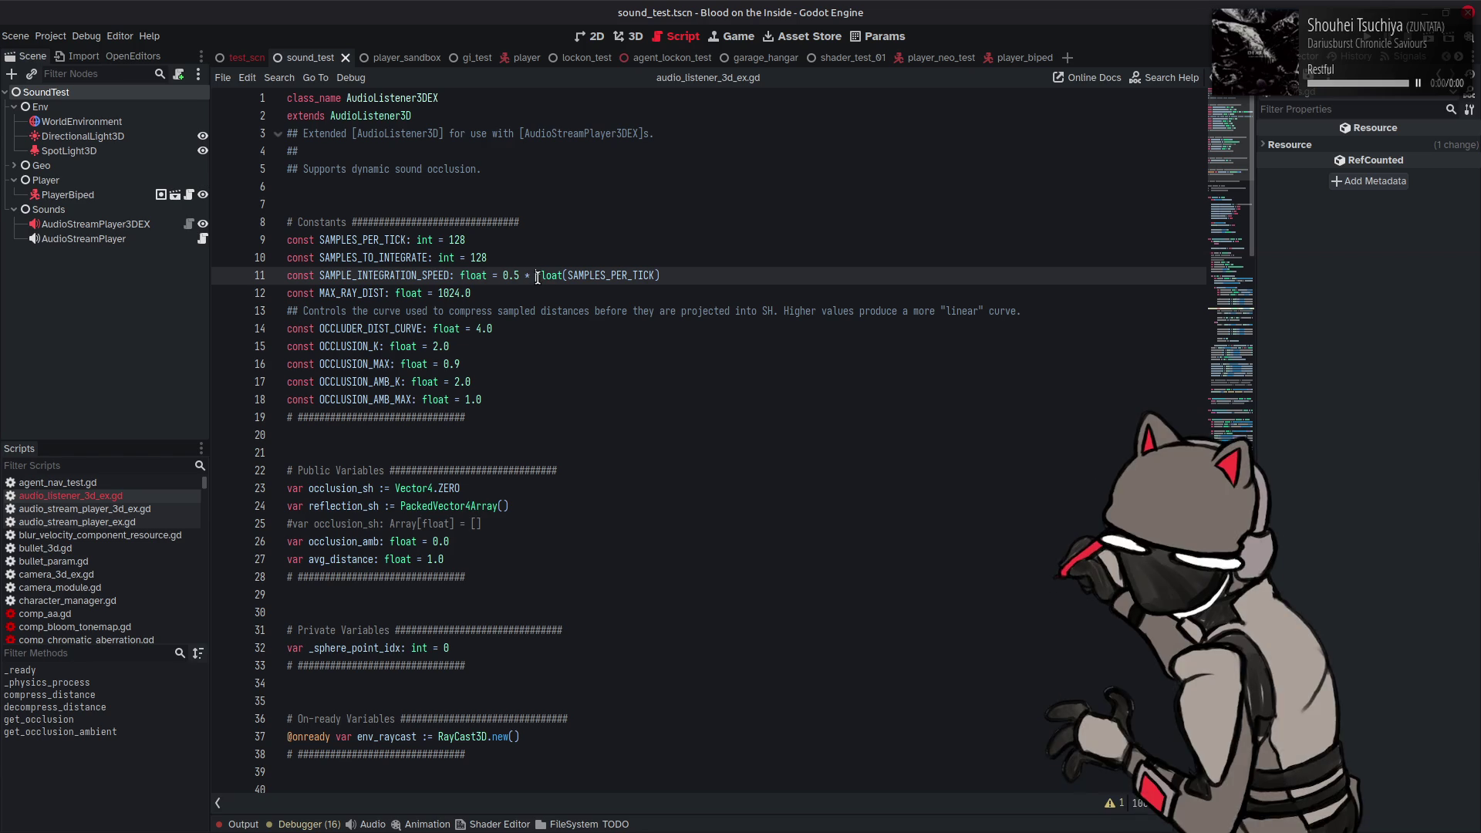
pyautogui.write('4.0 ')
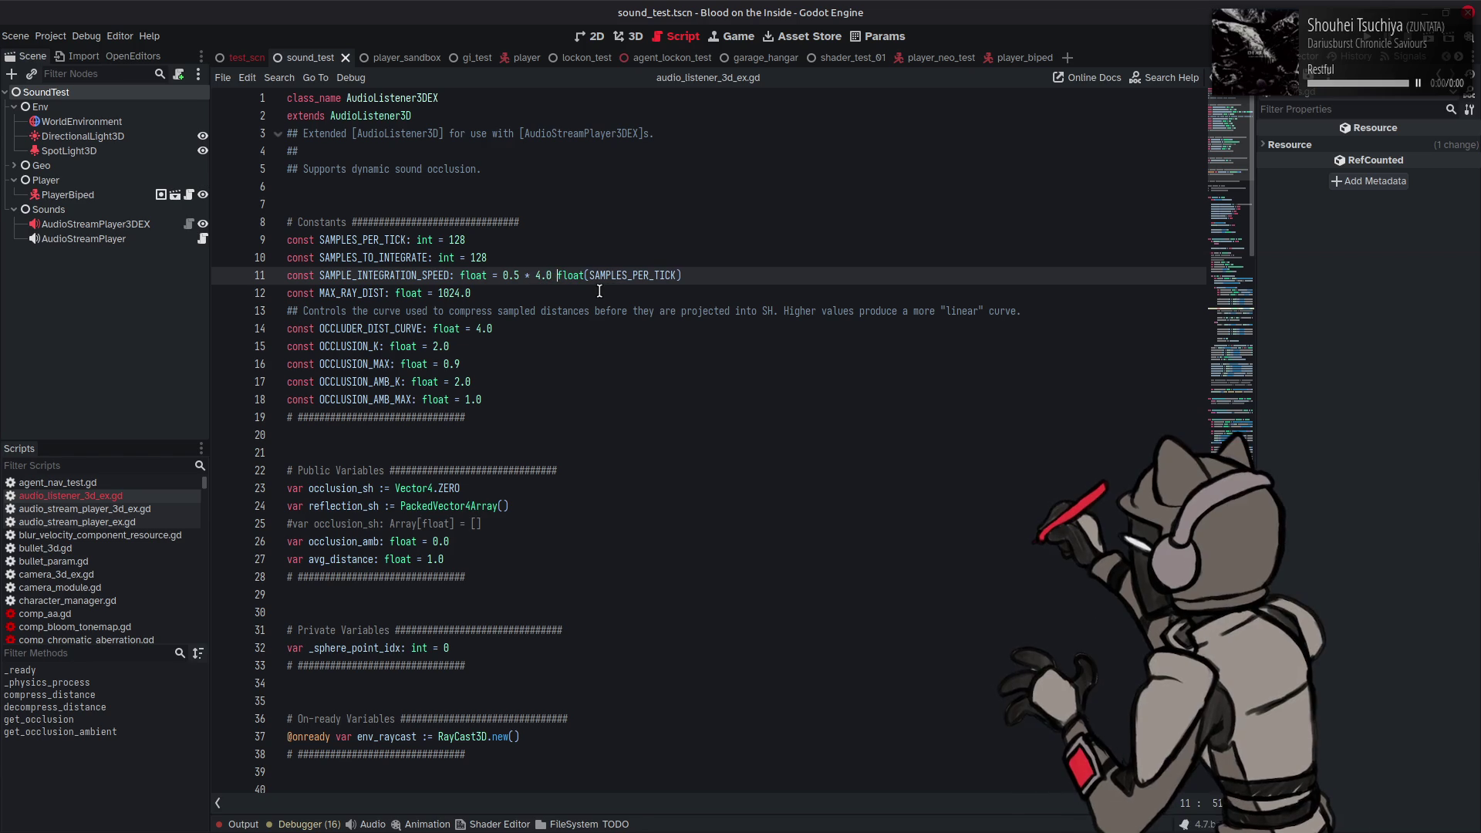
pyautogui.write('#')
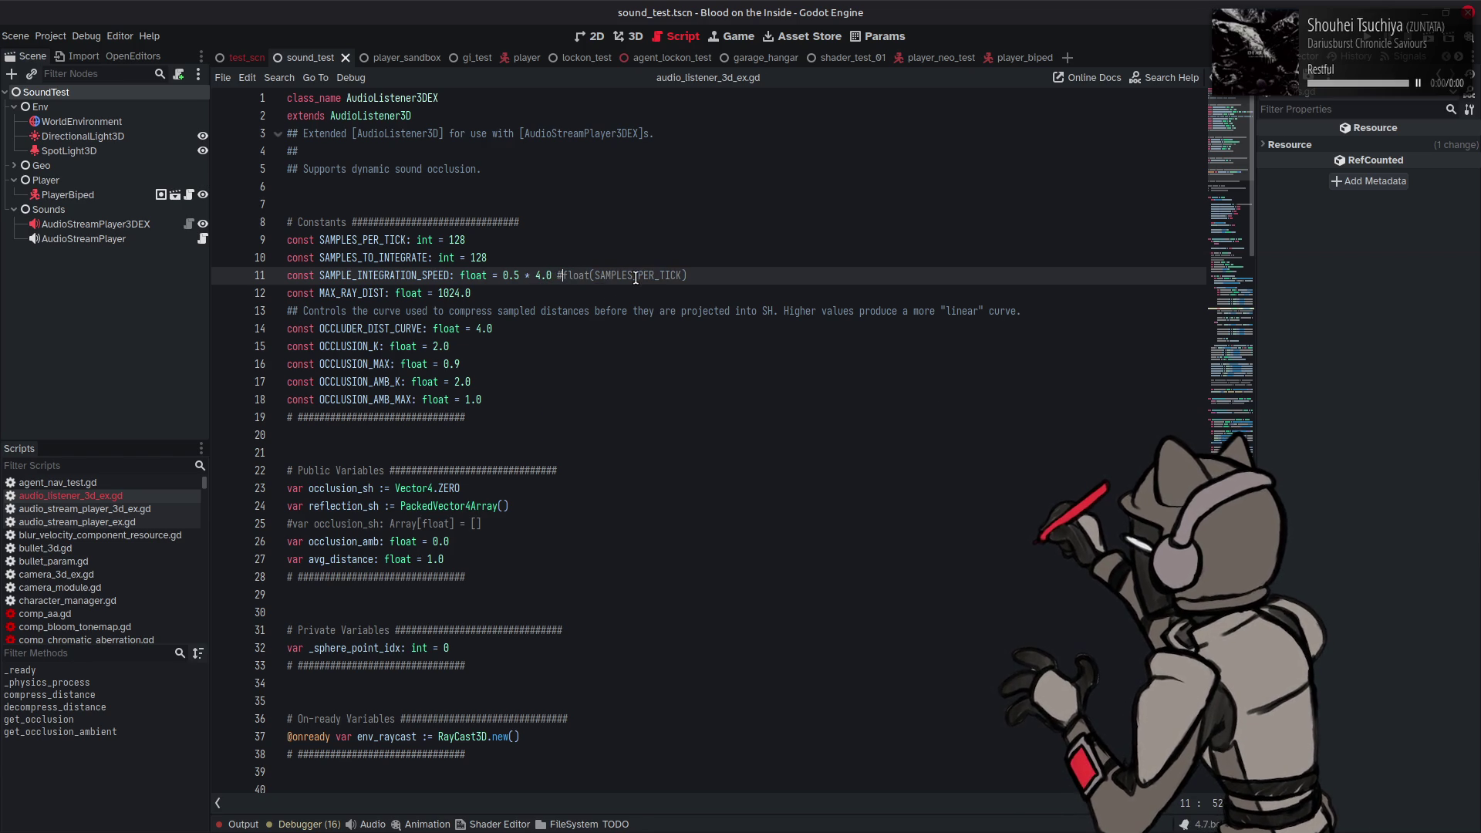
pyautogui.hotkey('ctrl', 's')
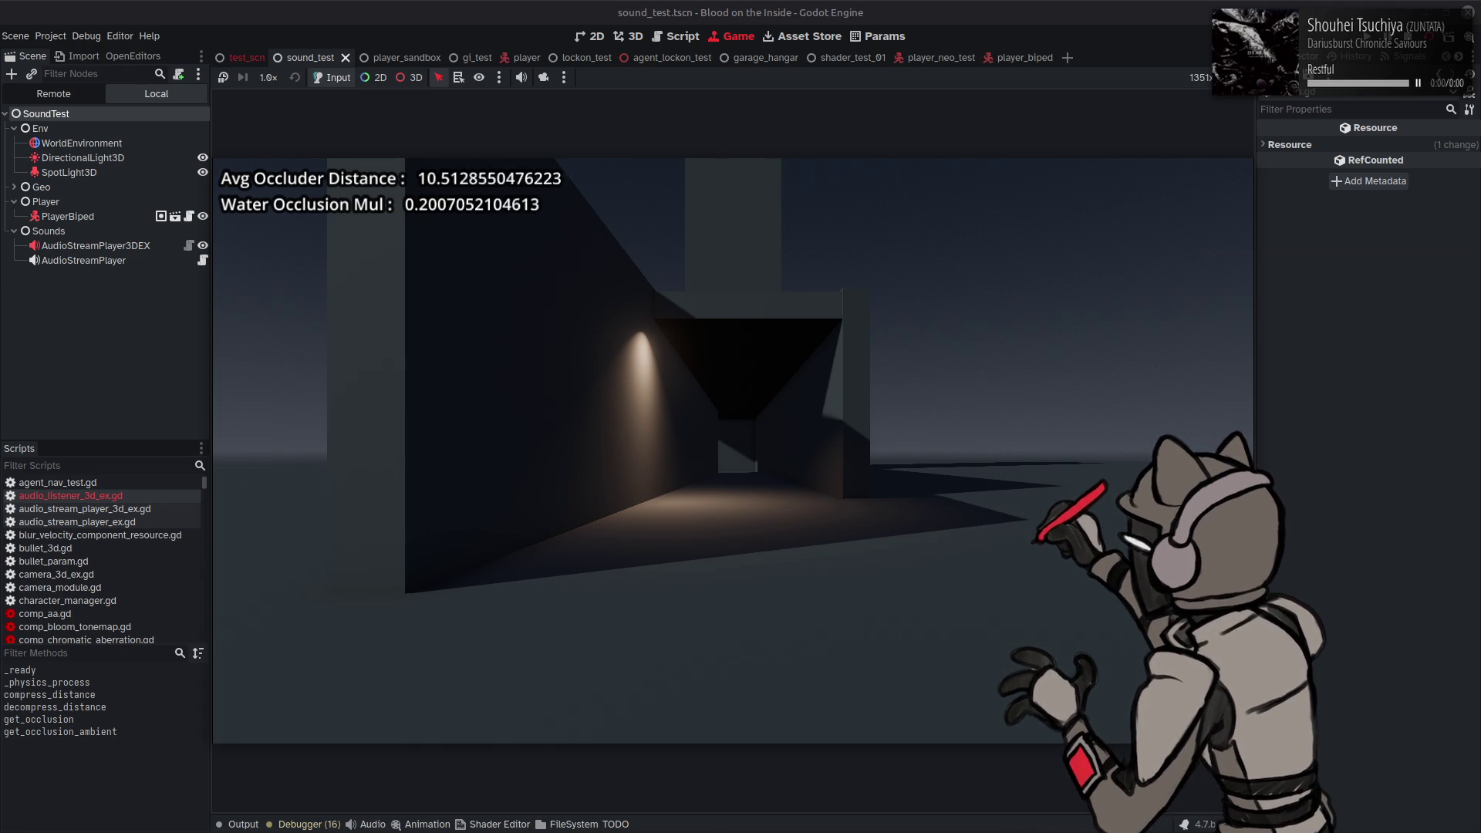
# Step: Walk down the dark corridor to the lit end wall while watching the occlusion readouts
pyautogui.press('w')
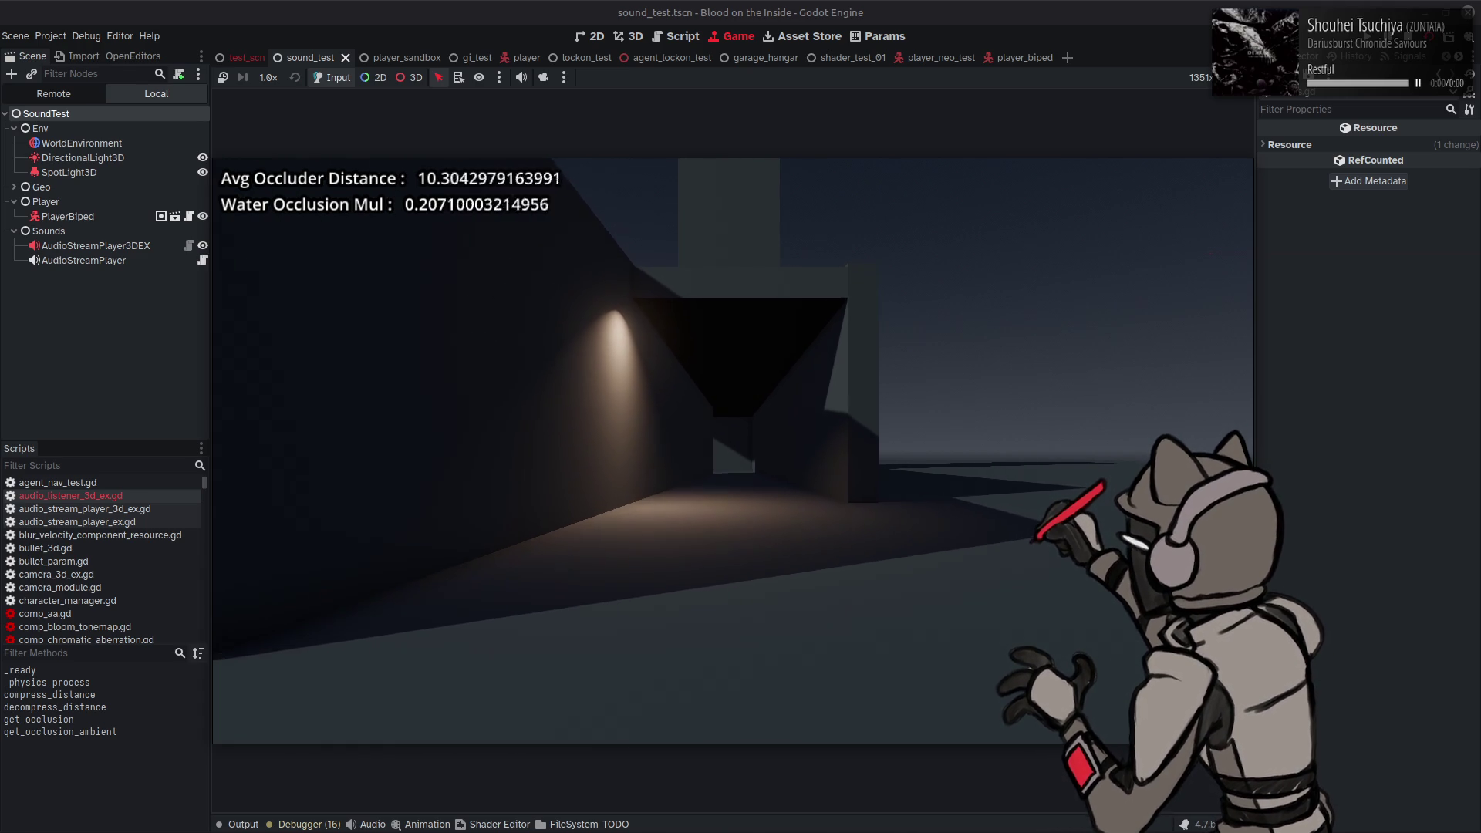
pyautogui.press('w')
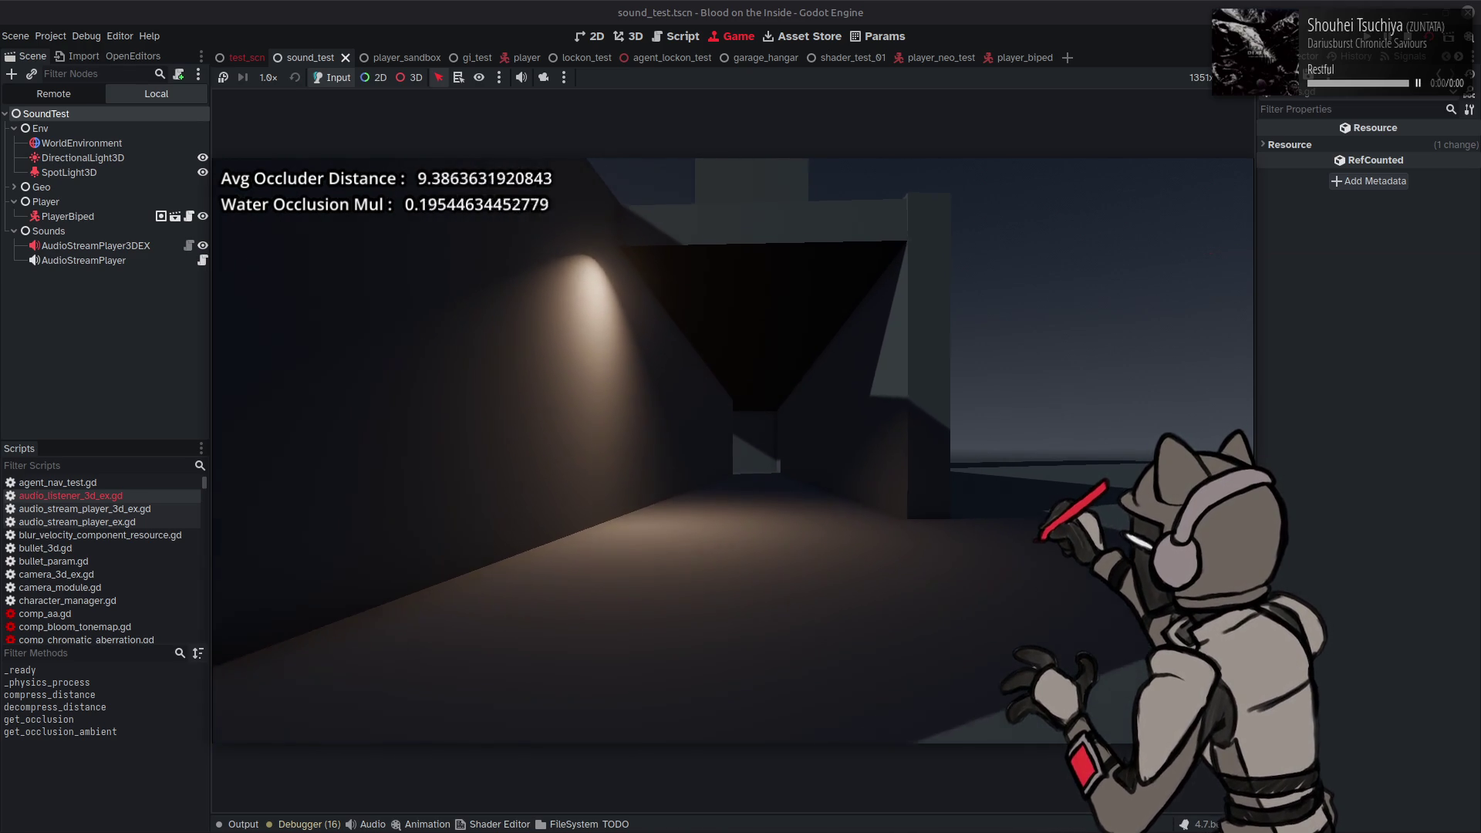
pyautogui.press('w')
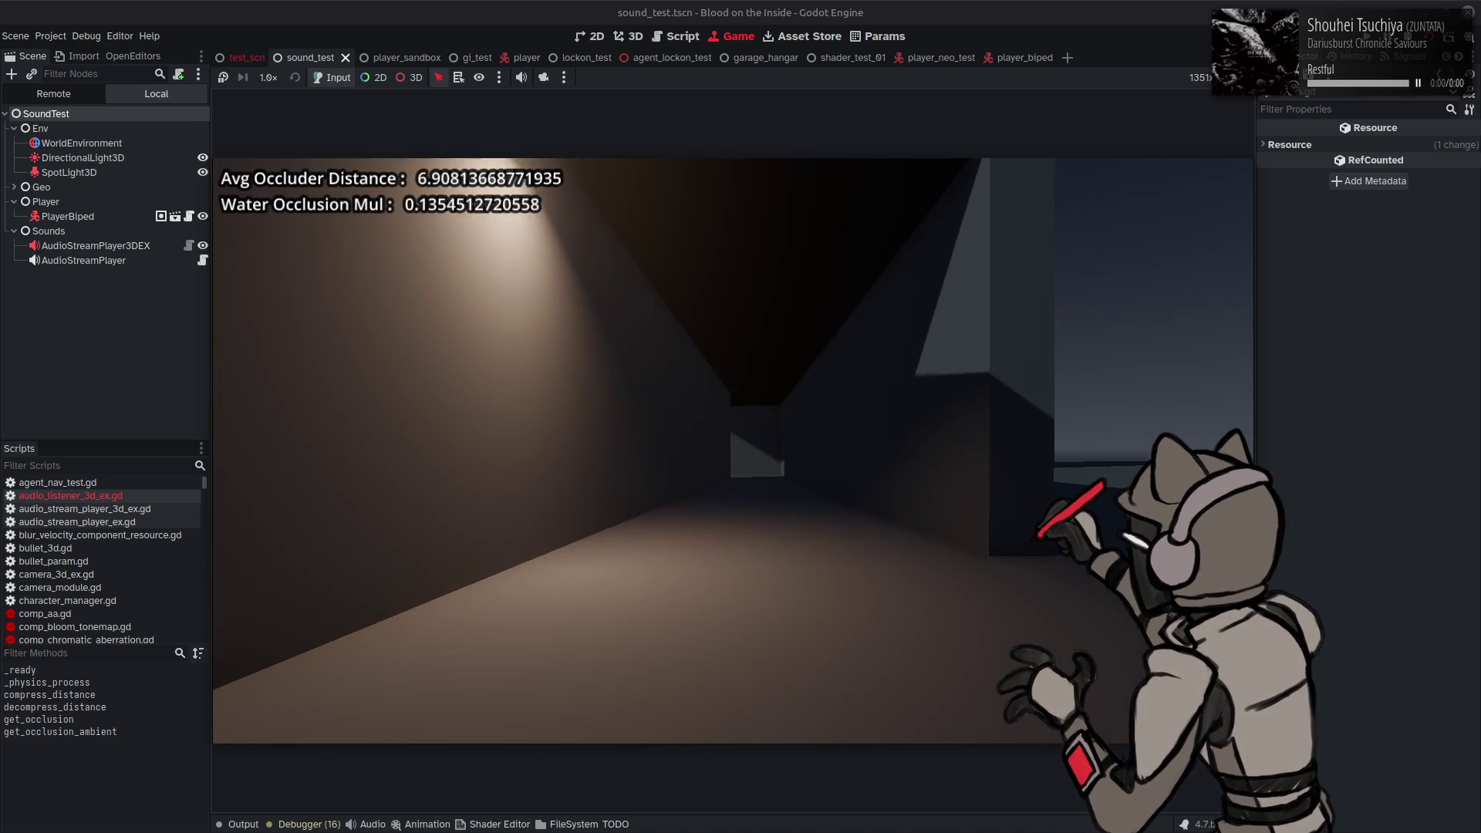
pyautogui.press('w')
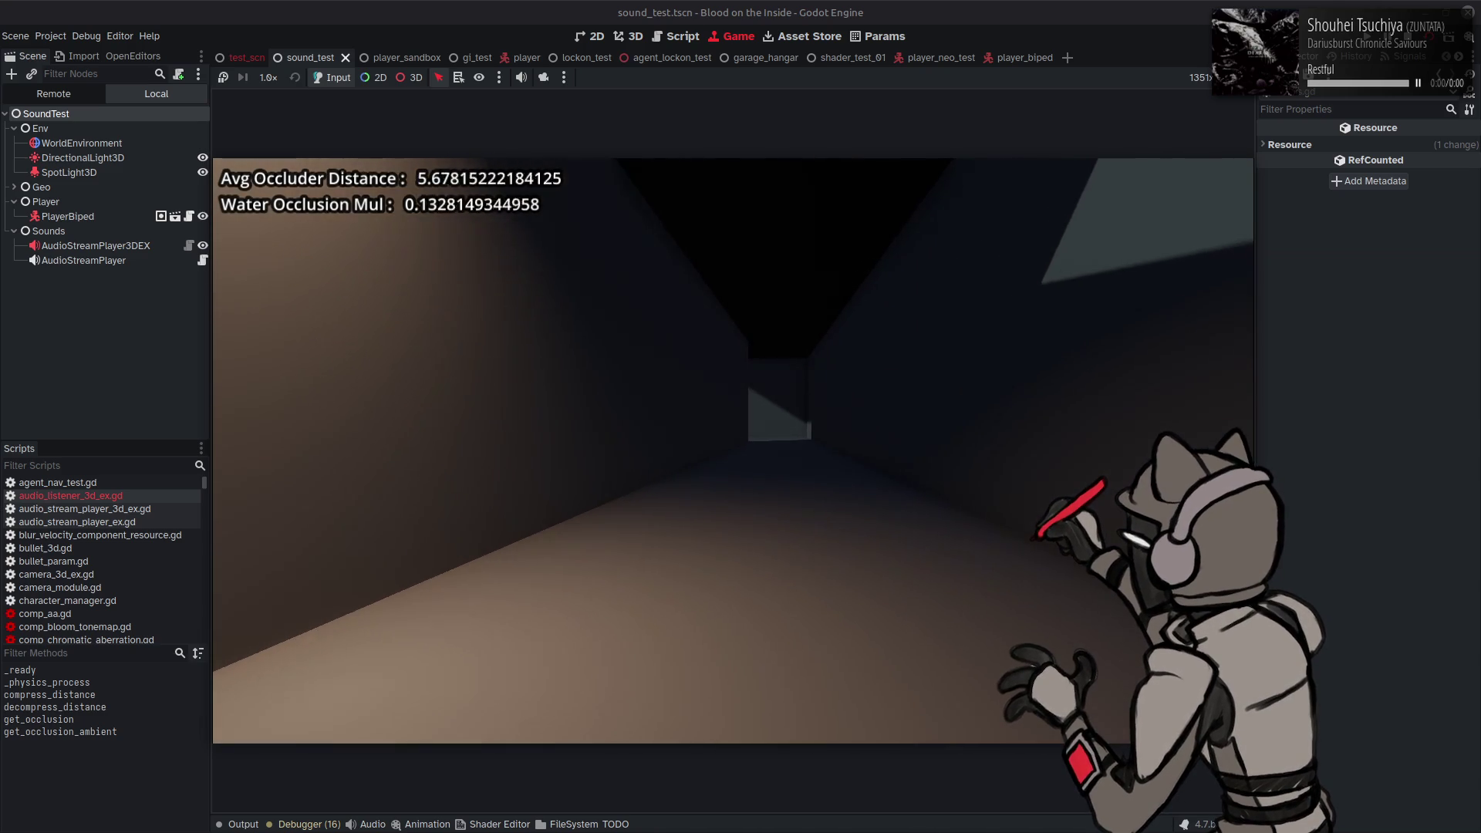
pyautogui.press('w')
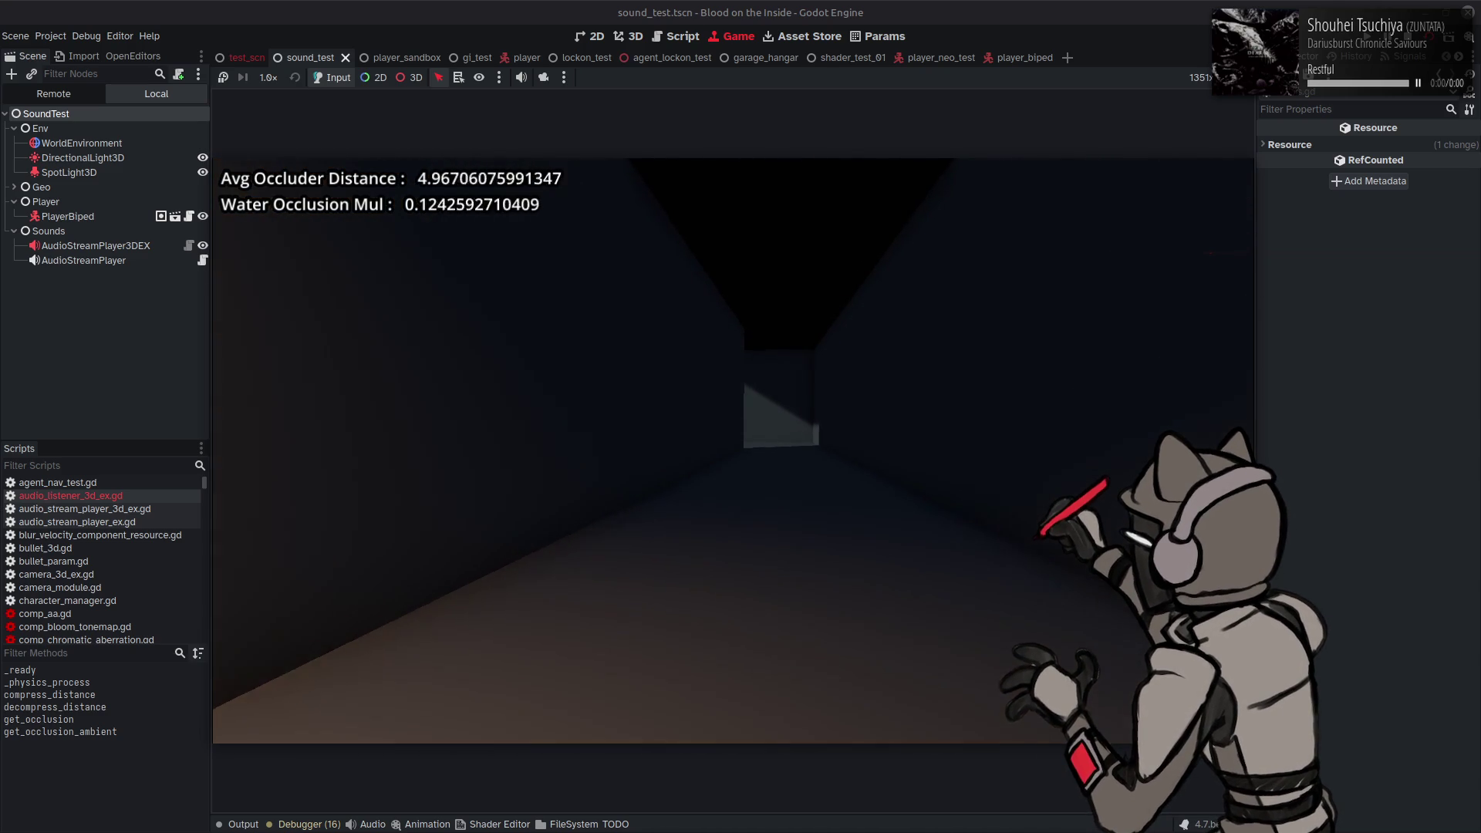
pyautogui.press('w')
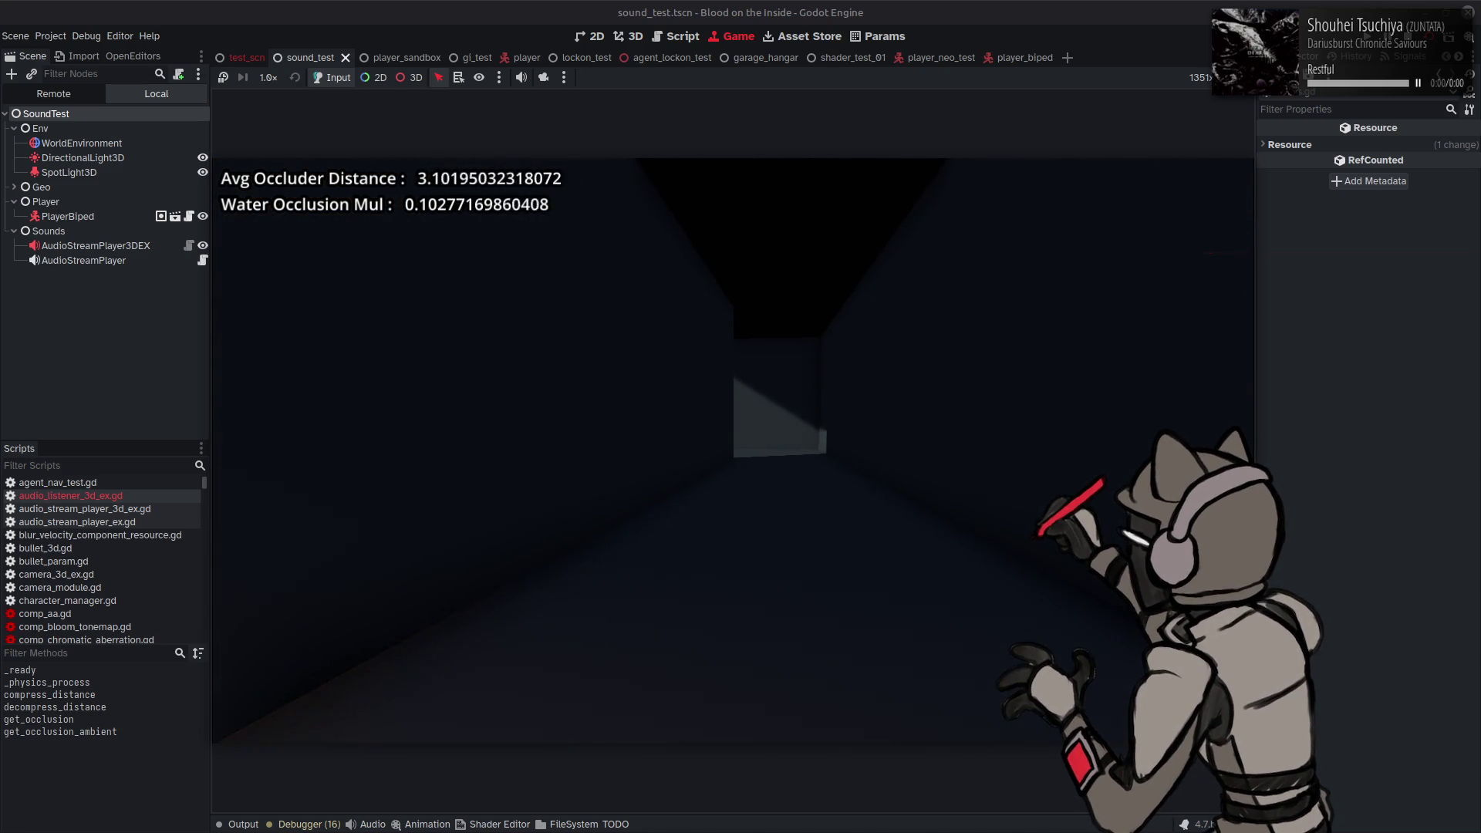
pyautogui.press('w')
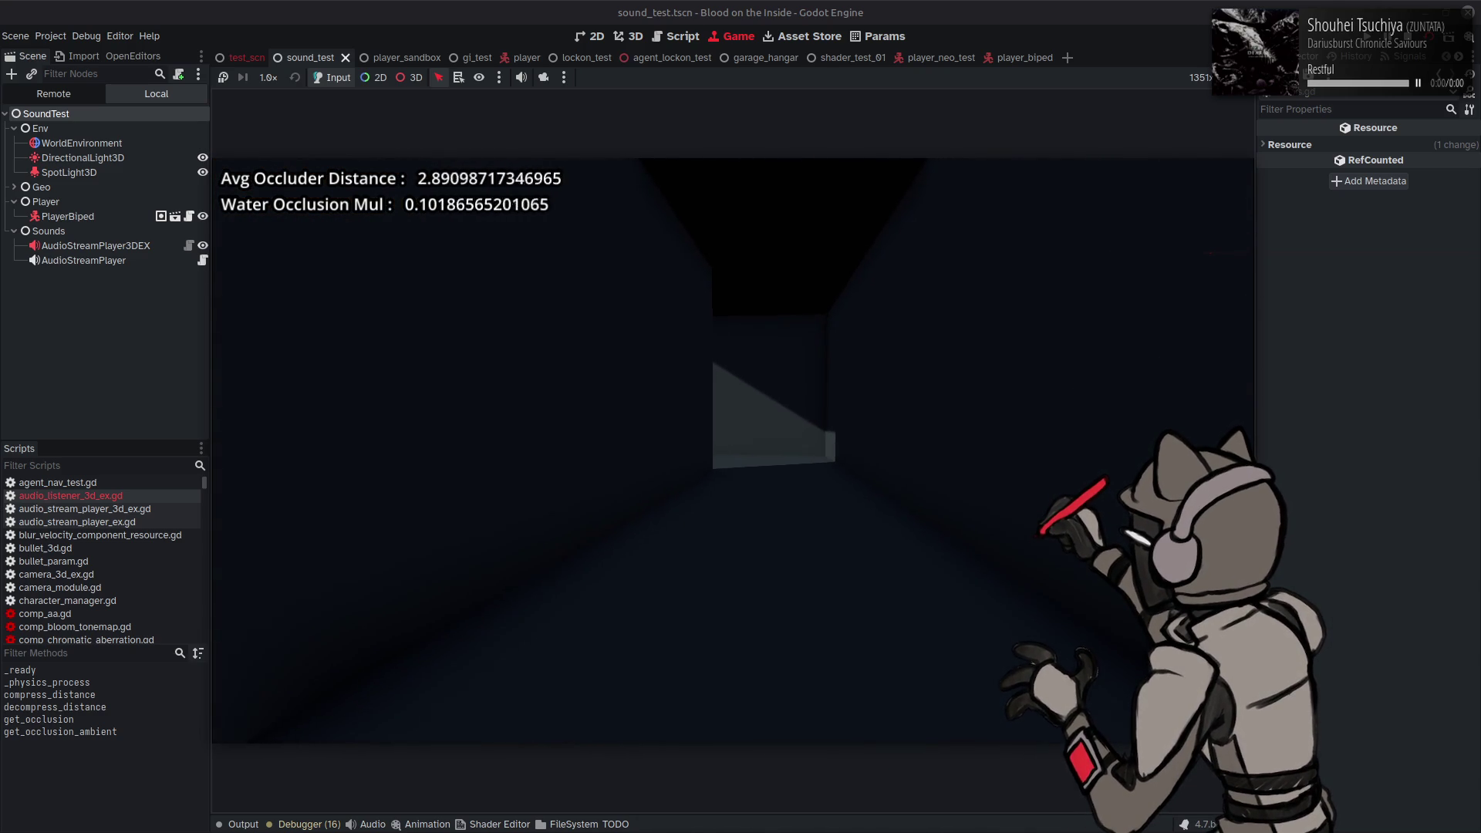
pyautogui.press('w')
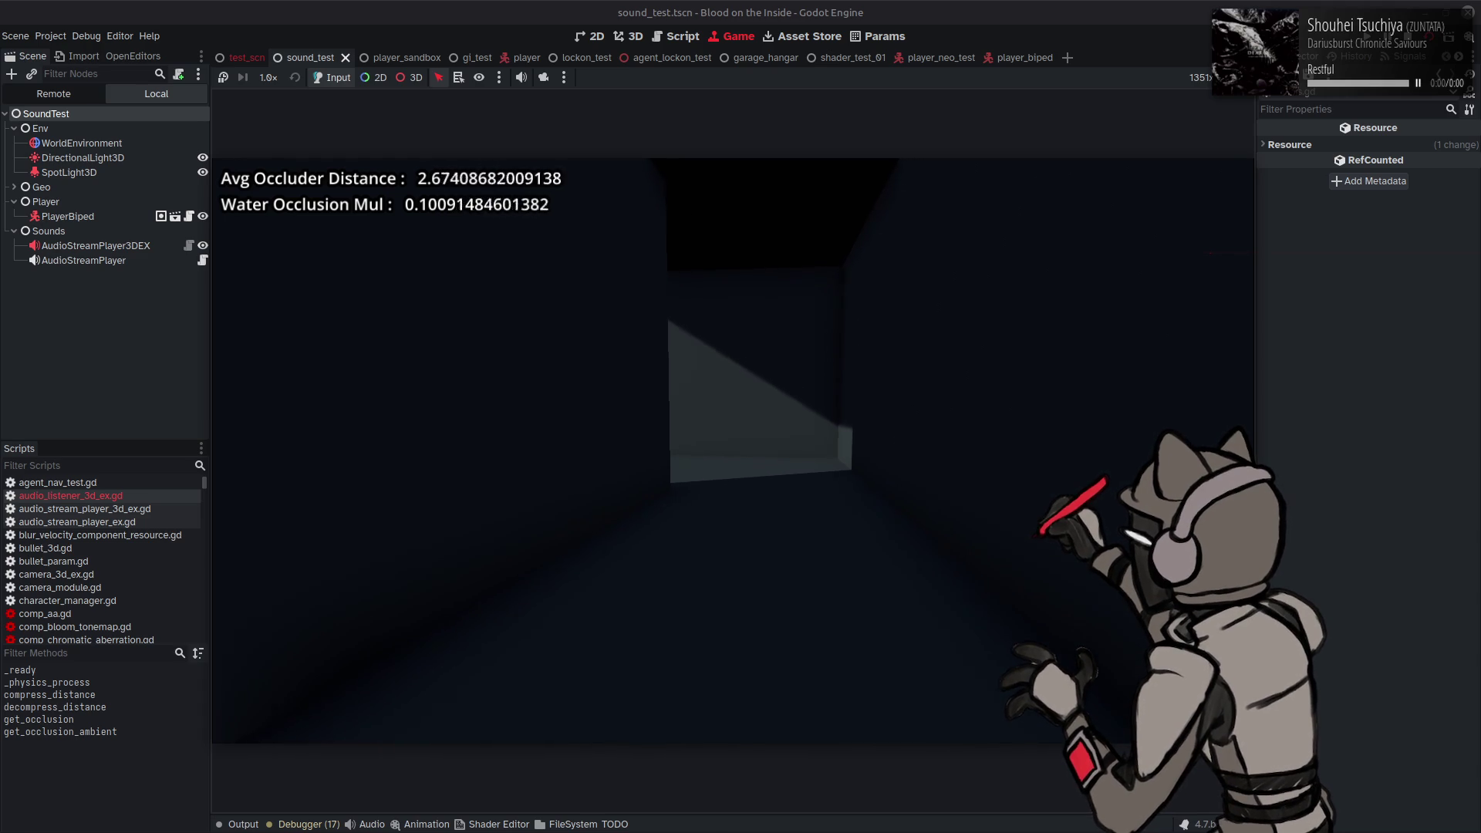
pyautogui.press('w')
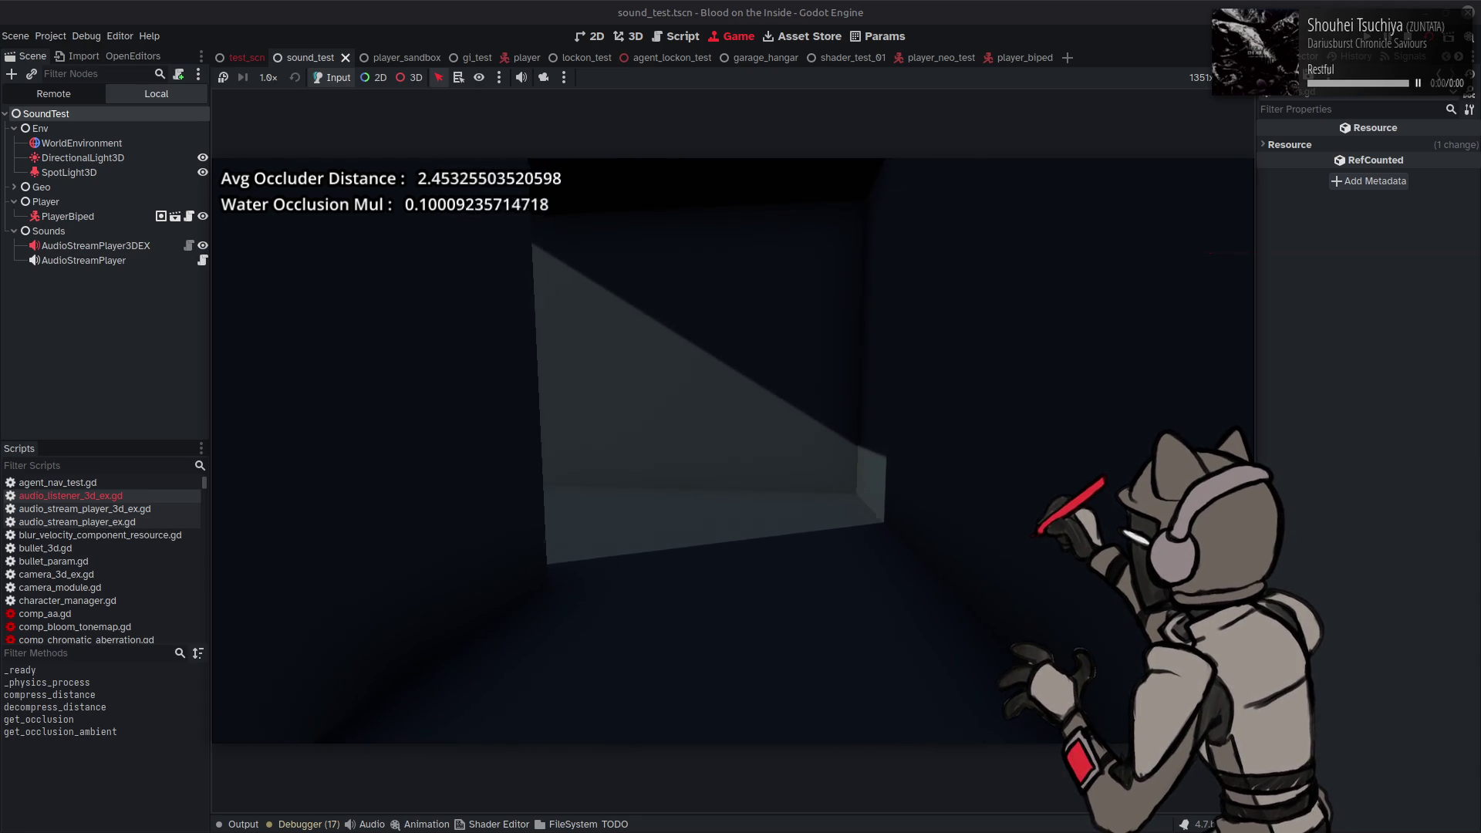
# Step: Step around the corner and back behind the wall, then stop the game with F8
pyautogui.press('w')
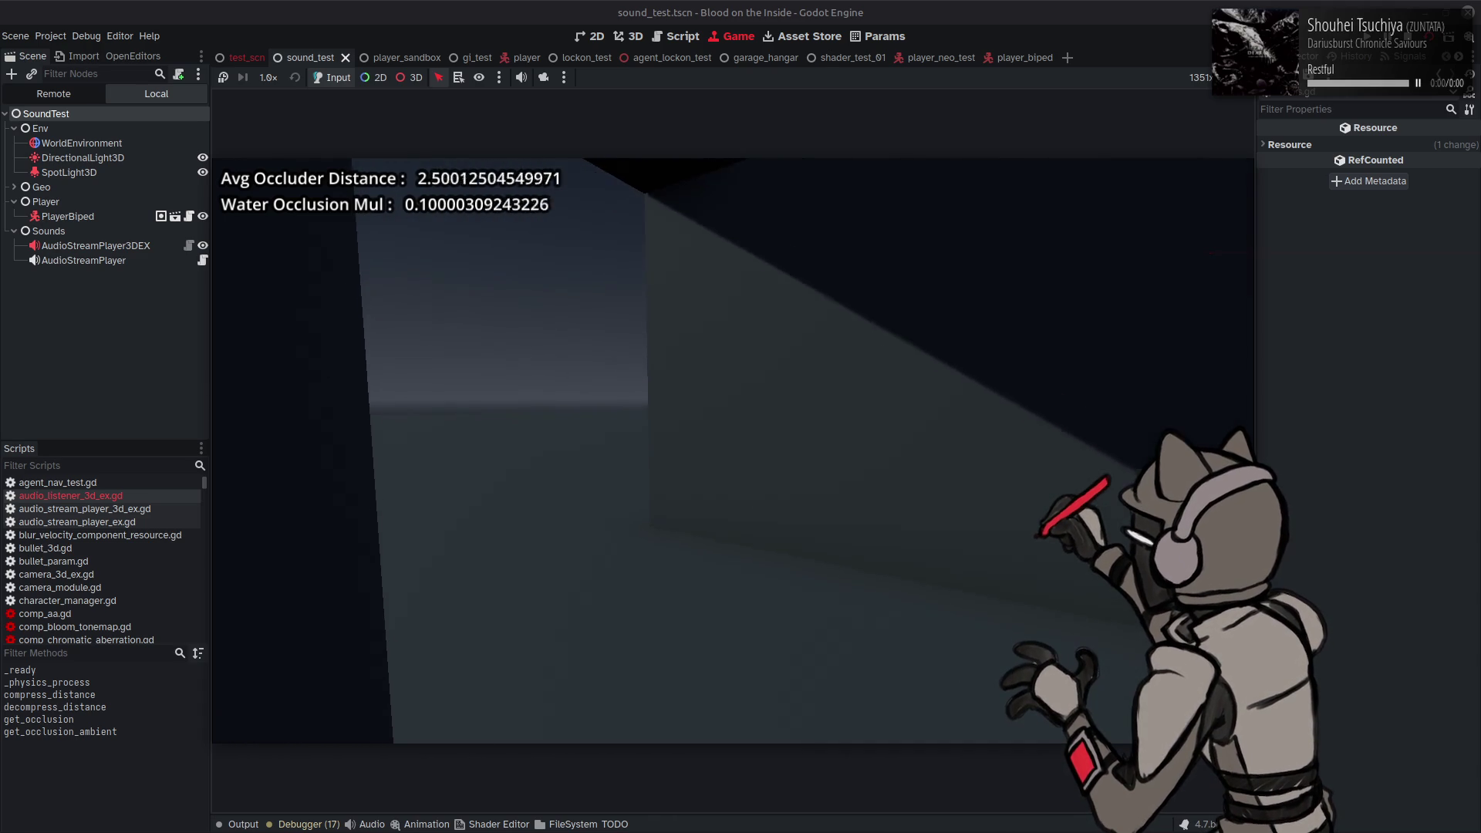
pyautogui.press('a')
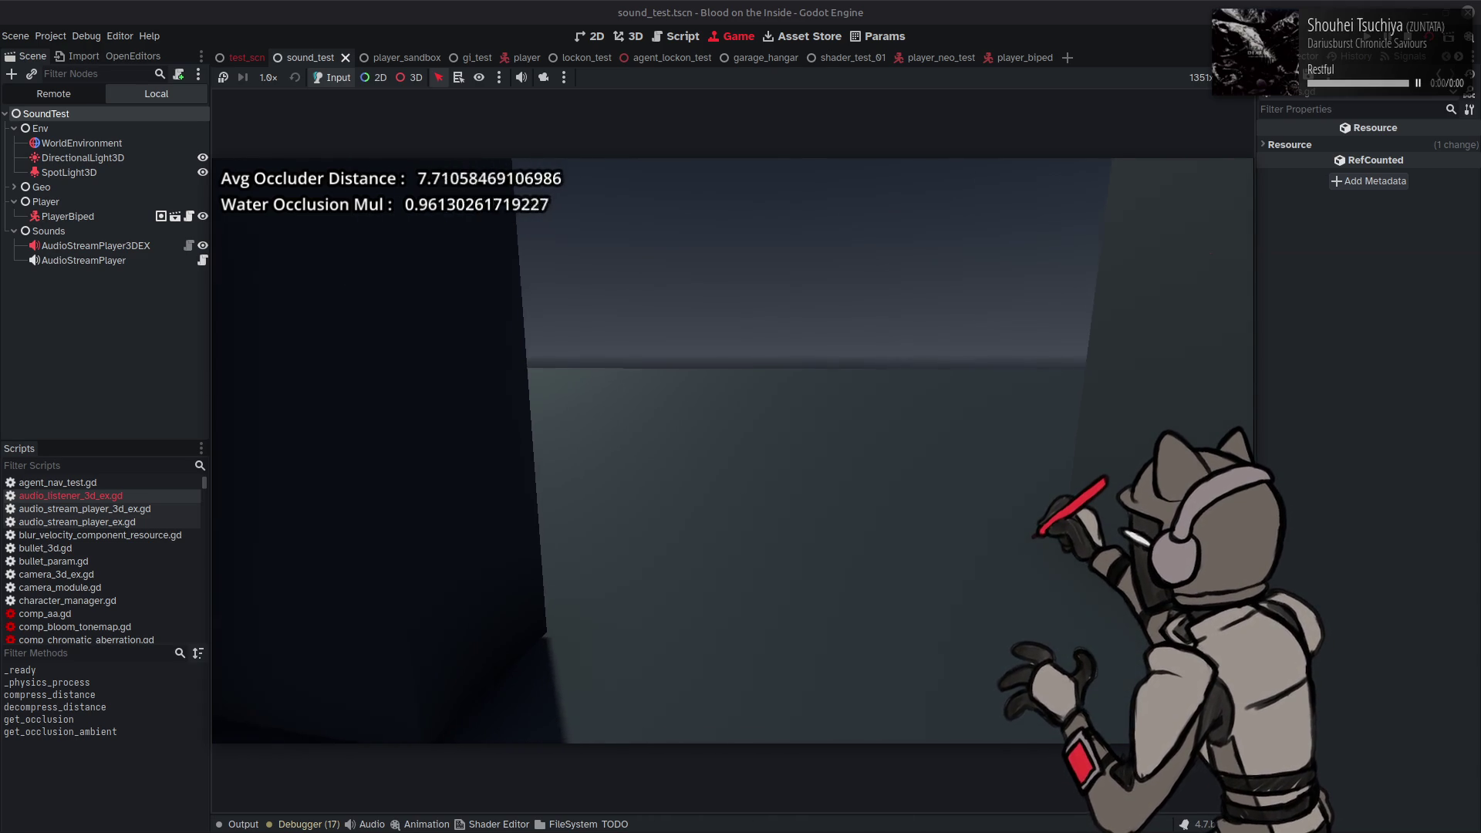
pyautogui.press('a')
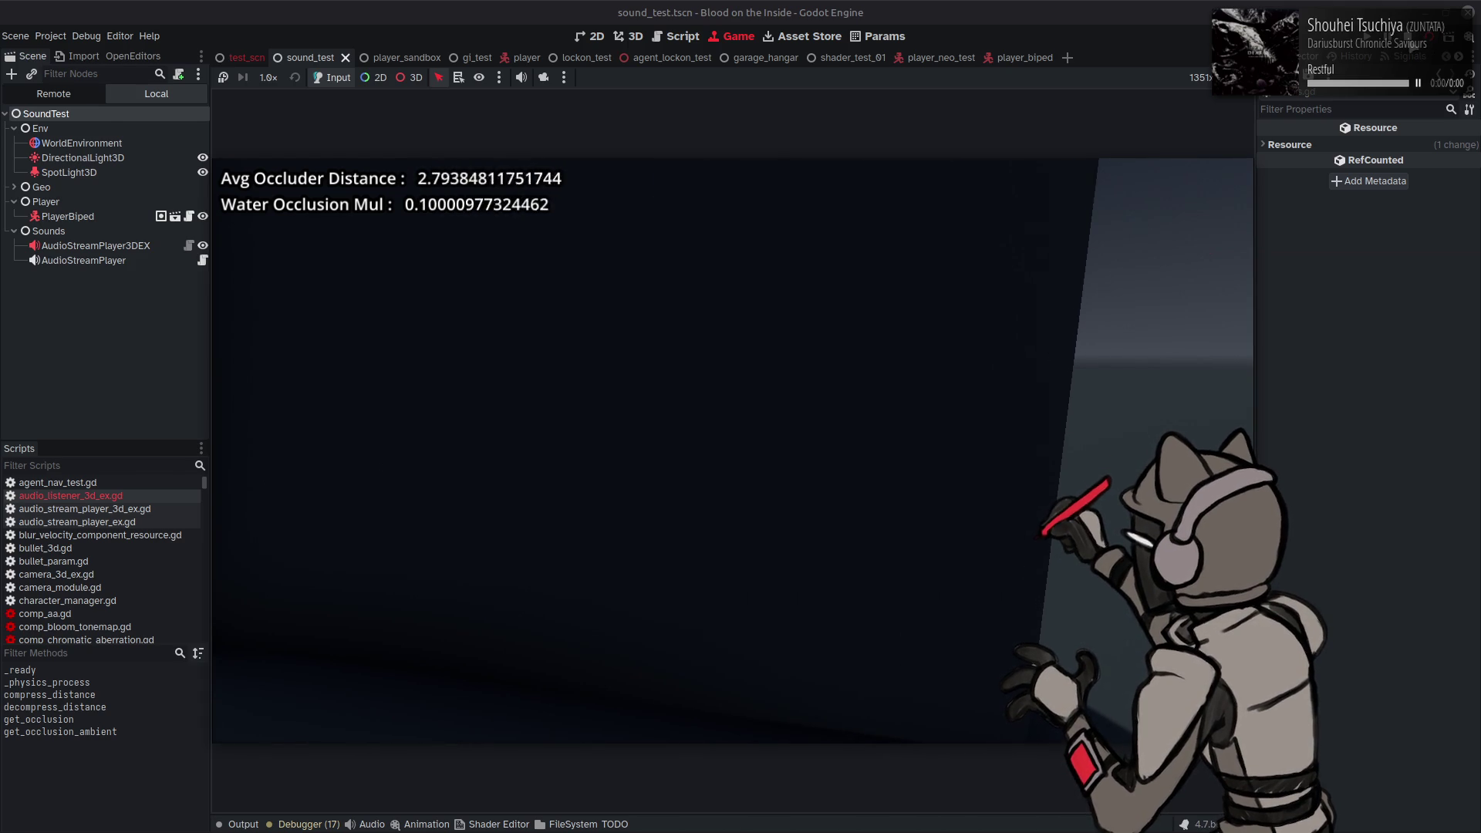
pyautogui.press('F8')
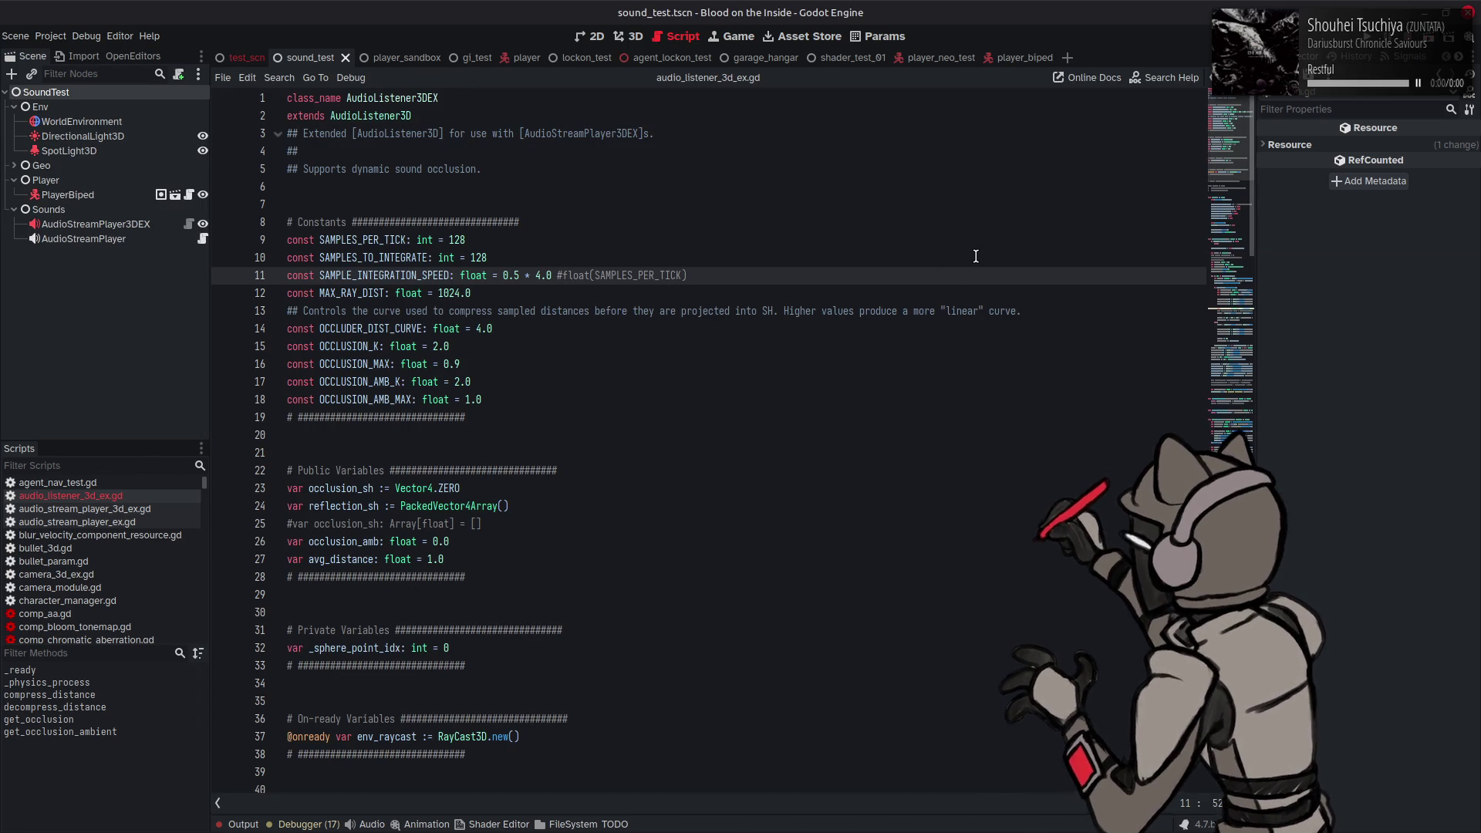
# Step: Jump to get_occlusion (lines 129–168) to review the pow-based occlusion_factor line
pyautogui.click(1231, 420)
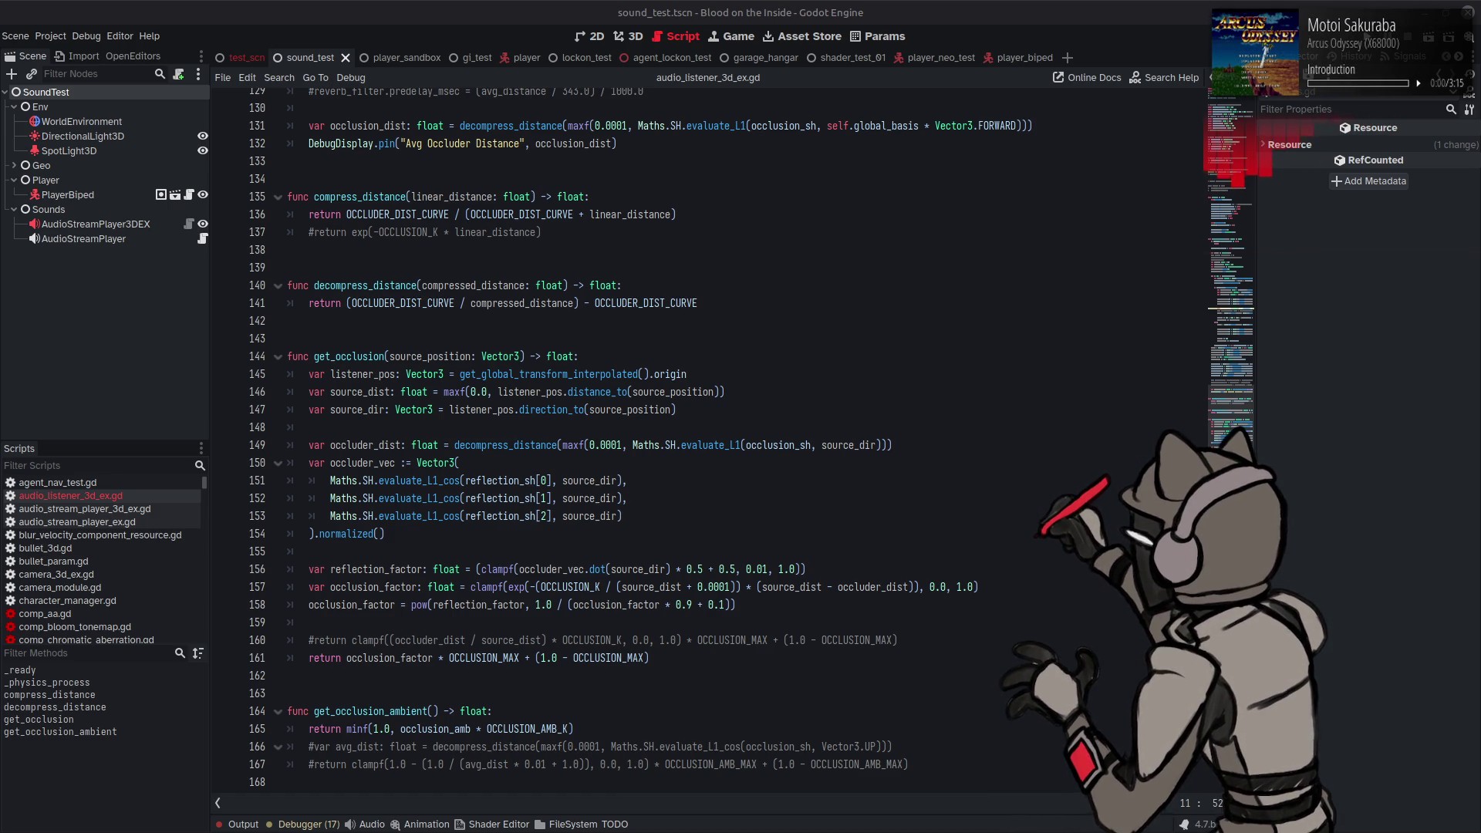
pyautogui.moveTo(961, 832)
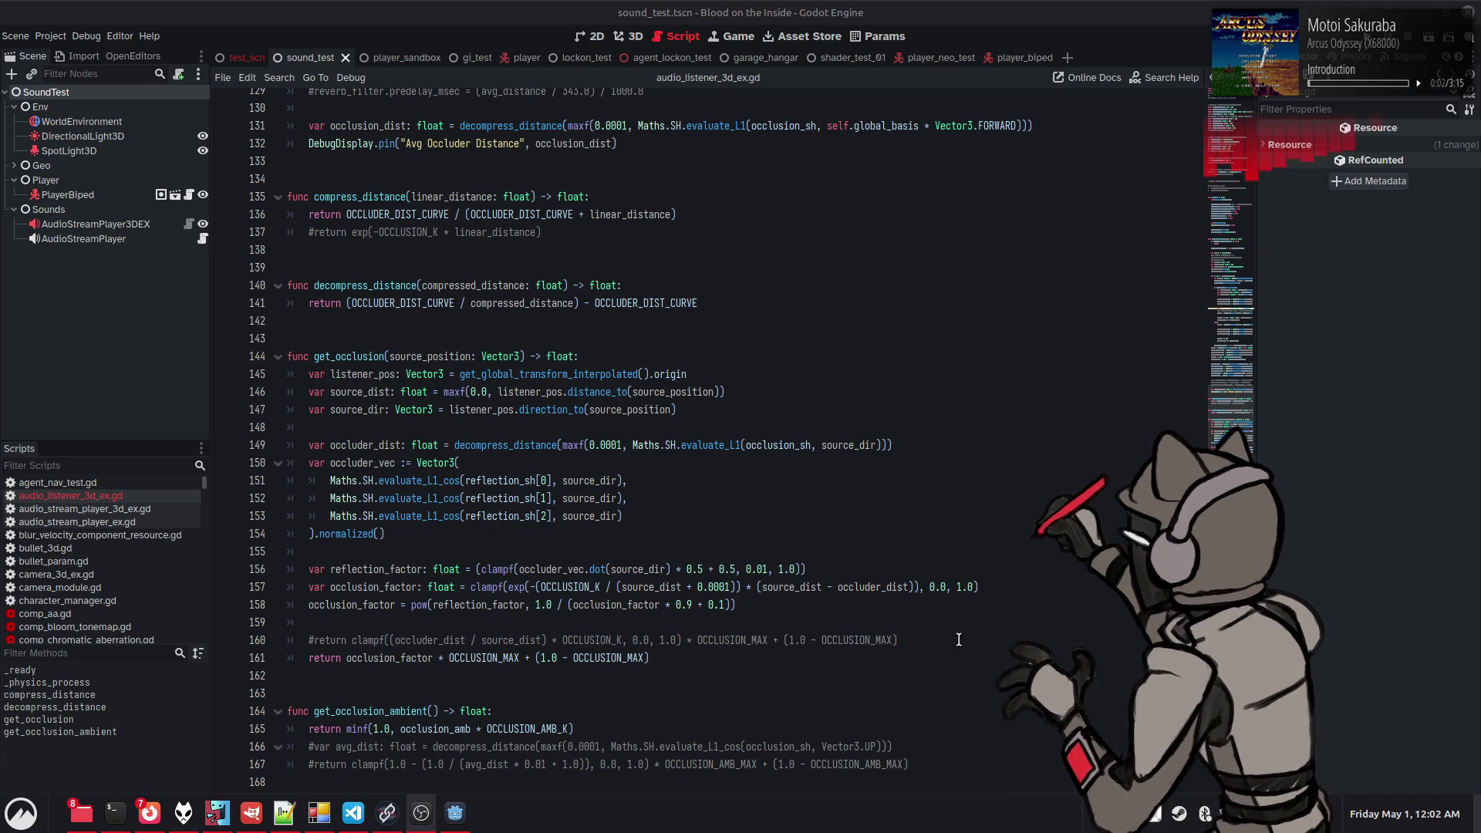